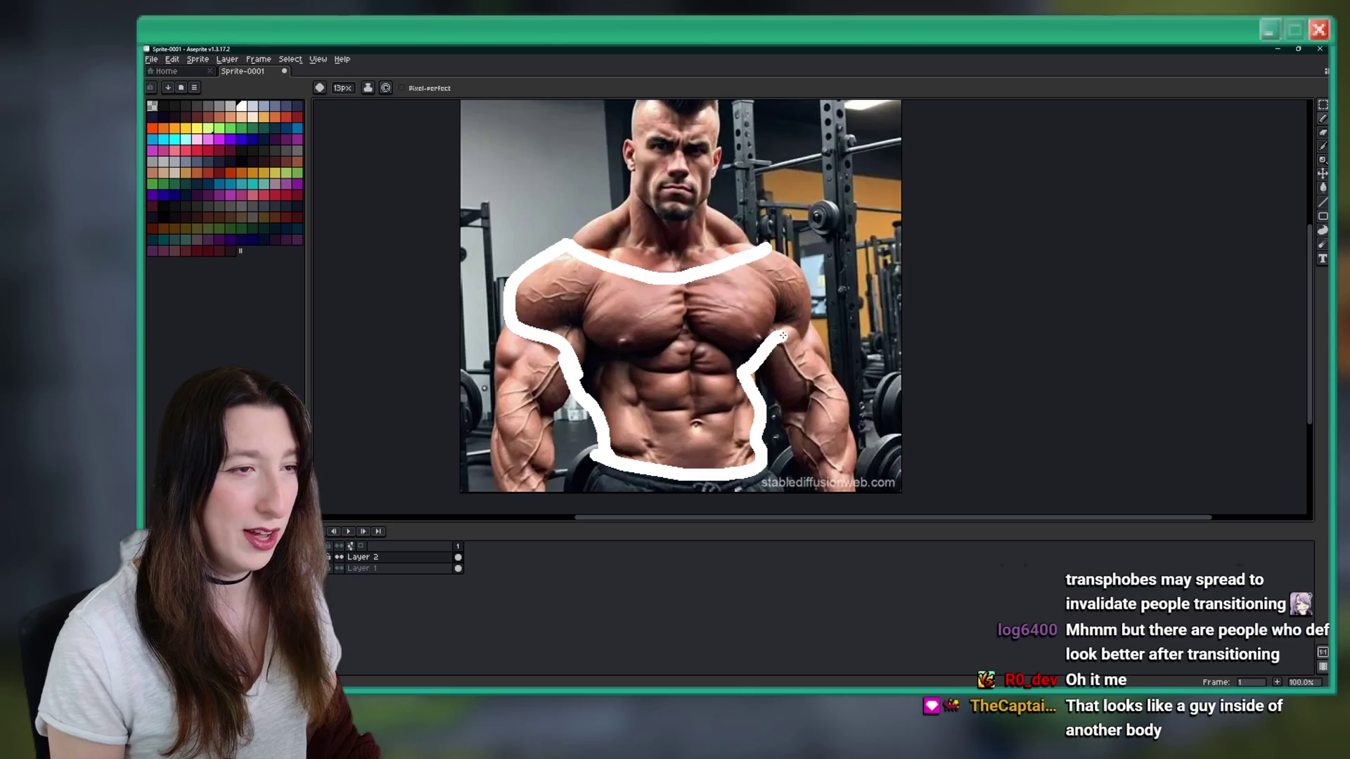
# - Flood-fill the torso outline solid white, then add Layer 3 above Layers 1 and 2
pyautogui.press('g')
pyautogui.click(676, 322)
pyautogui.scroll(-3, 676, 322)
pyautogui.scroll(1, 661, 302)
pyautogui.scroll(4, 661, 303)
pyautogui.scroll(-2, 657, 292)
pyautogui.scroll(-1, 658, 292)
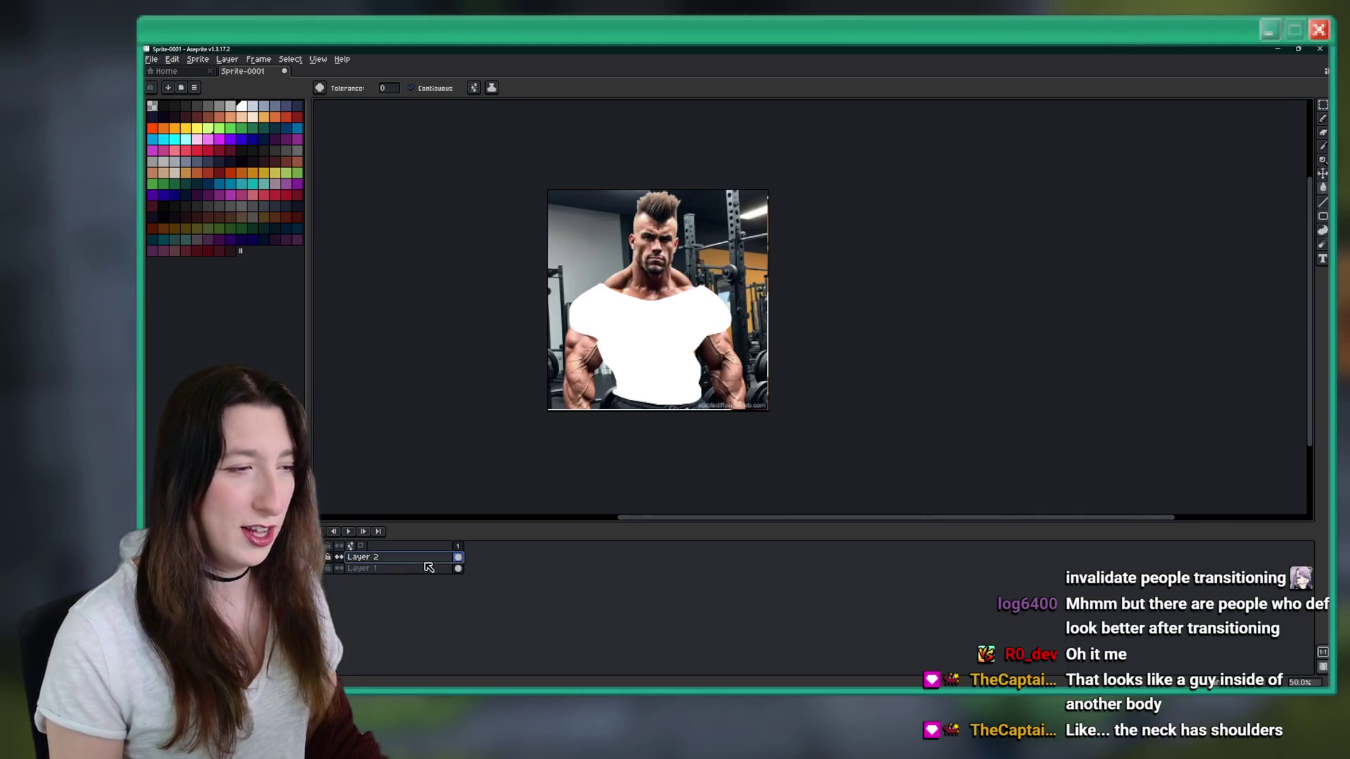
pyautogui.hotkey('shift', 'n')
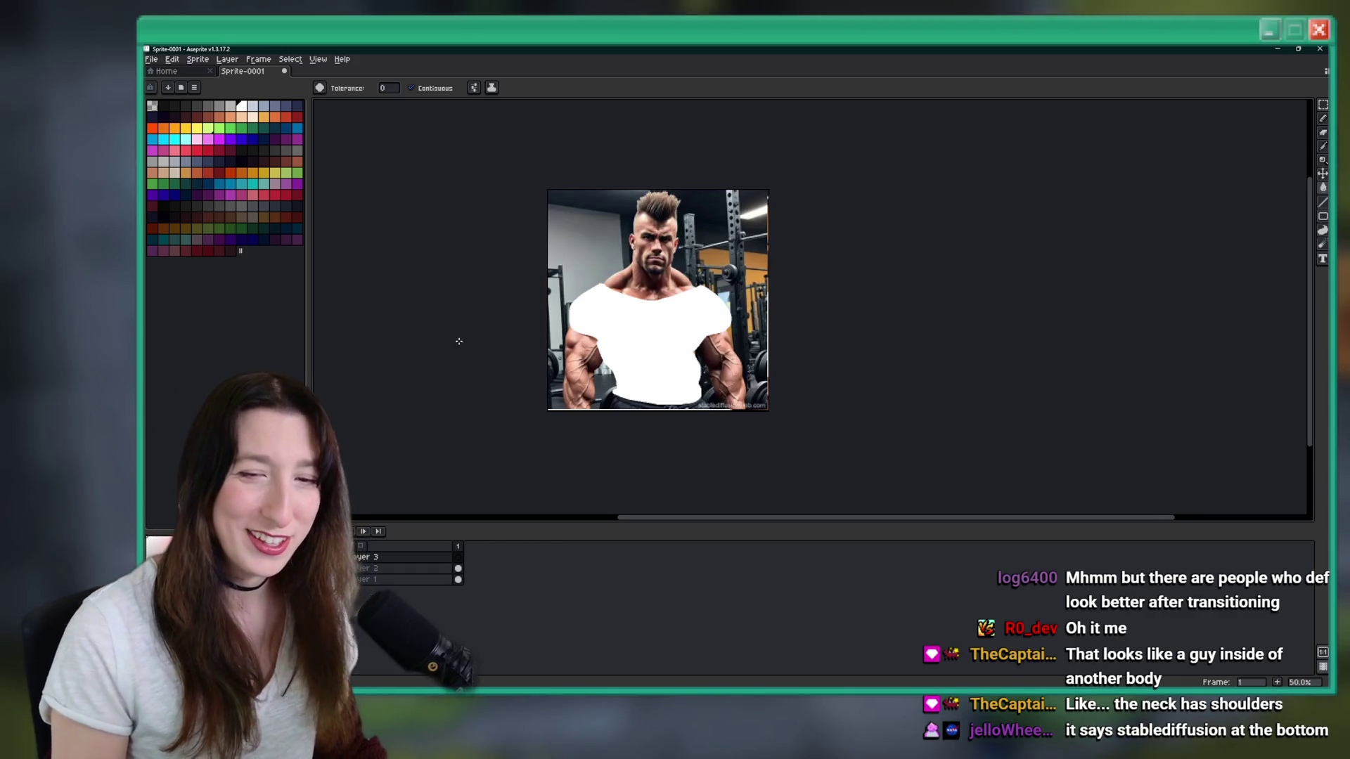
pyautogui.scroll(2, 691, 344)
# - Pick black as the drawing colour and undo a stray stroke near the barbell
pyautogui.moveTo(691, 344)
pyautogui.mouseDown()
pyautogui.moveTo(696, 232)
pyautogui.moveTo(786, 491)
pyautogui.moveTo(735, 478)
pyautogui.mouseUp()
pyautogui.scroll(-2, 736, 478)
pyautogui.scroll(2, 642, 341)
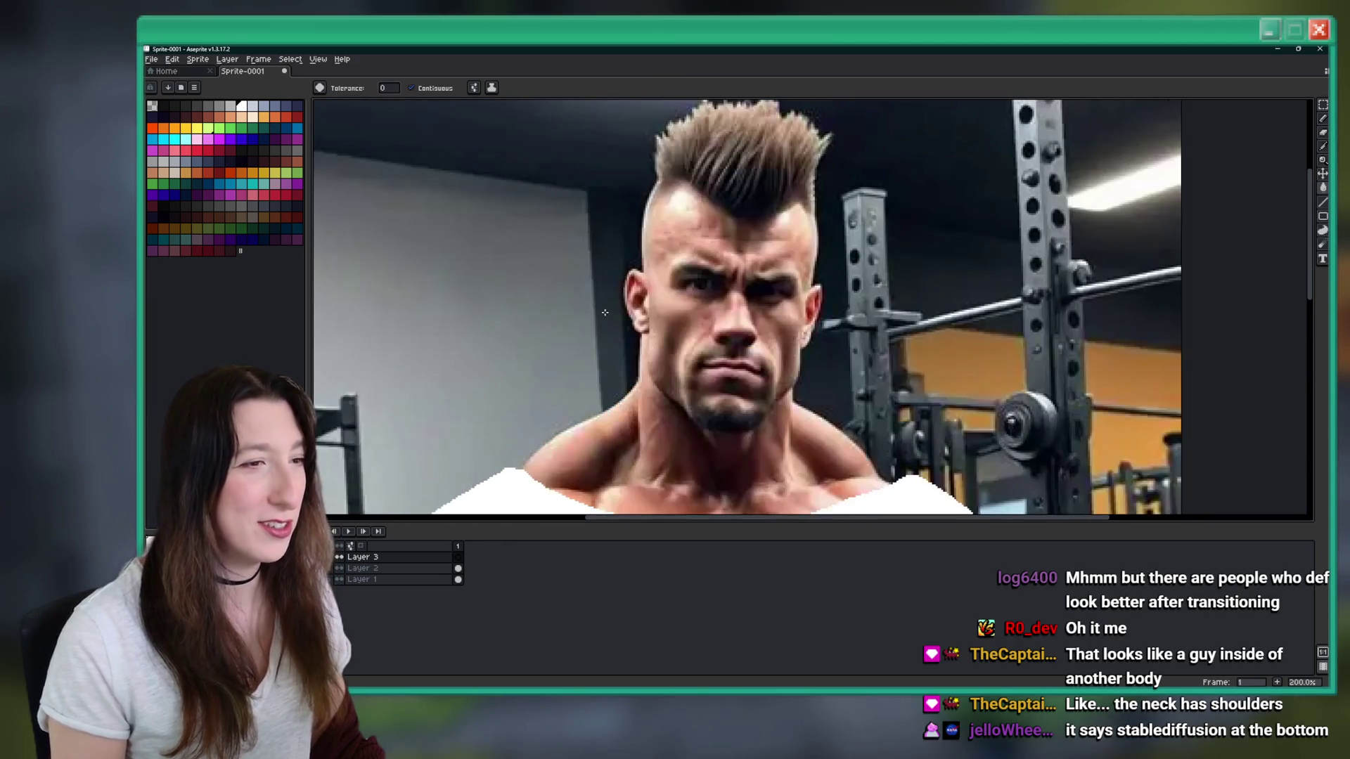
pyautogui.press('v')
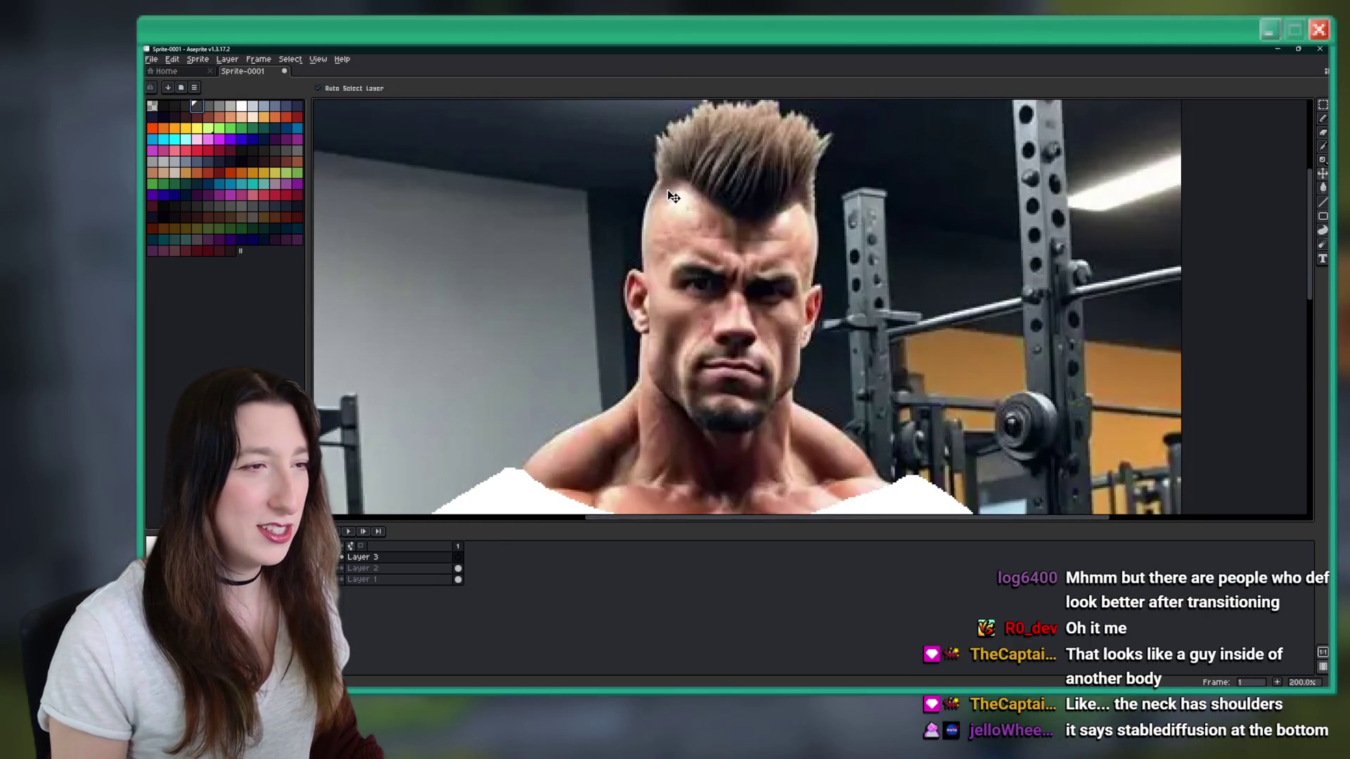
pyautogui.click(174, 106)
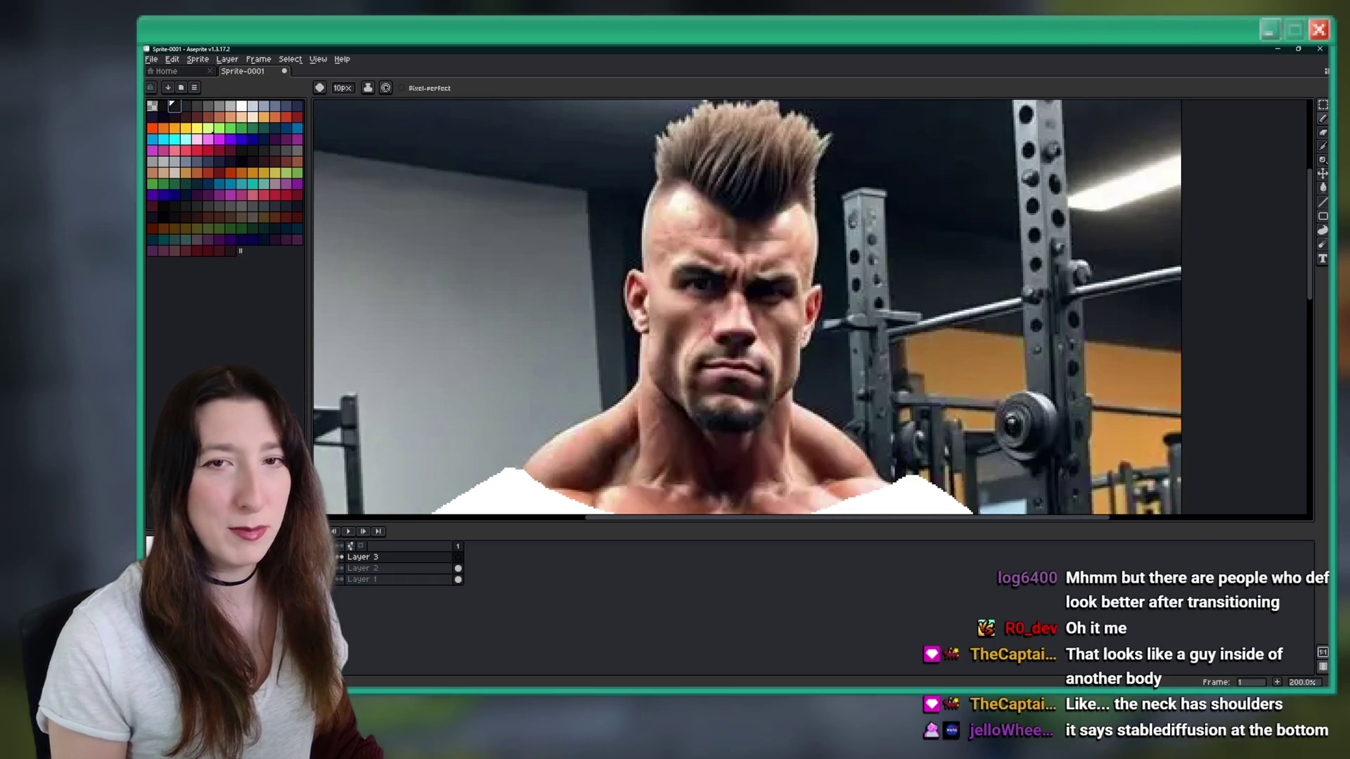
pyautogui.moveTo(926, 193)
pyautogui.mouseDown()
pyautogui.moveTo(865, 254)
pyautogui.moveTo(914, 281)
pyautogui.mouseUp()
pyautogui.hotkey('ctrl', 'z')
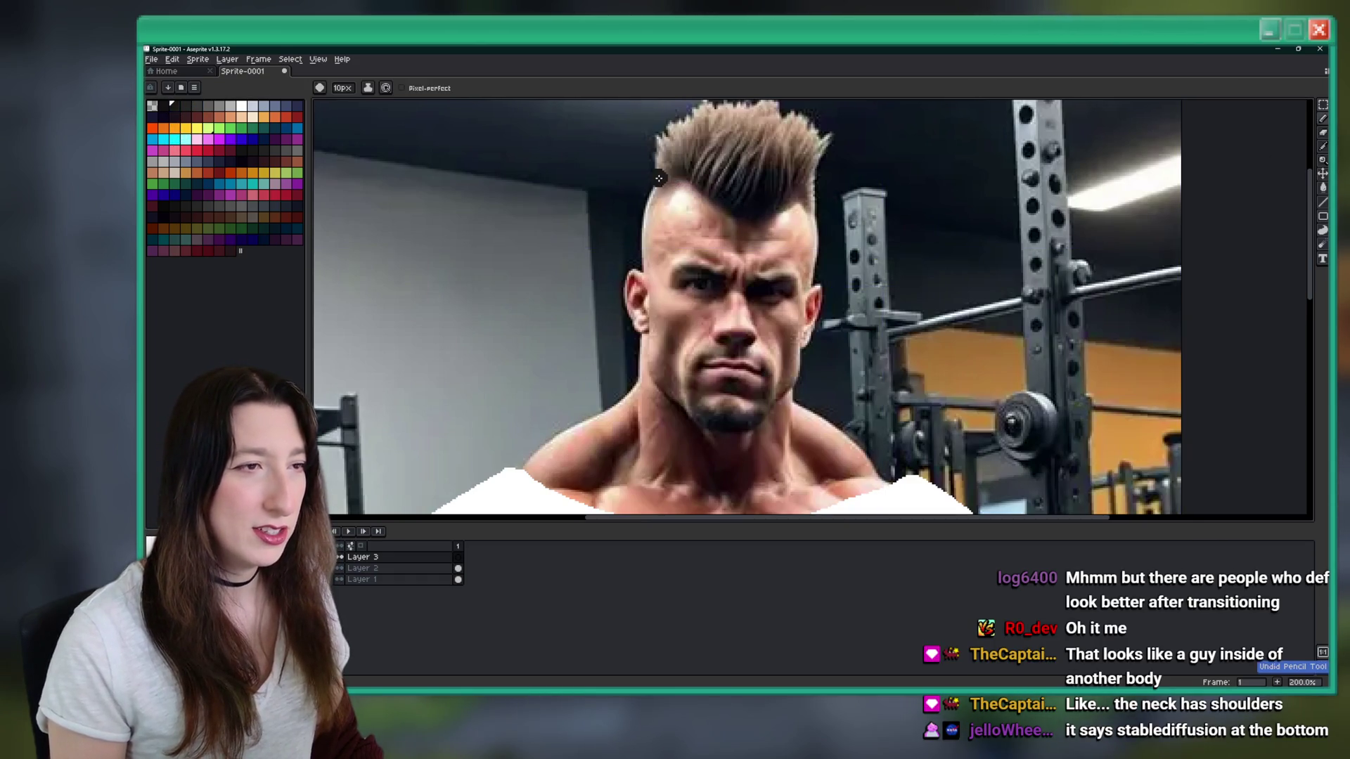
# - Draw a black hair outline over the head and down both sides, then fill it black
pyautogui.moveTo(707, 202); pyautogui.dragTo(808, 204)
pyautogui.moveTo(661, 175); pyautogui.dragTo(641, 263)
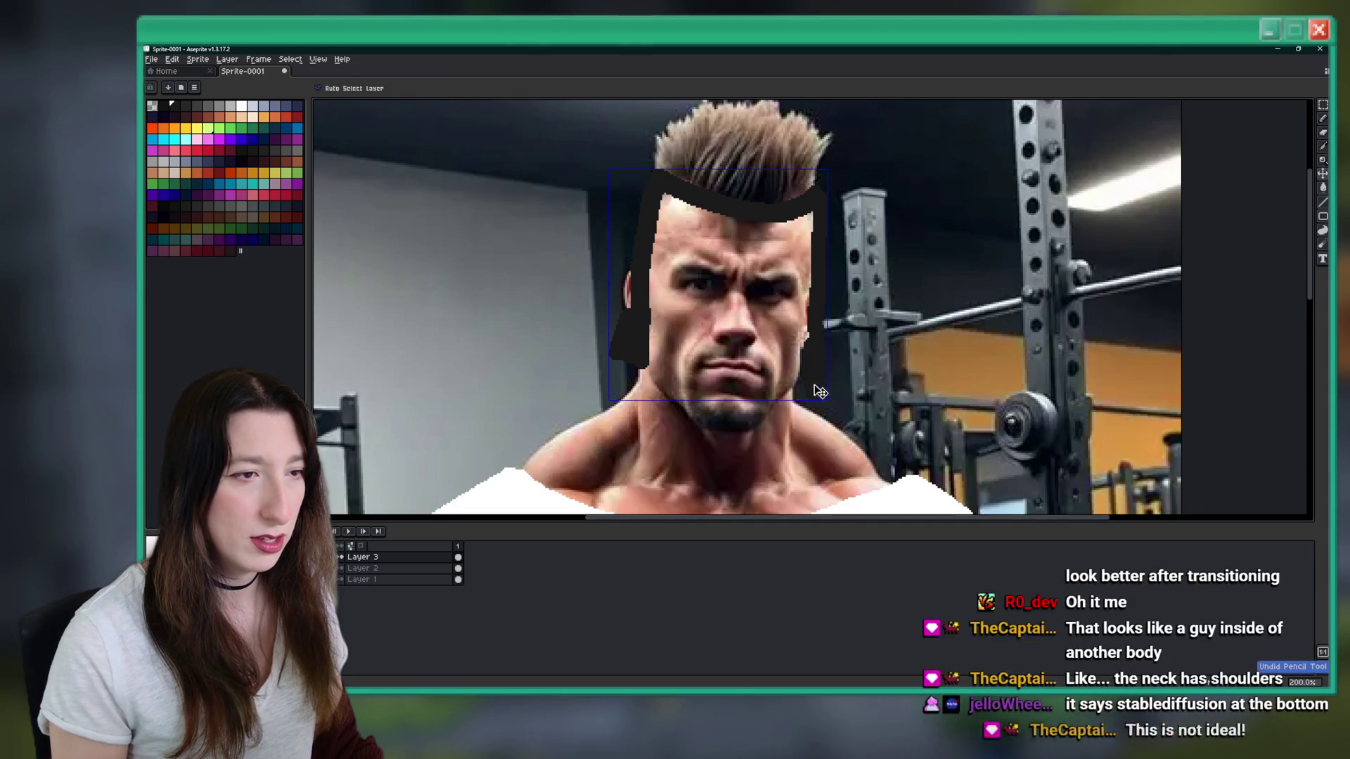
pyautogui.moveTo(828, 381); pyautogui.dragTo(840, 153)
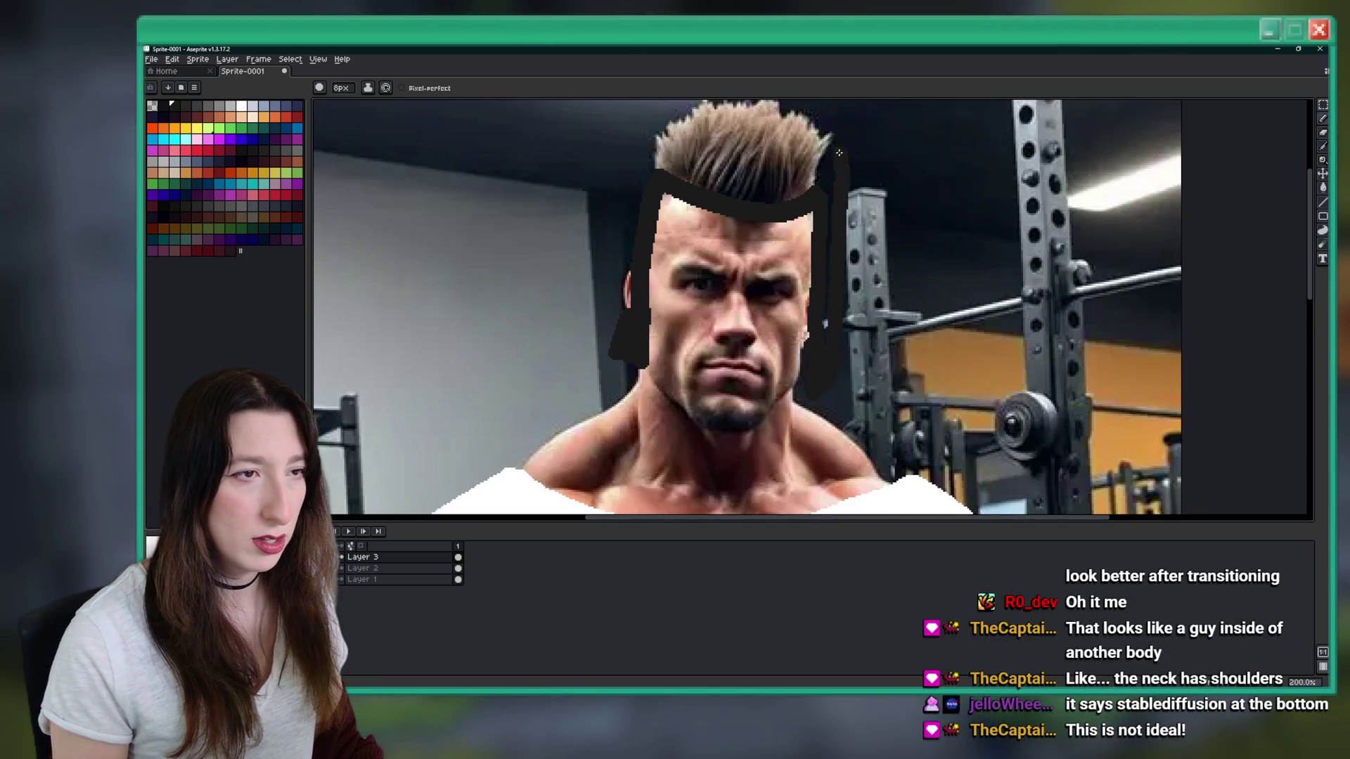
pyautogui.moveTo(663, 128); pyautogui.dragTo(651, 156)
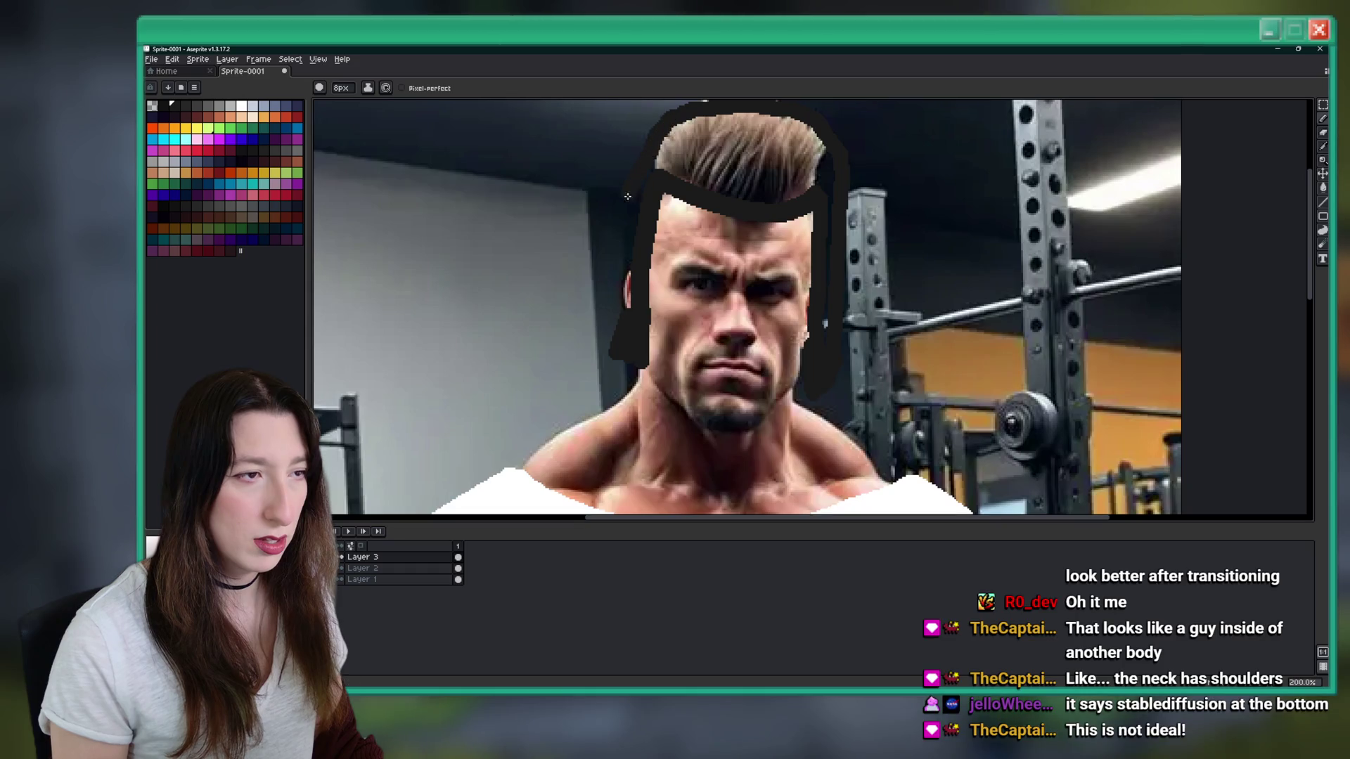
pyautogui.press('g')
pyautogui.click(739, 162)
pyautogui.scroll(2, 764, 206)
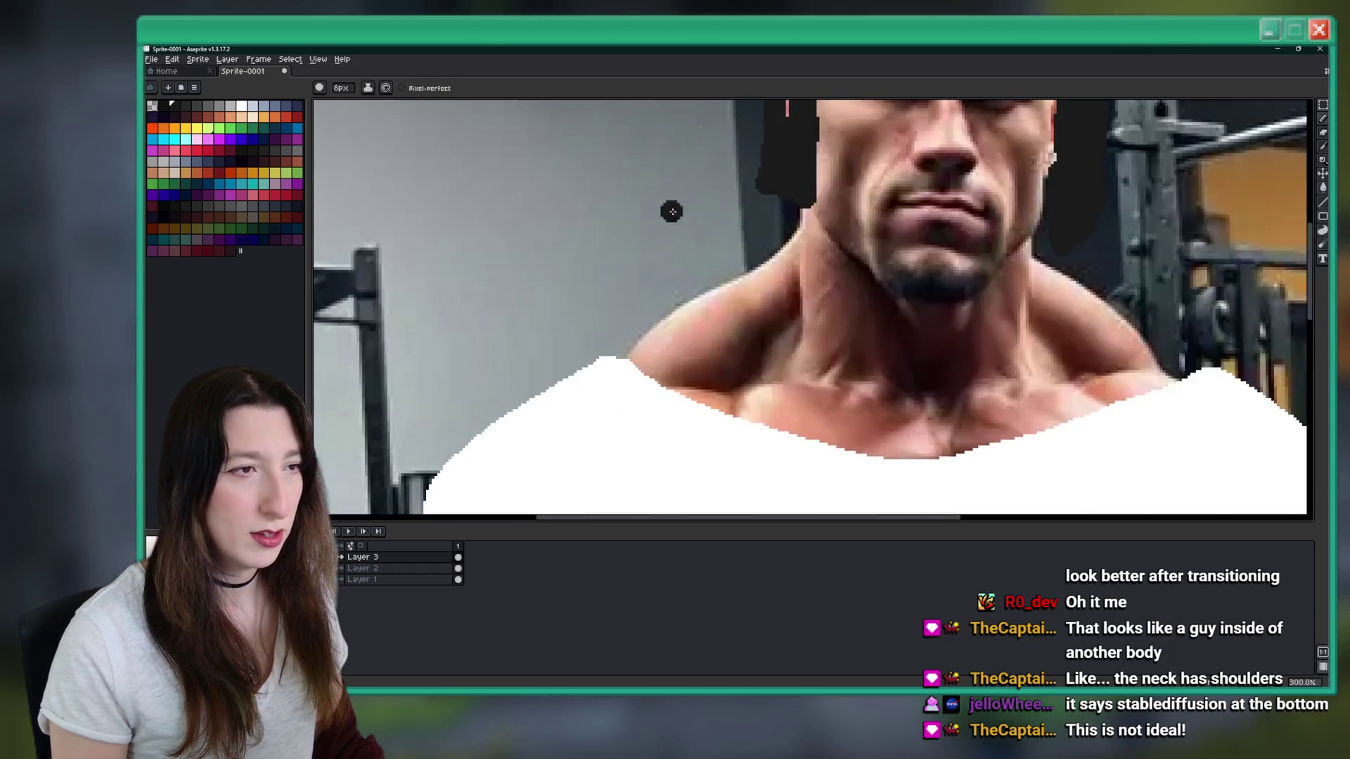
# - Paint black over the forehead with 5px and 8px brushes to lower the hairline
pyautogui.press('b')
pyautogui.scroll(-2, 764, 206)
pyautogui.scroll(2, 628, 239)
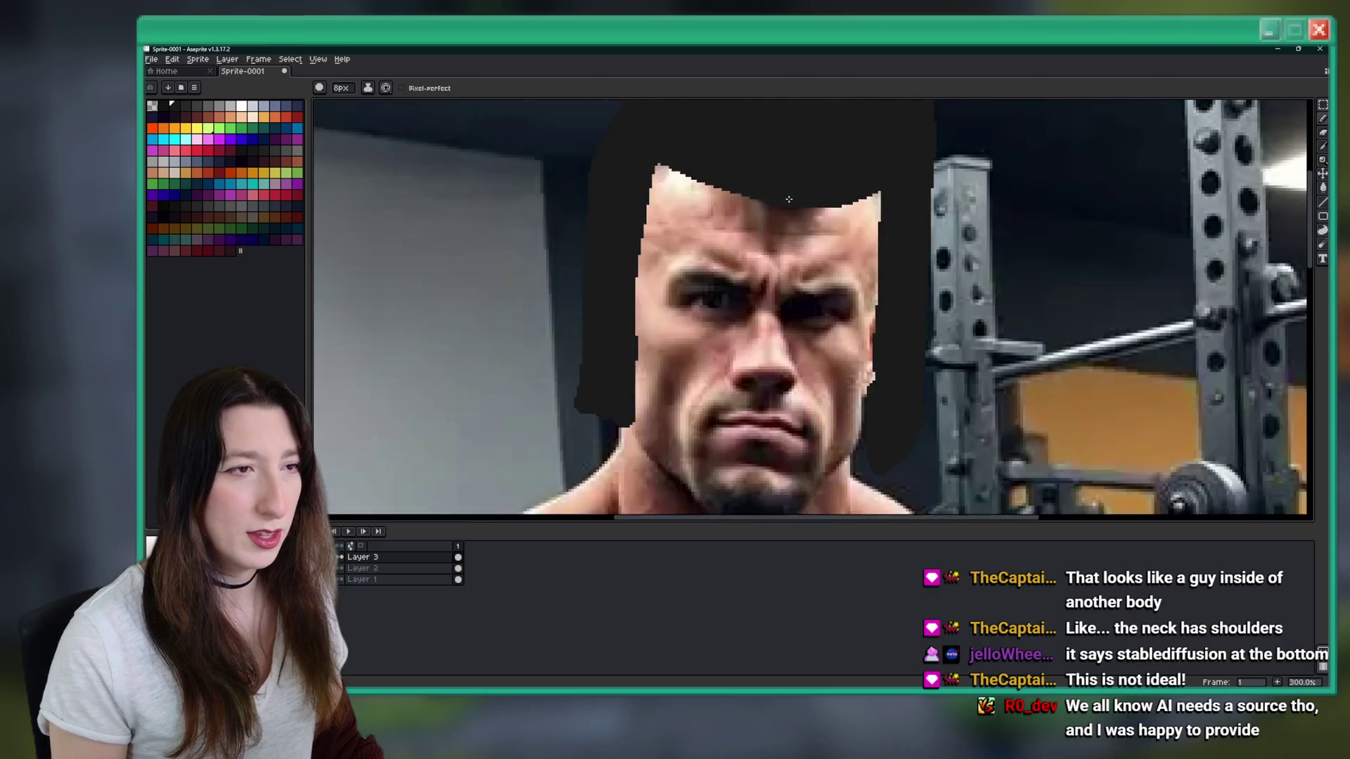
pyautogui.press('-')
pyautogui.press('-')
pyautogui.press('-')
pyautogui.moveTo(563, 245)
pyautogui.mouseDown()
pyautogui.moveTo(543, 274)
pyautogui.moveTo(605, 271)
pyautogui.moveTo(552, 305)
pyautogui.mouseUp()
pyautogui.moveTo(793, 302); pyautogui.dragTo(759, 283)
pyautogui.press('+')
pyautogui.press('+')
pyautogui.press('+')
pyautogui.moveTo(629, 281)
pyautogui.mouseDown()
pyautogui.moveTo(564, 295)
pyautogui.moveTo(552, 315)
pyautogui.mouseUp()
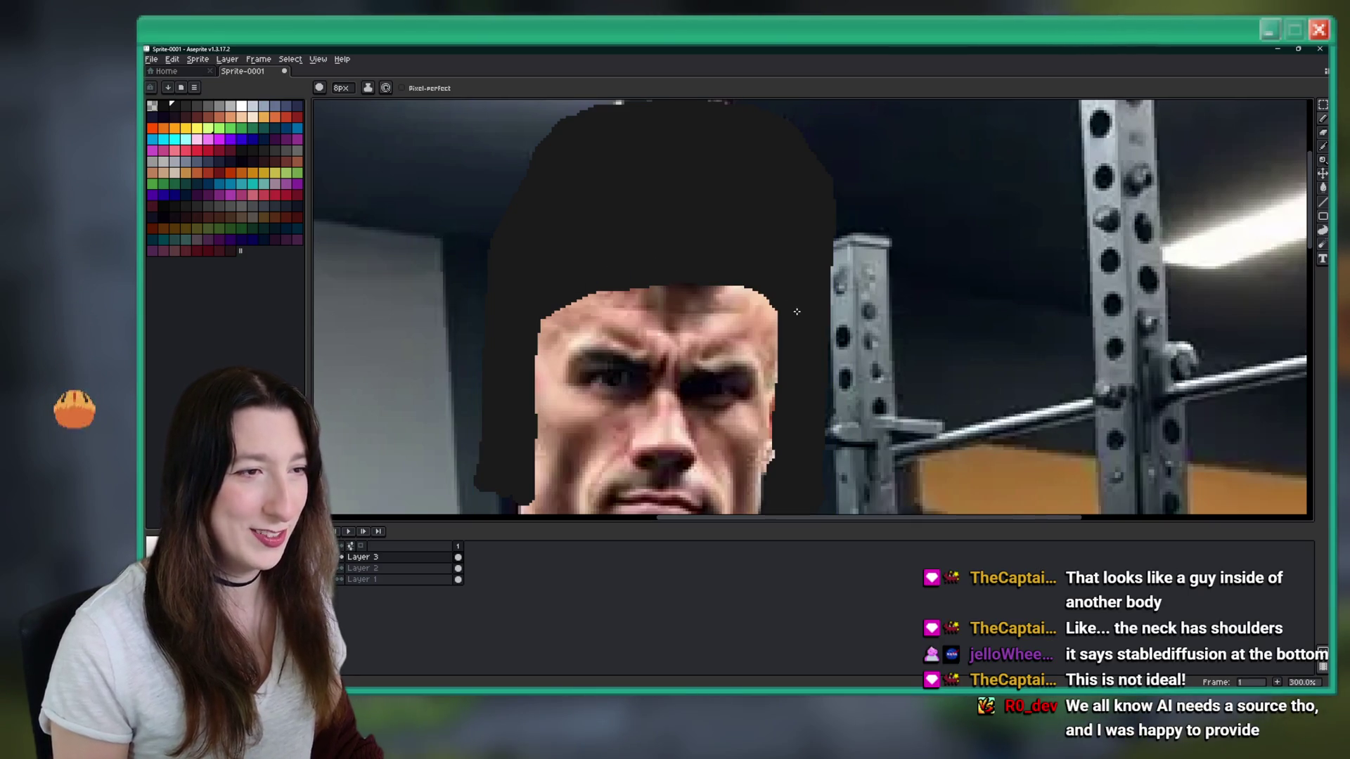
pyautogui.moveTo(703, 290); pyautogui.dragTo(774, 320)
pyautogui.scroll(-5, 530, 303)
pyautogui.scroll(6, 530, 303)
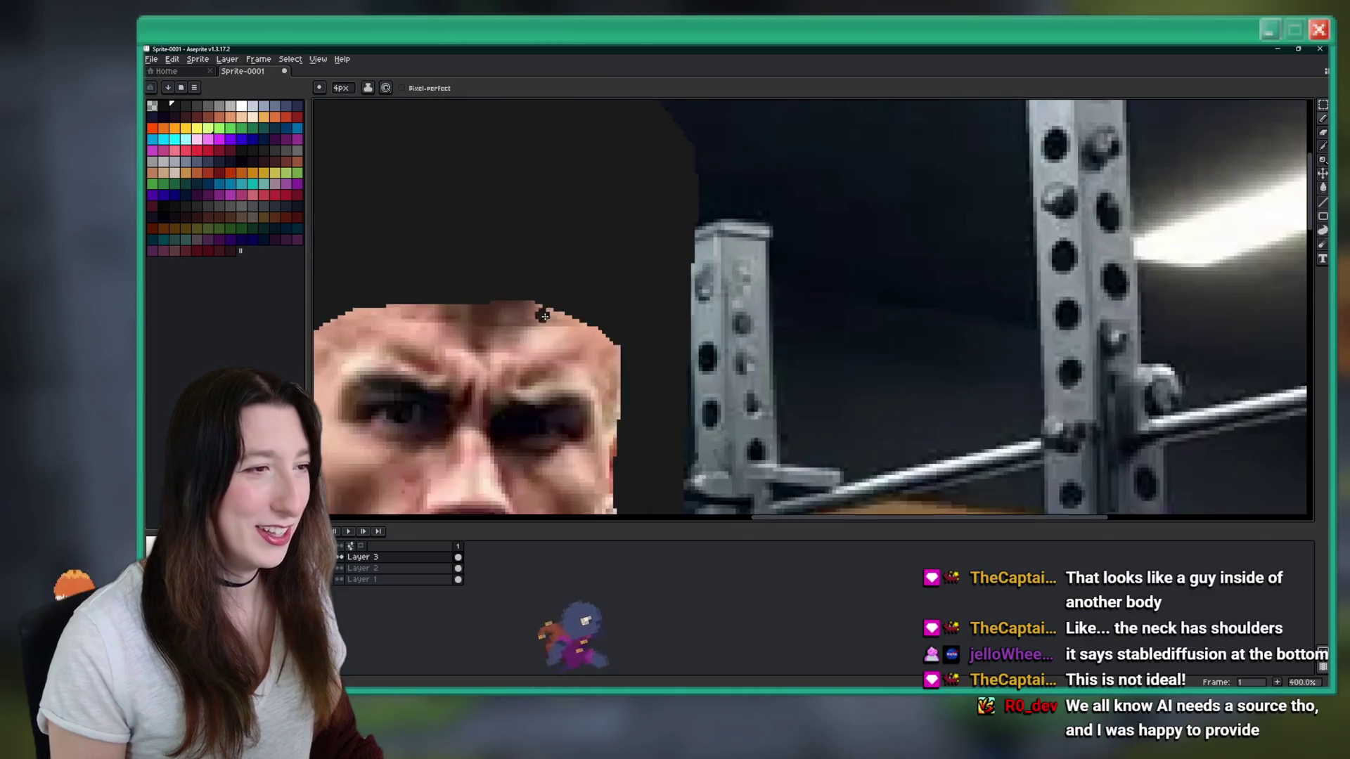
# - Draw thin 1px and 4px fringe strands across the left forehead
pyautogui.press('-')
pyautogui.press('-')
pyautogui.press('-')
pyautogui.moveTo(721, 229)
pyautogui.mouseDown()
pyautogui.moveTo(739, 299)
pyautogui.moveTo(732, 261)
pyautogui.mouseUp()
pyautogui.press('-')
pyautogui.press('-')
pyautogui.press('-')
pyautogui.moveTo(556, 233); pyautogui.dragTo(506, 295)
pyautogui.moveTo(571, 232); pyautogui.dragTo(522, 285)
pyautogui.moveTo(580, 232); pyautogui.dragTo(540, 293)
pyautogui.press('+')
pyautogui.press('+')
pyautogui.press('+')
pyautogui.moveTo(555, 236); pyautogui.dragTo(520, 313)
pyautogui.moveTo(601, 228); pyautogui.dragTo(580, 260)
# - Pan out to view the whole face with the new fringe
pyautogui.scroll(-4, 583, 280)
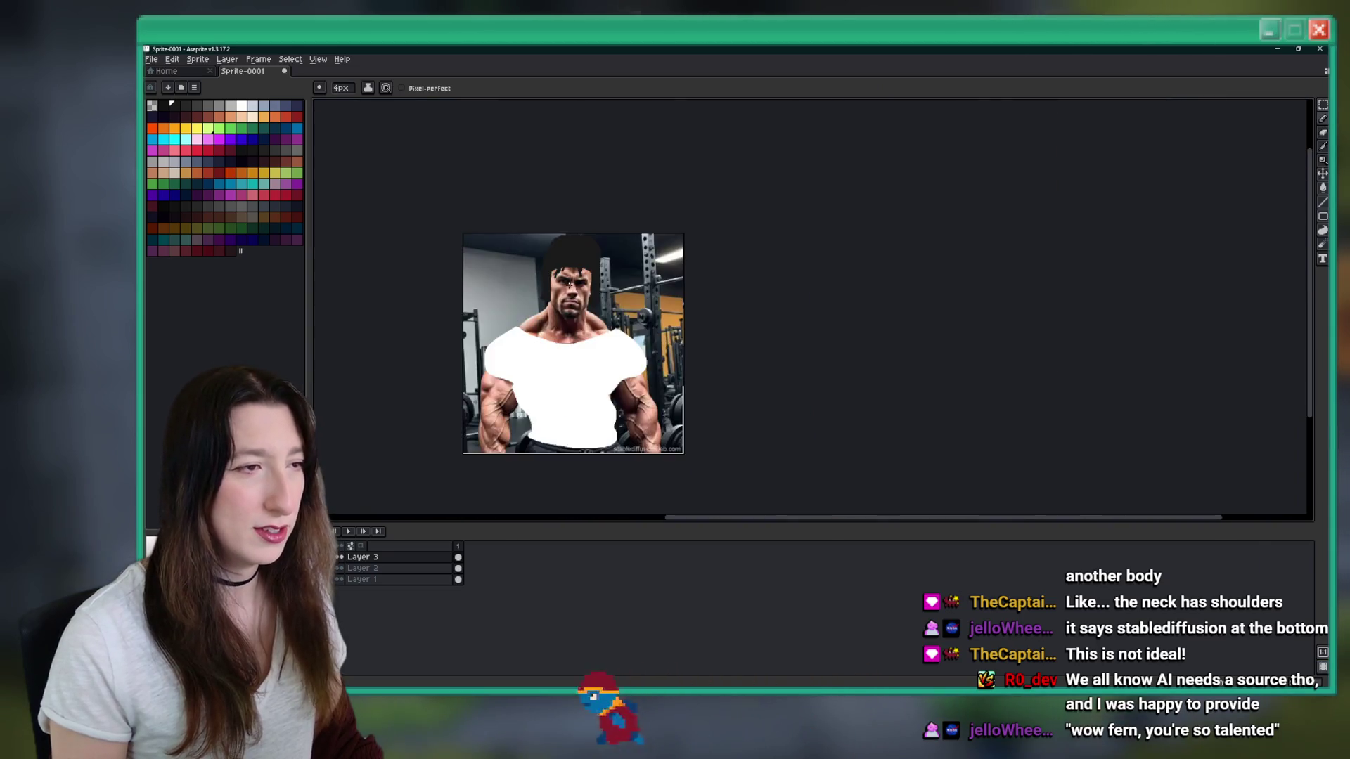
pyautogui.scroll(1, 583, 279)
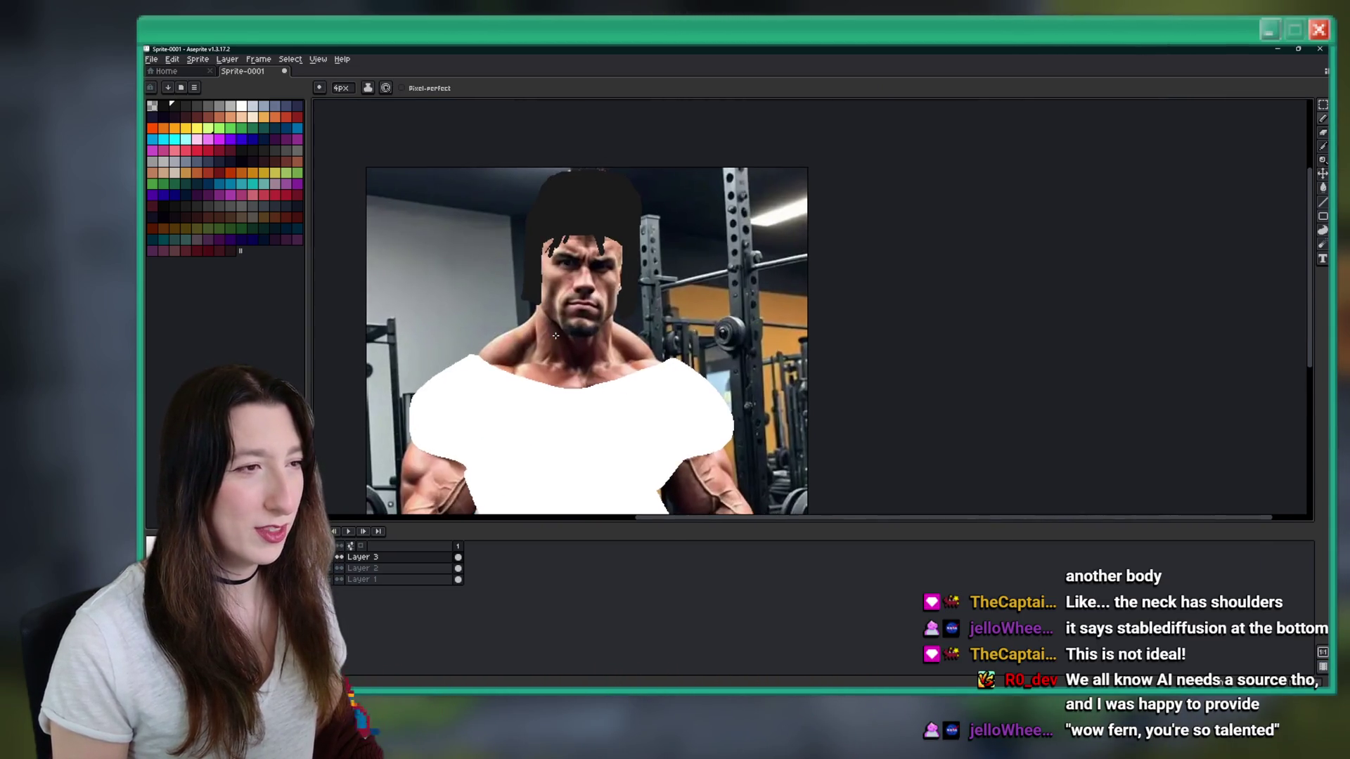
pyautogui.scroll(-1, 583, 279)
pyautogui.scroll(4, 491, 251)
pyautogui.moveTo(491, 251); pyautogui.dragTo(608, 345)
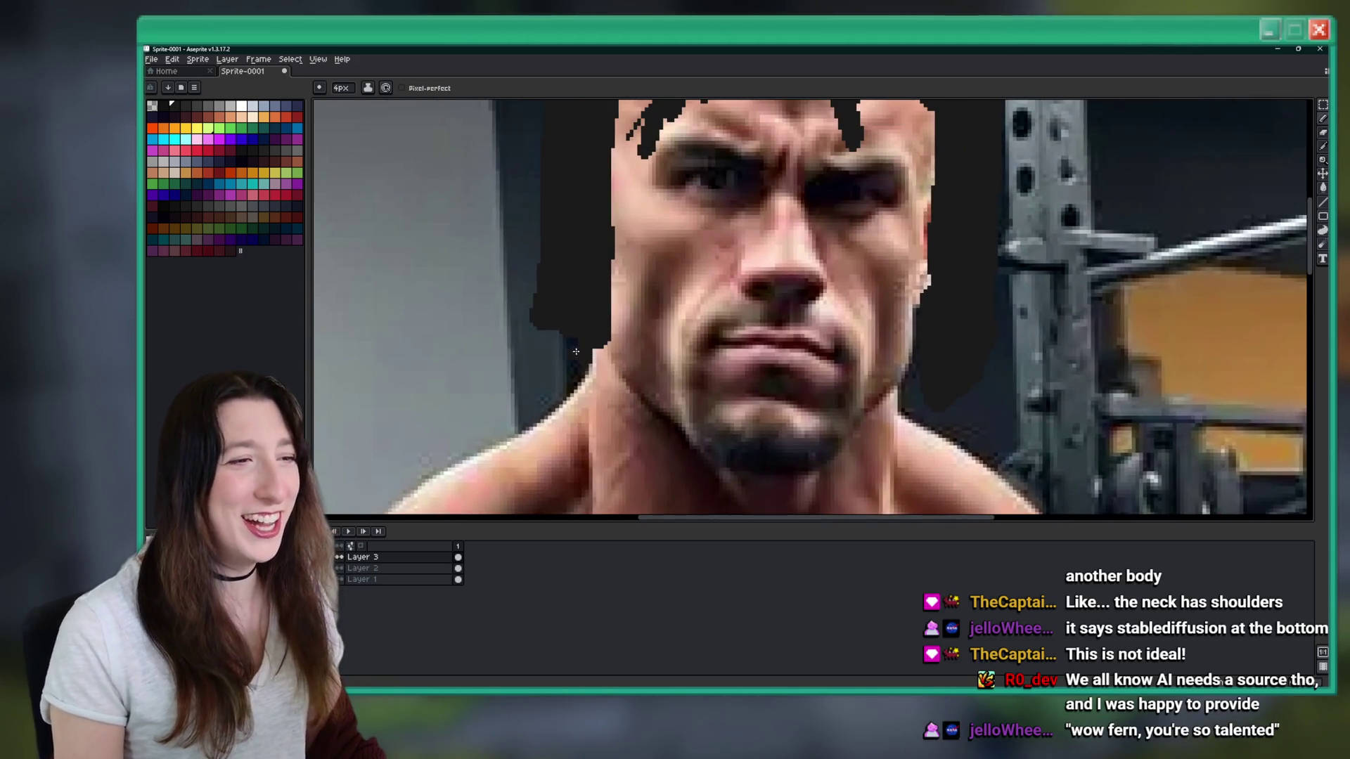
pyautogui.press('i')
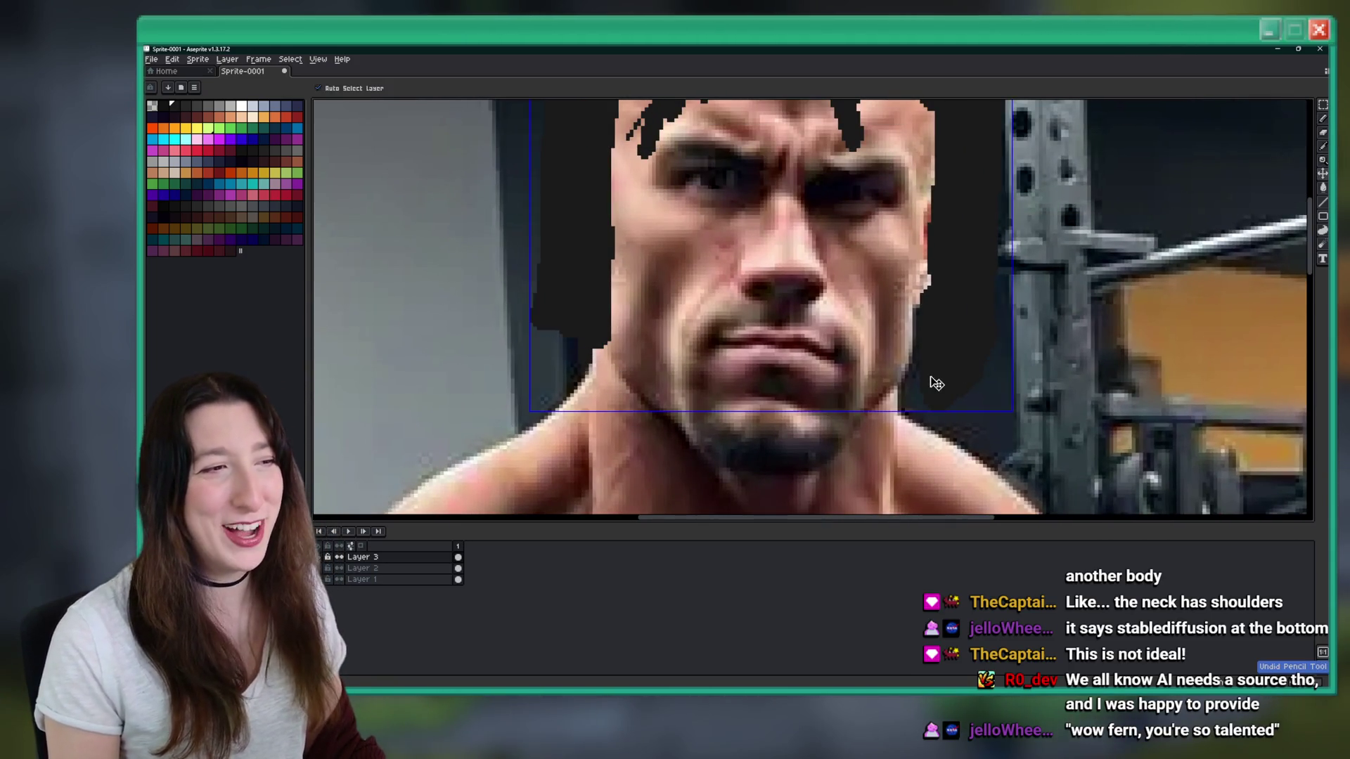
pyautogui.scroll(-1, 600, 281)
# - Replace the black hair colour with yellow
pyautogui.click(186, 128)
pyautogui.hotkey('shift', 'r')
pyautogui.press('Return')
pyautogui.scroll(-2, 661, 264)
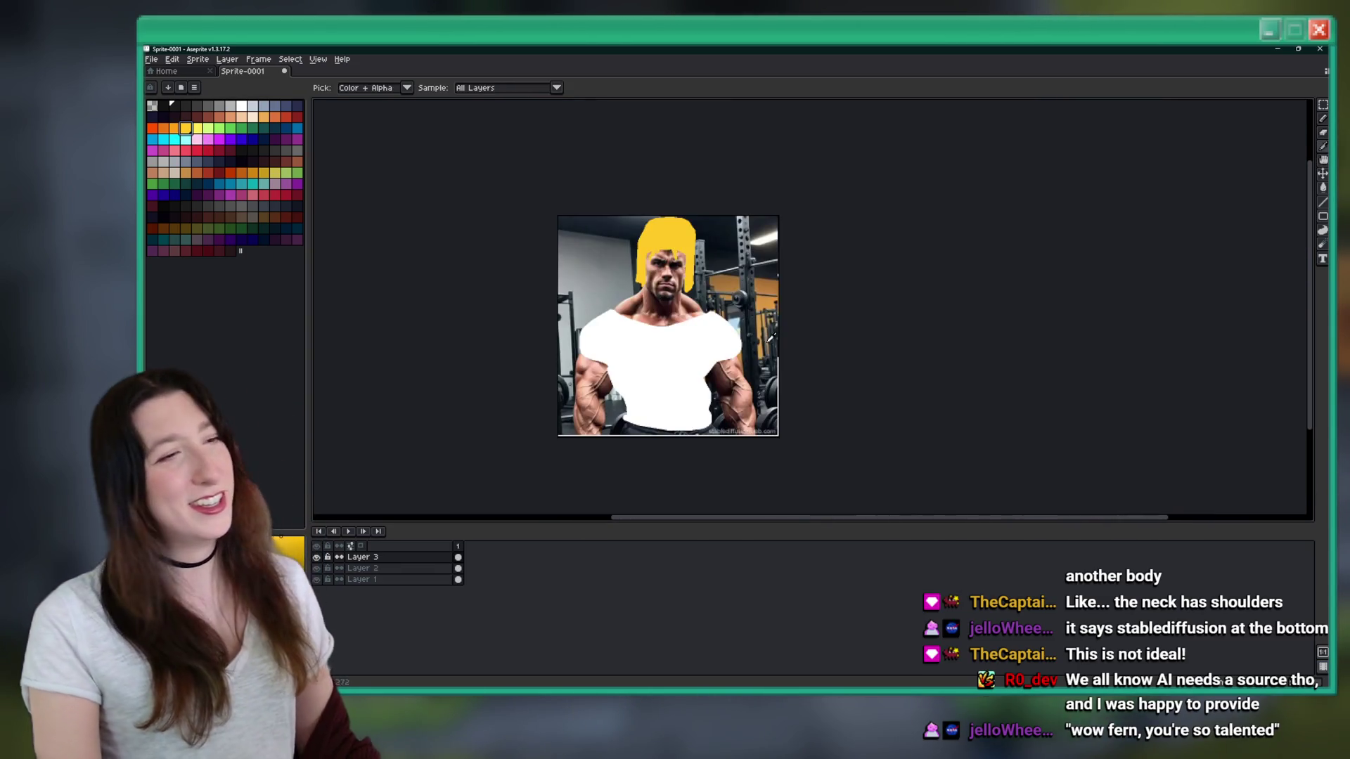
pyautogui.scroll(2, 652, 323)
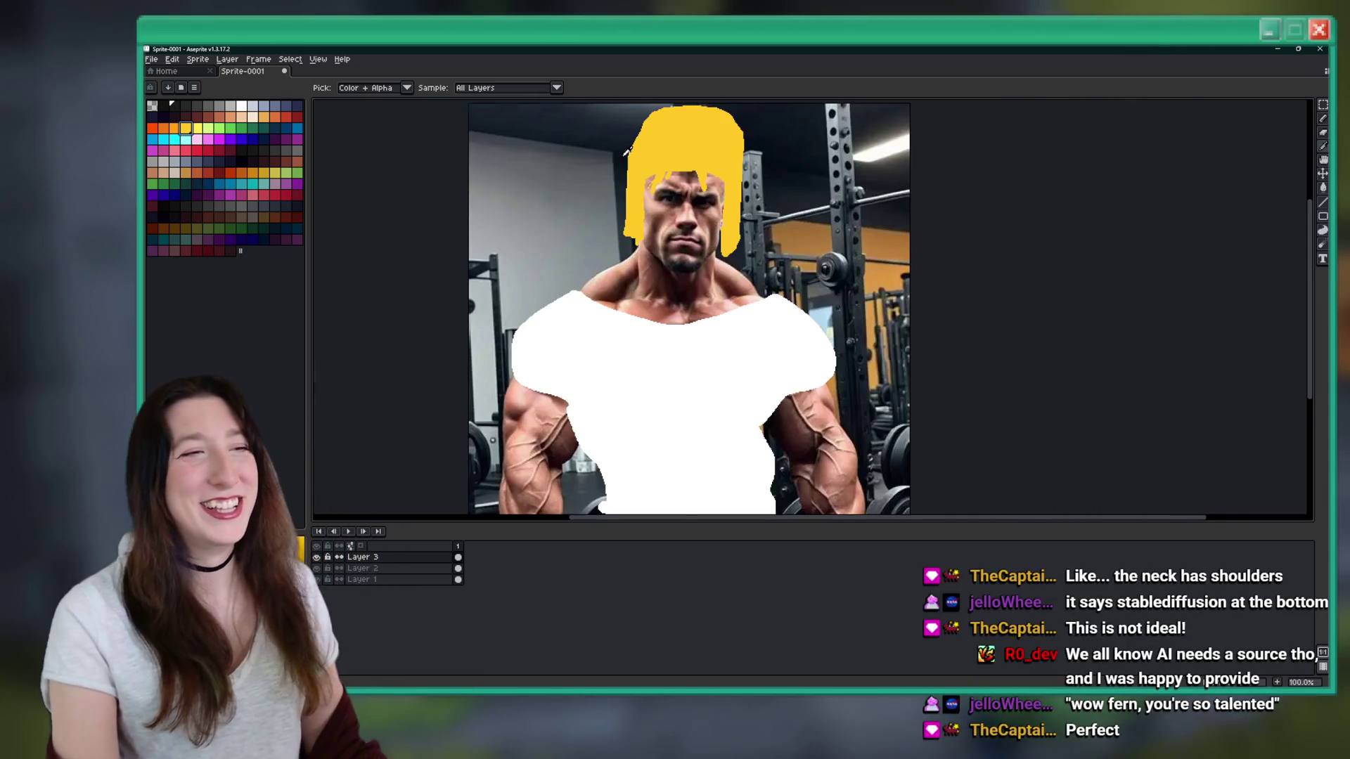
pyautogui.scroll(2, 609, 153)
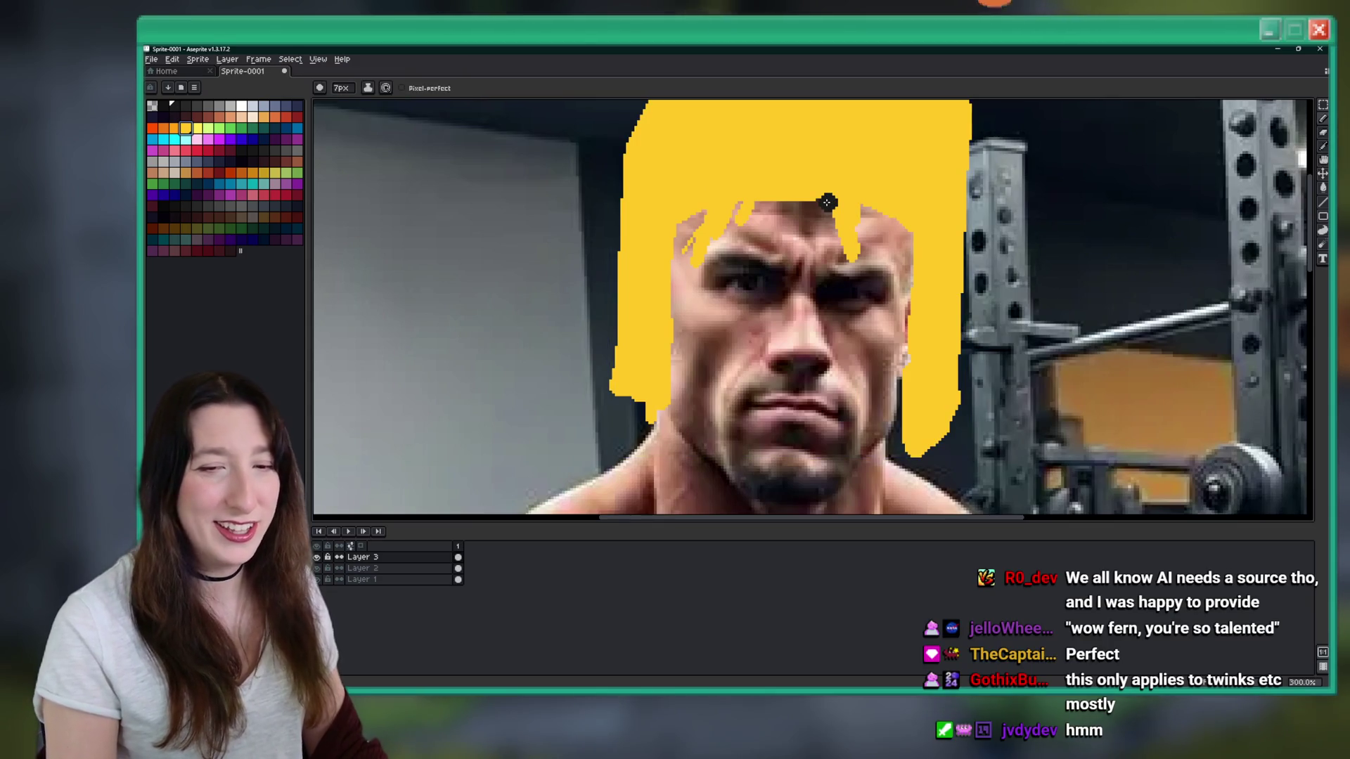
# - Extend the yellow hair with a 10px stroke on the right side
pyautogui.press('+')
pyautogui.press('+')
pyautogui.press('+')
pyautogui.moveTo(800, 229)
pyautogui.mouseDown()
pyautogui.moveTo(822, 212)
pyautogui.moveTo(712, 218)
pyautogui.moveTo(773, 229)
pyautogui.moveTo(840, 207)
pyautogui.moveTo(901, 239)
pyautogui.mouseUp()
pyautogui.scroll(-4, 794, 239)
pyautogui.scroll(2, 794, 239)
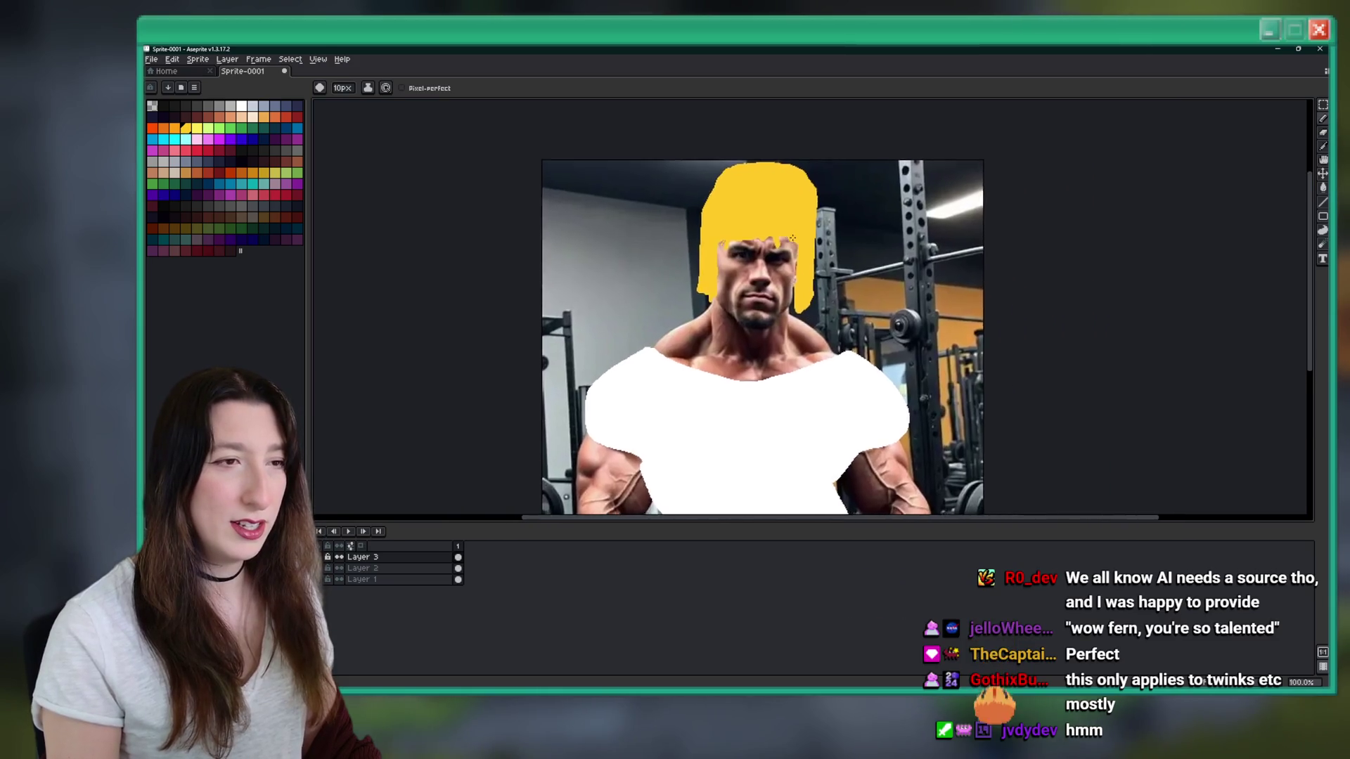
pyautogui.scroll(1, 792, 239)
pyautogui.scroll(-3, 773, 232)
pyautogui.press('b')
pyautogui.scroll(-1, 749, 226)
pyautogui.scroll(1, 746, 222)
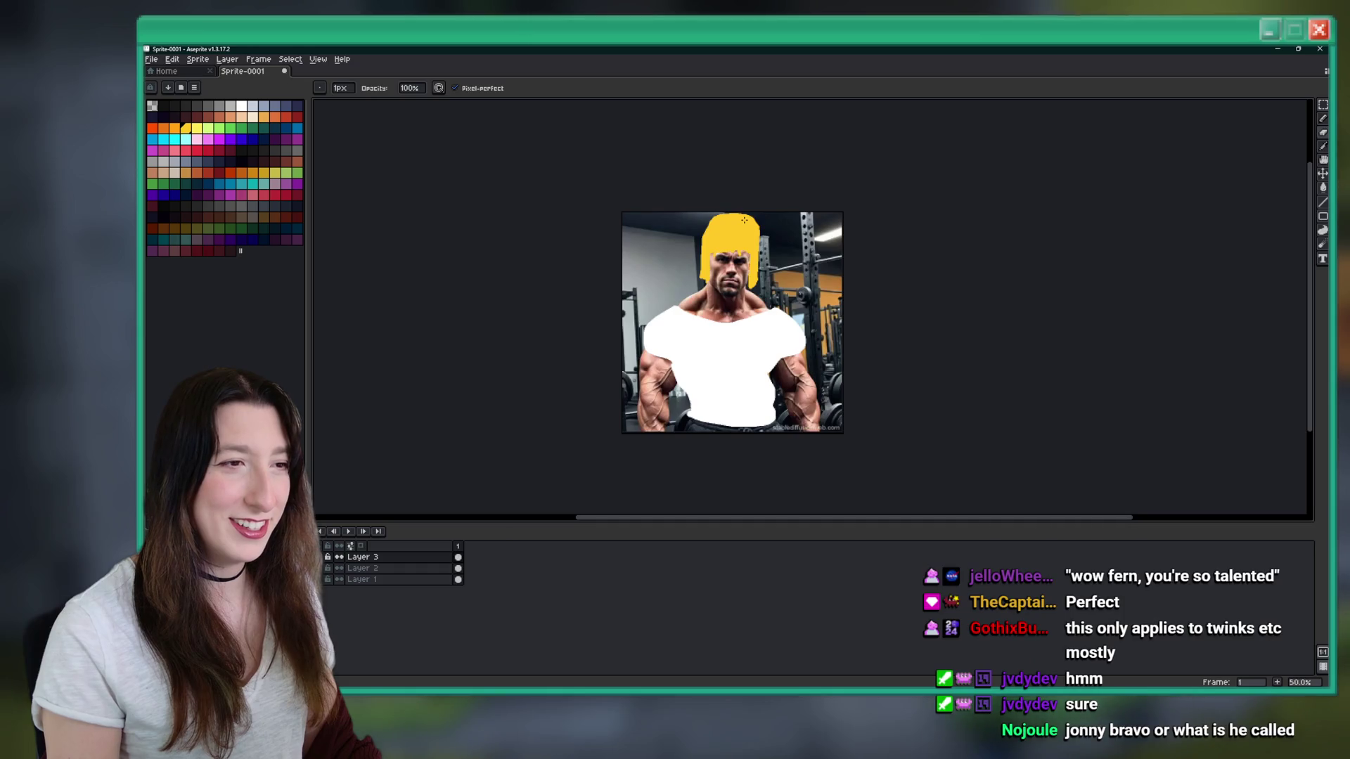
pyautogui.scroll(-1, 752, 232)
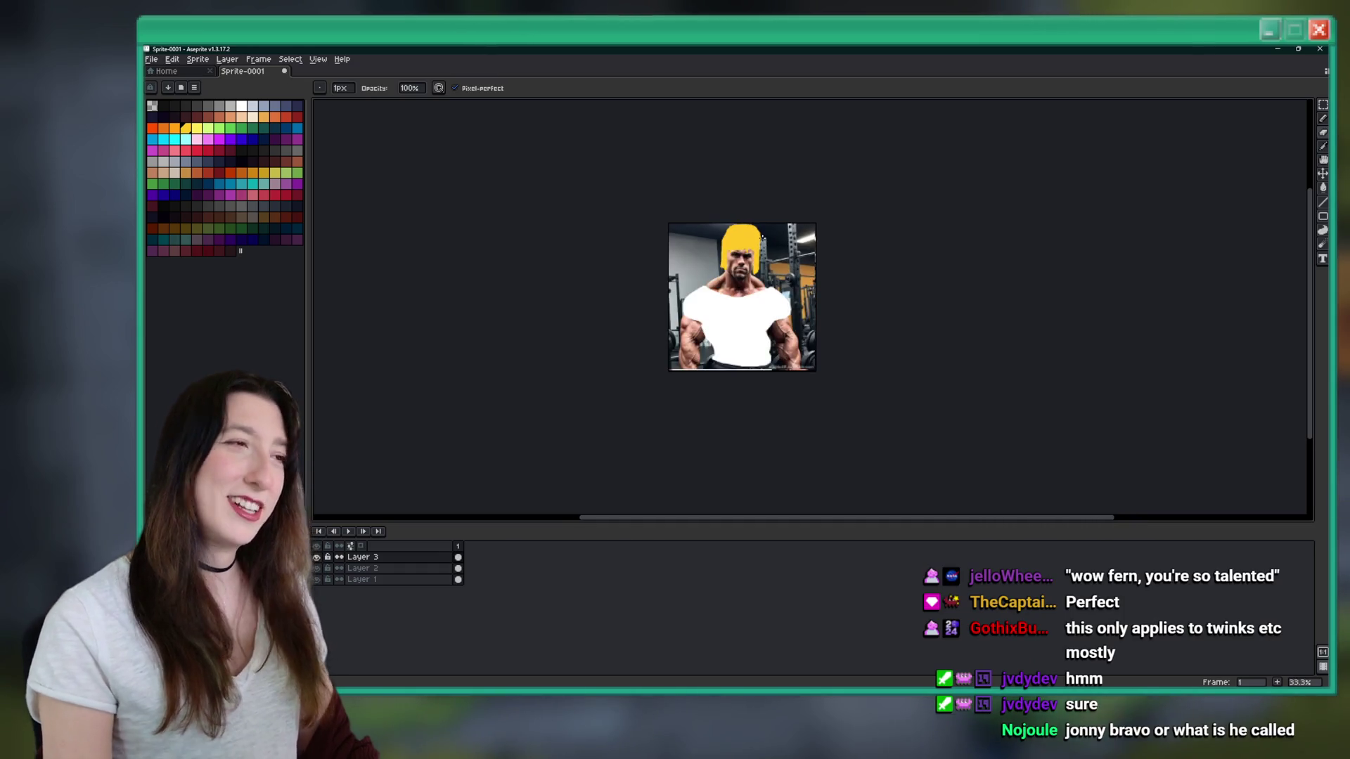
# - Quit Aseprite without saving the sprite
pyautogui.click(1320, 49)
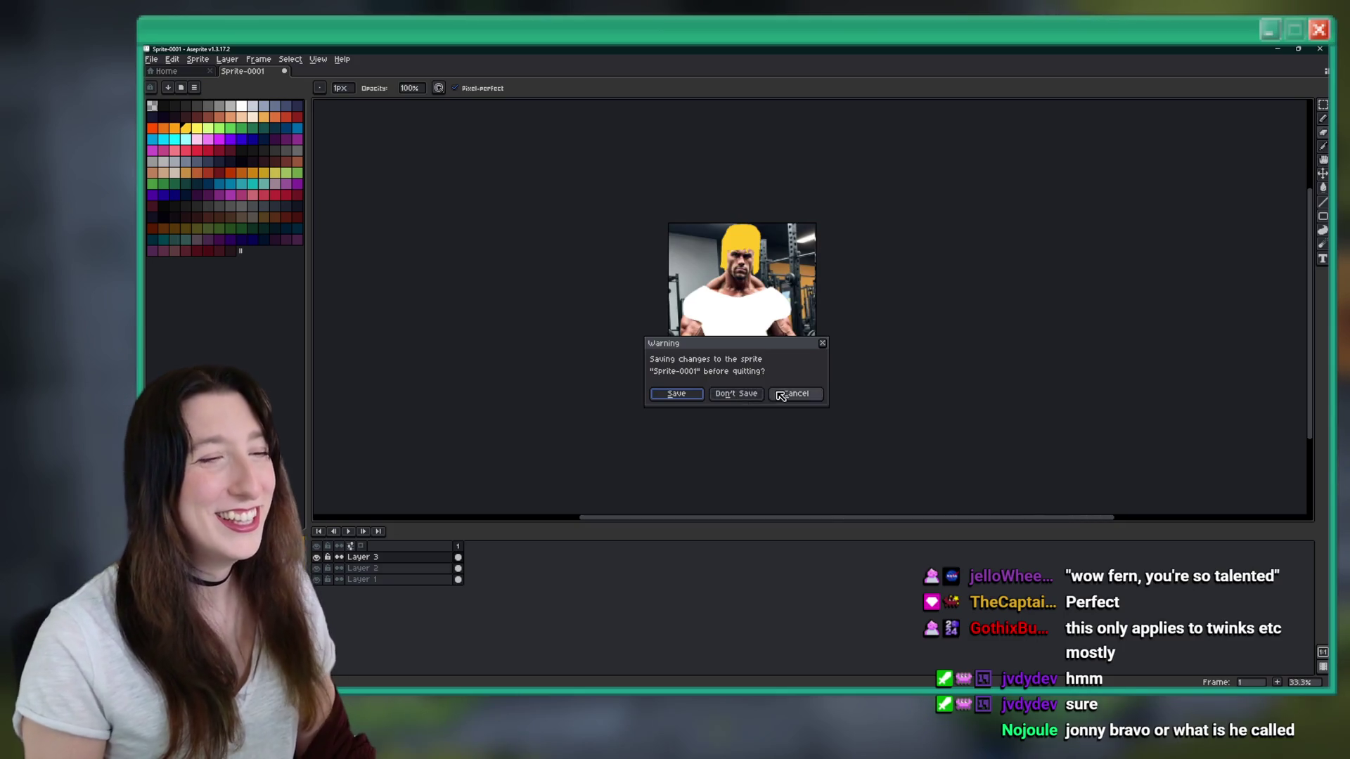
pyautogui.click(779, 396)
pyautogui.scroll(3, 748, 228)
pyautogui.scroll(-2, 748, 228)
pyautogui.scroll(2, 748, 228)
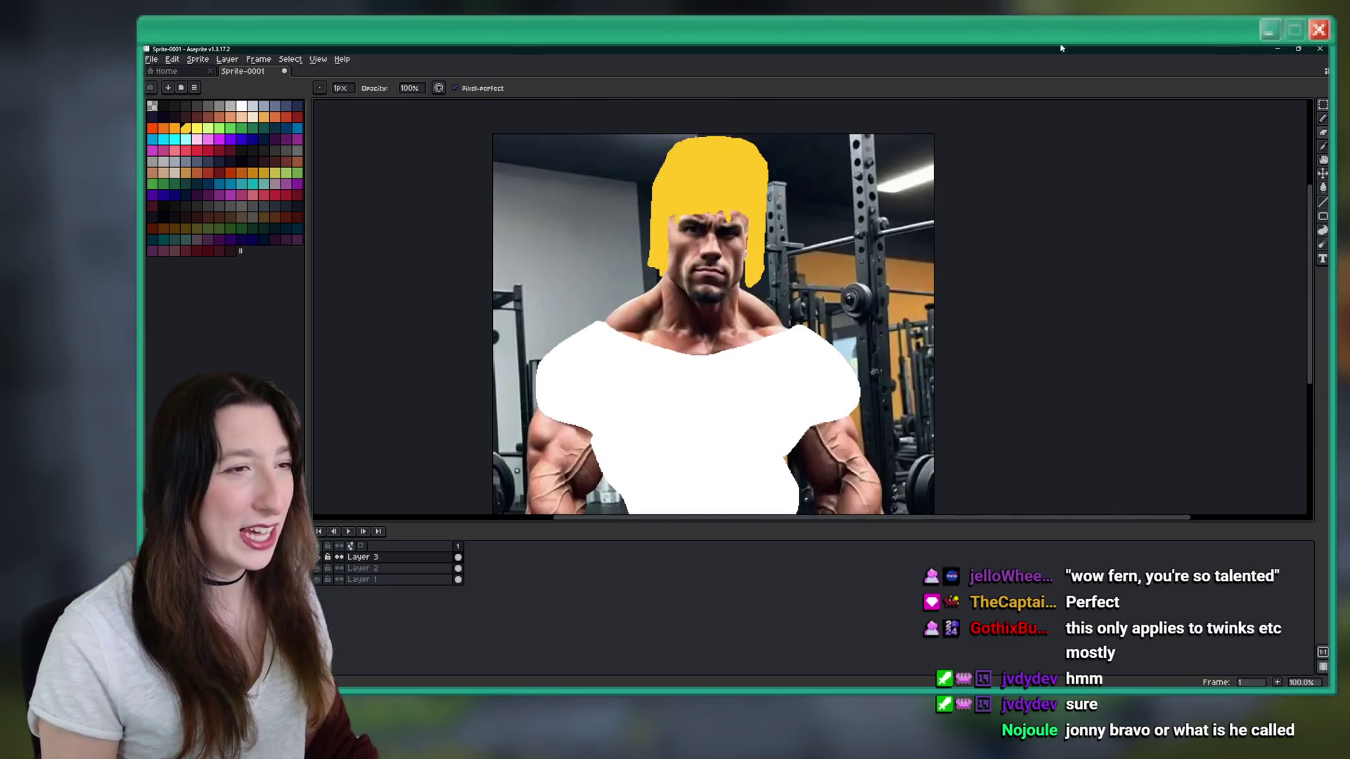
pyautogui.click(1320, 49)
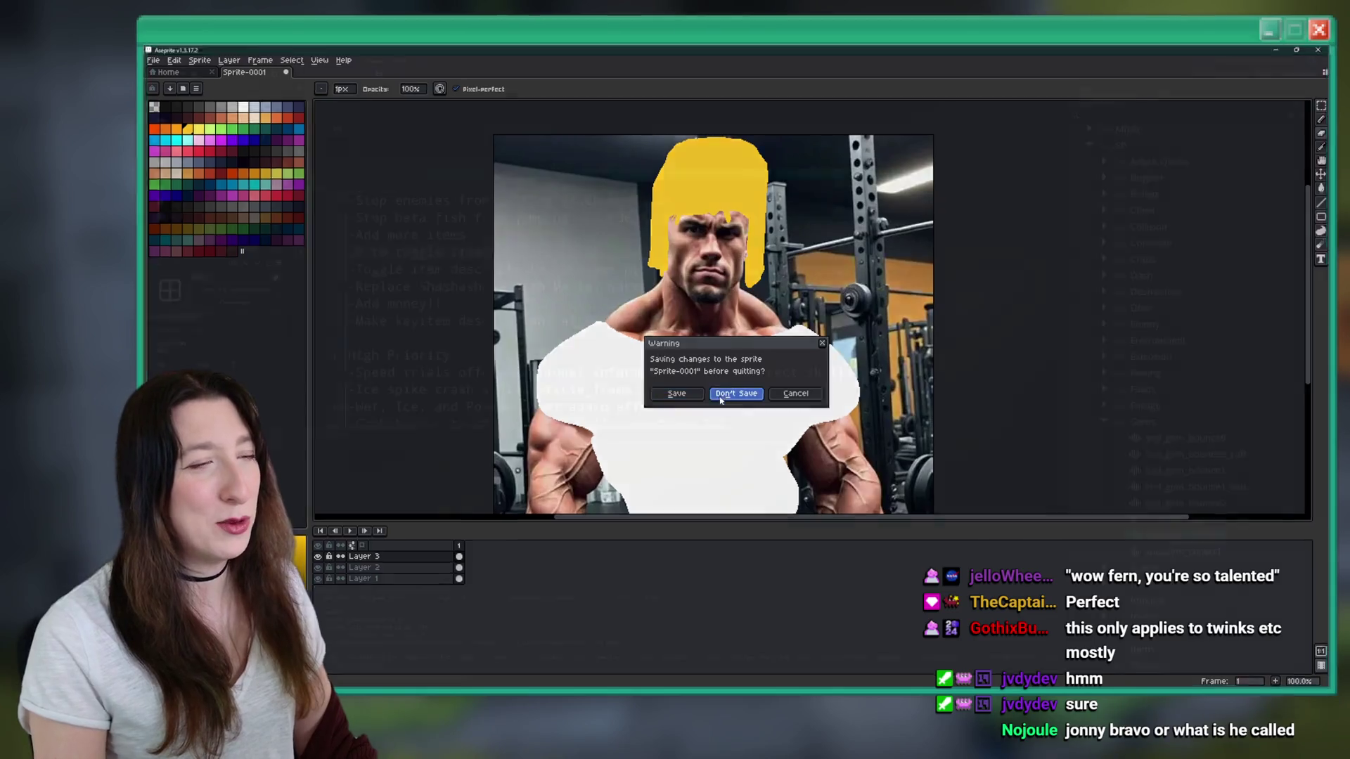
pyautogui.click(720, 396)
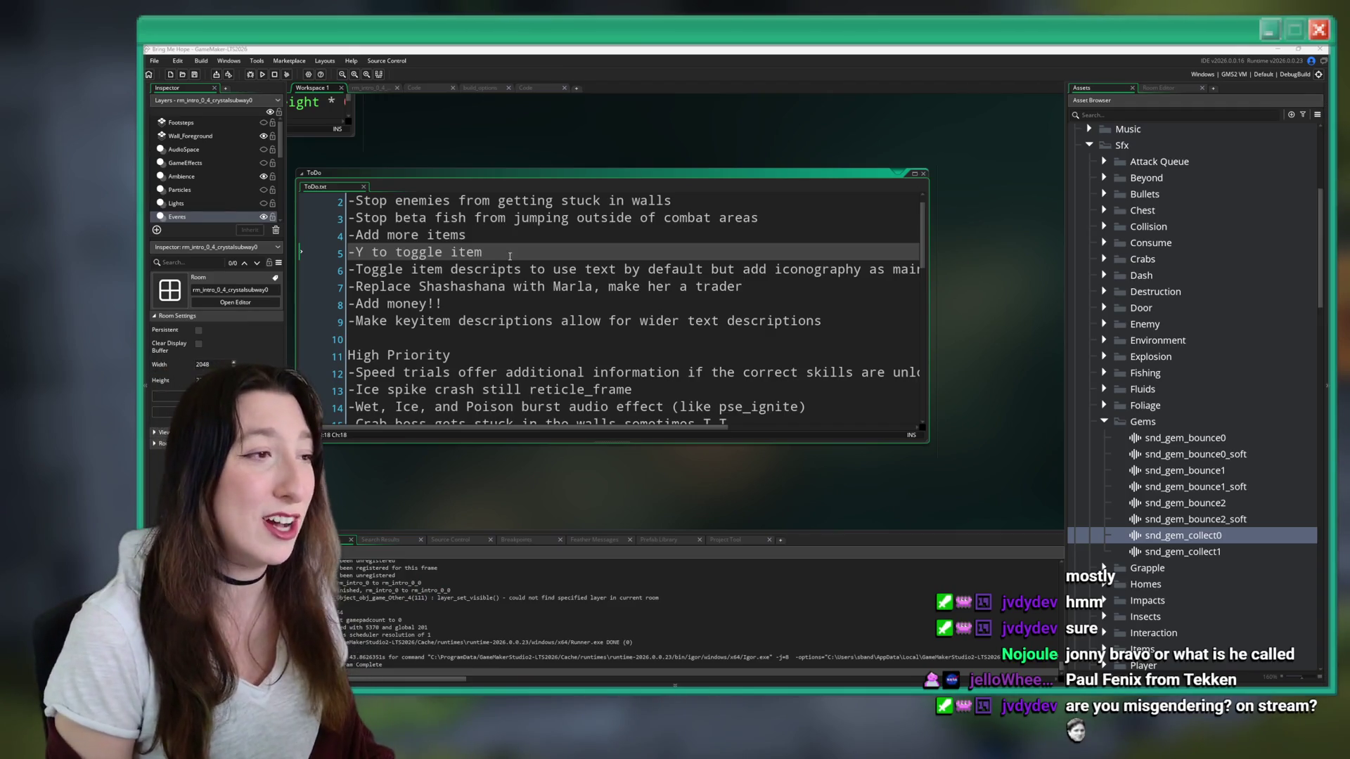
pyautogui.moveTo(467, 251); pyautogui.dragTo(313, 258)
pyautogui.click(405, 234)
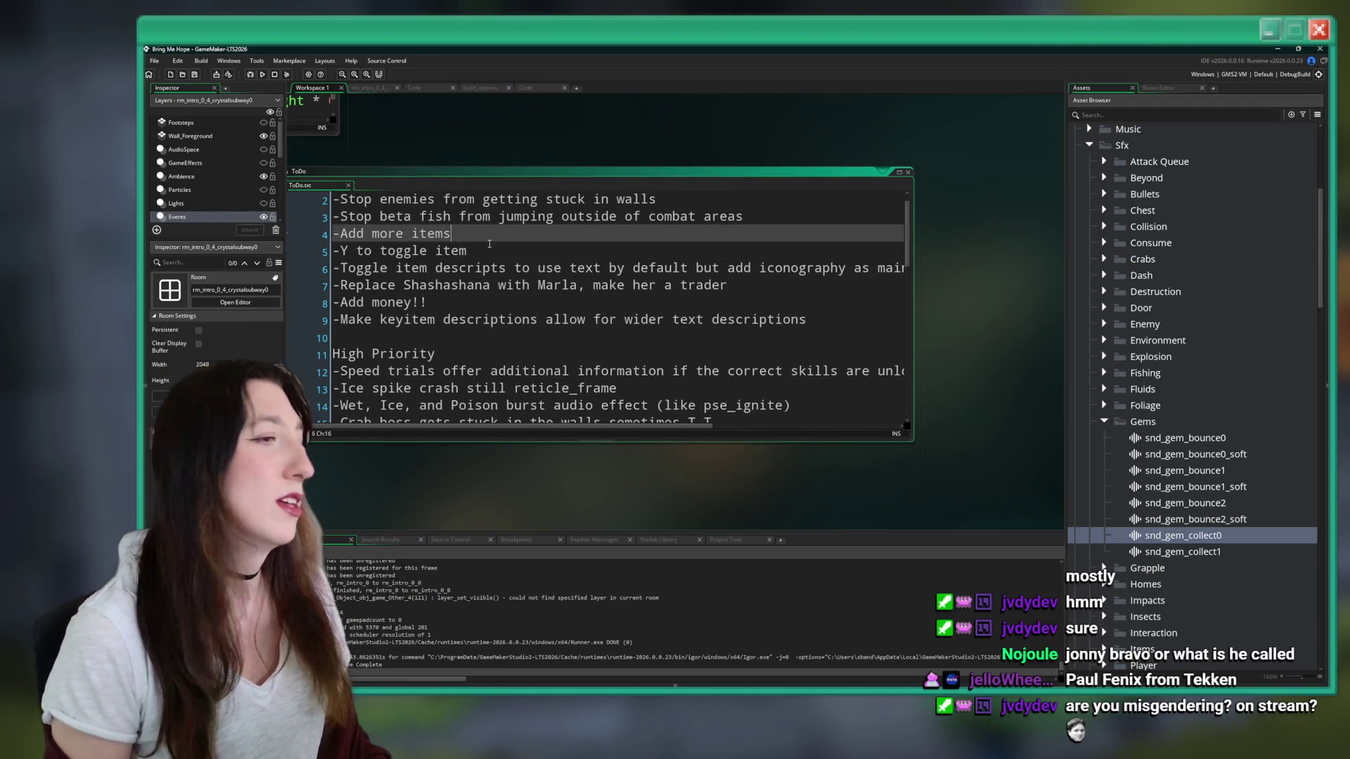
pyautogui.click(776, 215)
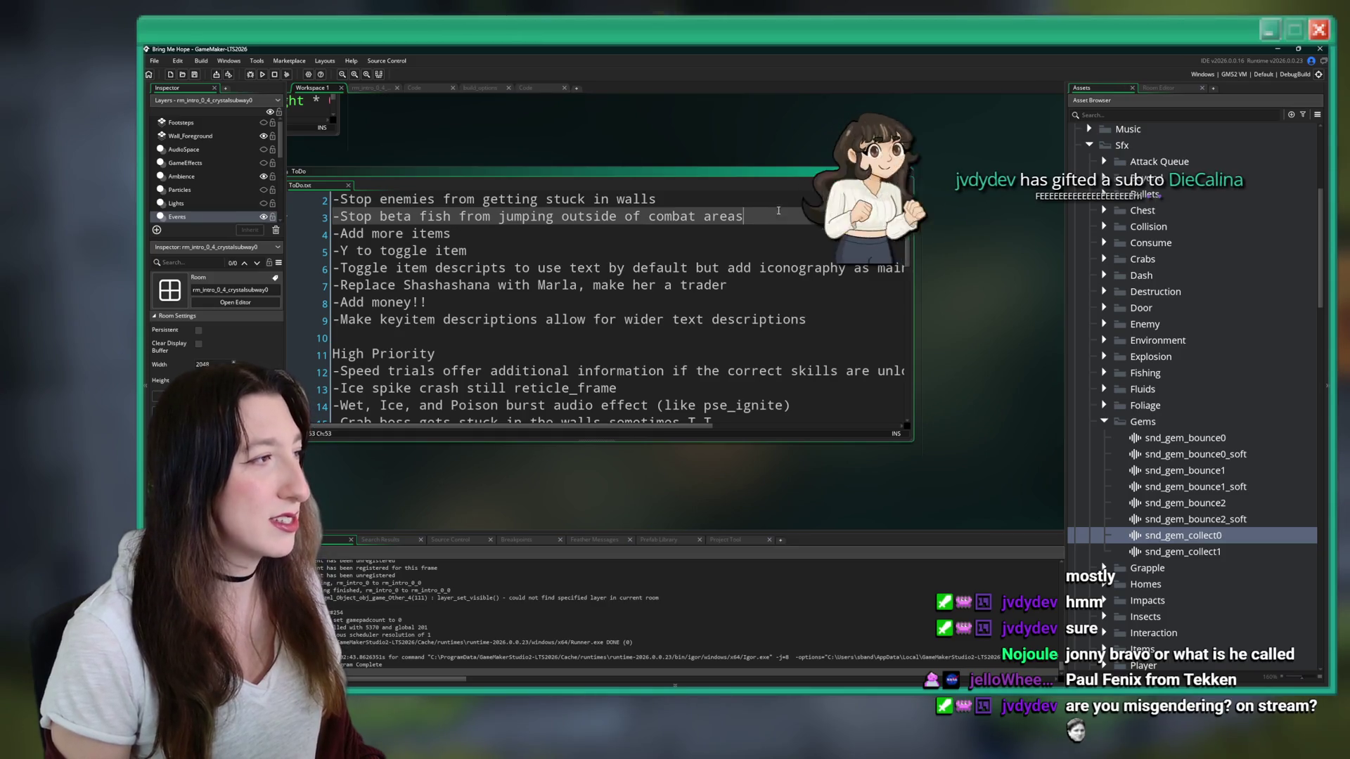
pyautogui.click(784, 205)
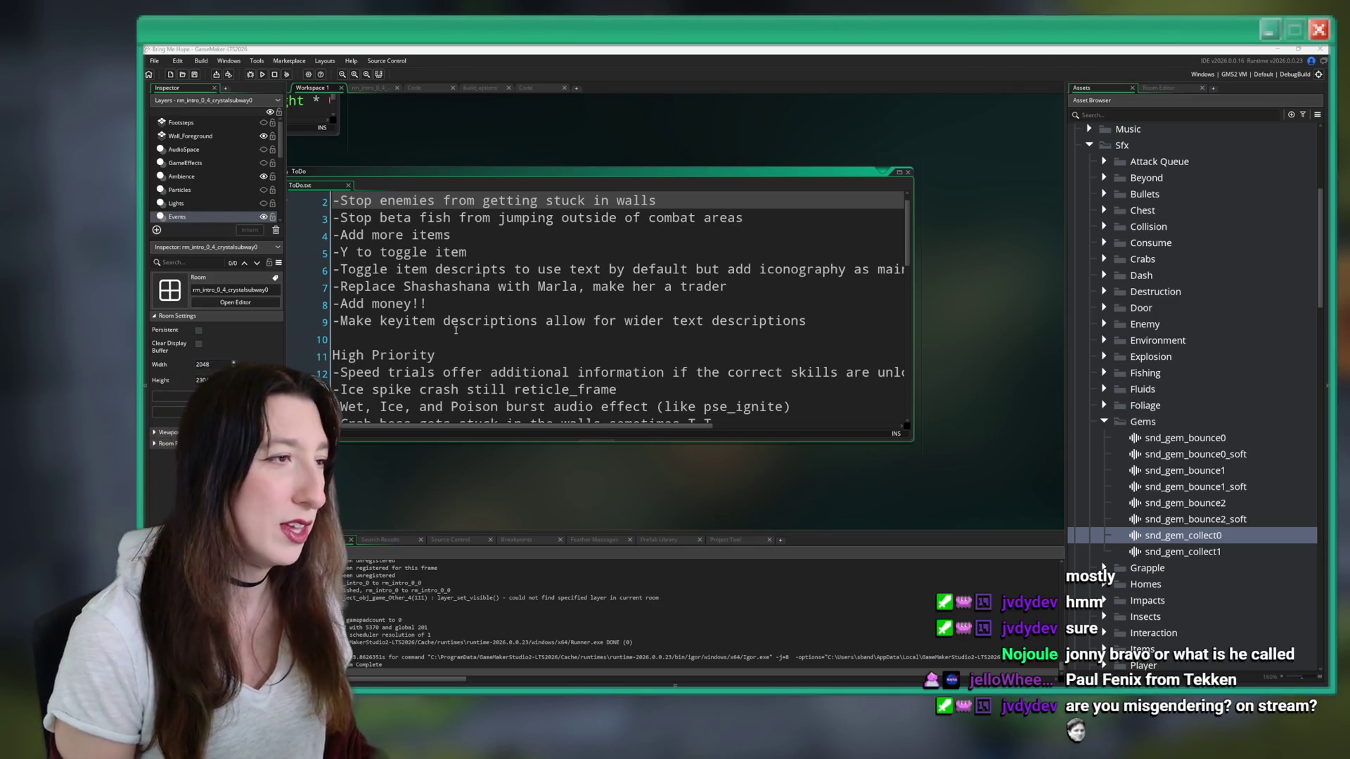
pyautogui.click(779, 218)
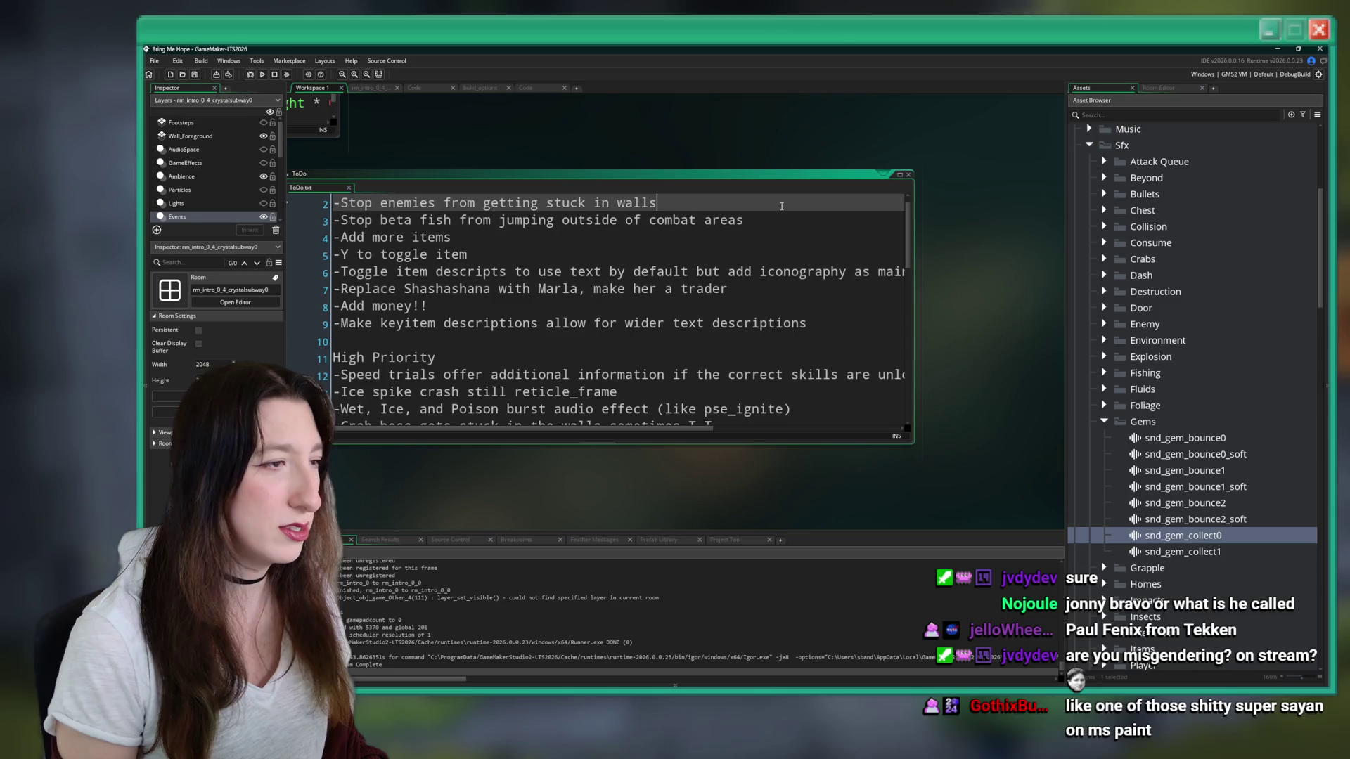
pyautogui.click(768, 291)
pyautogui.click(756, 272)
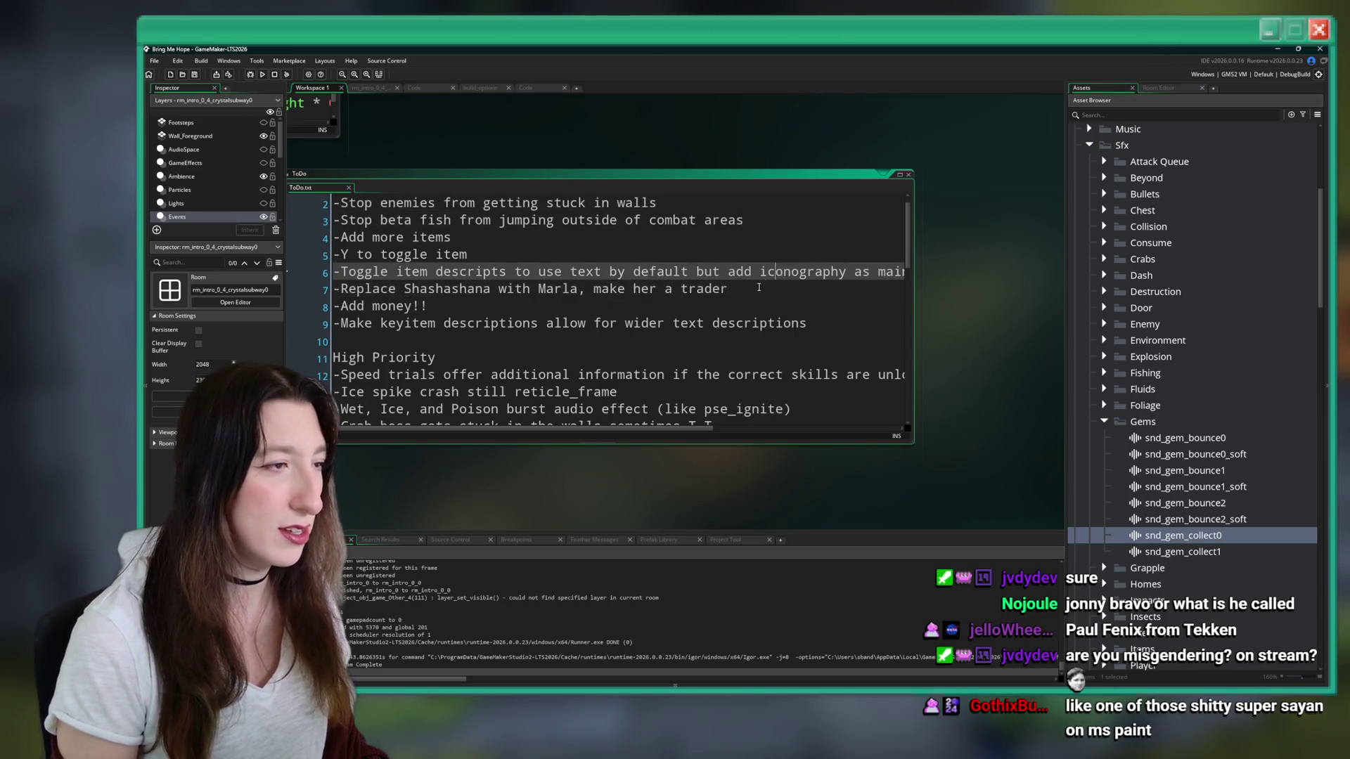
pyautogui.click(745, 306)
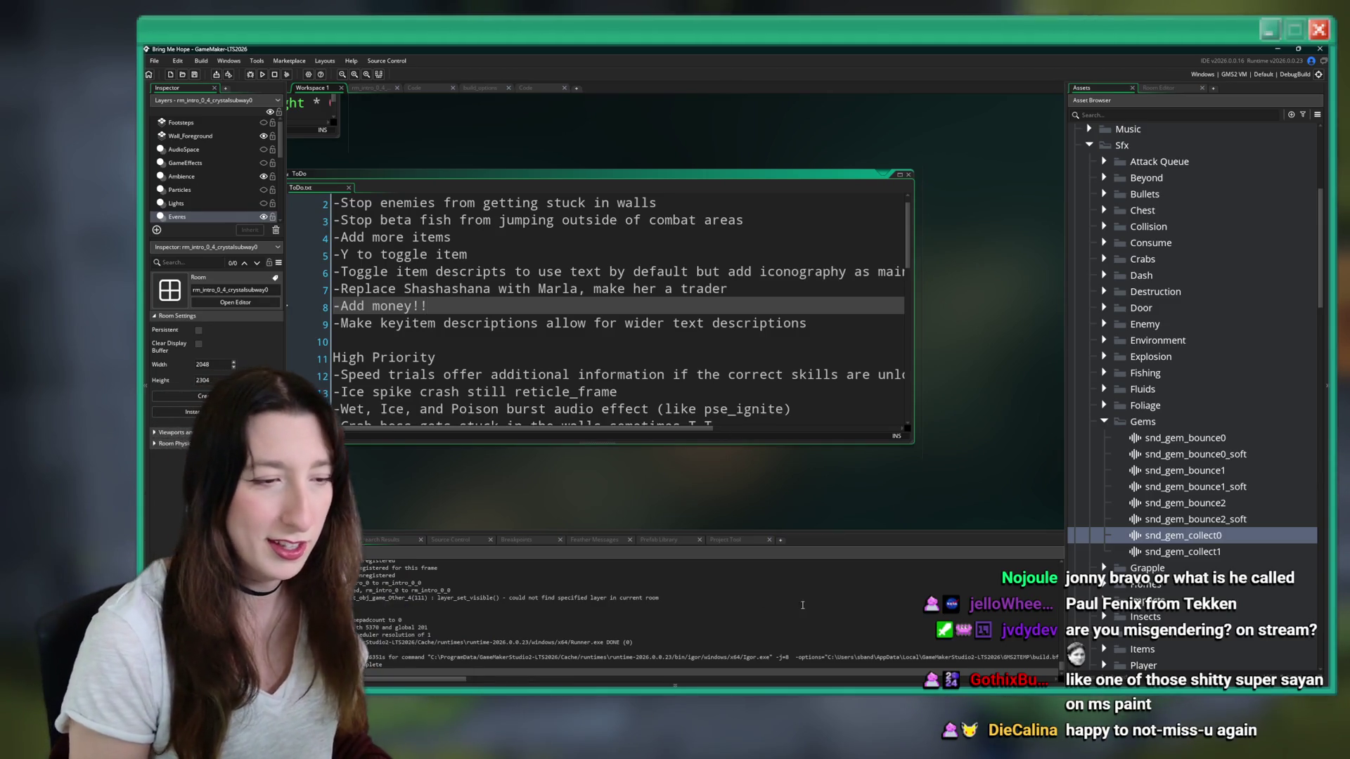
pyautogui.hotkey('alt', 'Tab')
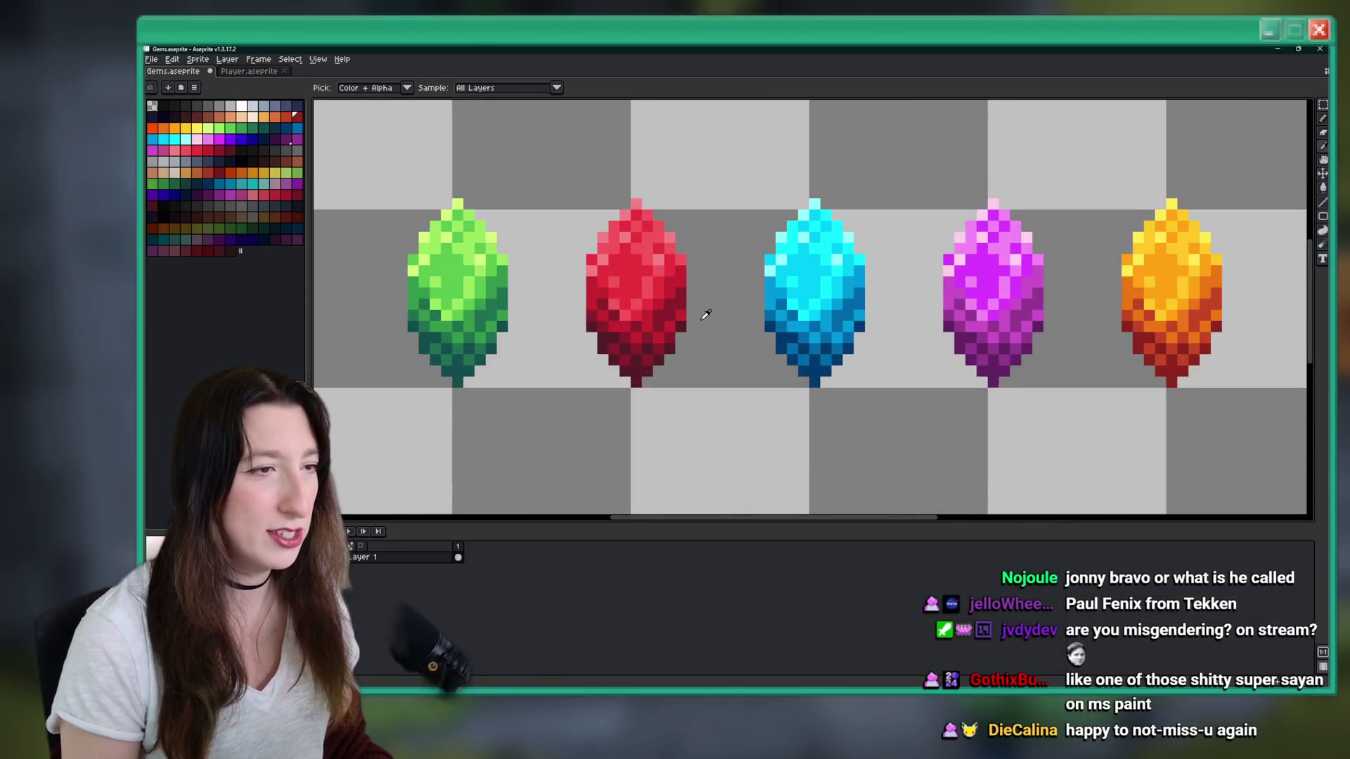
# - Marquee-select the green gem, undoing an accidental move of it
pyautogui.press('m')
pyautogui.scroll(-1, 668, 299)
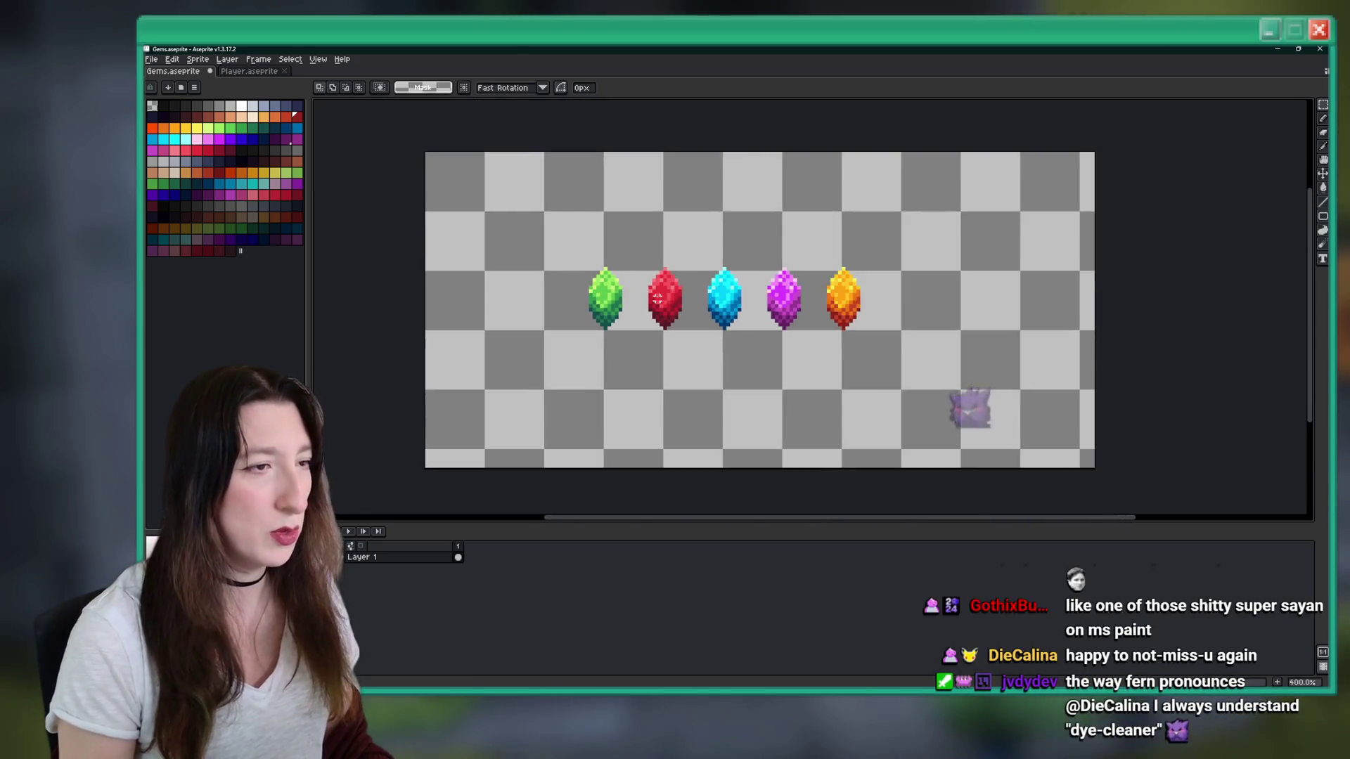
pyautogui.scroll(1, 619, 281)
pyautogui.moveTo(548, 236); pyautogui.dragTo(613, 351)
pyautogui.scroll(-1, 618, 364)
pyautogui.scroll(-1, 638, 368)
pyautogui.scroll(1, 638, 368)
pyautogui.scroll(-1, 661, 331)
pyautogui.scroll(1, 666, 325)
pyautogui.moveTo(668, 326)
pyautogui.mouseDown()
pyautogui.moveTo(519, 319)
pyautogui.moveTo(477, 295)
pyautogui.moveTo(495, 304)
pyautogui.mouseUp()
pyautogui.hotkey('ctrl', 'z')
# - Copy the selected green gem, cancelling a trial paste onto Layer 2
pyautogui.scroll(-1, 500, 230)
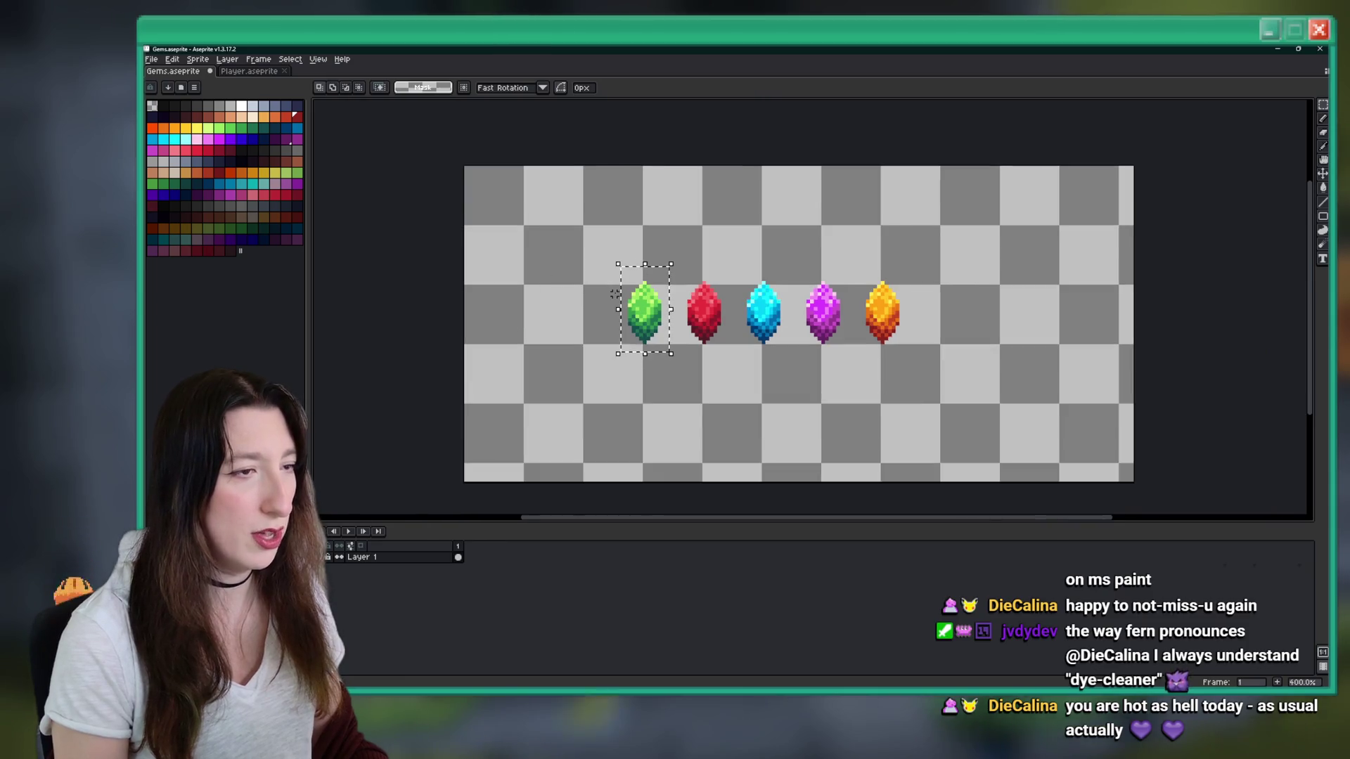
pyautogui.scroll(2, 500, 230)
pyautogui.moveTo(588, 280); pyautogui.dragTo(616, 315)
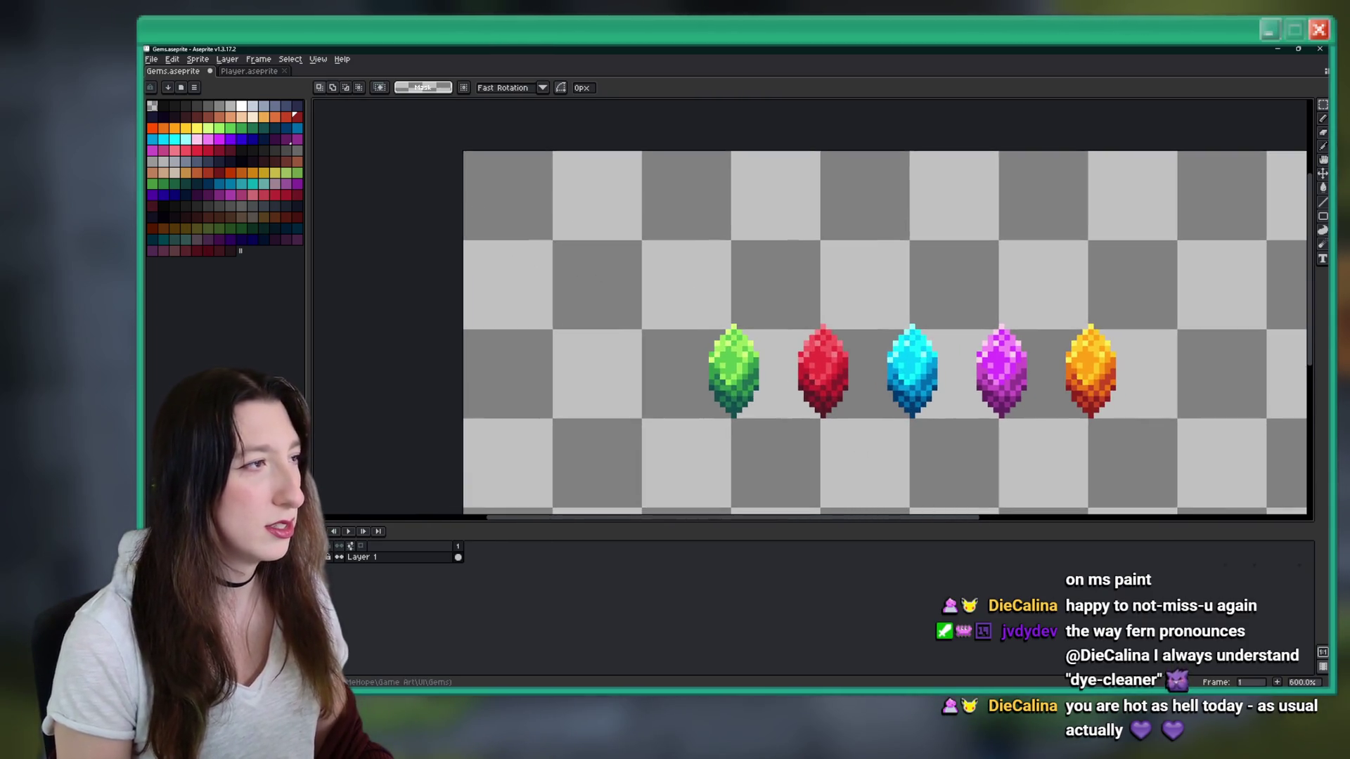
pyautogui.moveTo(627, 484); pyautogui.dragTo(579, 467)
pyautogui.click(419, 566)
pyautogui.press('Delete')
pyautogui.click(362, 557)
pyautogui.hotkey('ctrl', 'v')
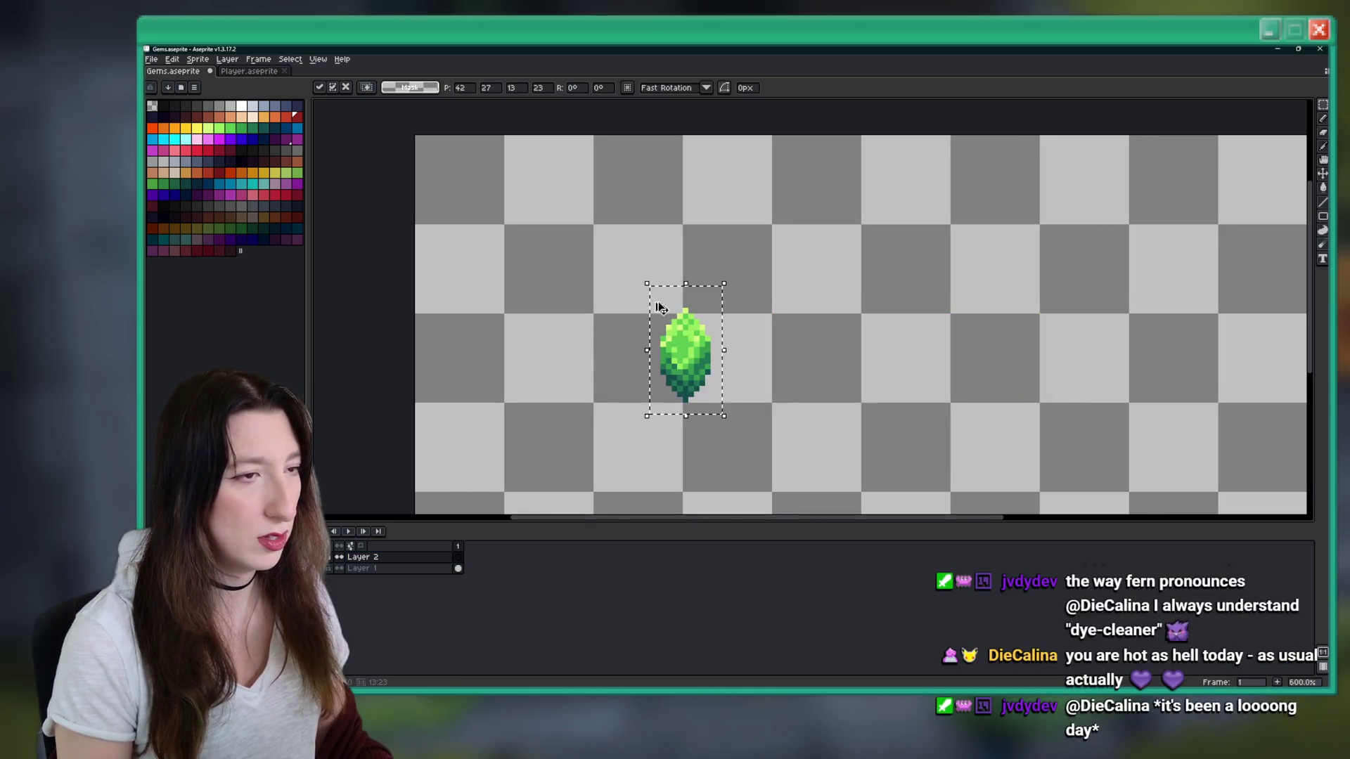
pyautogui.press('Escape')
# - Create Sprite-0002 from the copied green gem
pyautogui.click(162, 72)
pyautogui.hotkey('ctrl', 'v')
pyautogui.click(194, 61)
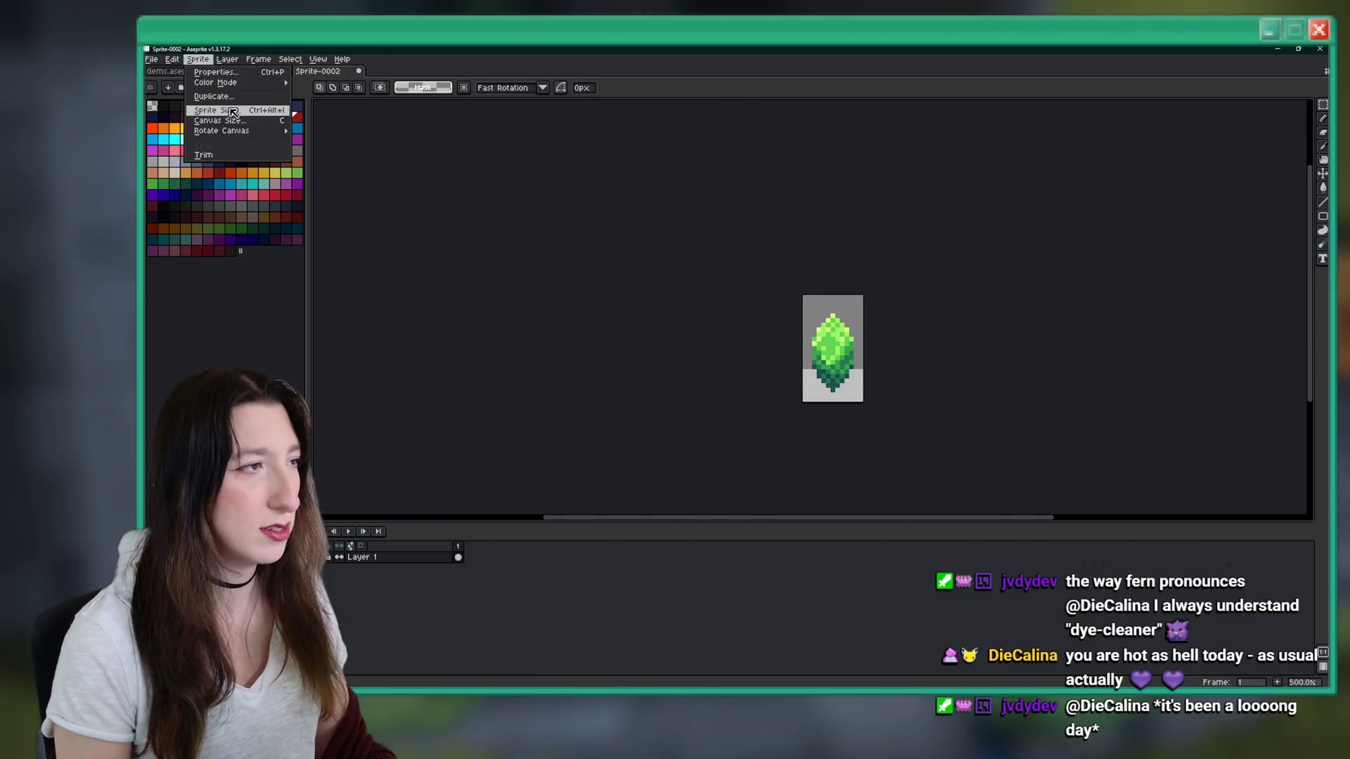
# - Resize Sprite-0002 to 200% and close it without saving
pyautogui.click(232, 113)
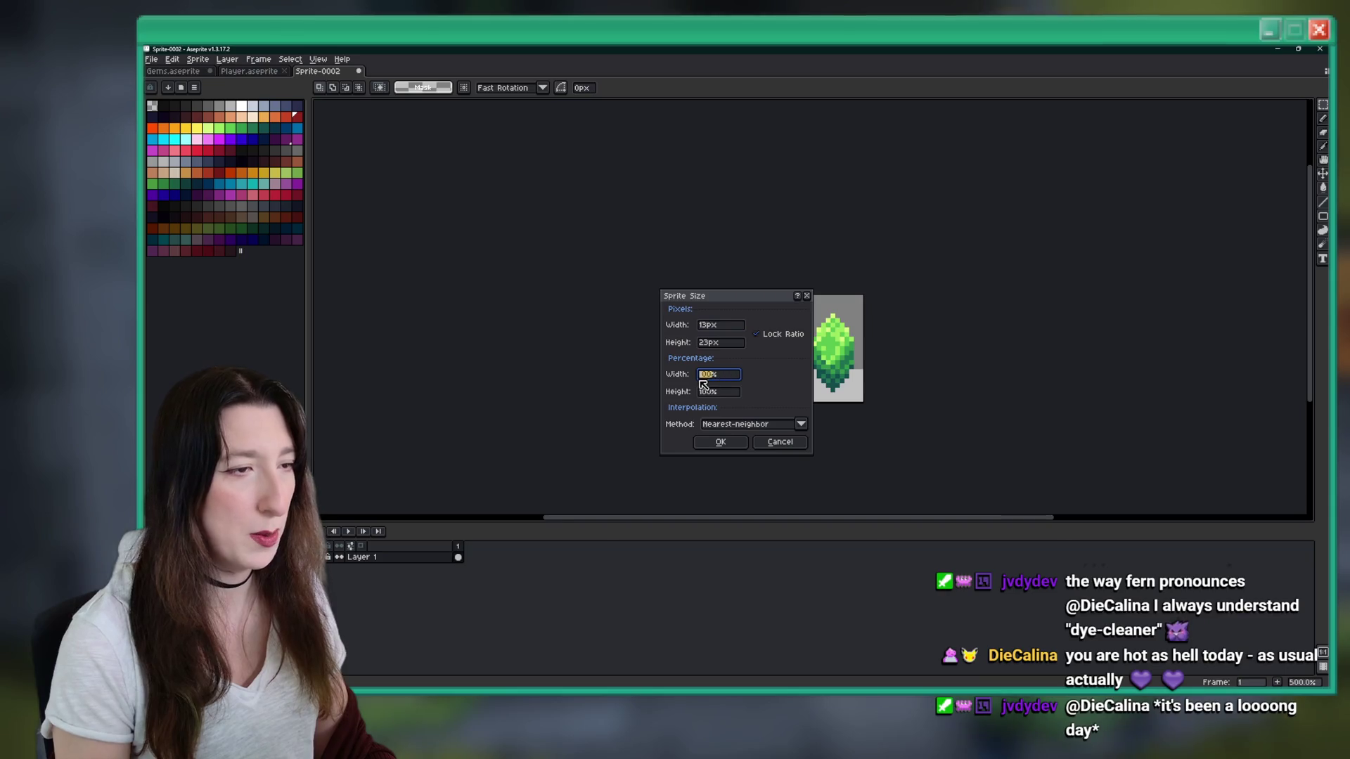
pyautogui.press('Return')
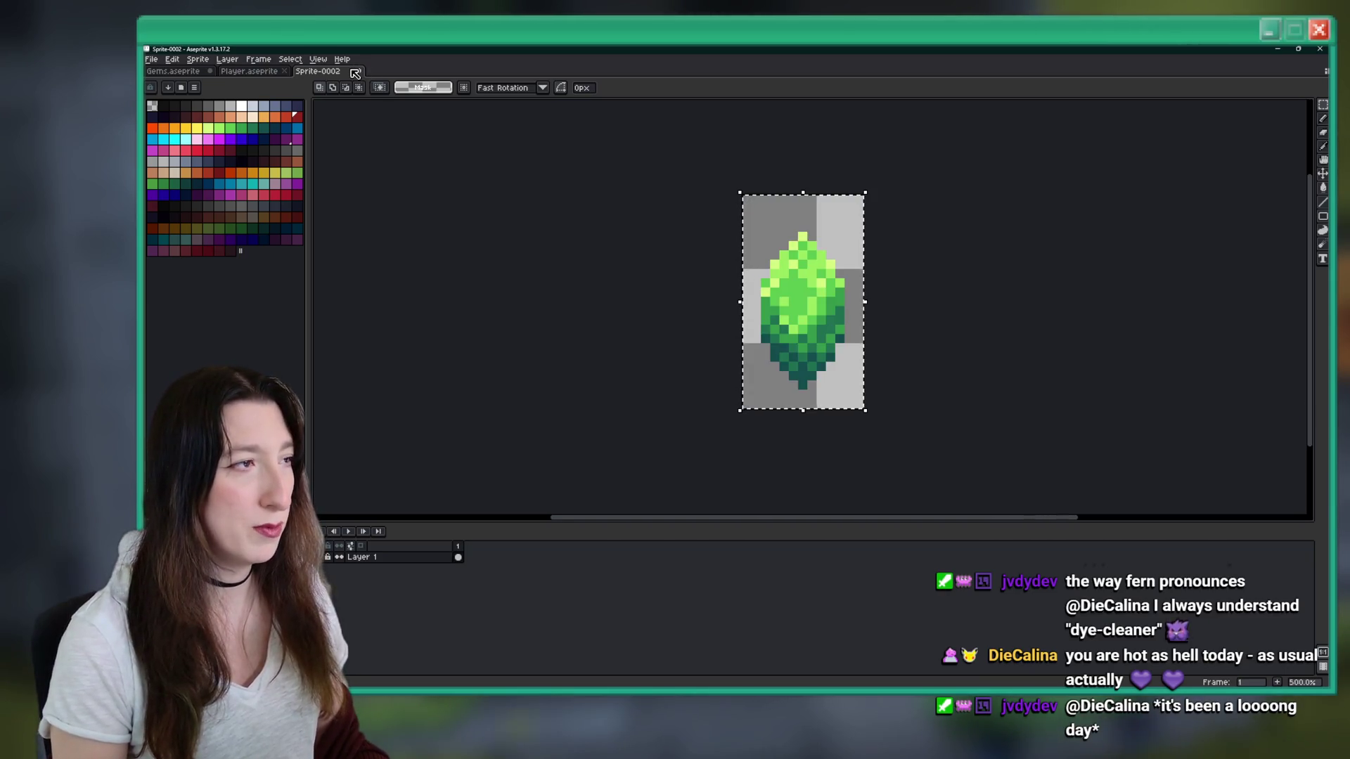
pyautogui.click(355, 73)
pyautogui.click(737, 393)
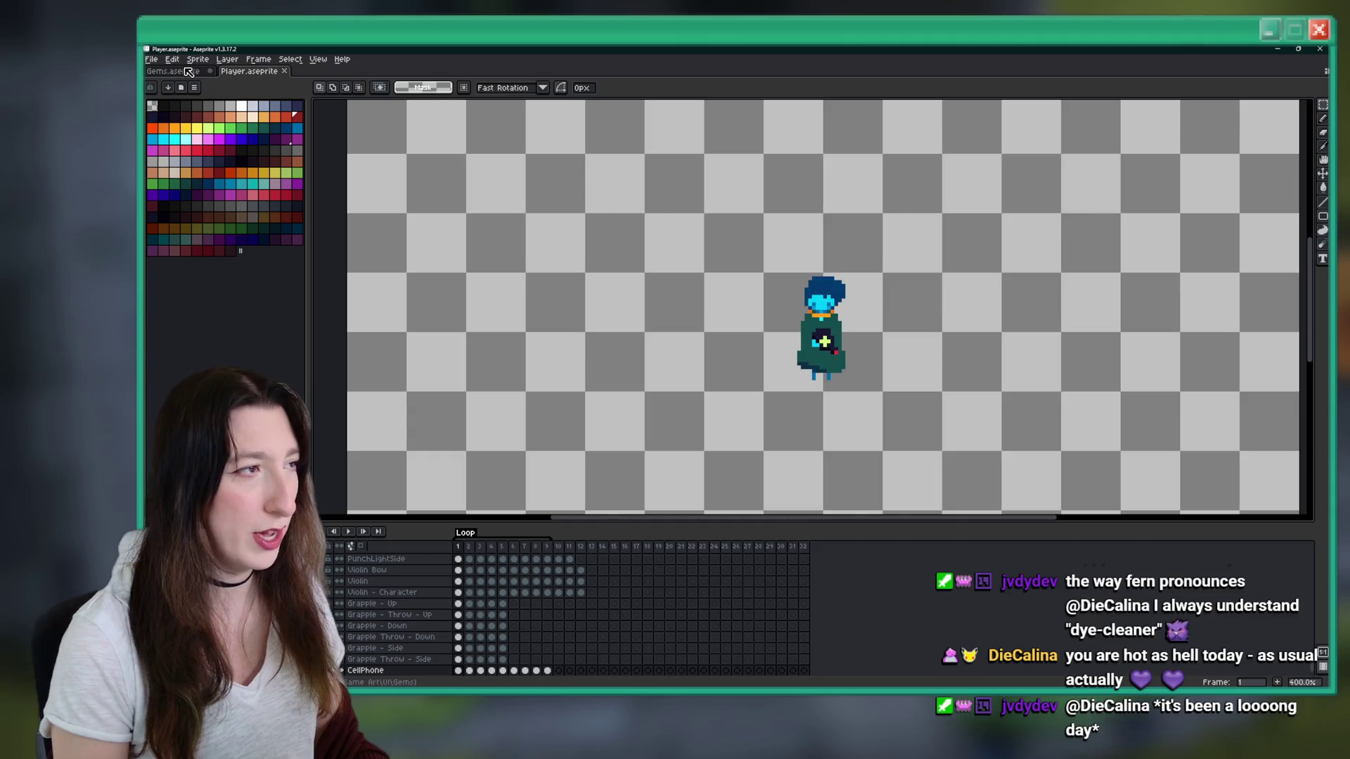
# - Paste the enlarged gem into Gems.aseprite, centre it, and add a light-green tip pixel
pyautogui.click(173, 71)
pyautogui.hotkey('ctrl', 'v')
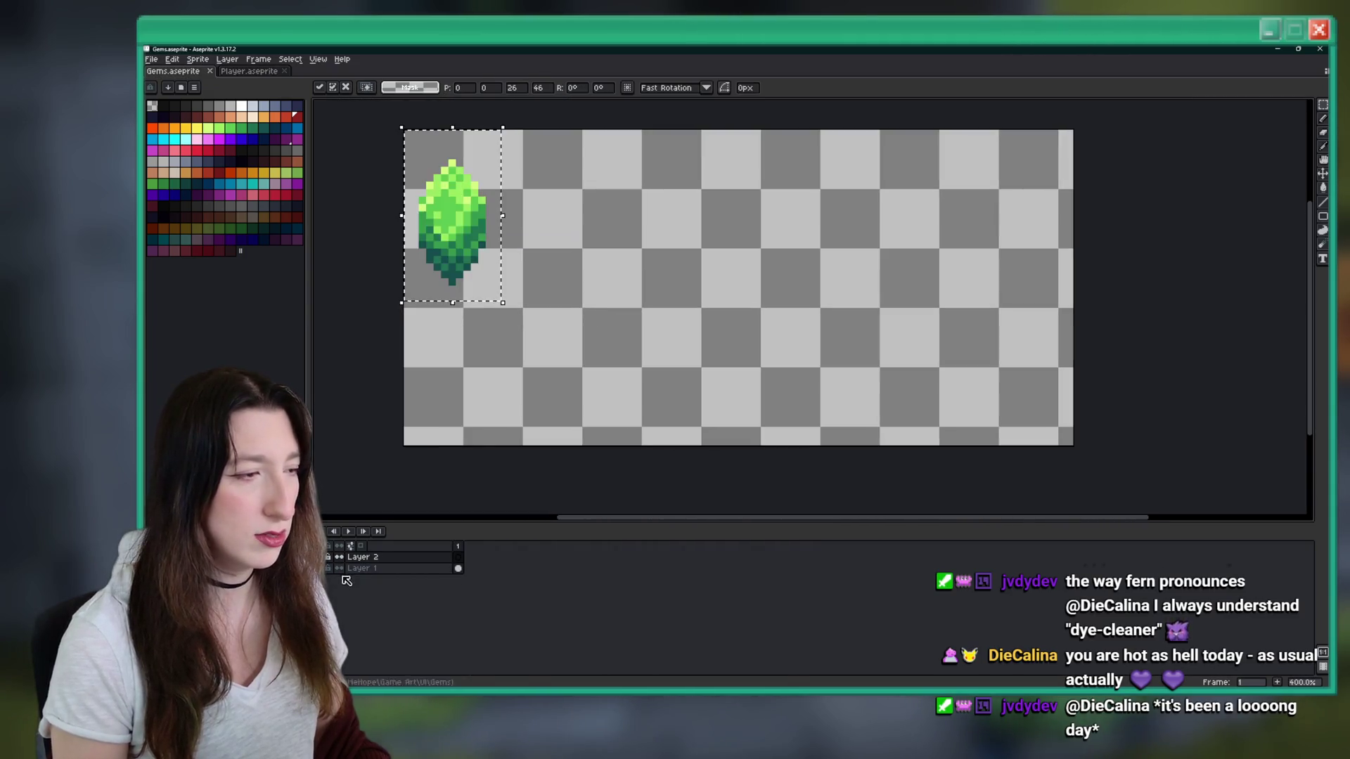
pyautogui.scroll(2, 458, 248)
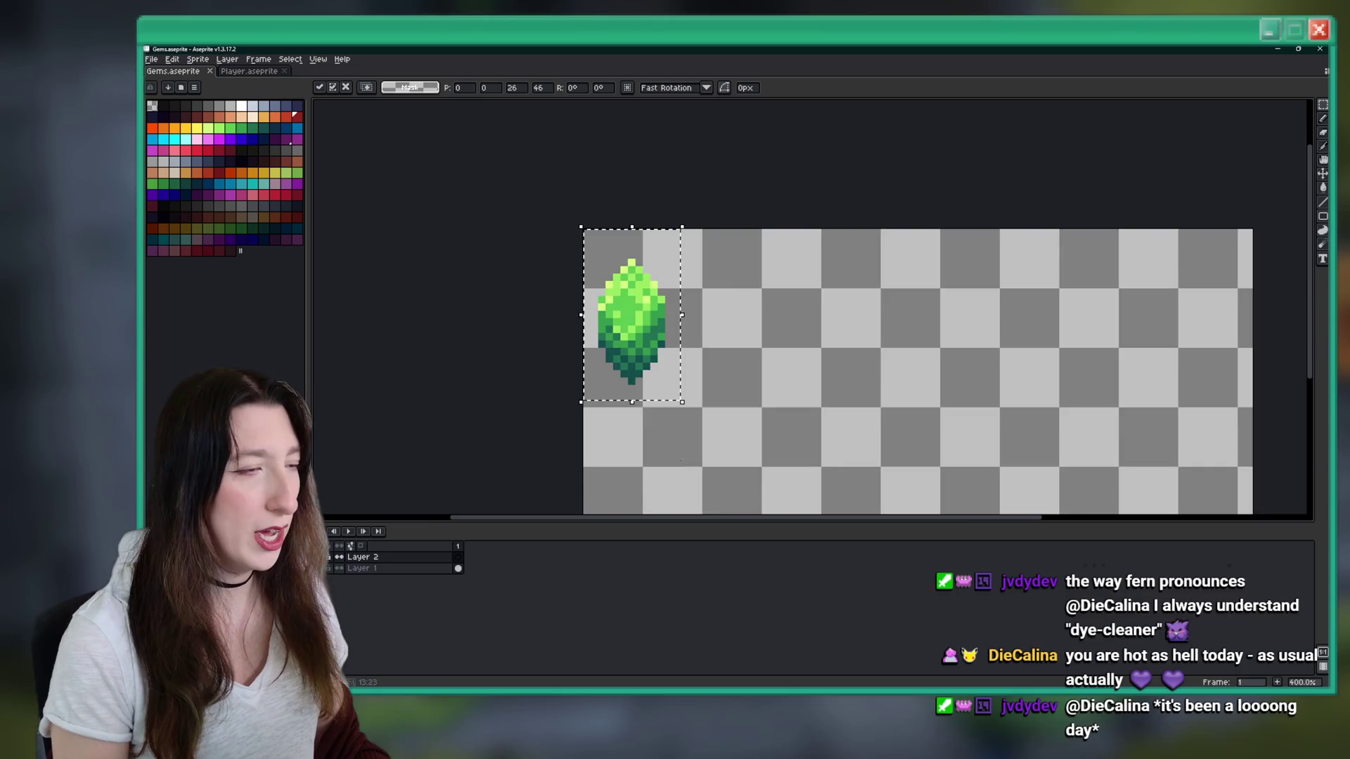
pyautogui.moveTo(457, 248)
pyautogui.mouseDown()
pyautogui.moveTo(626, 248)
pyautogui.moveTo(643, 286)
pyautogui.moveTo(660, 281)
pyautogui.mouseUp()
pyautogui.press('b')
pyautogui.scroll(5, 638, 171)
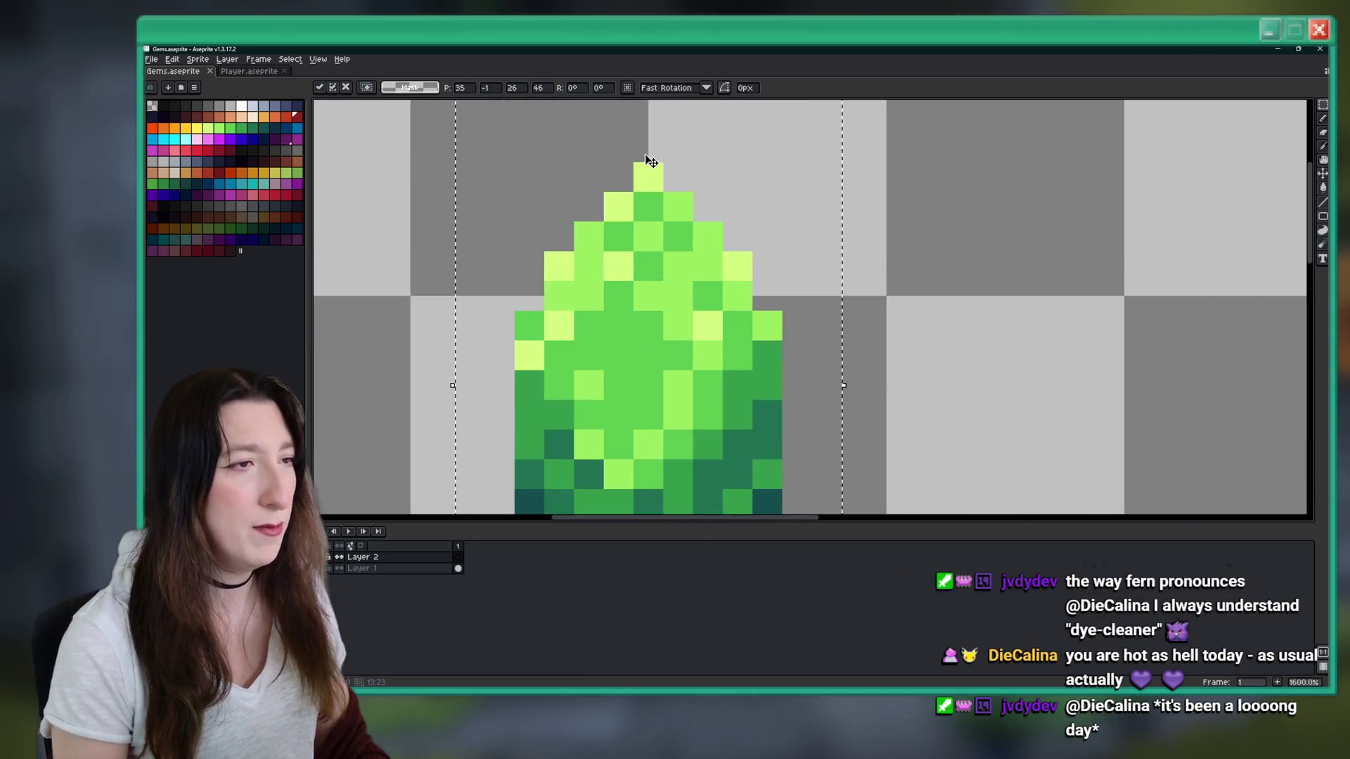
pyautogui.keyDown('alt'); pyautogui.click(635, 181); pyautogui.keyUp('alt')
pyautogui.click(605, 209)
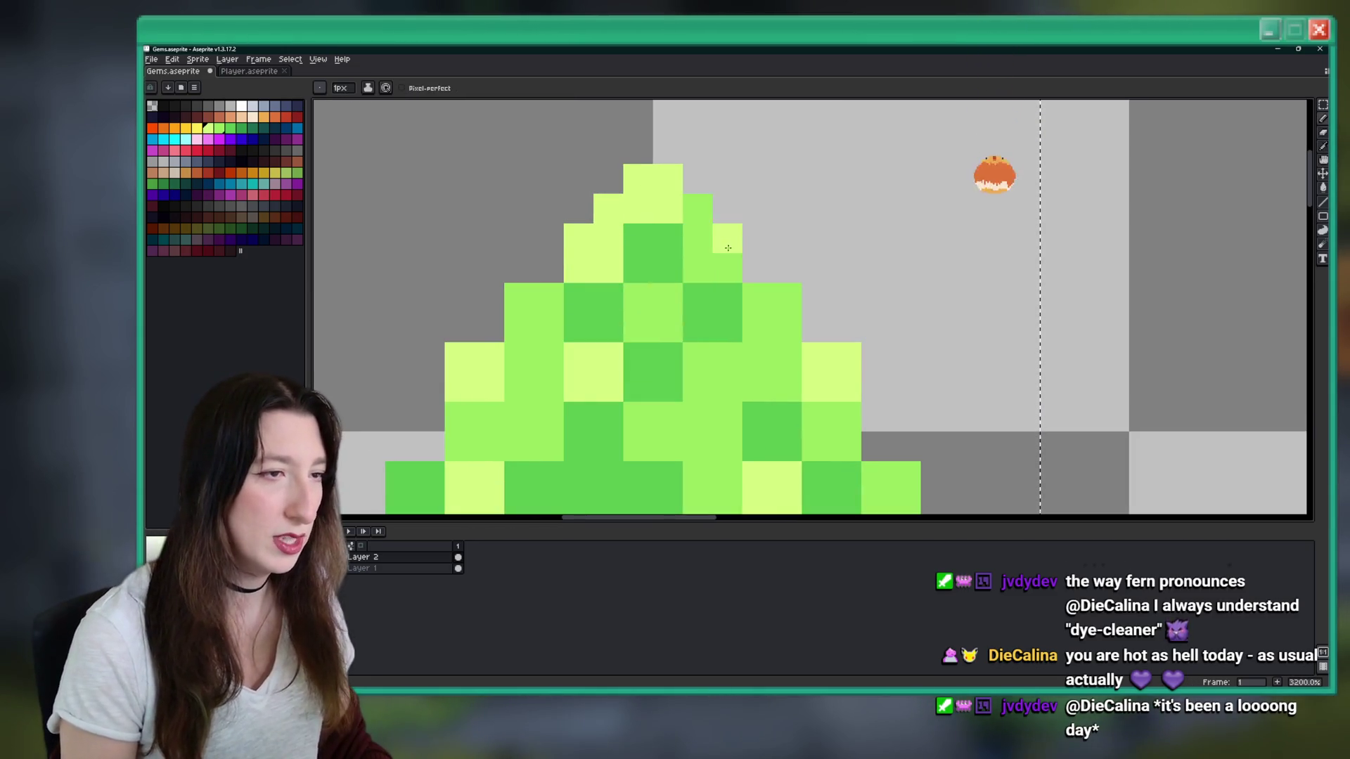
# - Add a light-green pixel on the enlarged gem's upper left edge
pyautogui.scroll(-5, 702, 282)
pyautogui.scroll(5, 702, 281)
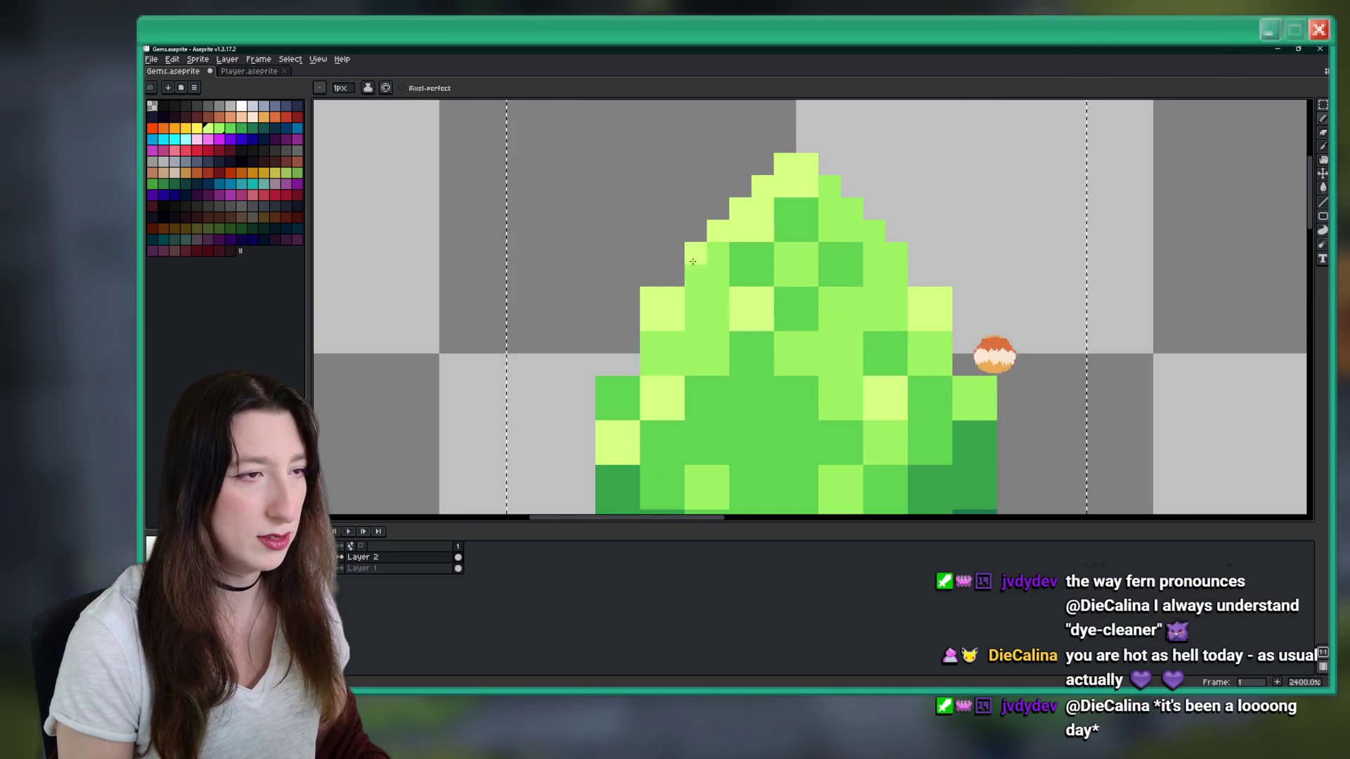
pyautogui.scroll(-3, 647, 286)
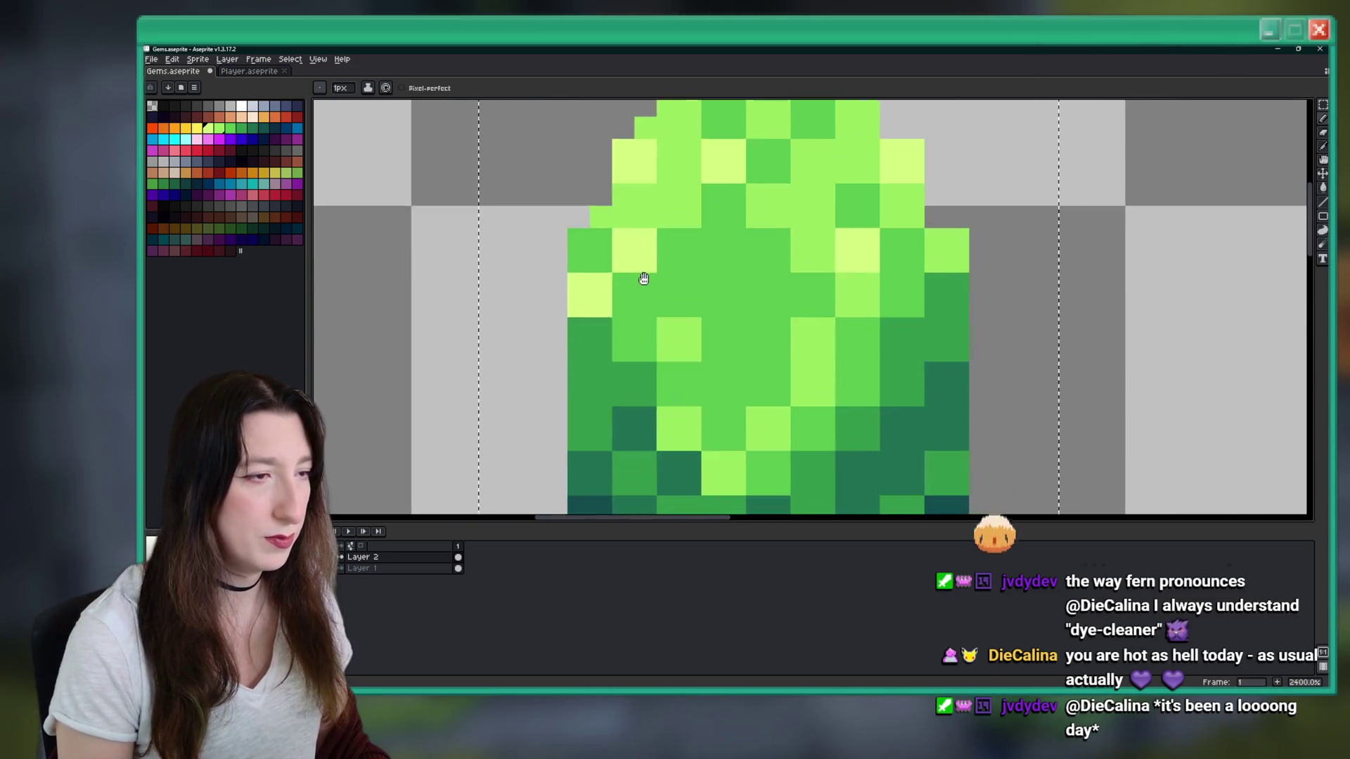
pyautogui.scroll(5, 624, 237)
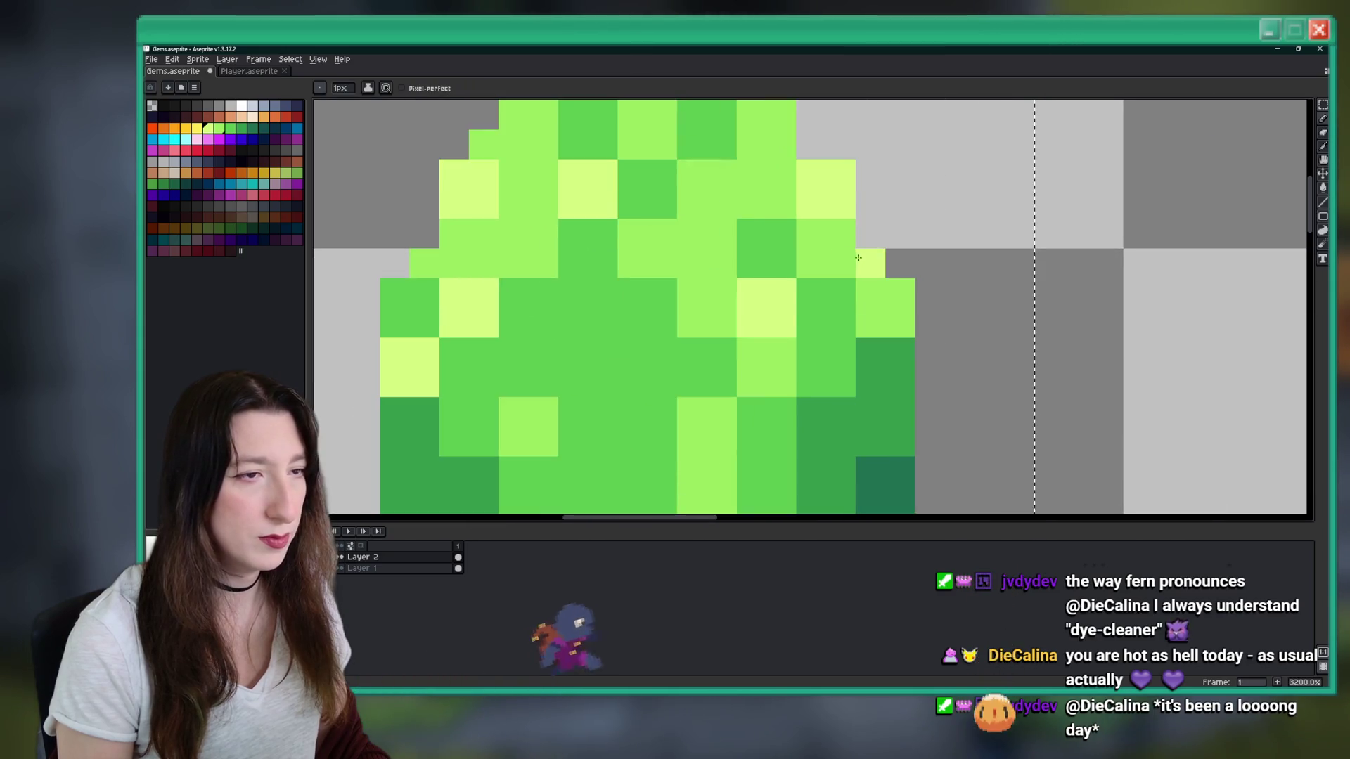
pyautogui.scroll(-7, 799, 235)
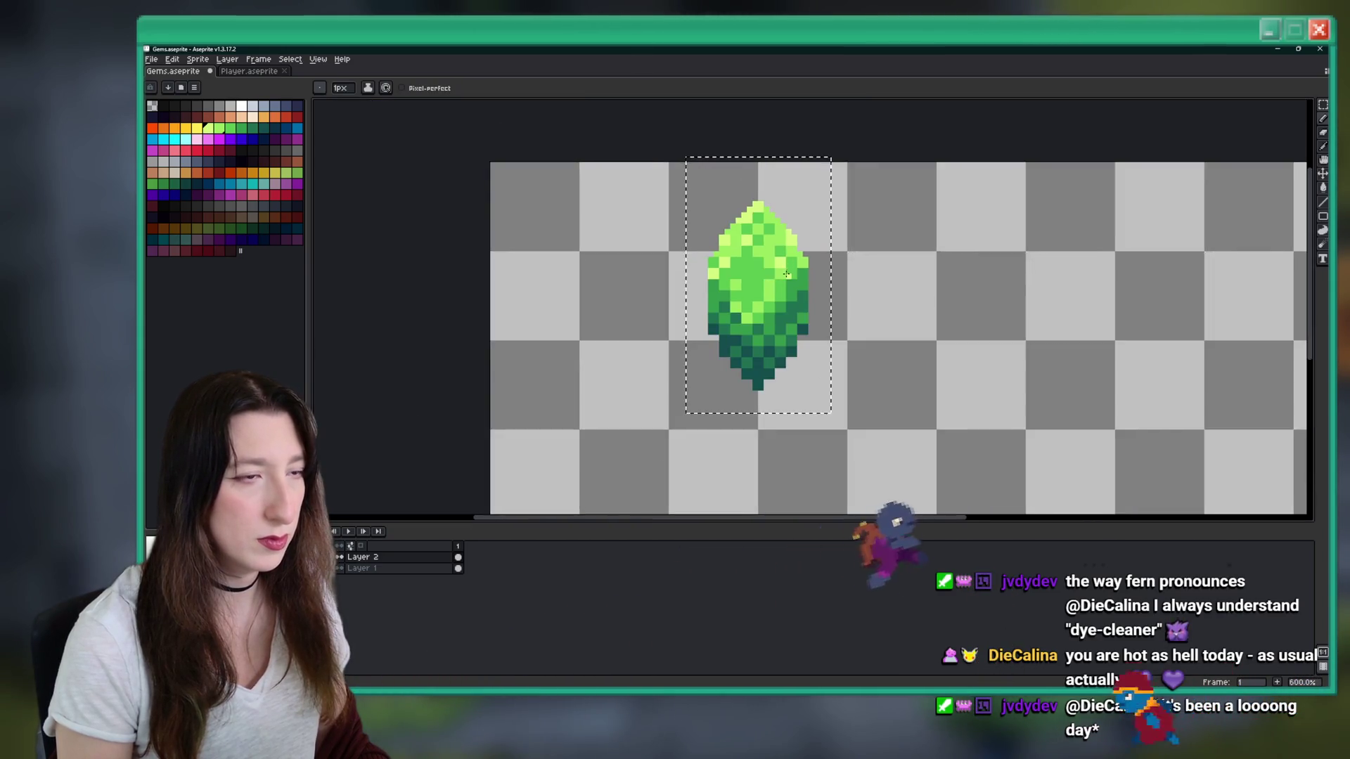
pyautogui.scroll(5, 717, 244)
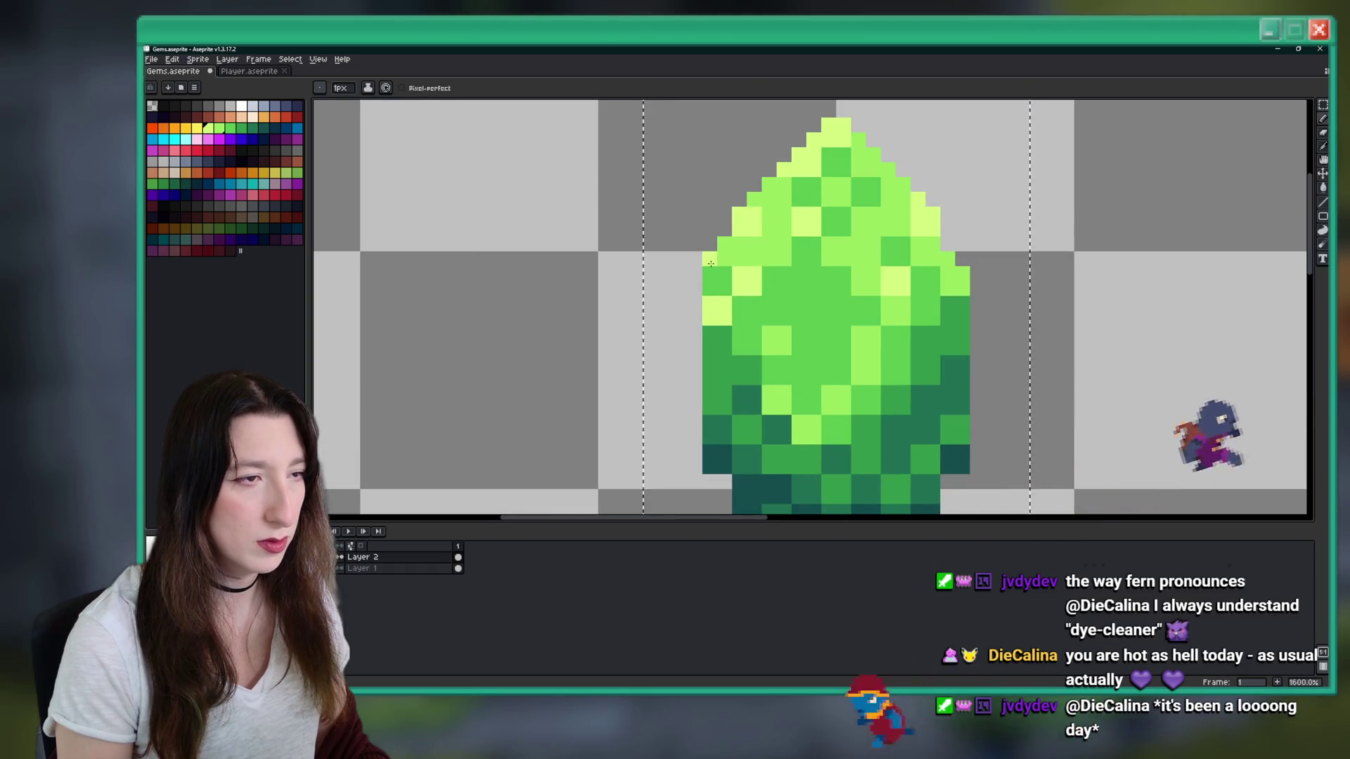
pyautogui.click(714, 262)
pyautogui.scroll(-4, 713, 262)
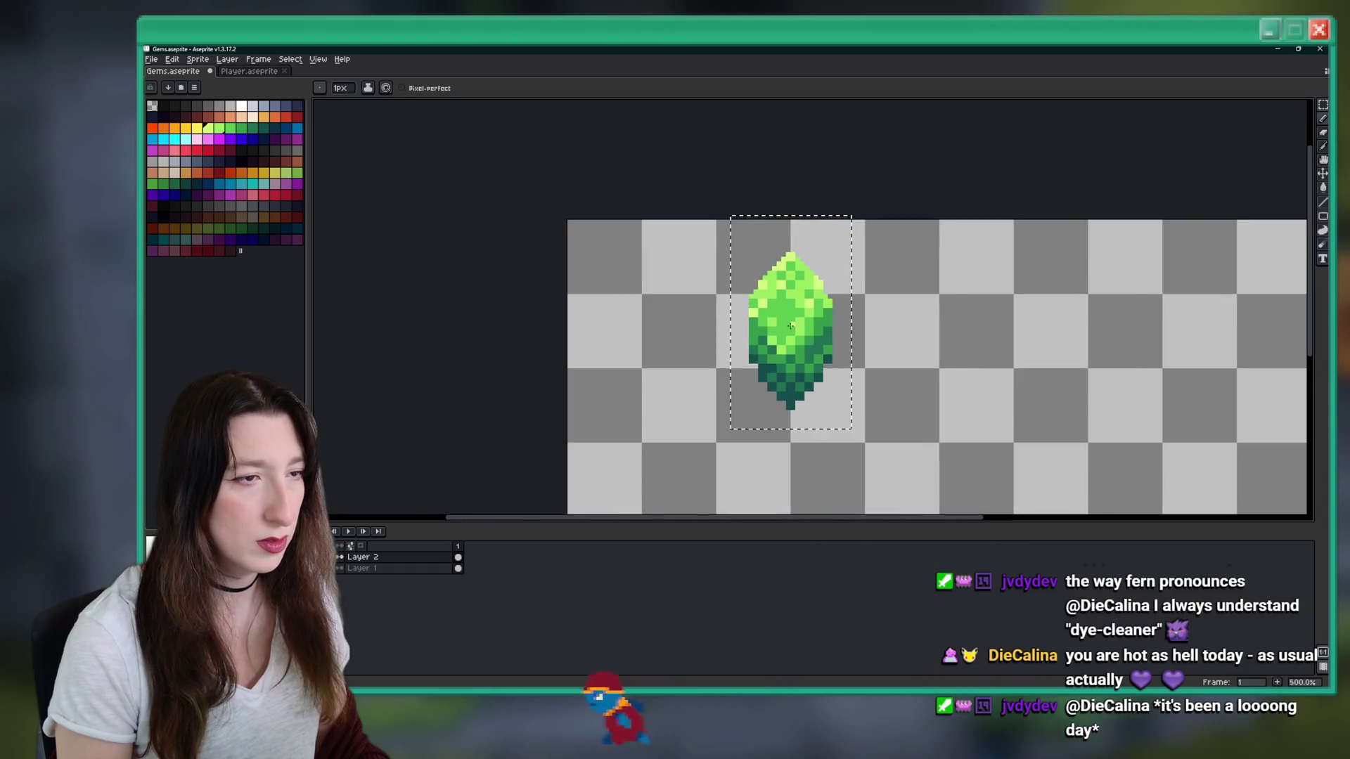
pyautogui.scroll(5, 829, 281)
pyautogui.scroll(-4, 828, 281)
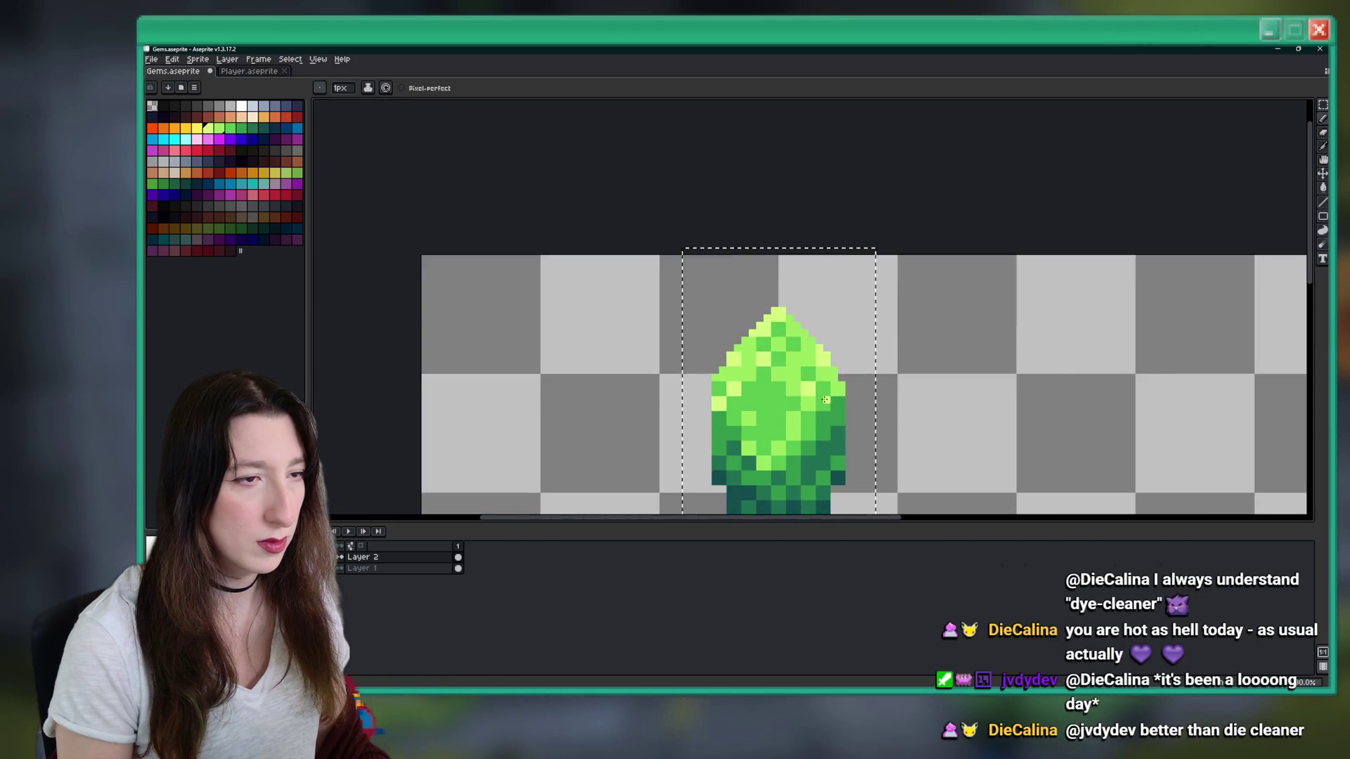
pyautogui.scroll(-2, 820, 395)
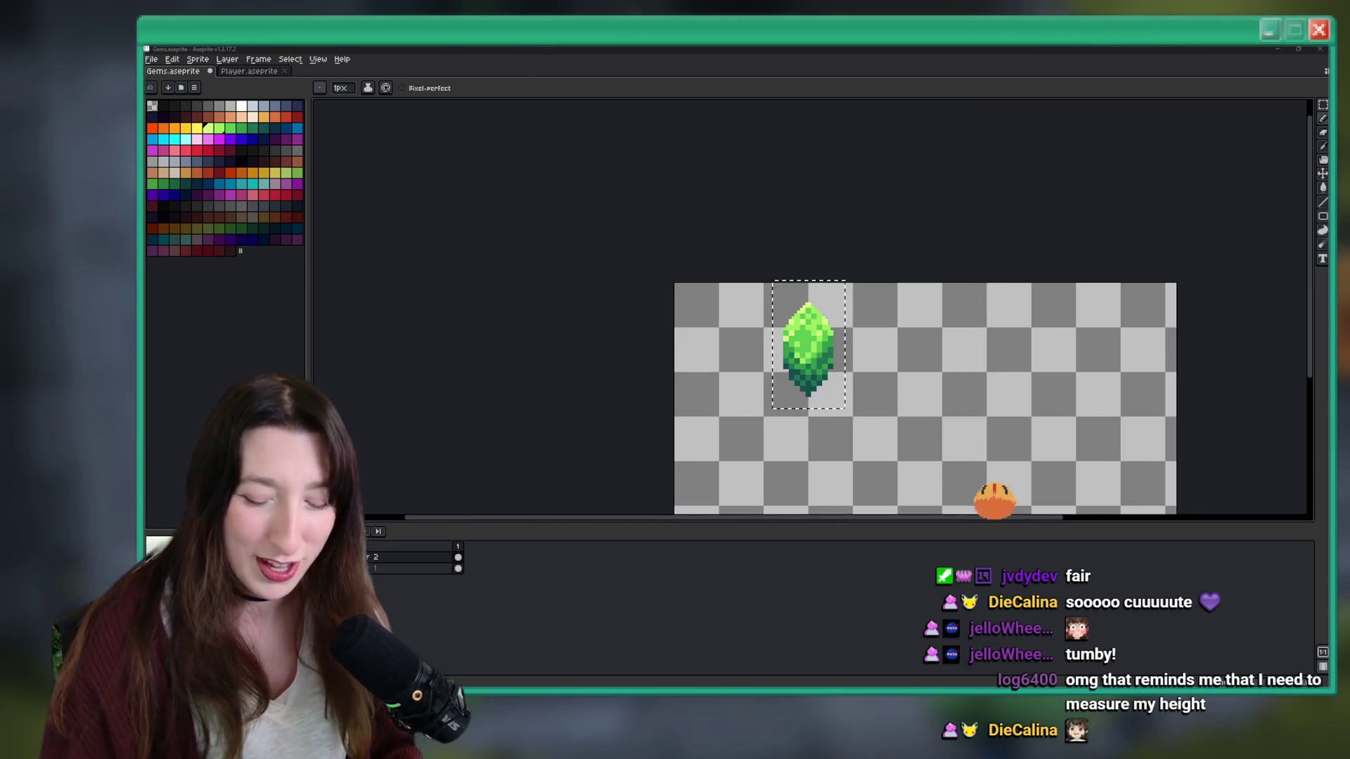
pyautogui.scroll(5, 955, 337)
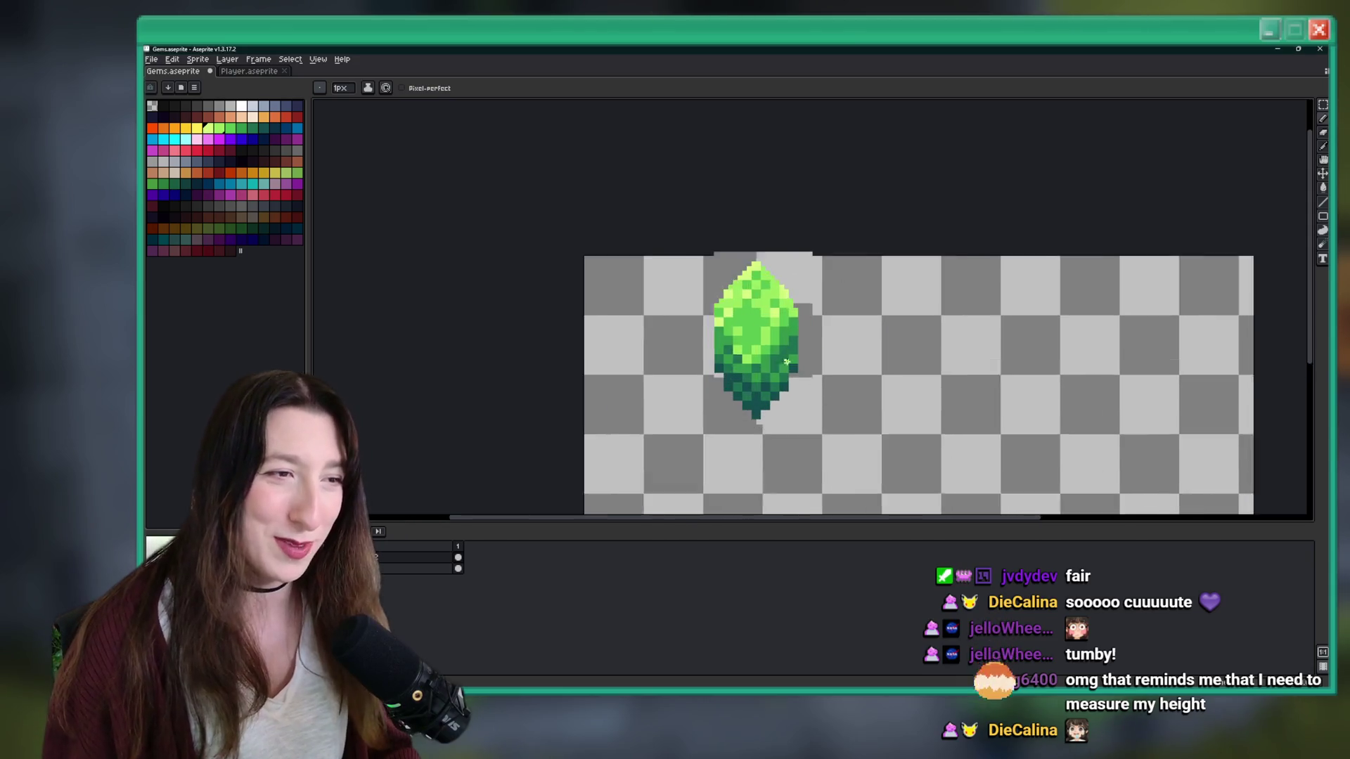
# - Retouch the gem's lower edges with mid-green, darker and dark-teal pixels
pyautogui.press('i')
pyautogui.scroll(1, 858, 329)
pyautogui.press('b')
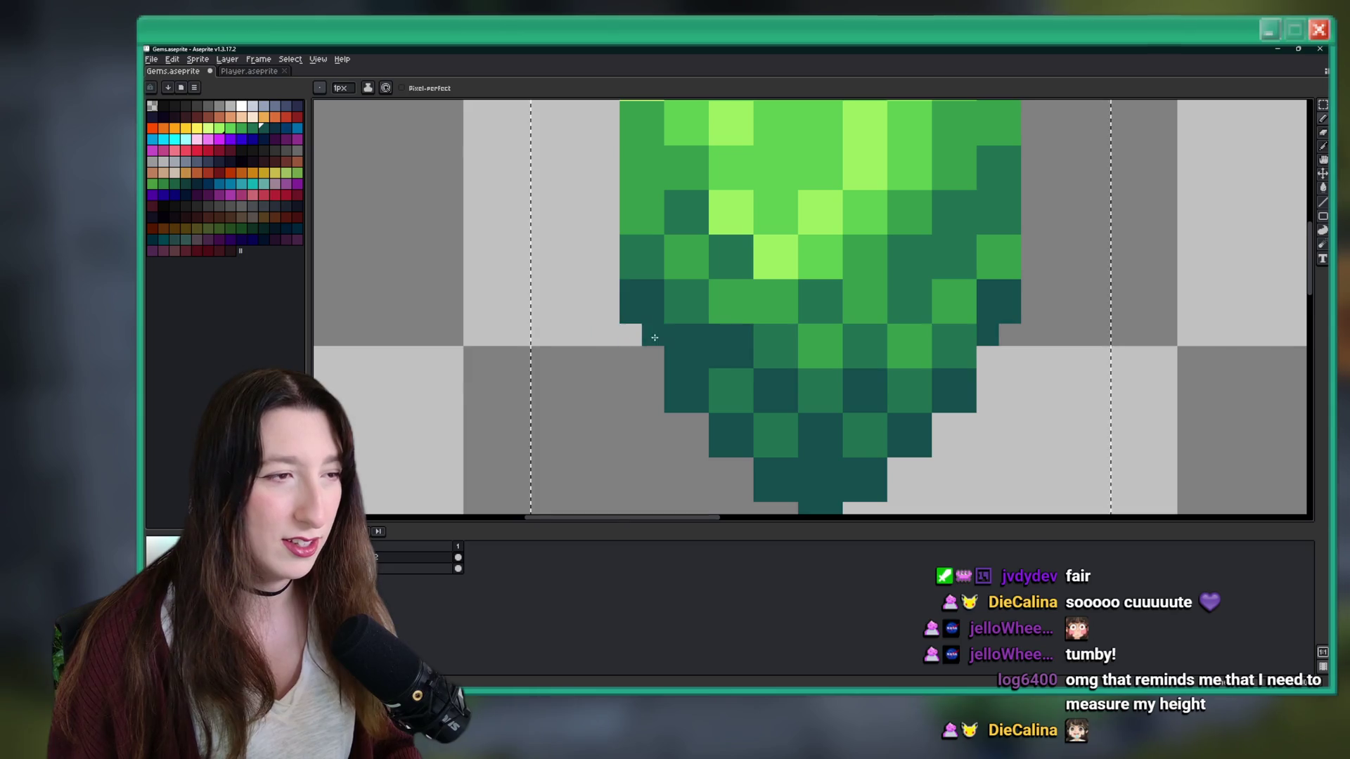
pyautogui.moveTo(702, 430); pyautogui.dragTo(743, 469)
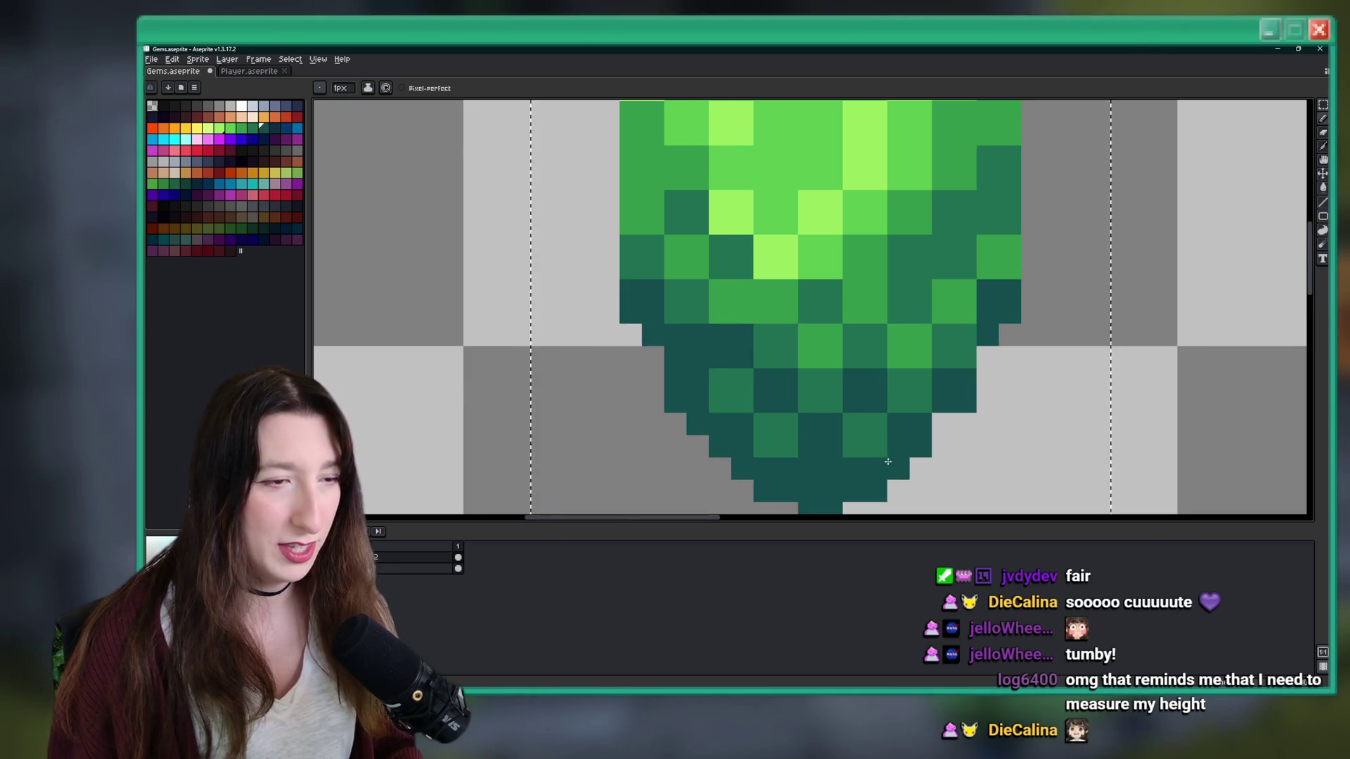
pyautogui.scroll(-1, 887, 462)
pyautogui.scroll(-2, 819, 457)
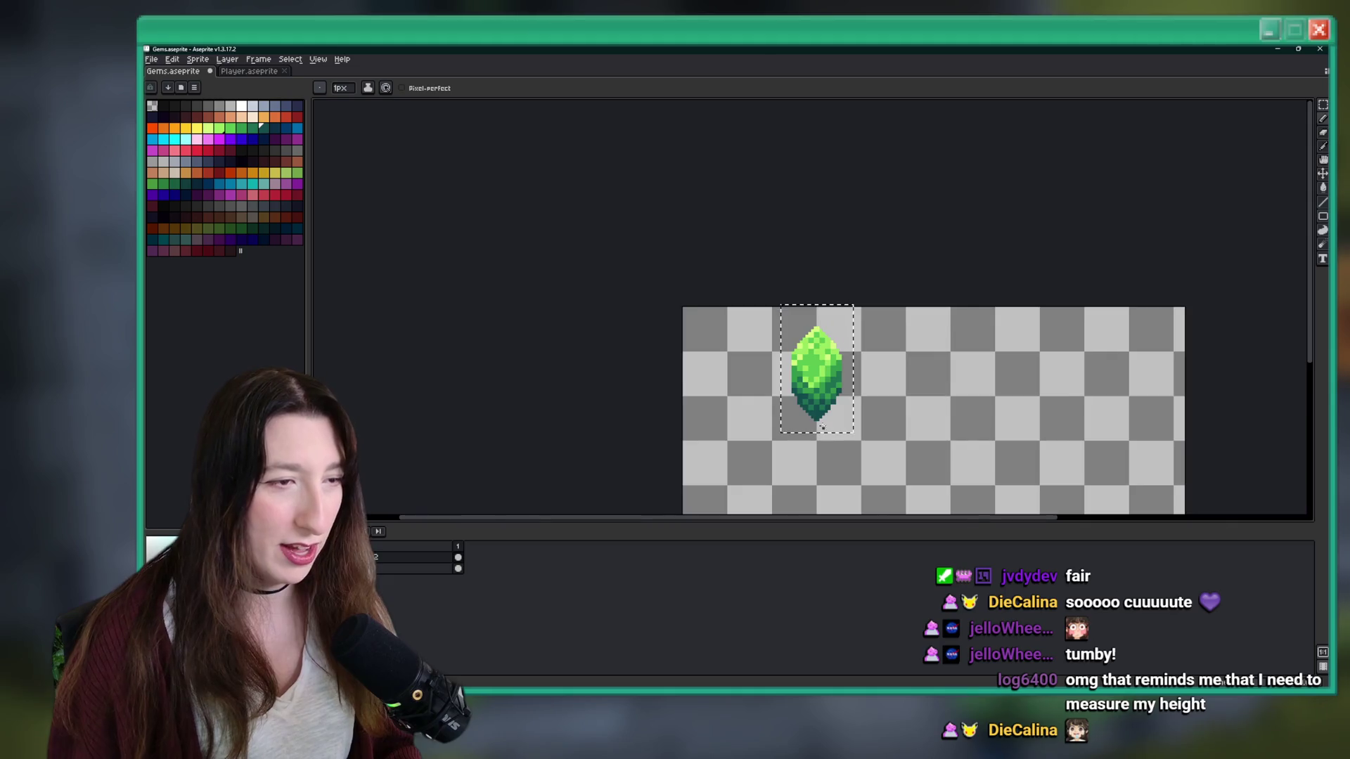
pyautogui.scroll(4, 826, 431)
pyautogui.click(1038, 417)
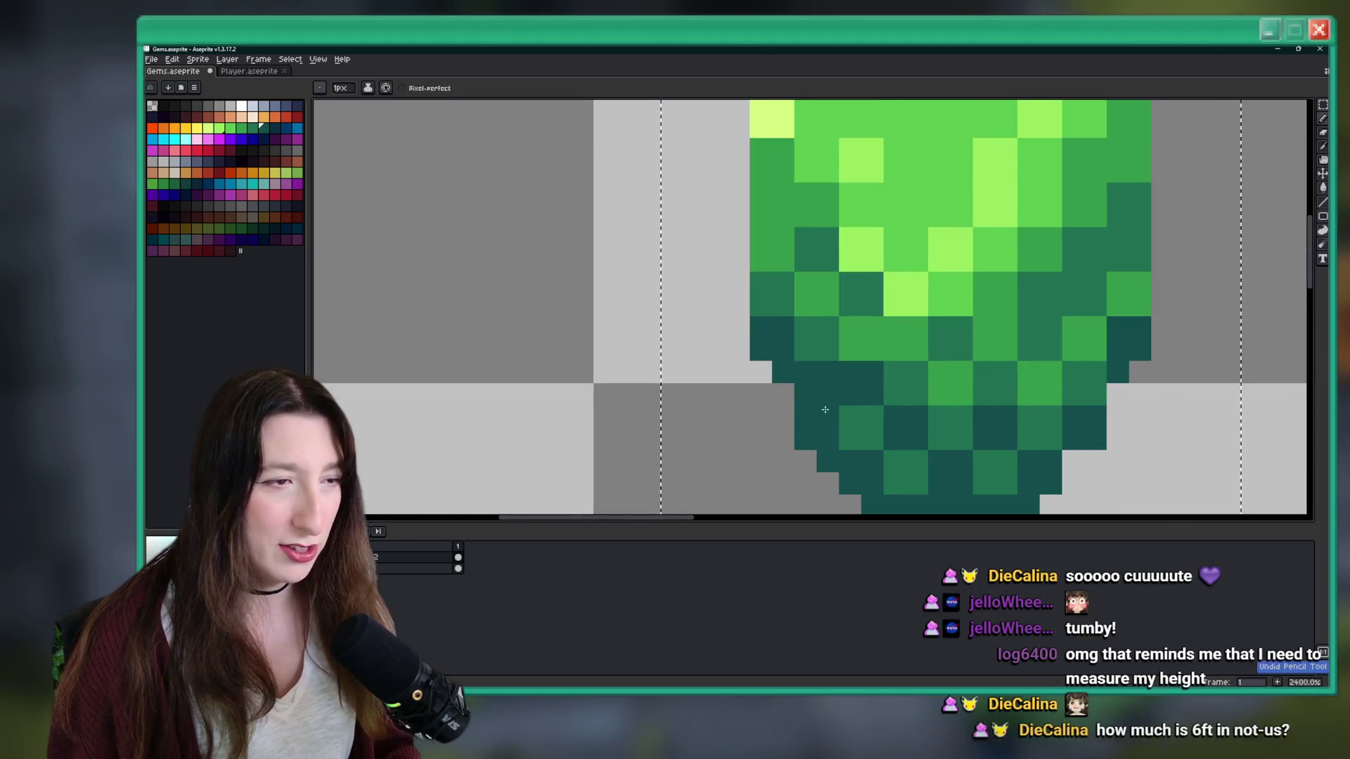
pyautogui.moveTo(1073, 394); pyautogui.dragTo(1106, 385)
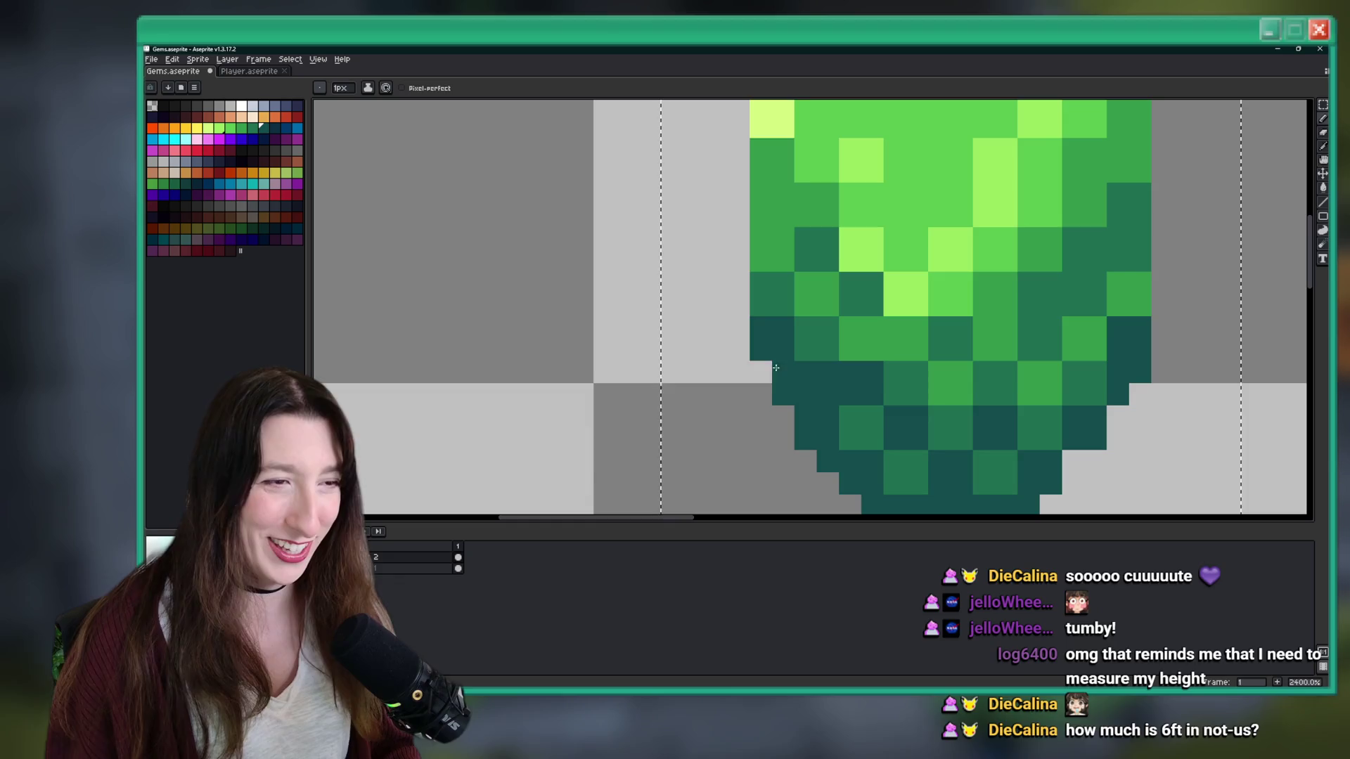
pyautogui.click(760, 372)
pyautogui.scroll(-5, 778, 369)
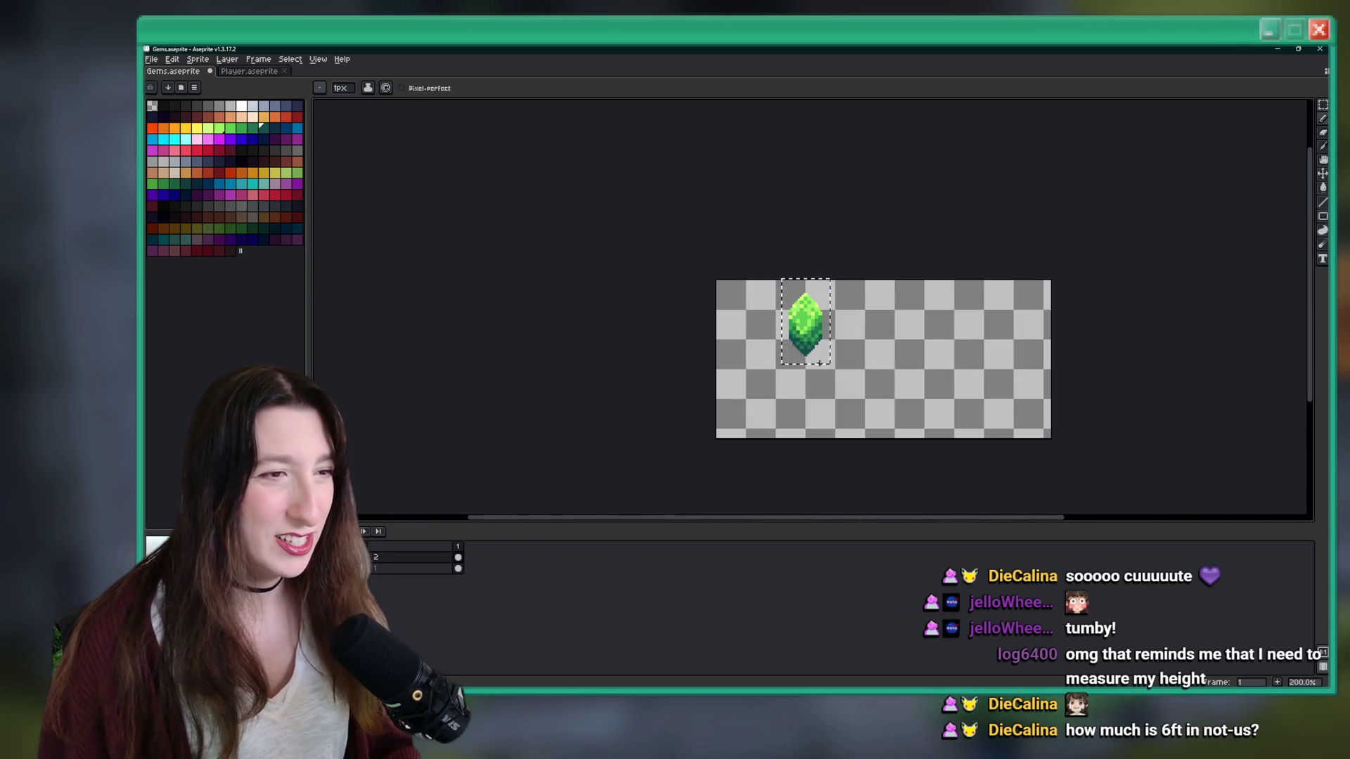
pyautogui.scroll(-1, 820, 359)
# - Sample the gem's pale green and paint a highlight pixel on its upper right
pyautogui.press('i')
pyautogui.scroll(8, 781, 303)
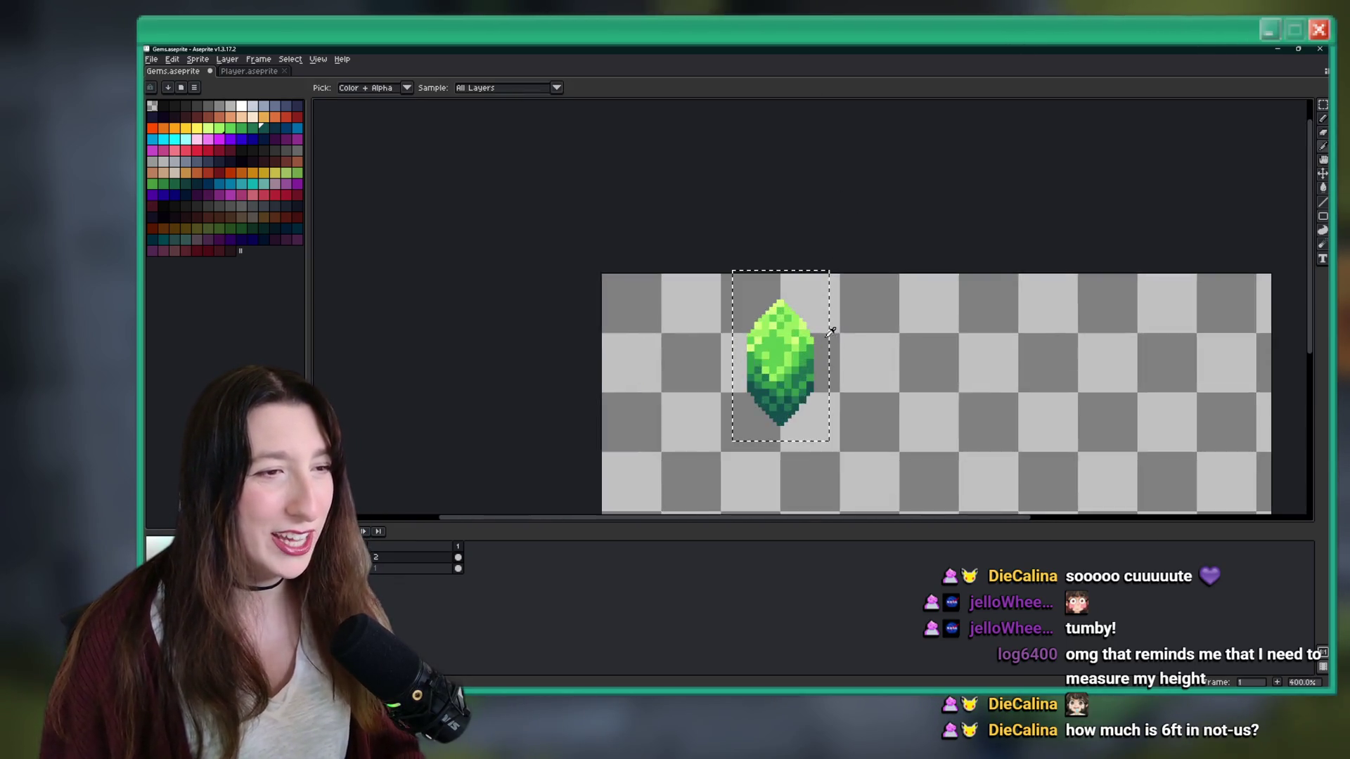
pyautogui.click(781, 304)
pyautogui.press('b')
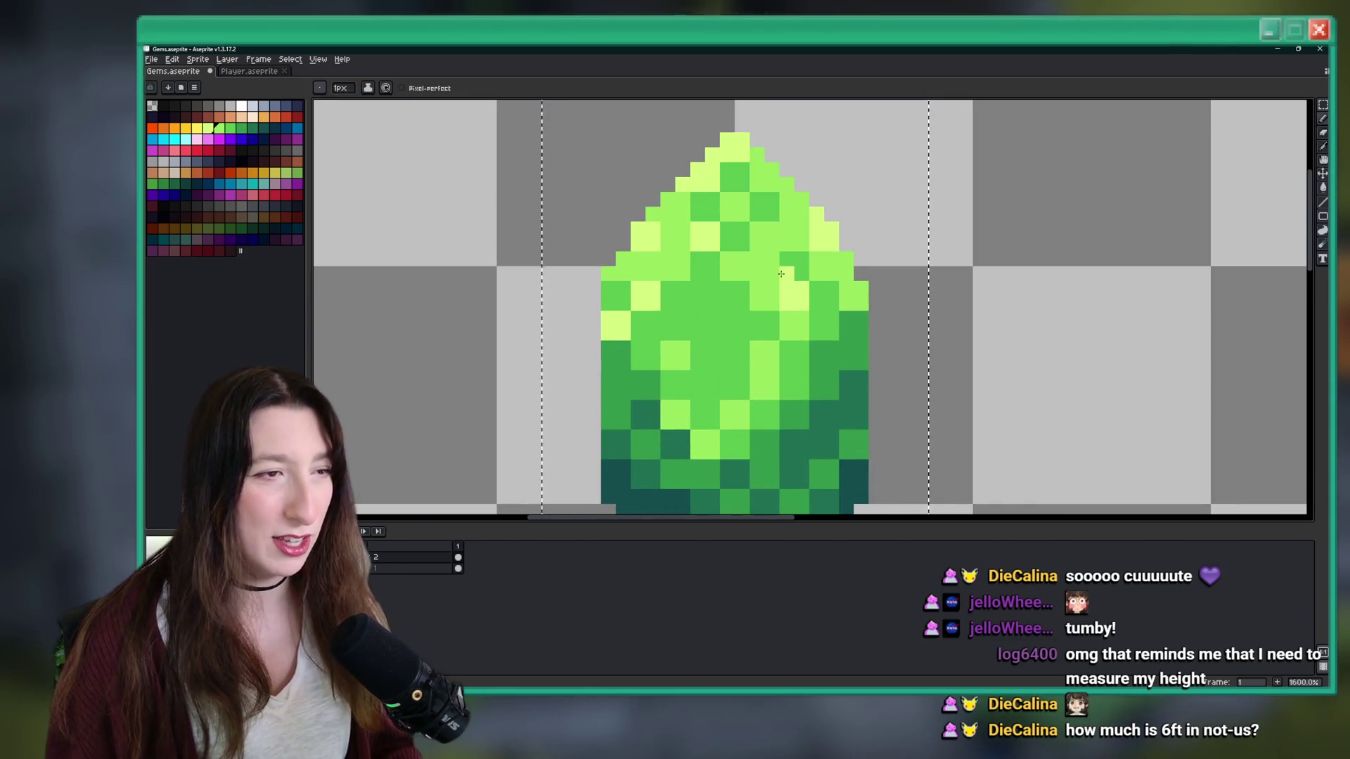
pyautogui.click(816, 318)
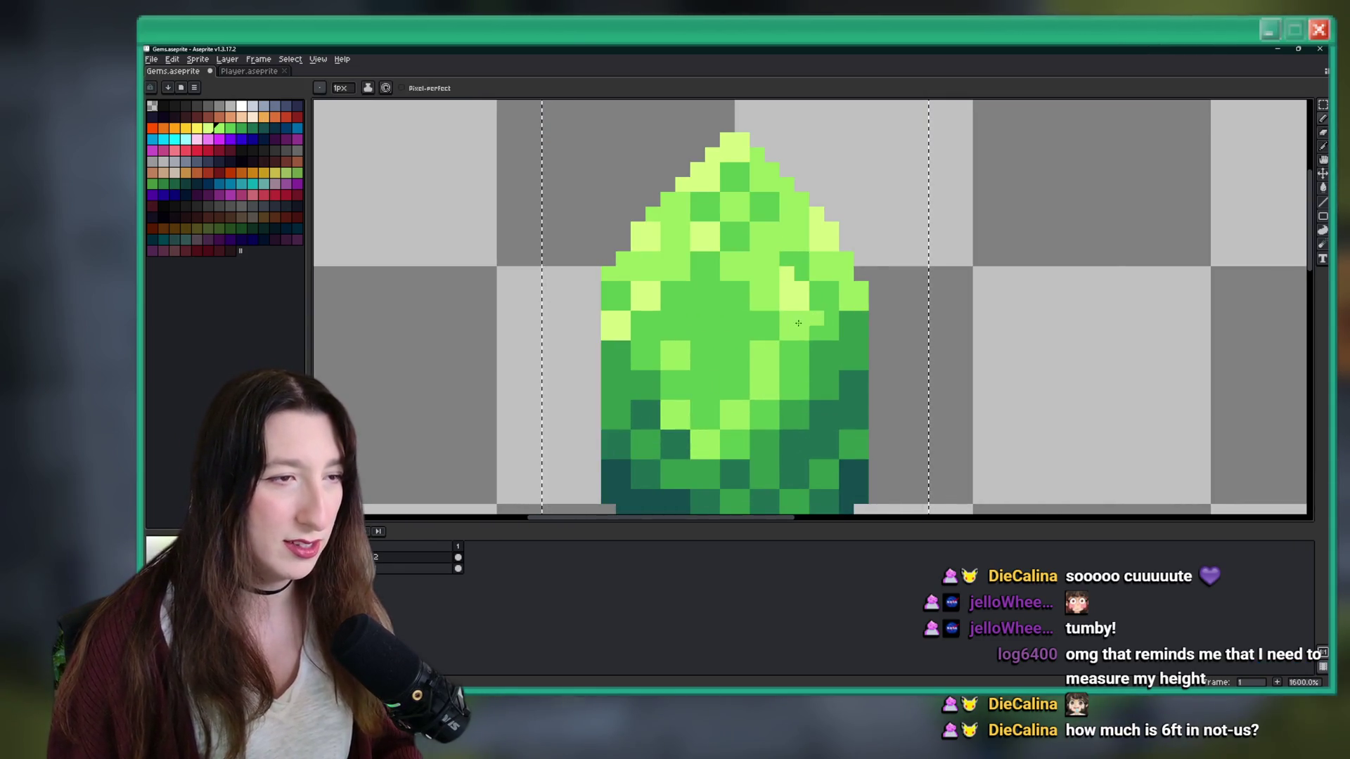
pyautogui.scroll(-5, 770, 324)
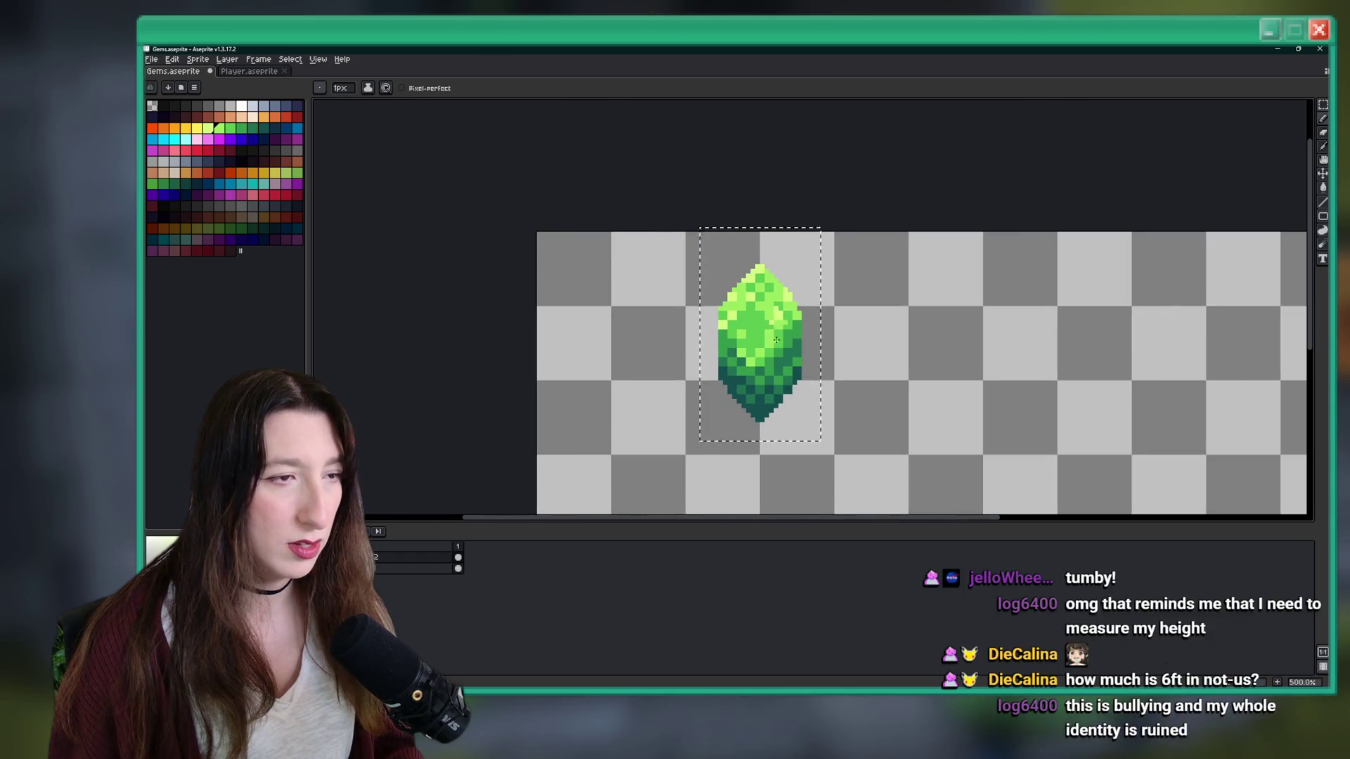
# - Zoom in and out on the gem to inspect its light green highlights
pyautogui.scroll(-2, 776, 339)
pyautogui.scroll(10, 764, 339)
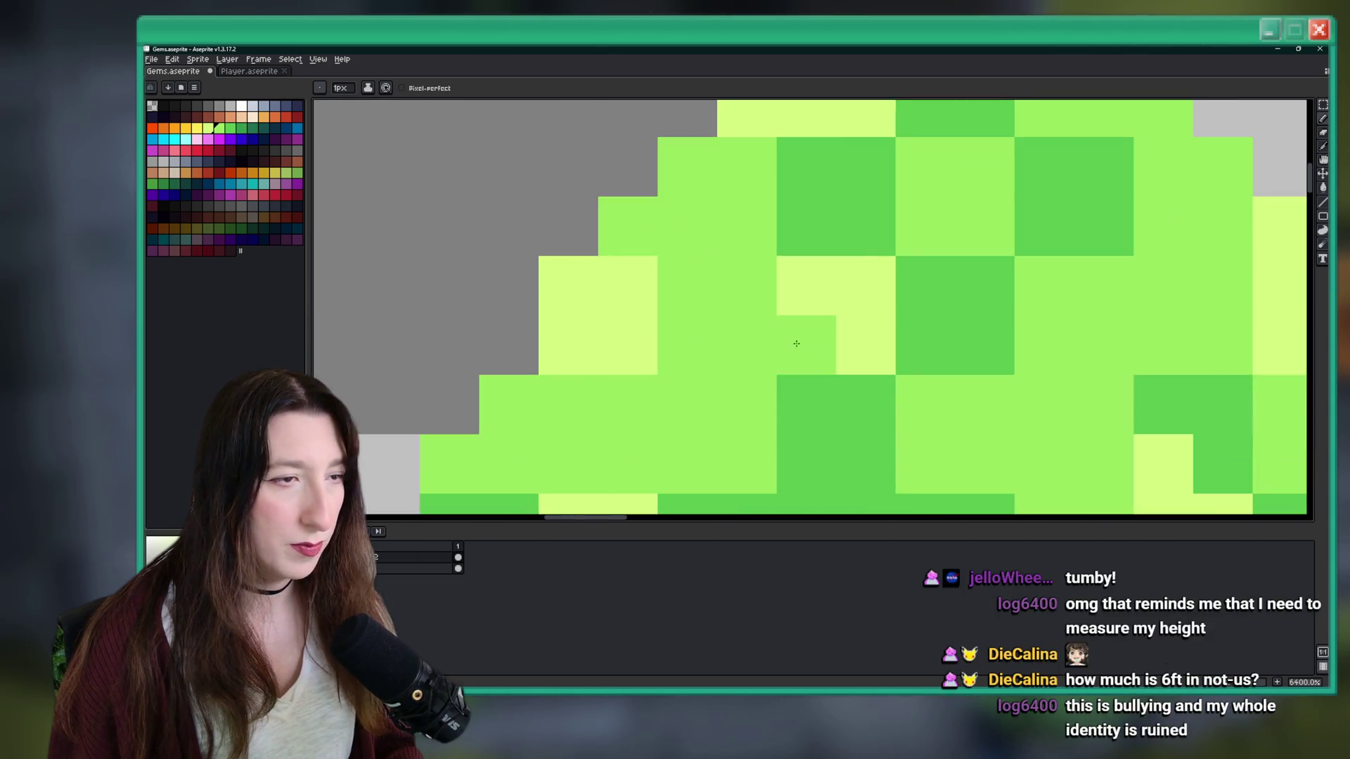
pyautogui.scroll(-10, 645, 321)
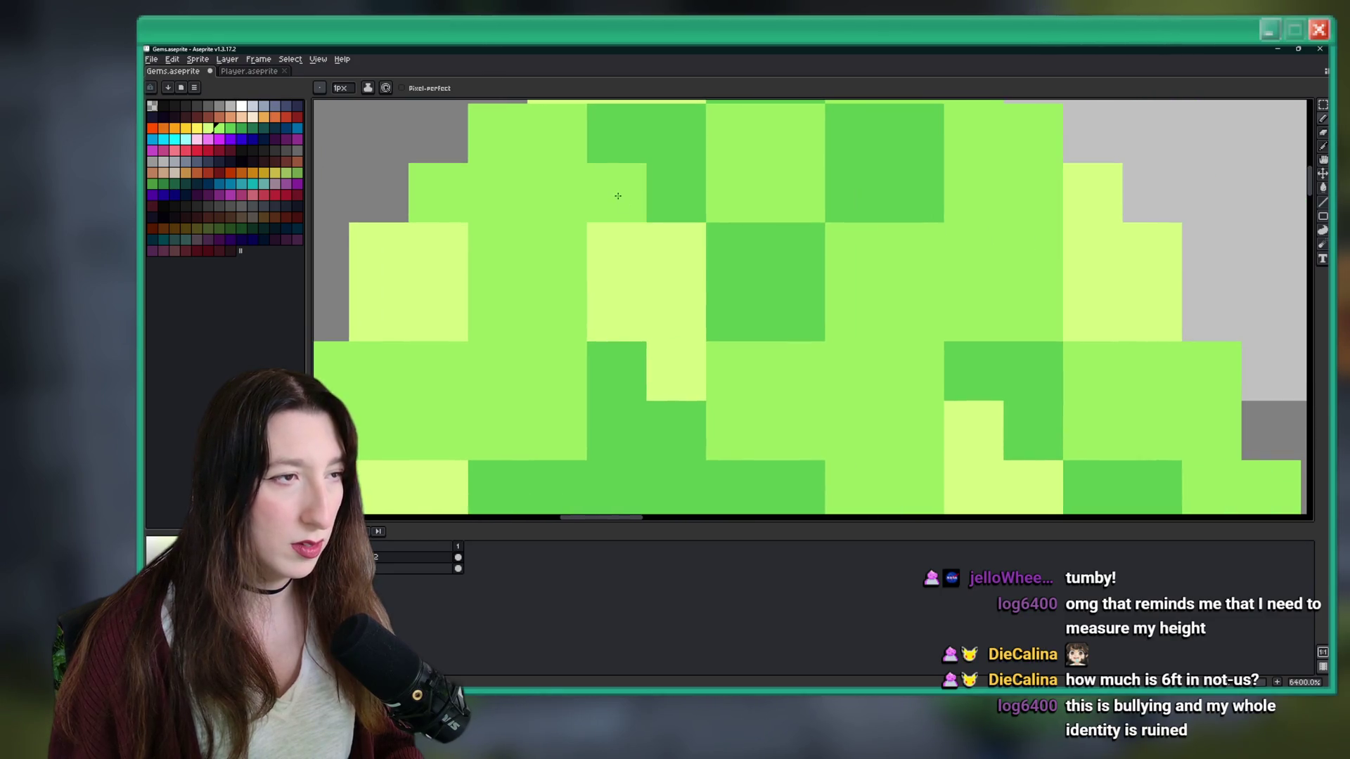
pyautogui.scroll(2, 645, 321)
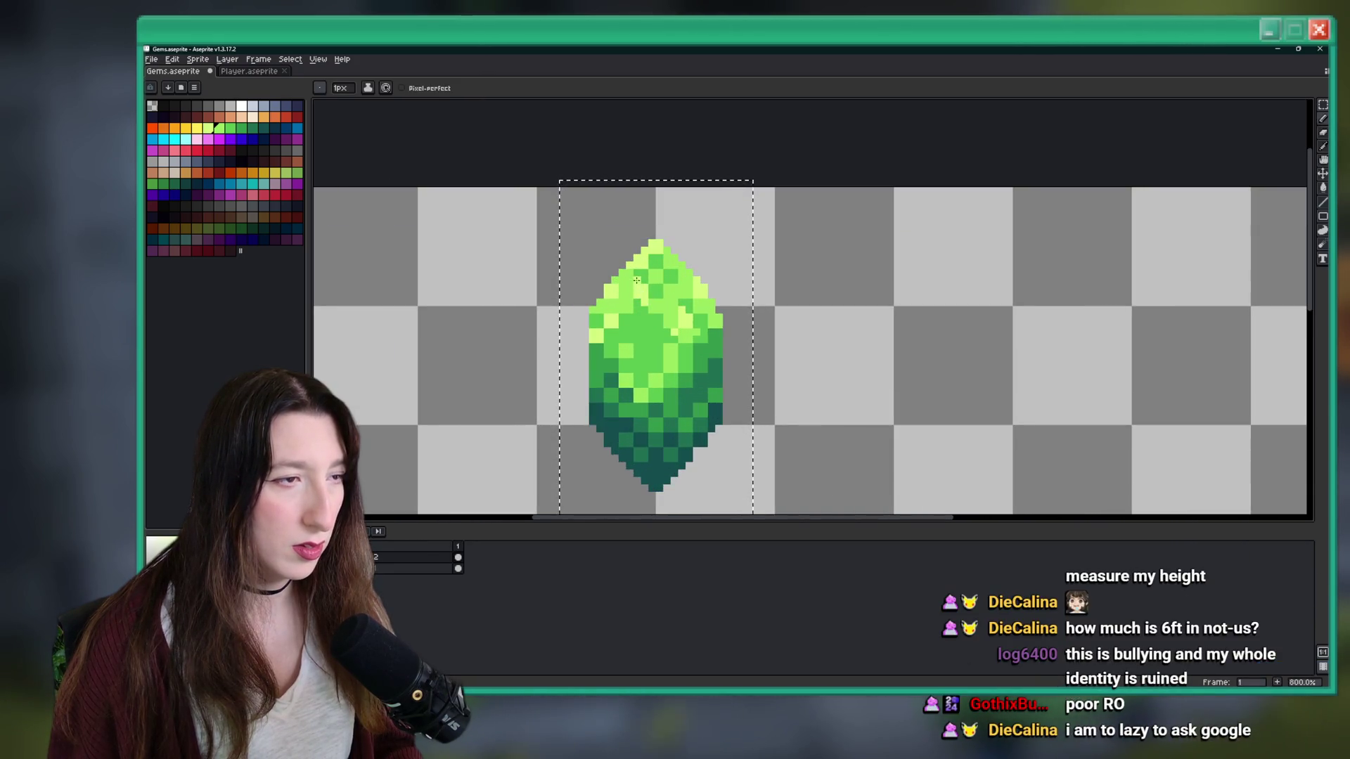
pyautogui.scroll(-4, 656, 399)
pyautogui.scroll(10, 656, 399)
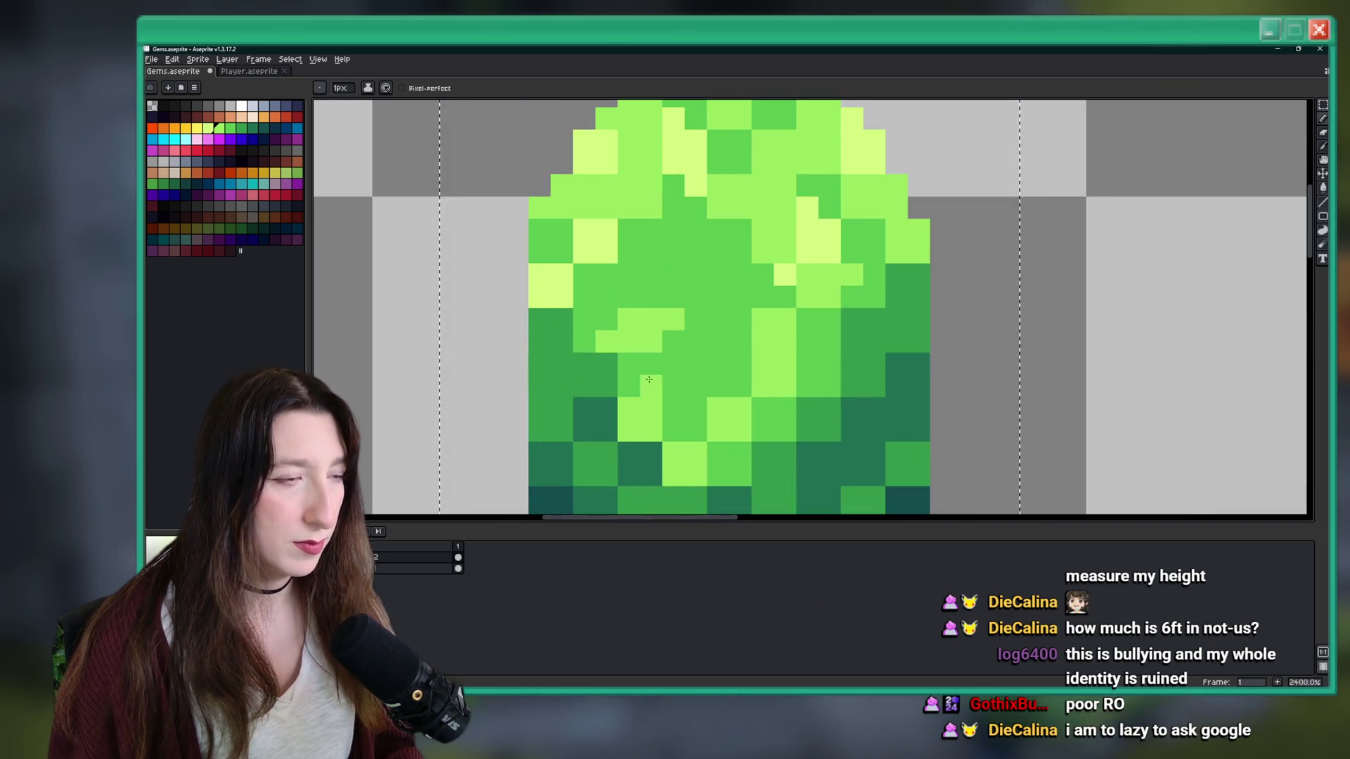
pyautogui.scroll(-11, 635, 314)
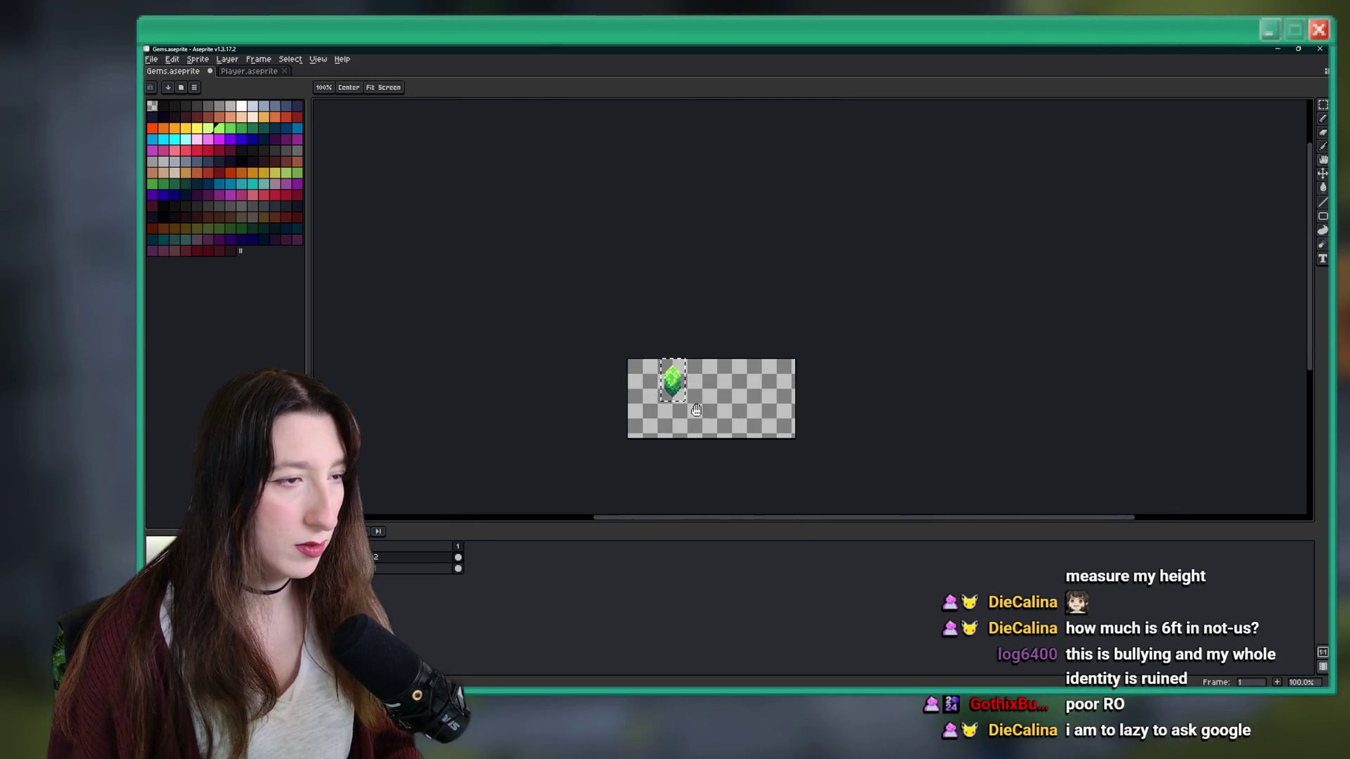
pyautogui.scroll(10, 664, 380)
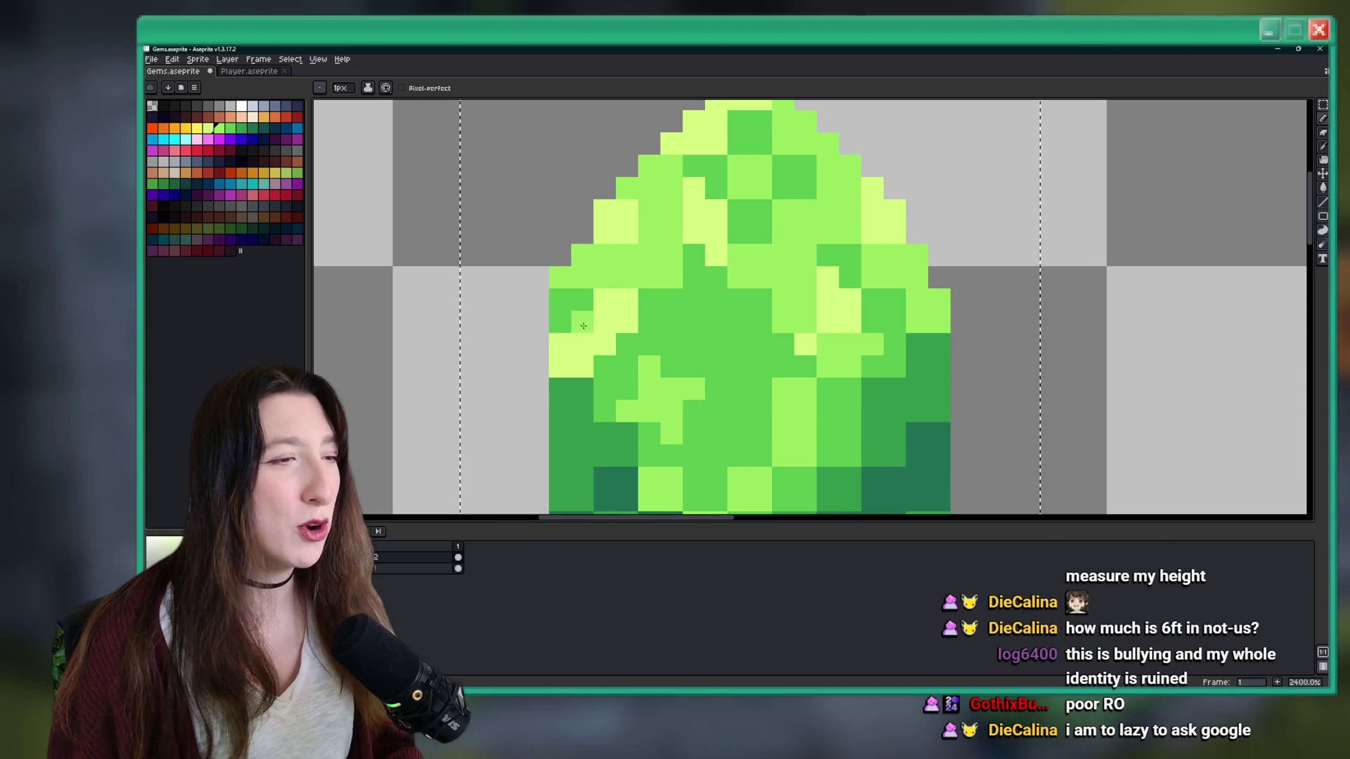
pyautogui.scroll(-3, 682, 355)
pyautogui.hscroll(1, 703, 316)
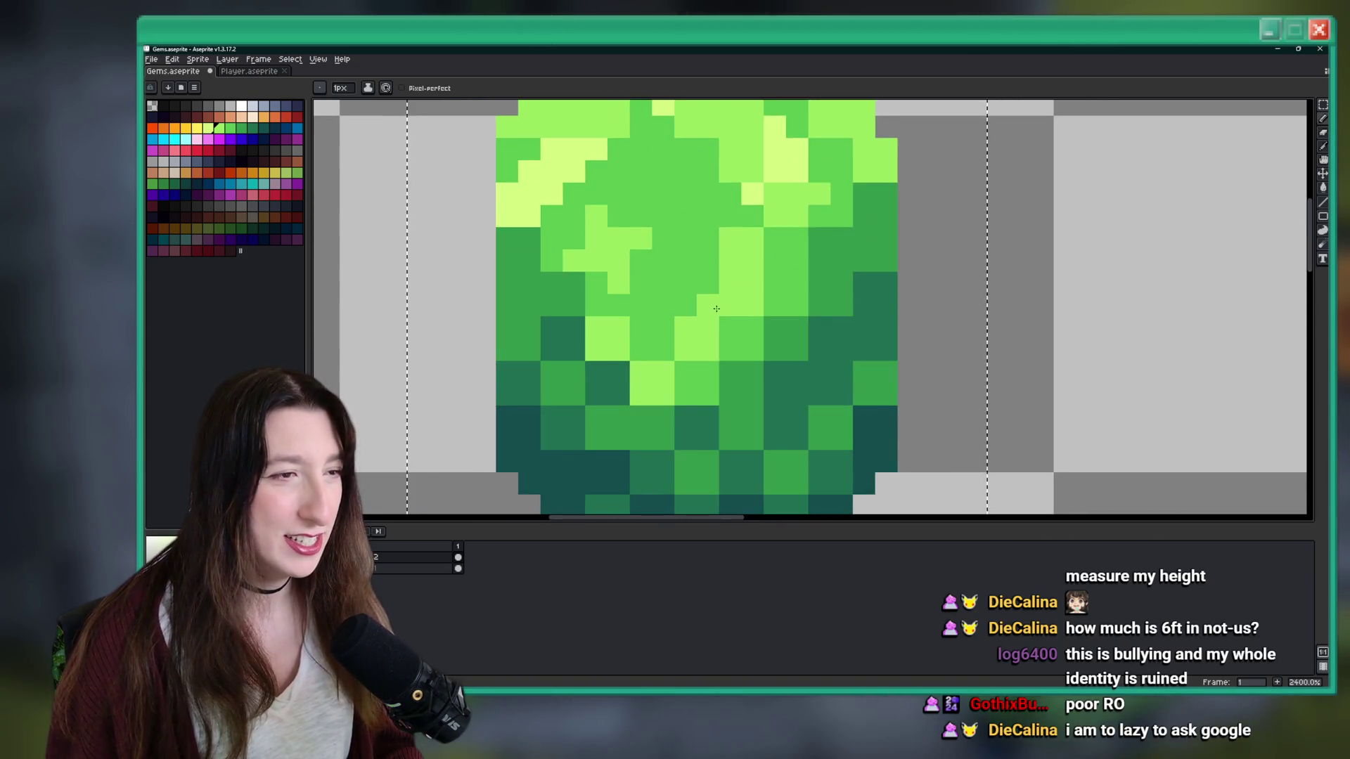
pyautogui.scroll(-5, 645, 365)
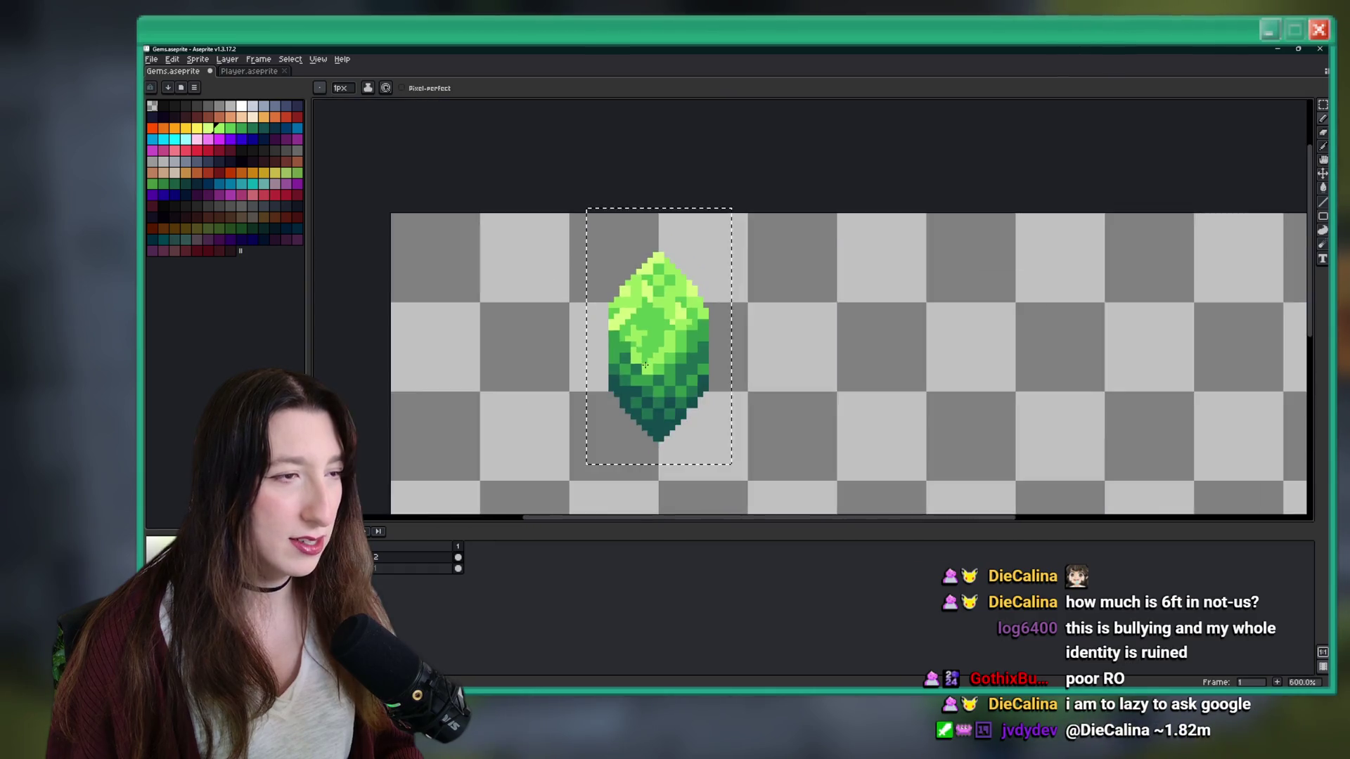
pyautogui.scroll(-4, 645, 365)
pyautogui.scroll(6, 656, 403)
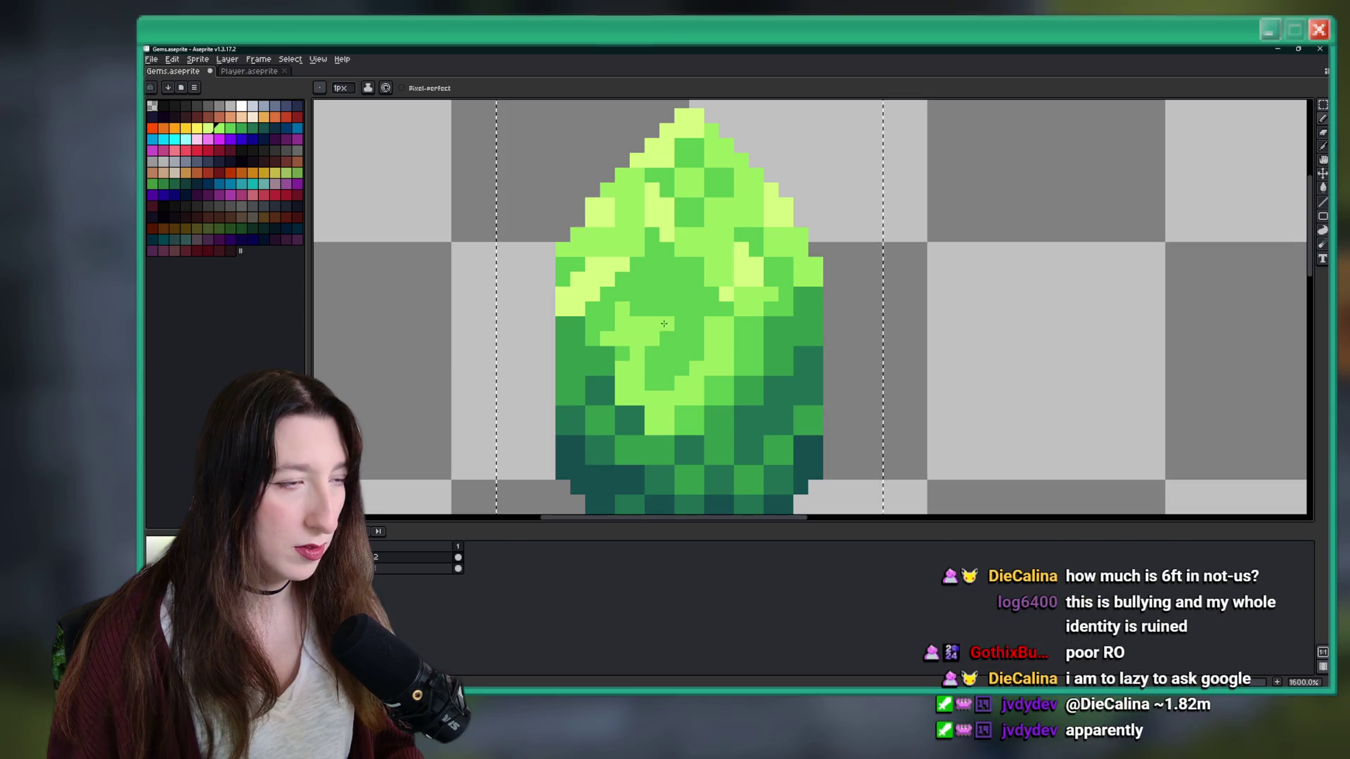
pyautogui.scroll(-8, 637, 296)
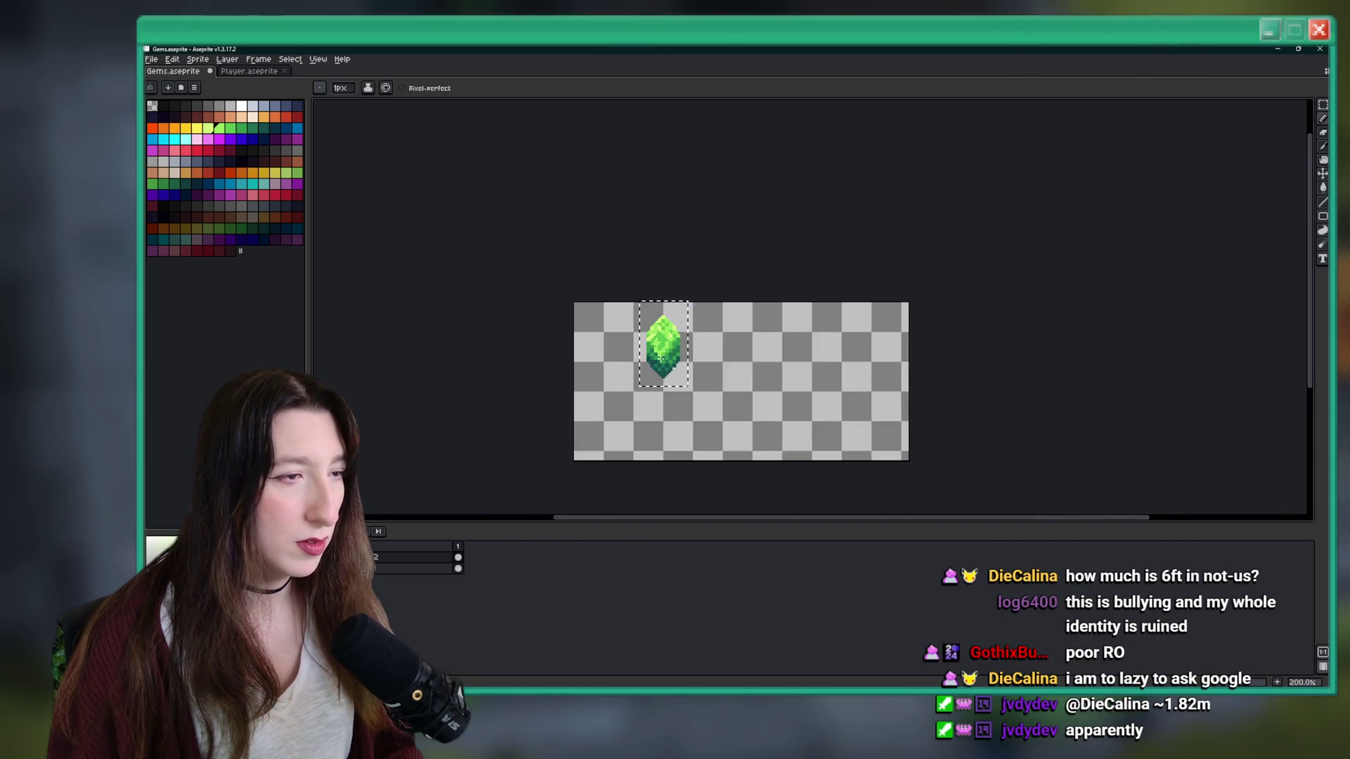
pyautogui.scroll(6, 661, 352)
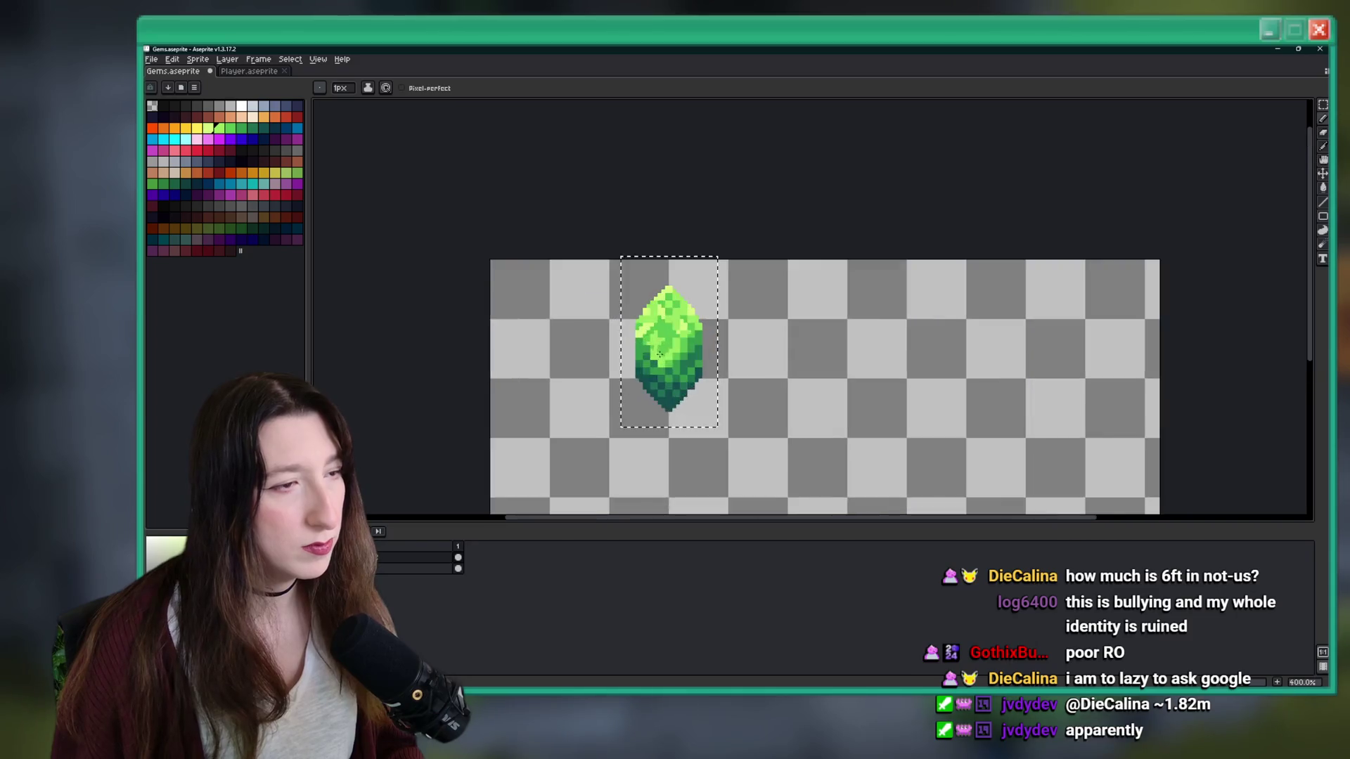
pyautogui.scroll(1, 725, 254)
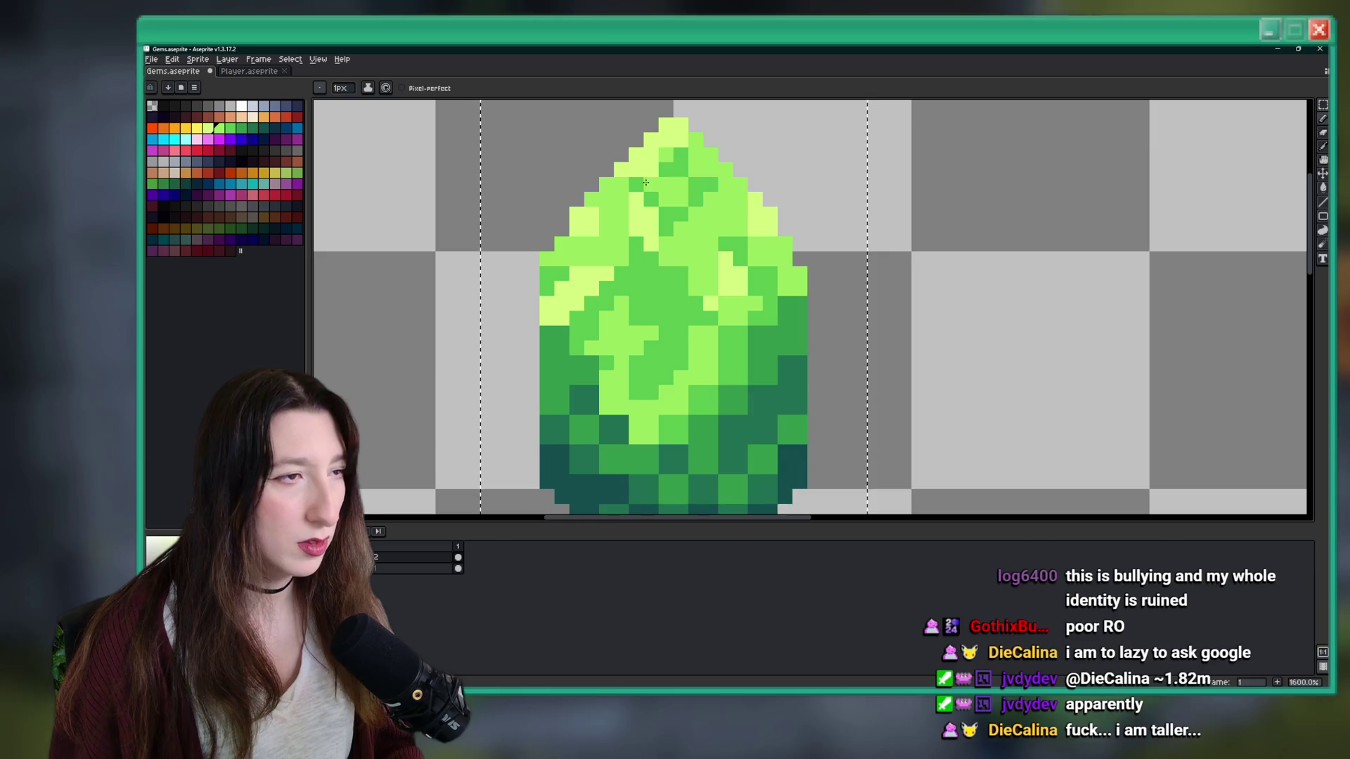
pyautogui.scroll(-3, 680, 231)
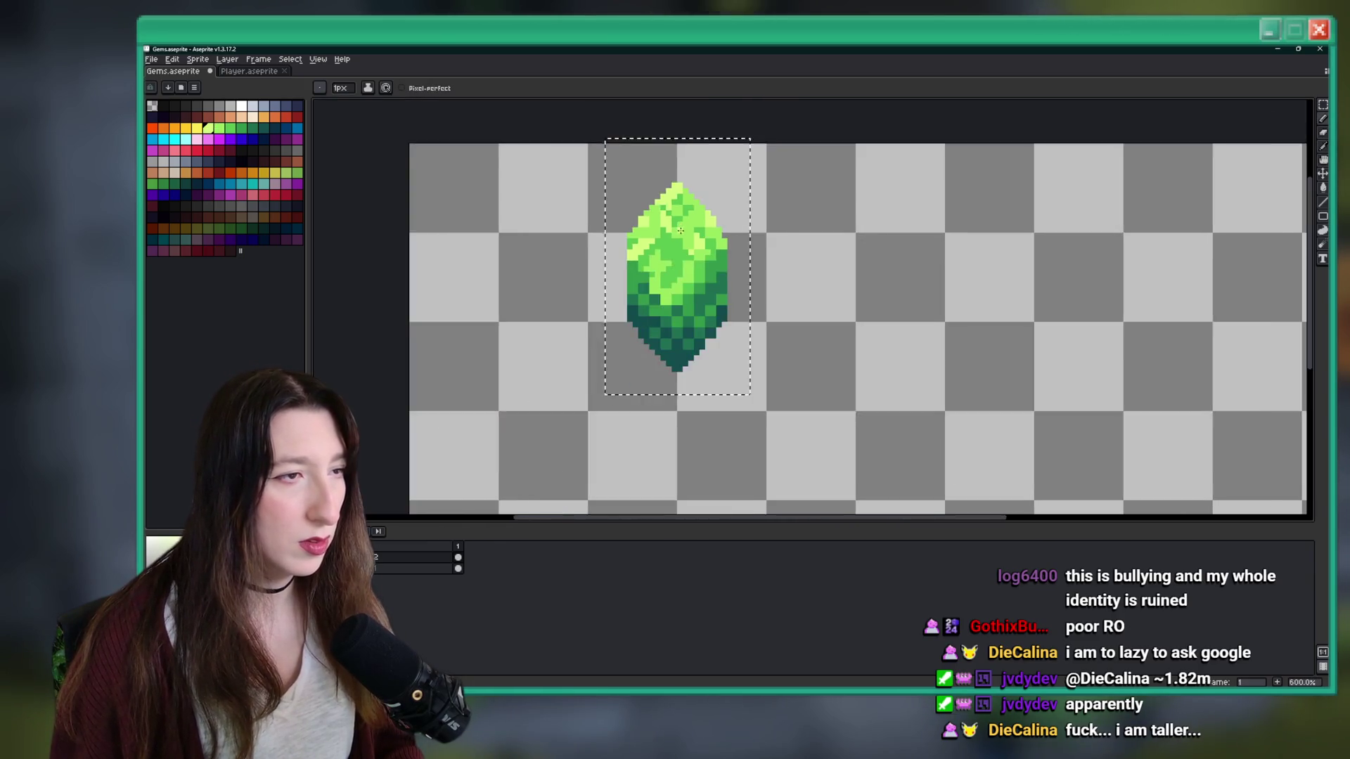
pyautogui.scroll(-3, 681, 231)
pyautogui.scroll(4, 682, 227)
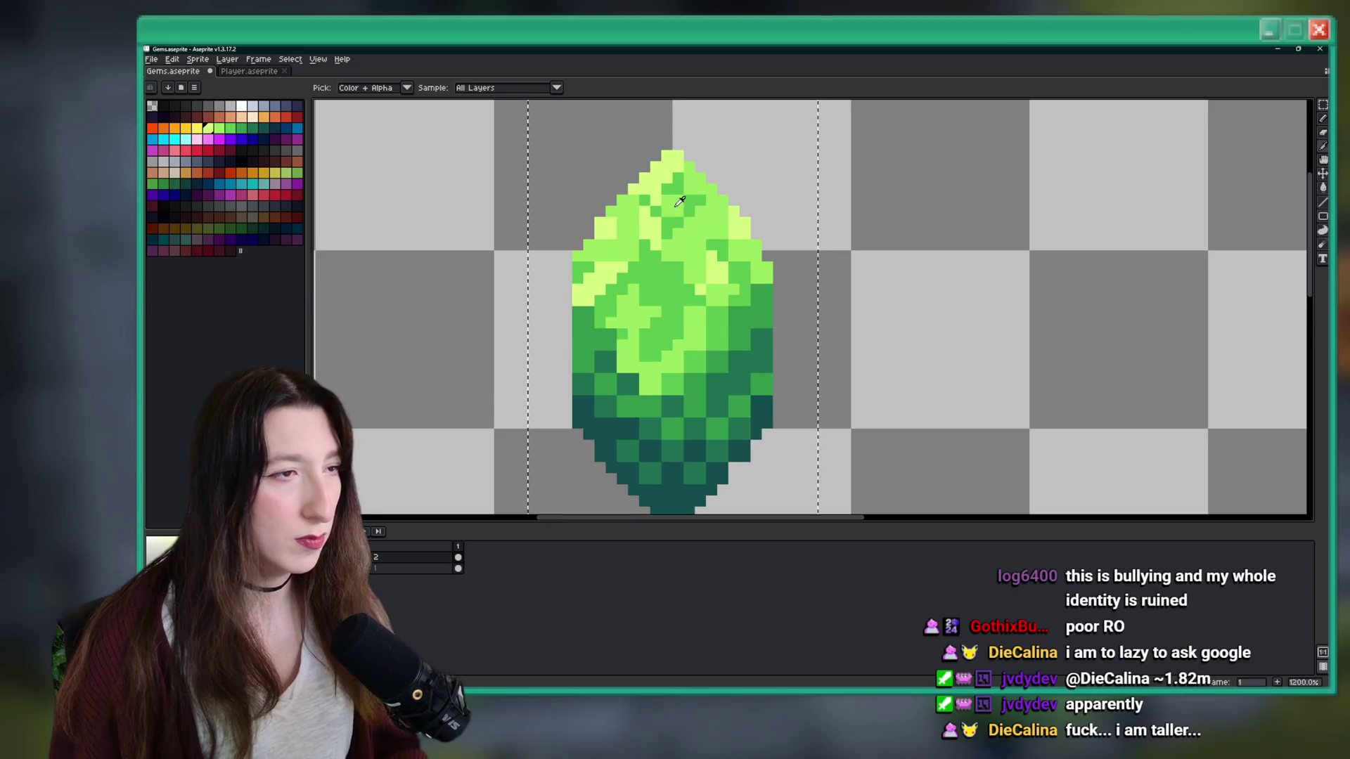
pyautogui.scroll(-3, 685, 272)
pyautogui.scroll(2, 684, 273)
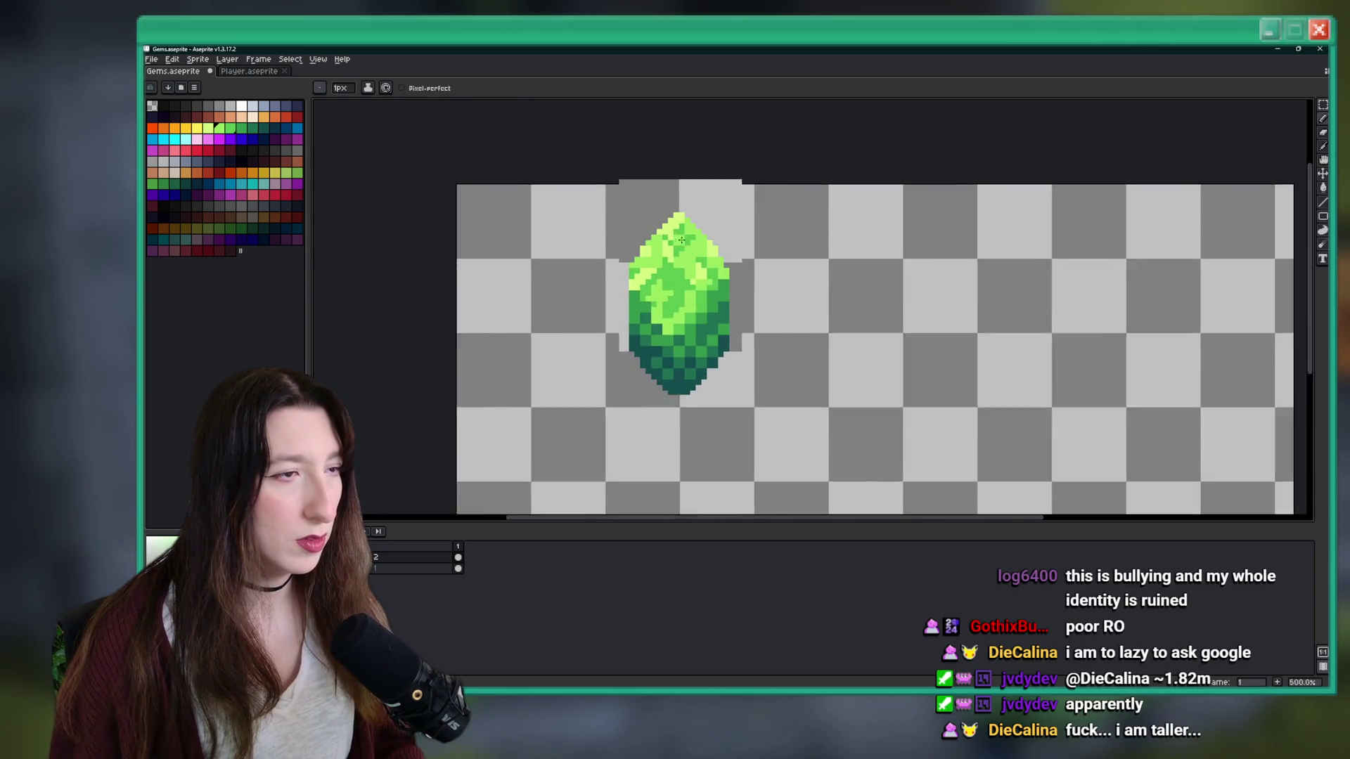
pyautogui.scroll(-4, 679, 274)
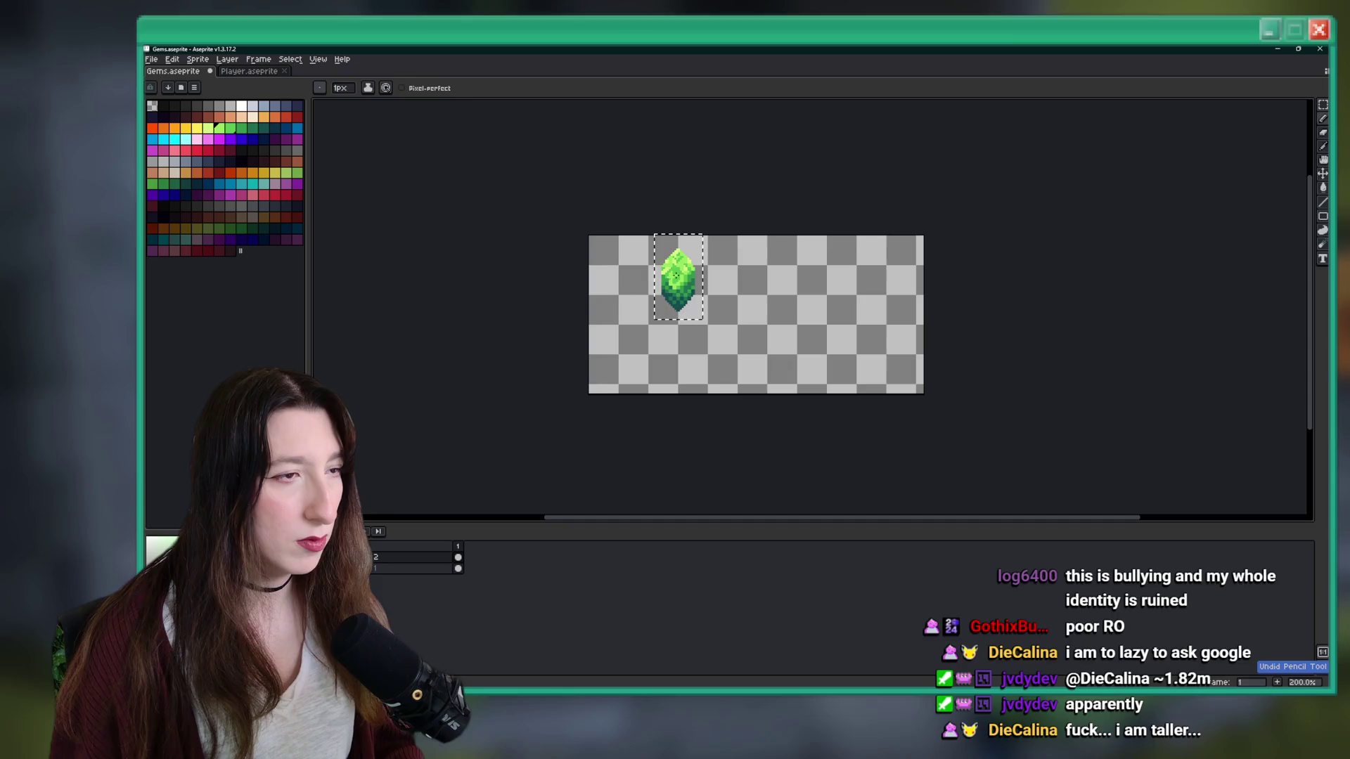
# - Save Gems.aseprite with the retouched highlights
pyautogui.hotkey('ctrl', 's')
pyautogui.scroll(1, 682, 299)
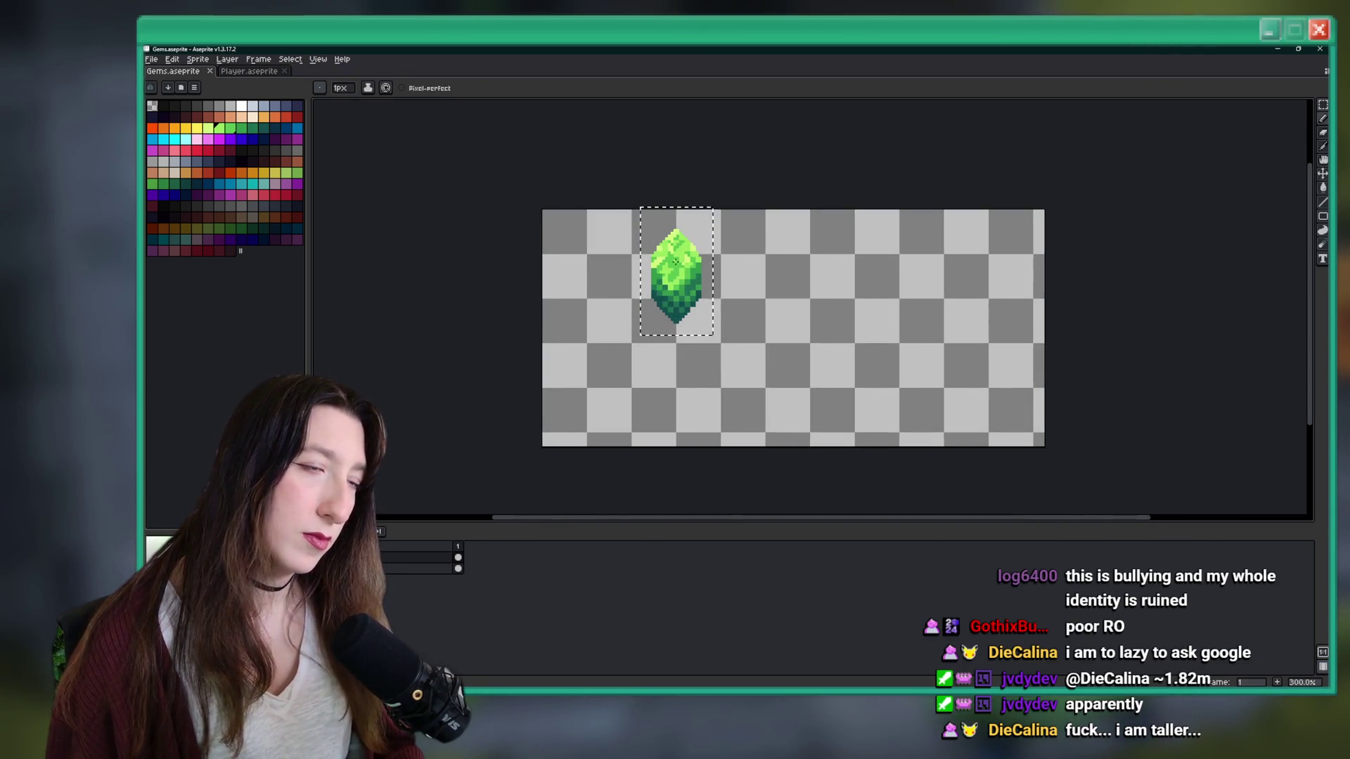
pyautogui.scroll(7, 676, 260)
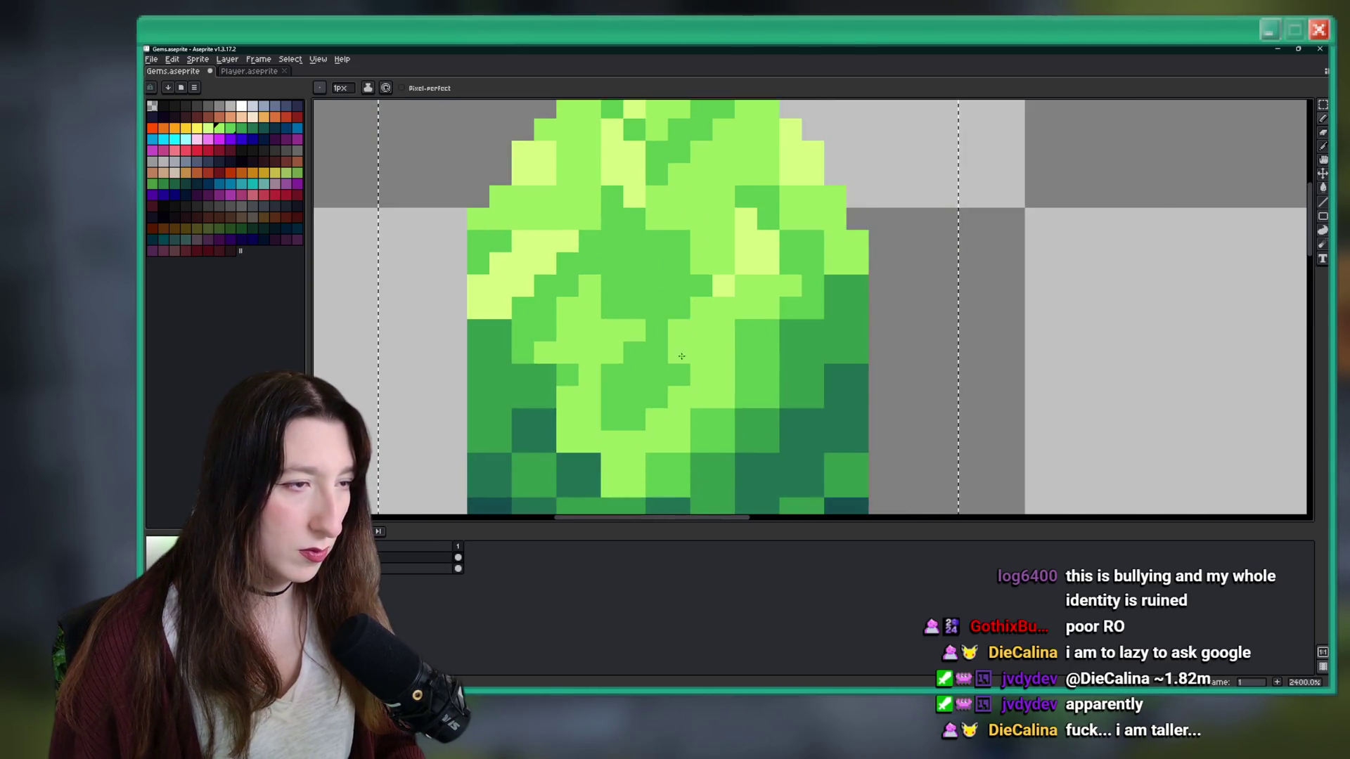
pyautogui.scroll(-10, 678, 352)
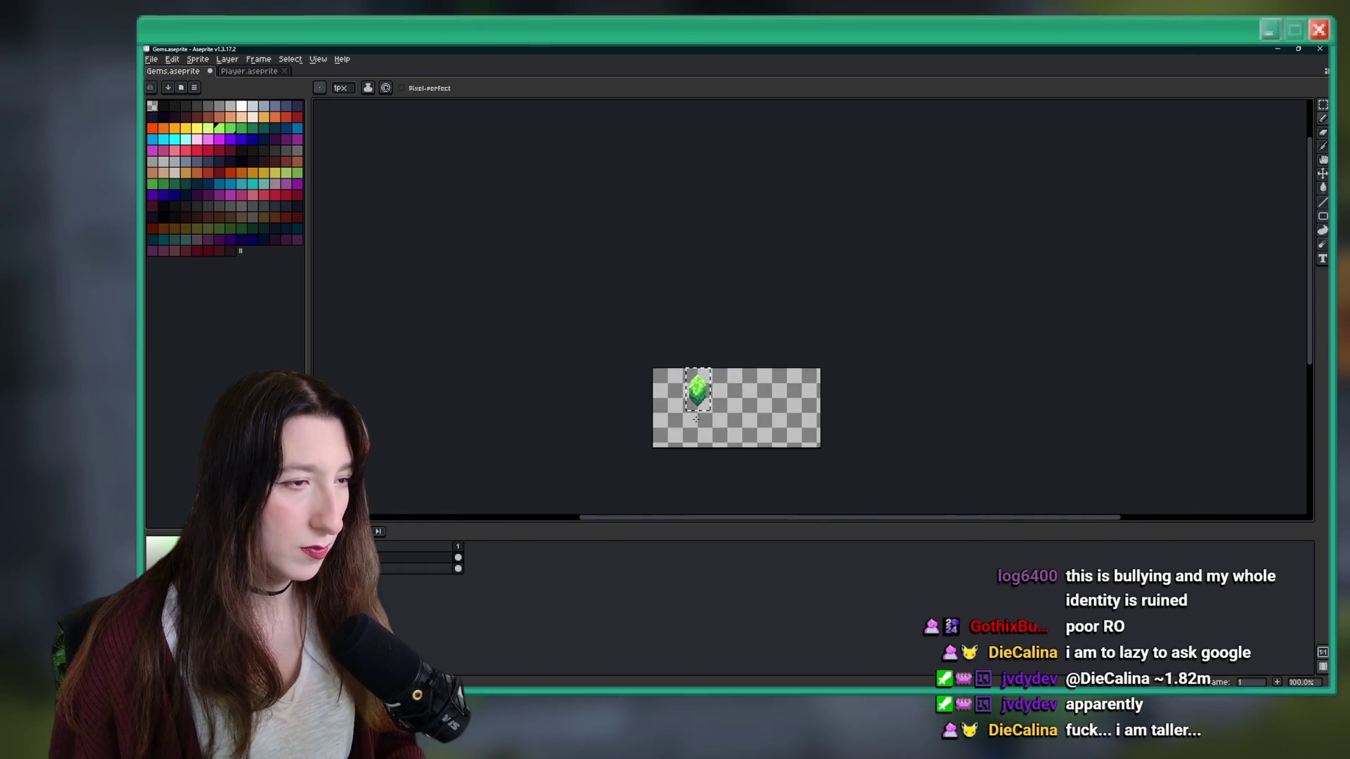
pyautogui.scroll(5, 689, 409)
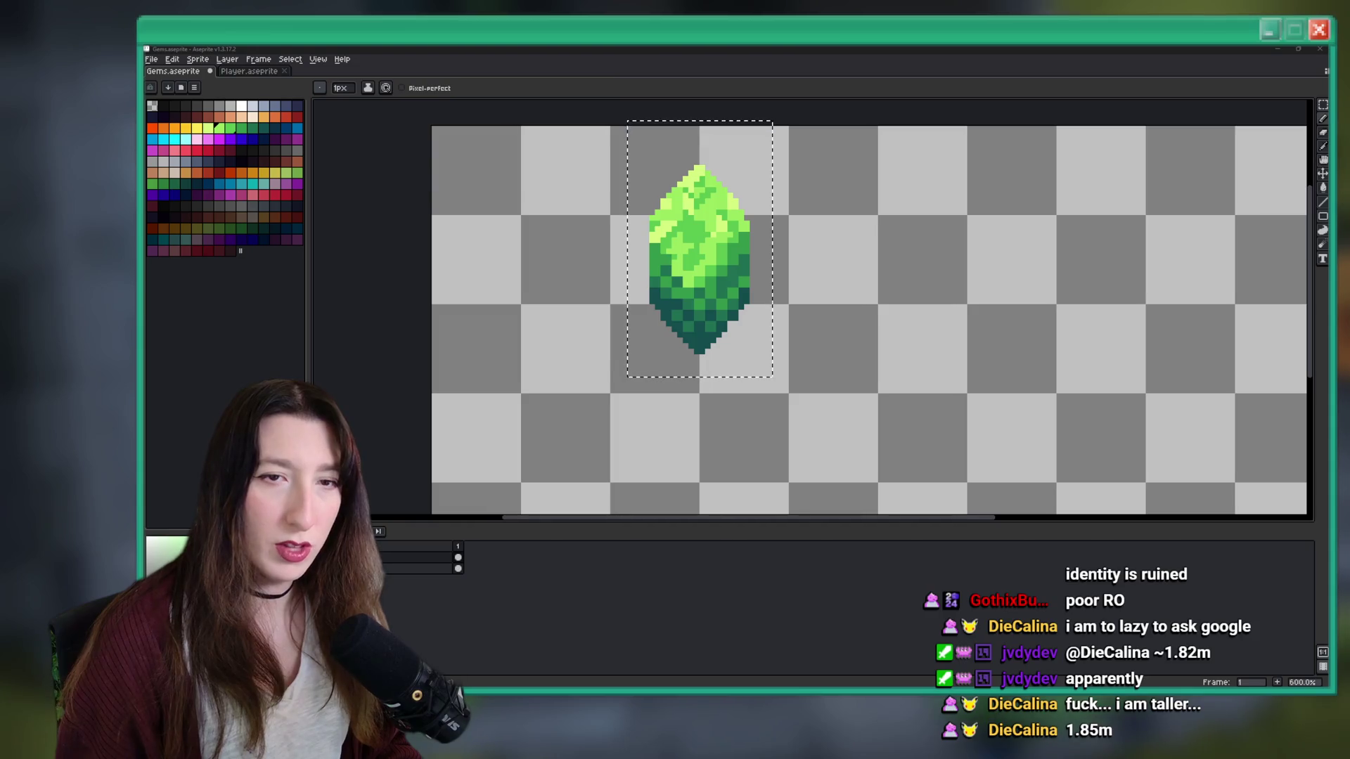
# - Switch to the Edge window showing Bing's 1.85 meters to feet conversion
pyautogui.hotkey('alt', 'Tab')
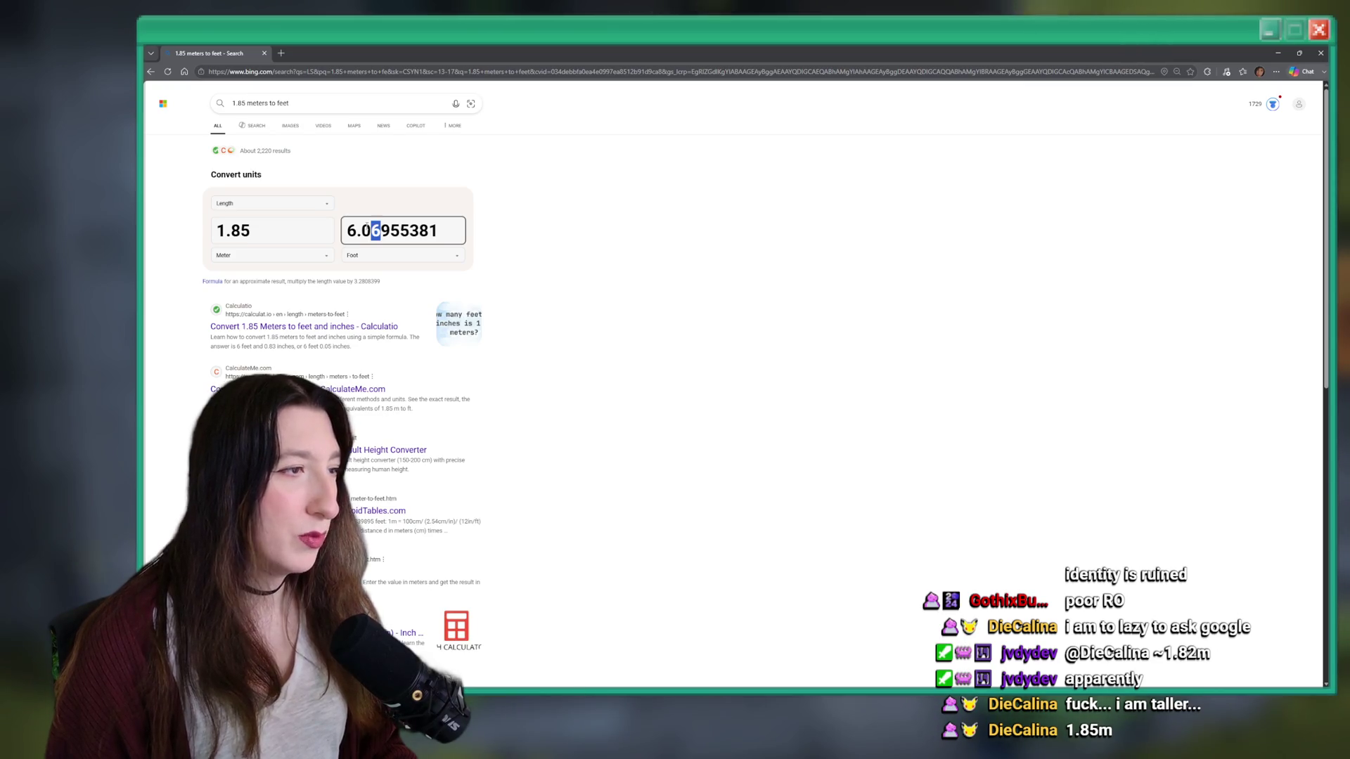
# - Read 6.06955381 feet in Bing's Foot field, then return to Aseprite
pyautogui.click(449, 232)
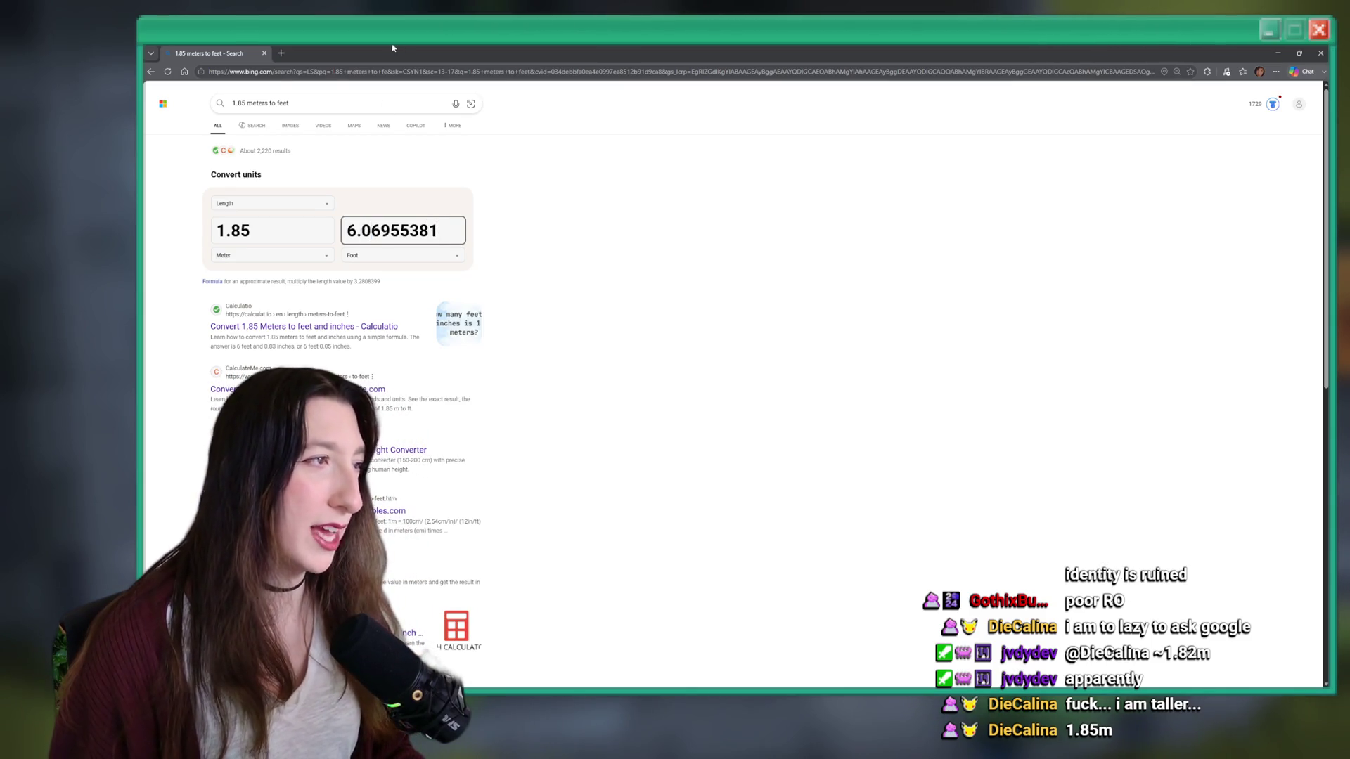
pyautogui.hotkey('alt', 'Tab')
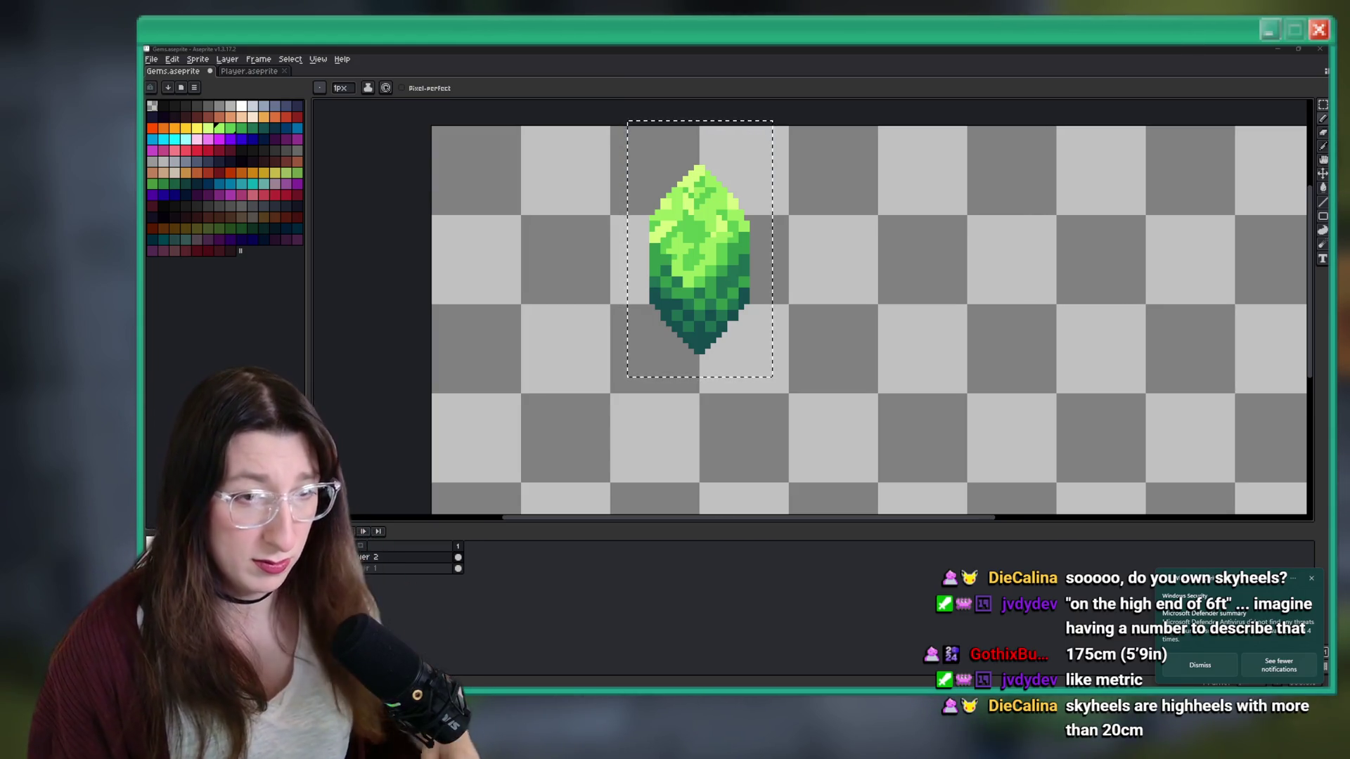
# - Dismiss the security notification and darken pixels on the gem's lower left and right side
pyautogui.click(1220, 671)
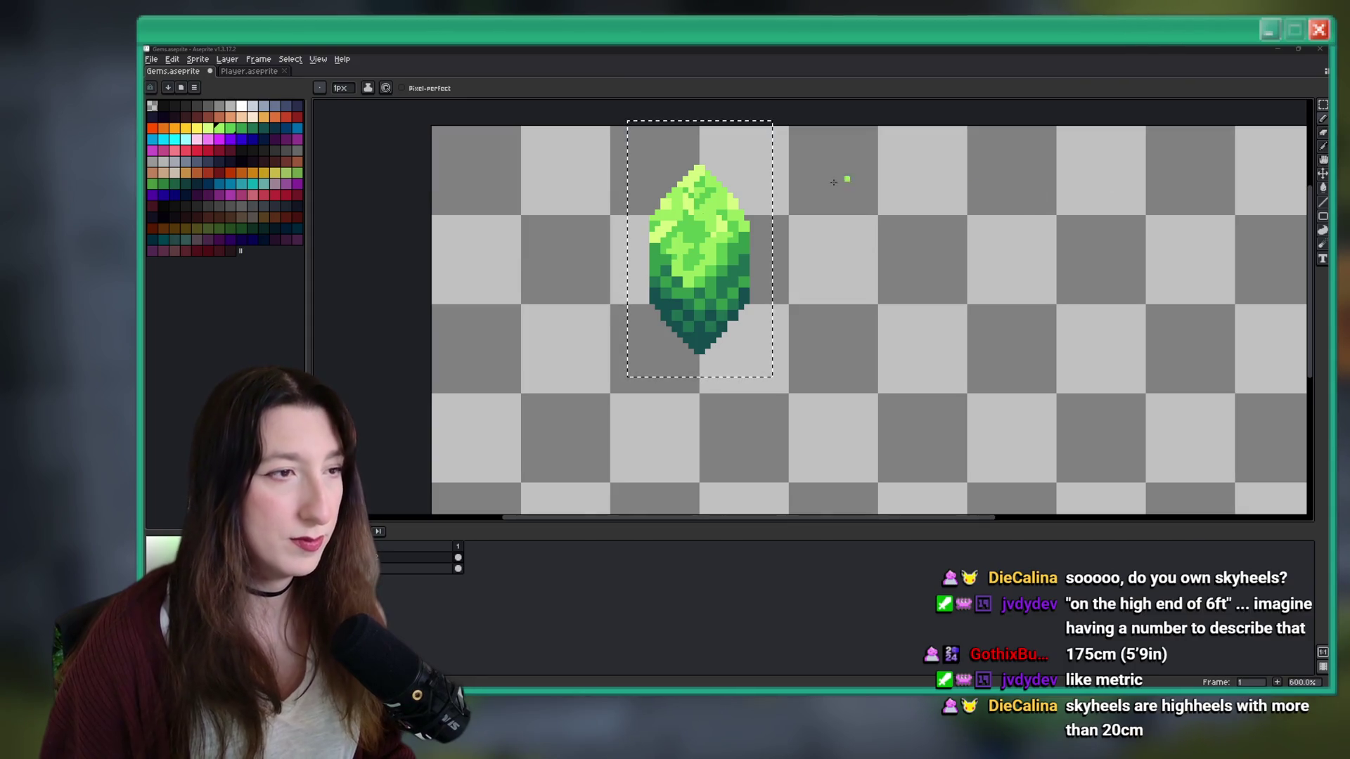
pyautogui.scroll(4, 685, 299)
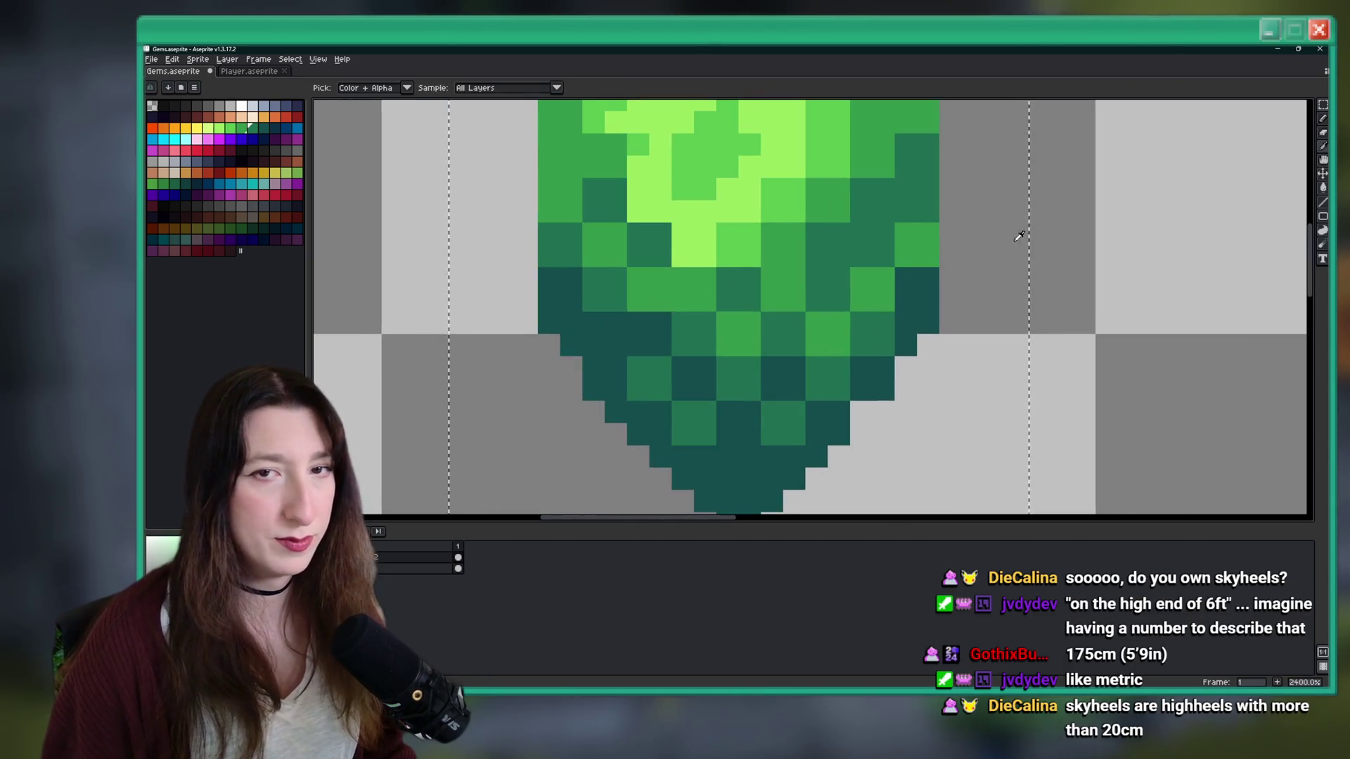
pyautogui.scroll(4, 660, 287)
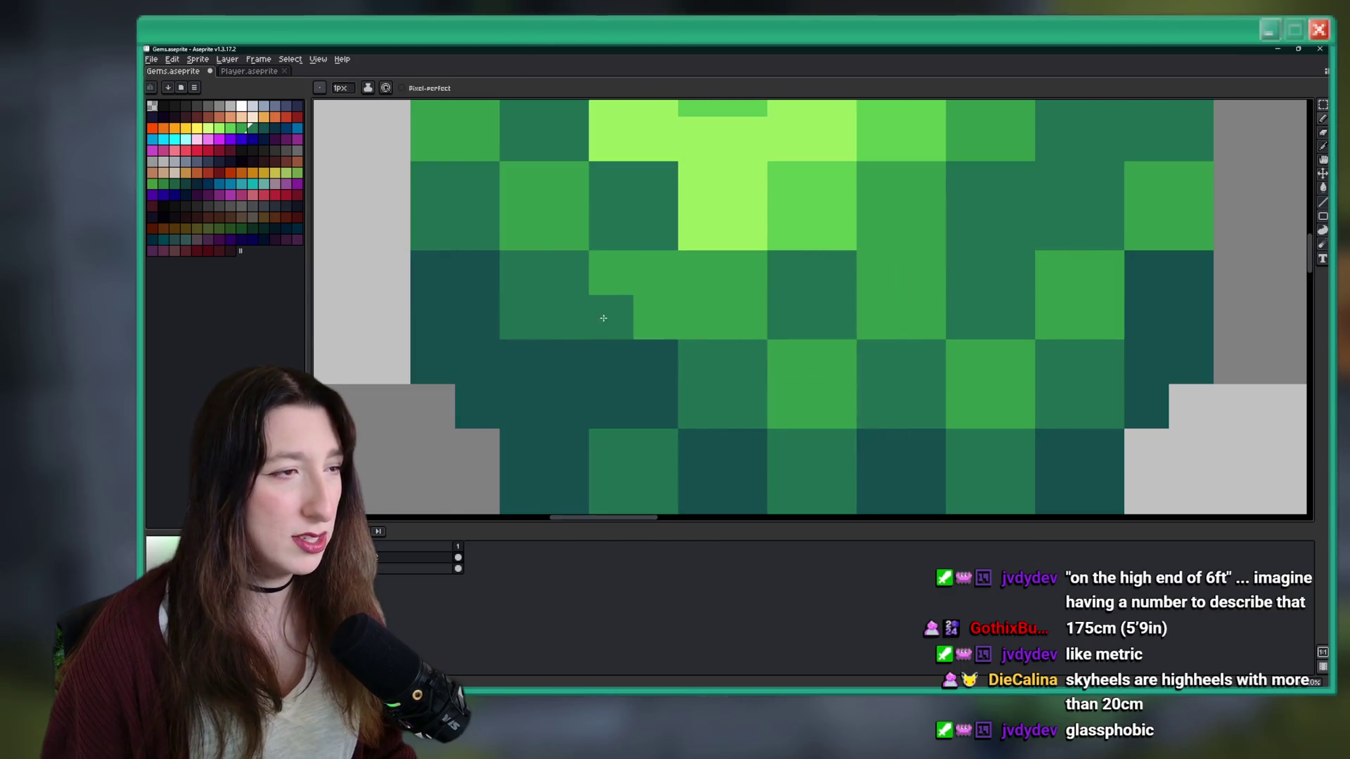
pyautogui.scroll(-5, 443, 138)
pyautogui.scroll(5, 534, 162)
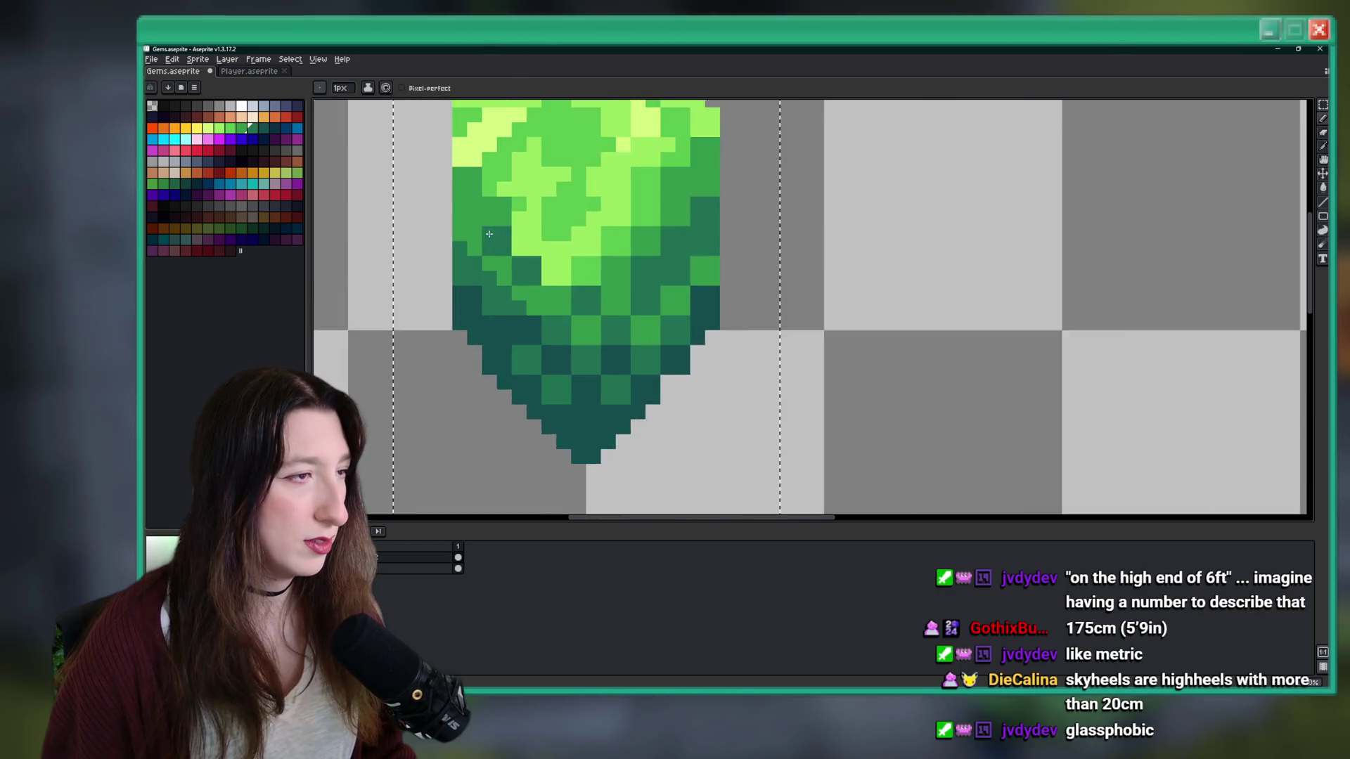
pyautogui.click(566, 170)
pyautogui.click(527, 313)
pyautogui.scroll(-2, 696, 320)
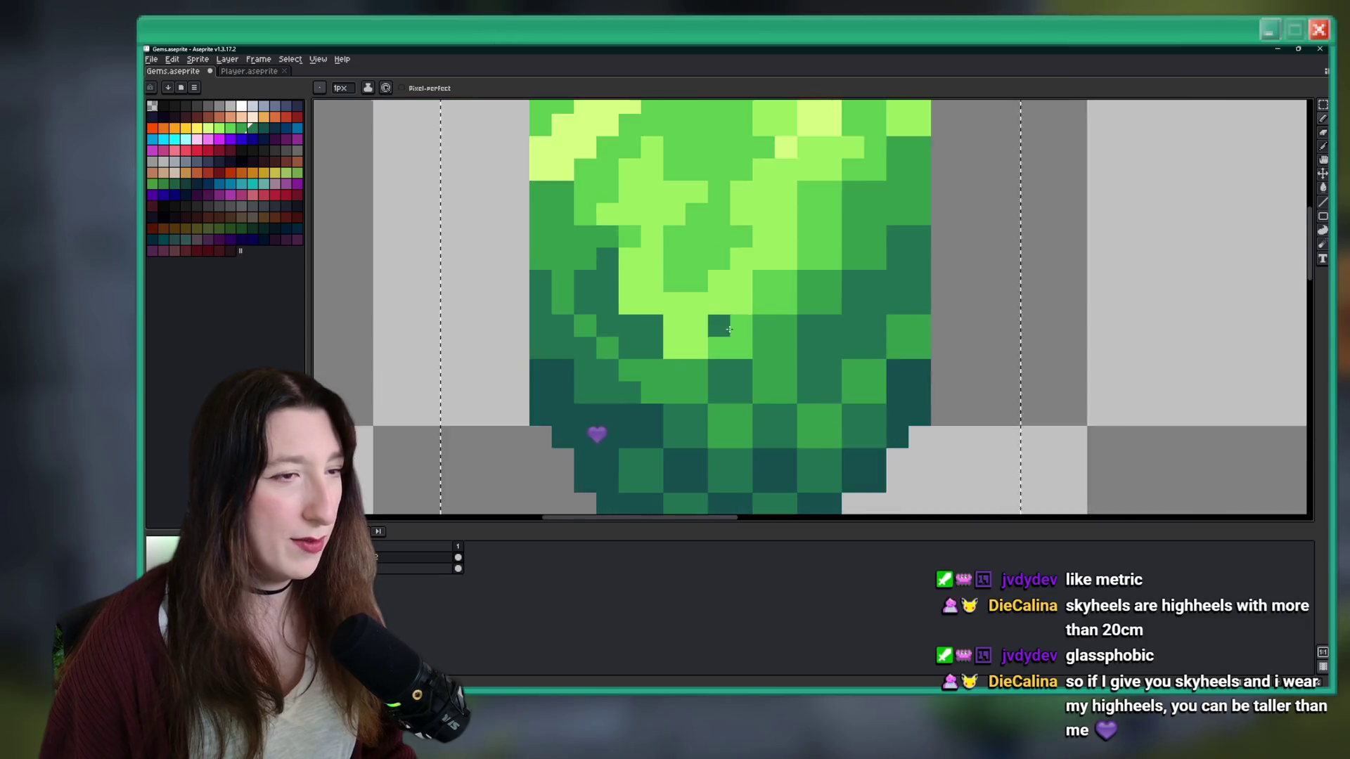
pyautogui.scroll(2, 809, 323)
pyautogui.click(809, 323)
pyautogui.click(897, 279)
pyautogui.click(942, 190)
pyautogui.click(987, 190)
pyautogui.click(1031, 369)
pyautogui.click(1030, 323)
pyautogui.click(985, 414)
pyautogui.click(938, 422)
# - Undo the last stroke and sample a darker green from the gem for the Pencil
pyautogui.scroll(-2, 924, 435)
pyautogui.scroll(-10, 924, 435)
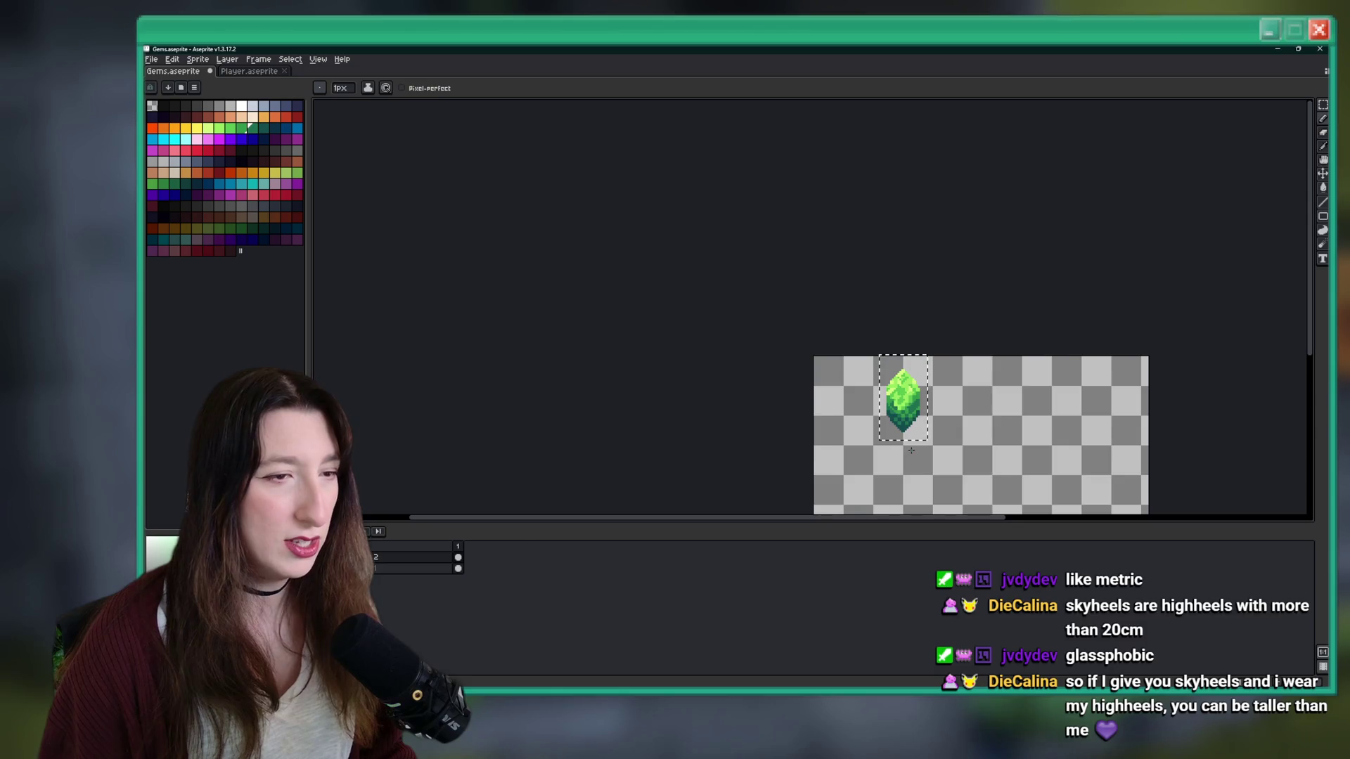
pyautogui.scroll(2, 918, 457)
pyautogui.hotkey('ctrl', 'z')
pyautogui.press('v')
pyautogui.scroll(5, 918, 457)
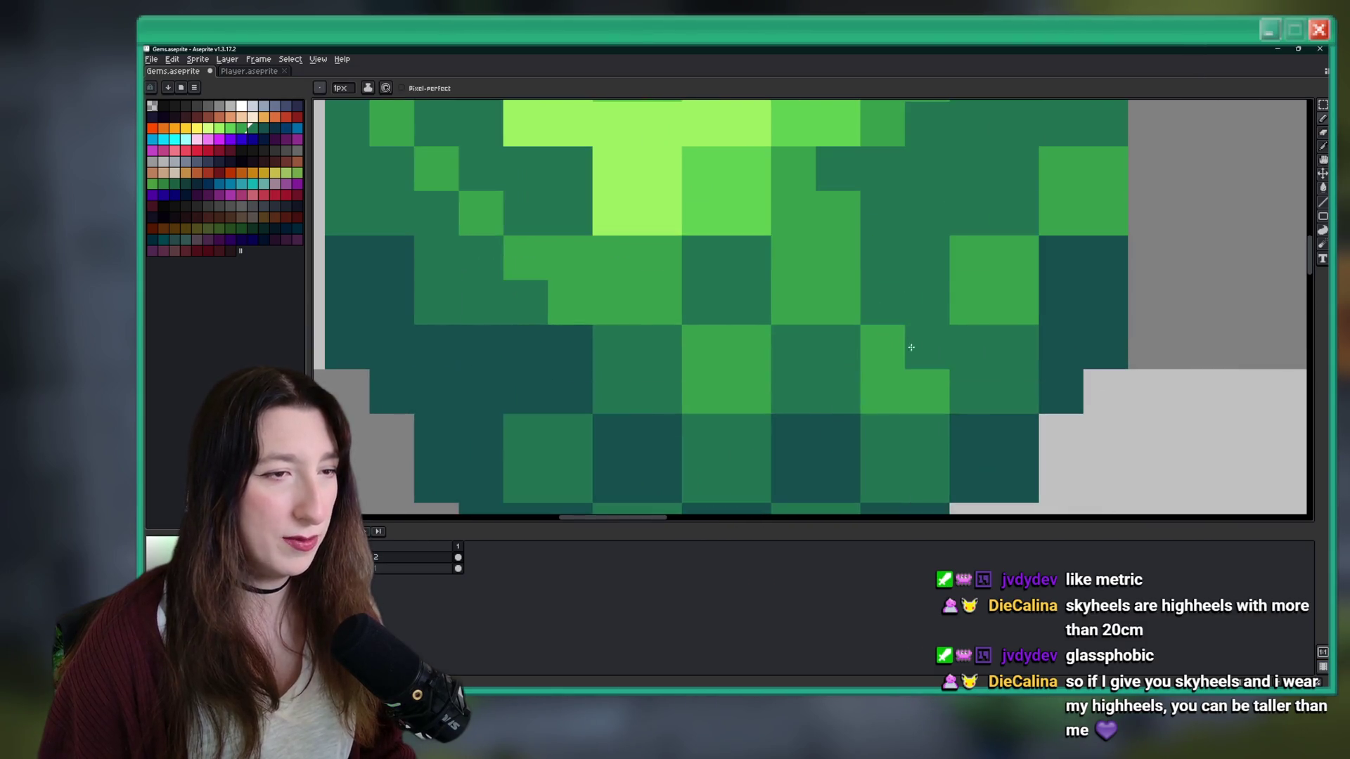
pyautogui.press('i')
pyautogui.click(945, 357)
pyautogui.press('b')
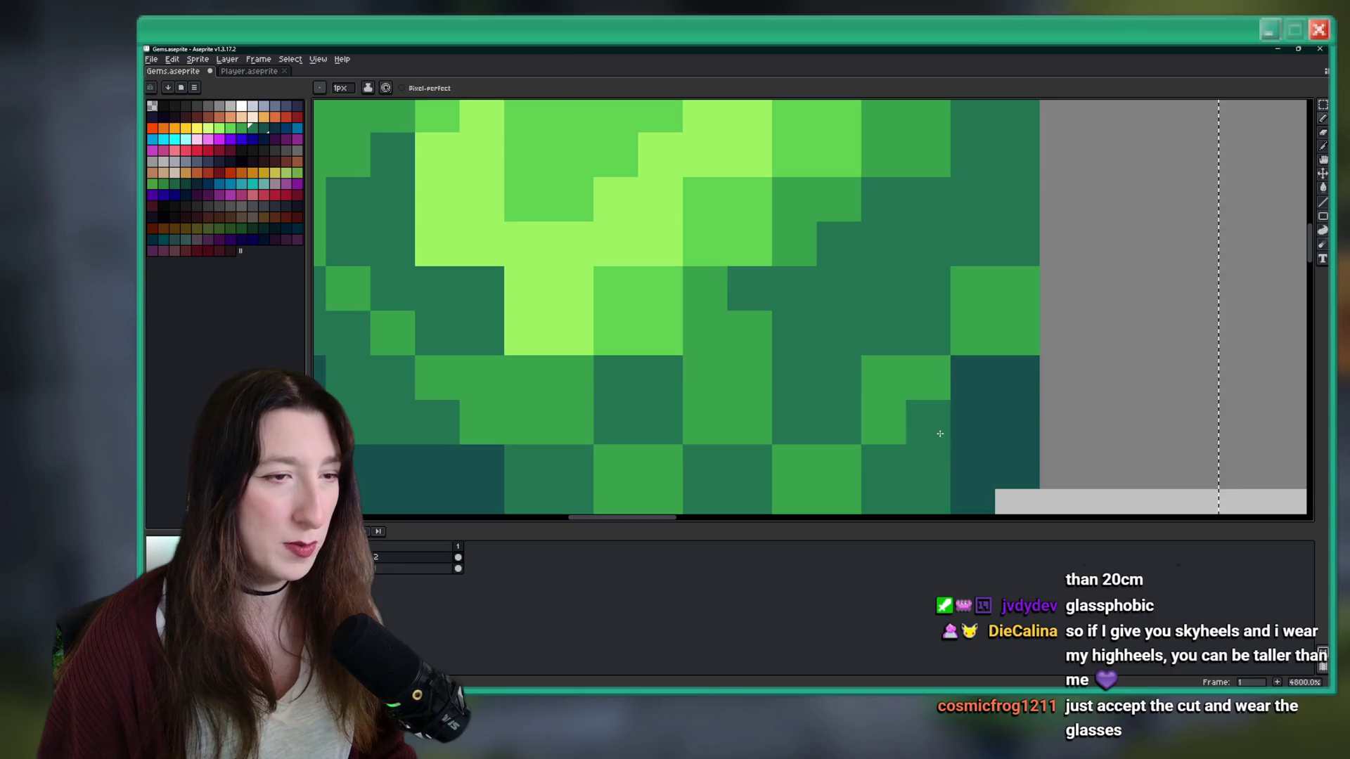
# - Recolour the dark pixels on the gem's lower right medium green
pyautogui.scroll(-5, 963, 420)
pyautogui.scroll(3, 964, 419)
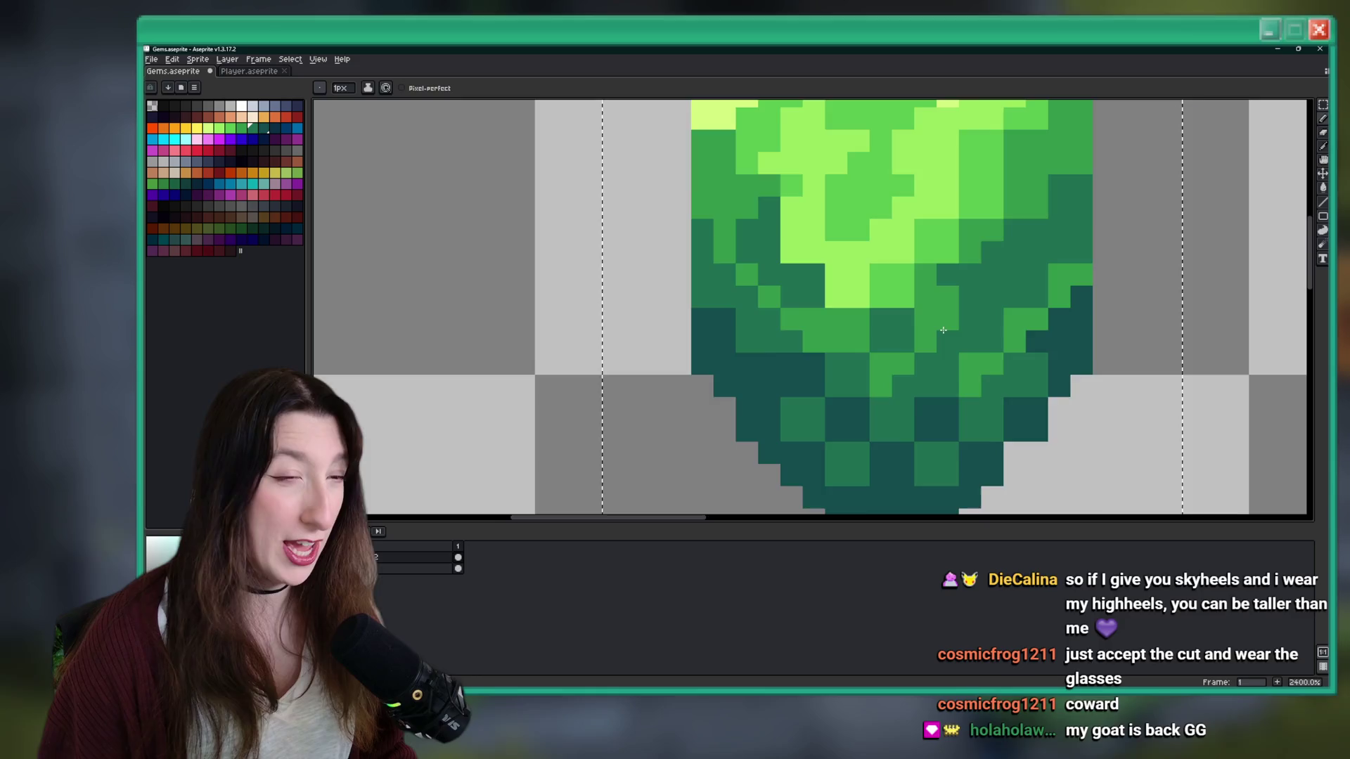
pyautogui.scroll(-4, 943, 330)
pyautogui.scroll(4, 957, 320)
pyautogui.click(966, 313)
pyautogui.keyDown('alt'); pyautogui.click(985, 302); pyautogui.keyUp('alt')
pyautogui.click(988, 340)
pyautogui.moveTo(988, 340); pyautogui.dragTo(1010, 386)
pyautogui.click(967, 429)
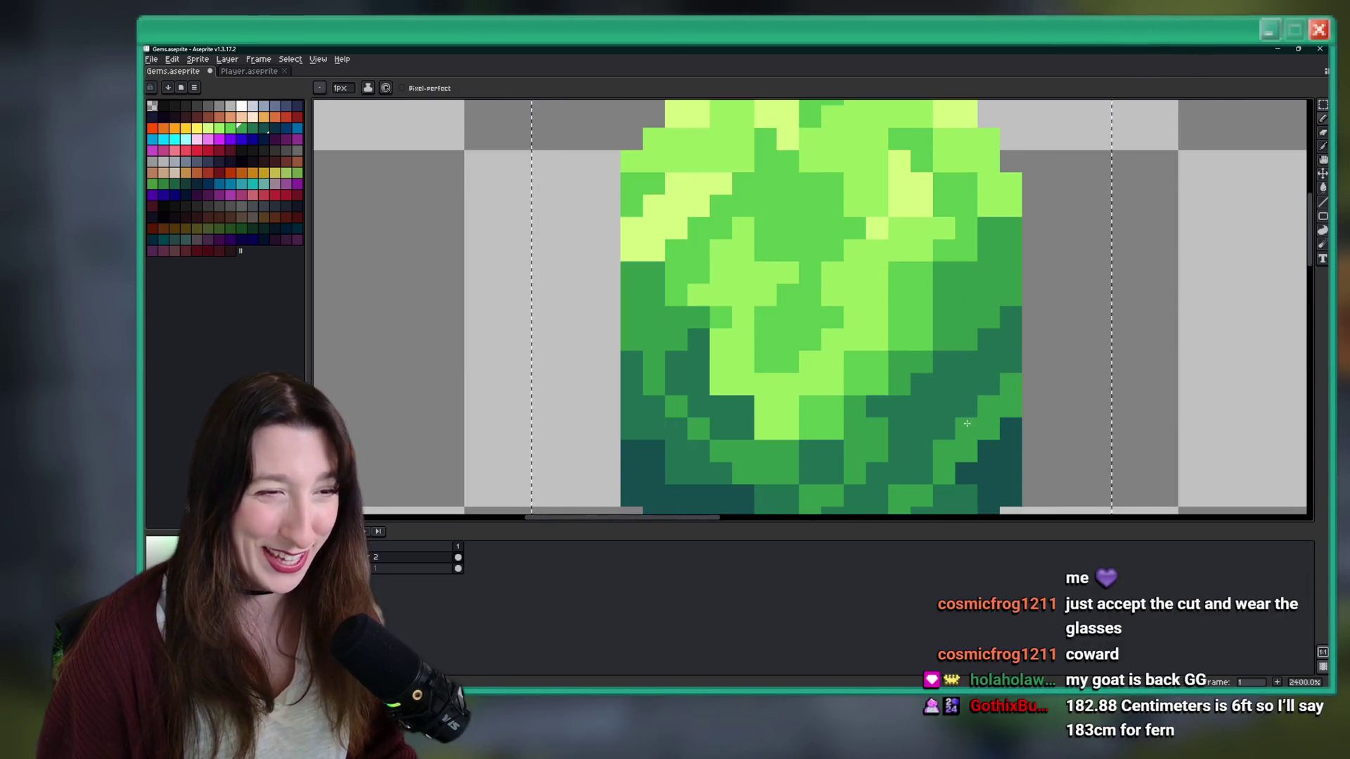
# - Paint dark green along the gem's lower right edge and recolour two pixels medium teal
pyautogui.scroll(-10, 967, 423)
pyautogui.scroll(9, 973, 387)
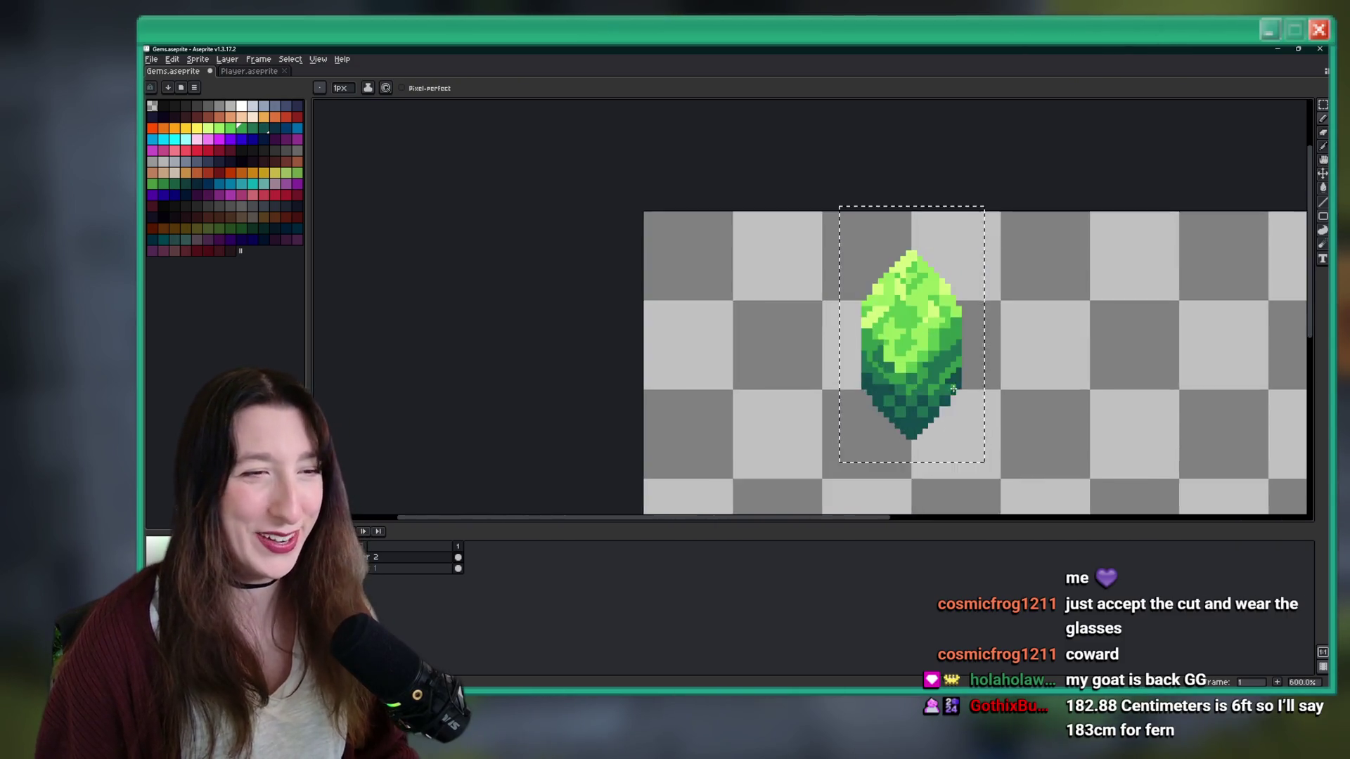
pyautogui.keyDown('alt'); pyautogui.click(950, 323); pyautogui.keyUp('alt')
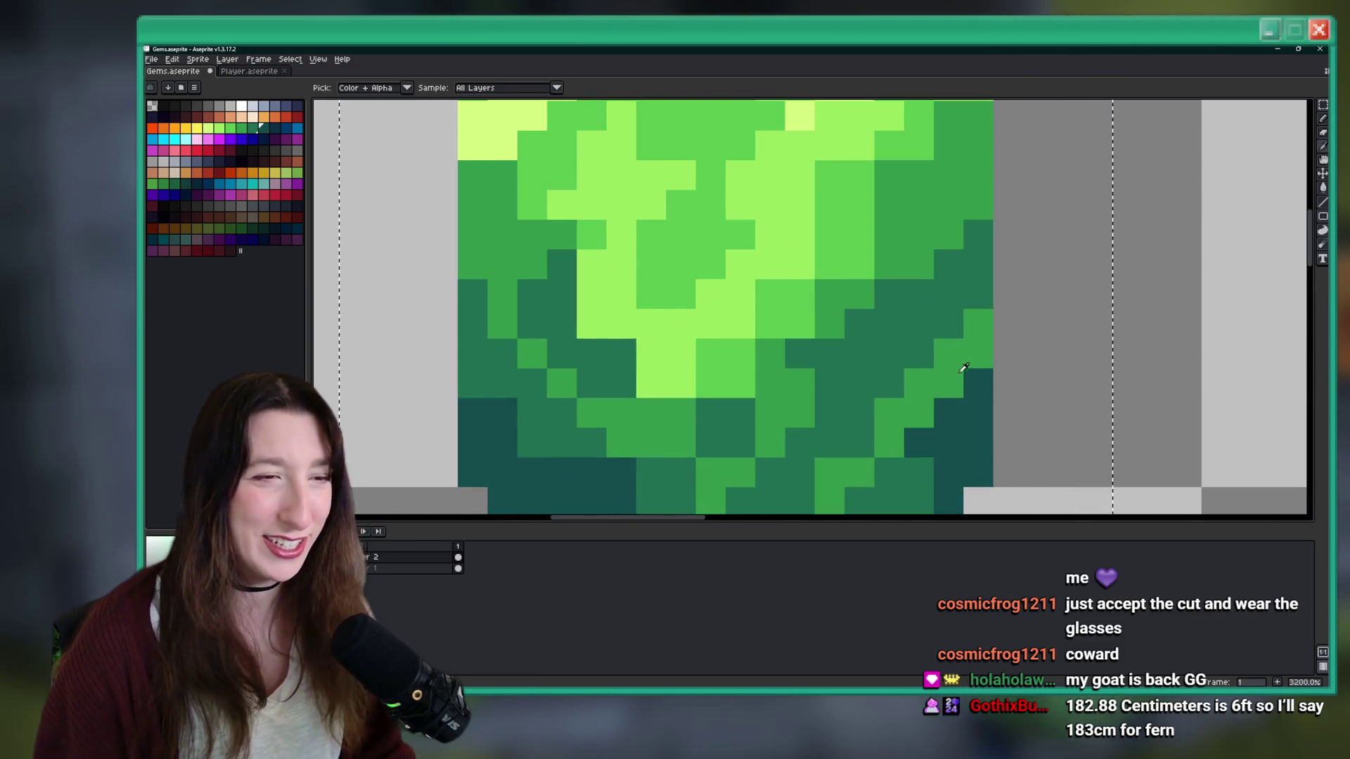
pyautogui.moveTo(978, 354); pyautogui.dragTo(955, 381)
pyautogui.scroll(-10, 890, 441)
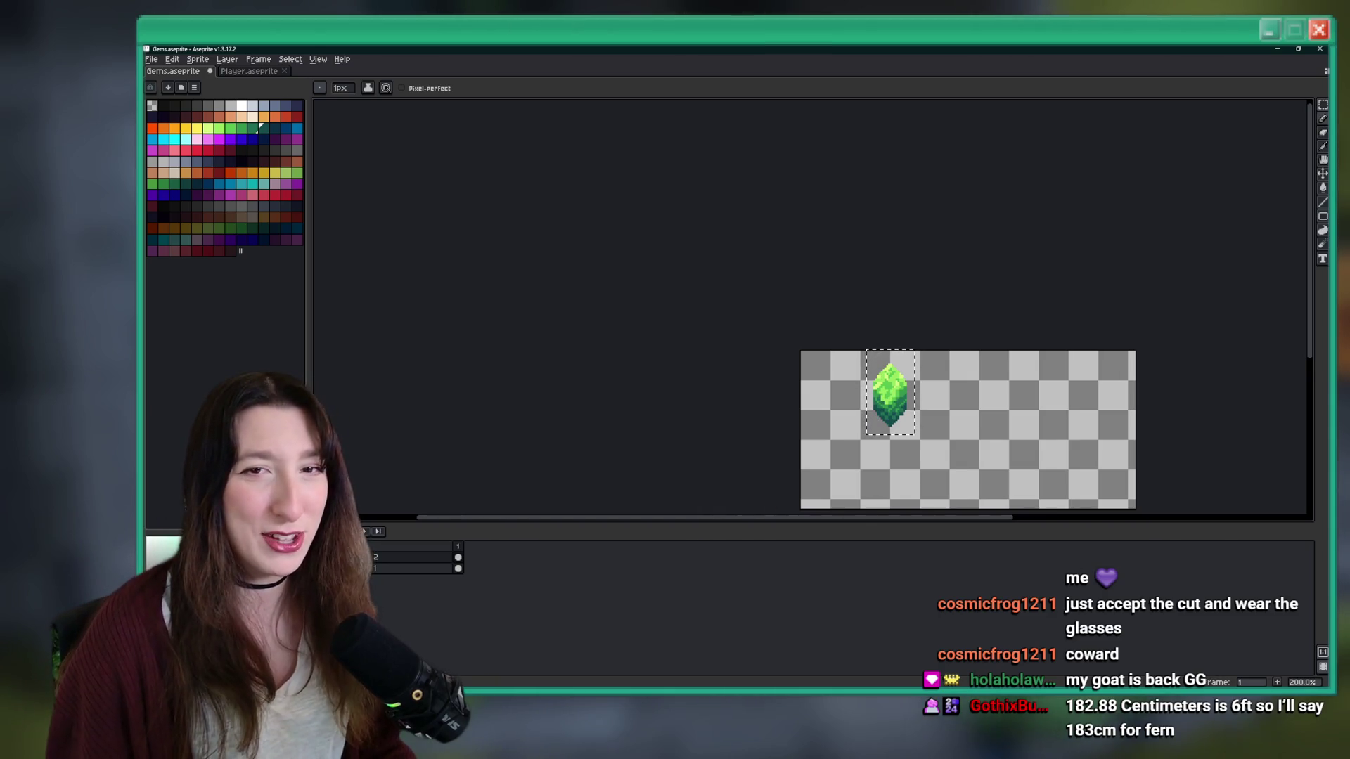
pyautogui.scroll(10, 887, 380)
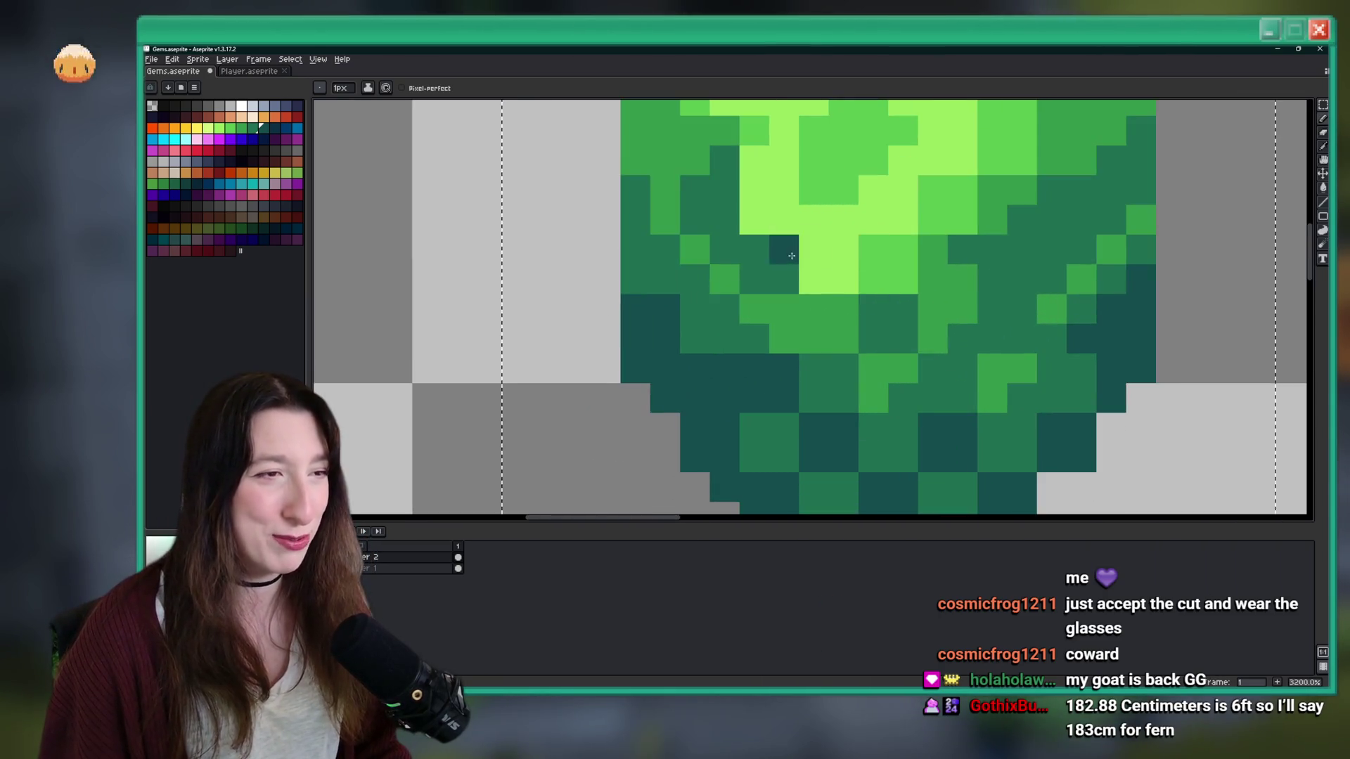
pyautogui.click(753, 332)
pyautogui.click(812, 361)
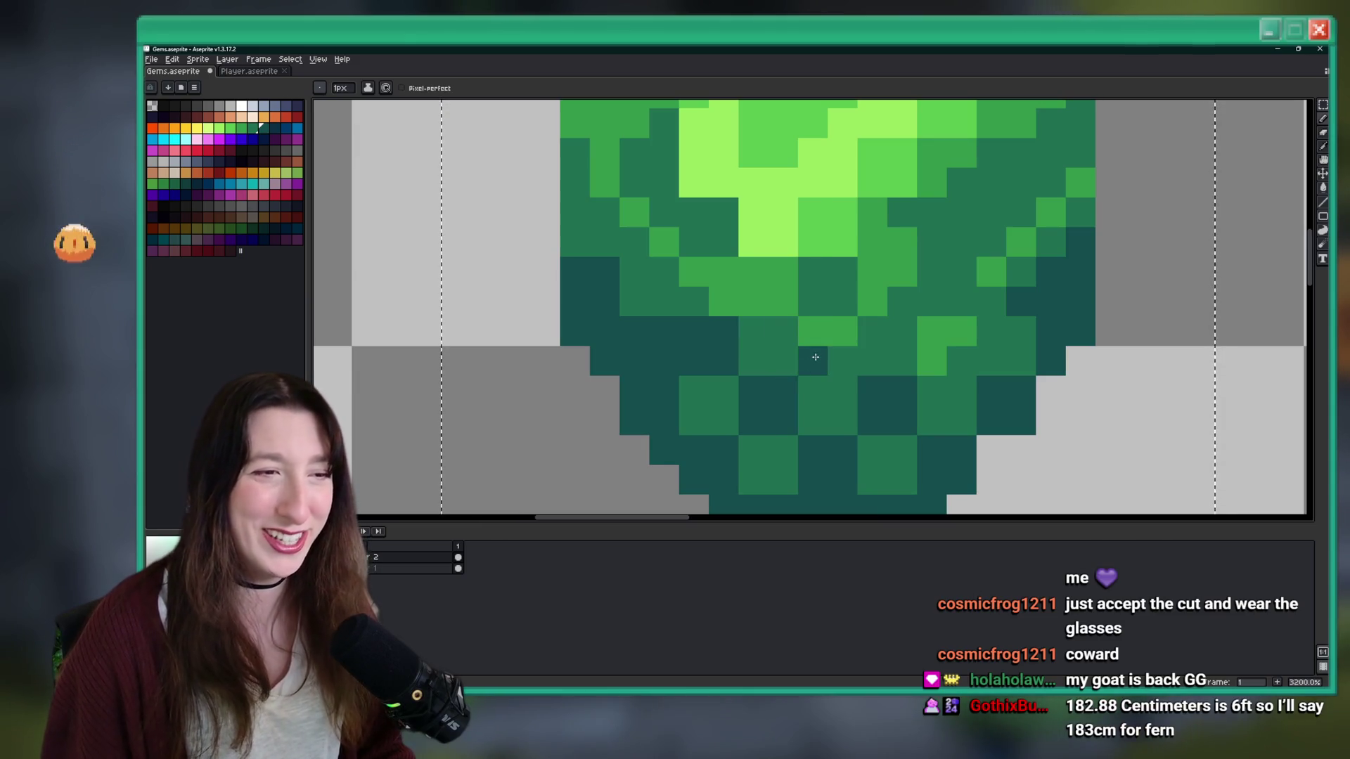
# - Darken seven pixels in the gem's lower rows, then undo the last stroke
pyautogui.scroll(-5, 789, 413)
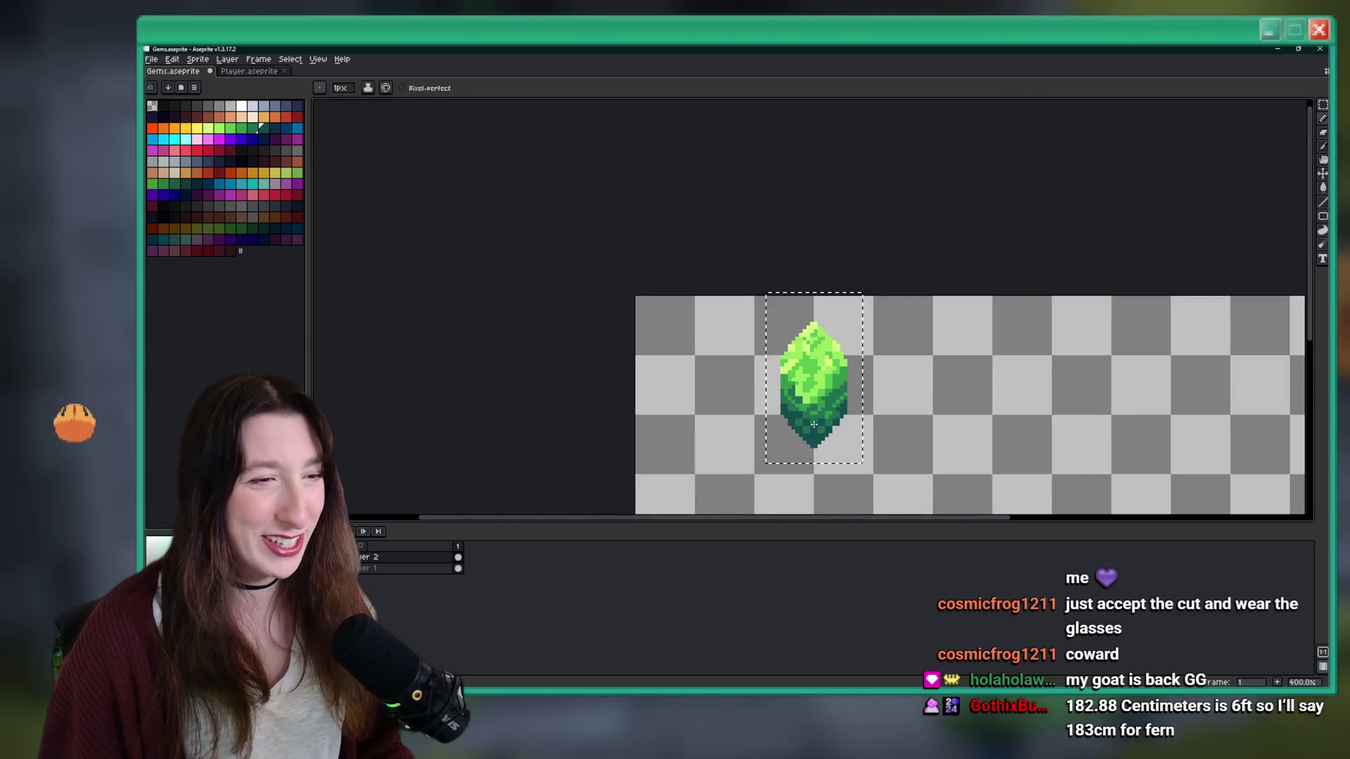
pyautogui.scroll(2, 821, 395)
pyautogui.scroll(1, 821, 395)
pyautogui.scroll(-7, 833, 394)
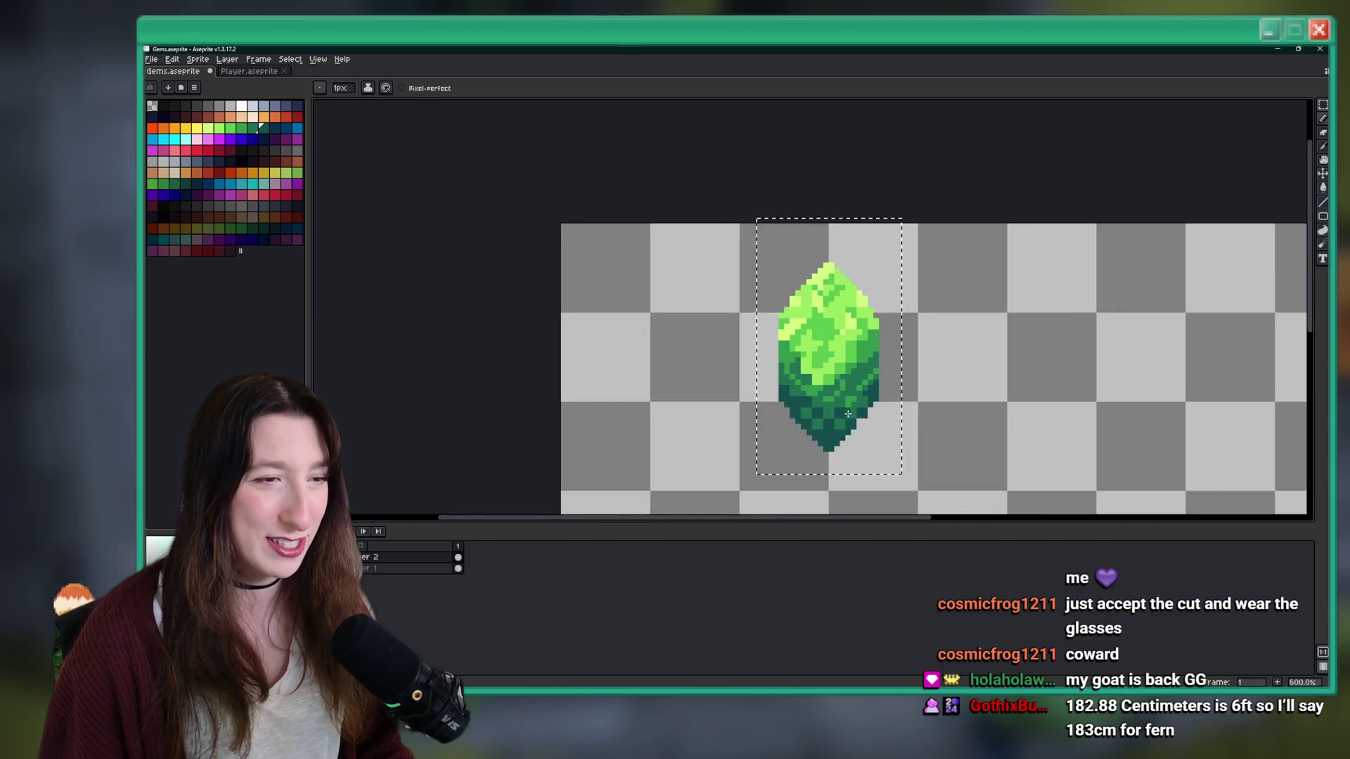
pyautogui.scroll(-1, 848, 430)
pyautogui.scroll(-1, 860, 426)
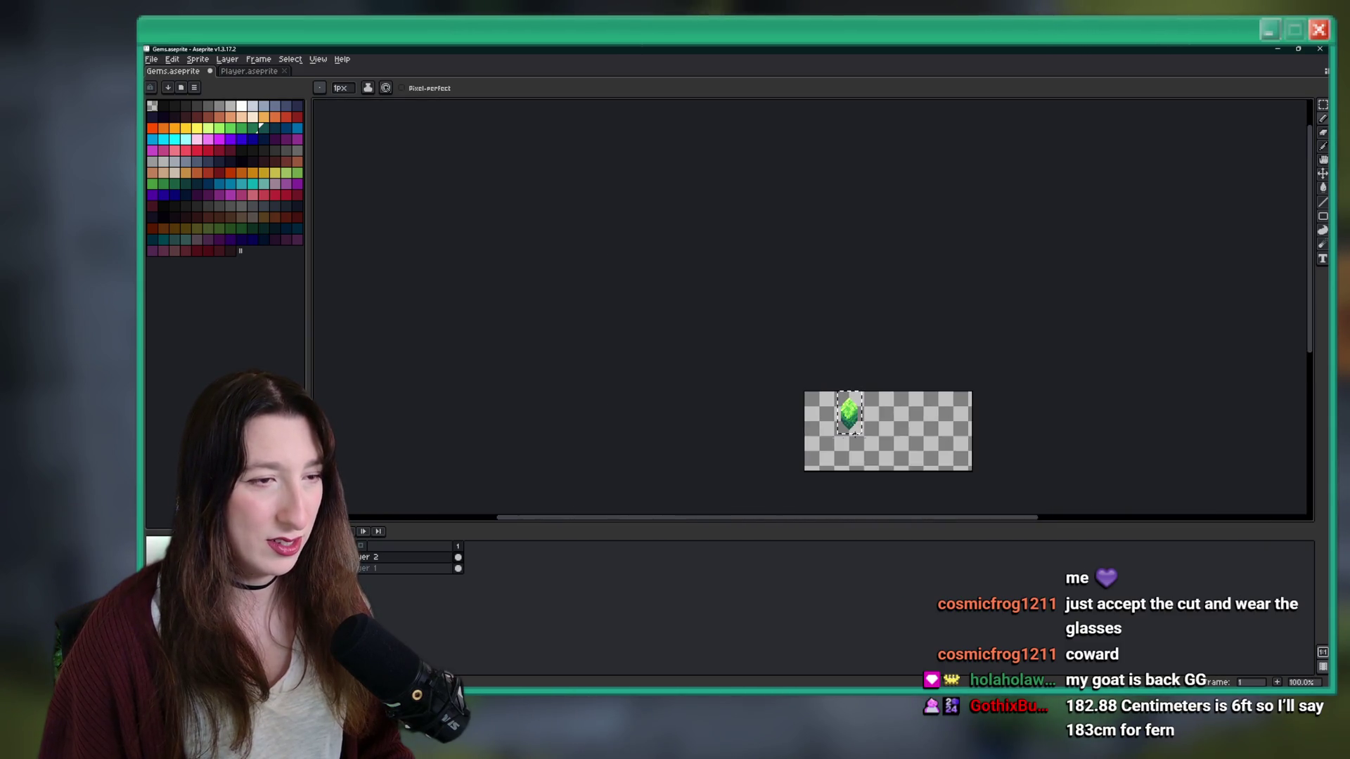
pyautogui.scroll(10, 848, 420)
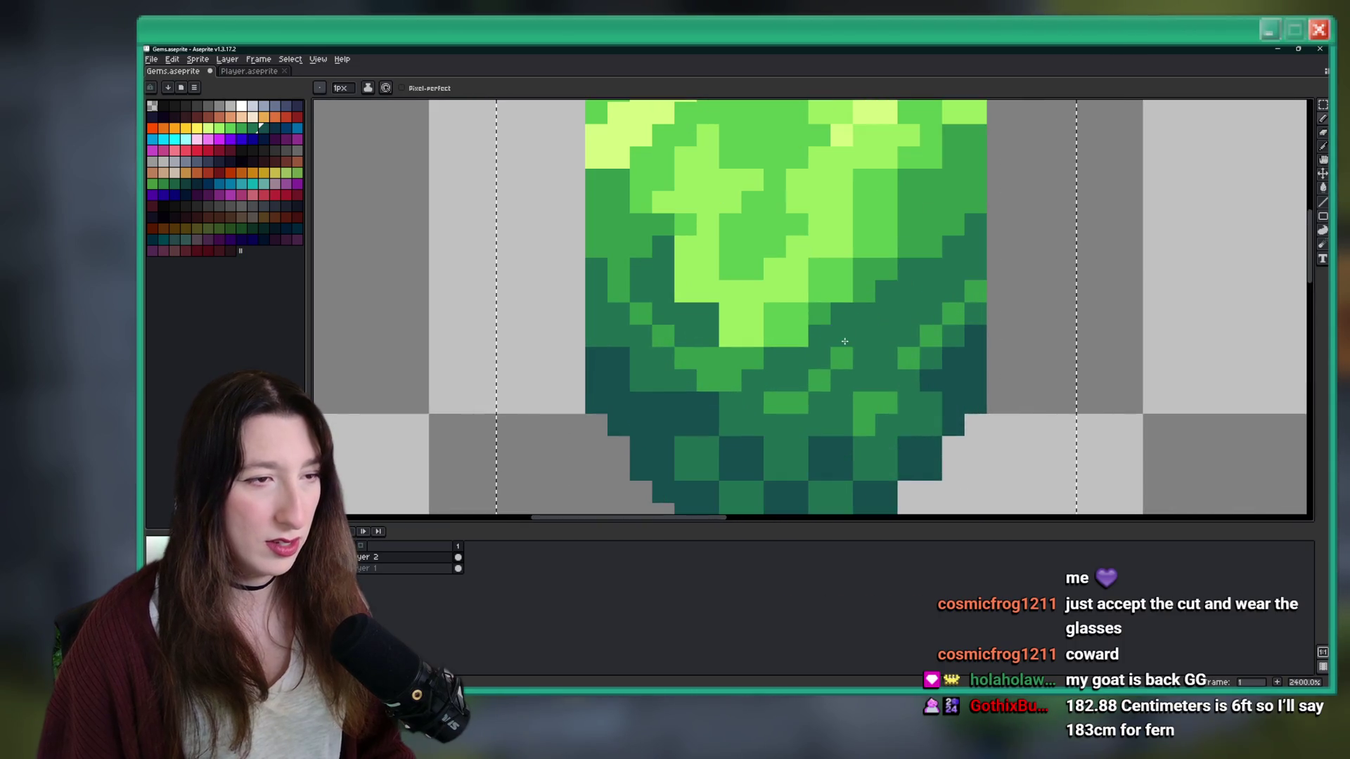
pyautogui.click(690, 369)
pyautogui.click(735, 415)
pyautogui.click(803, 415)
pyautogui.click(869, 393)
pyautogui.click(914, 348)
pyautogui.click(780, 370)
pyautogui.click(774, 392)
pyautogui.scroll(-6, 795, 429)
pyautogui.scroll(3, 795, 429)
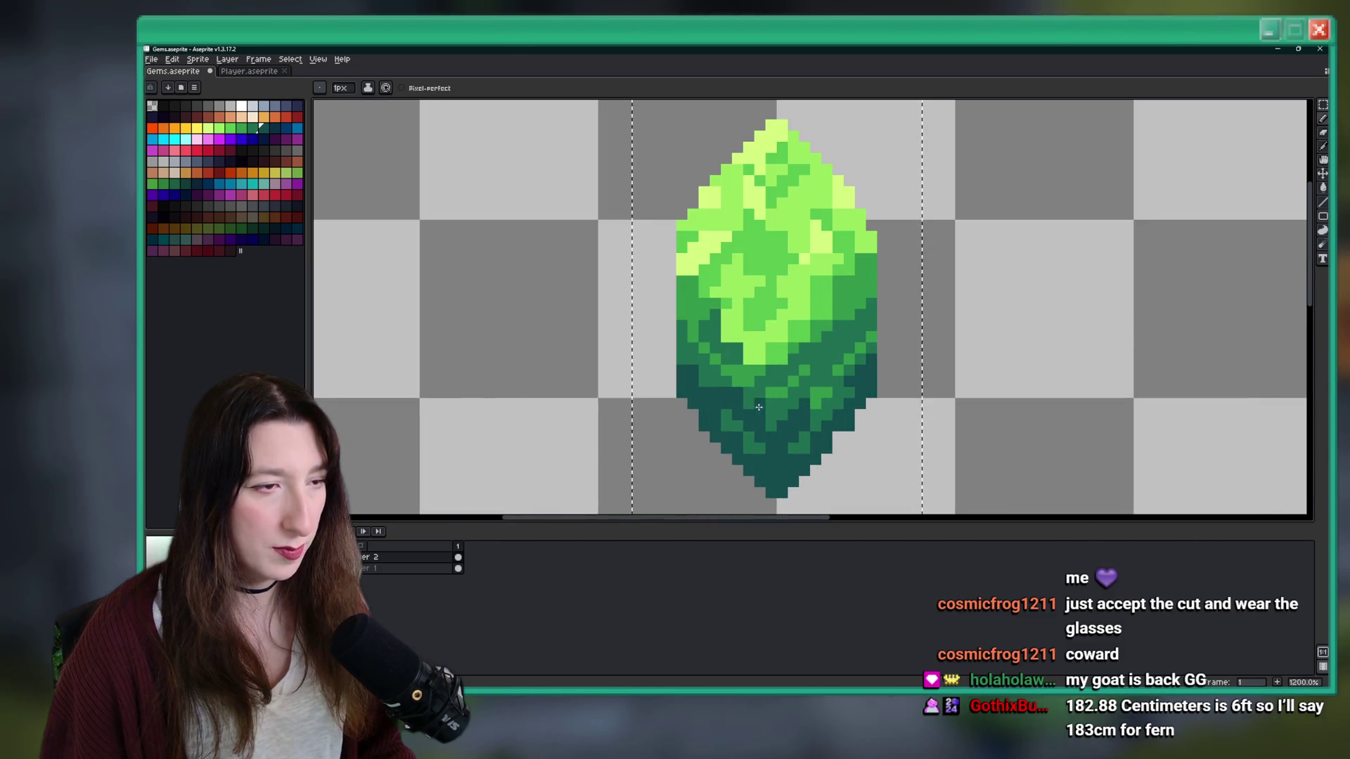
pyautogui.scroll(-6, 763, 452)
pyautogui.scroll(9, 768, 456)
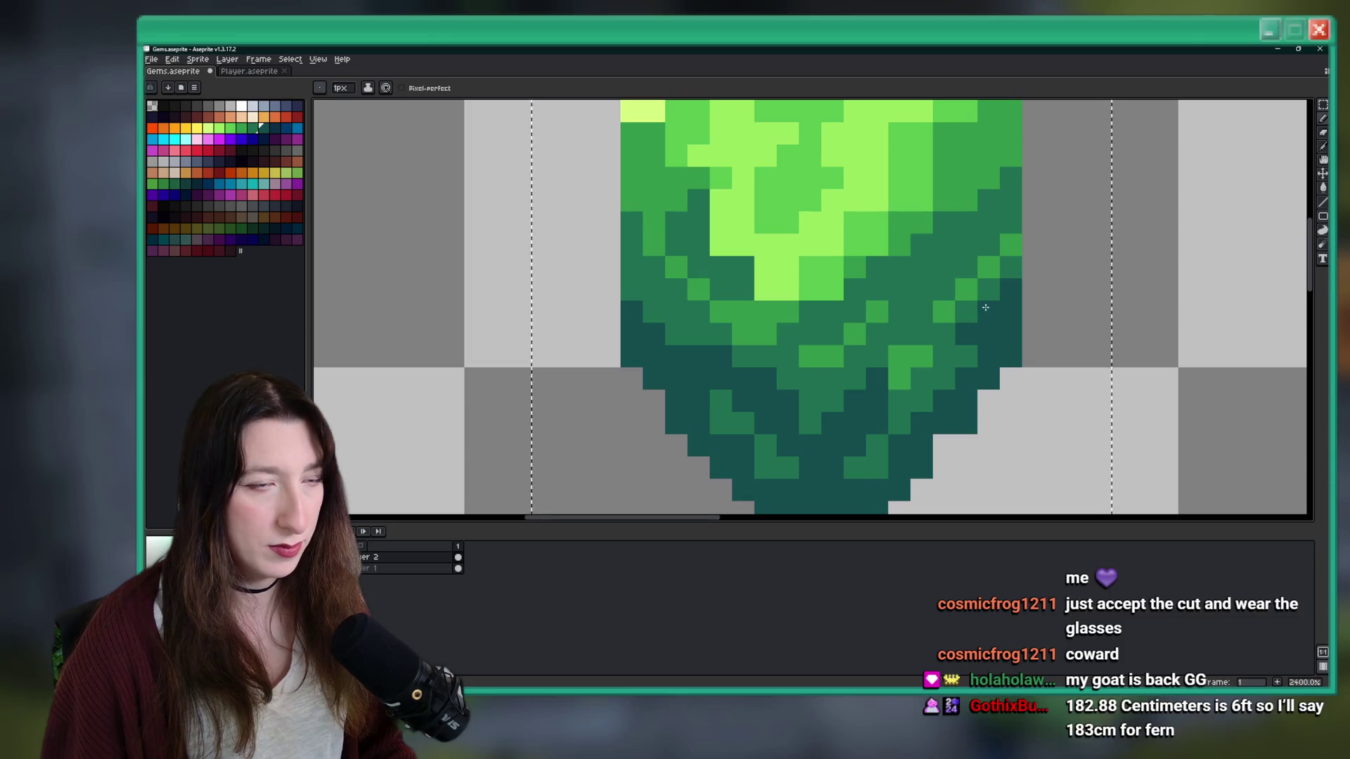
pyautogui.scroll(-8, 999, 331)
pyautogui.hotkey('ctrl', 'z')
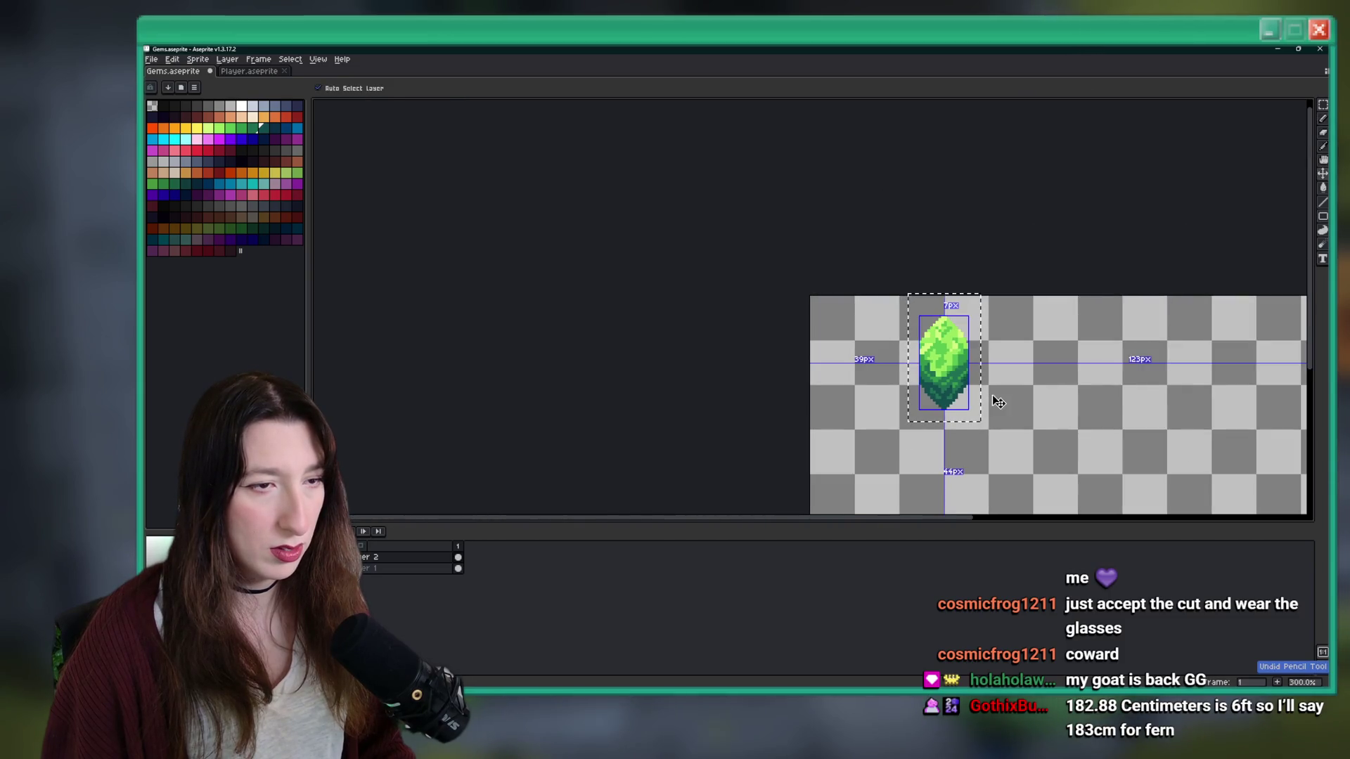
# - Pan the sprite view left and sample a green from the gem
pyautogui.scroll(-1, 992, 395)
pyautogui.moveTo(993, 395); pyautogui.dragTo(865, 404)
pyautogui.scroll(-1, 868, 404)
pyautogui.scroll(1, 869, 405)
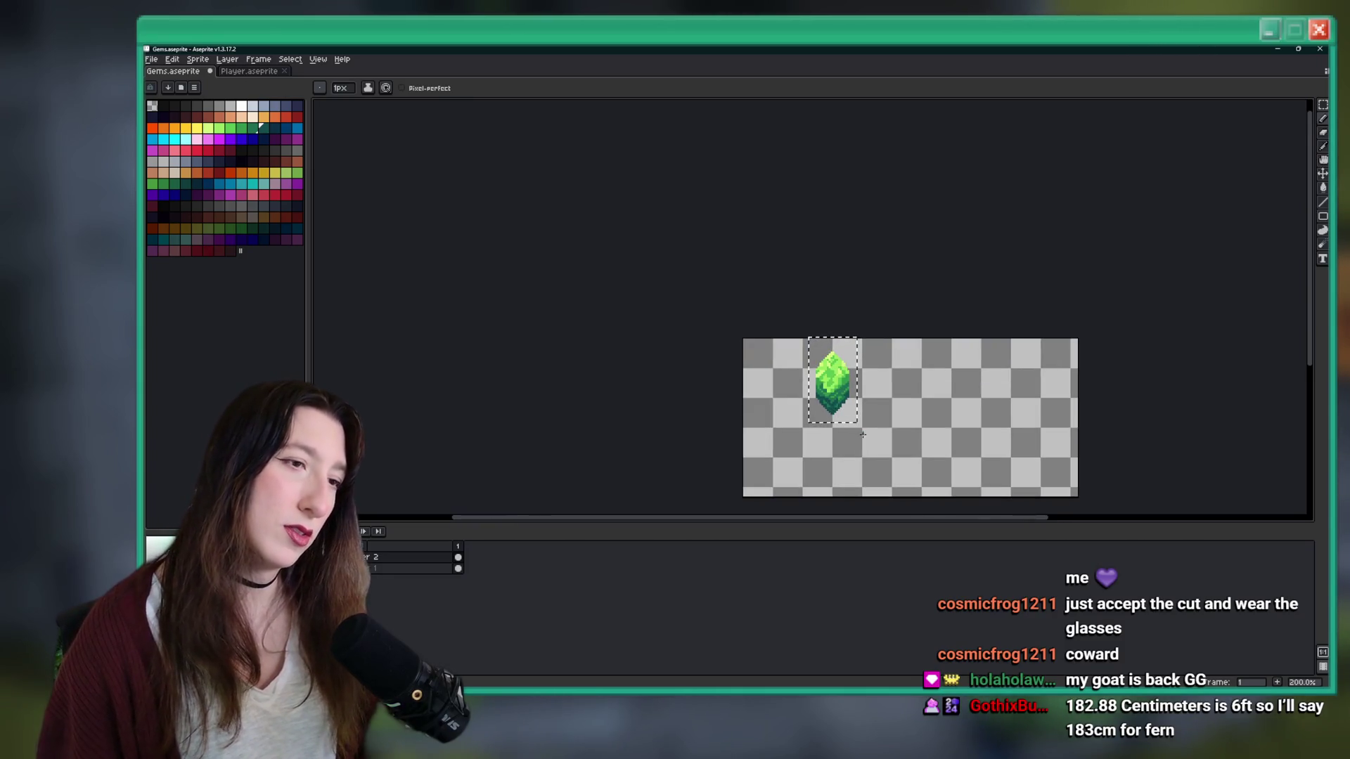
pyautogui.scroll(8, 862, 434)
pyautogui.keyDown('alt'); pyautogui.click(851, 376); pyautogui.keyUp('alt')
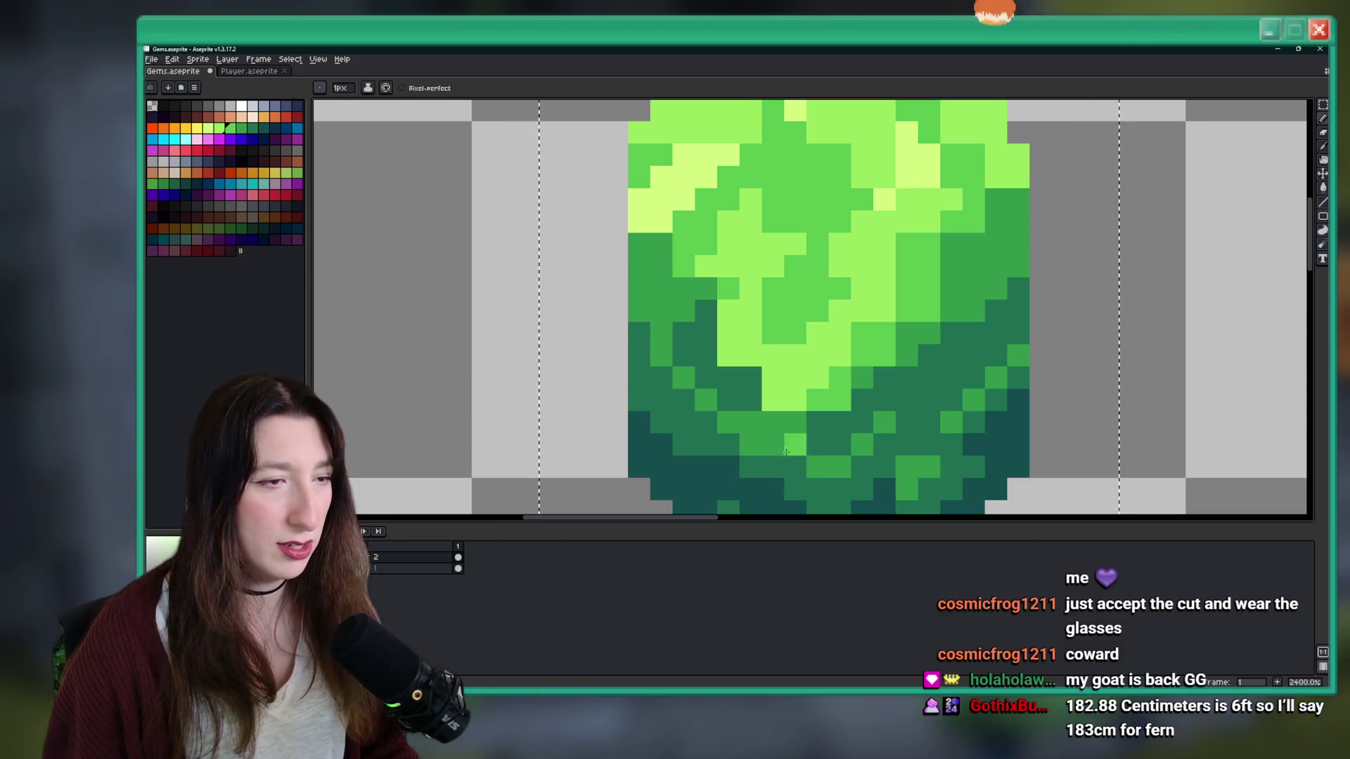
pyautogui.scroll(-6, 787, 457)
pyautogui.scroll(5, 763, 438)
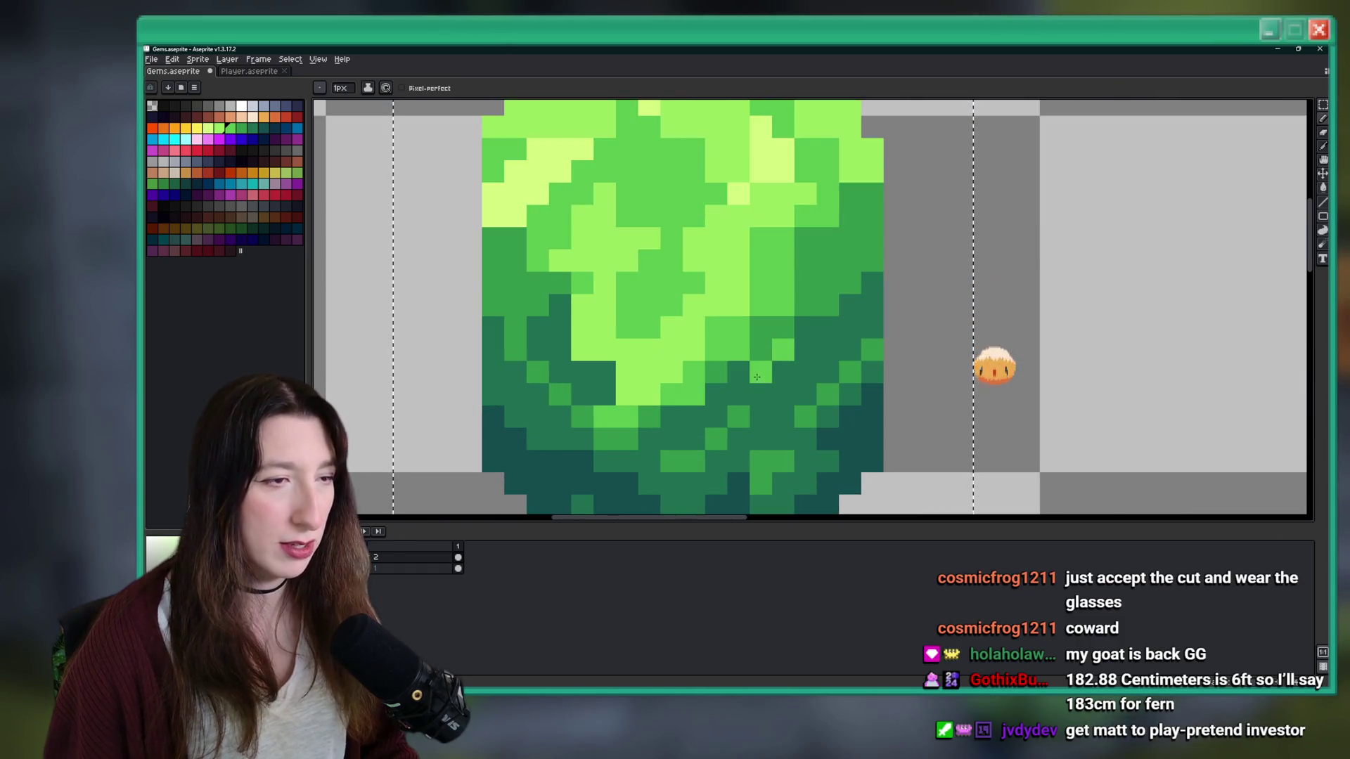
pyautogui.scroll(-4, 757, 377)
pyautogui.scroll(4, 766, 373)
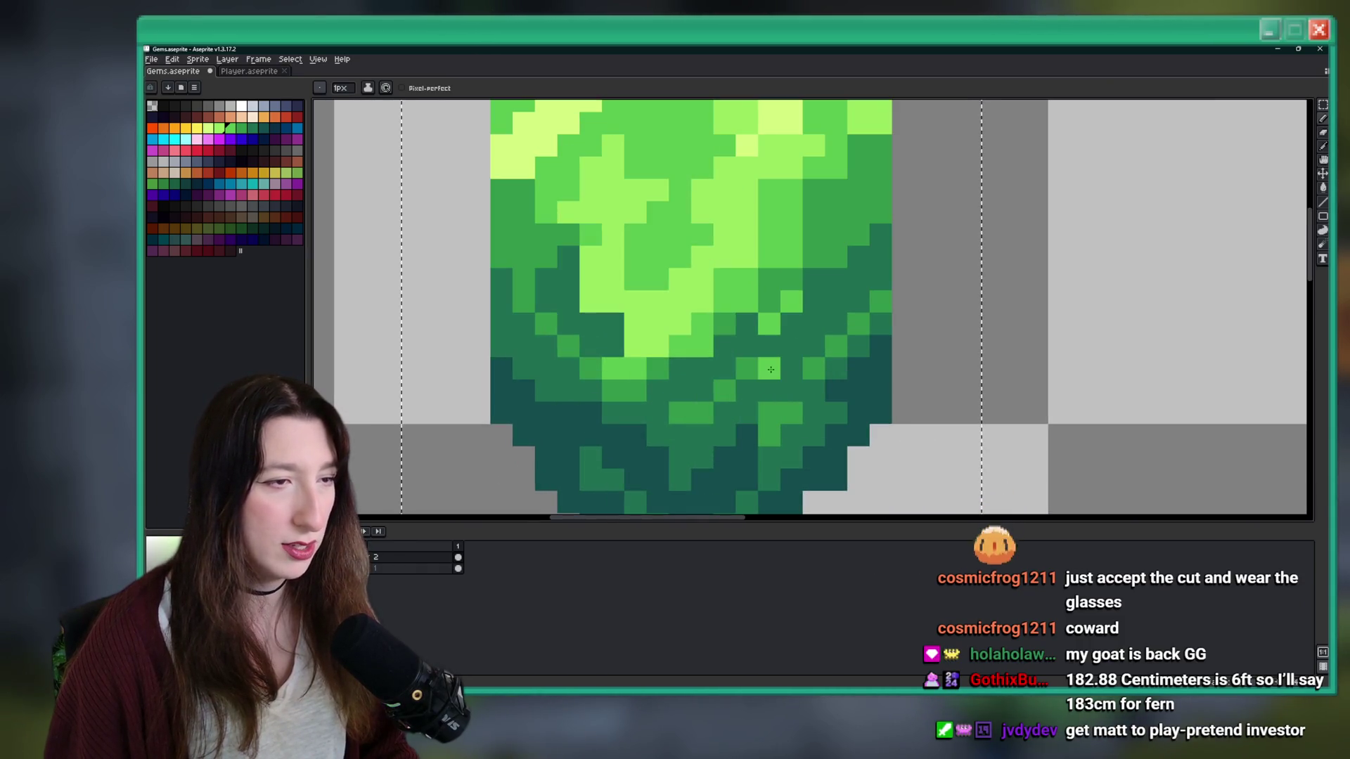
pyautogui.scroll(-4, 746, 436)
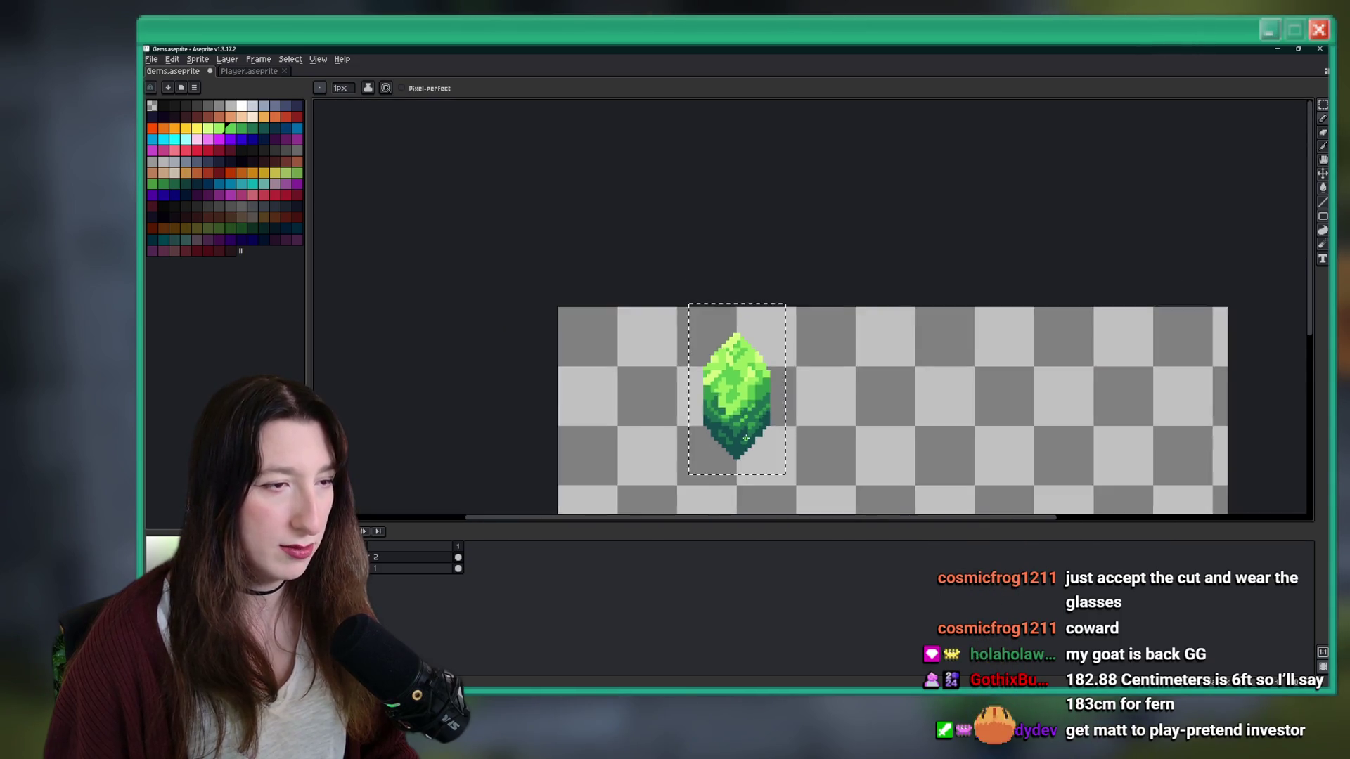
pyautogui.scroll(-2, 746, 439)
pyautogui.scroll(5, 765, 380)
# - Undo the last pencil stroke and alternate Eyedropper and Pencil to retouch gem pixels
pyautogui.hotkey('ctrl', 'z')
pyautogui.press('b')
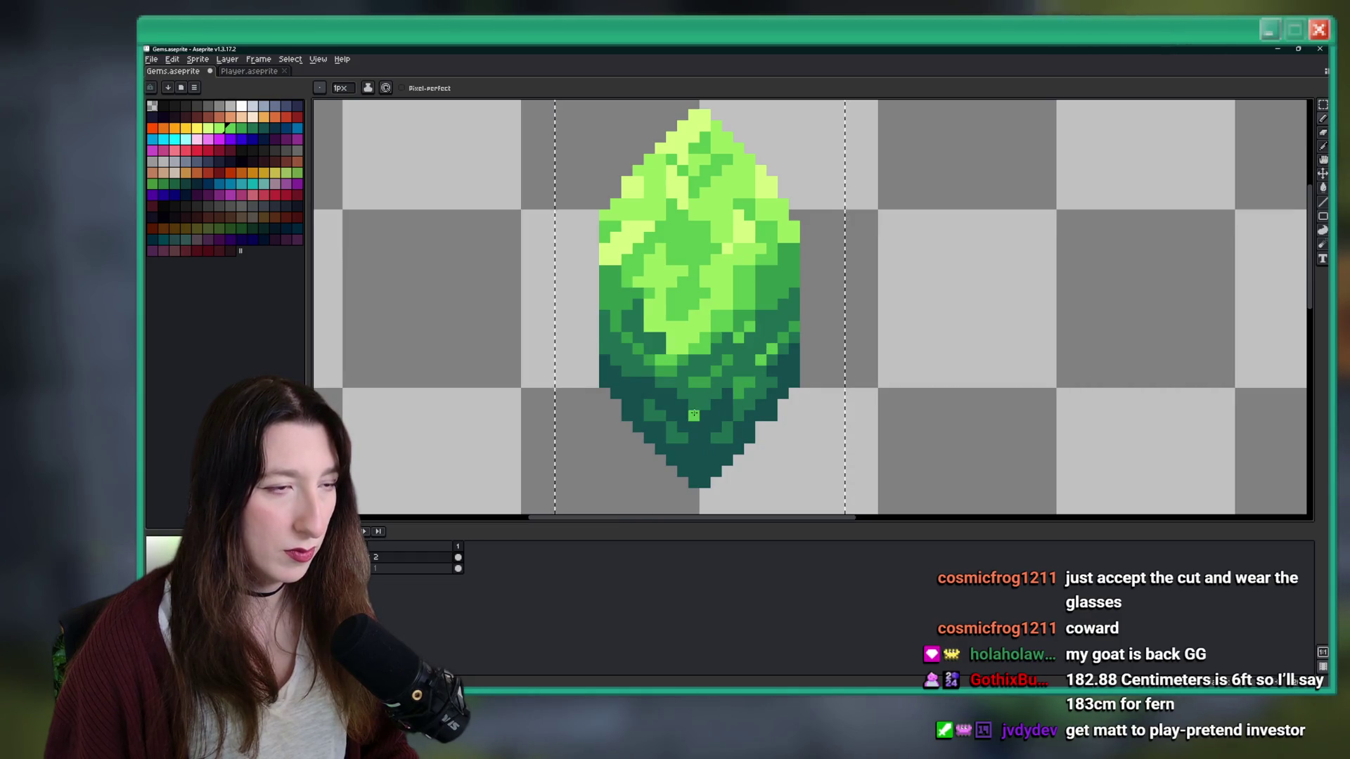
pyautogui.scroll(-5, 697, 415)
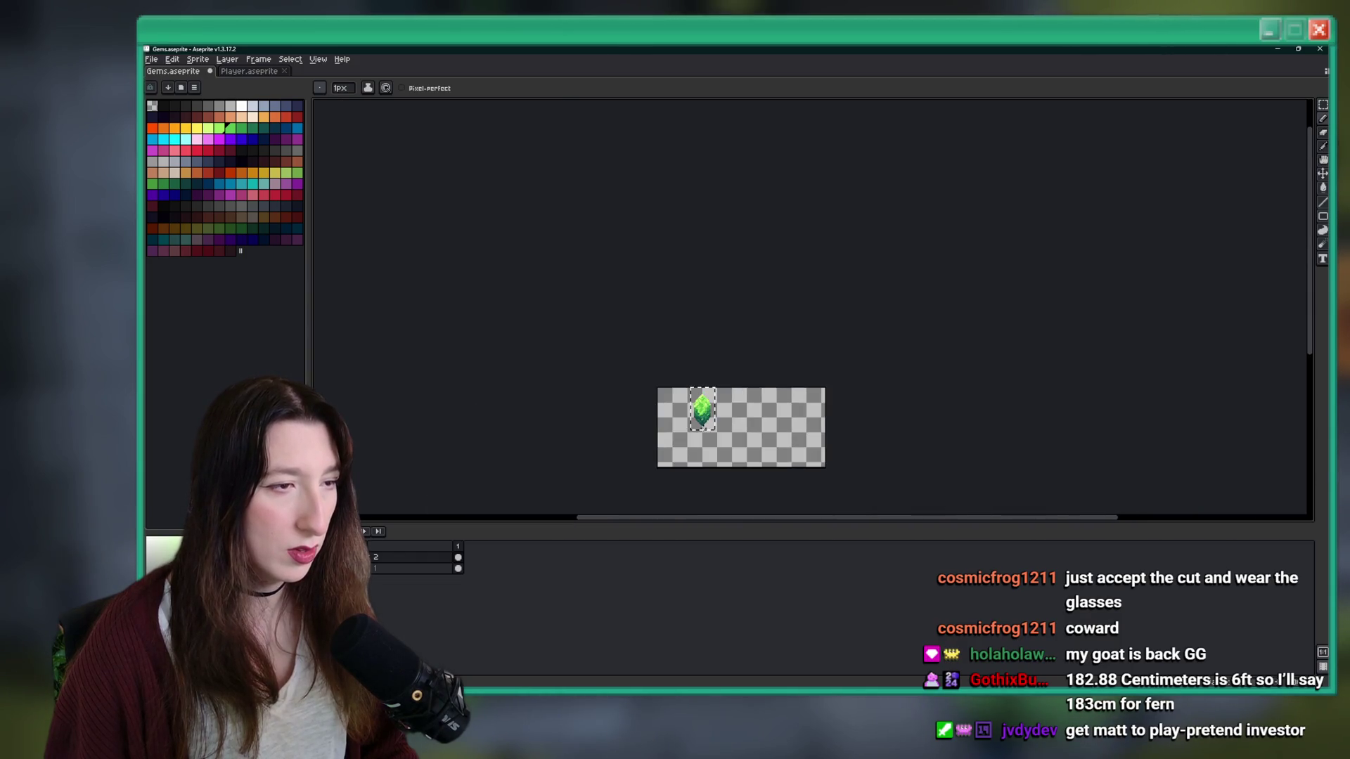
pyautogui.scroll(1, 703, 428)
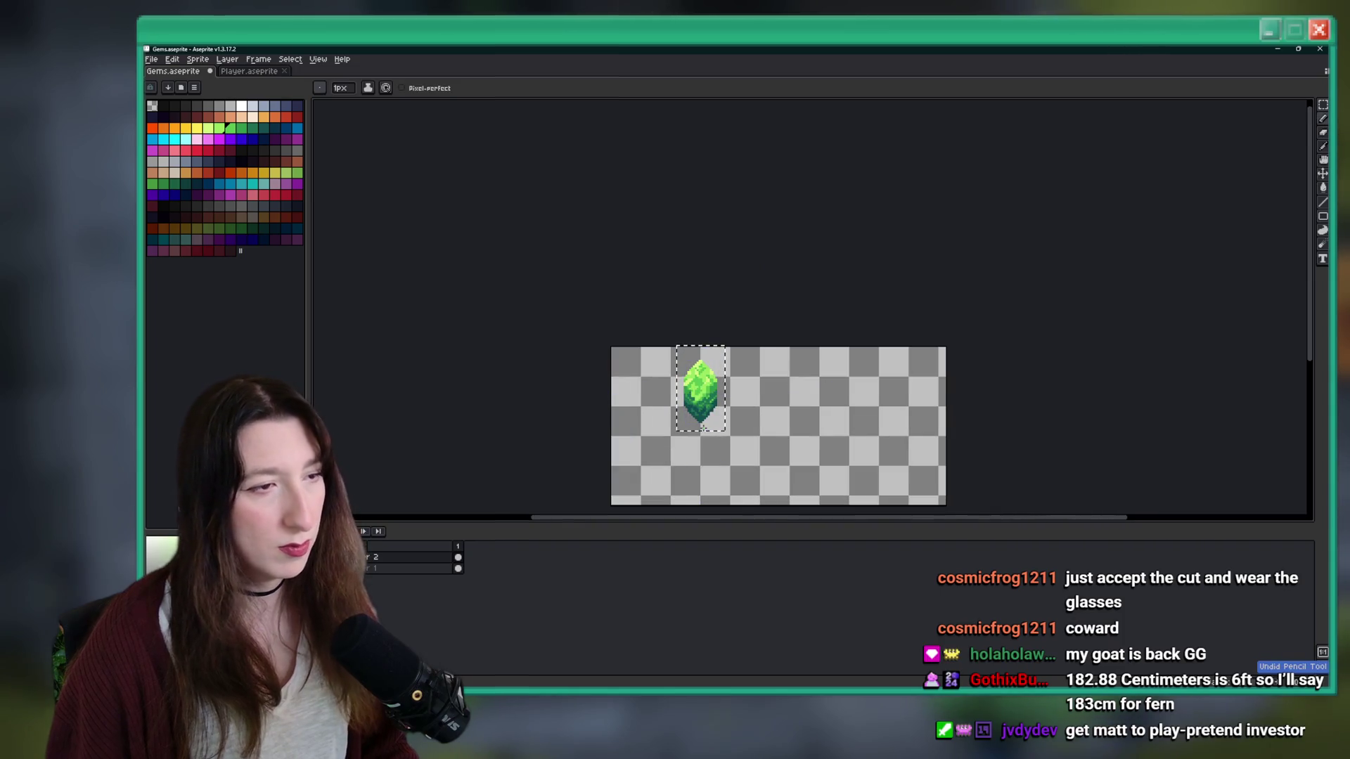
pyautogui.scroll(2, 703, 427)
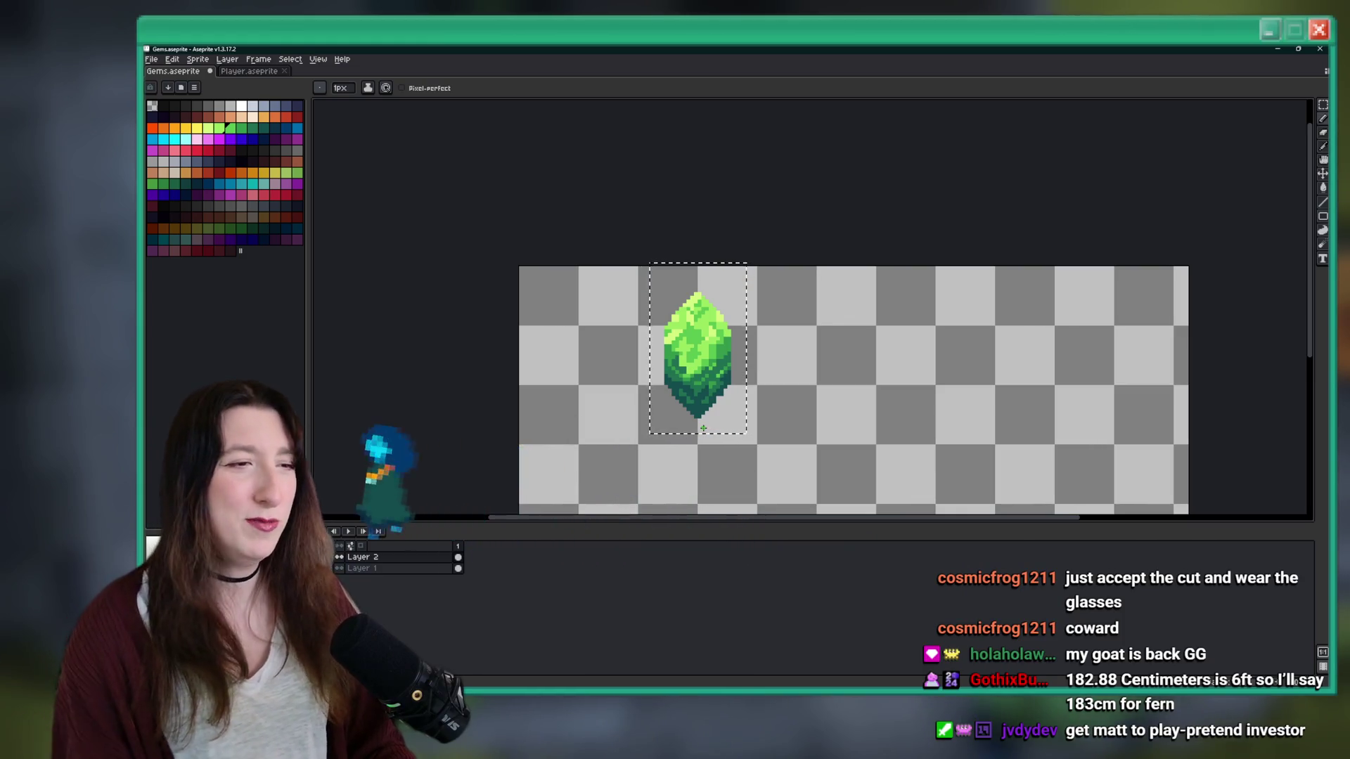
pyautogui.press('i')
pyautogui.scroll(3, 726, 332)
pyautogui.press('b')
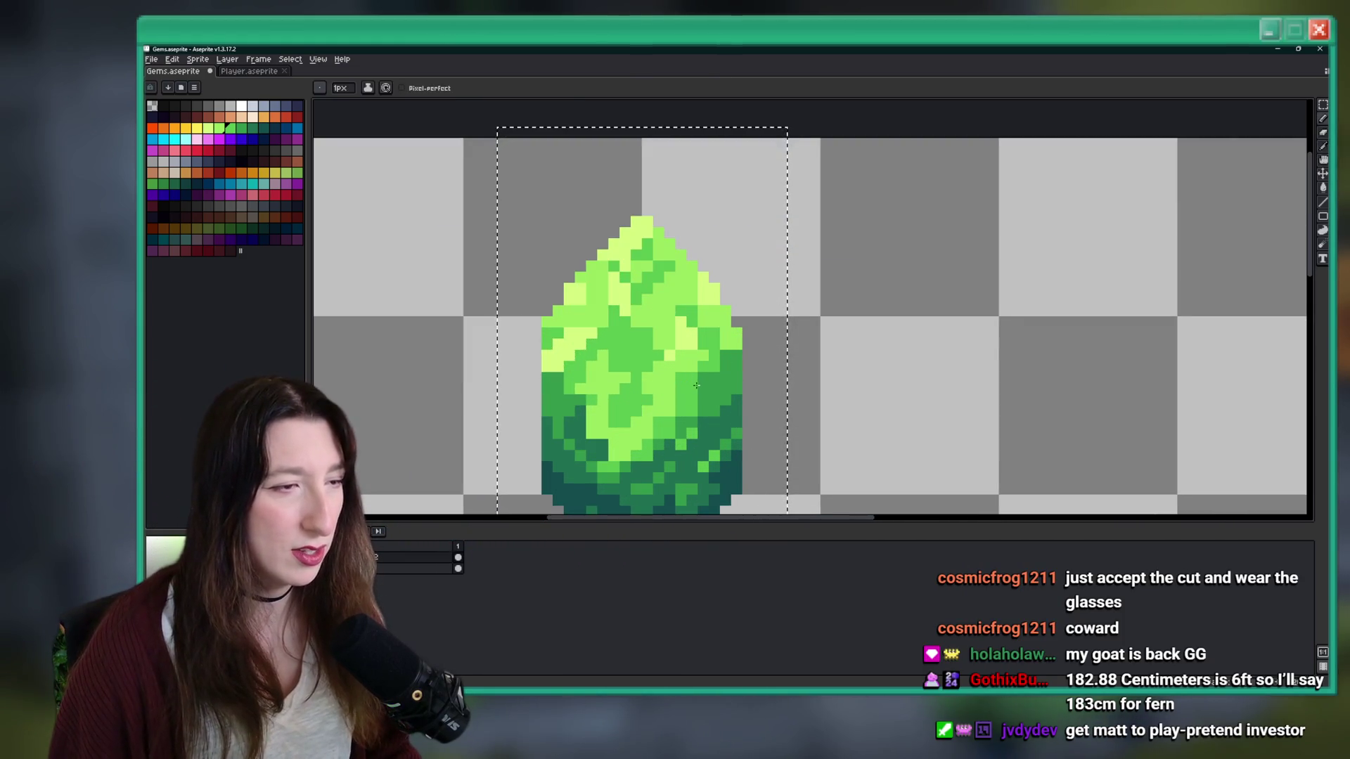
pyautogui.scroll(-5, 686, 387)
pyautogui.scroll(6, 666, 377)
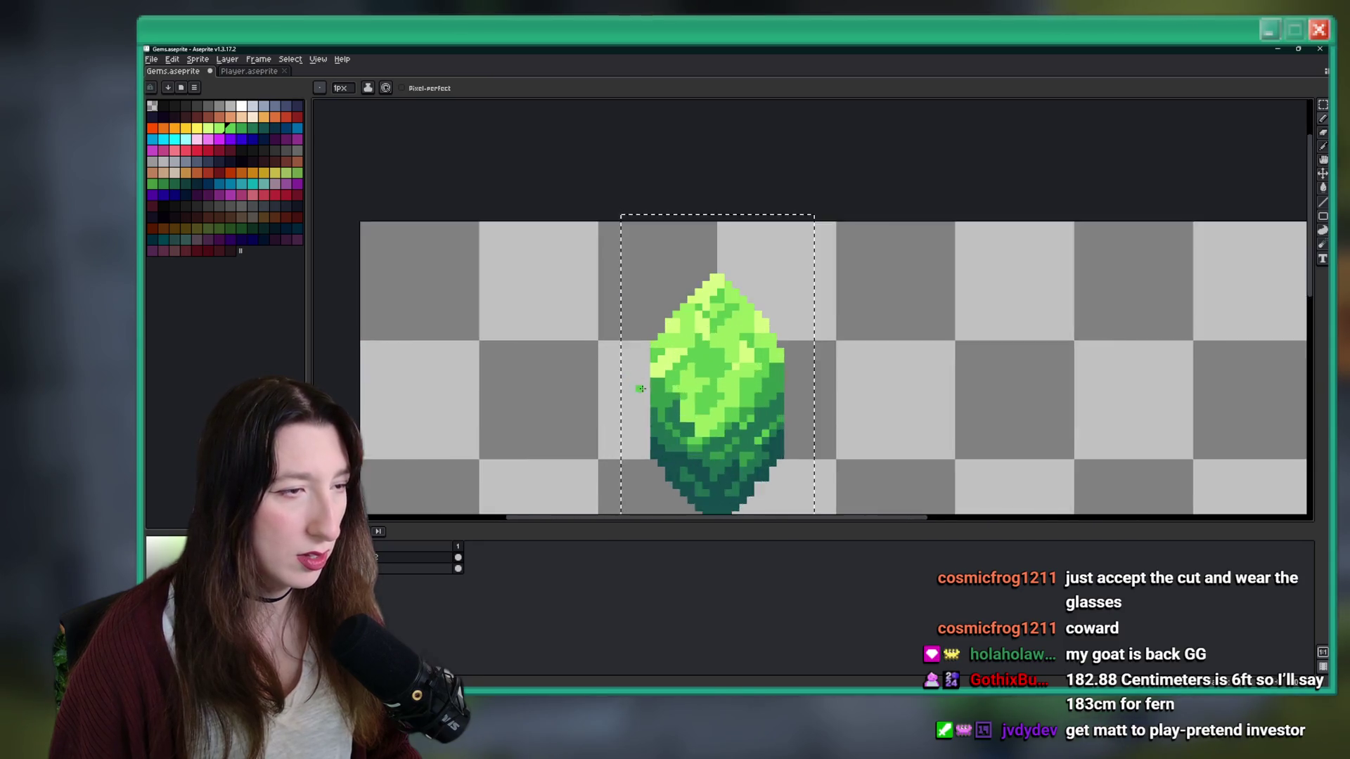
pyautogui.scroll(-5, 675, 372)
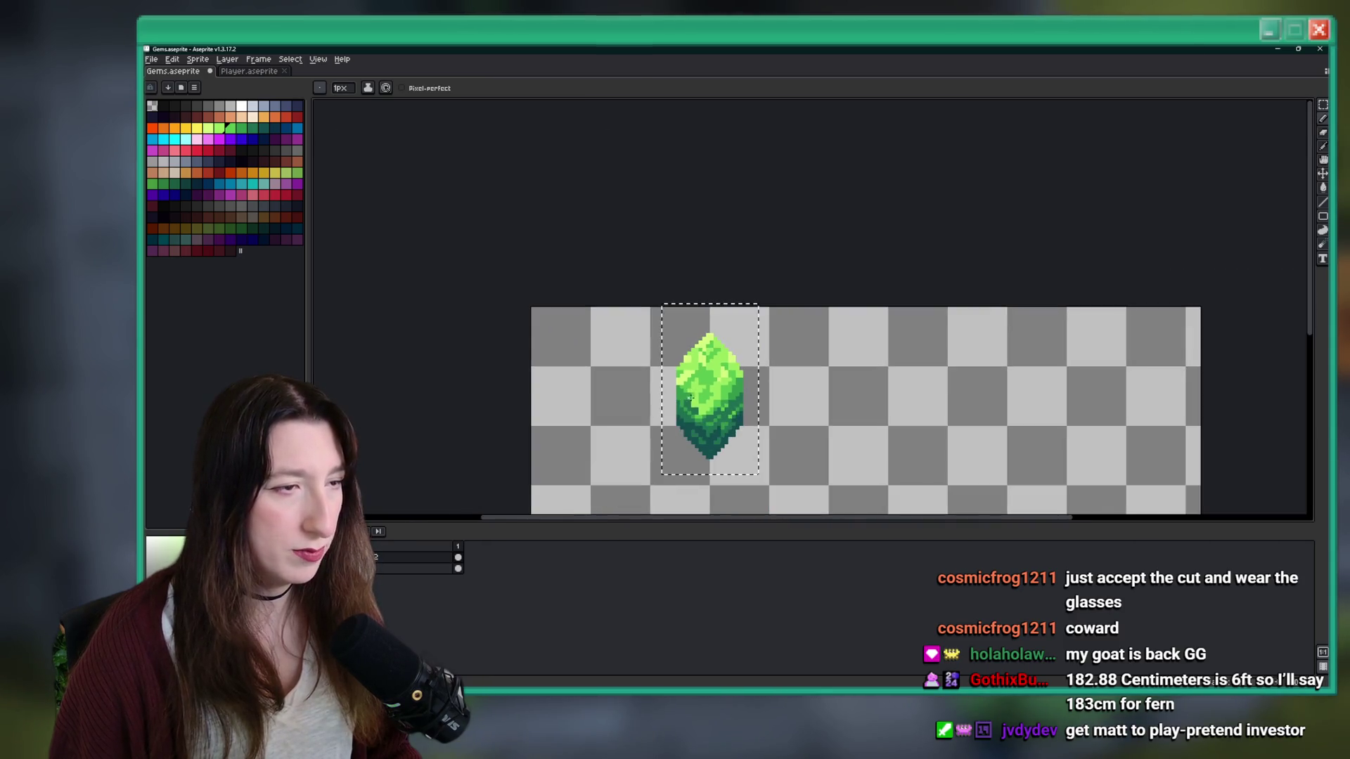
pyautogui.scroll(3, 698, 366)
pyautogui.scroll(1, 698, 367)
pyautogui.scroll(-4, 725, 386)
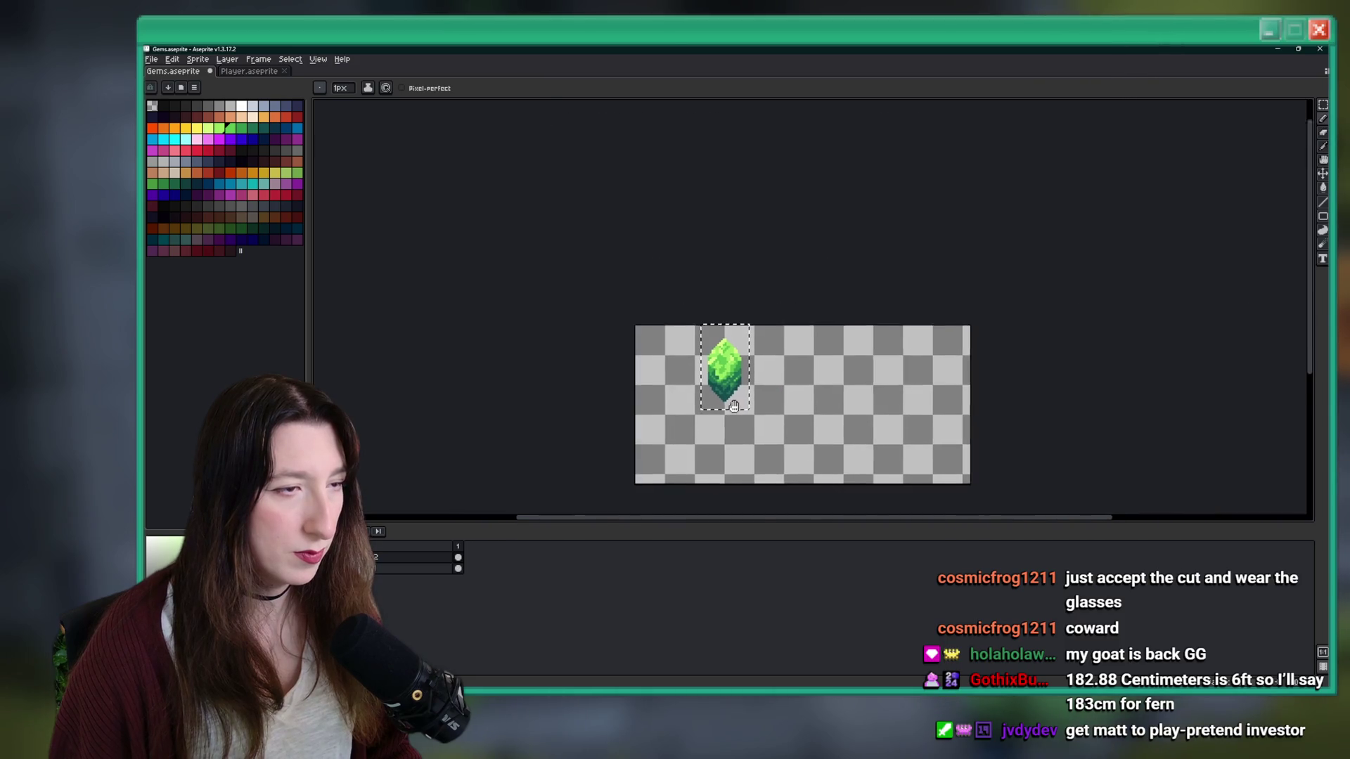
pyautogui.scroll(4, 725, 384)
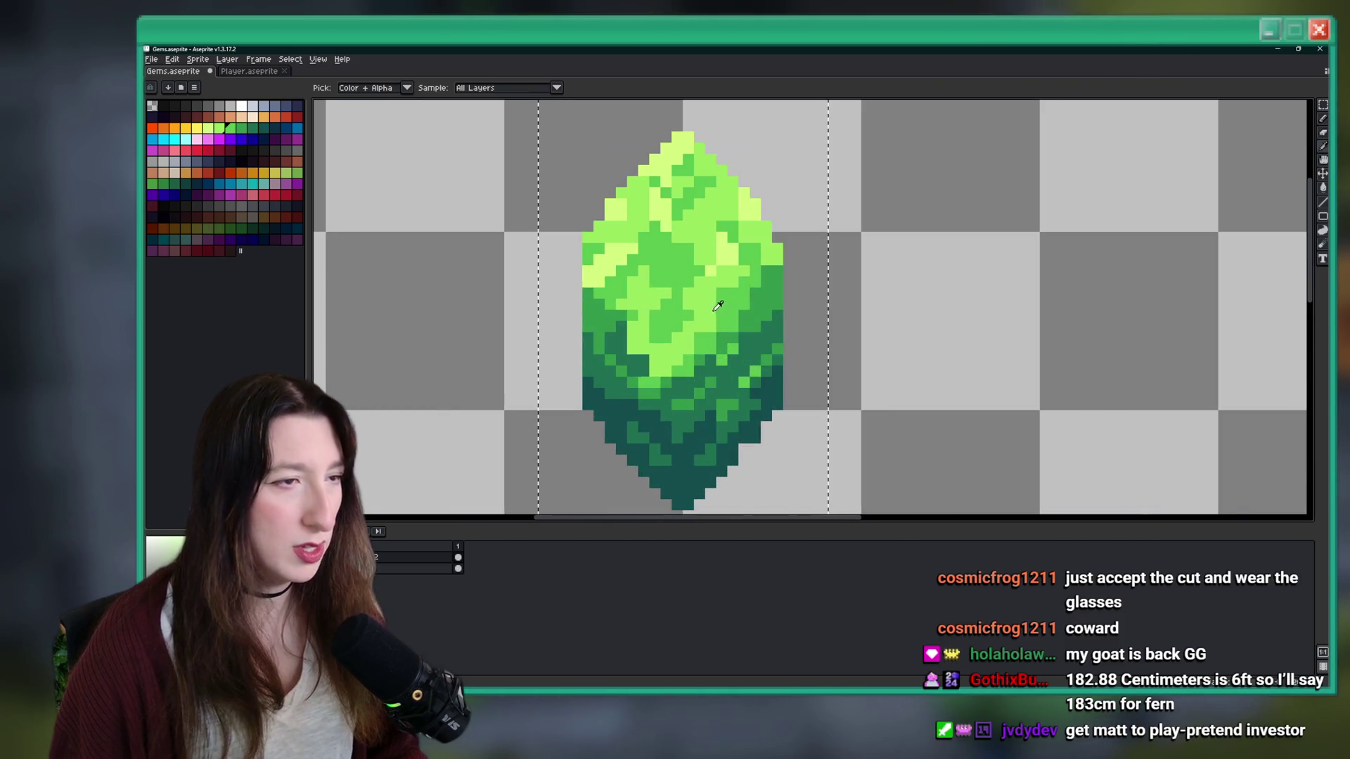
pyautogui.scroll(-2, 720, 305)
pyautogui.scroll(5, 724, 323)
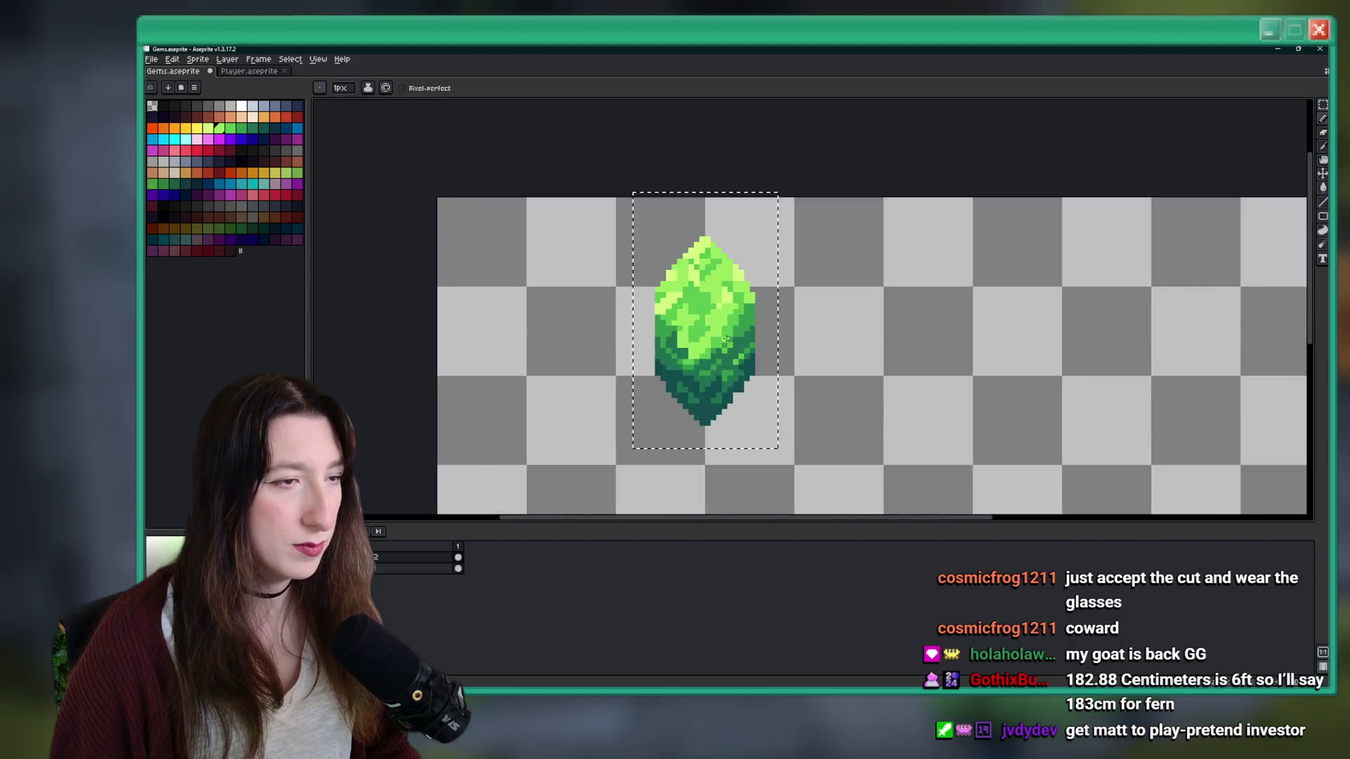
# - Sample another green from the gem and continue retouching with the Pencil
pyautogui.press('i')
pyautogui.scroll(-6, 726, 333)
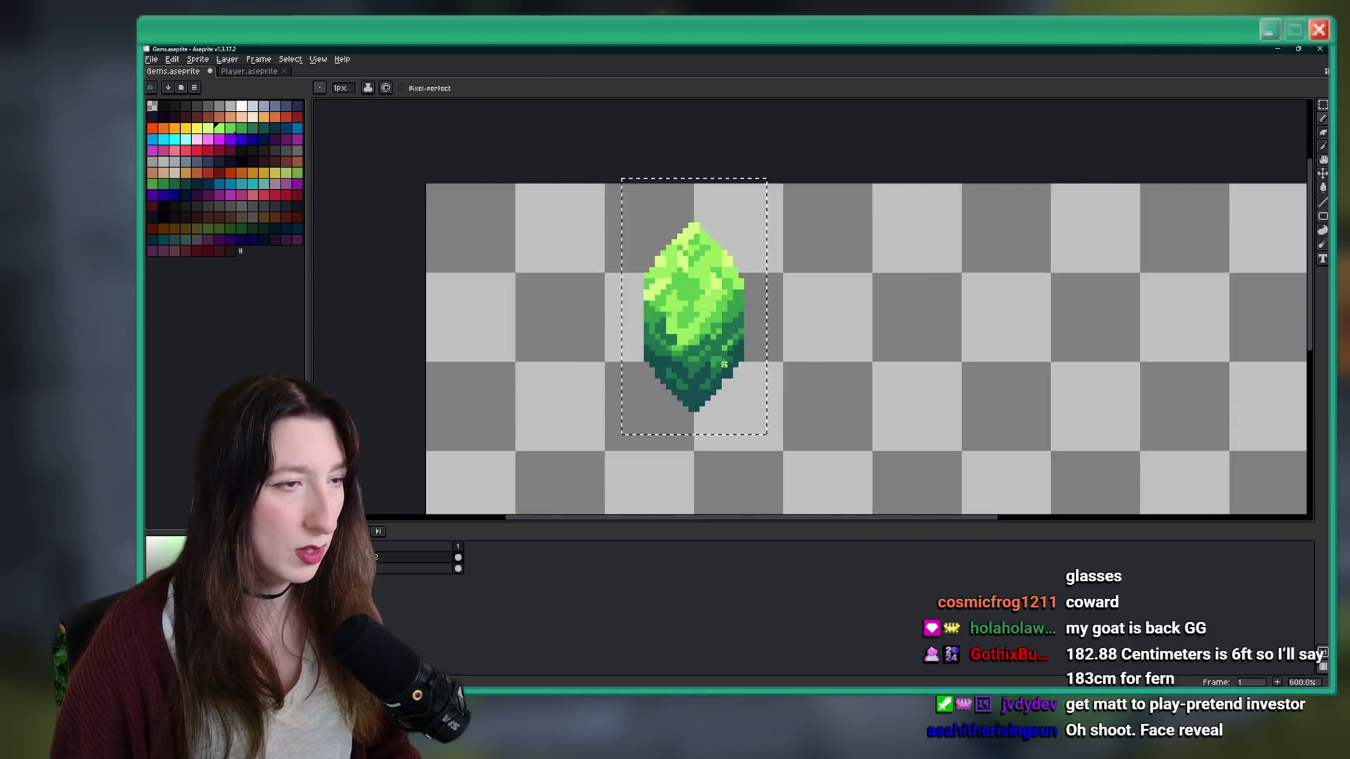
pyautogui.press('b')
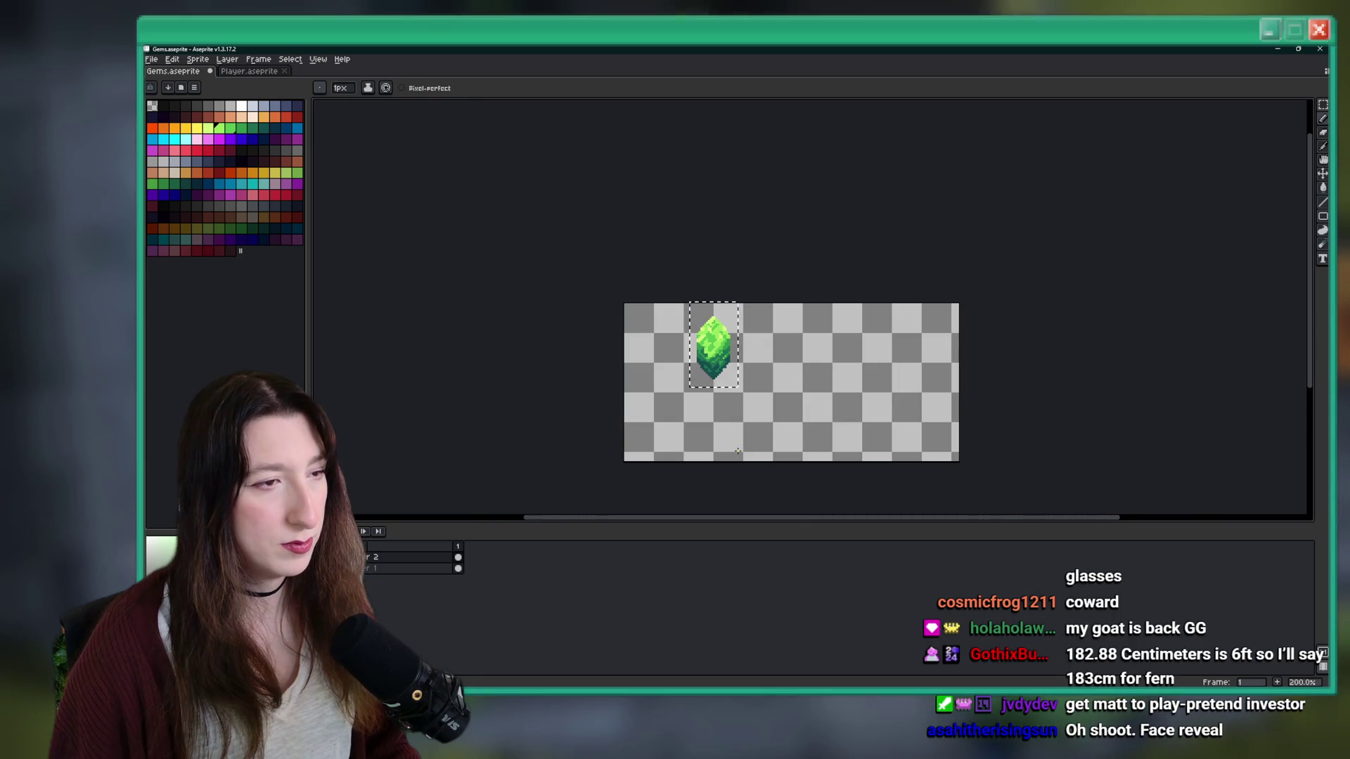
pyautogui.scroll(8, 703, 330)
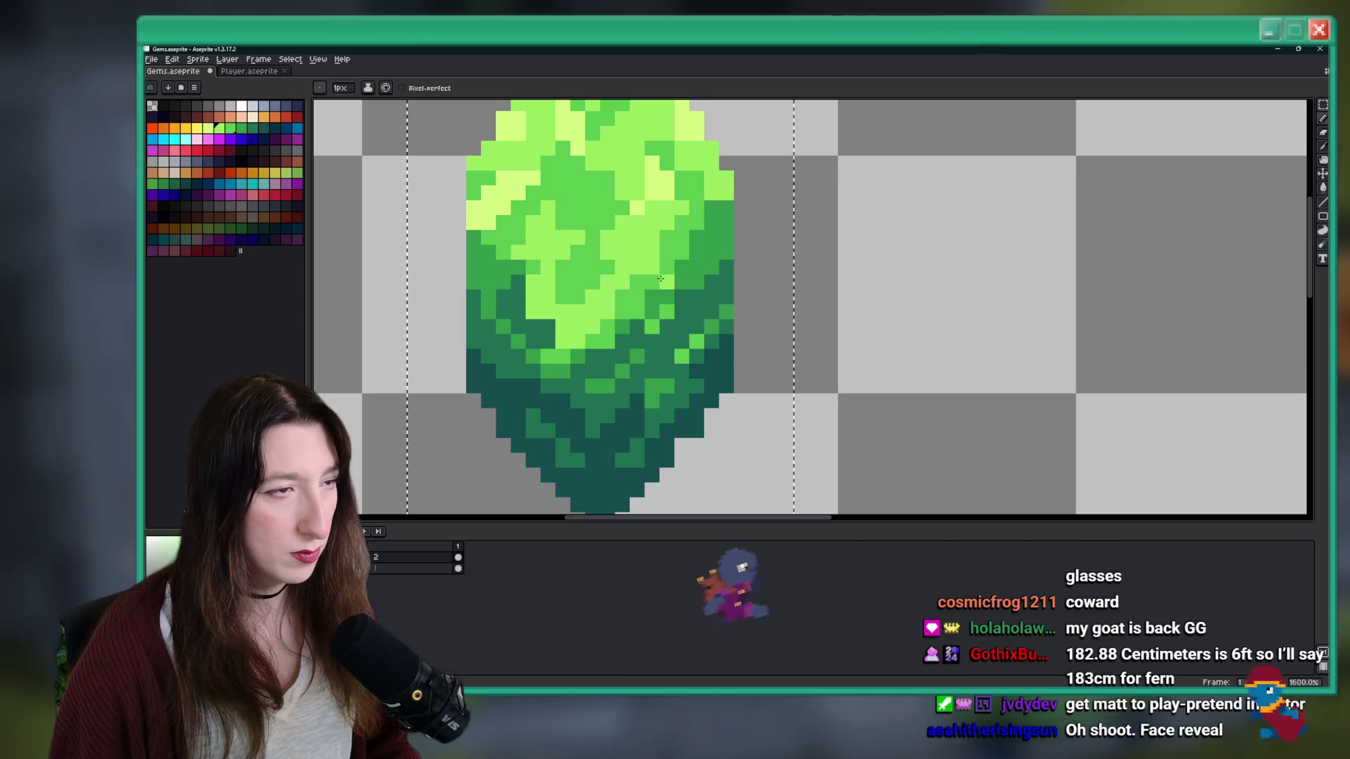
pyautogui.scroll(-6, 739, 349)
pyautogui.scroll(-1, 740, 349)
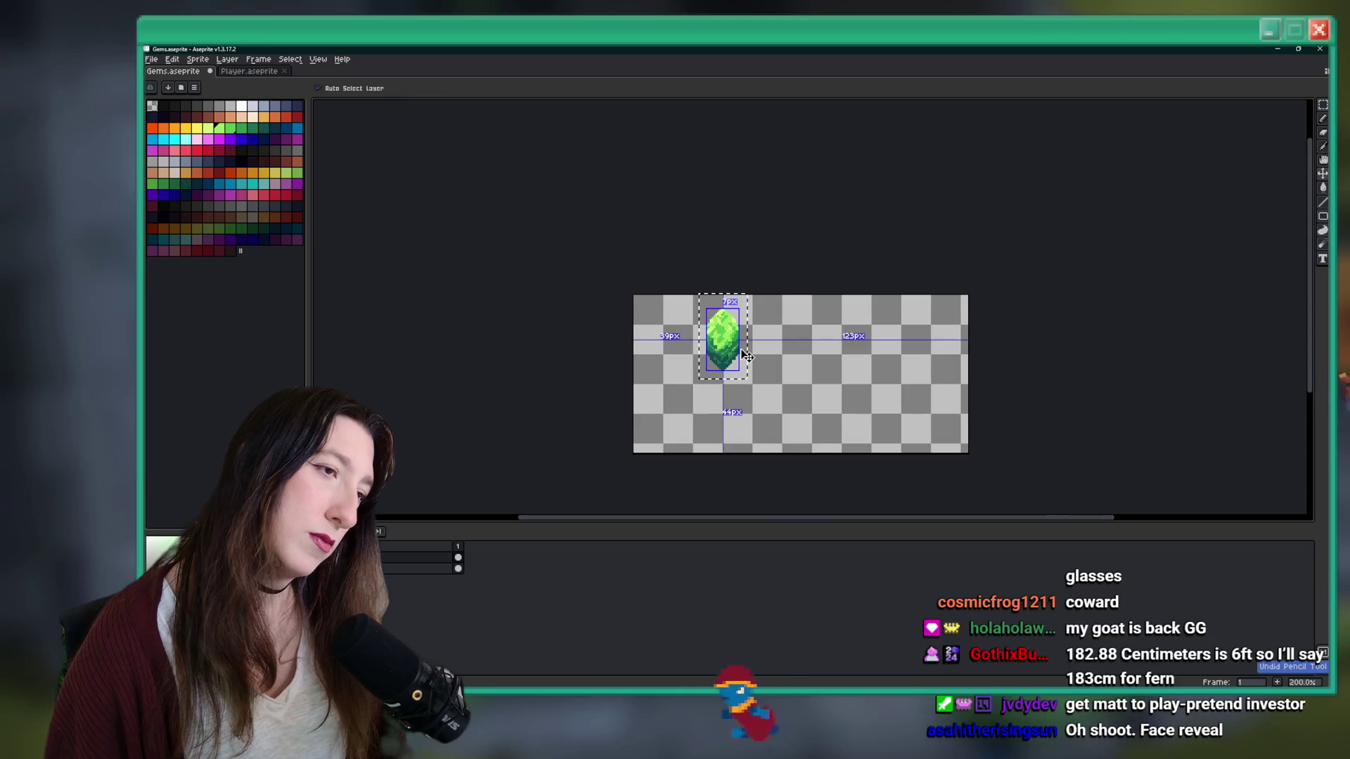
# - Undo and redo the last stroke to compare, keep it, and save Gems.aseprite
pyautogui.hotkey('ctrl', 'z')
pyautogui.hotkey('ctrl', 'y')
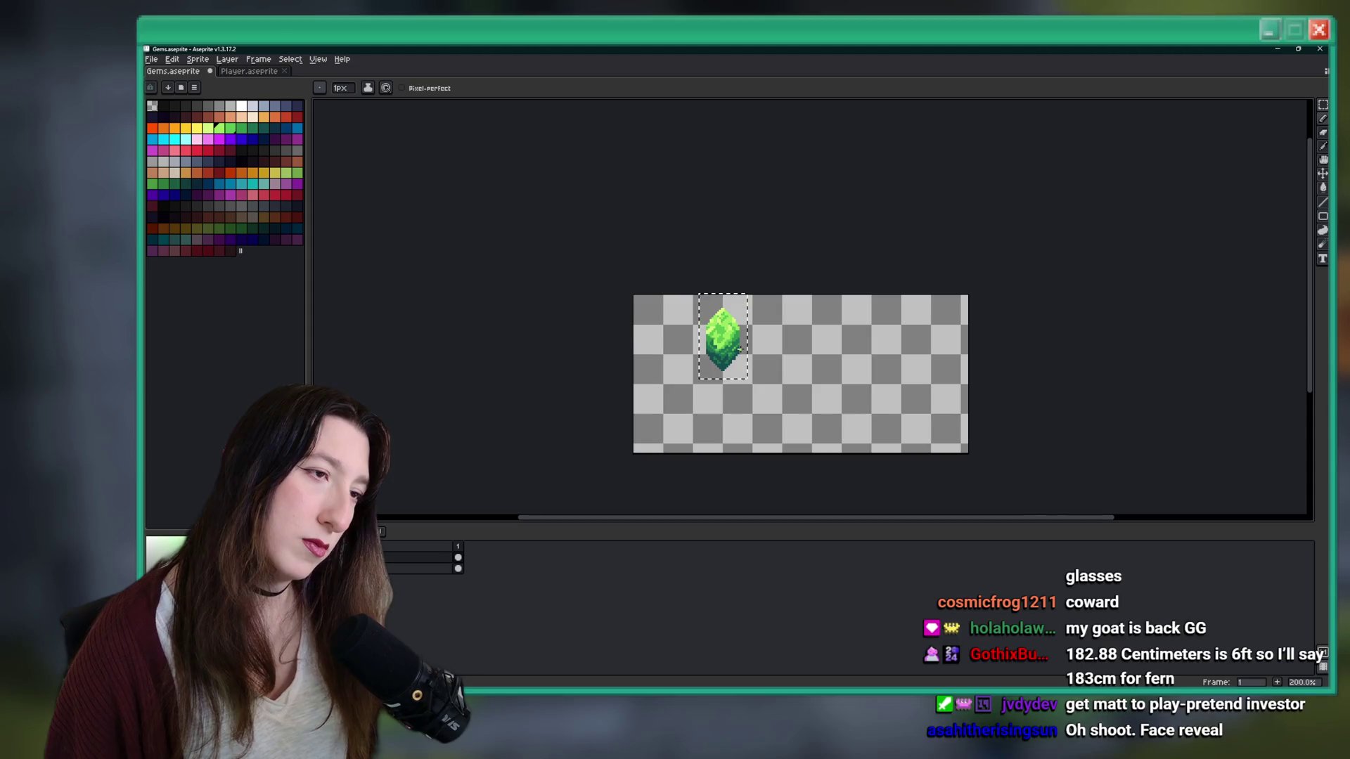
pyautogui.scroll(2, 739, 349)
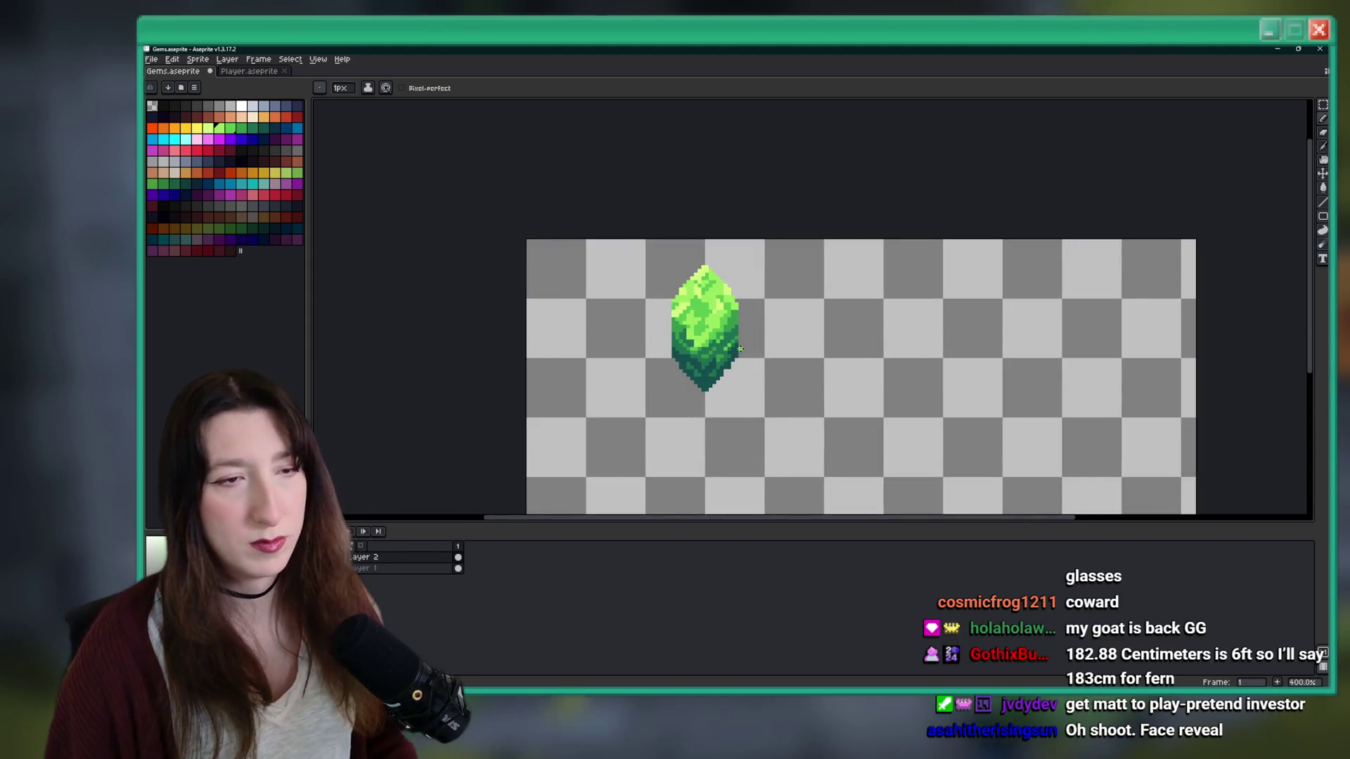
pyautogui.hotkey('ctrl', 's')
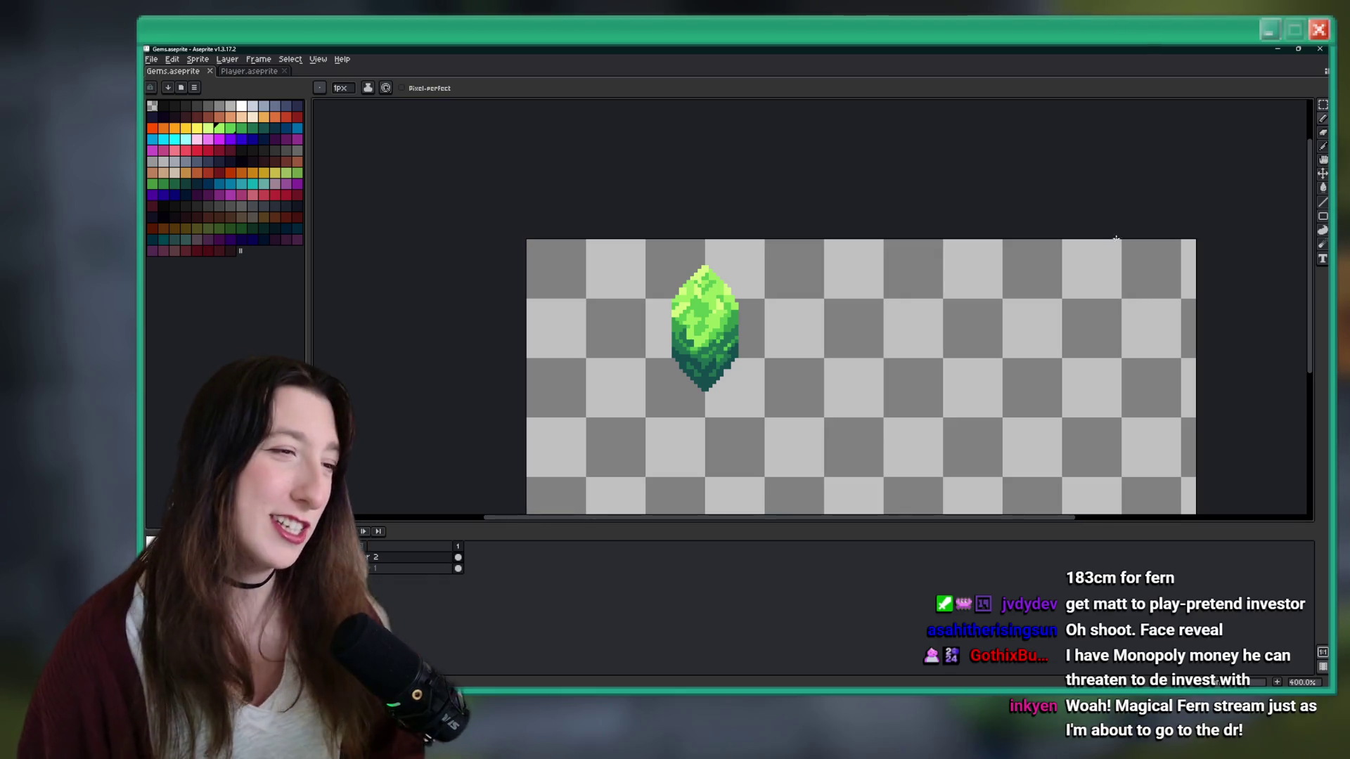
# - Sample a dark green from the gem and draw a column along its left edge
pyautogui.scroll(2, 663, 315)
pyautogui.press('i')
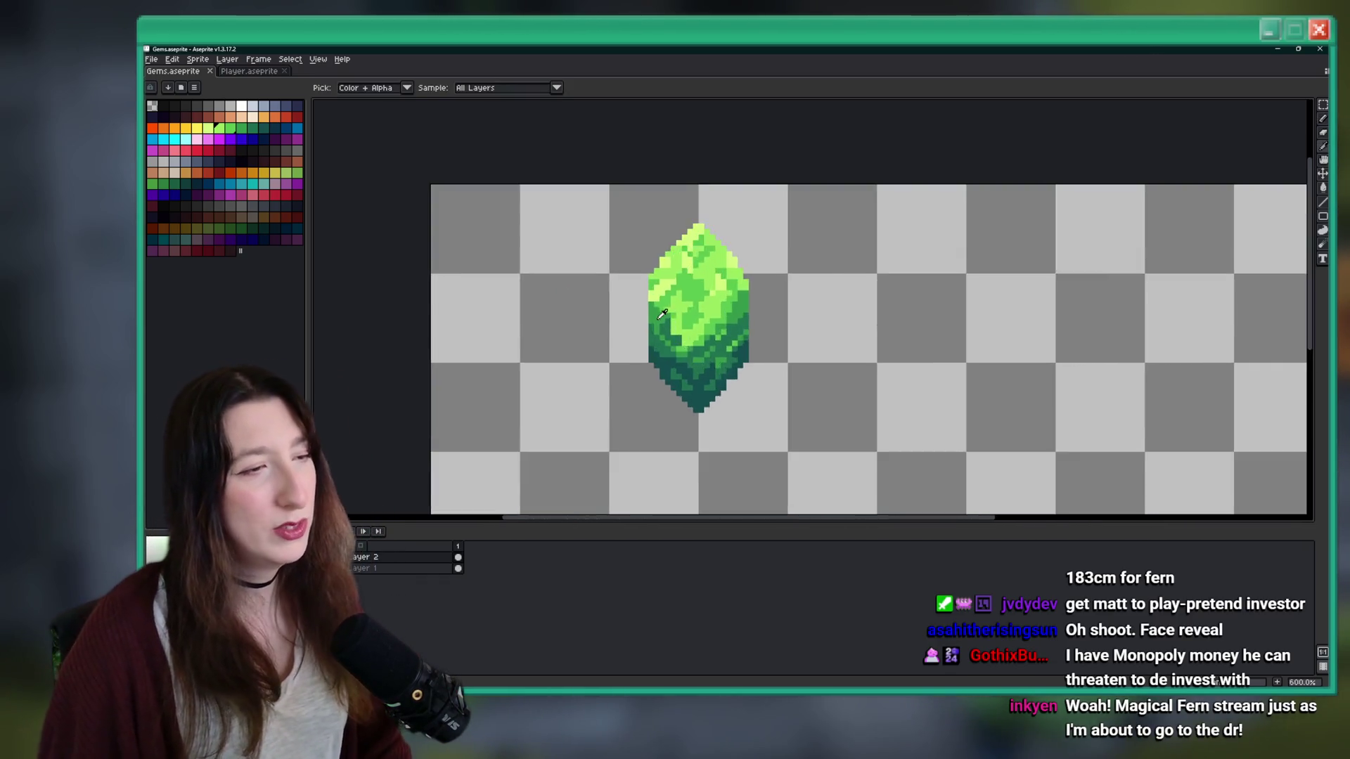
pyautogui.scroll(3, 664, 315)
pyautogui.press('b')
pyautogui.moveTo(629, 282); pyautogui.dragTo(623, 379)
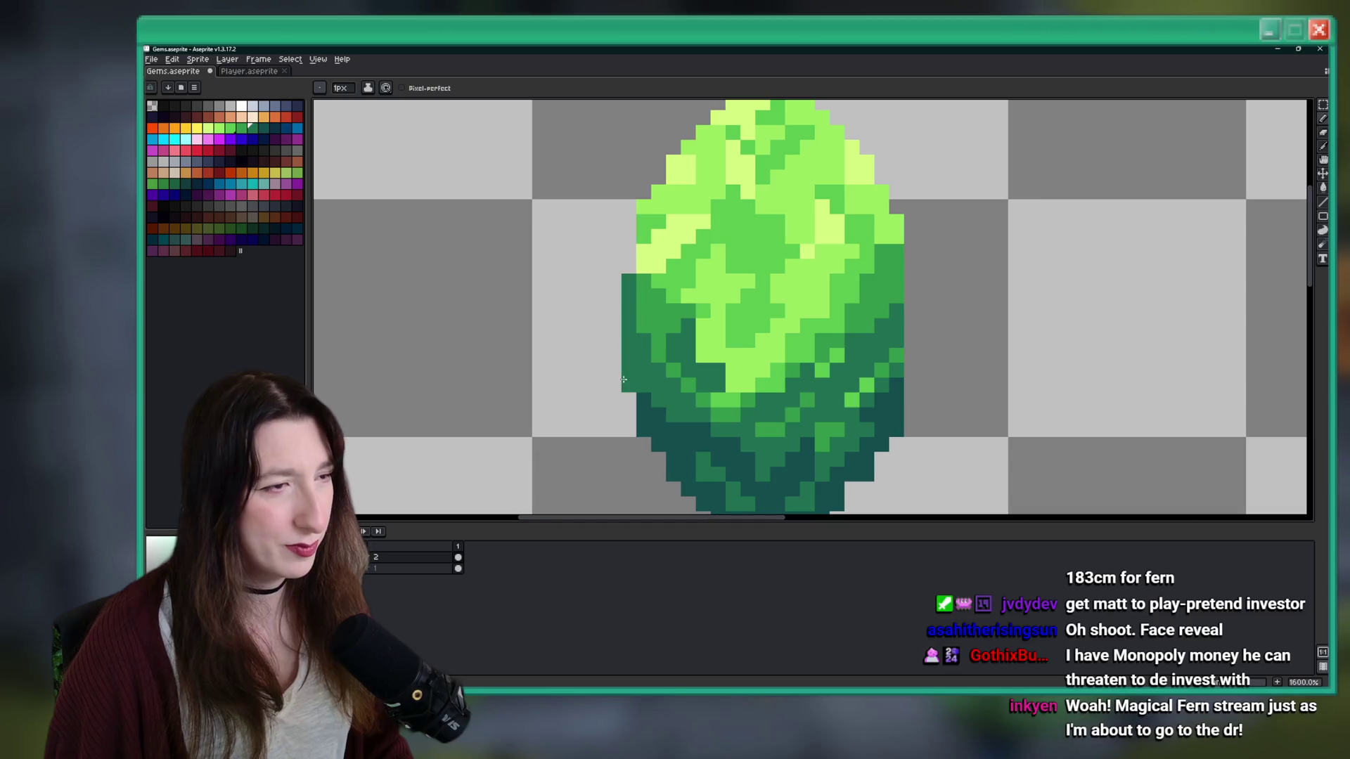
# - Sample another green, undo a trial right-edge column, then paint the left edge bright green
pyautogui.scroll(-8, 631, 262)
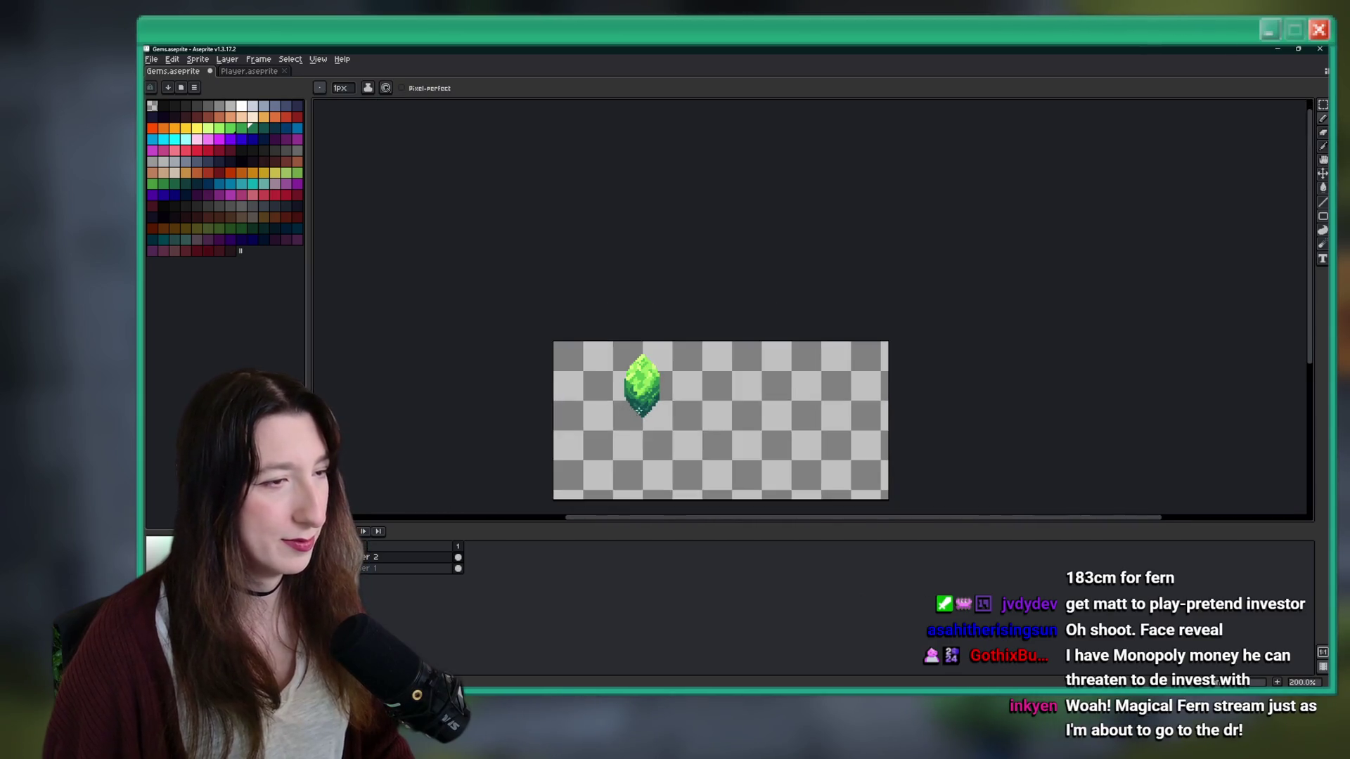
pyautogui.scroll(10, 664, 300)
pyautogui.press('i')
pyautogui.scroll(-3, 621, 239)
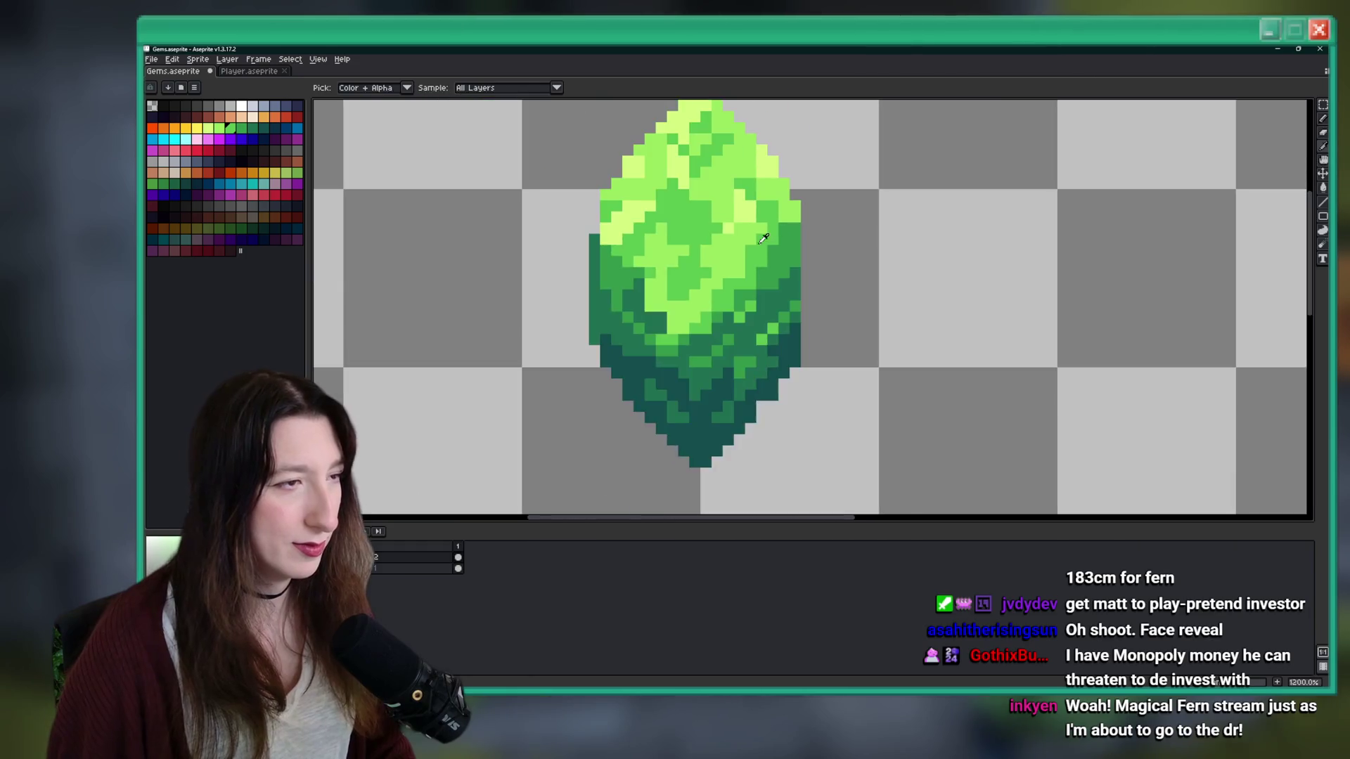
pyautogui.scroll(3, 595, 267)
pyautogui.press('b')
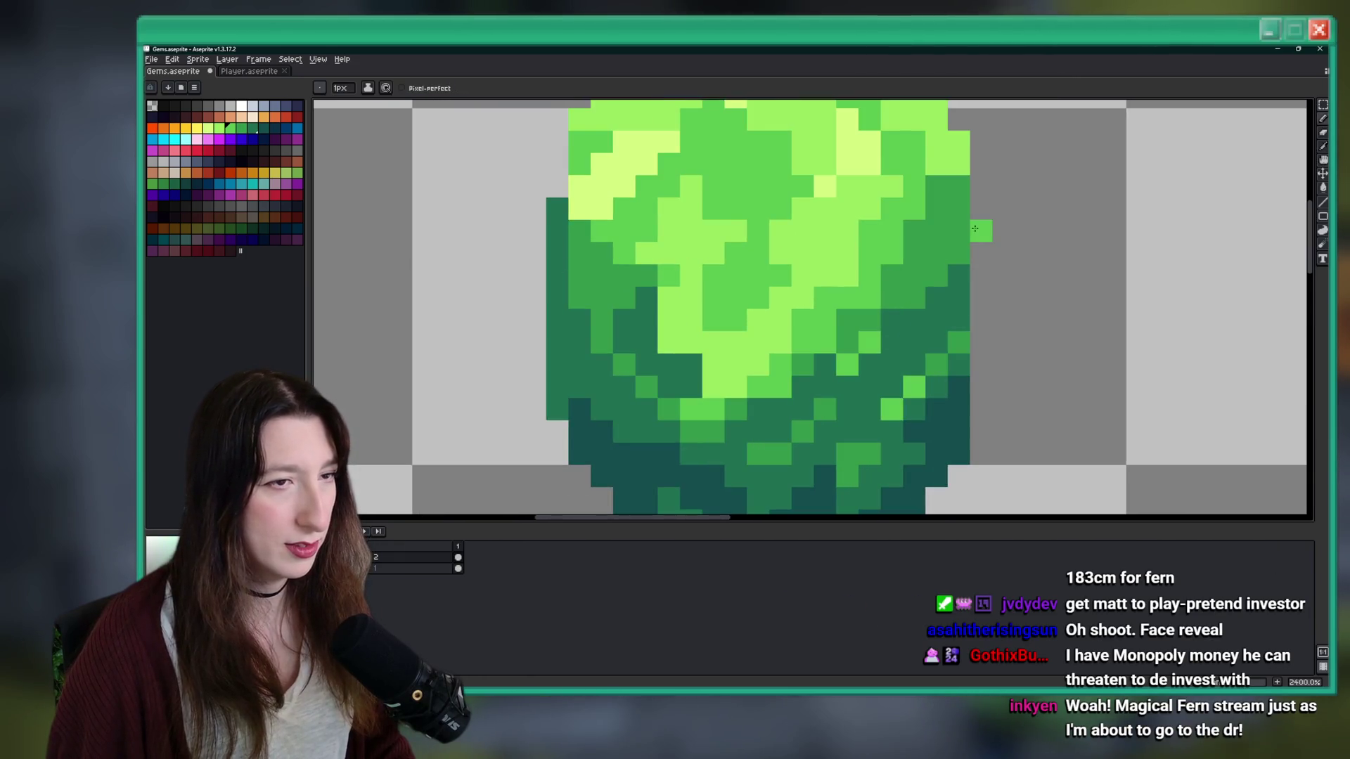
pyautogui.moveTo(981, 231); pyautogui.dragTo(978, 400)
pyautogui.hotkey('ctrl', 'z')
pyautogui.moveTo(558, 411); pyautogui.dragTo(552, 214)
# - Darken a single pixel on the gem's edge and pick a different green to draw with
pyautogui.scroll(-10, 552, 214)
pyautogui.scroll(8, 594, 309)
pyautogui.scroll(-4, 911, 414)
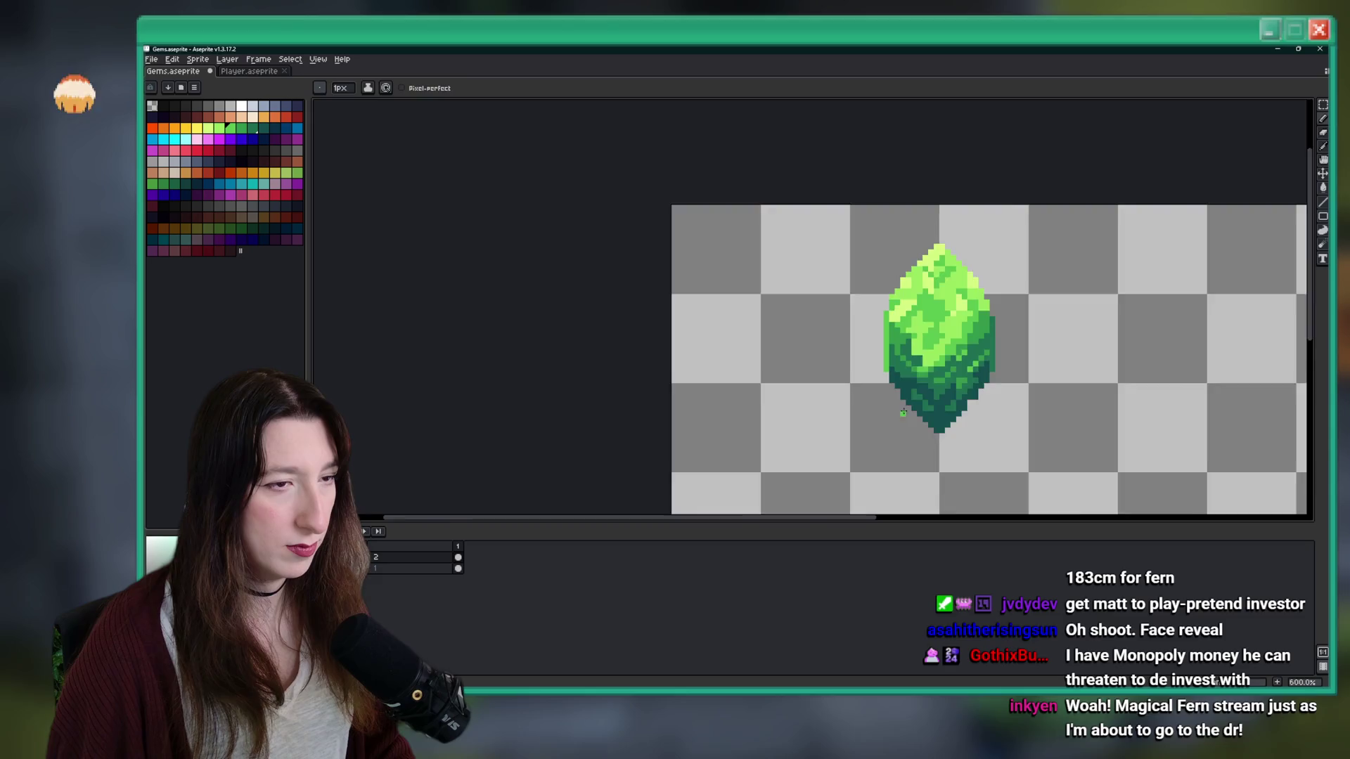
pyautogui.scroll(2, 911, 414)
pyautogui.scroll(-6, 820, 340)
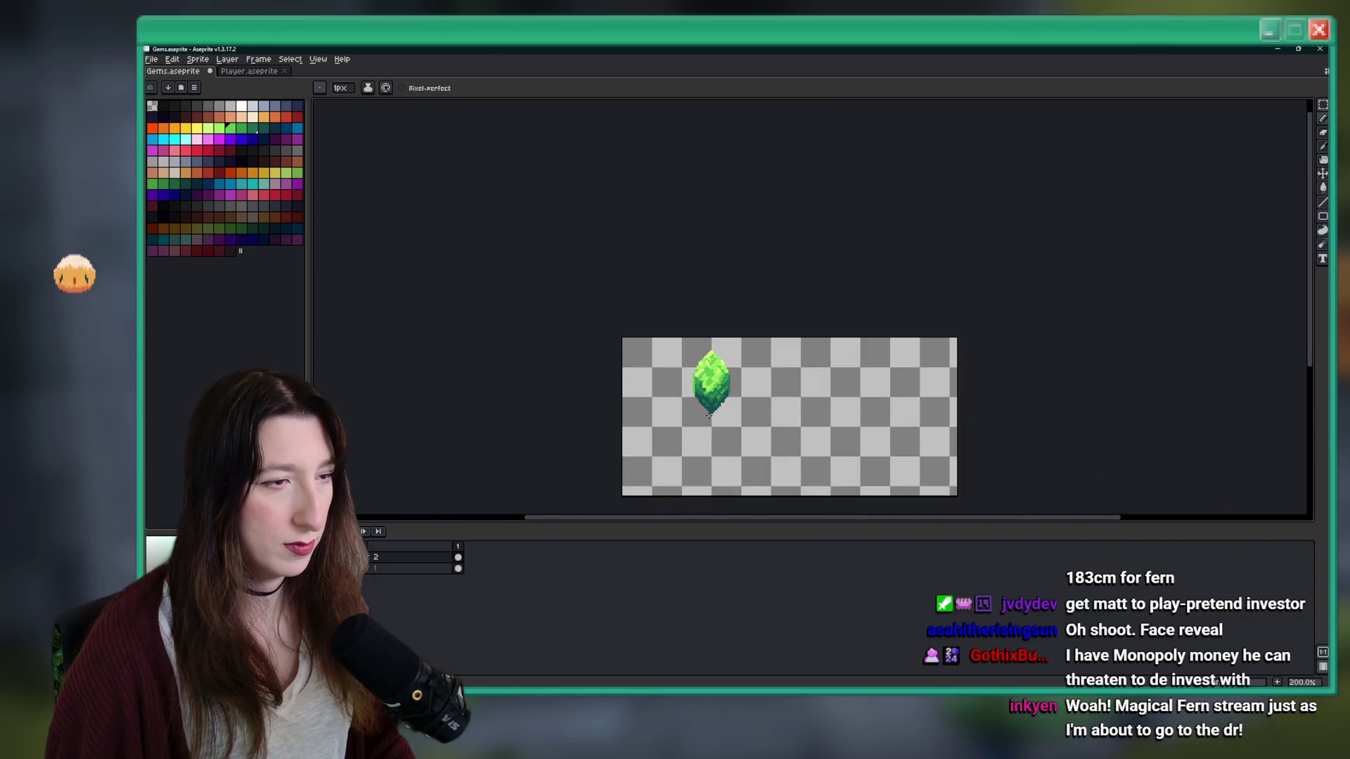
pyautogui.scroll(6, 709, 415)
pyautogui.scroll(2, 666, 351)
pyautogui.scroll(-3, 665, 351)
pyautogui.scroll(-7, 668, 352)
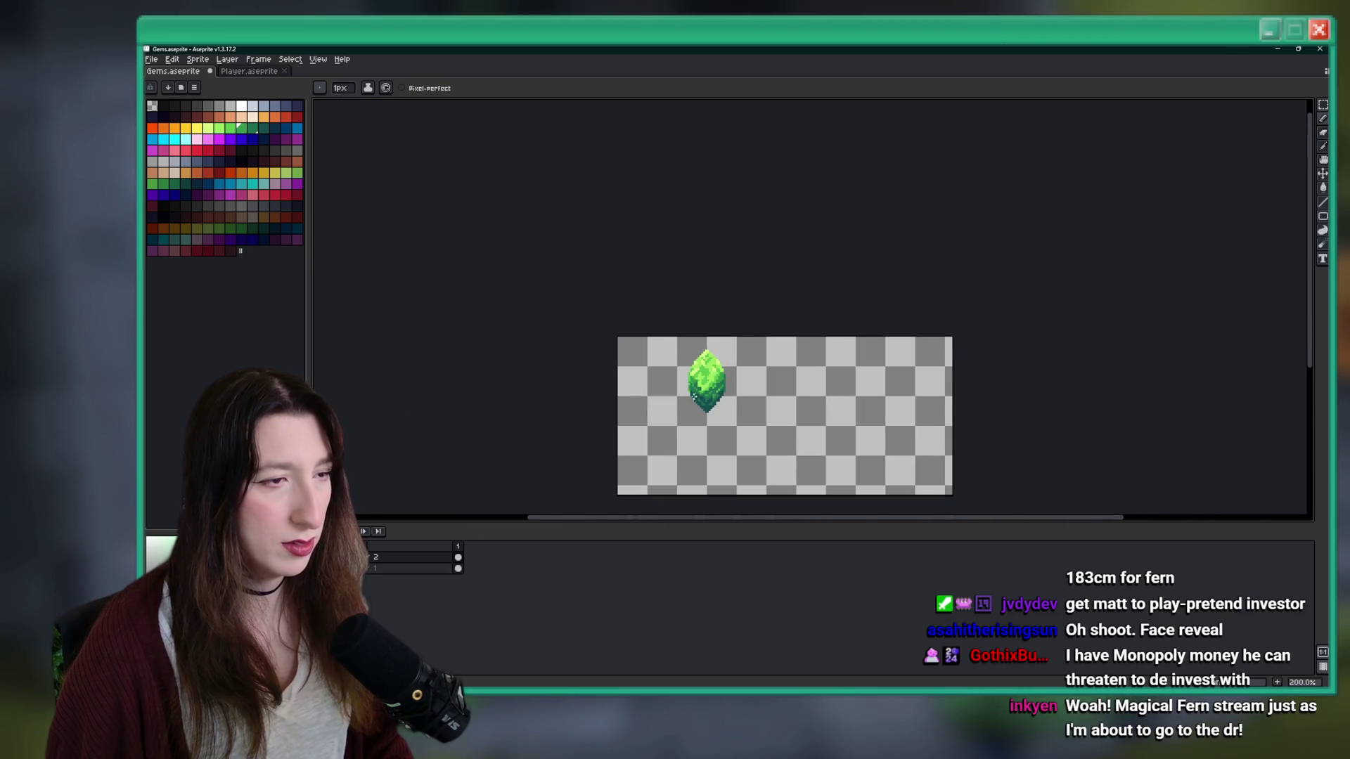
pyautogui.scroll(8, 694, 397)
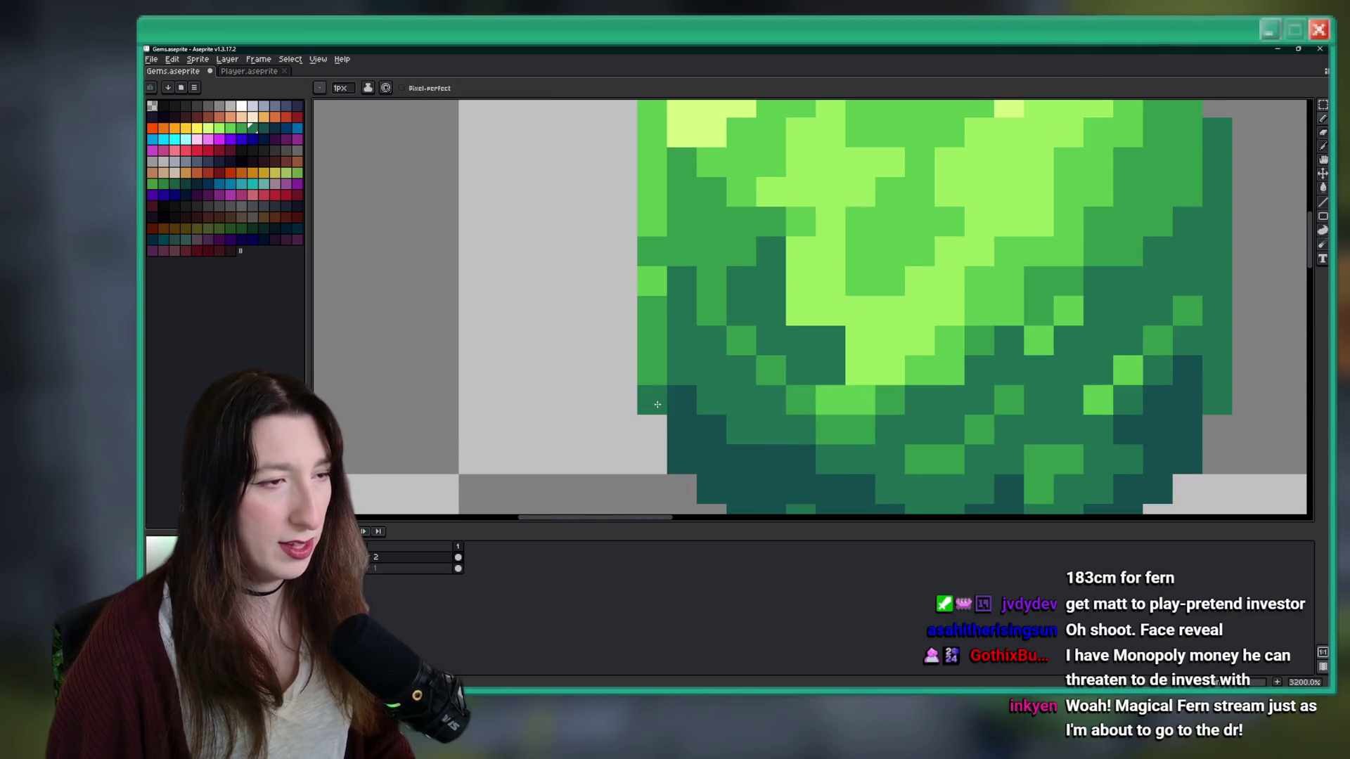
pyautogui.scroll(-8, 658, 404)
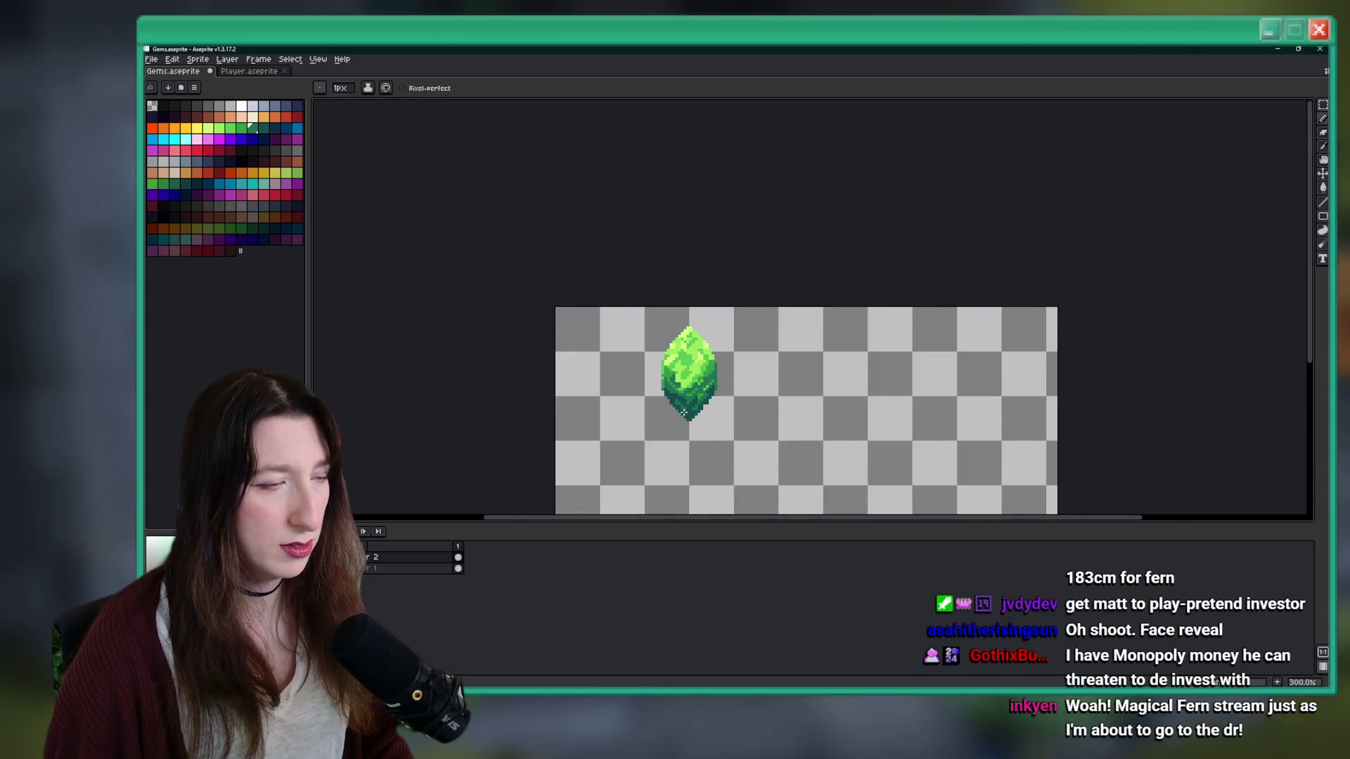
pyautogui.scroll(6, 685, 411)
pyautogui.click(757, 415)
pyautogui.scroll(-8, 756, 331)
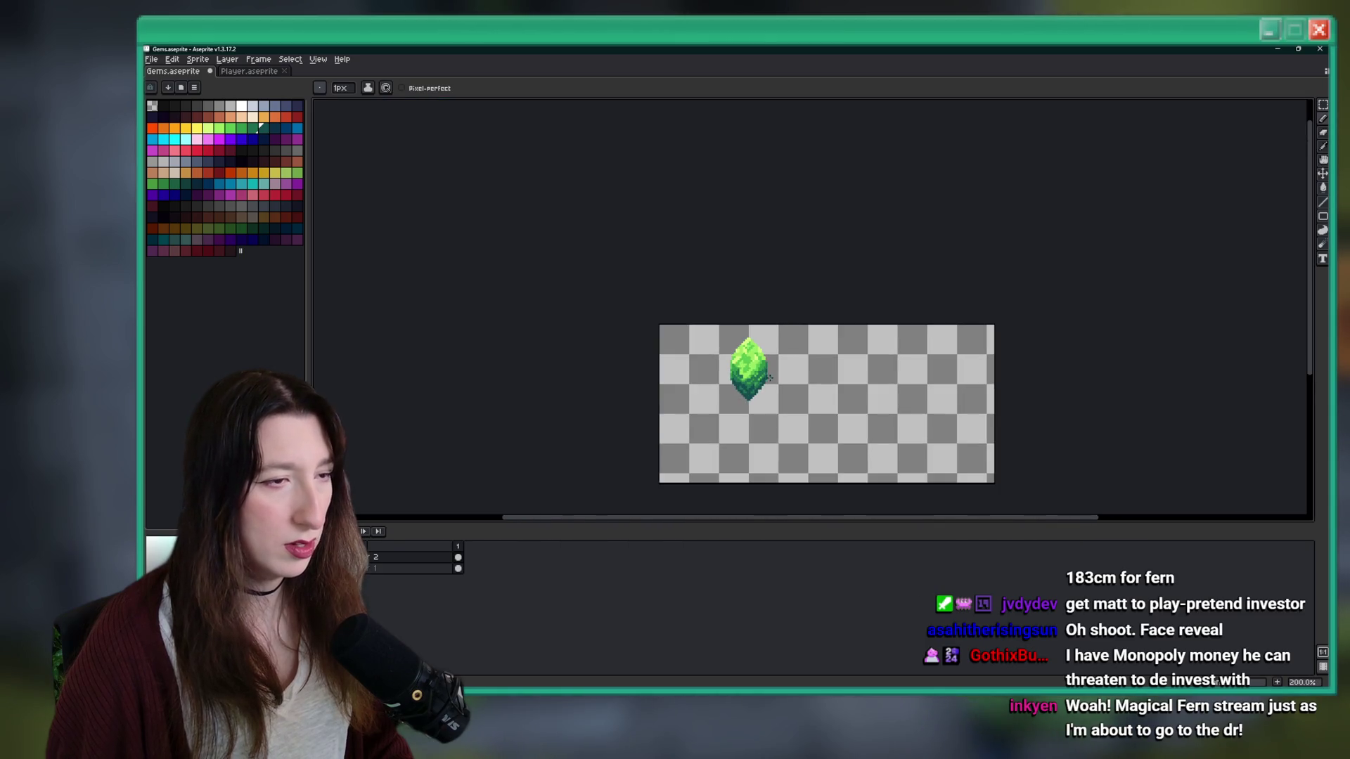
pyautogui.scroll(1, 779, 391)
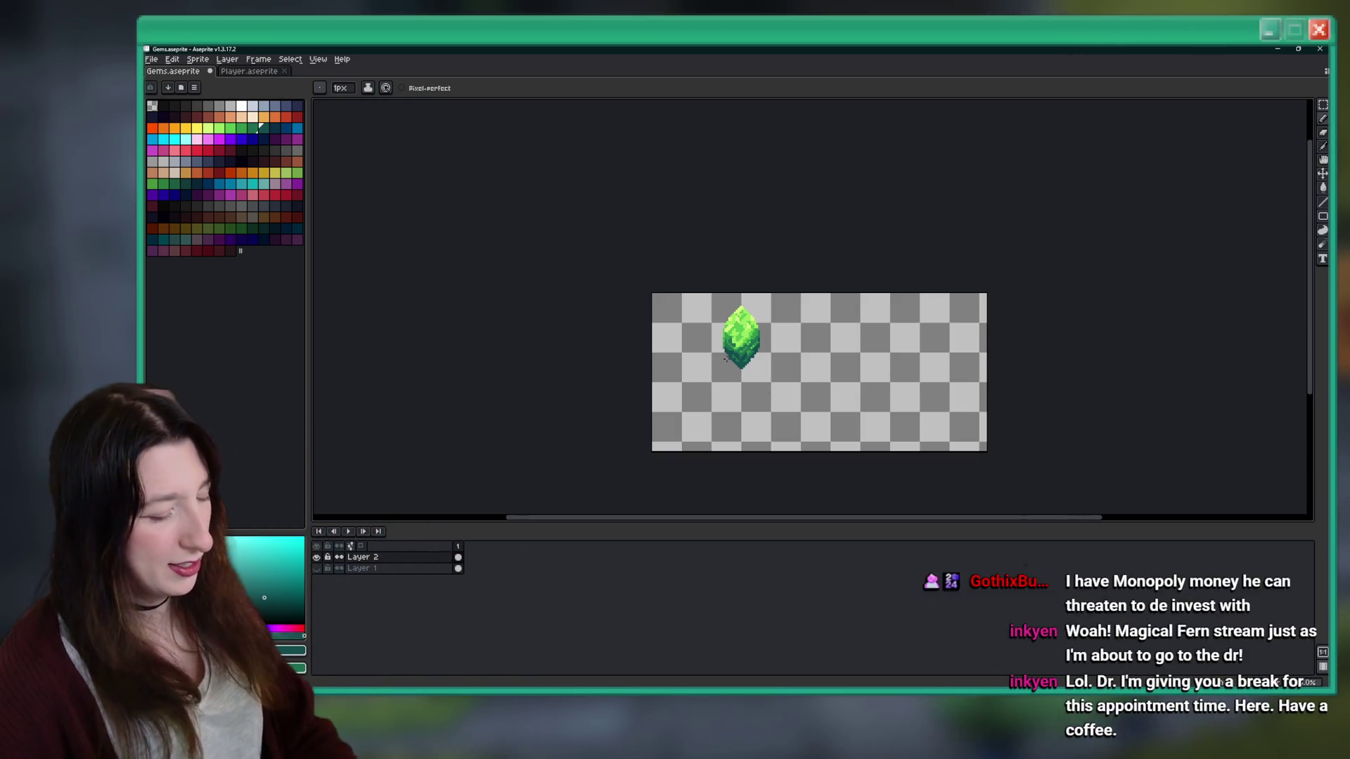
pyautogui.scroll(8, 916, 361)
pyautogui.scroll(-1, 916, 360)
pyautogui.scroll(1, 964, 448)
pyautogui.keyDown('alt'); pyautogui.click(906, 363); pyautogui.keyUp('alt')
# - Undo the last pencil stroke and stray marks, leaving the gem alone, and save Gems.aseprite
pyautogui.scroll(-6, 858, 428)
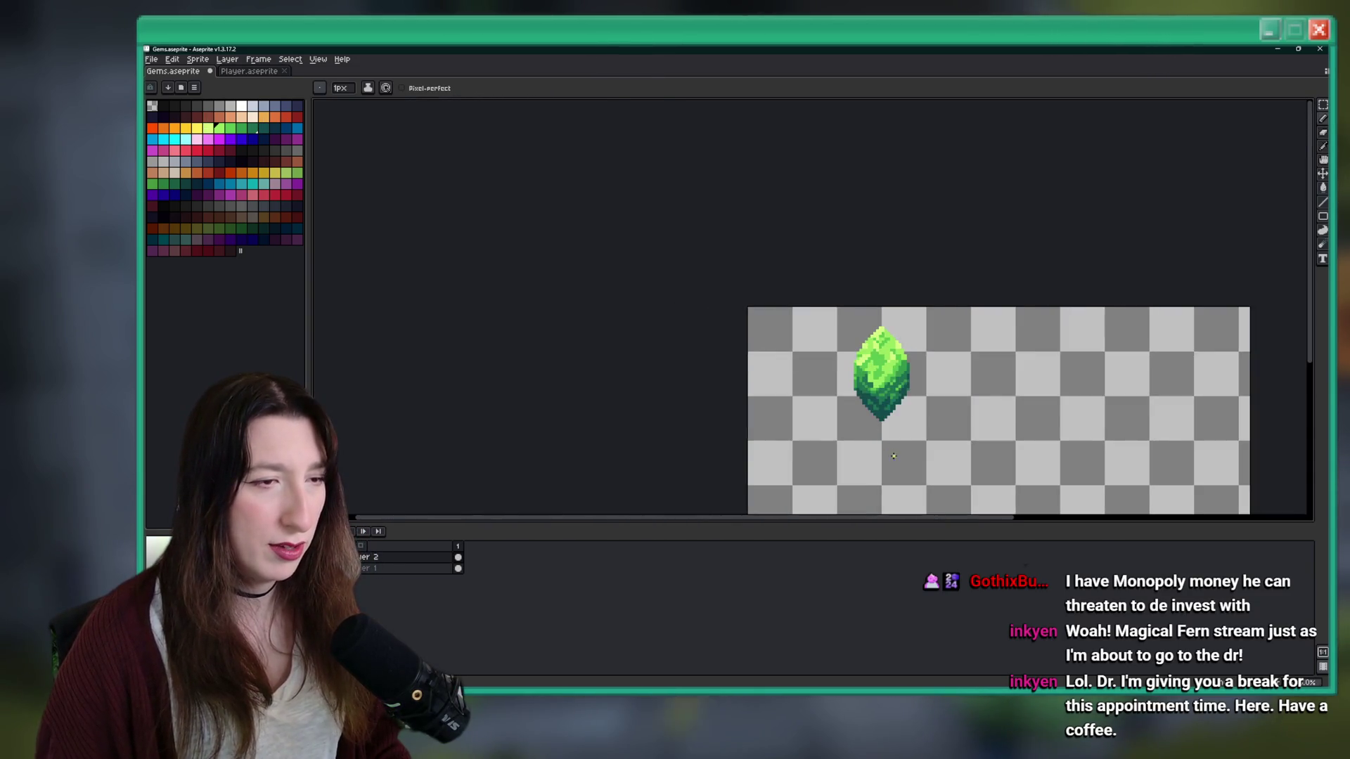
pyautogui.scroll(6, 777, 291)
pyautogui.hotkey('ctrl', 'z')
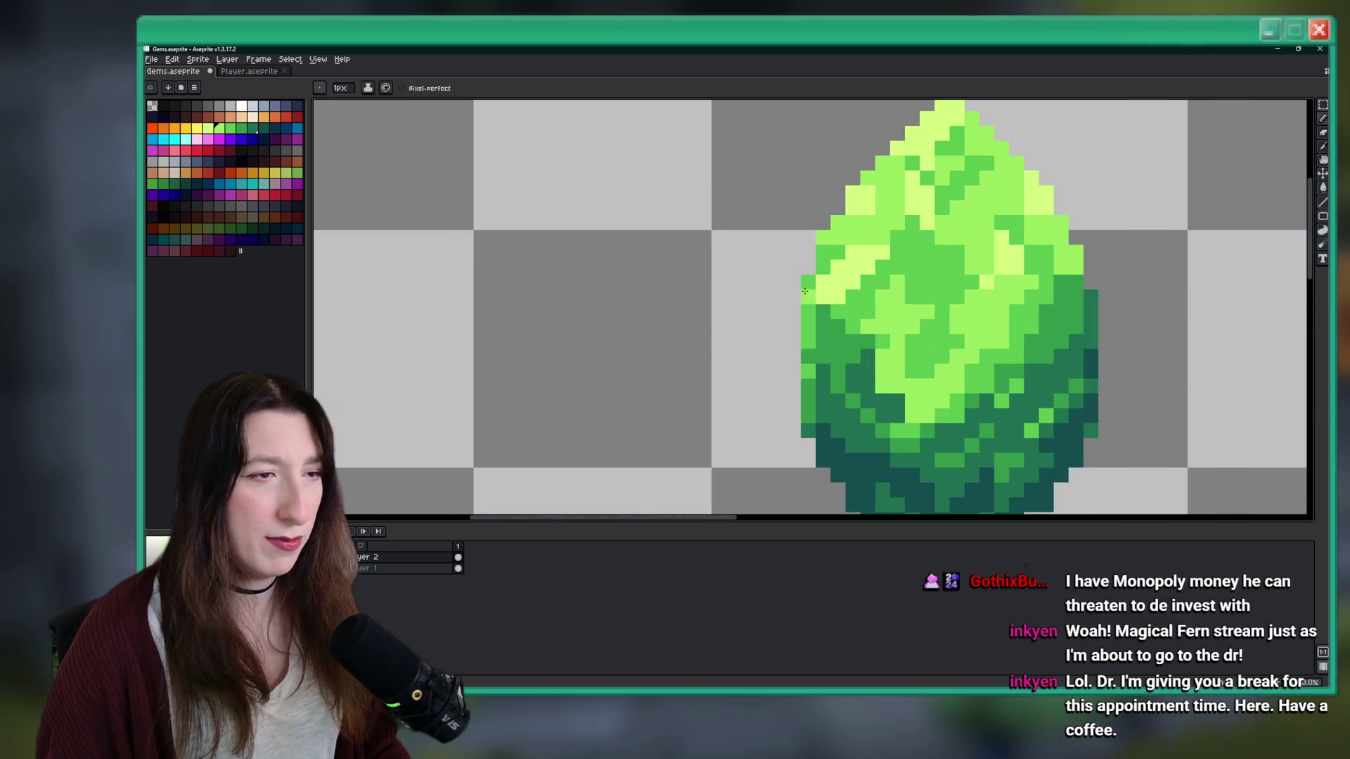
pyautogui.scroll(-5, 804, 292)
pyautogui.scroll(2, 709, 306)
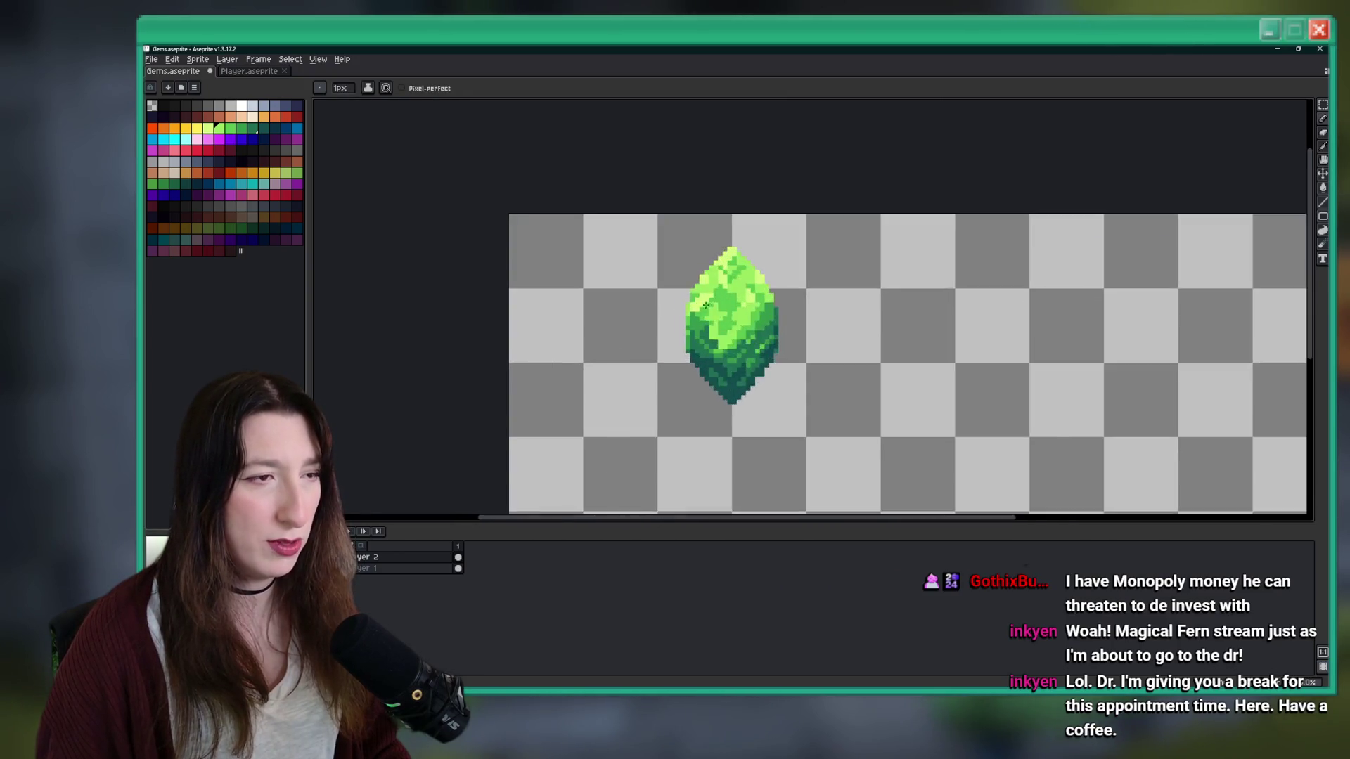
pyautogui.scroll(2, 710, 307)
pyautogui.scroll(-1, 702, 316)
pyautogui.scroll(2, 689, 328)
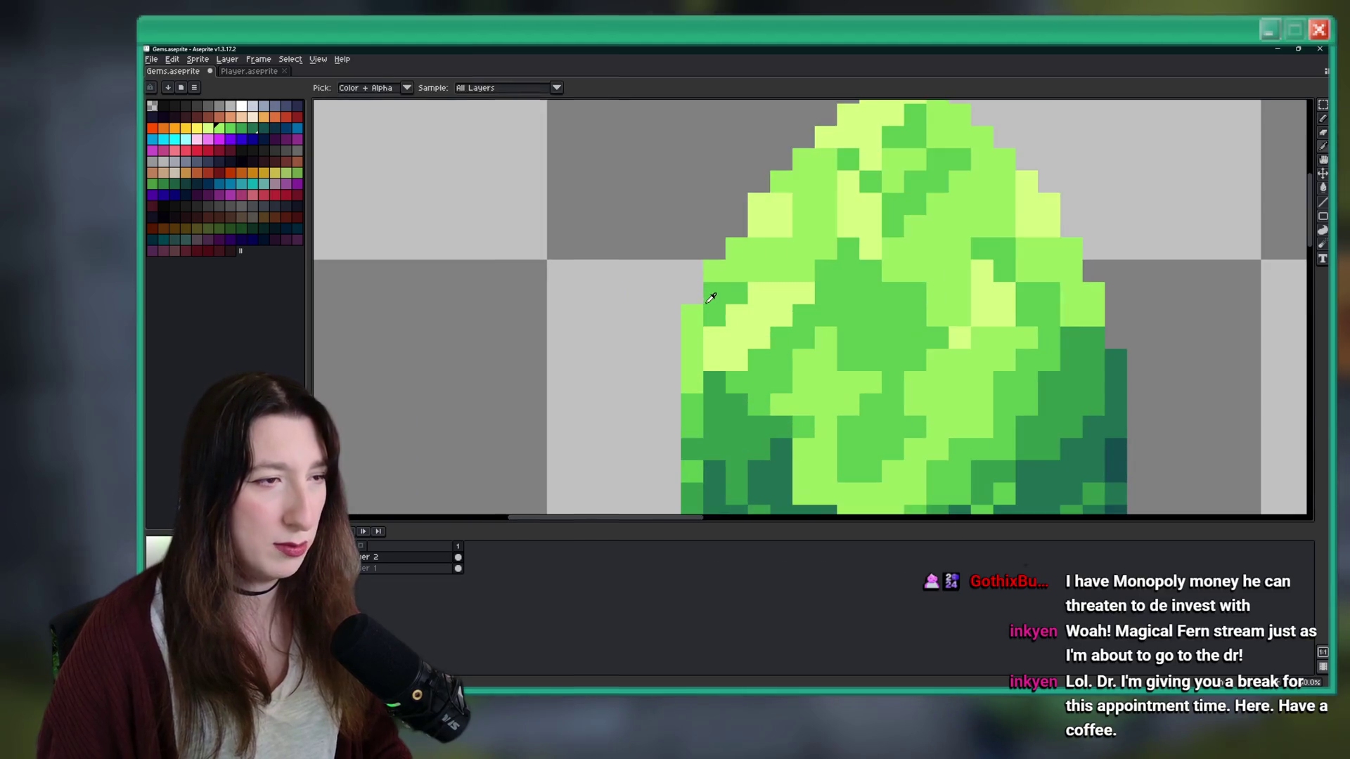
pyautogui.scroll(-6, 693, 317)
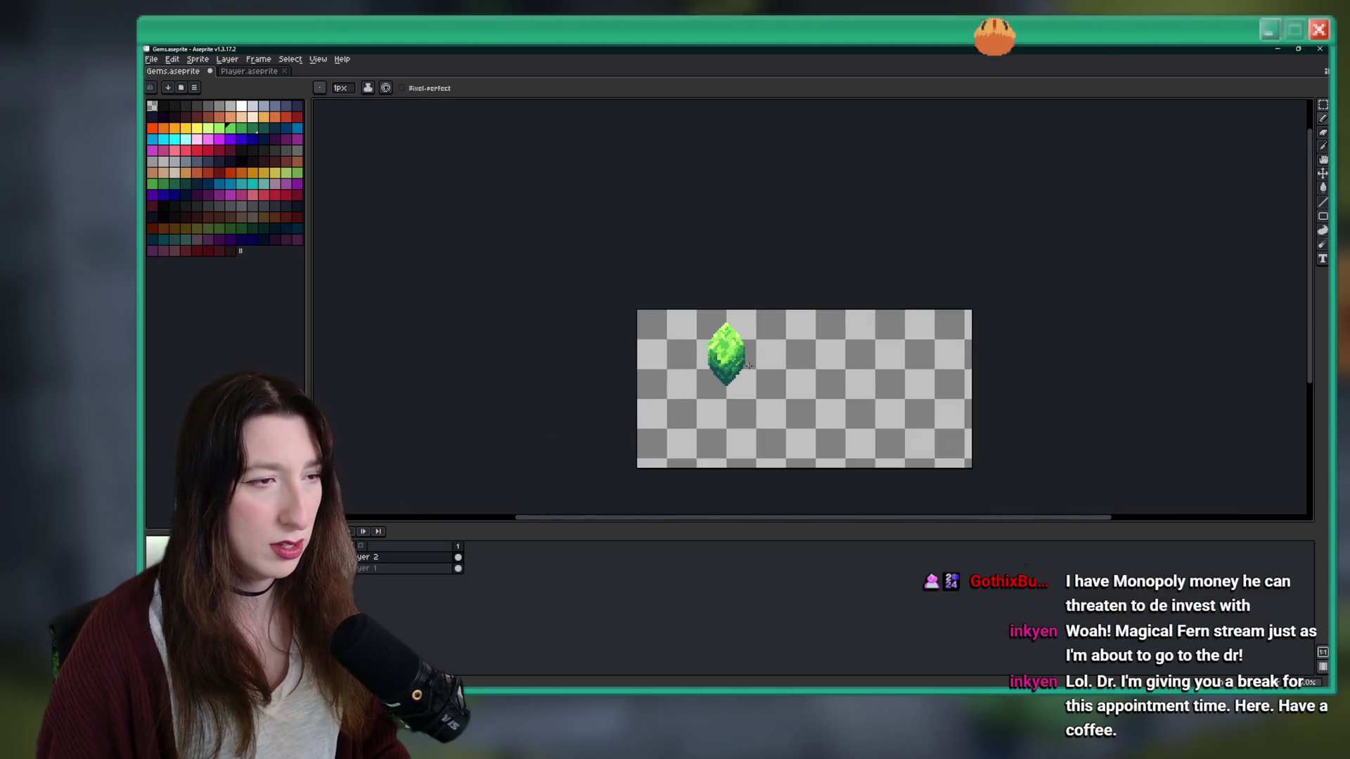
pyautogui.click(750, 362)
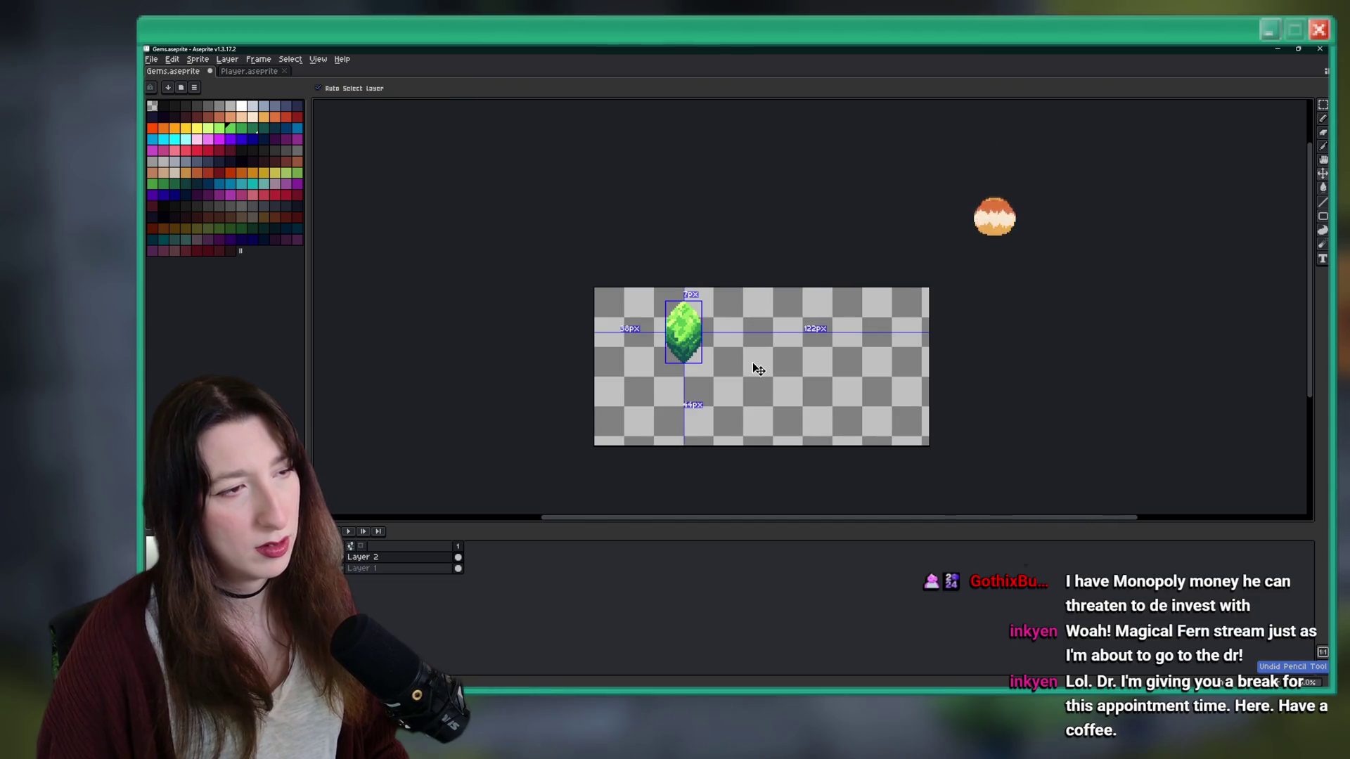
pyautogui.hotkey('ctrl', 'z')
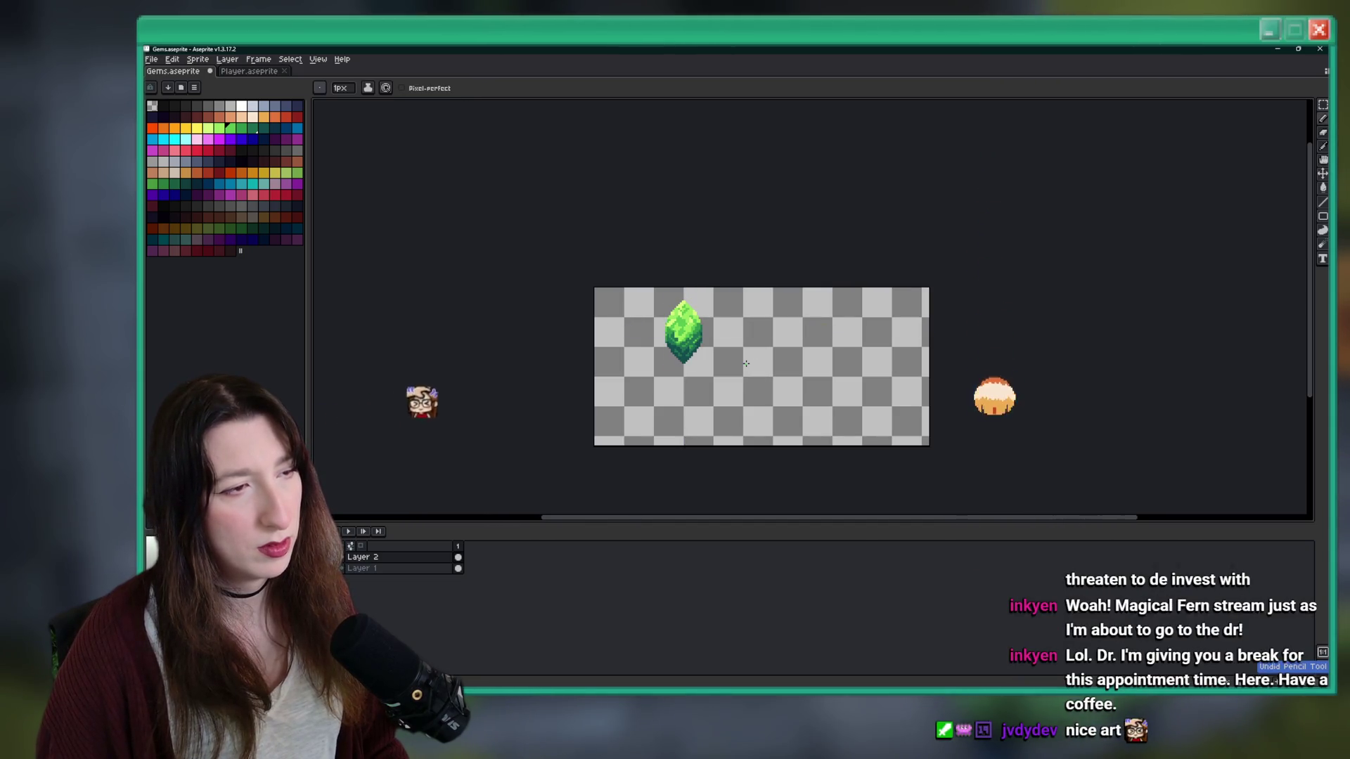
pyautogui.rightClick(746, 363)
pyautogui.press('Escape')
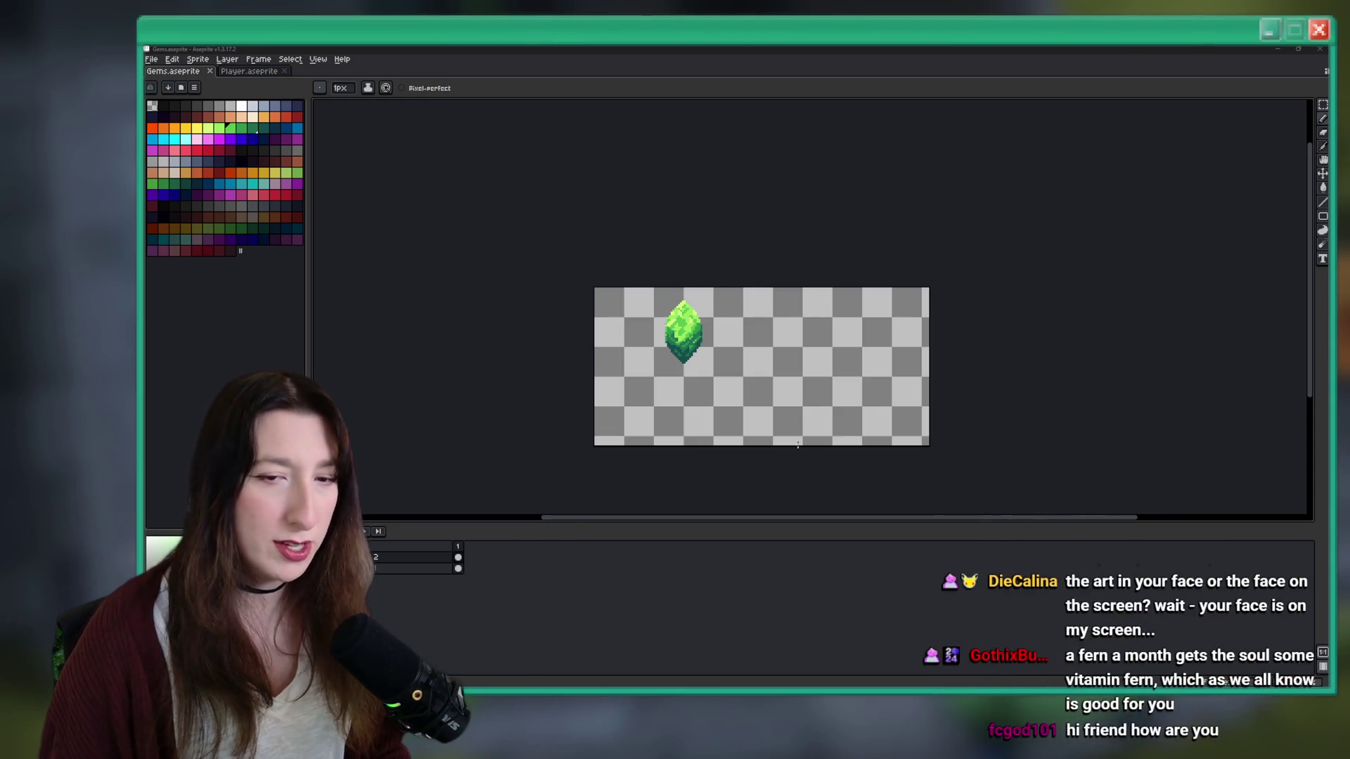
pyautogui.press('m')
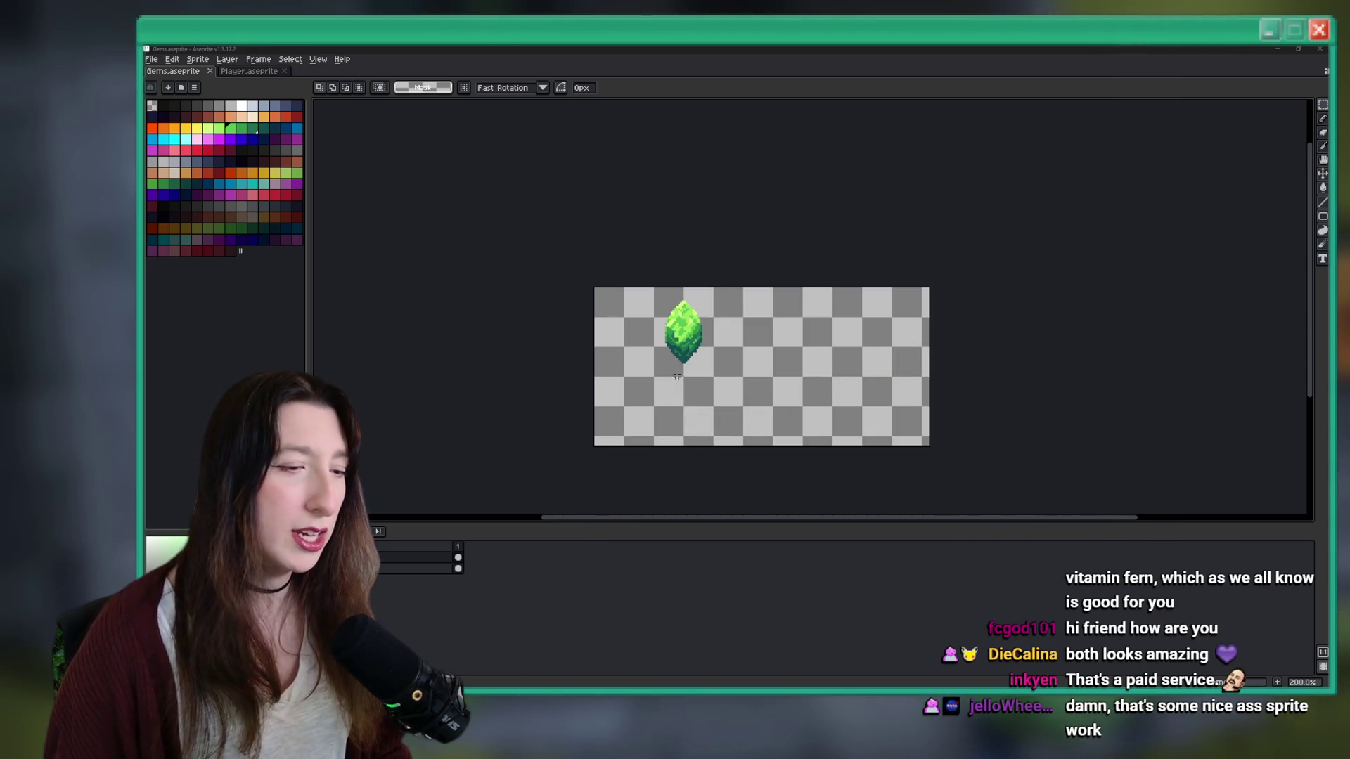
pyautogui.scroll(2, 694, 356)
pyautogui.scroll(5, 630, 215)
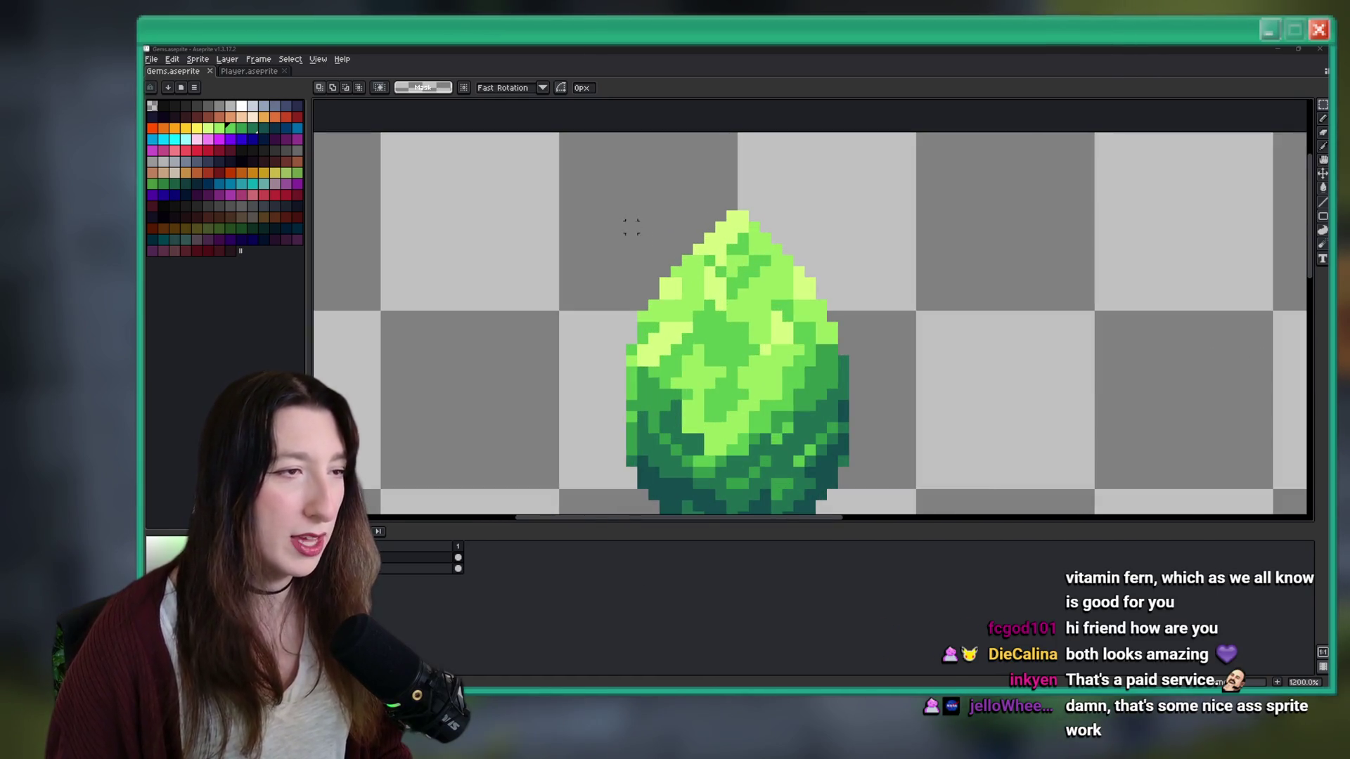
pyautogui.moveTo(626, 213)
pyautogui.mouseDown()
pyautogui.moveTo(700, 360)
pyautogui.moveTo(799, 503)
pyautogui.mouseUp()
pyautogui.scroll(-2, 707, 362)
pyautogui.scroll(2, 707, 362)
pyautogui.scroll(-3, 773, 422)
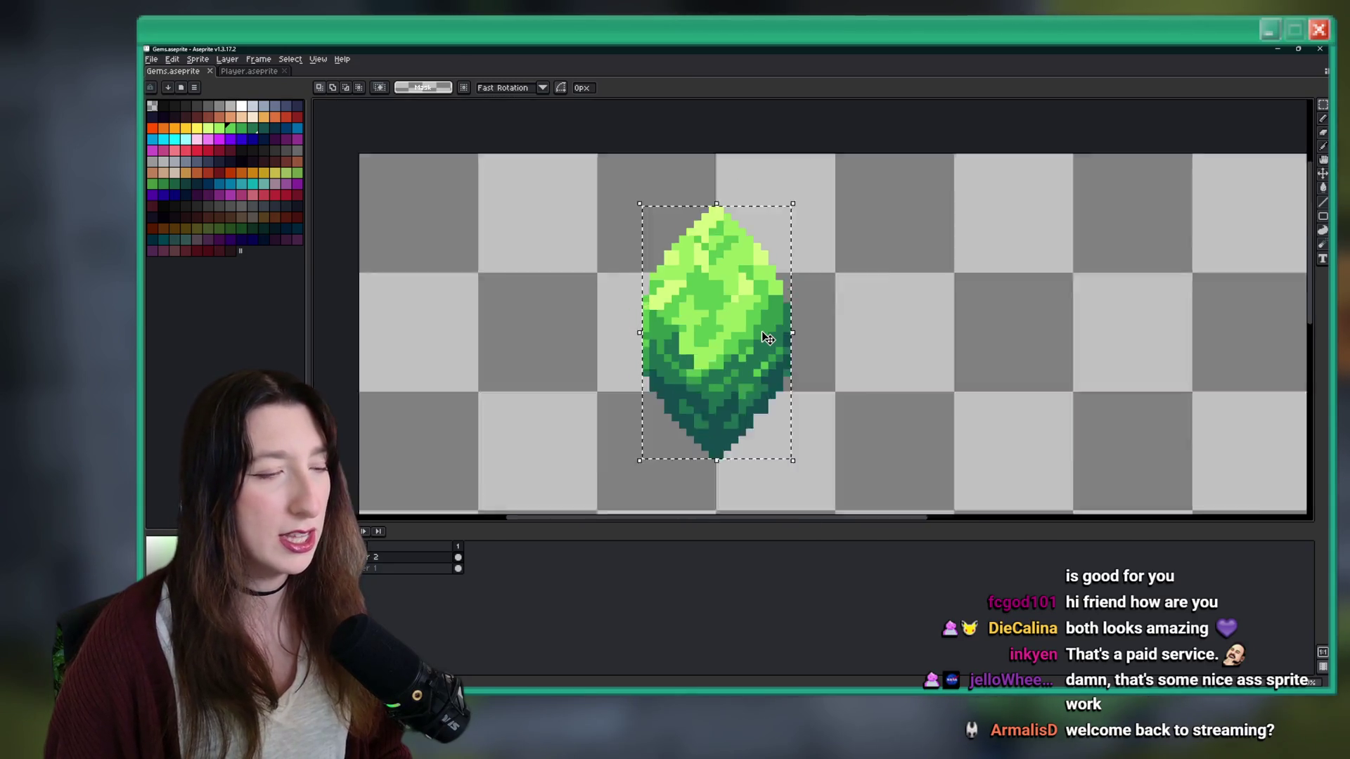
pyautogui.click(195, 60)
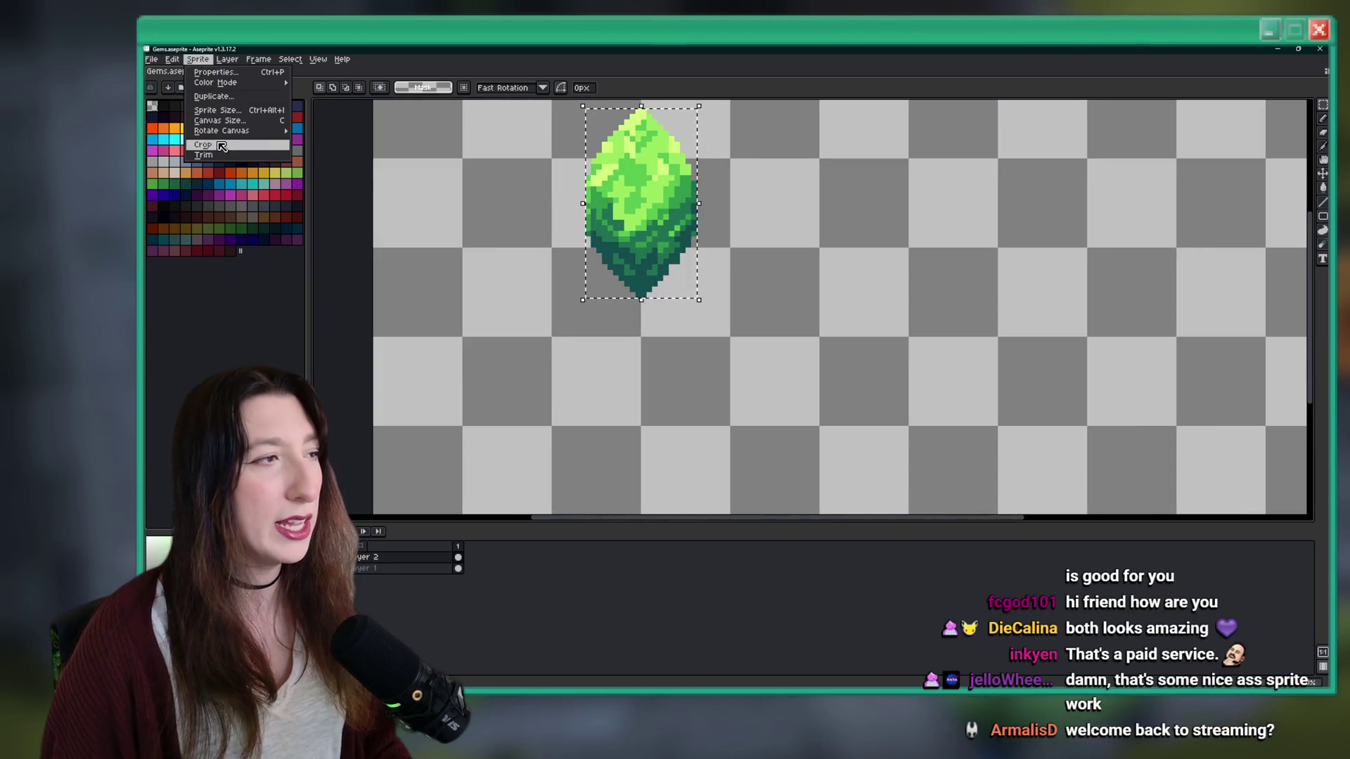
pyautogui.click(221, 146)
pyautogui.hotkey('ctrl', 'alt', 'shift', 's')
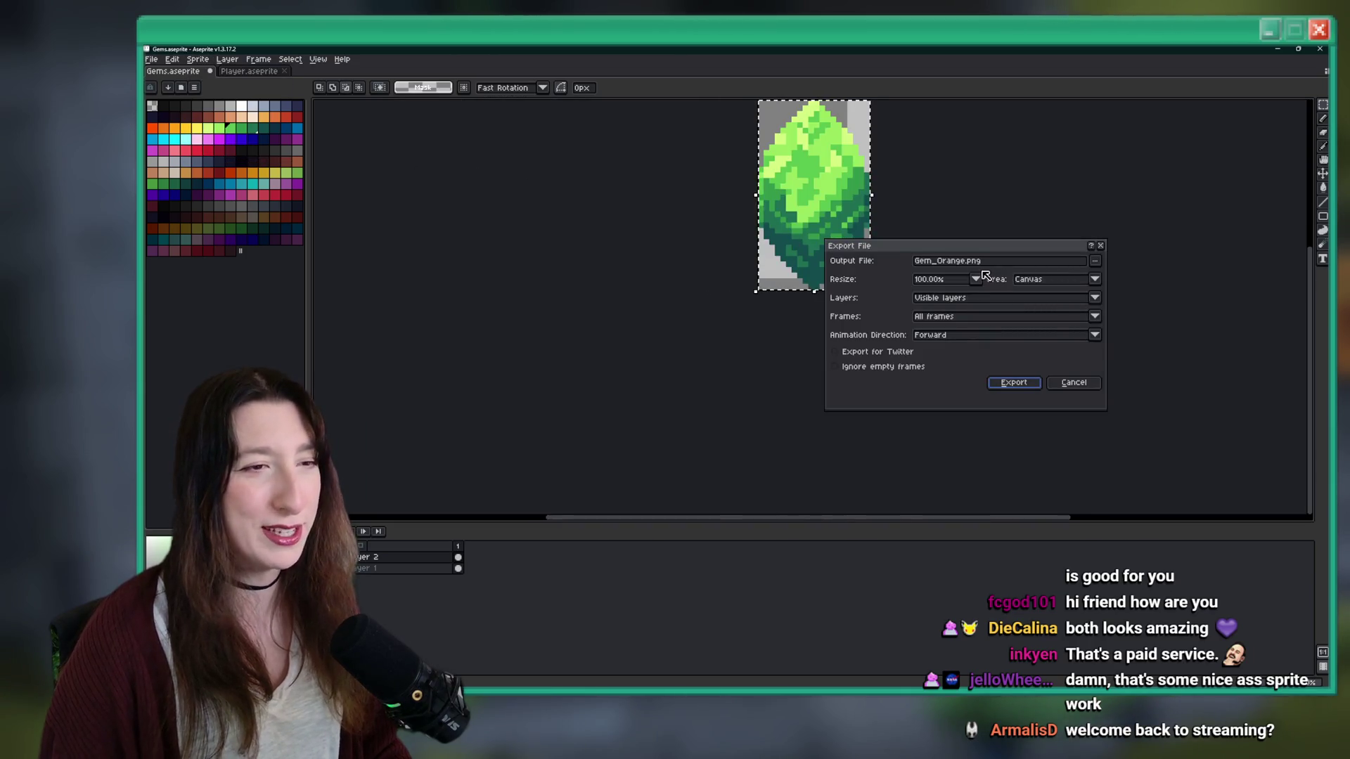
pyautogui.moveTo(960, 261); pyautogui.dragTo(936, 261)
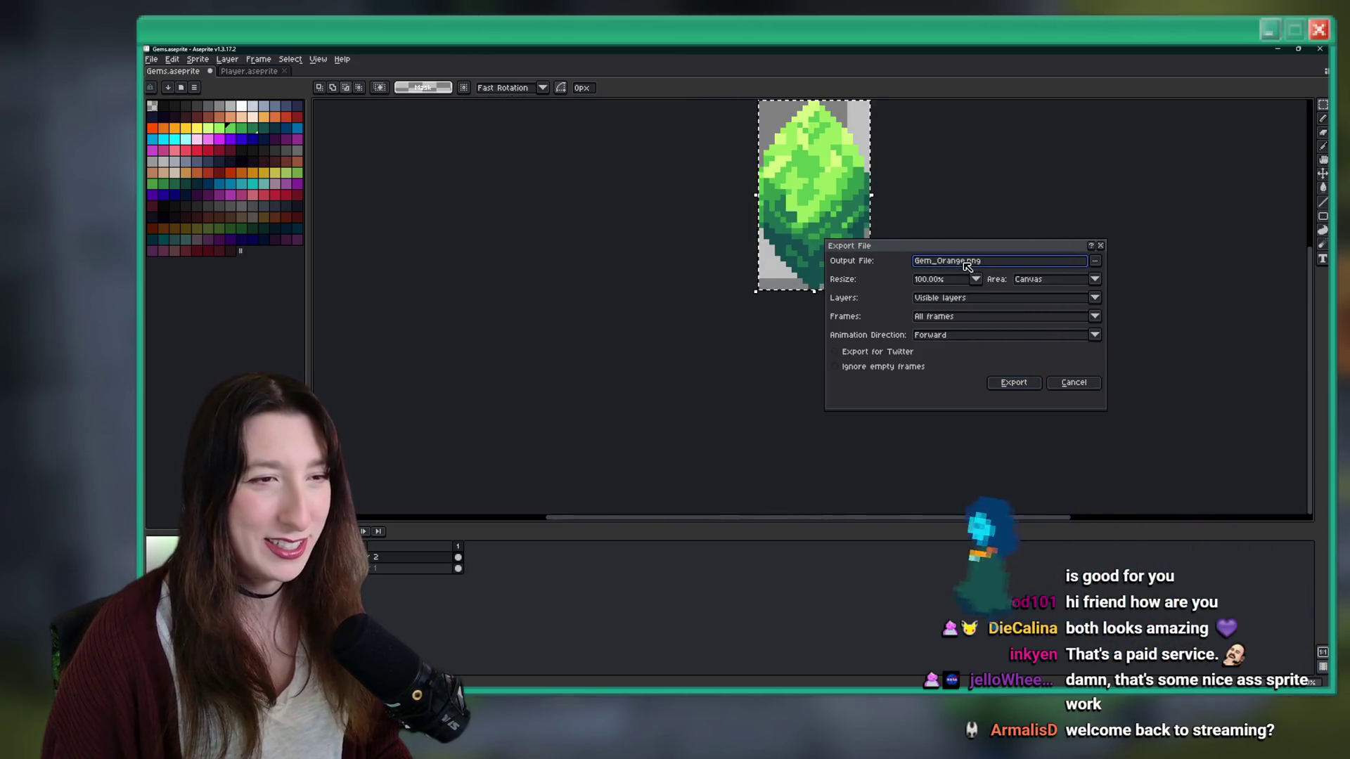
pyautogui.press('BackSpace')
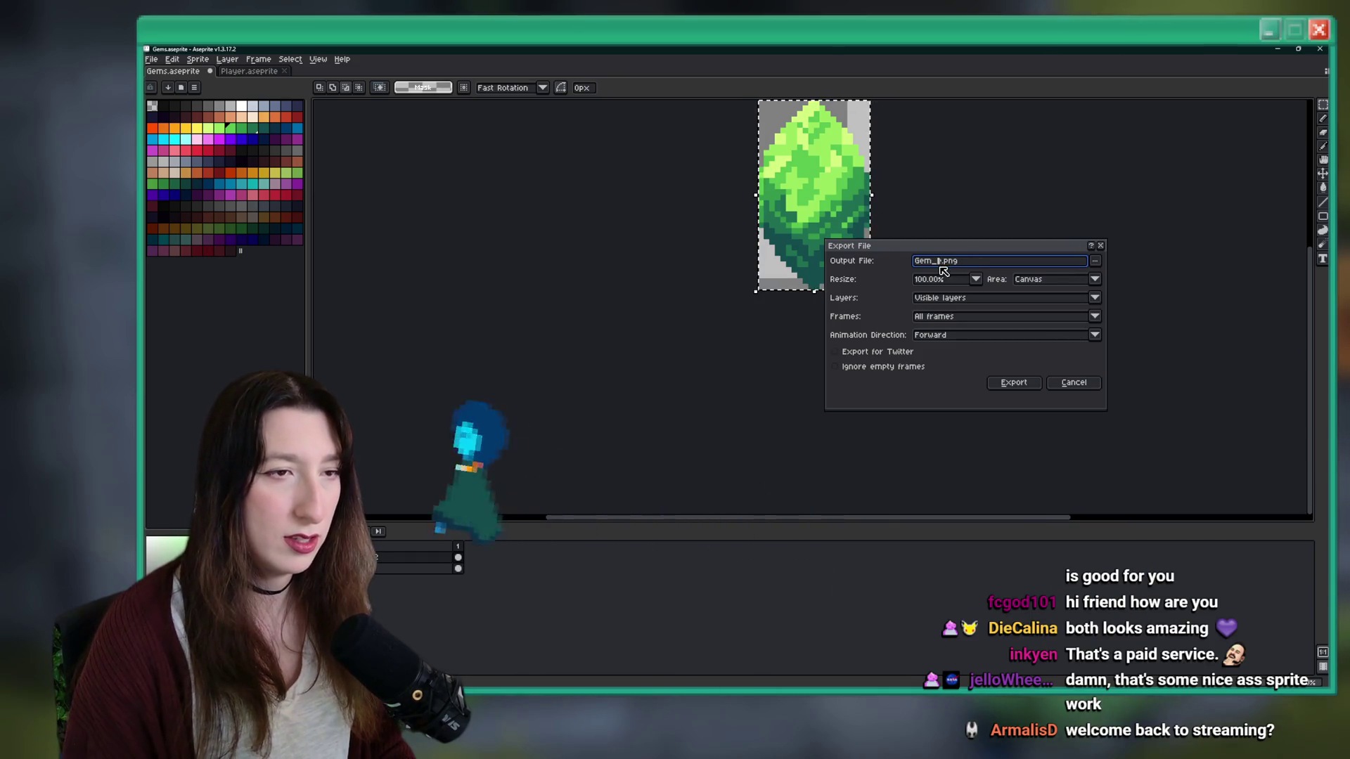
pyautogui.write('U')
pyautogui.press('Return')
pyautogui.hotkey('ctrl', 'z')
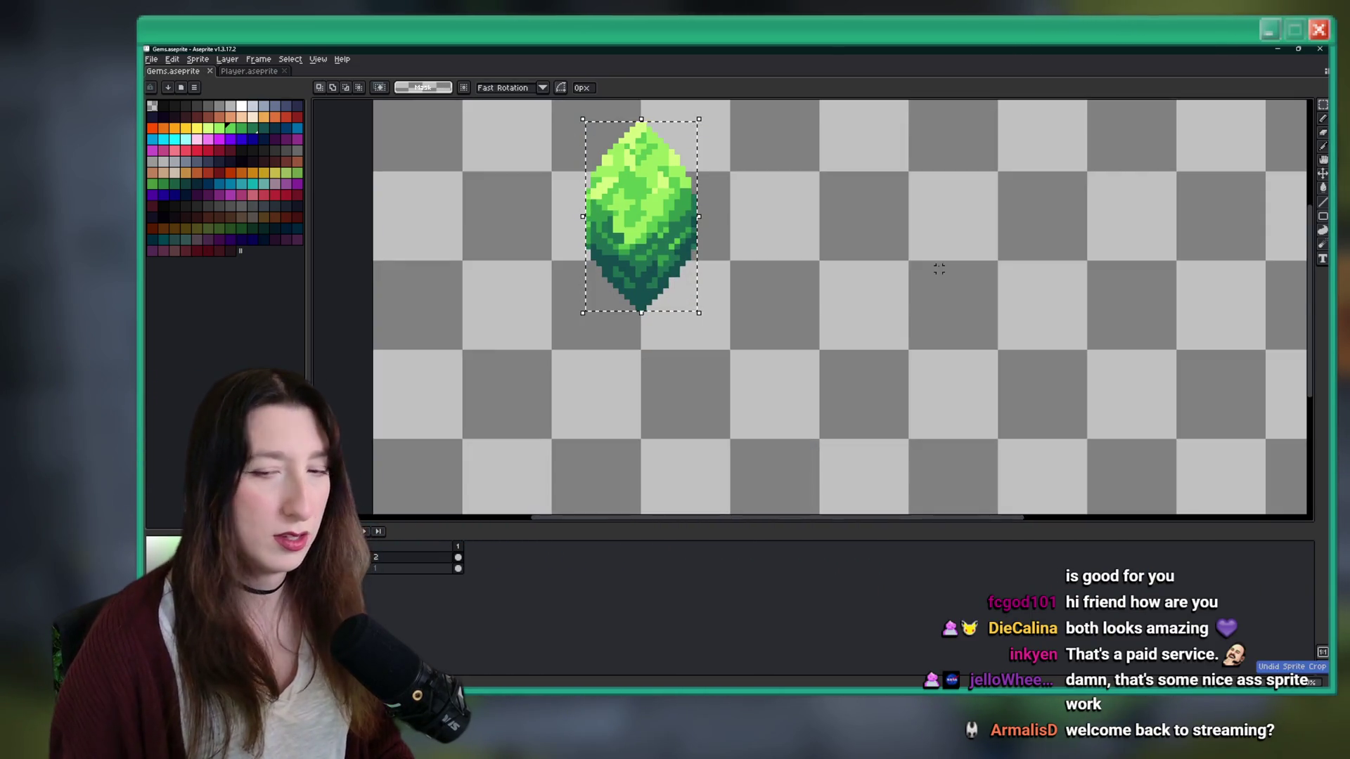
pyautogui.scroll(-5, 937, 266)
pyautogui.scroll(3, 882, 282)
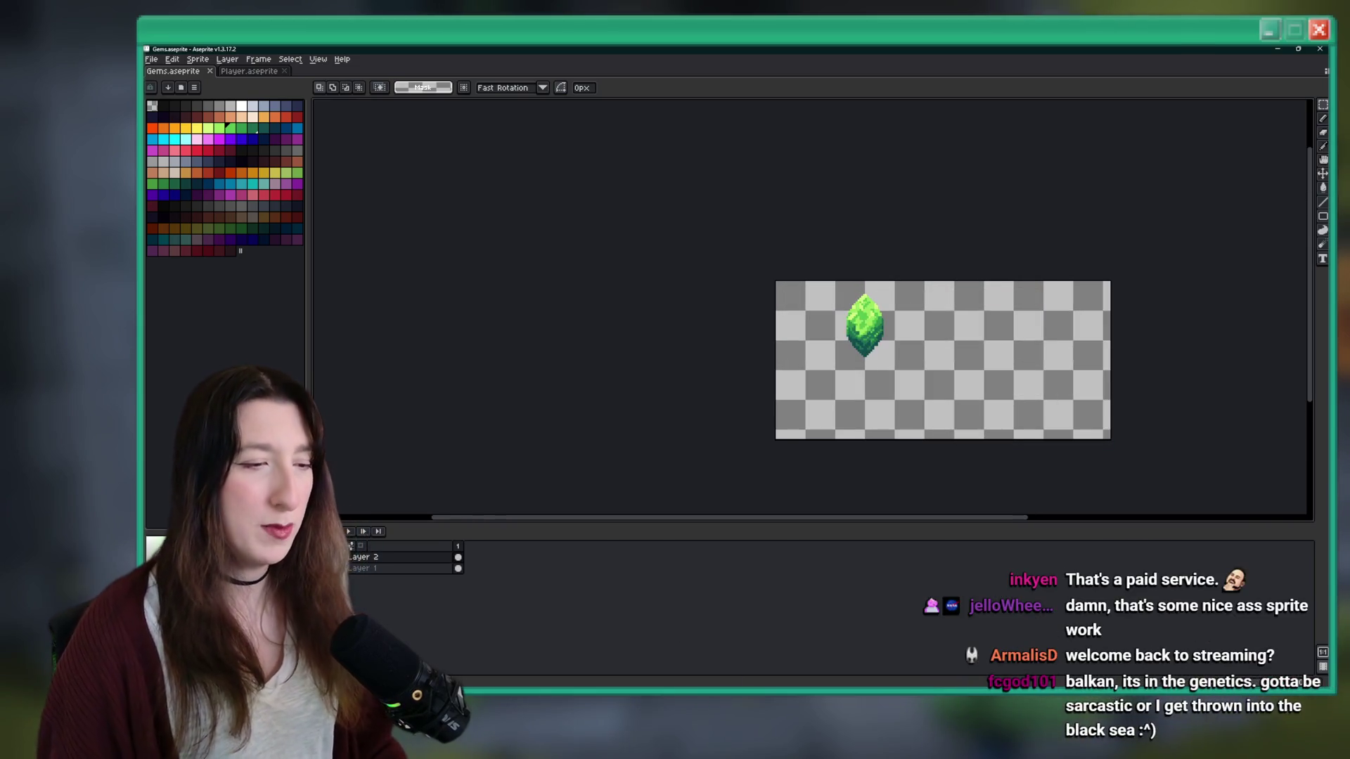
pyautogui.hotkey('alt', 'Tab')
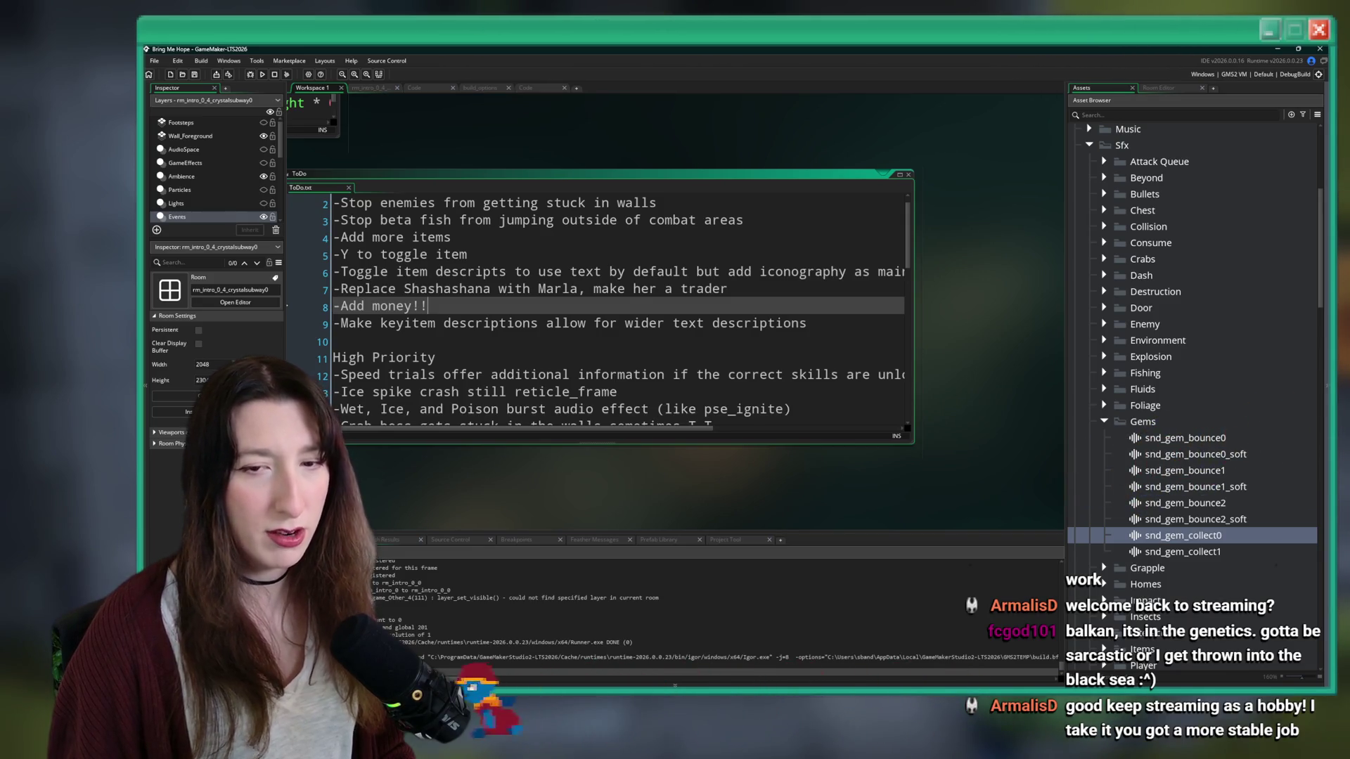
# - Collapse the Gems sound folder and the Audio folder in the Asset Browser
pyautogui.click(1252, 202)
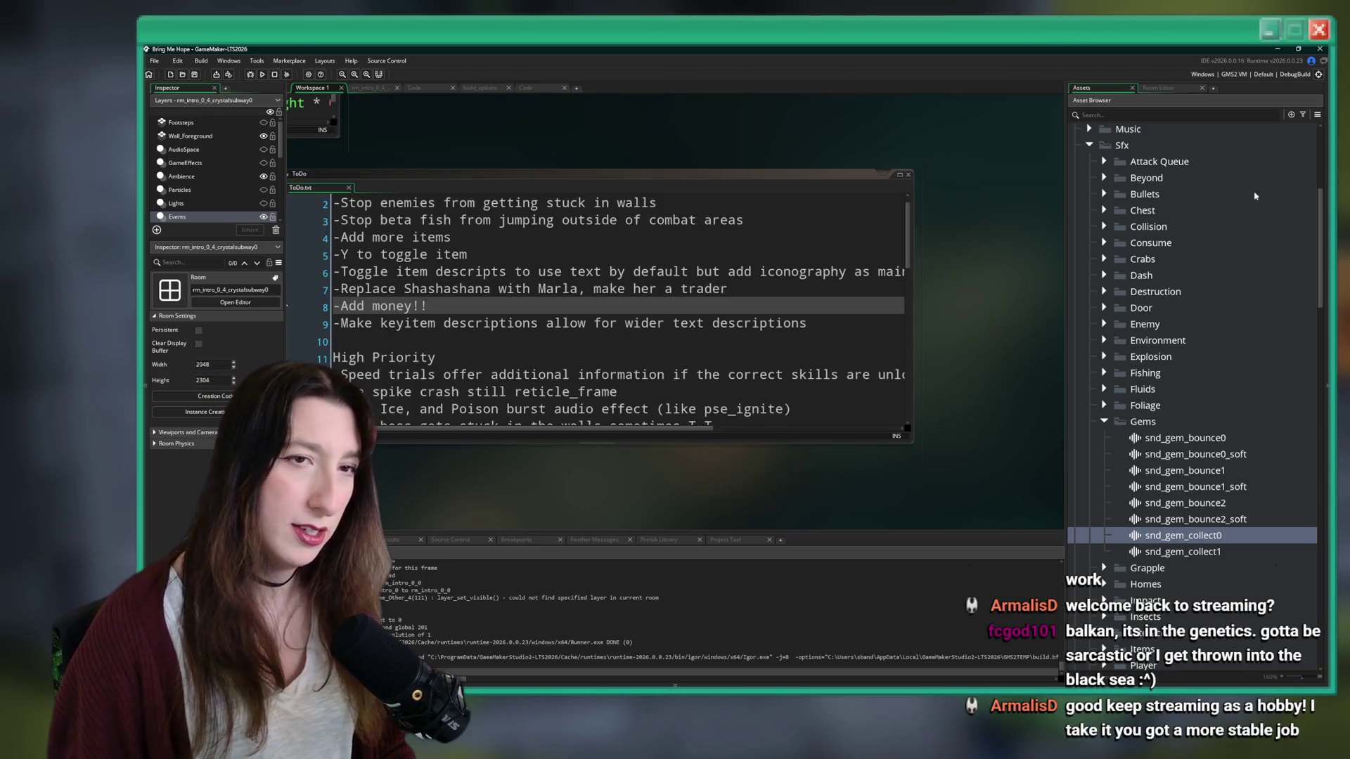
pyautogui.click(1105, 422)
pyautogui.scroll(10, 1097, 352)
pyautogui.click(1074, 280)
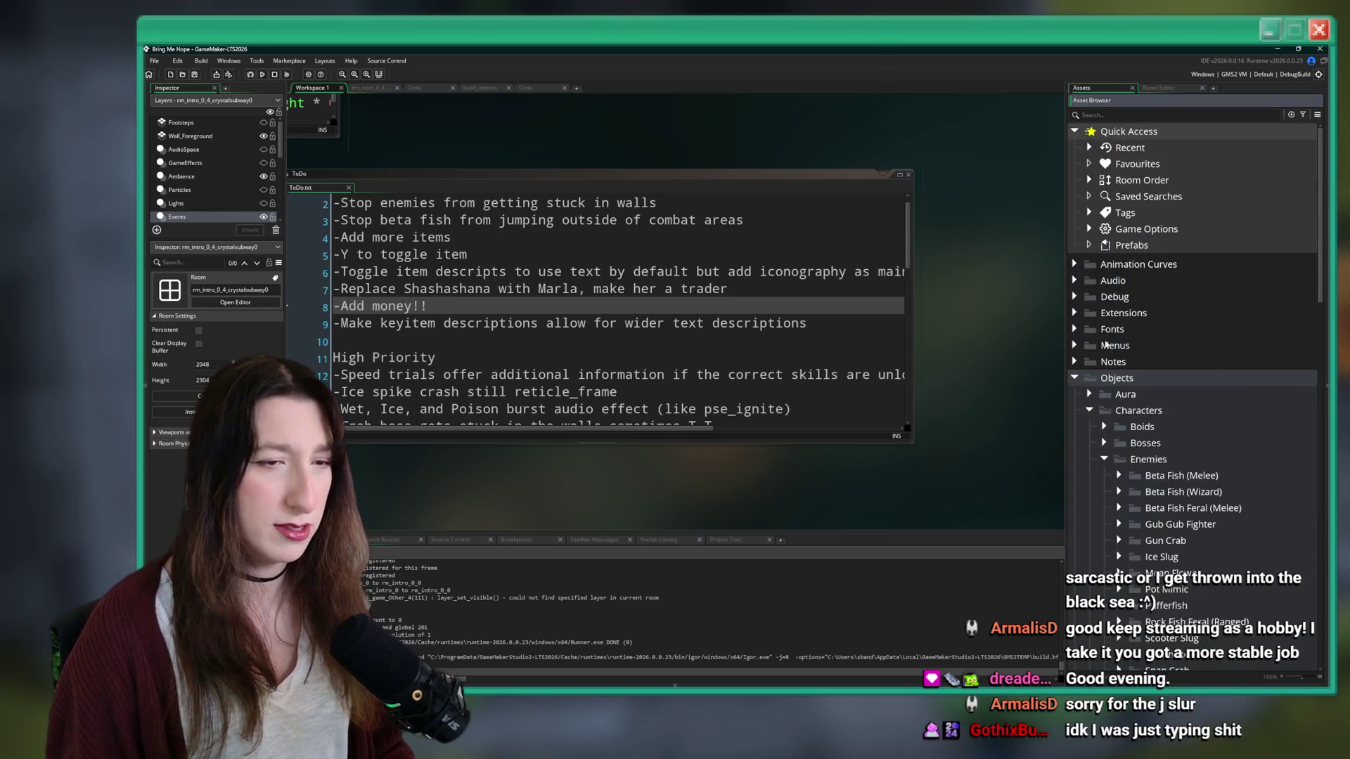
pyautogui.scroll(-10, 1125, 351)
pyautogui.scroll(-5, 1153, 422)
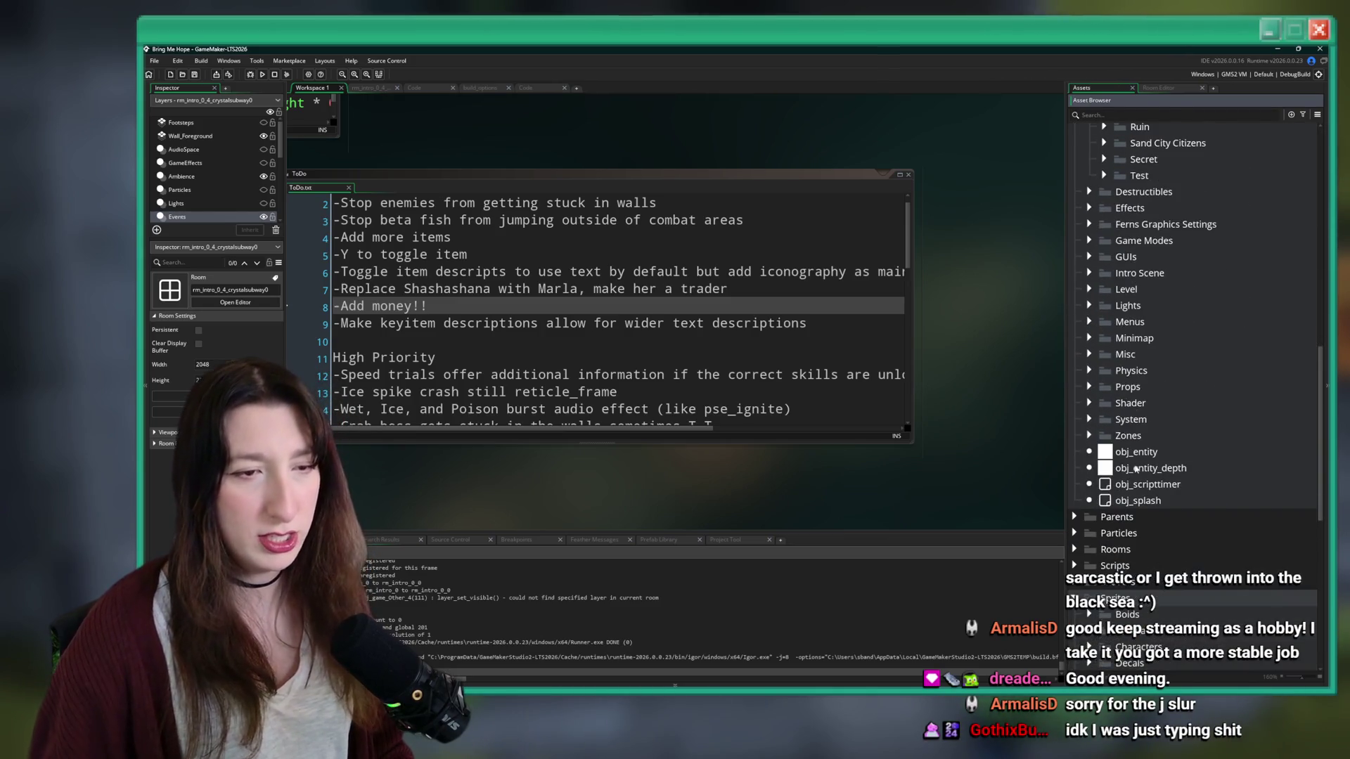
# - Duplicate spr_gem_blue, rename the copy spr_gem_ui, and open it in the sprite editor
pyautogui.click(1157, 483)
pyautogui.hotkey('ctrl', 'd')
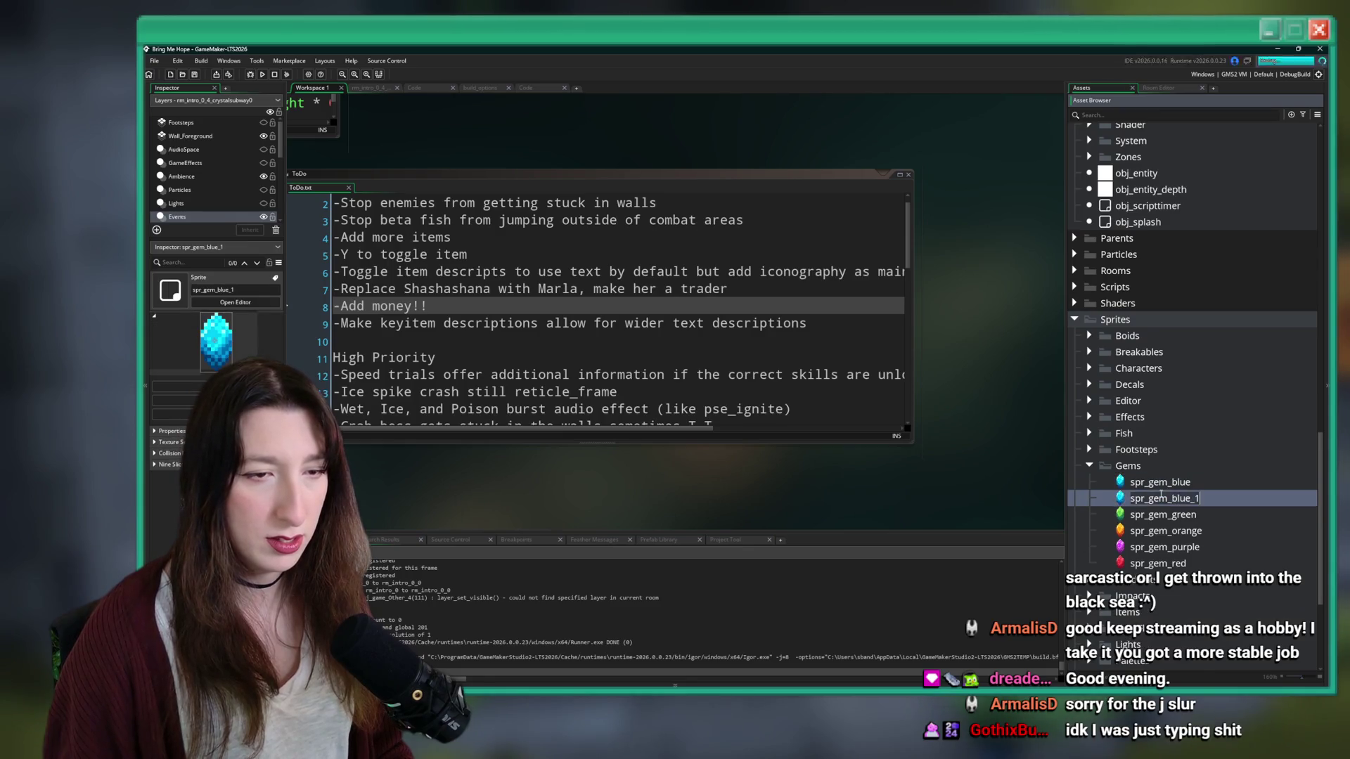
pyautogui.press('BackSpace')
pyautogui.press('BackSpace')
pyautogui.press('BackSpace')
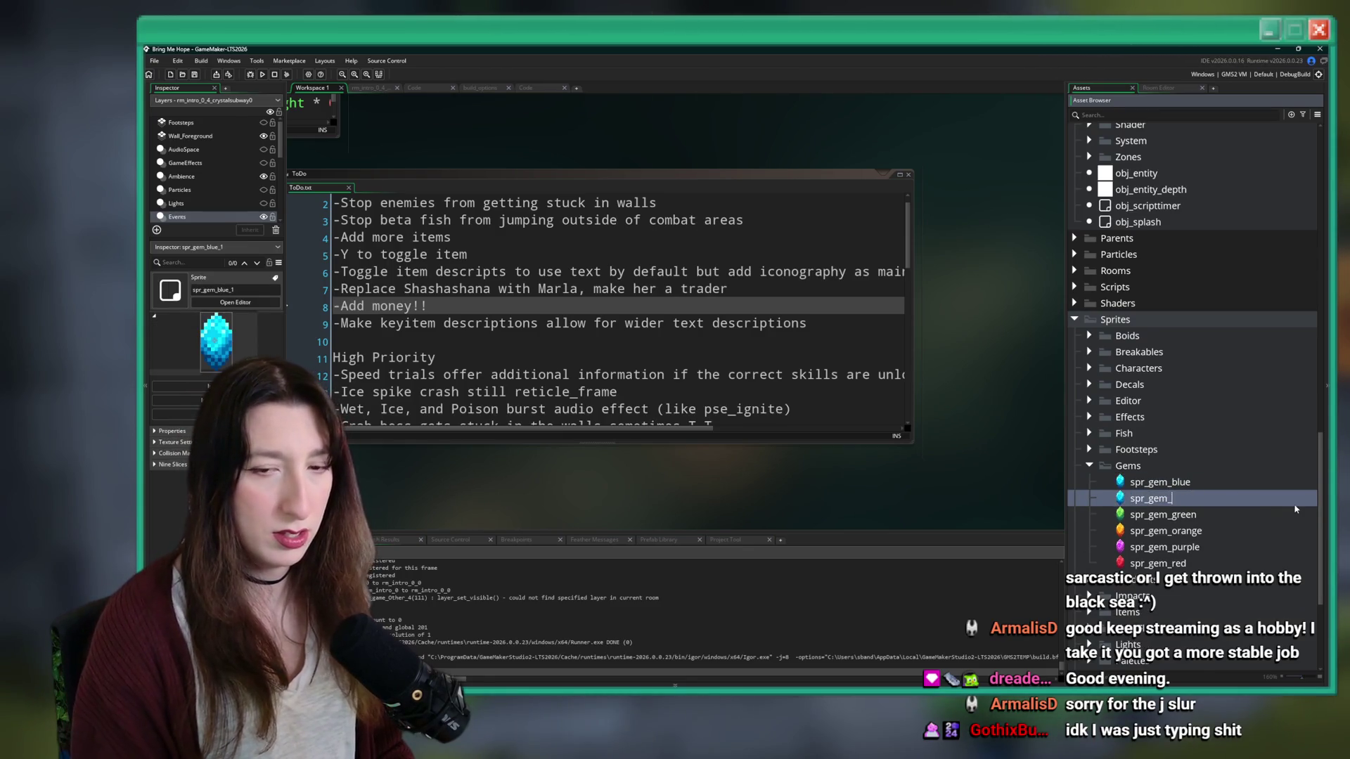
pyautogui.write('ui')
pyautogui.press('Return')
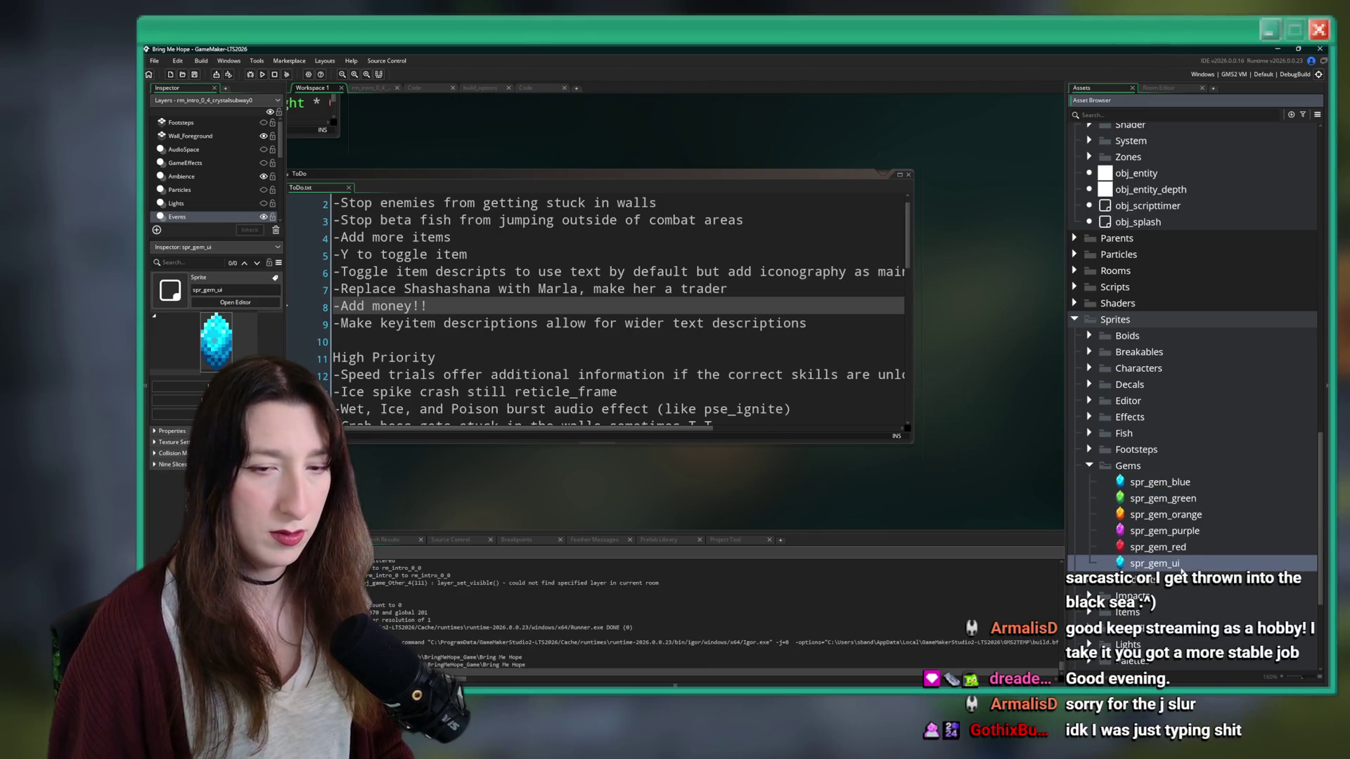
pyautogui.doubleClick(1160, 563)
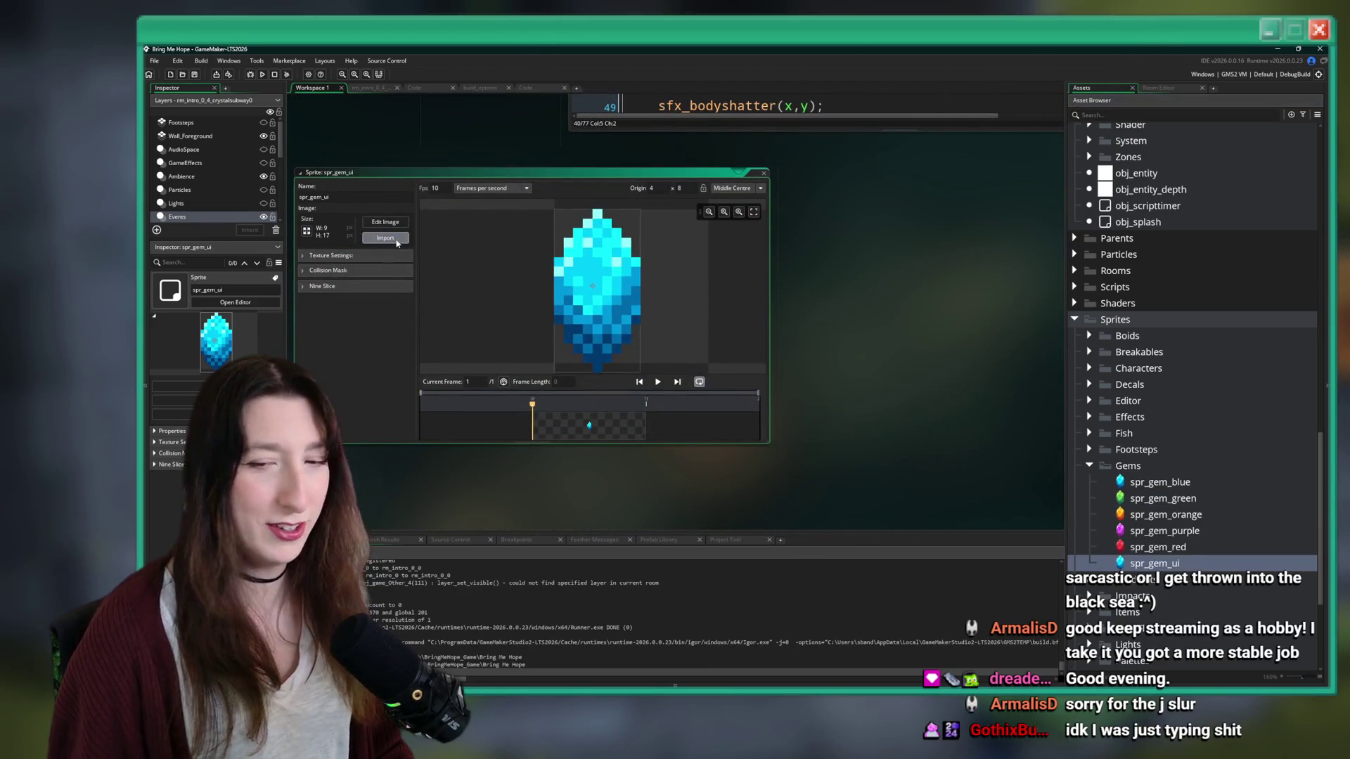
# - Import Gem_Ui.png from the game's UI > Gems art folder as spr_gem_ui's image
pyautogui.click(385, 239)
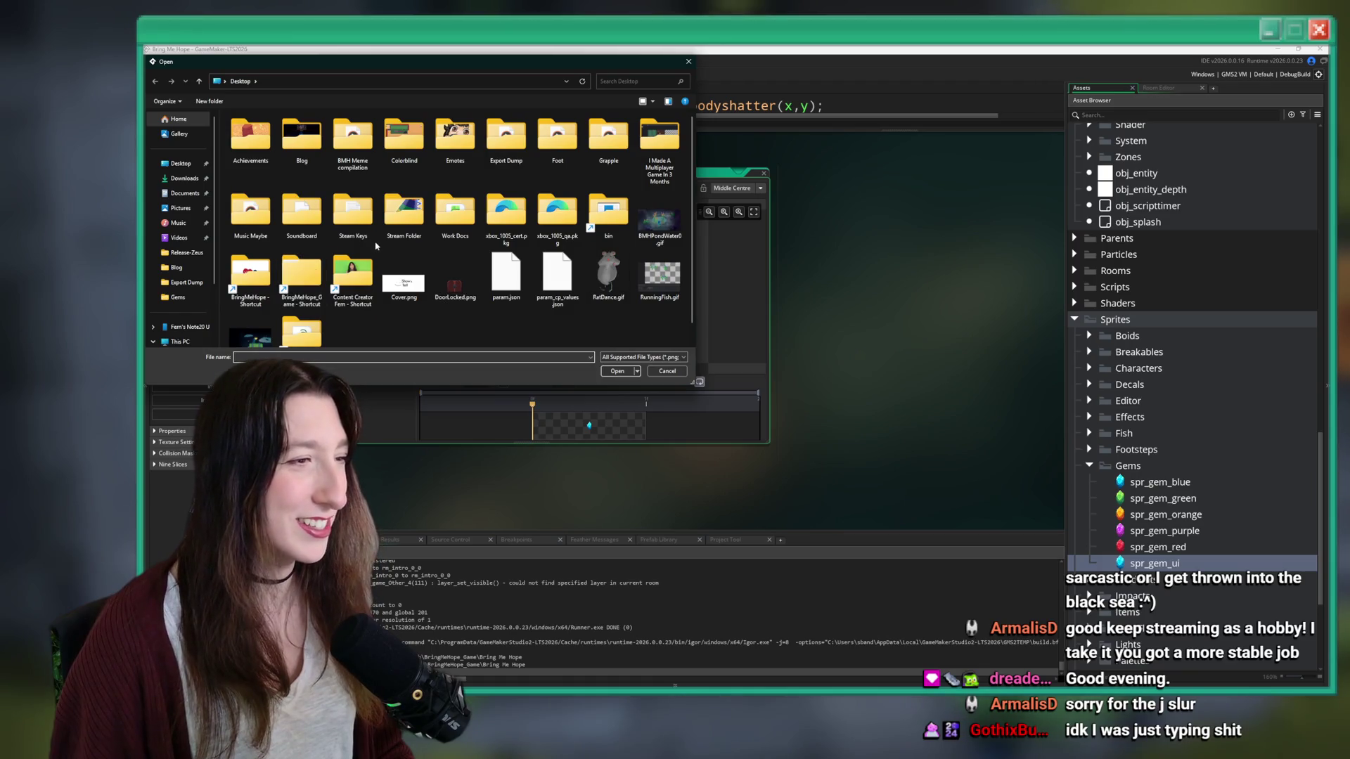
pyautogui.click(505, 215)
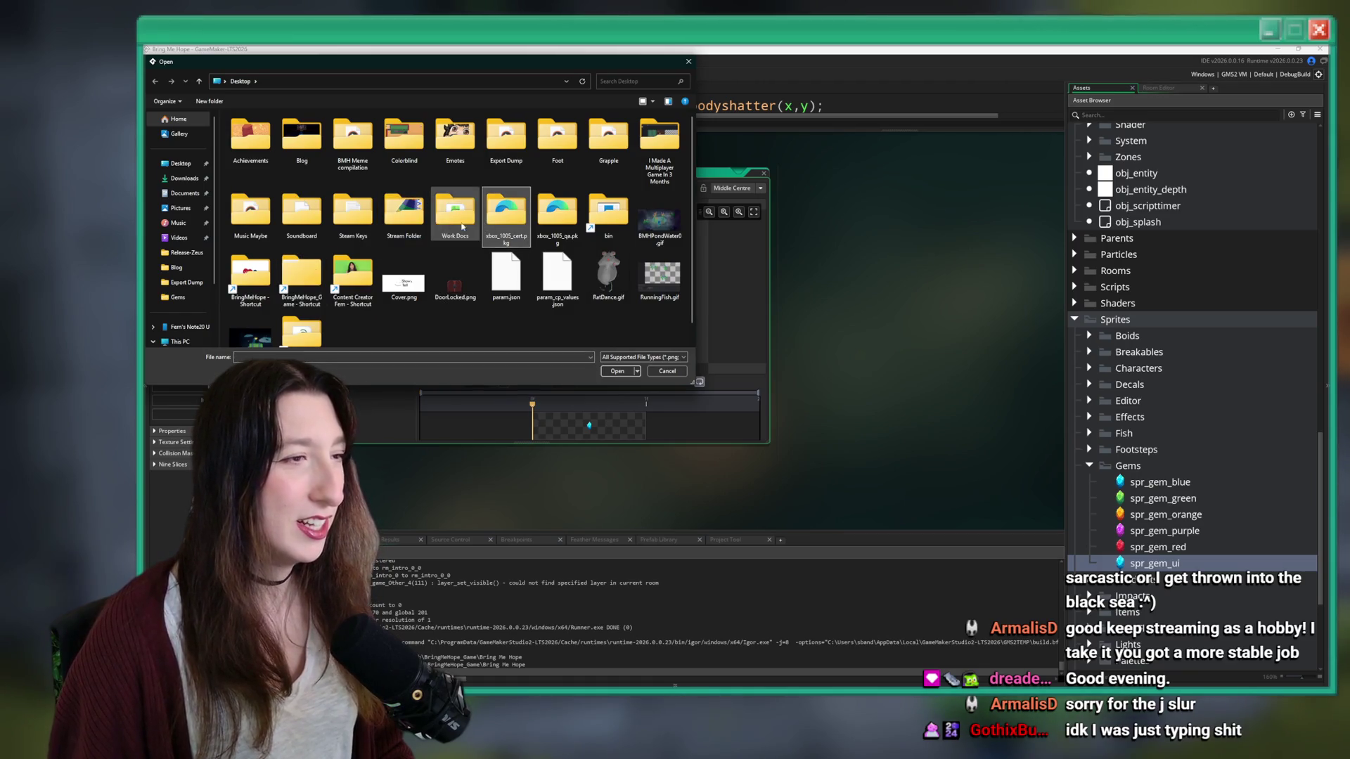
pyautogui.click(304, 286)
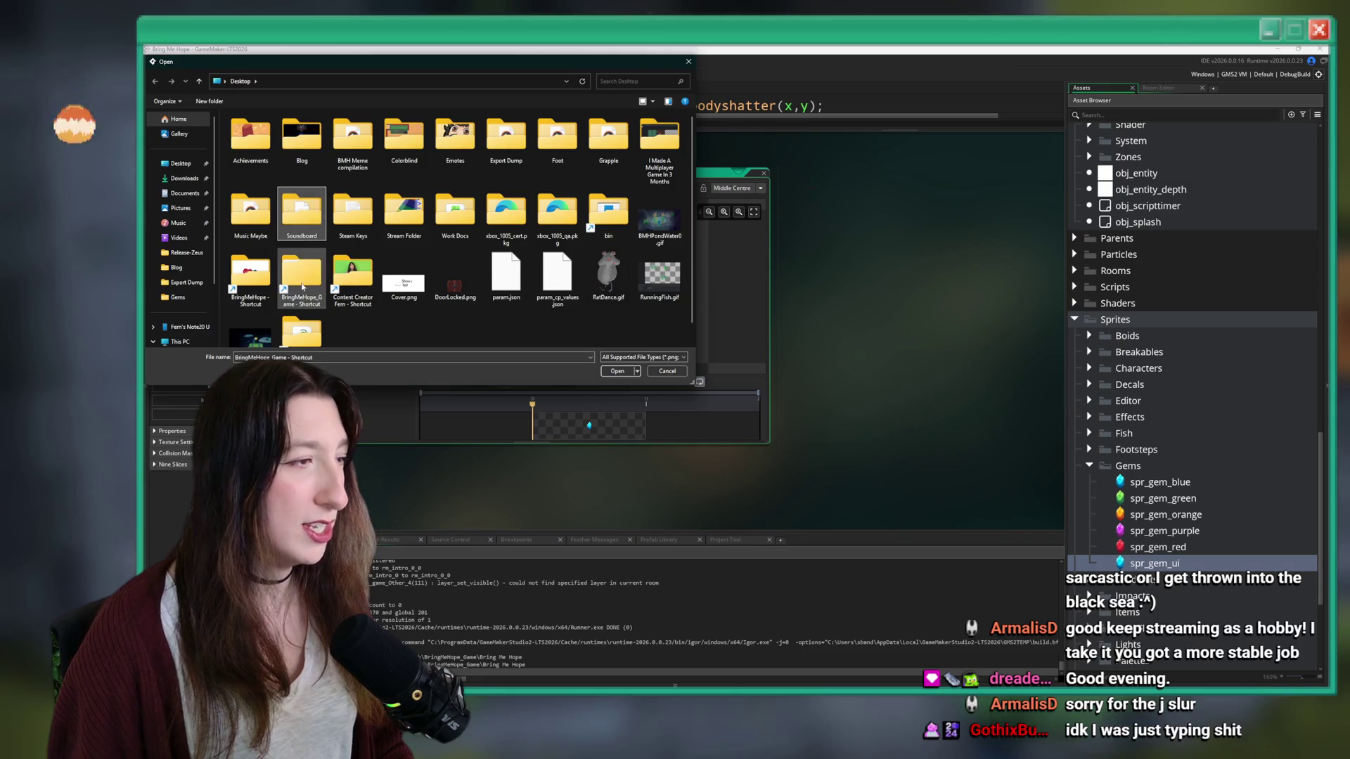
pyautogui.doubleClick(303, 286)
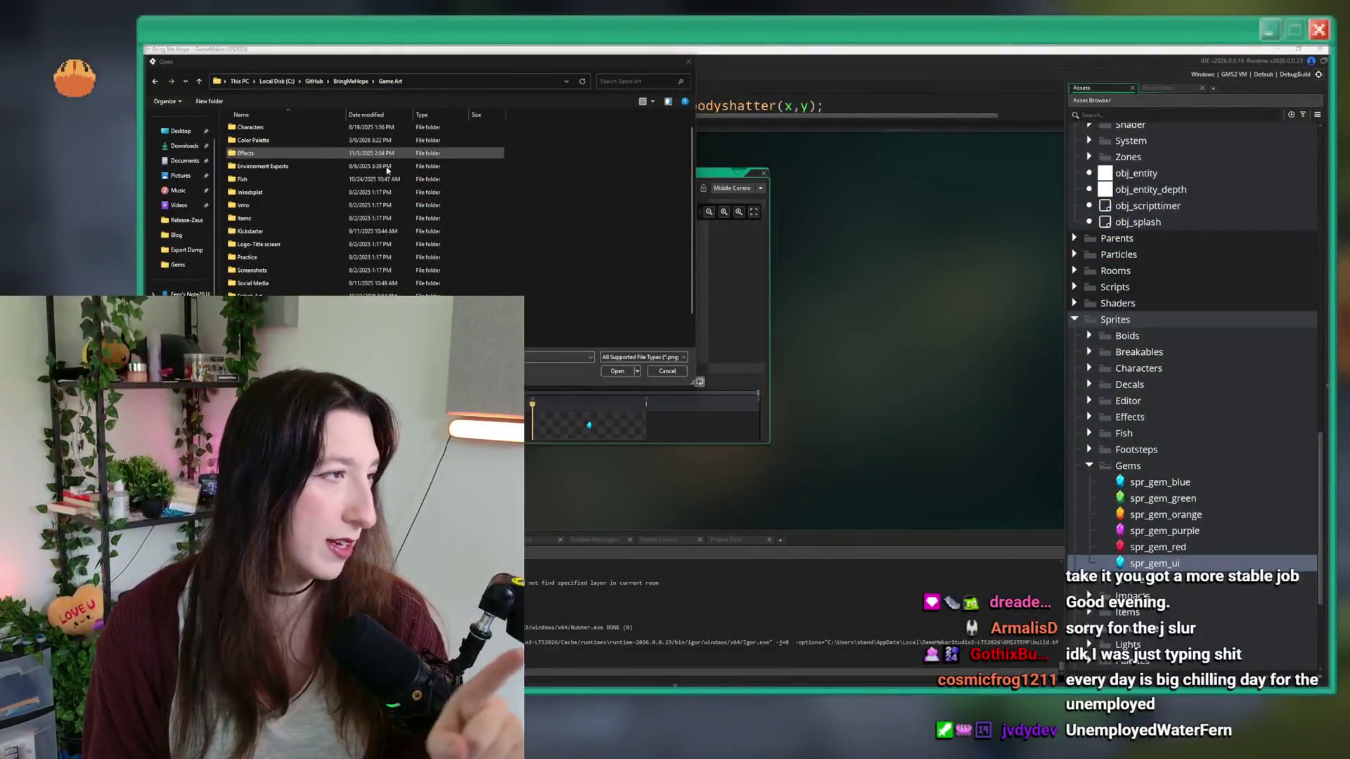
pyautogui.scroll(-1, 392, 164)
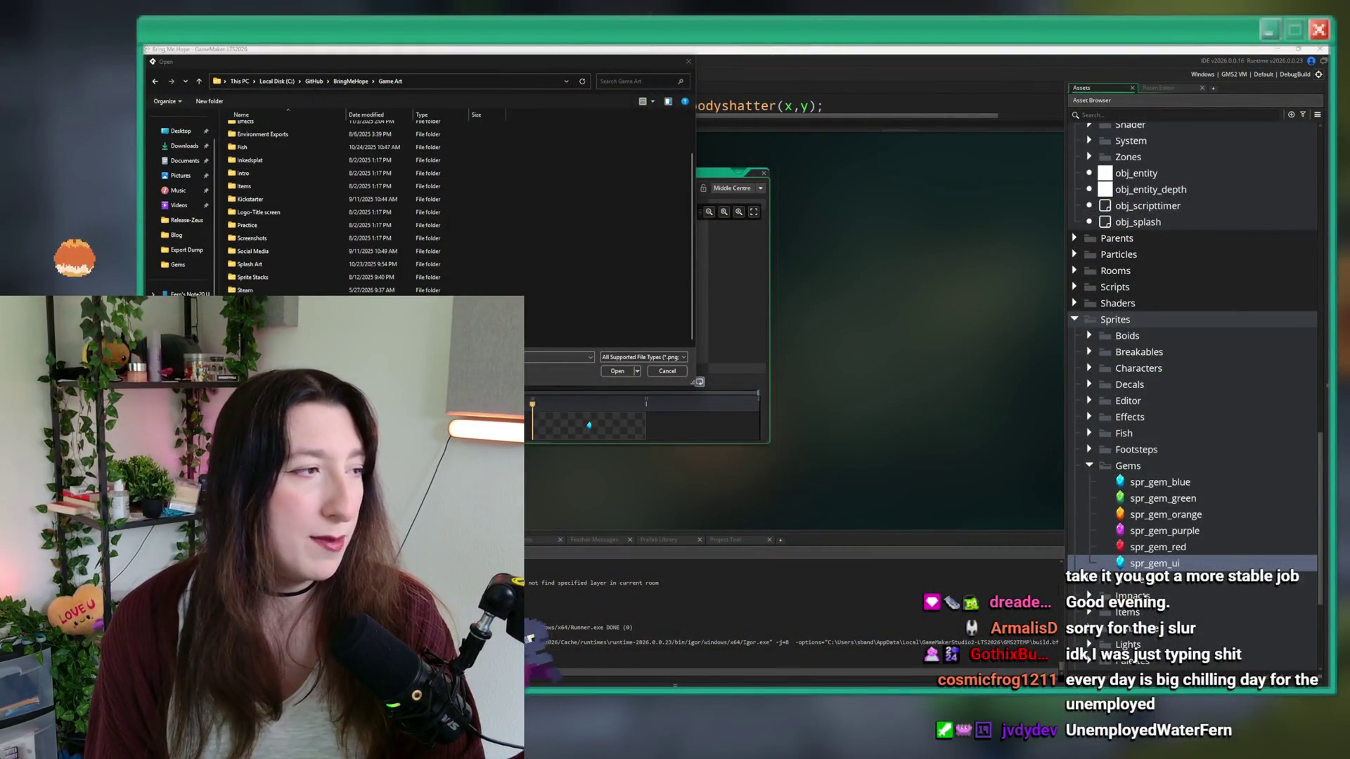
pyautogui.doubleClick(247, 303)
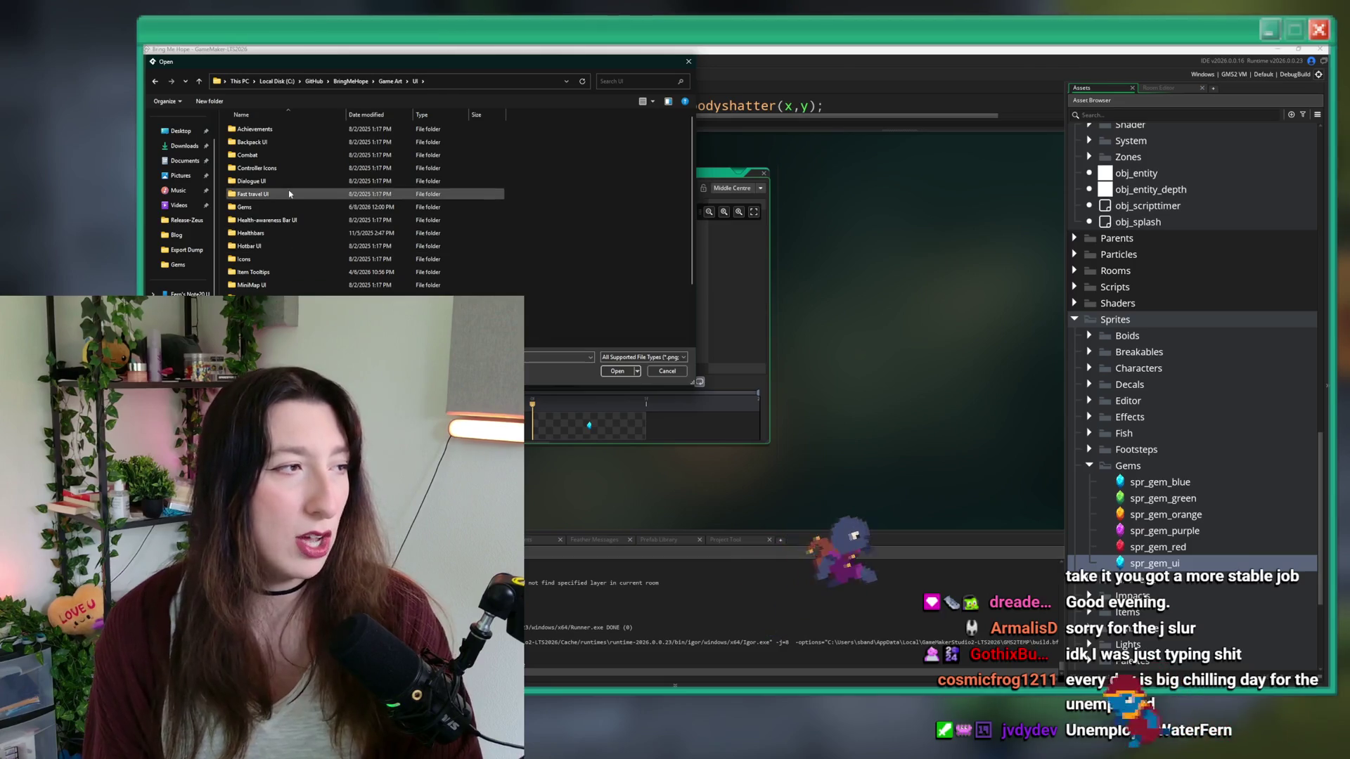
pyautogui.doubleClick(281, 207)
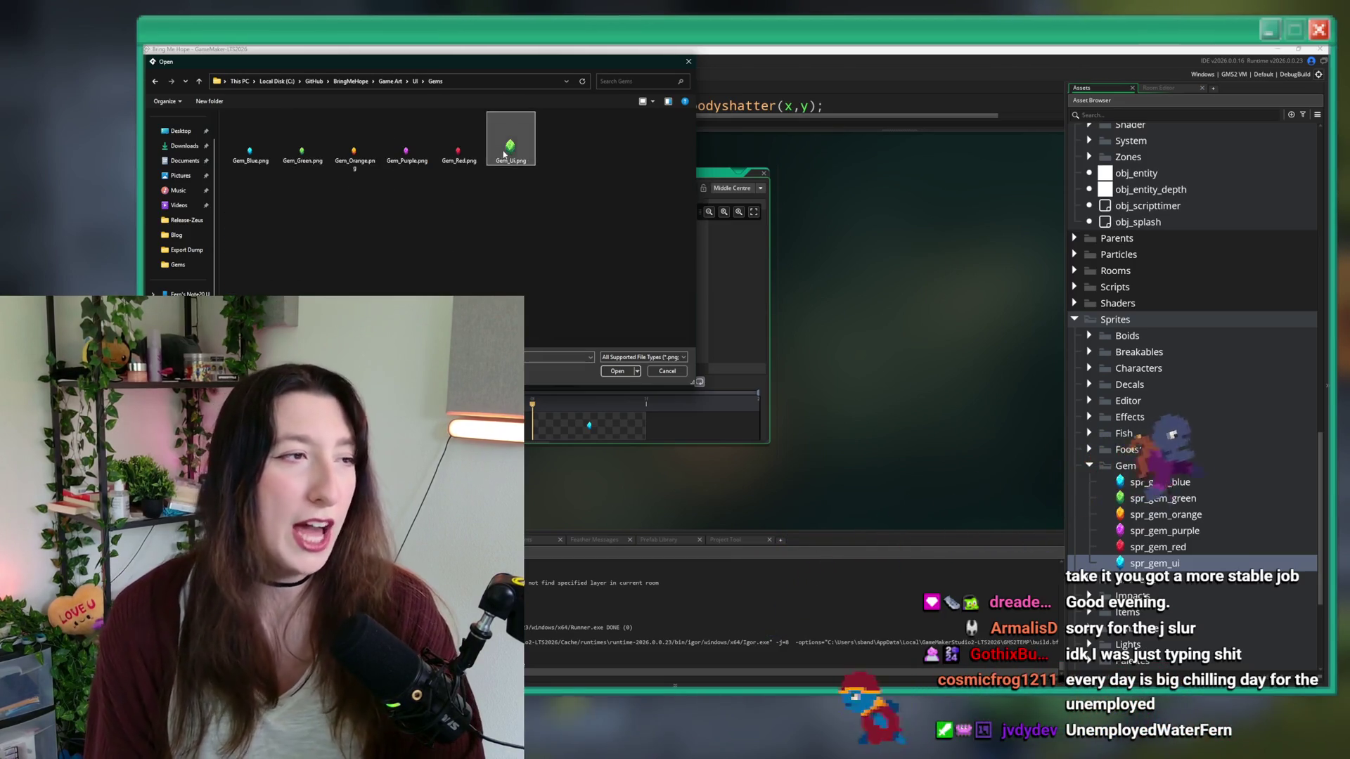
pyautogui.doubleClick(504, 154)
pyautogui.press('Return')
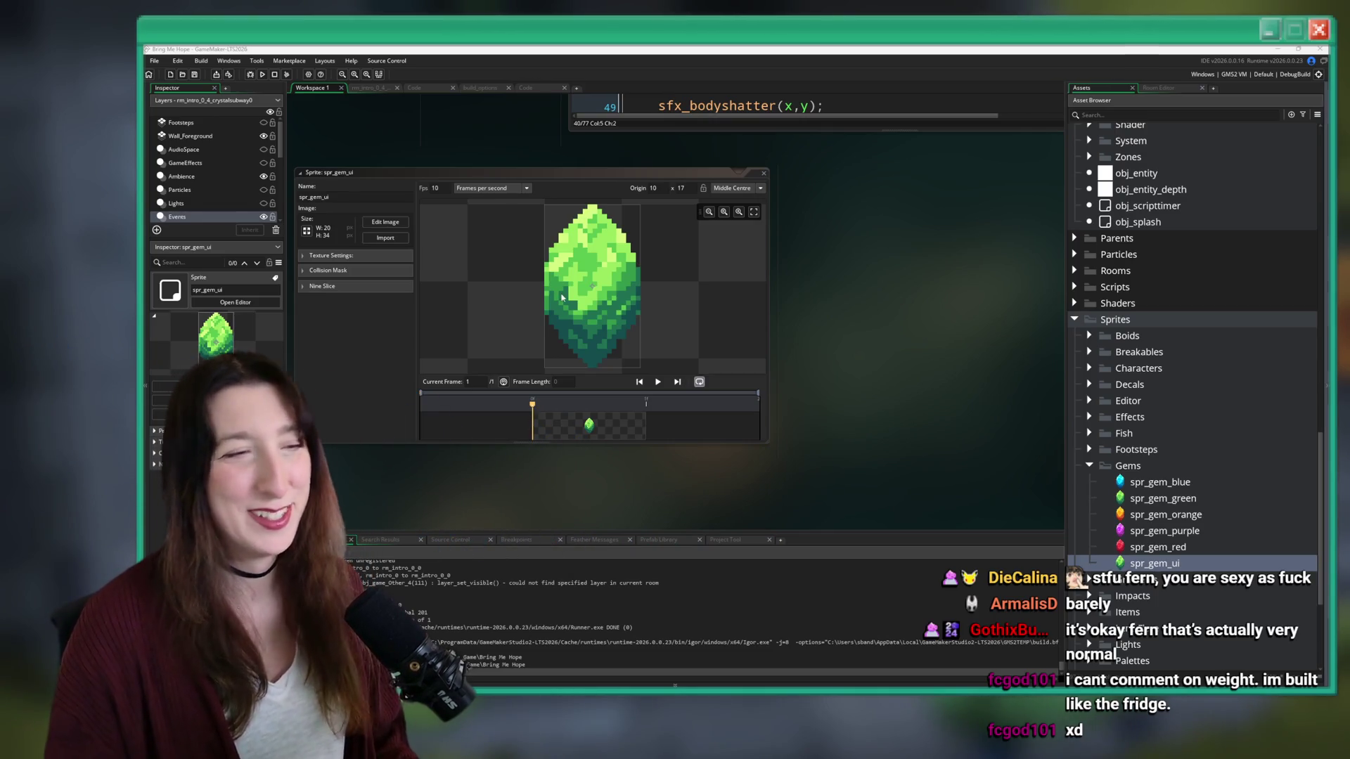
# - Set spr_gem_ui's texture group to UserInterface and close its sprite editor
pyautogui.click(379, 226)
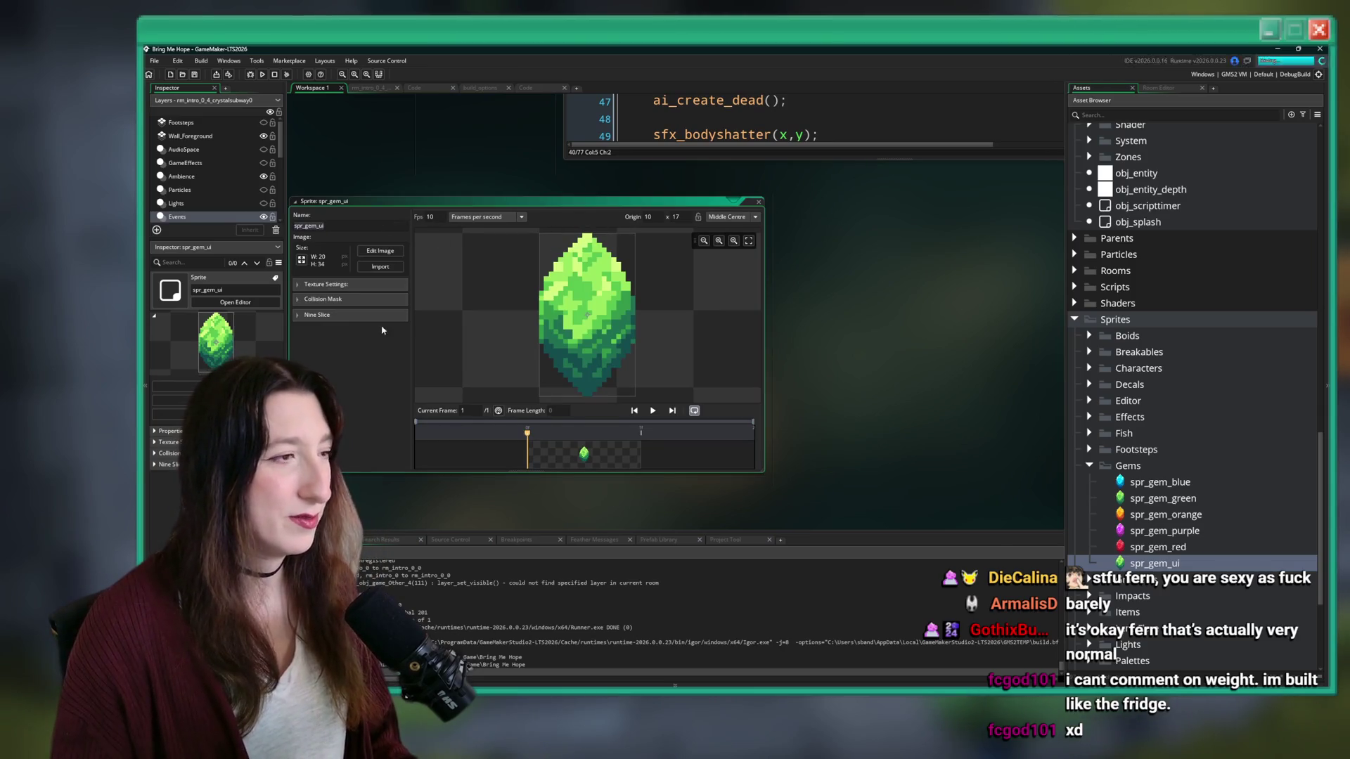
pyautogui.click(353, 286)
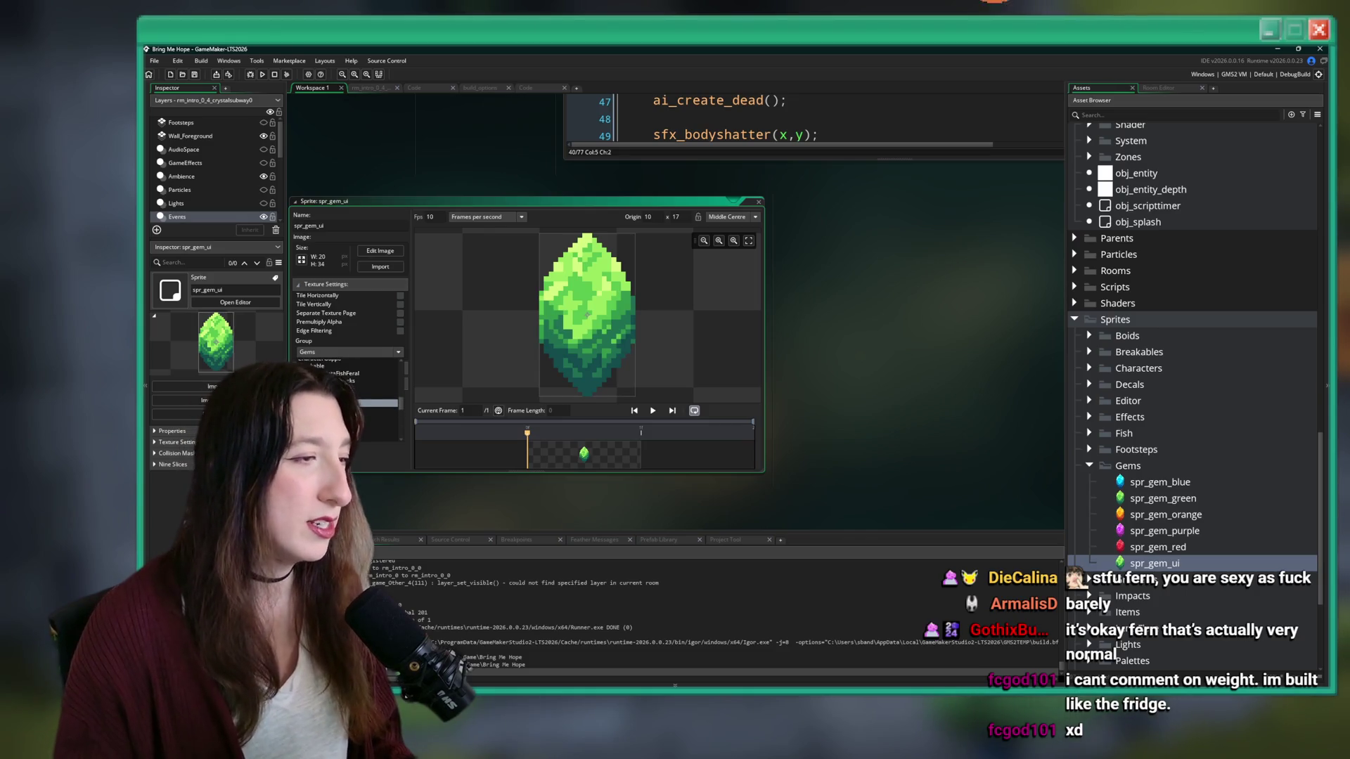
pyautogui.scroll(-2, 345, 376)
pyautogui.scroll(-2, 345, 376)
pyautogui.click(372, 385)
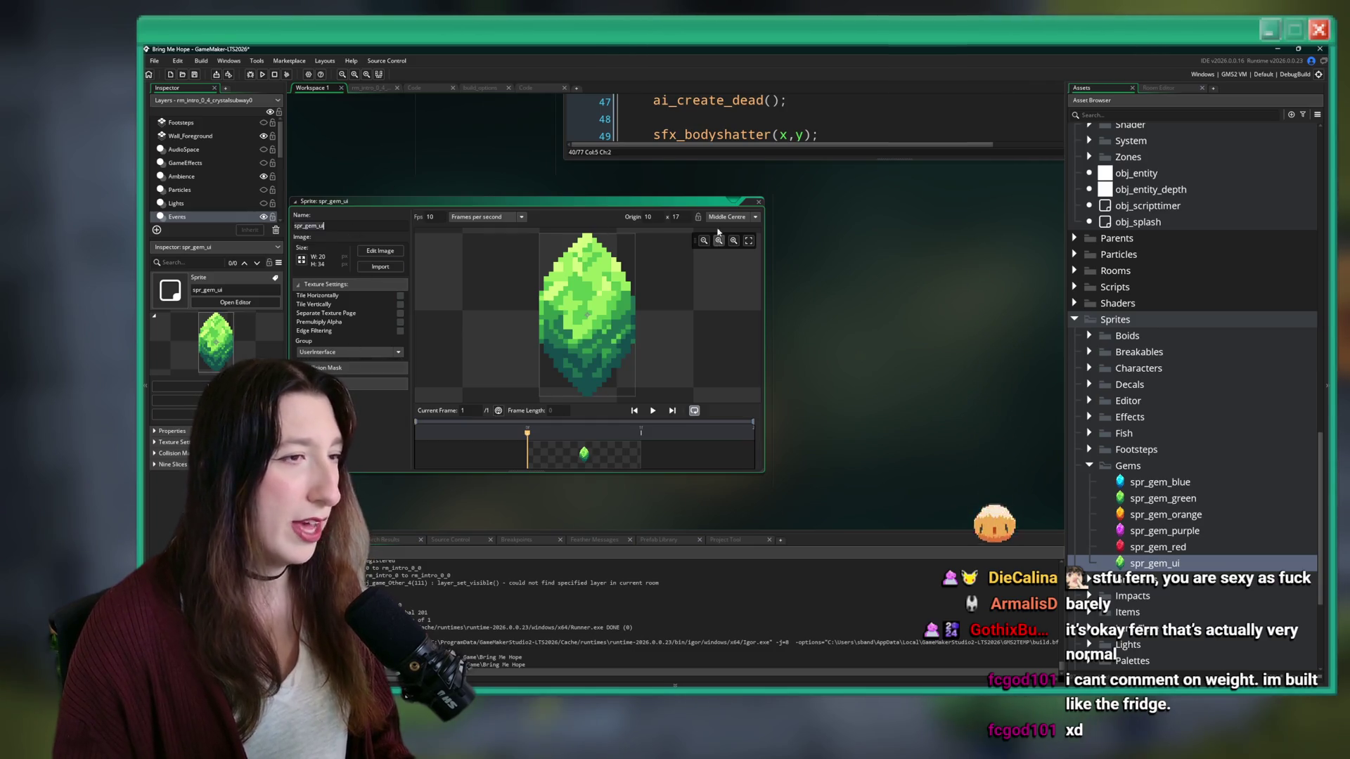
pyautogui.click(759, 202)
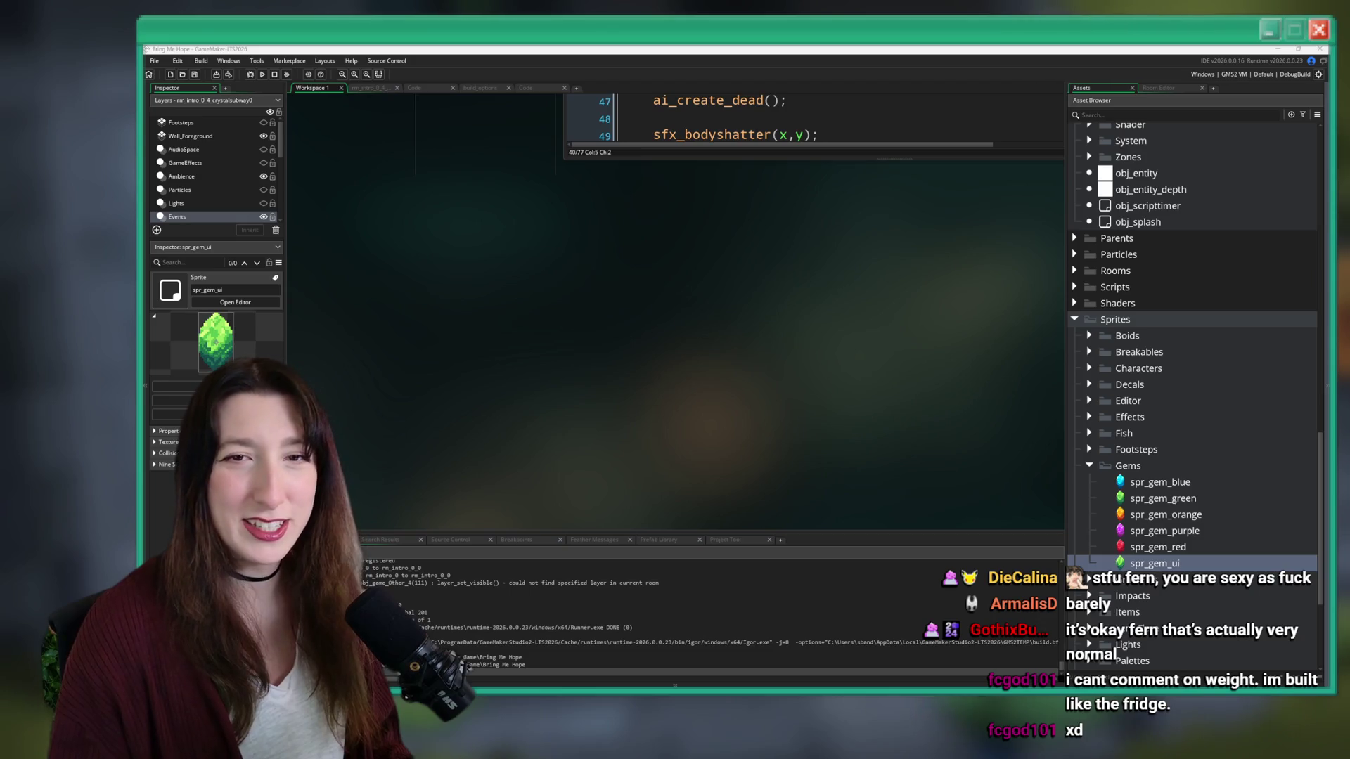
# - Collapse the Gems and Sprites folders, then the Enemies and Characters object folders
pyautogui.scroll(3, 896, 273)
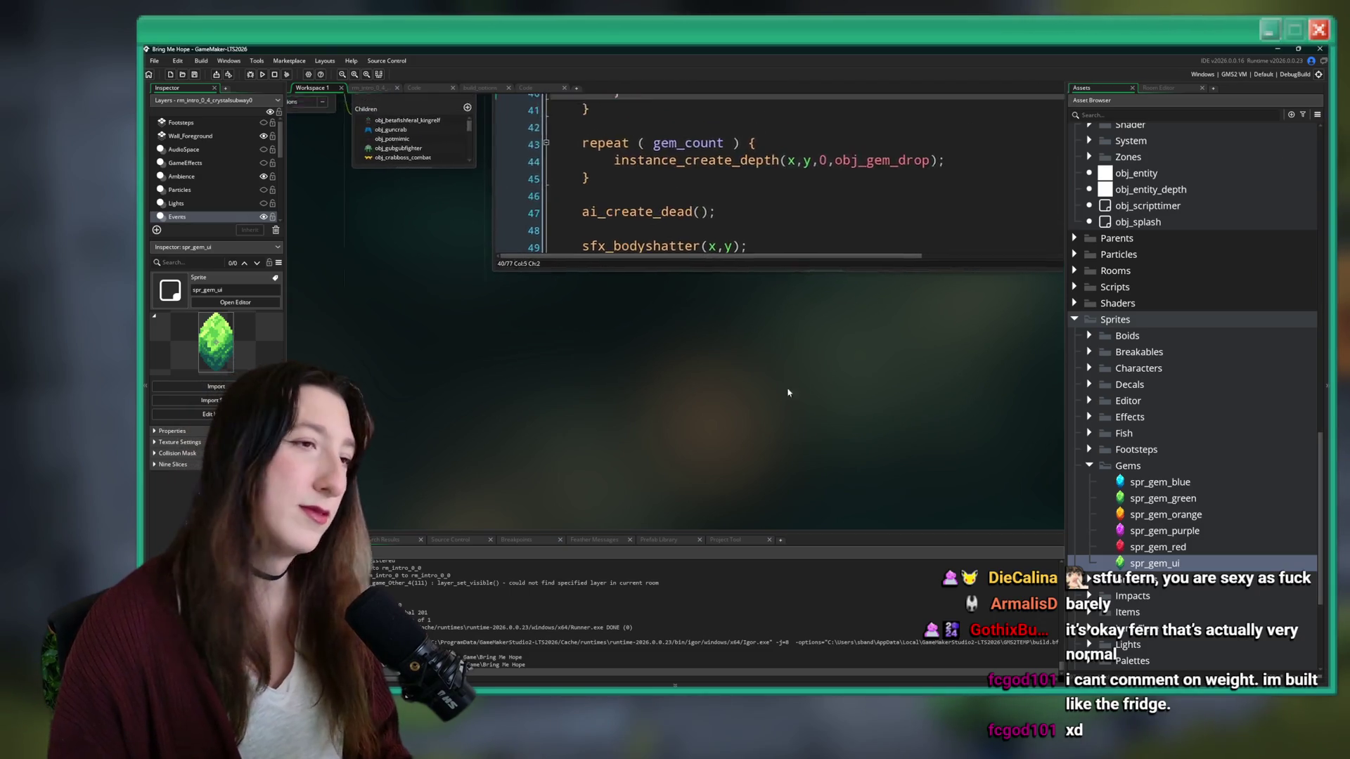
pyautogui.scroll(-3, 793, 386)
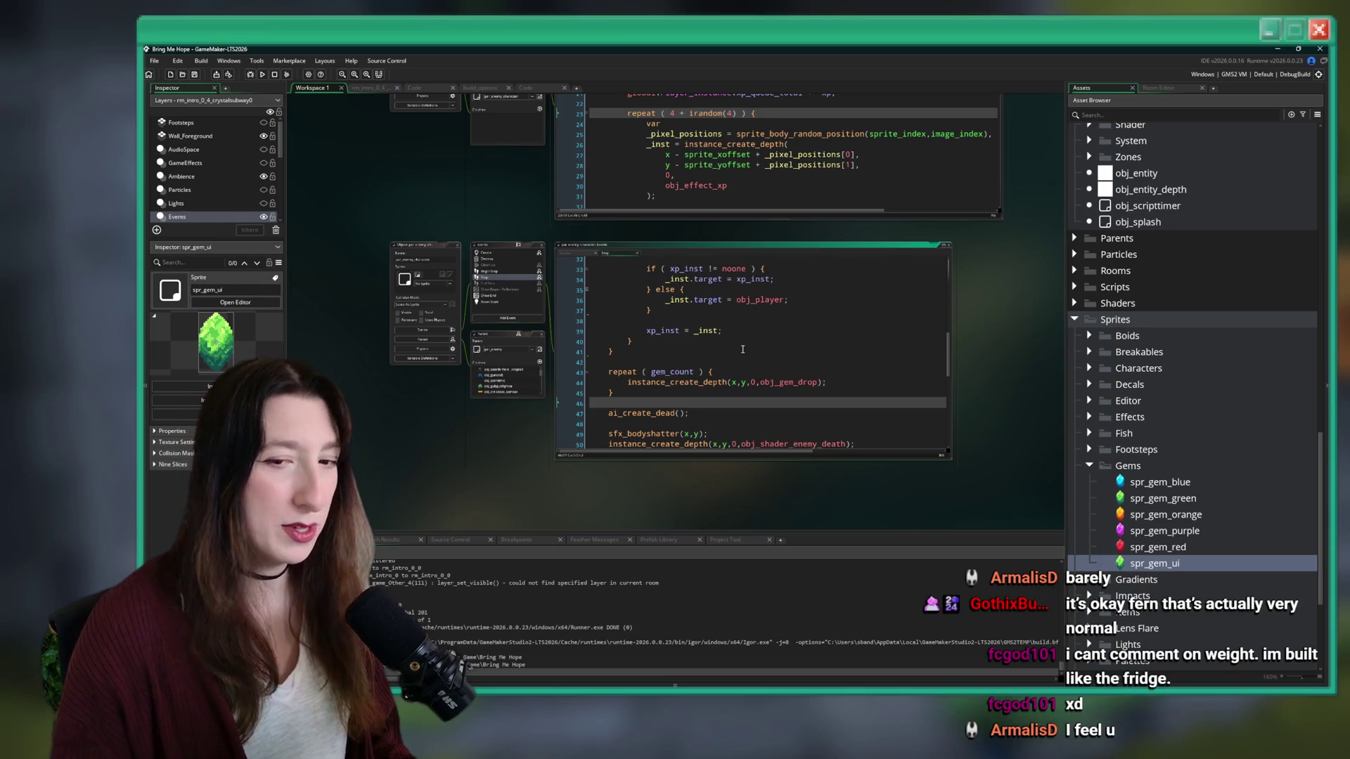
pyautogui.scroll(4, 744, 345)
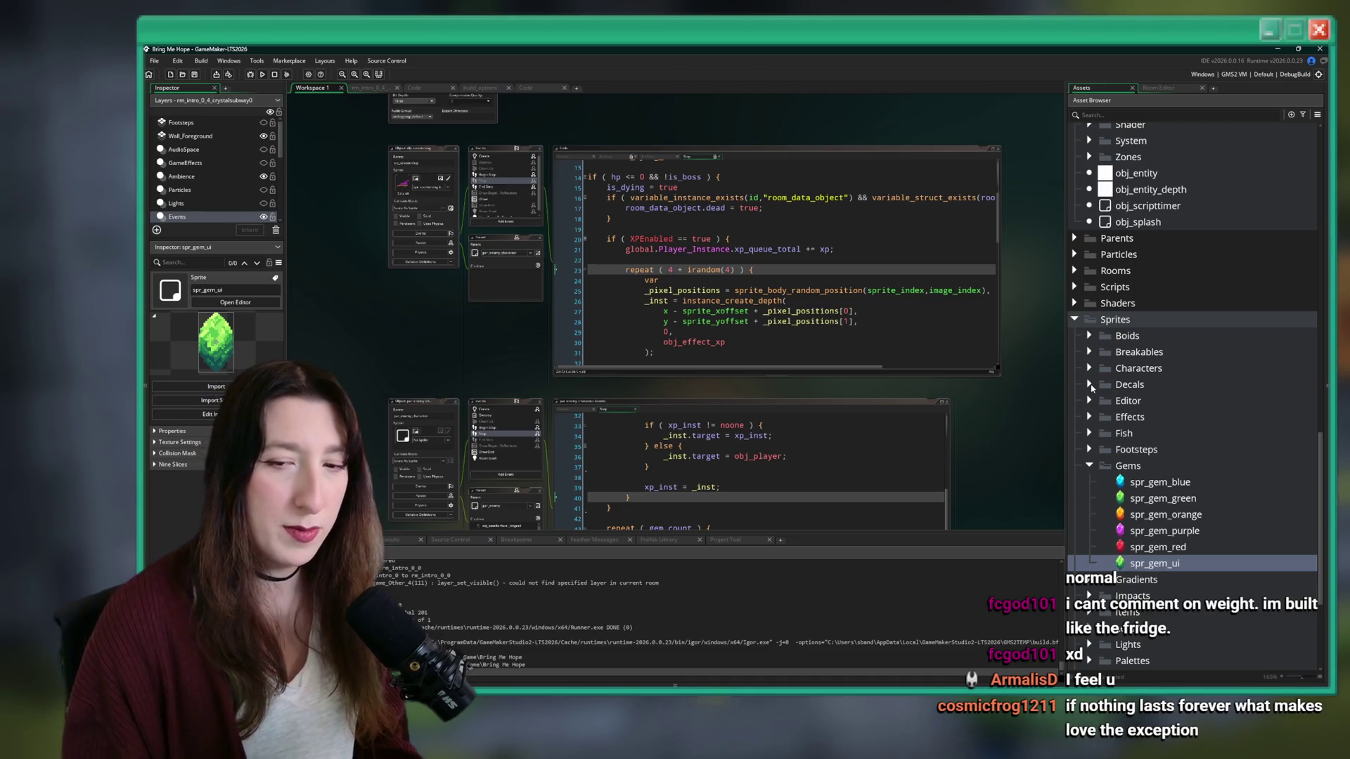
pyautogui.click(1090, 467)
pyautogui.click(1075, 319)
pyautogui.scroll(10, 1125, 309)
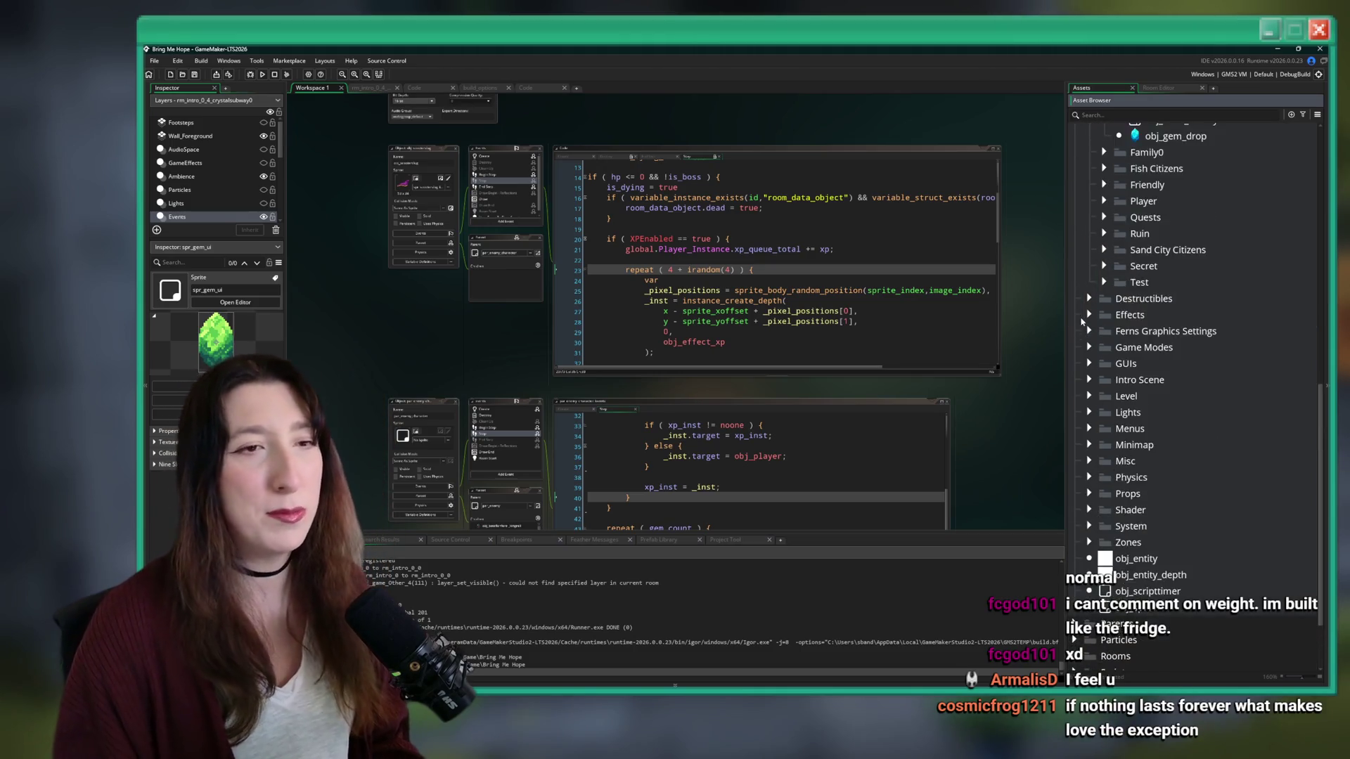
pyautogui.click(1104, 322)
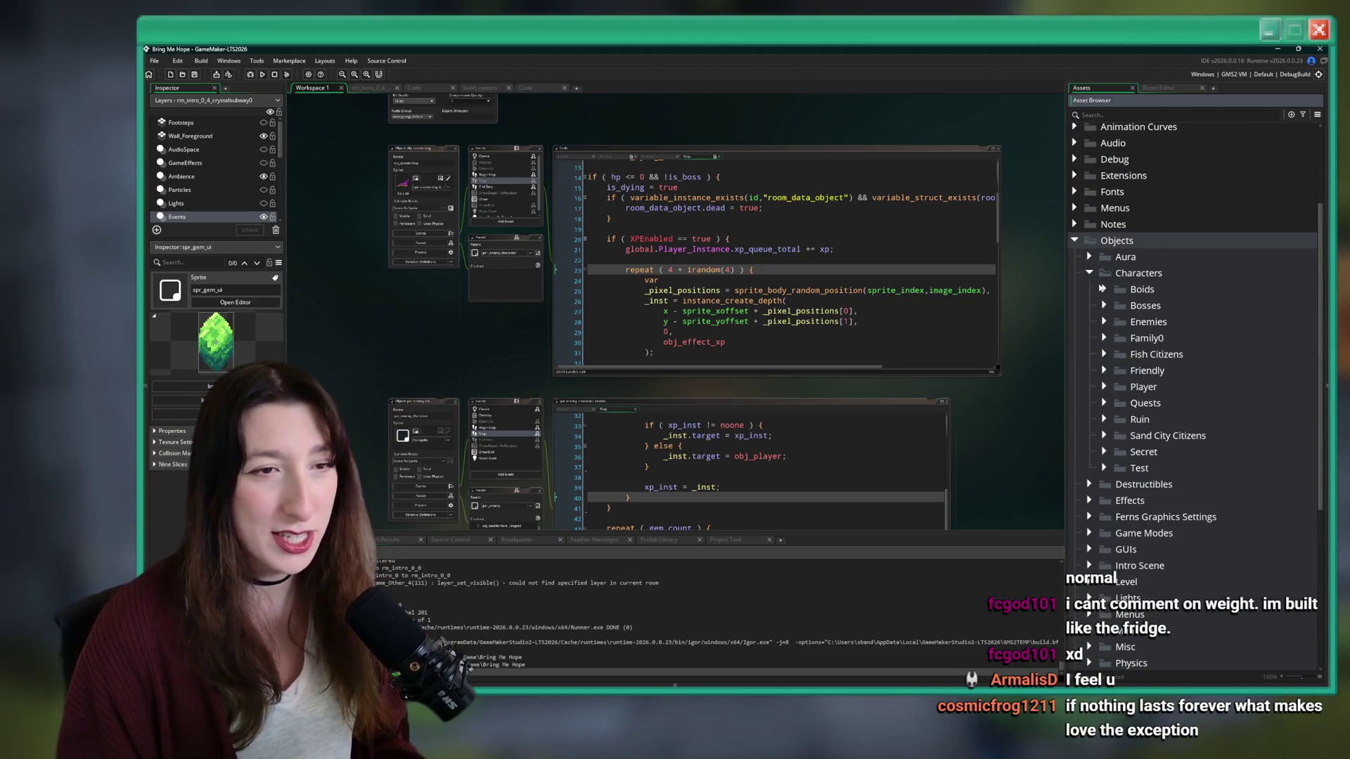
pyautogui.click(1089, 273)
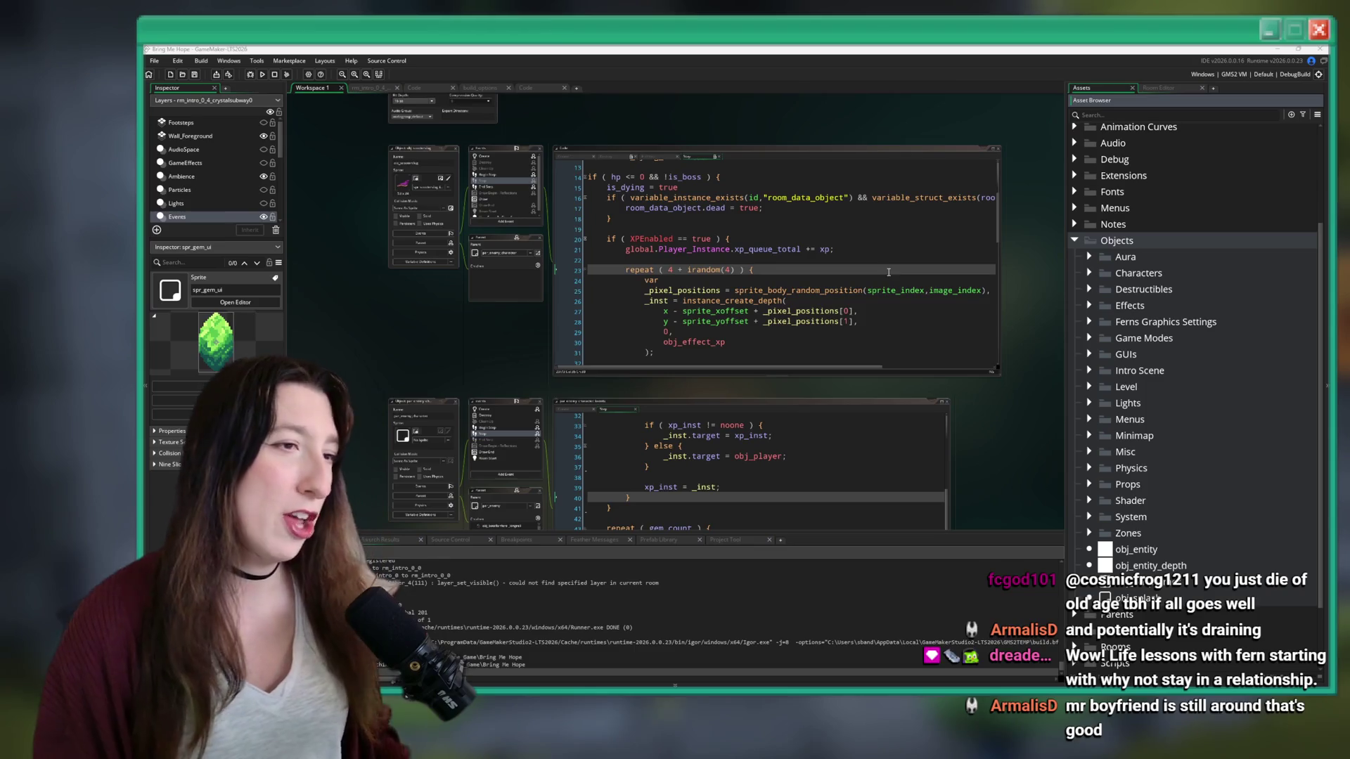
pyautogui.click(880, 271)
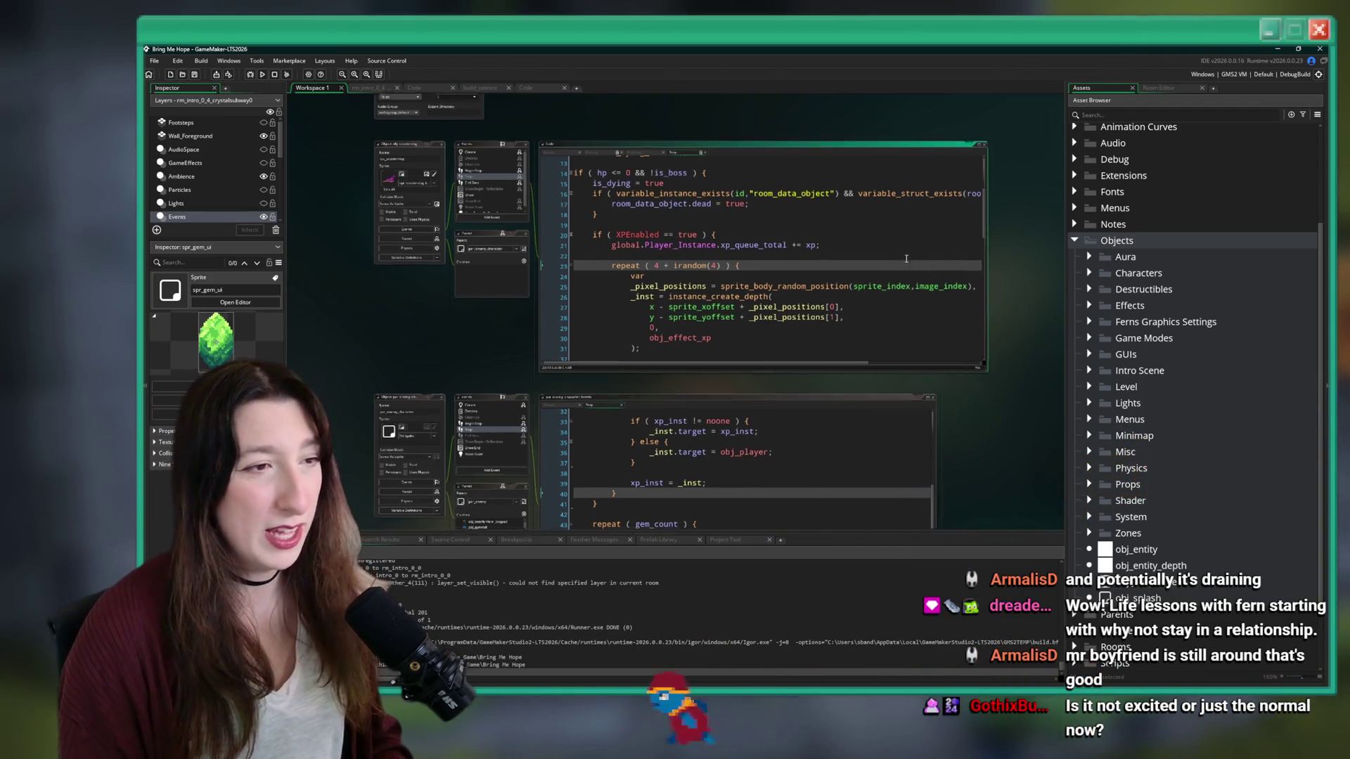
# - Select the GUIs folder, briefly filter the Asset Browser by 'u', then clear the filter
pyautogui.scroll(-1, 595, 274)
pyautogui.scroll(-3, 595, 274)
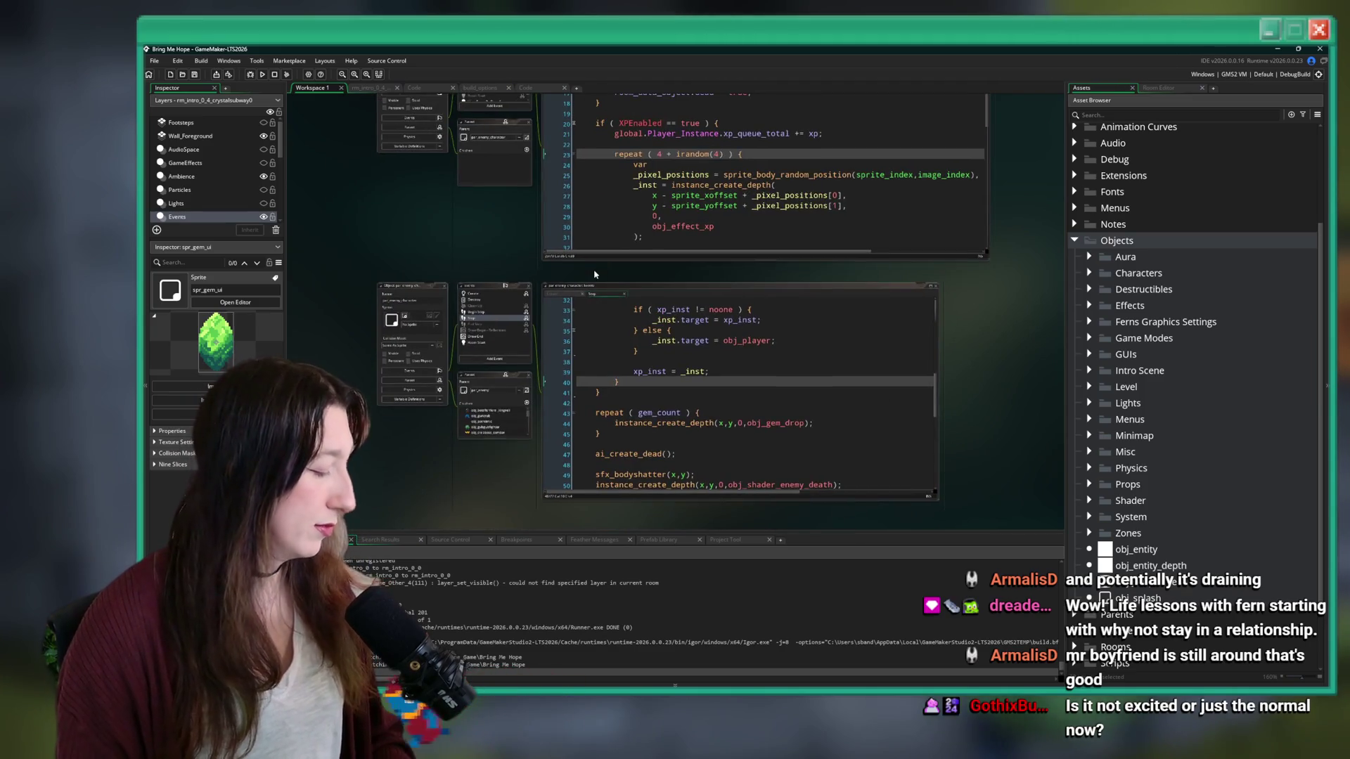
pyautogui.scroll(2, 594, 274)
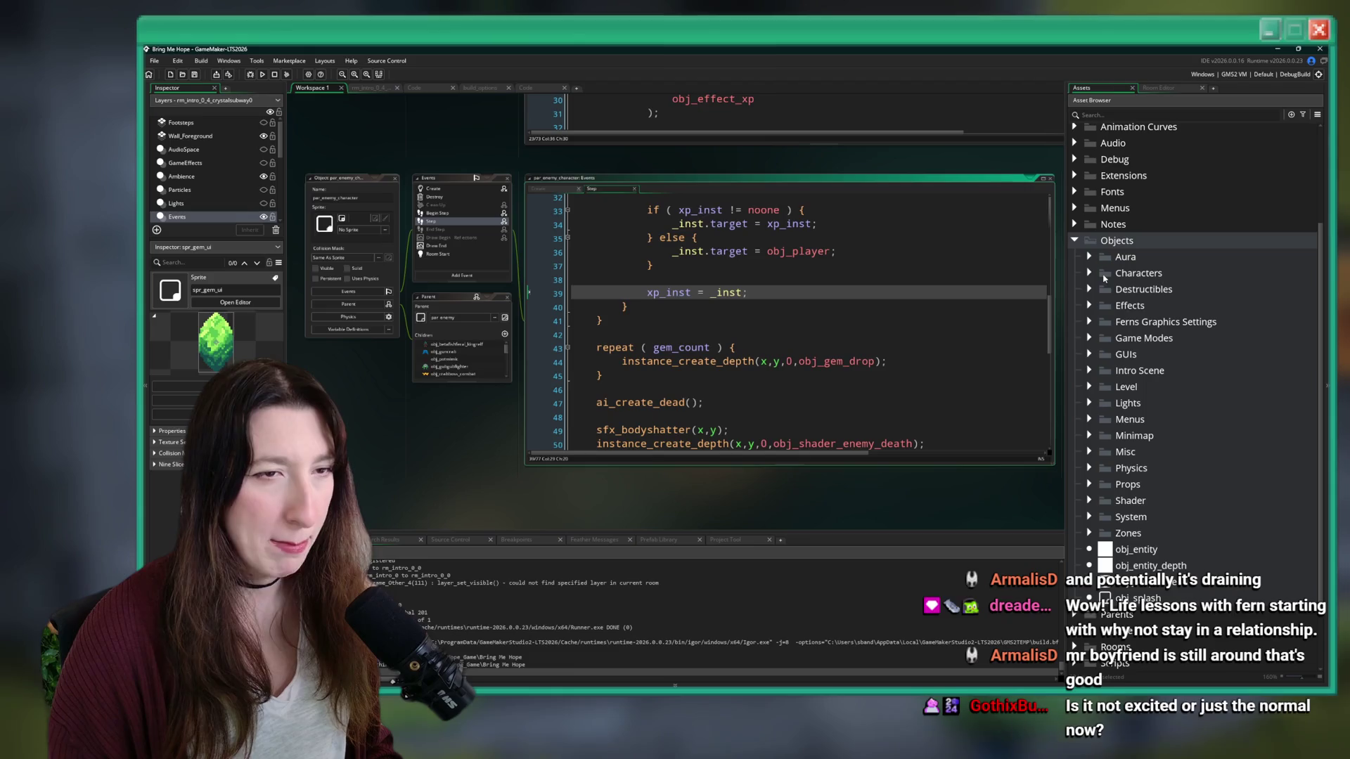
pyautogui.click(1105, 356)
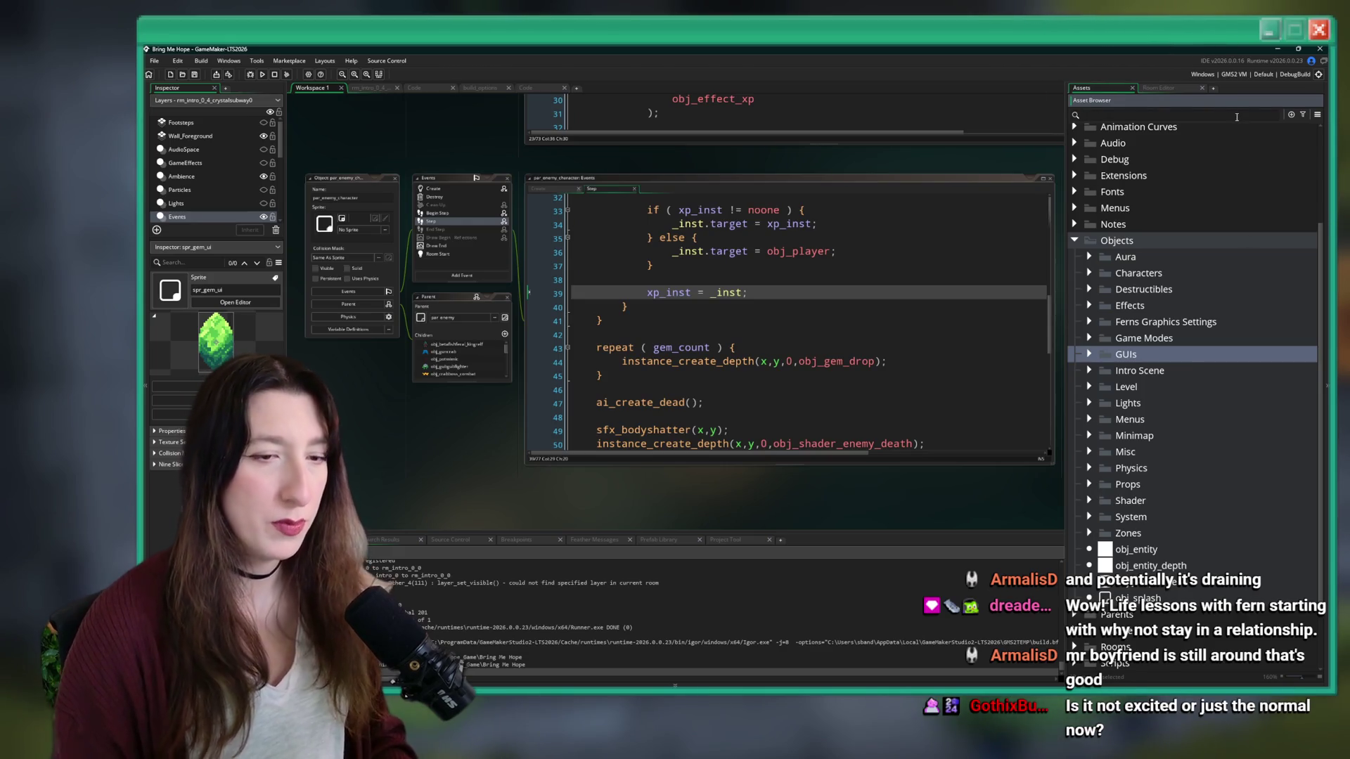
pyautogui.click(1236, 116)
pyautogui.write('u')
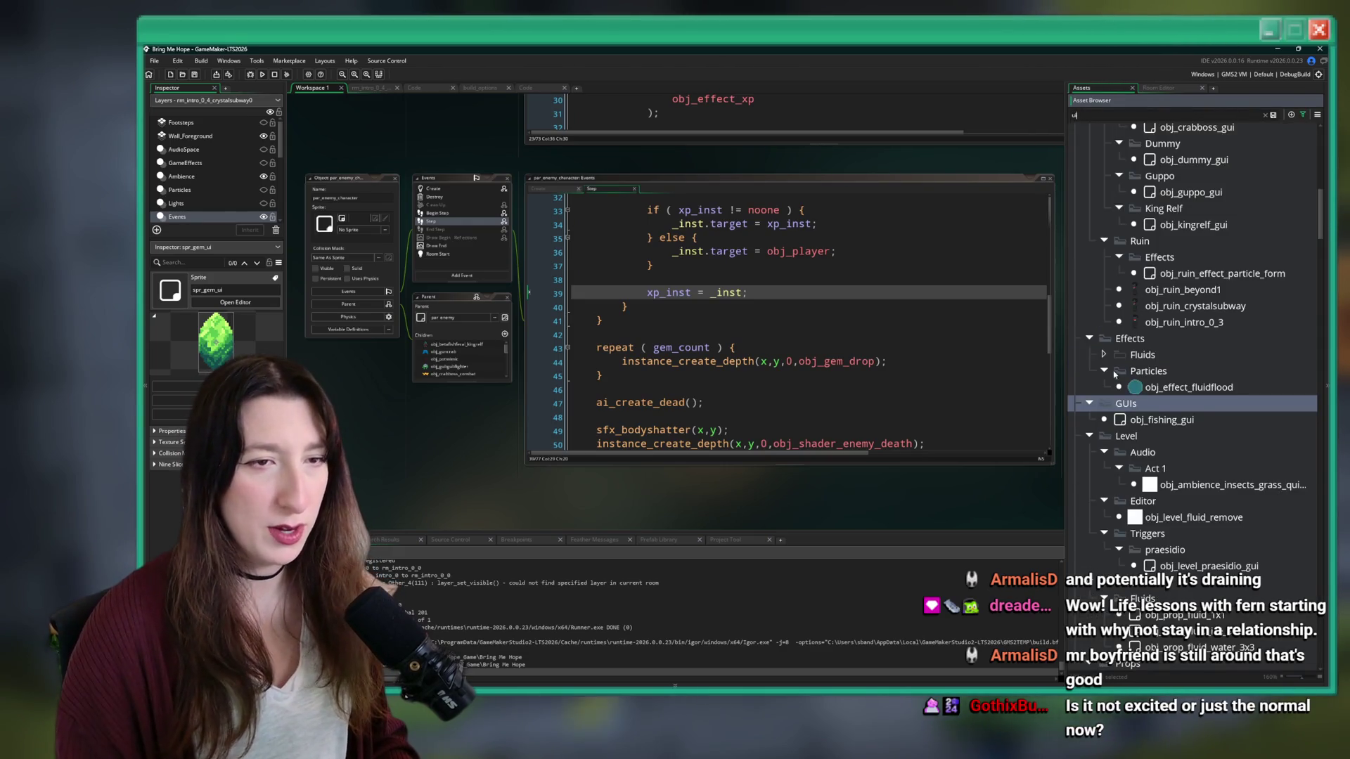
pyautogui.scroll(3, 1139, 360)
pyautogui.scroll(-8, 1139, 360)
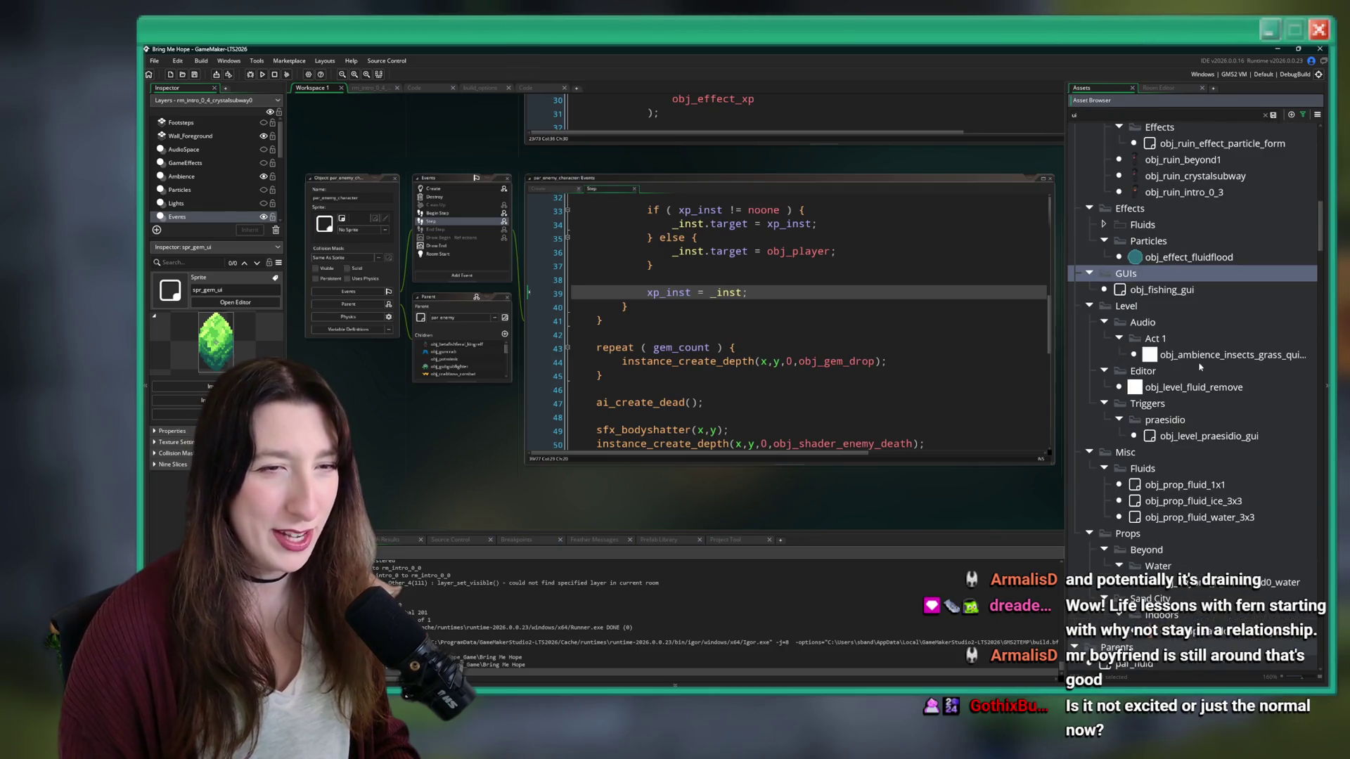
pyautogui.click(1265, 115)
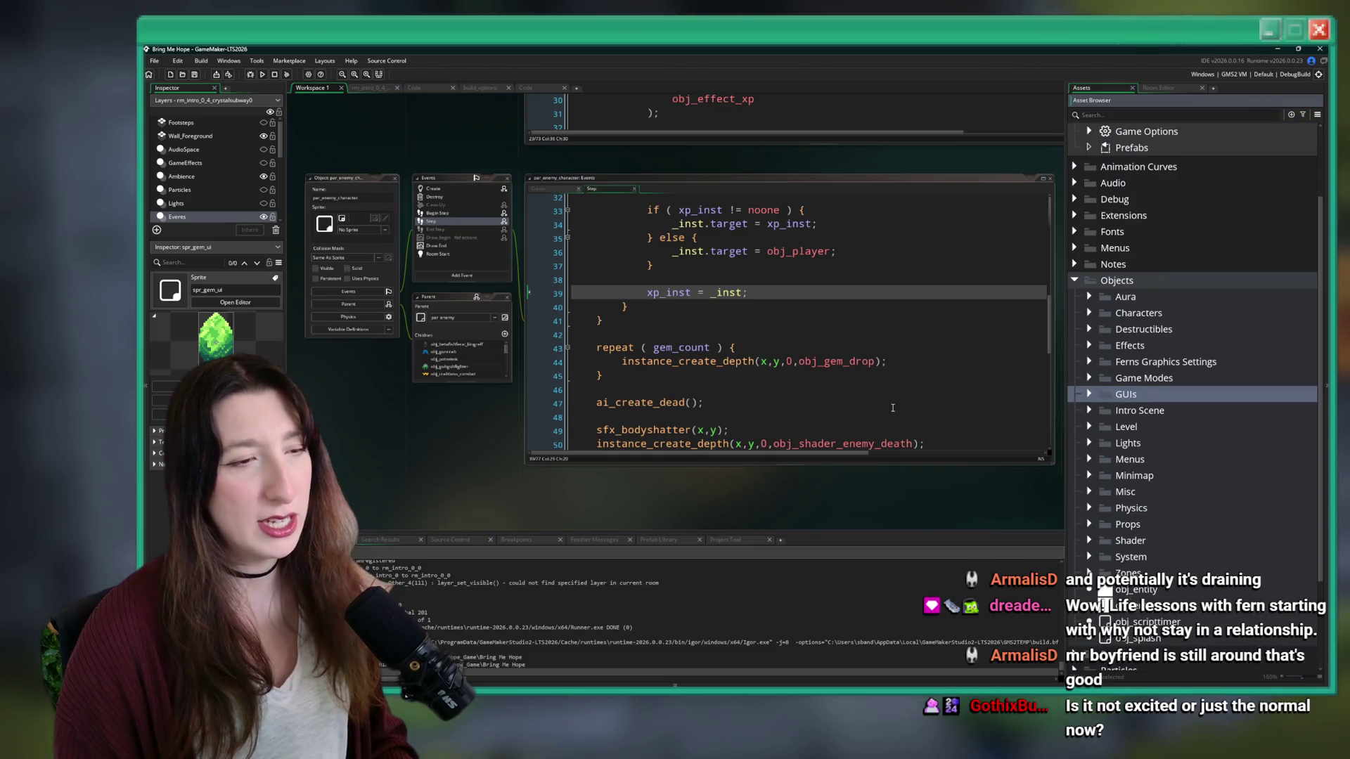
# - Open the project-wide asset search with Ctrl+T and type obj_player
pyautogui.click(893, 408)
pyautogui.hotkey('ctrl', 't')
pyautogui.write('obj_pla')
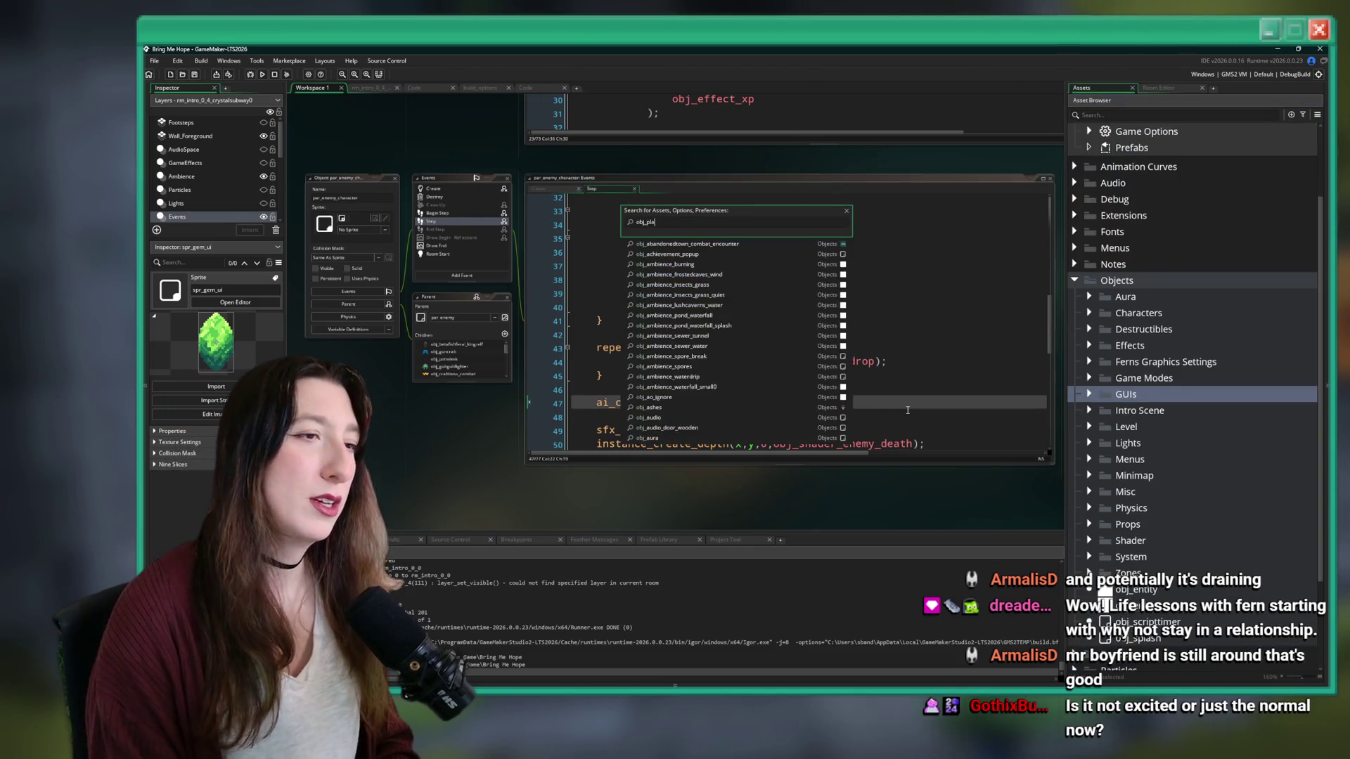
pyautogui.write('yer')
# - Open obj_player to review its Events list, close it, then open and dismiss the asset search
pyautogui.press('Return')
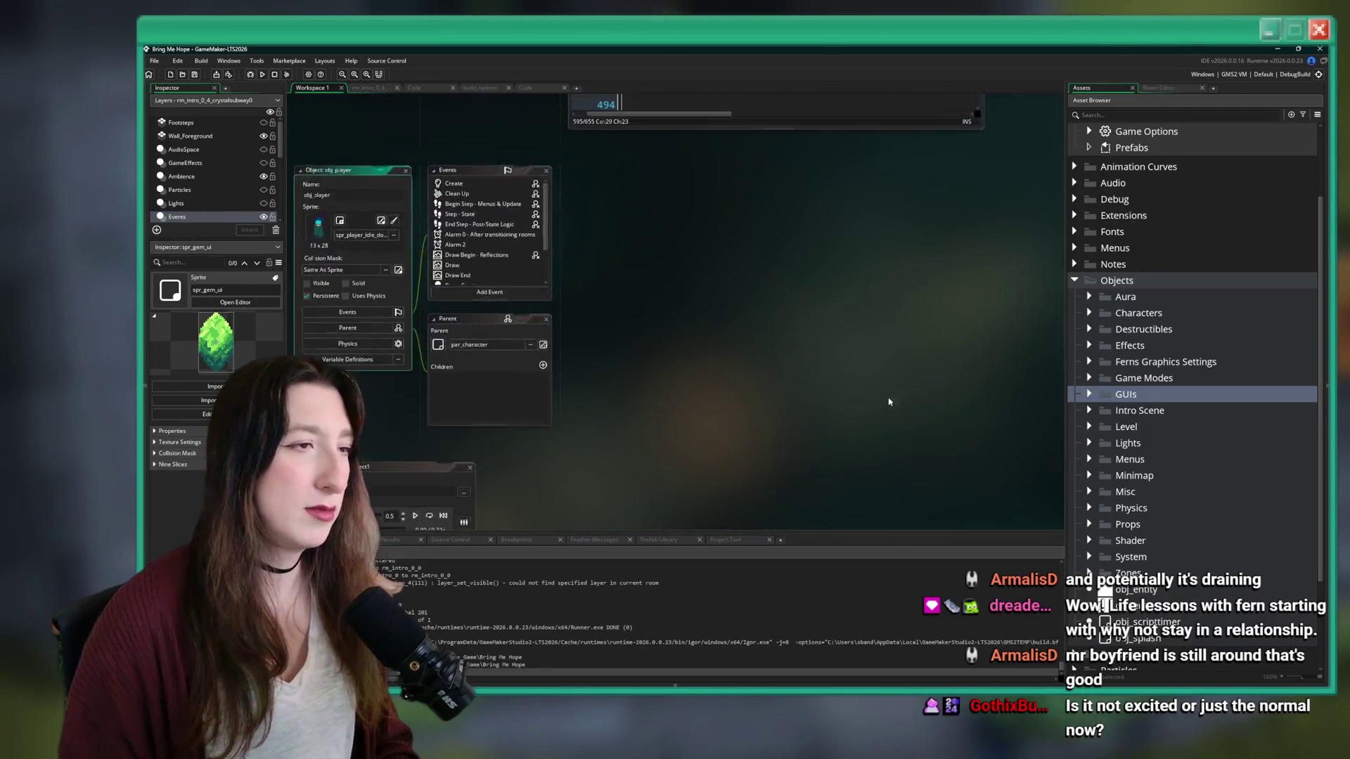
pyautogui.scroll(-3, 491, 256)
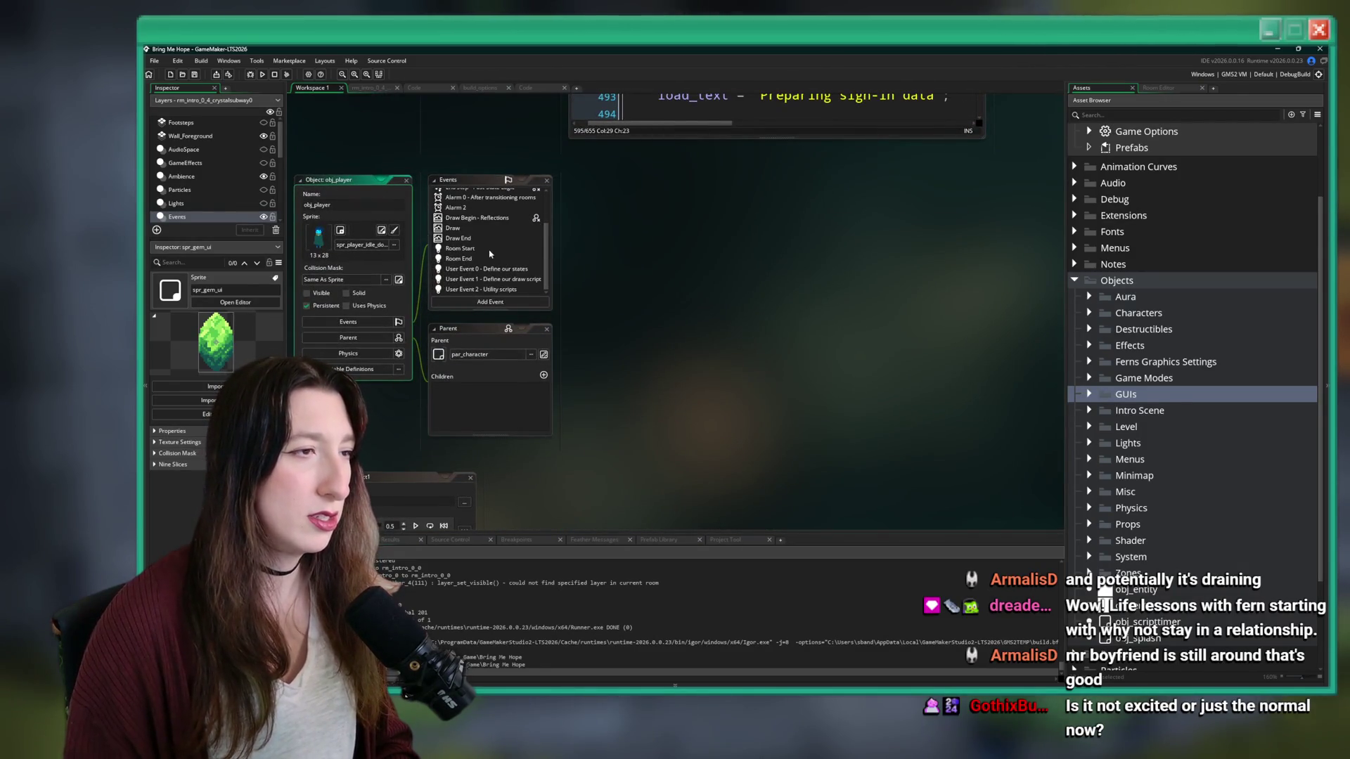
pyautogui.scroll(3, 450, 231)
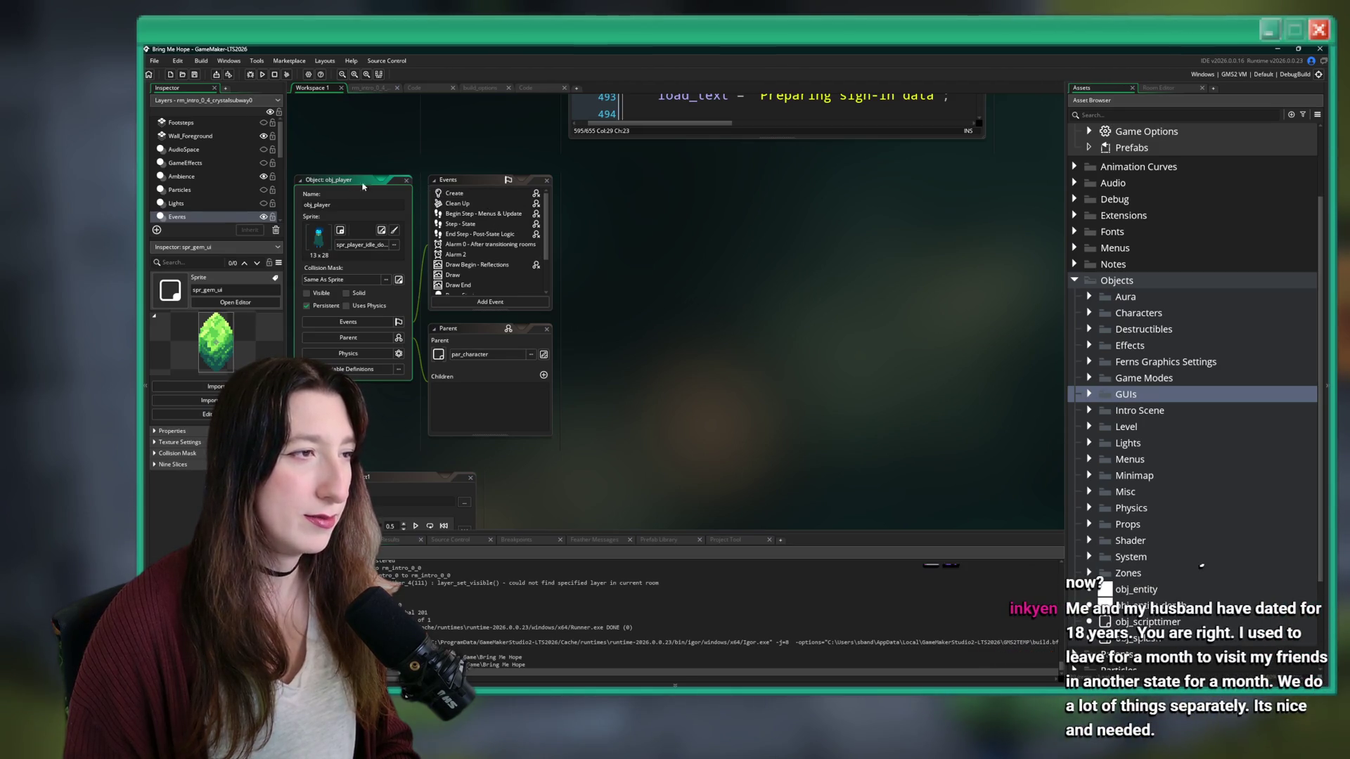
pyautogui.click(406, 182)
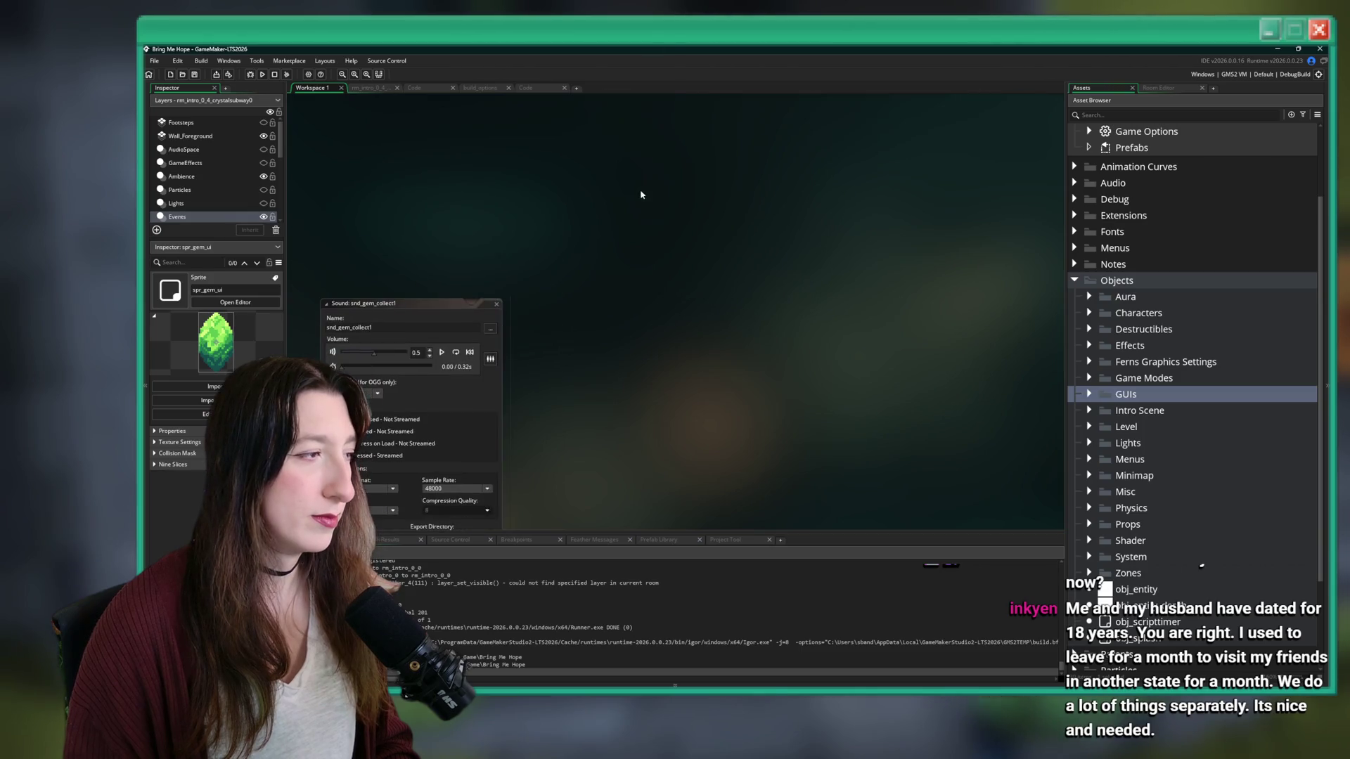
pyautogui.hotkey('ctrl', 't')
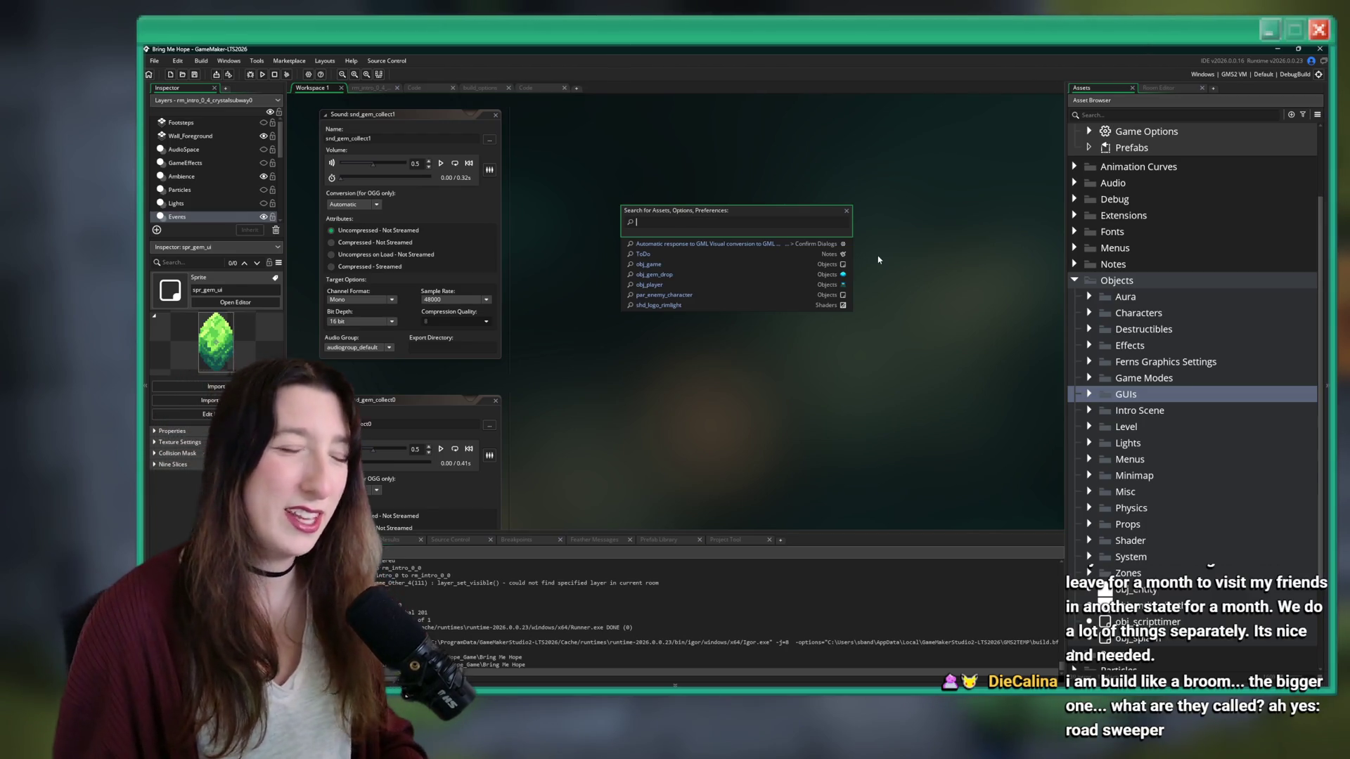
pyautogui.click(1049, 384)
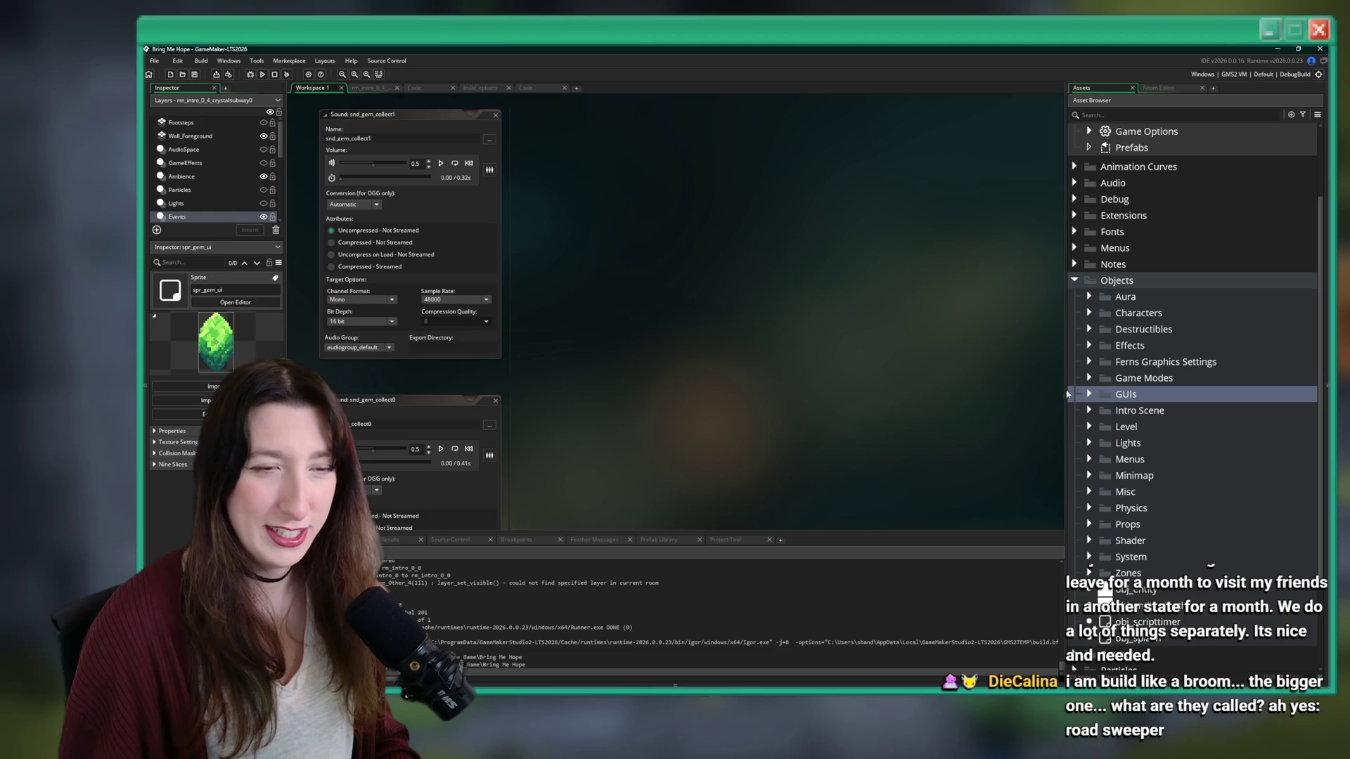
# - Find obj_draw through the asset search and open its Create event code
pyautogui.hotkey('ctrl', 't')
pyautogui.write('bj_draw')
pyautogui.press('Return')
pyautogui.doubleClick(529, 223)
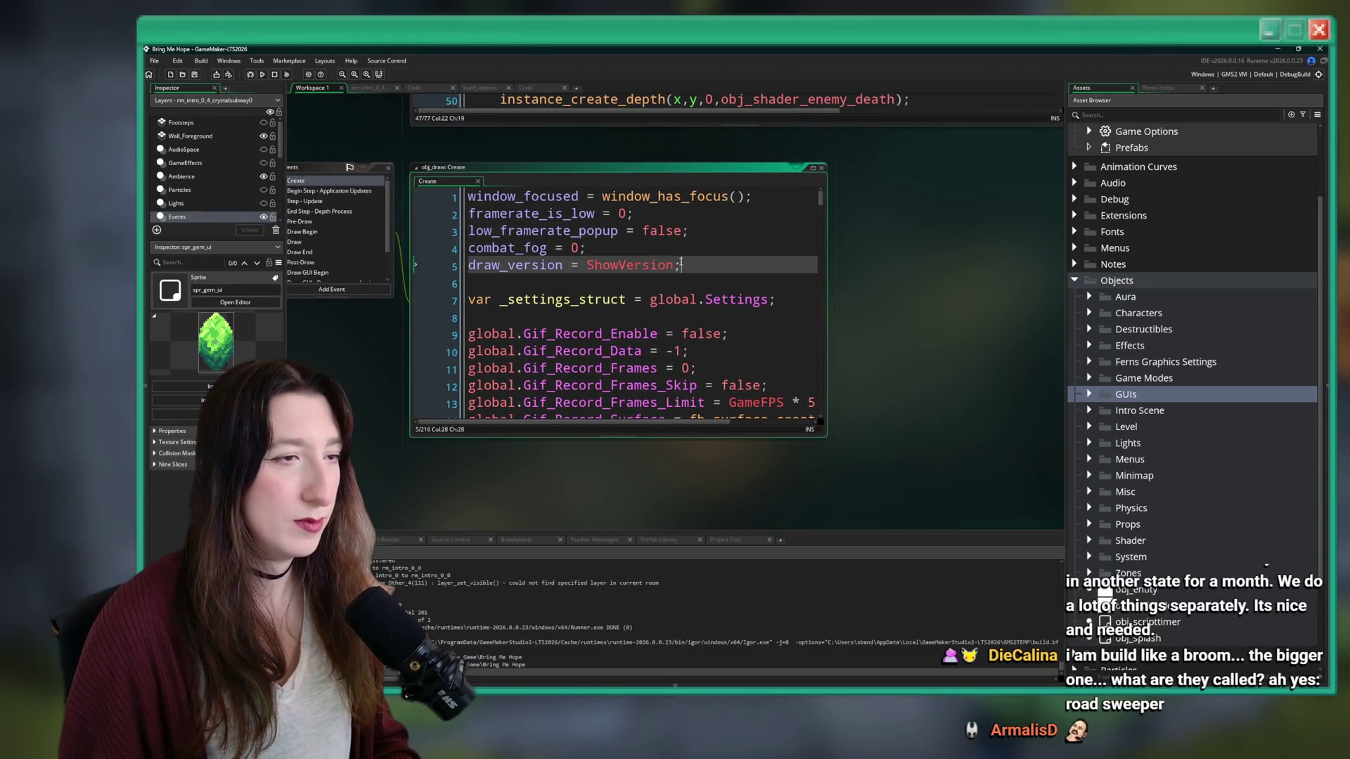
# - Add the line gem_collection_timer = 0; right after draw_version
pyautogui.scroll(-2, 681, 262)
pyautogui.press('Return')
pyautogui.press('BackSpace')
pyautogui.press('Return')
pyautogui.press('BackSpace')
pyautogui.press('Return')
pyautogui.write('gem')
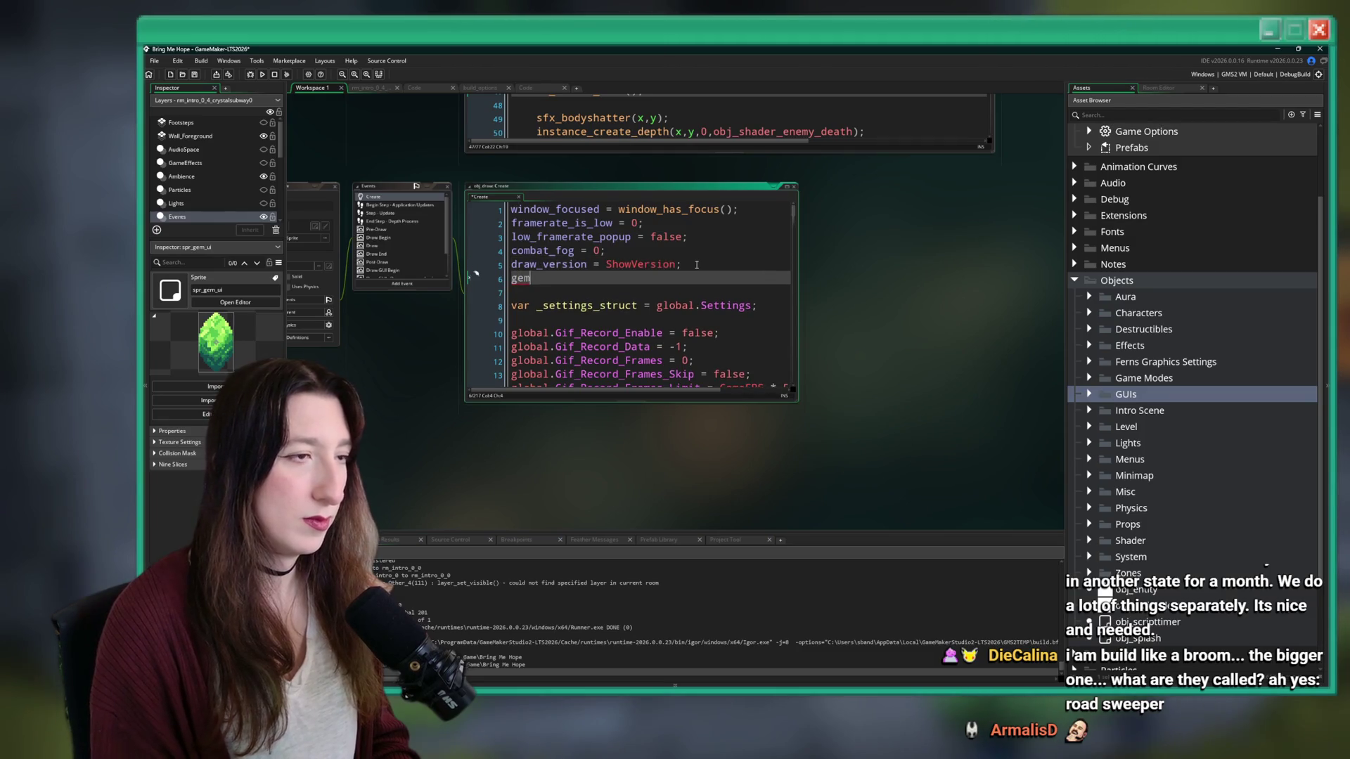
pyautogui.write('_collection')
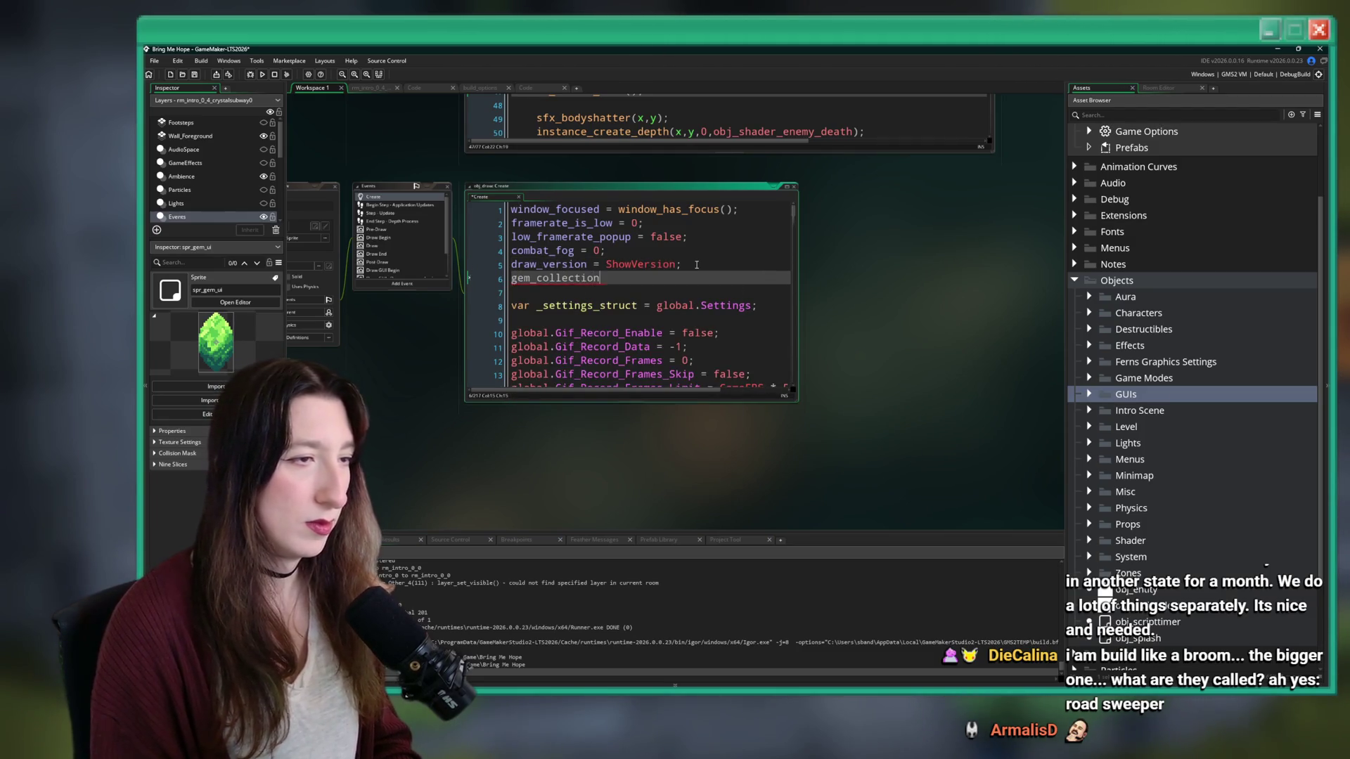
pyautogui.write('_timer = 0;')
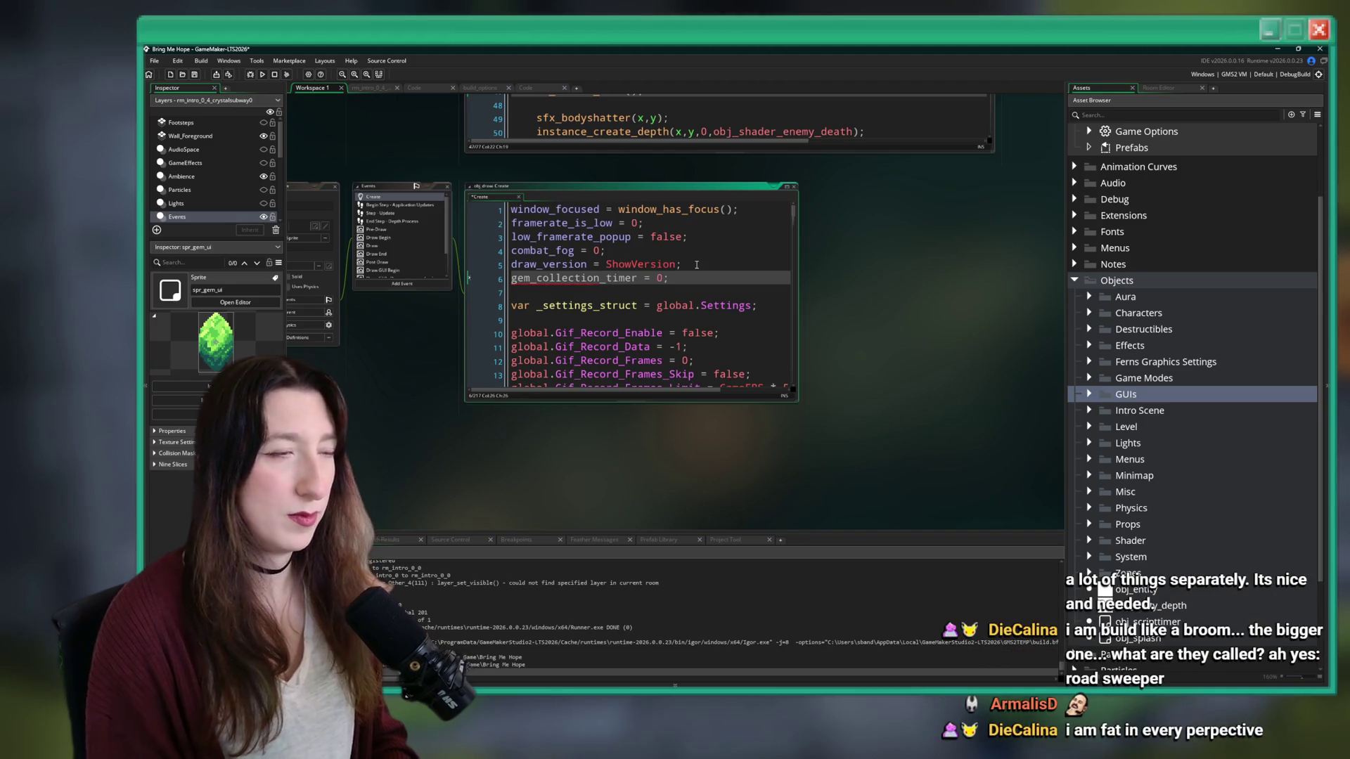
pyautogui.write('spr_gem_ui')
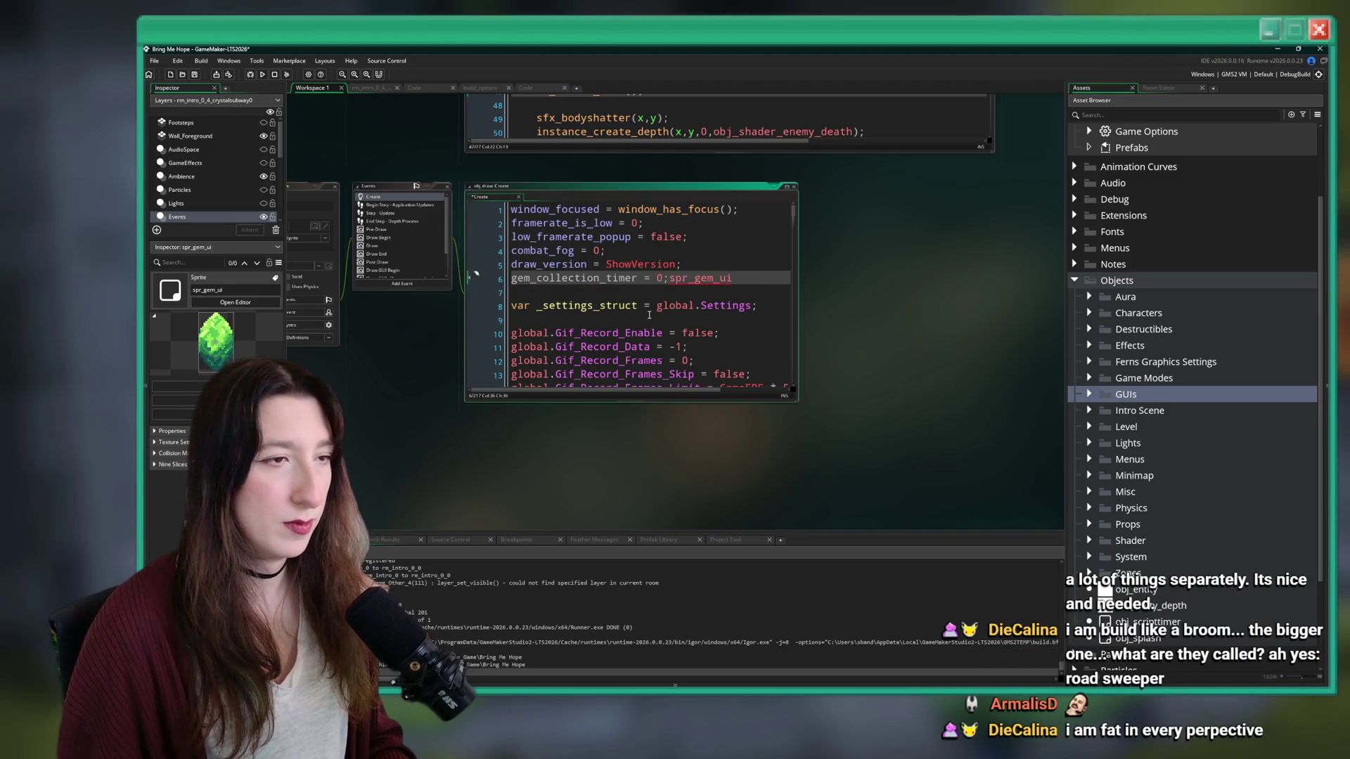
pyautogui.moveTo(406, 230)
pyautogui.mouseDown()
pyautogui.moveTo(436, 277)
pyautogui.moveTo(450, 439)
pyautogui.mouseUp()
pyautogui.click(715, 299)
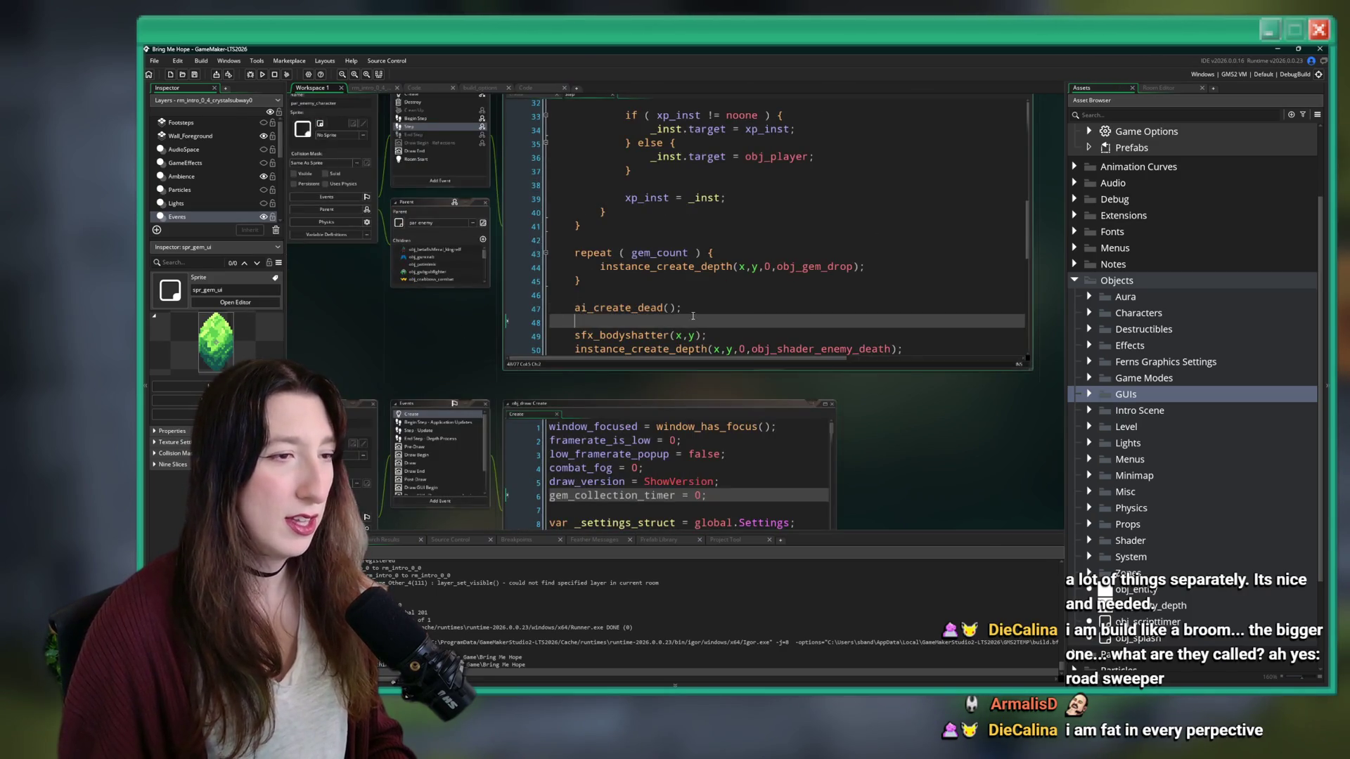
# - Open obj_gem_drop from its reference in the enemy death code and view its Destroy event
pyautogui.click(715, 308)
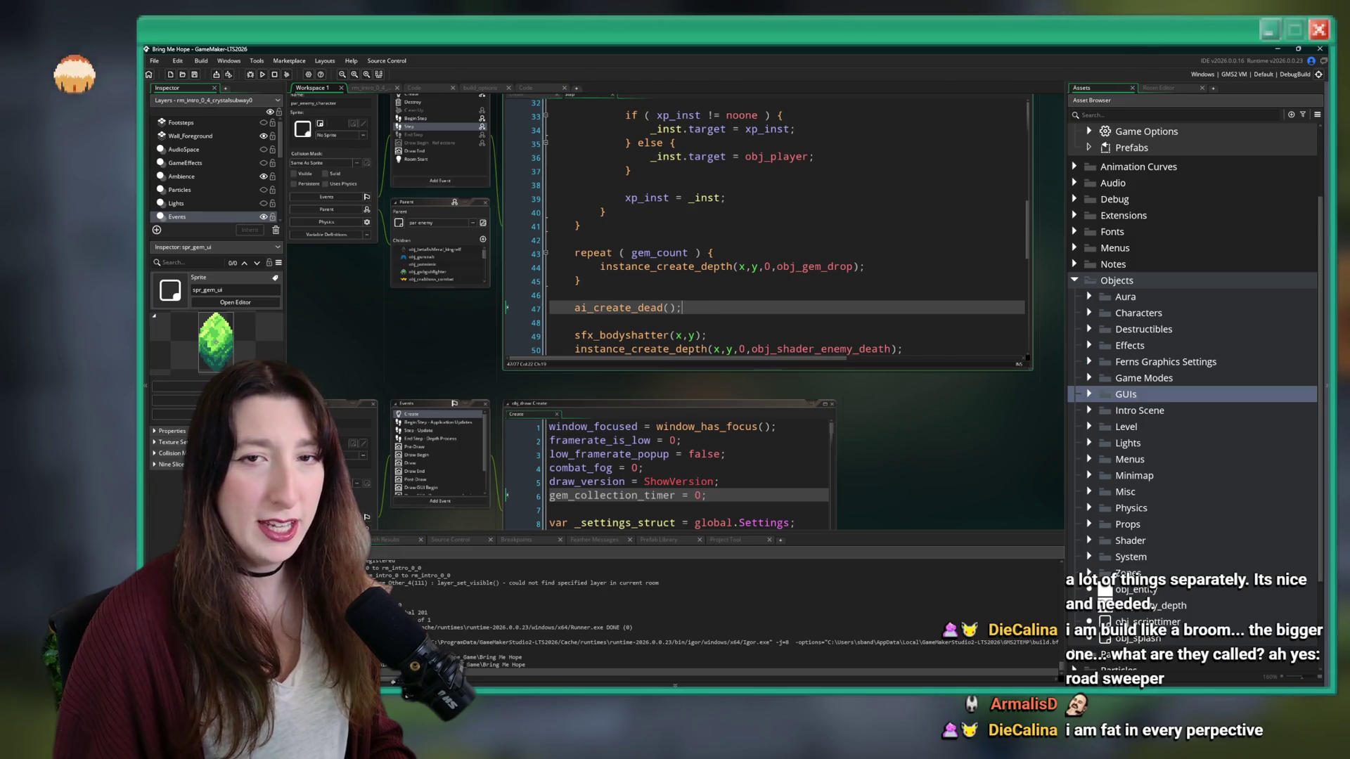
pyautogui.press('Down')
pyautogui.click(726, 311)
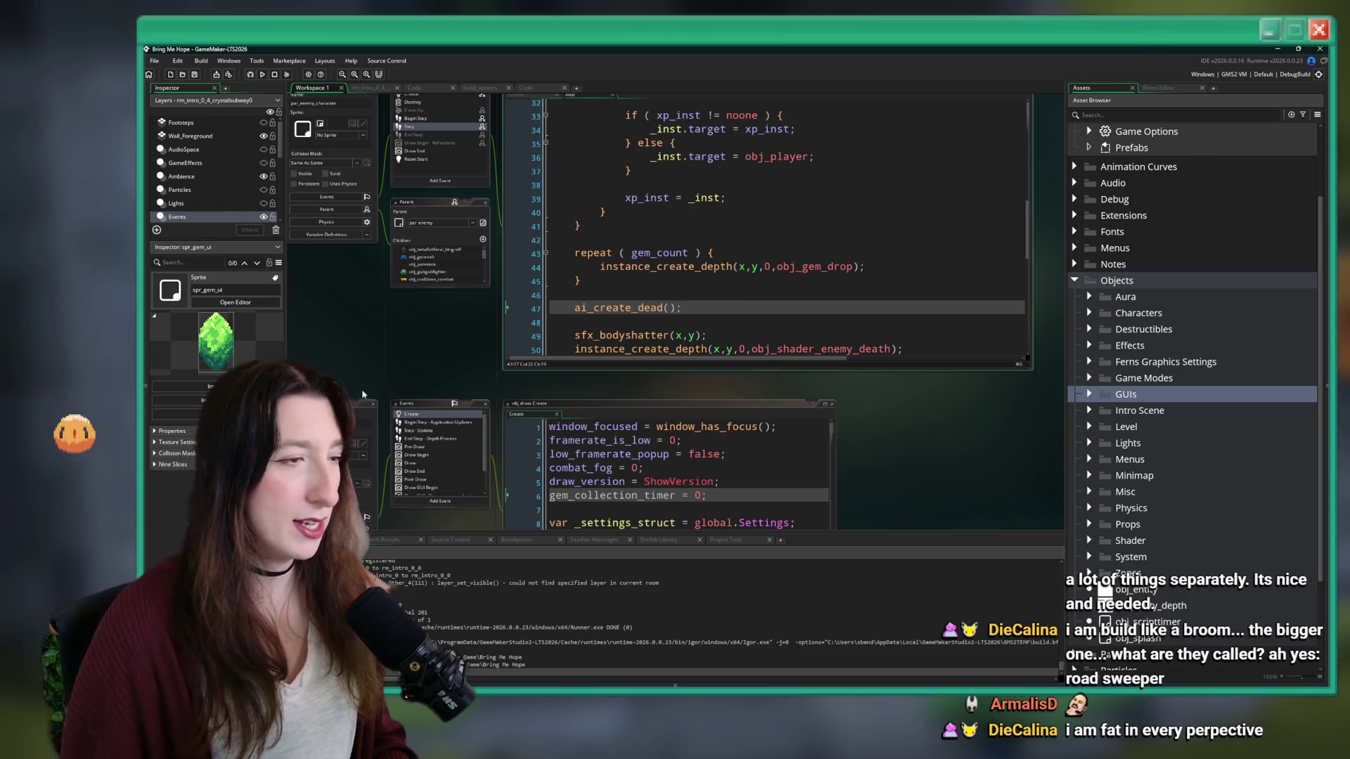
pyautogui.moveTo(407, 357); pyautogui.dragTo(433, 286)
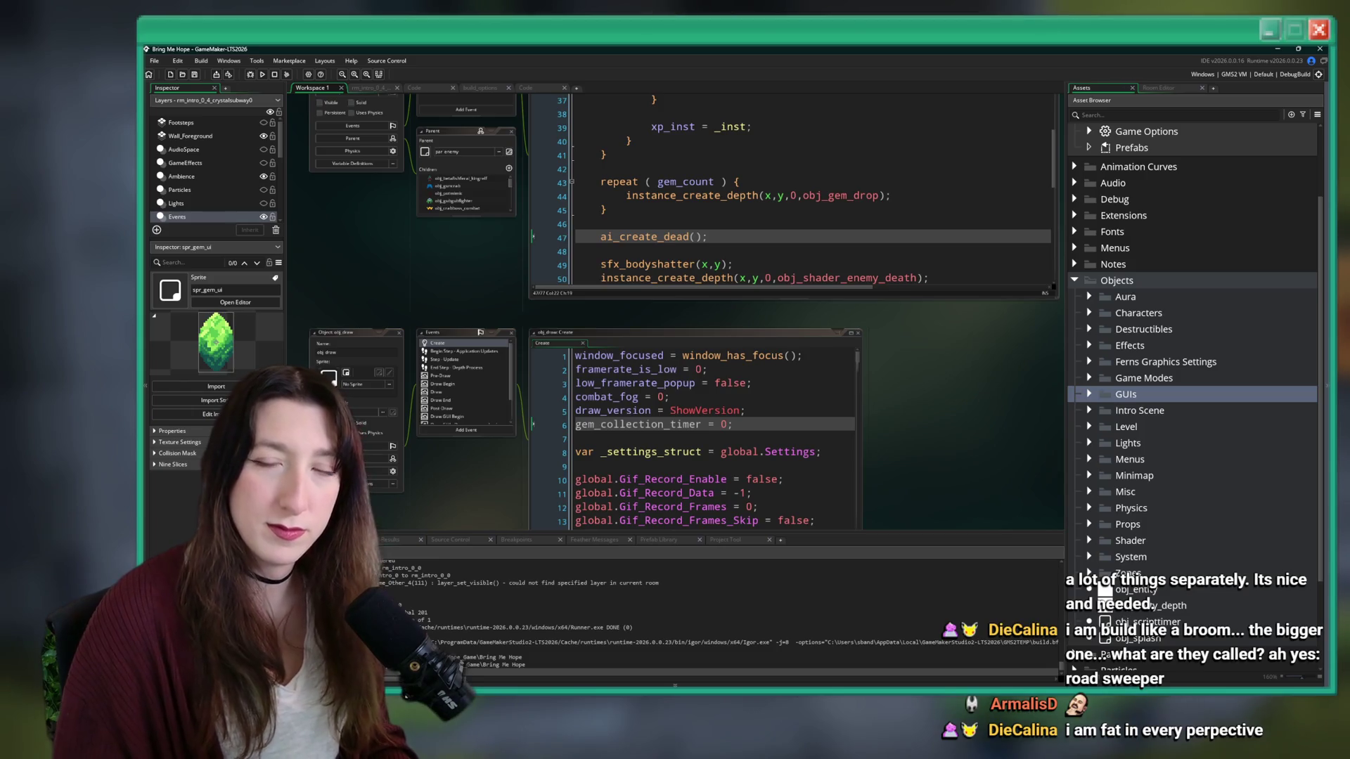
pyautogui.moveTo(799, 323); pyautogui.dragTo(771, 317)
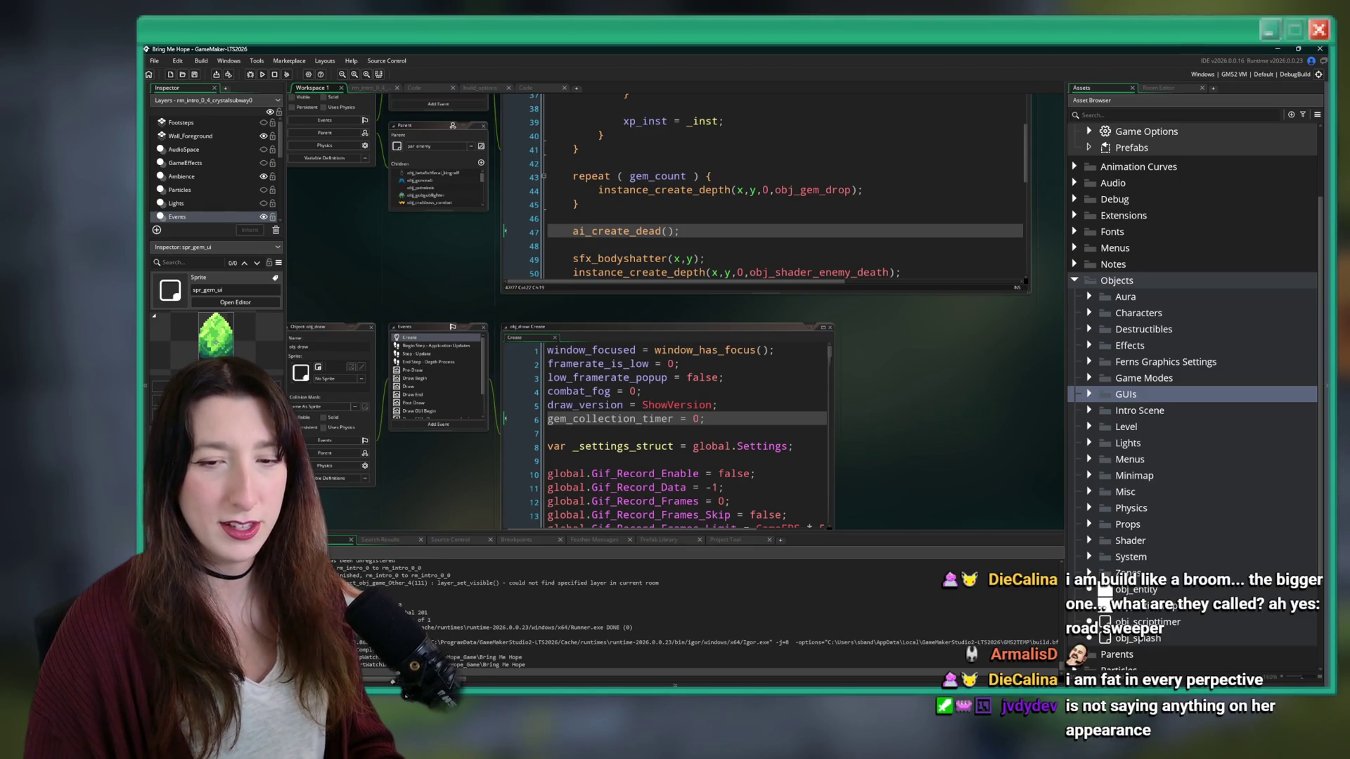
pyautogui.moveTo(796, 297); pyautogui.dragTo(773, 305)
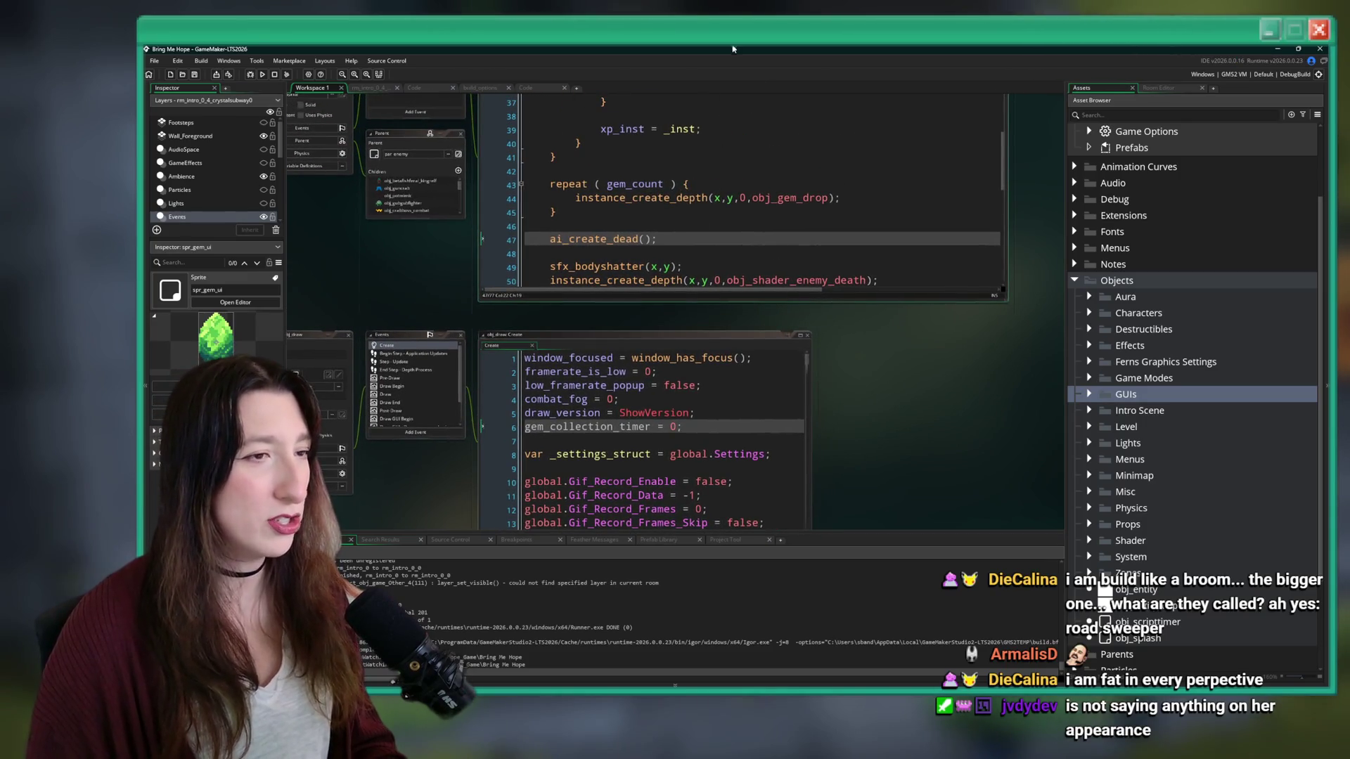
pyautogui.middleClick(826, 205)
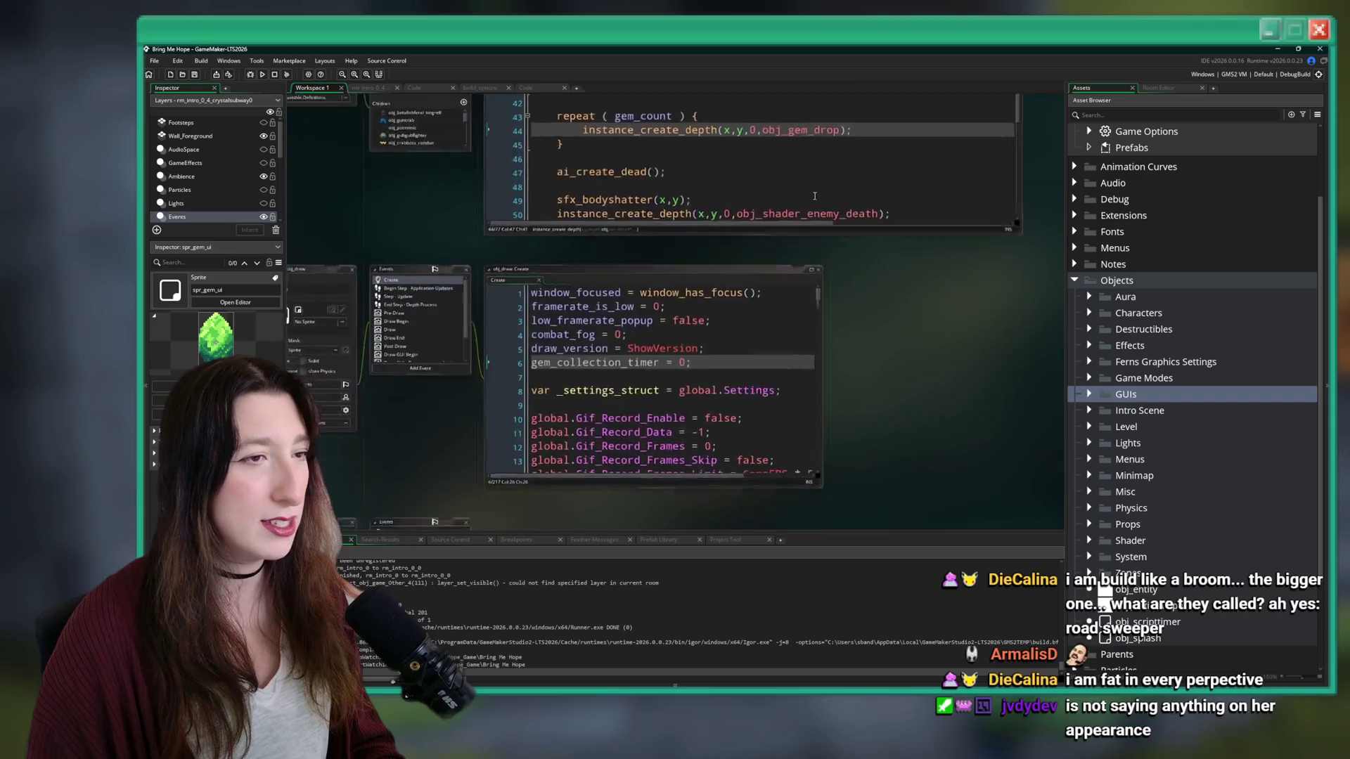
pyautogui.click(486, 203)
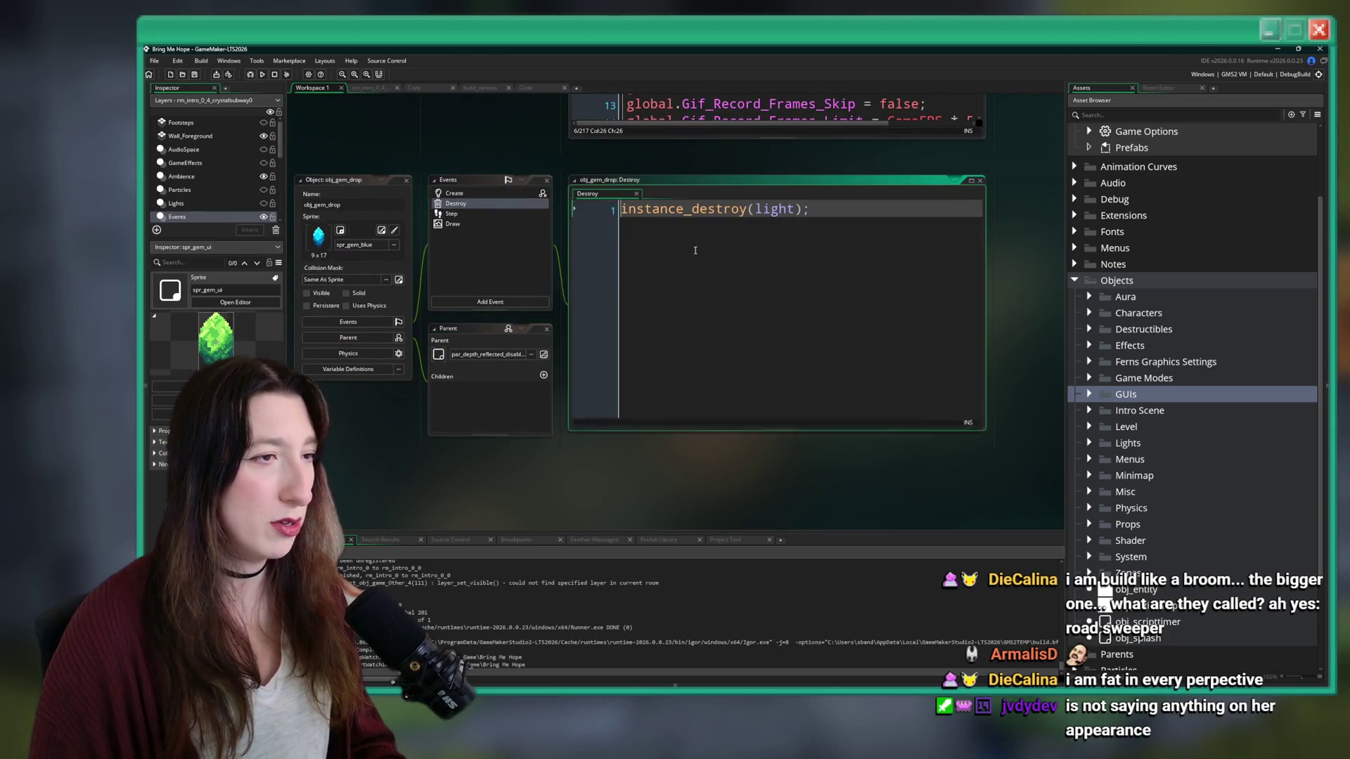
# - Open obj_gem_drop's Create event, then switch to its Step event code
pyautogui.doubleClick(496, 194)
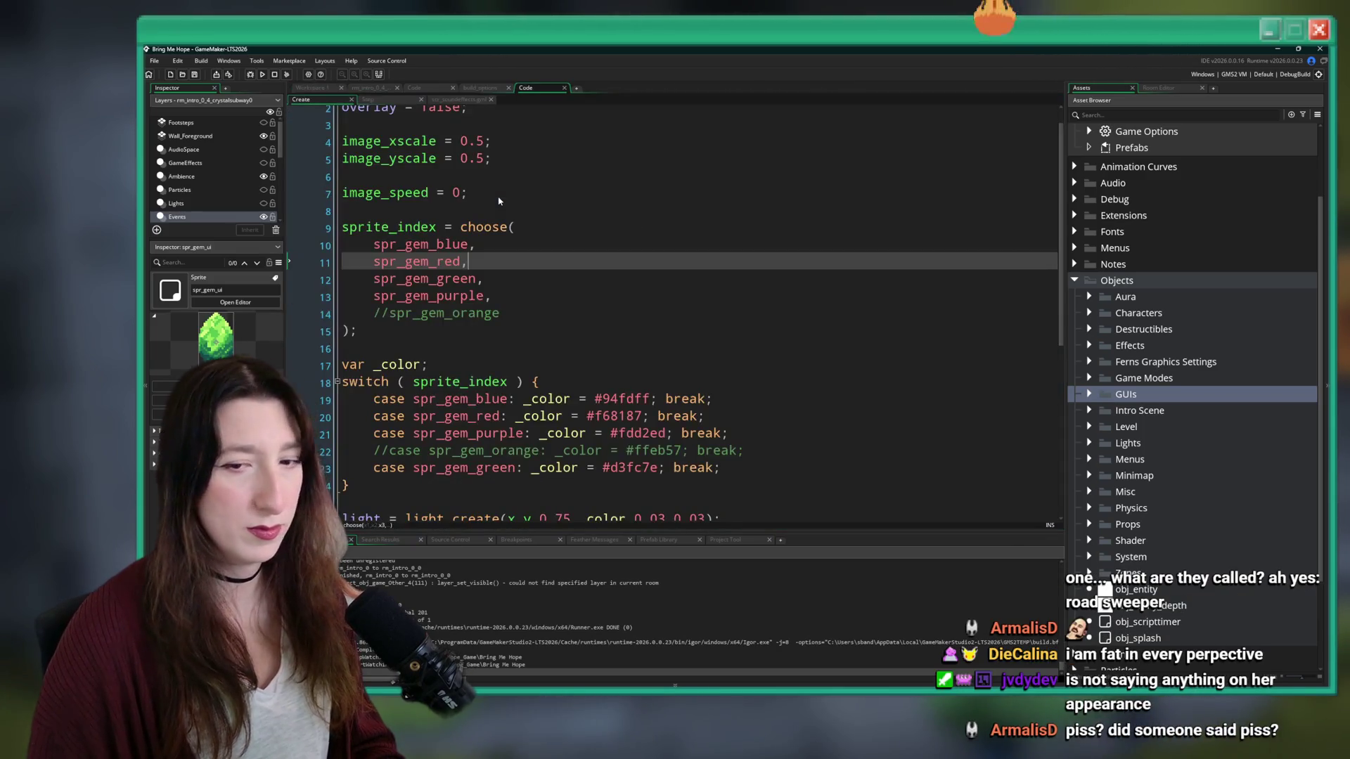
pyautogui.scroll(-3, 595, 335)
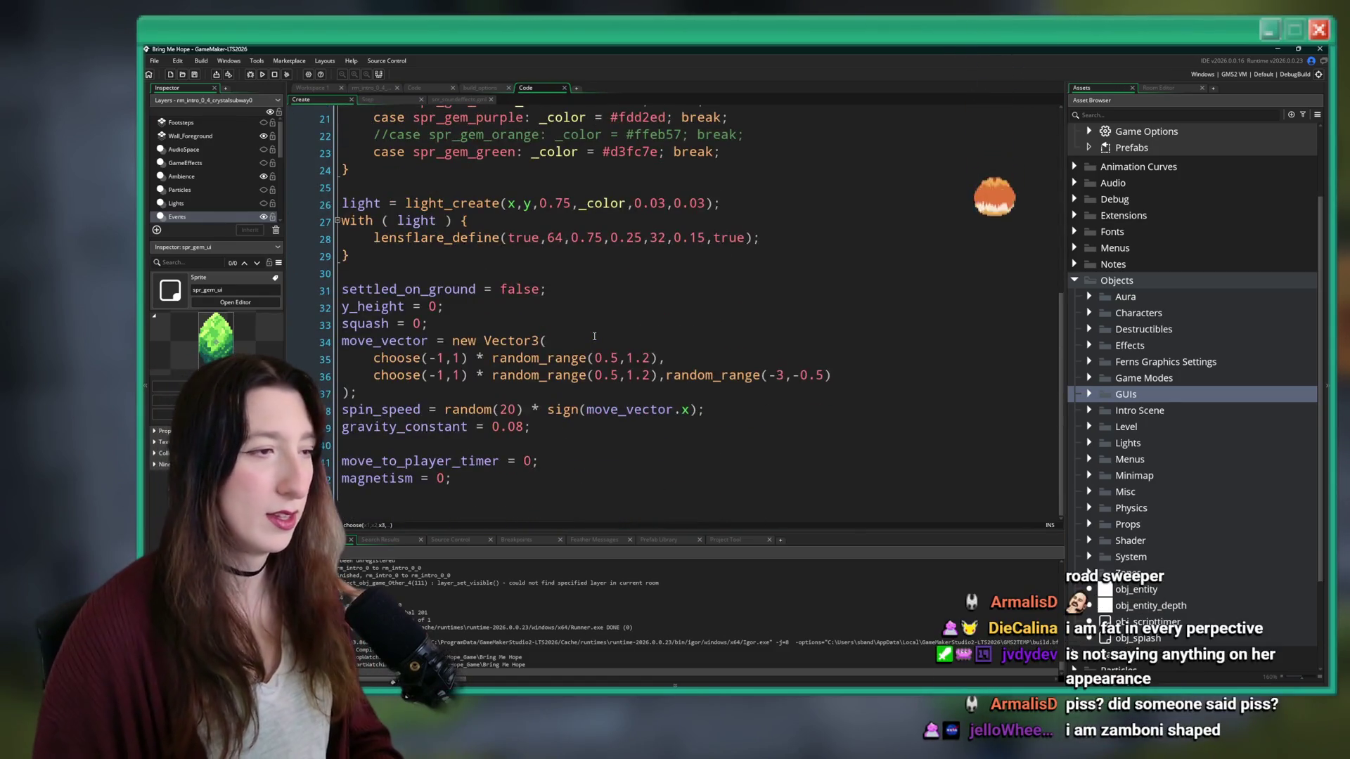
pyautogui.scroll(2, 535, 281)
pyautogui.click(387, 101)
pyautogui.scroll(-4, 492, 211)
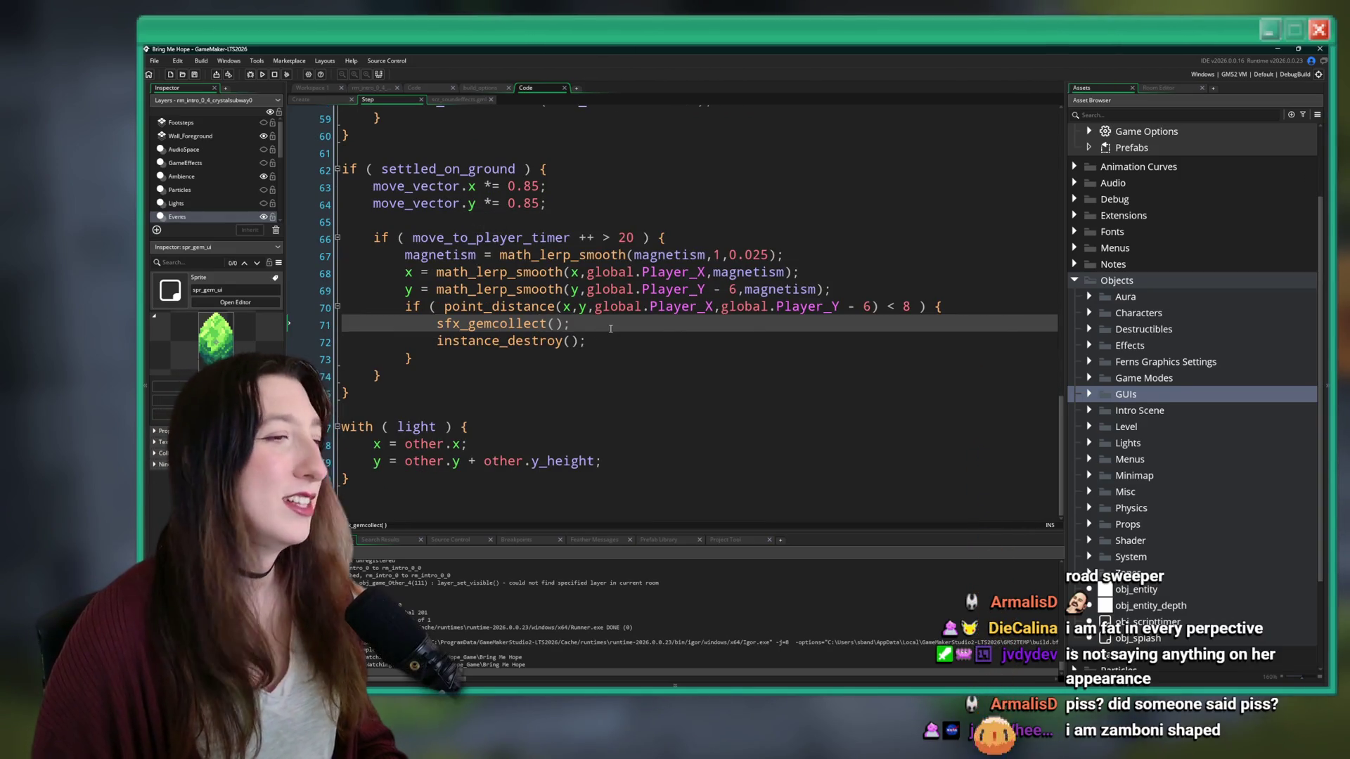
# - Insert a gem_collection_timer assignment in the collection check before sfx_gemcollect() and save
pyautogui.click(988, 308)
pyautogui.click(625, 331)
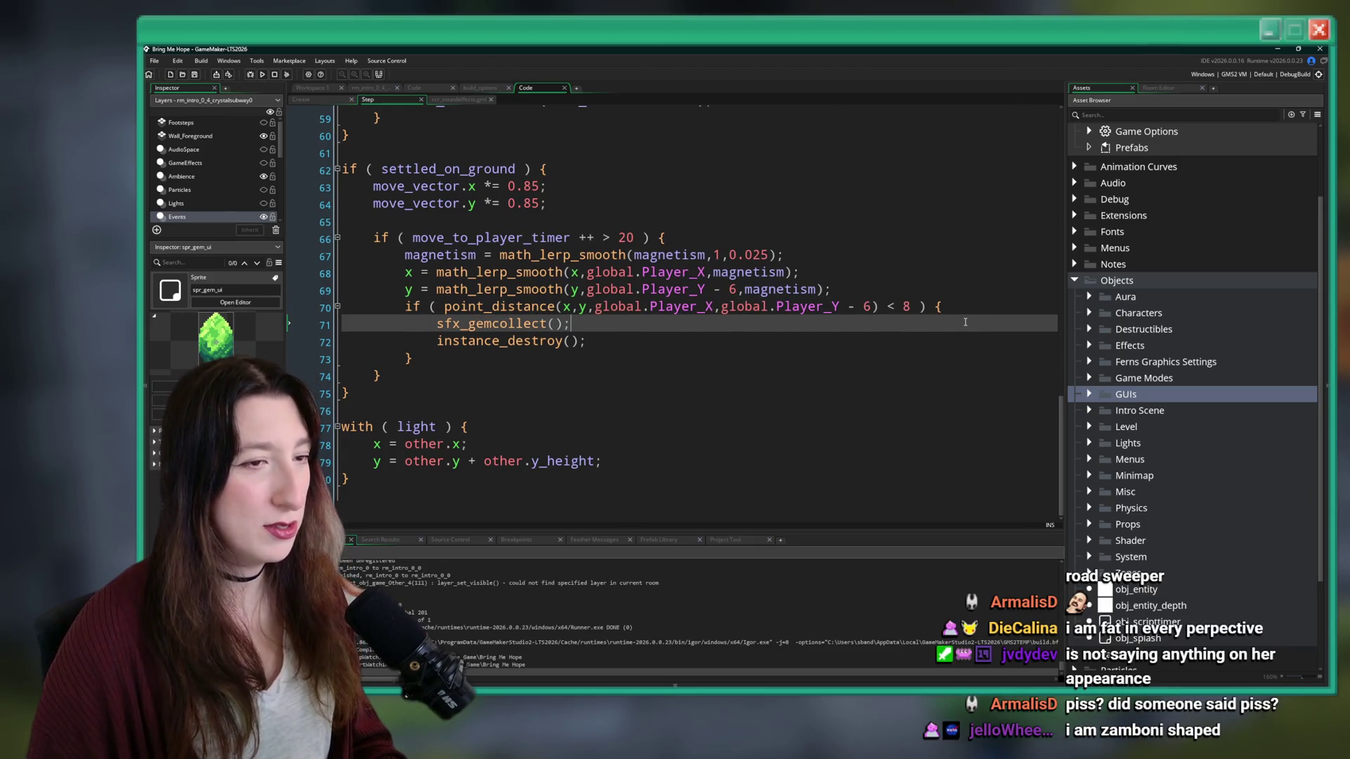
pyautogui.click(963, 304)
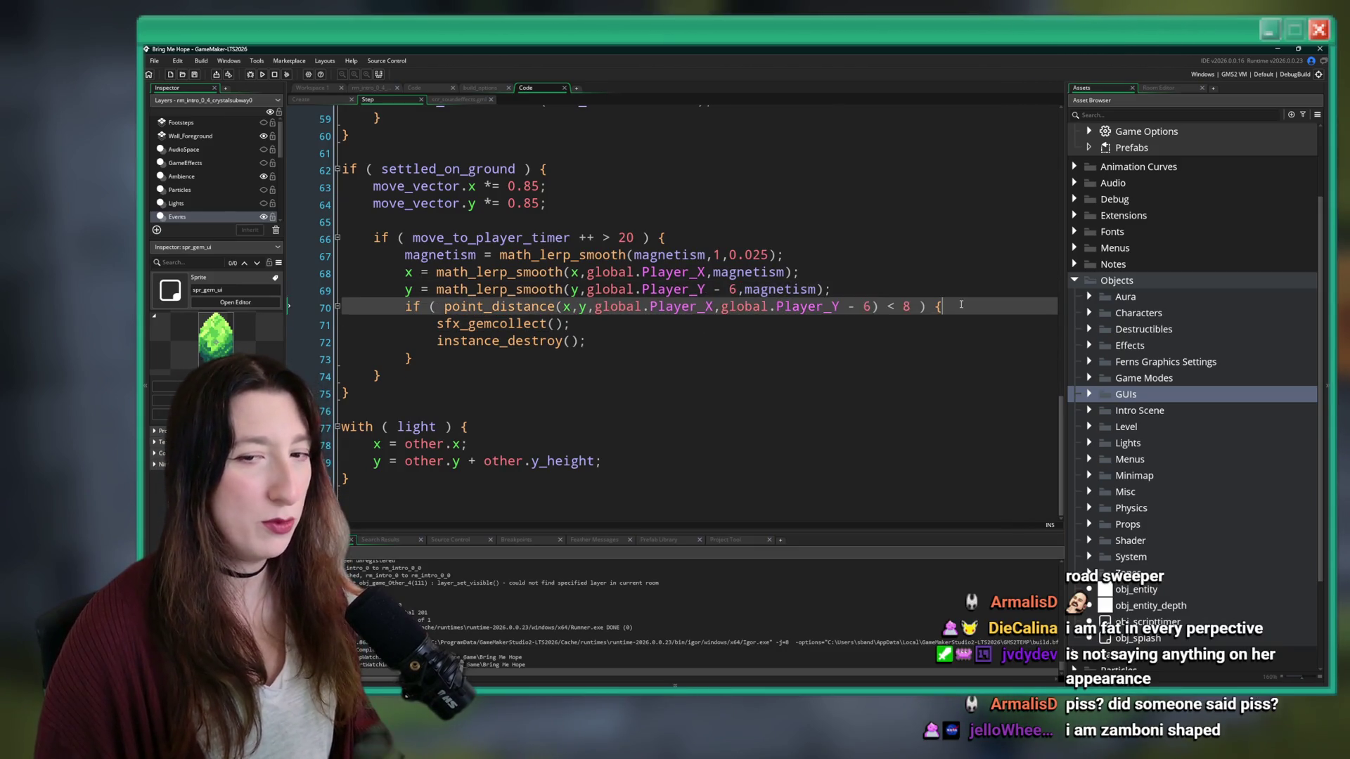
pyautogui.press('Return')
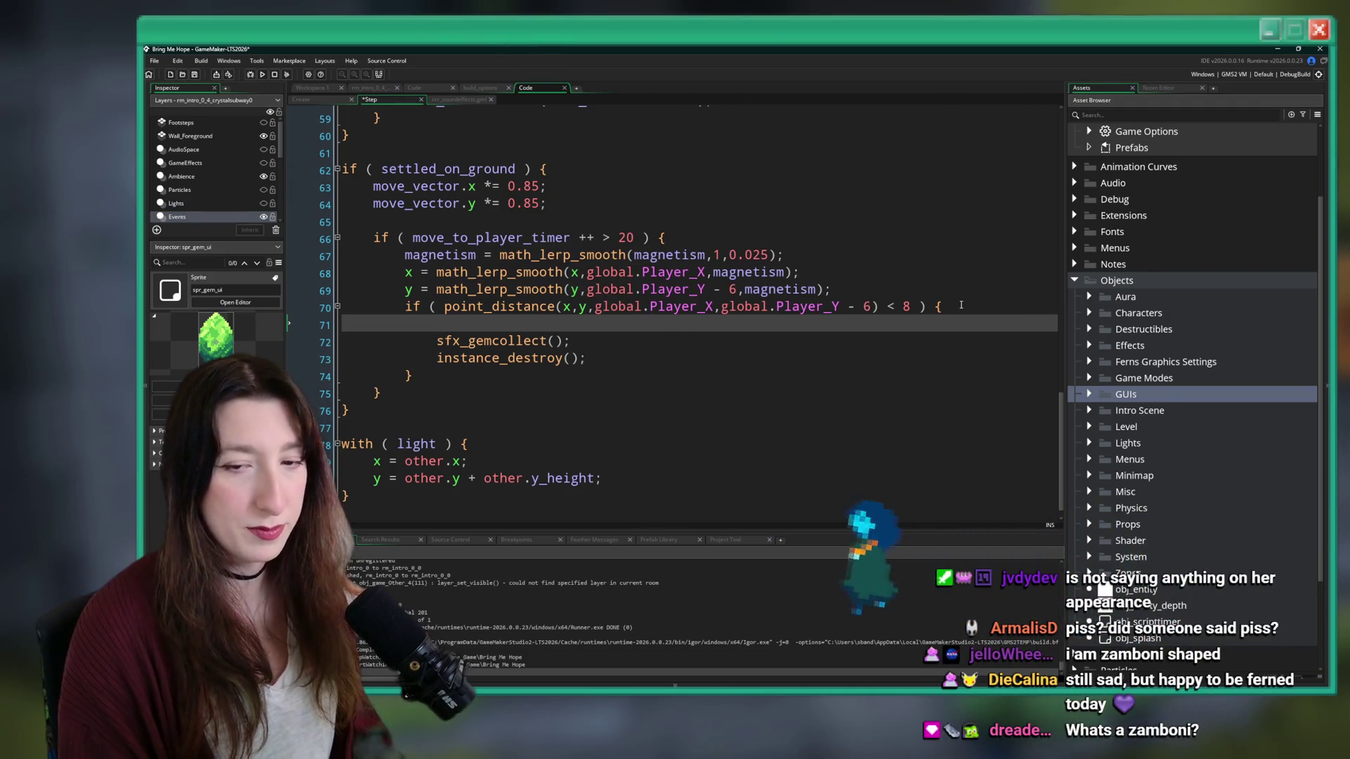
pyautogui.write('spr_gem_ui')
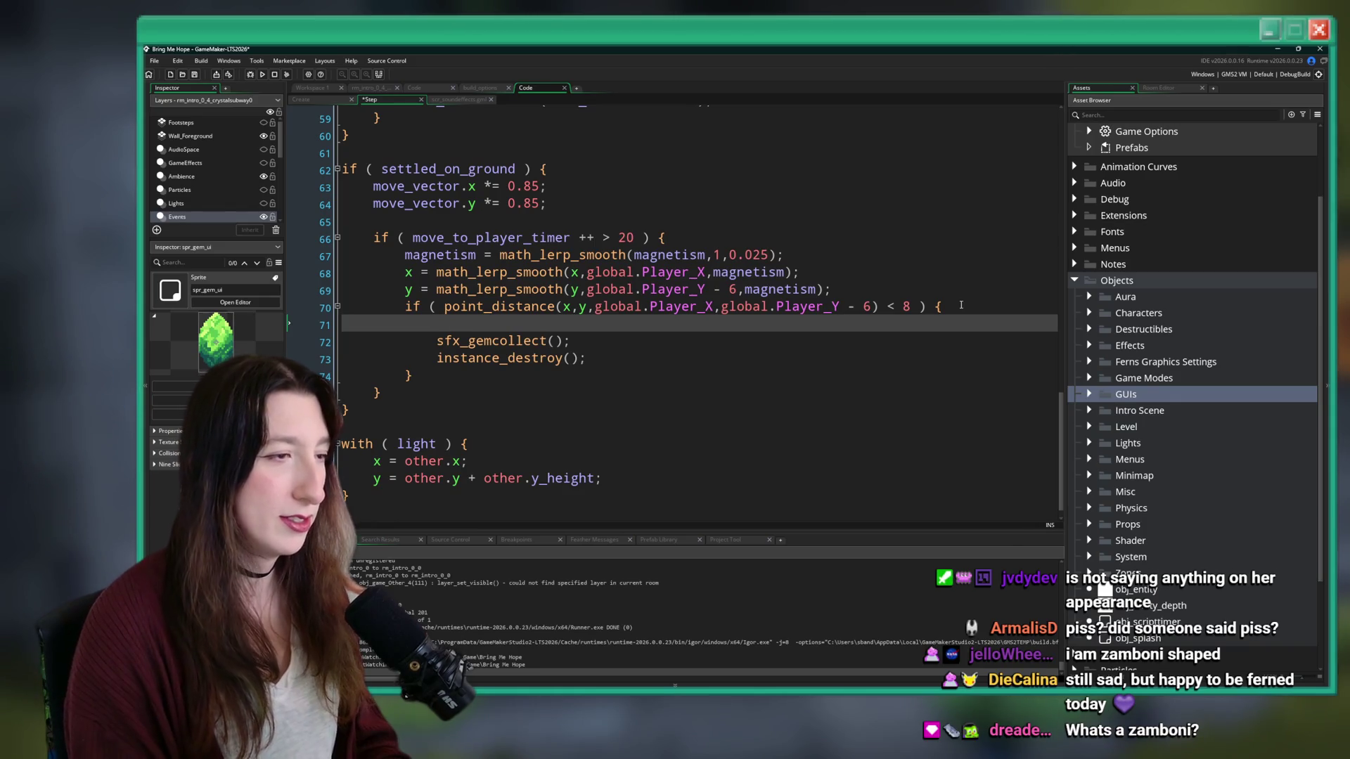
pyautogui.write('_draw.')
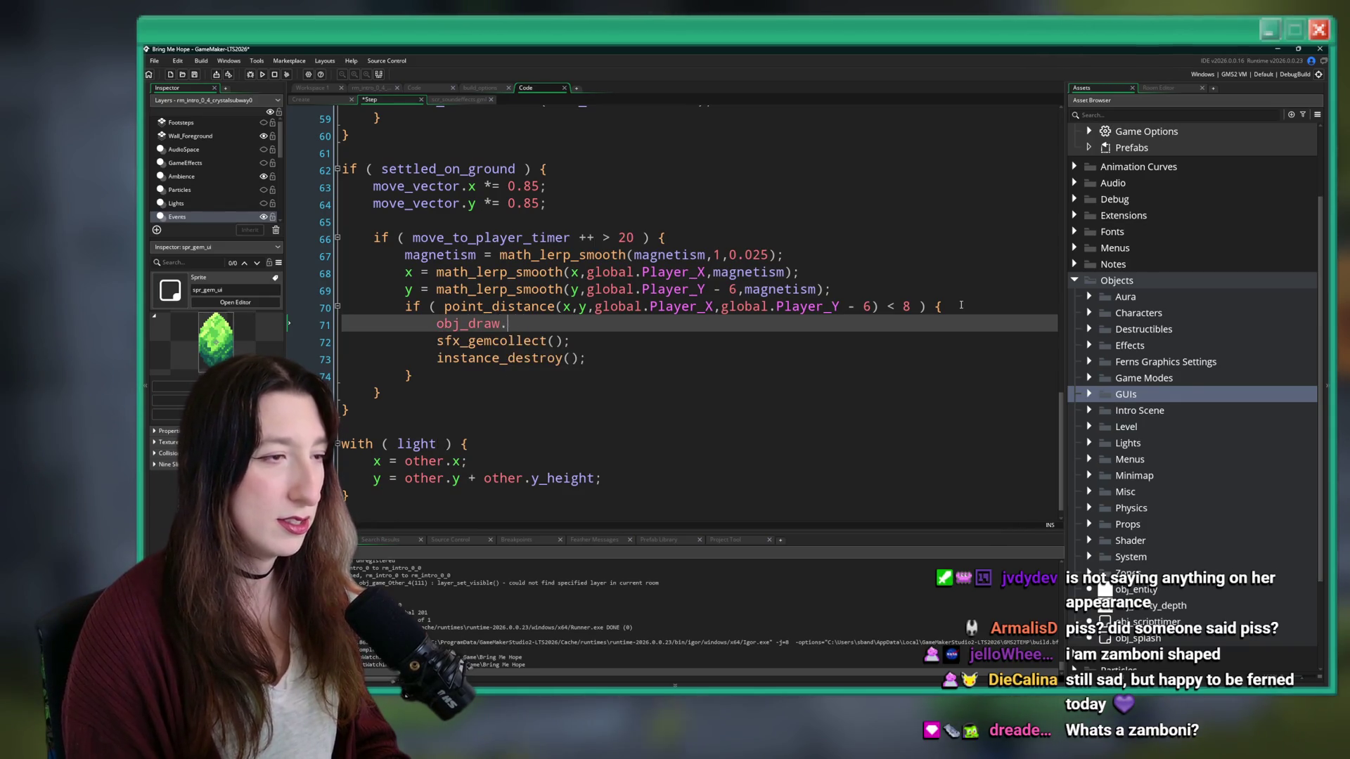
pyautogui.write('gem_collection_timer = 90')
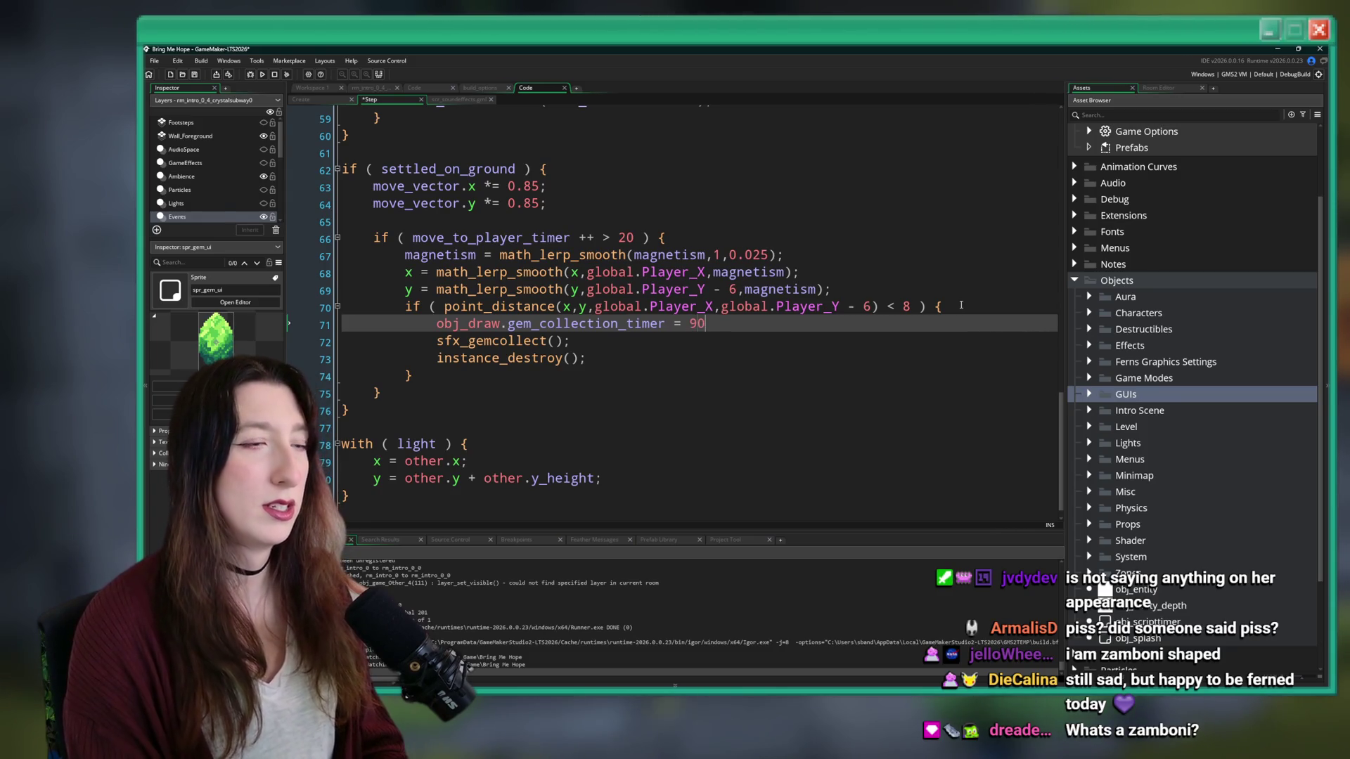
pyautogui.write(';')
pyautogui.hotkey('ctrl', 's')
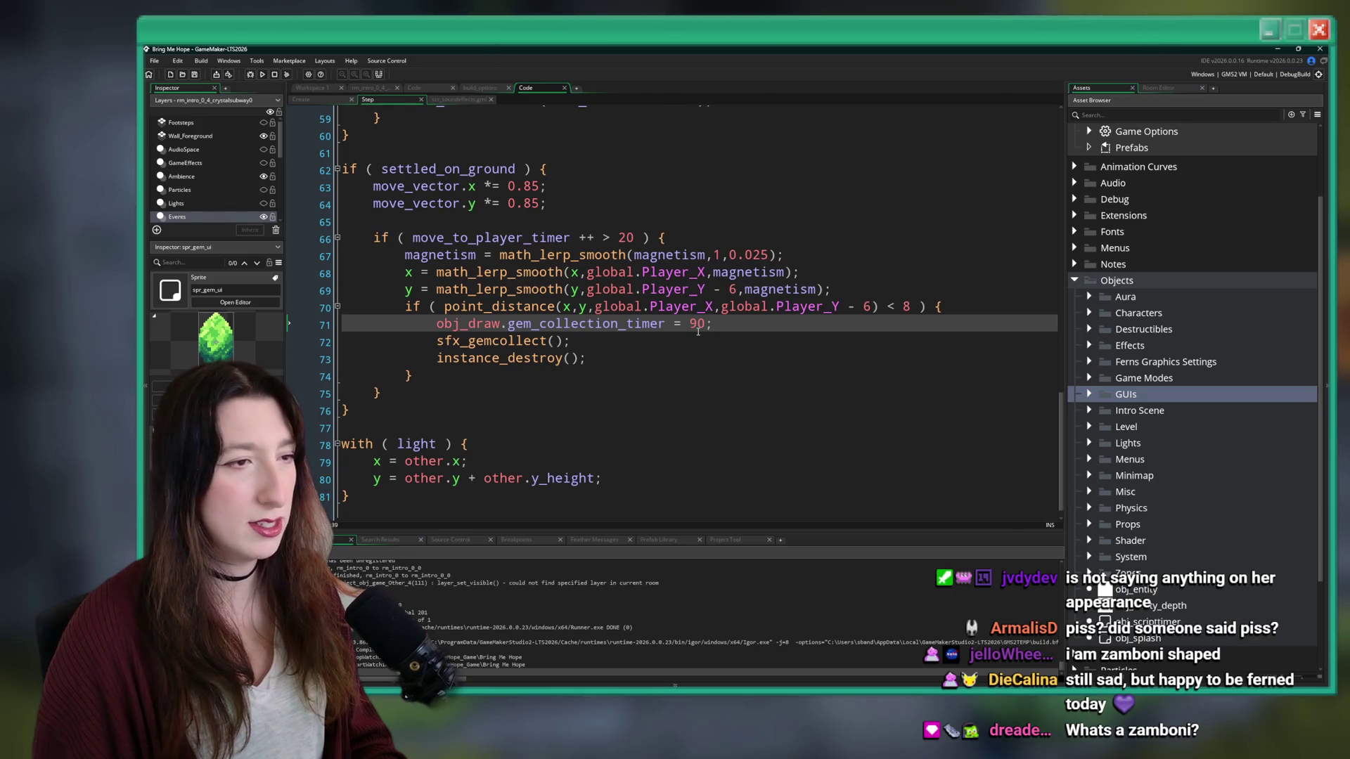
# - Fix the line to obj_draw.gem_collection_timer = 120;, save, and jump to its definition with F12
pyautogui.hotkey('shift', 'Left')
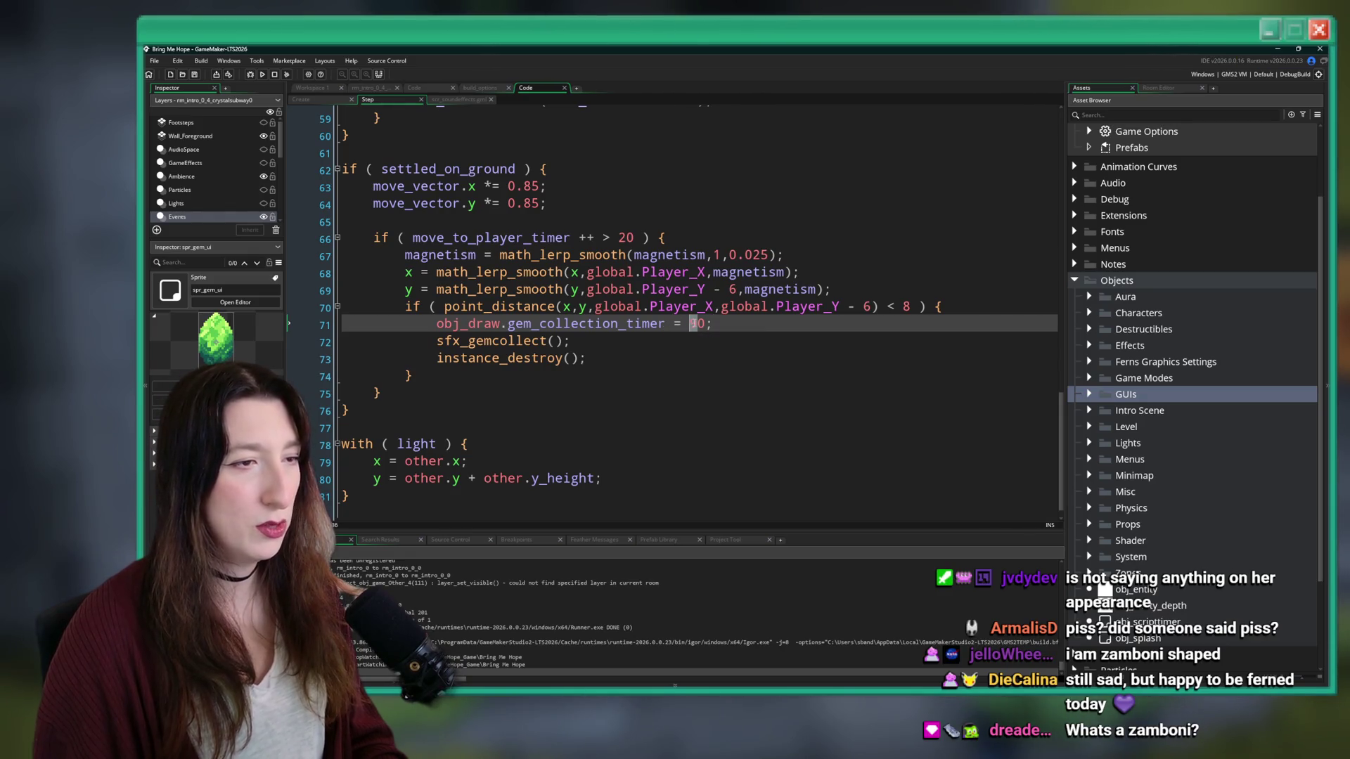
pyautogui.write('2')
pyautogui.moveTo(669, 325); pyautogui.dragTo(436, 325)
pyautogui.hotkey('ctrl', 's')
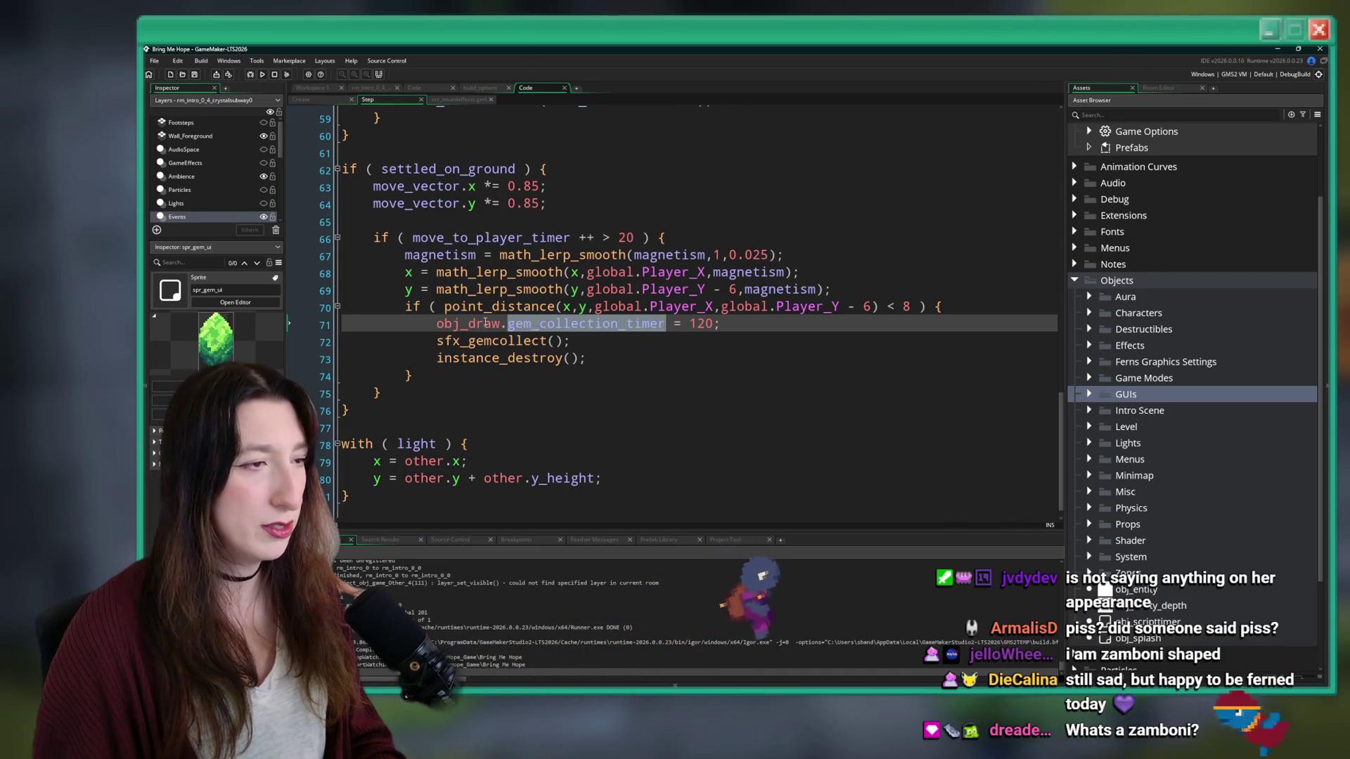
pyautogui.press('F12')
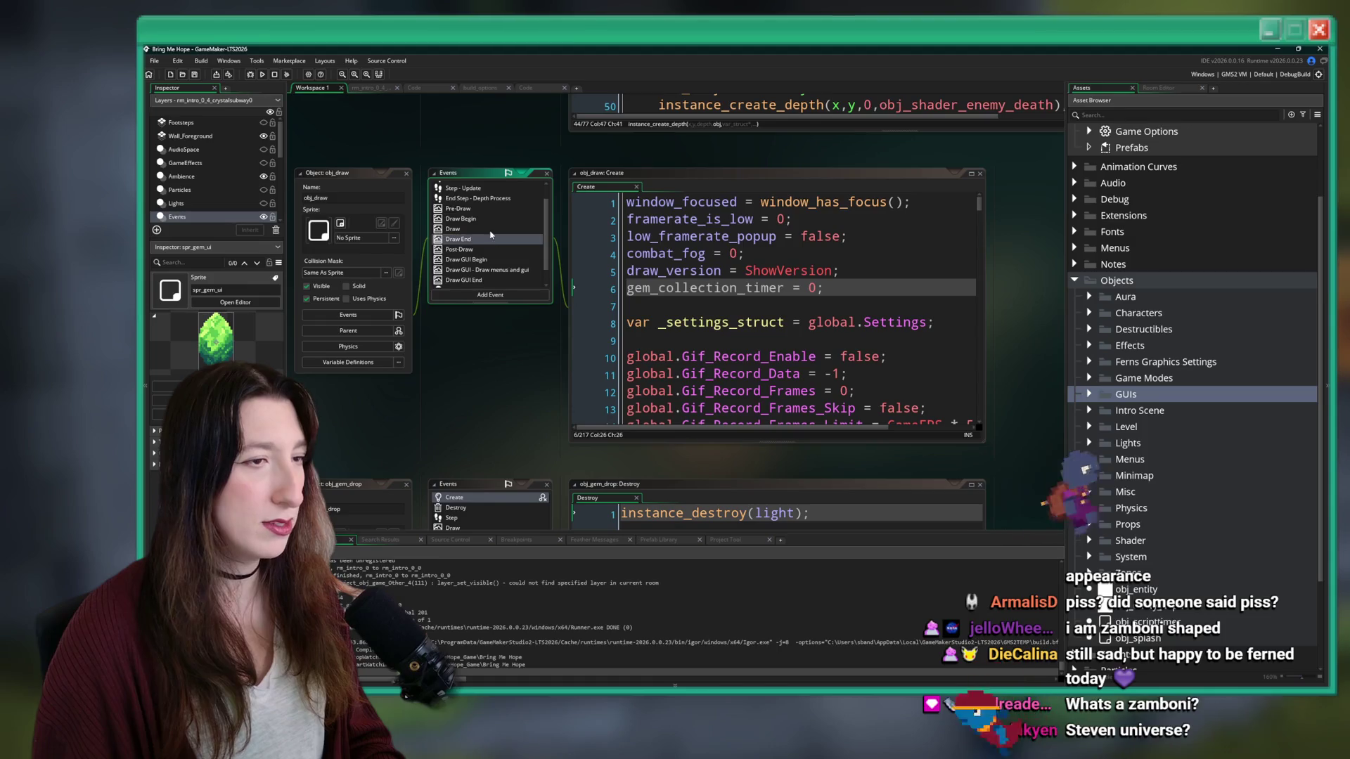
# - Add 'gem_collection_x_slide = 0;' below the timer line in obj_draw's Create event
pyautogui.click(878, 290)
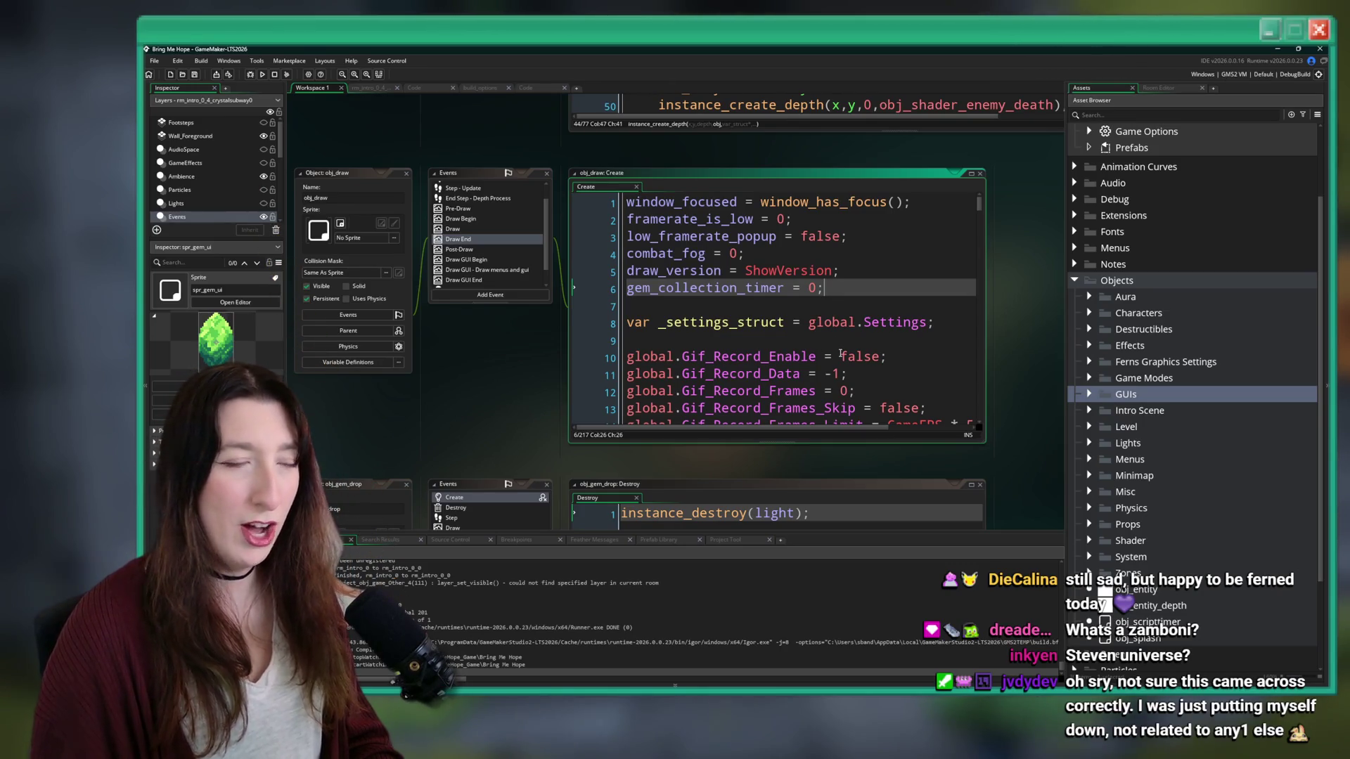
pyautogui.press('Return')
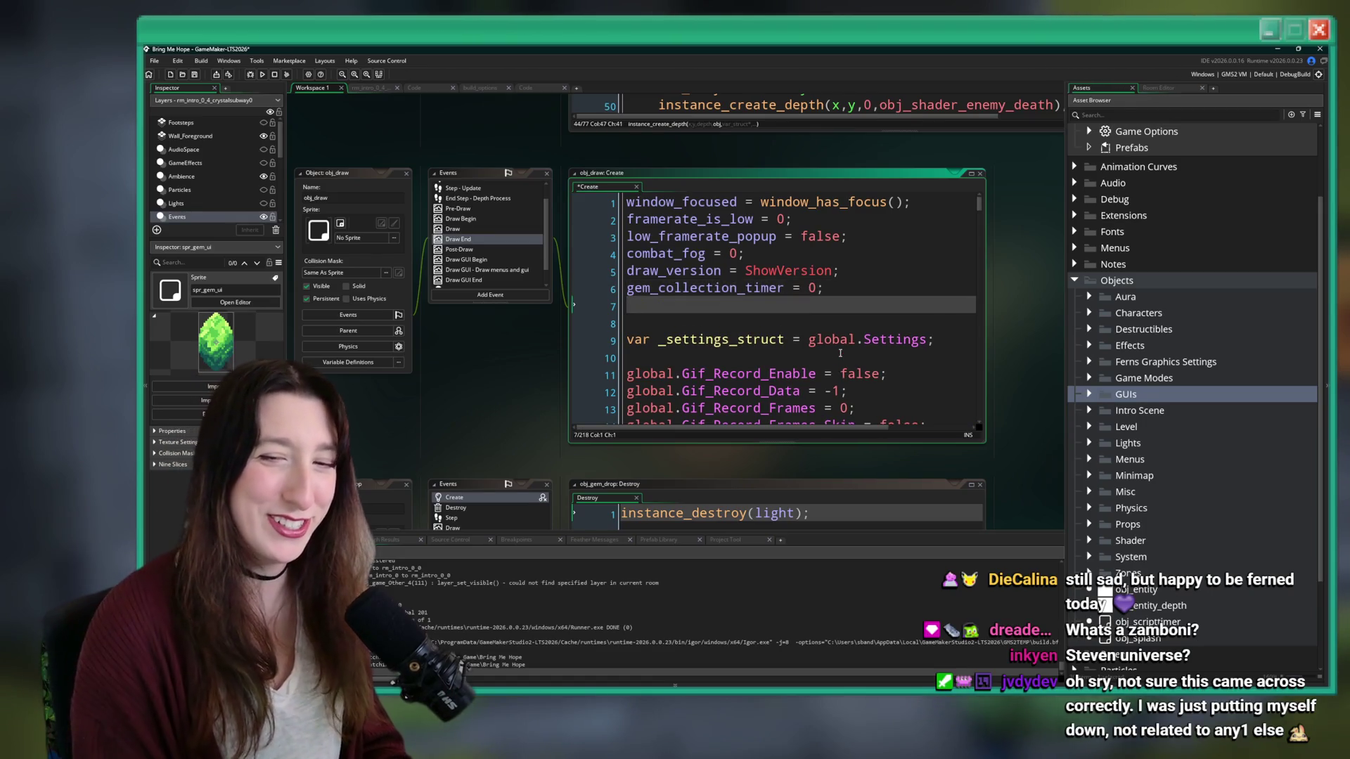
pyautogui.write('gem_co')
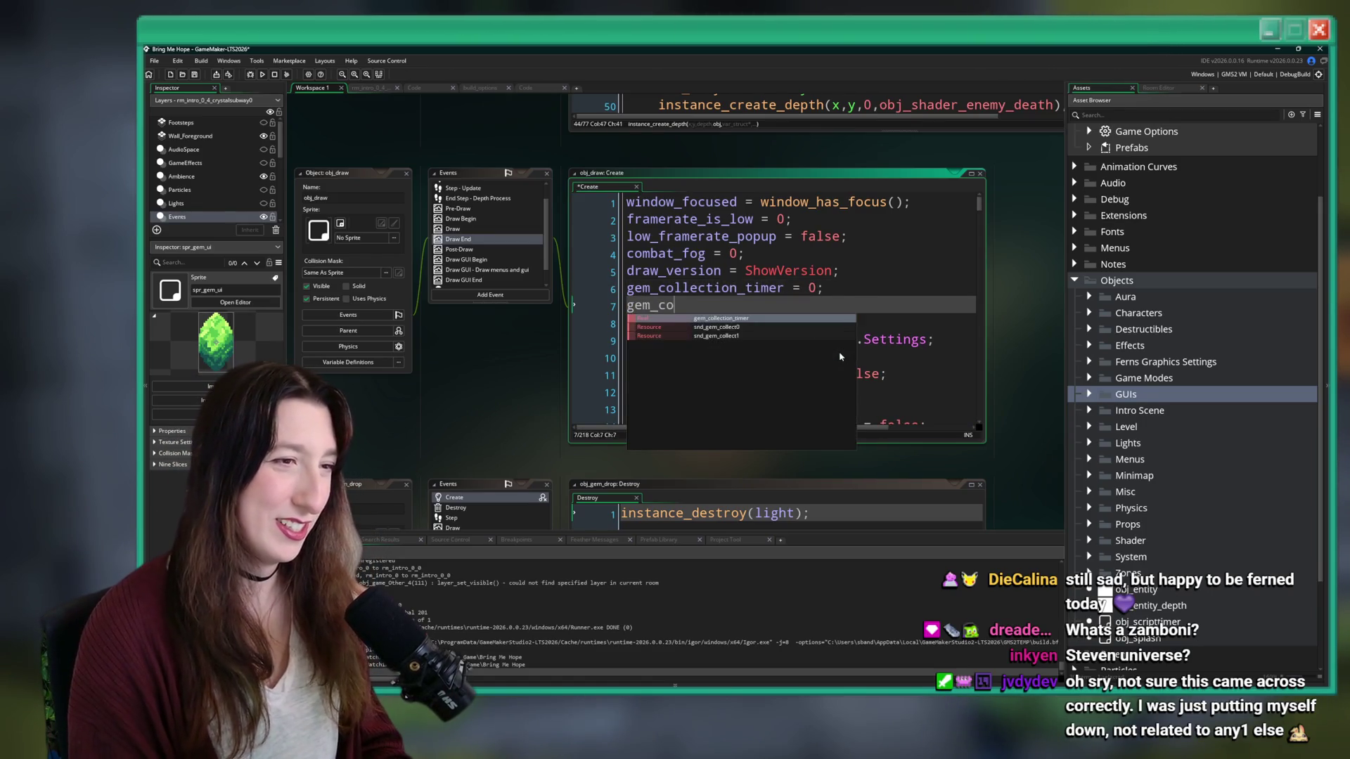
pyautogui.write('llection_')
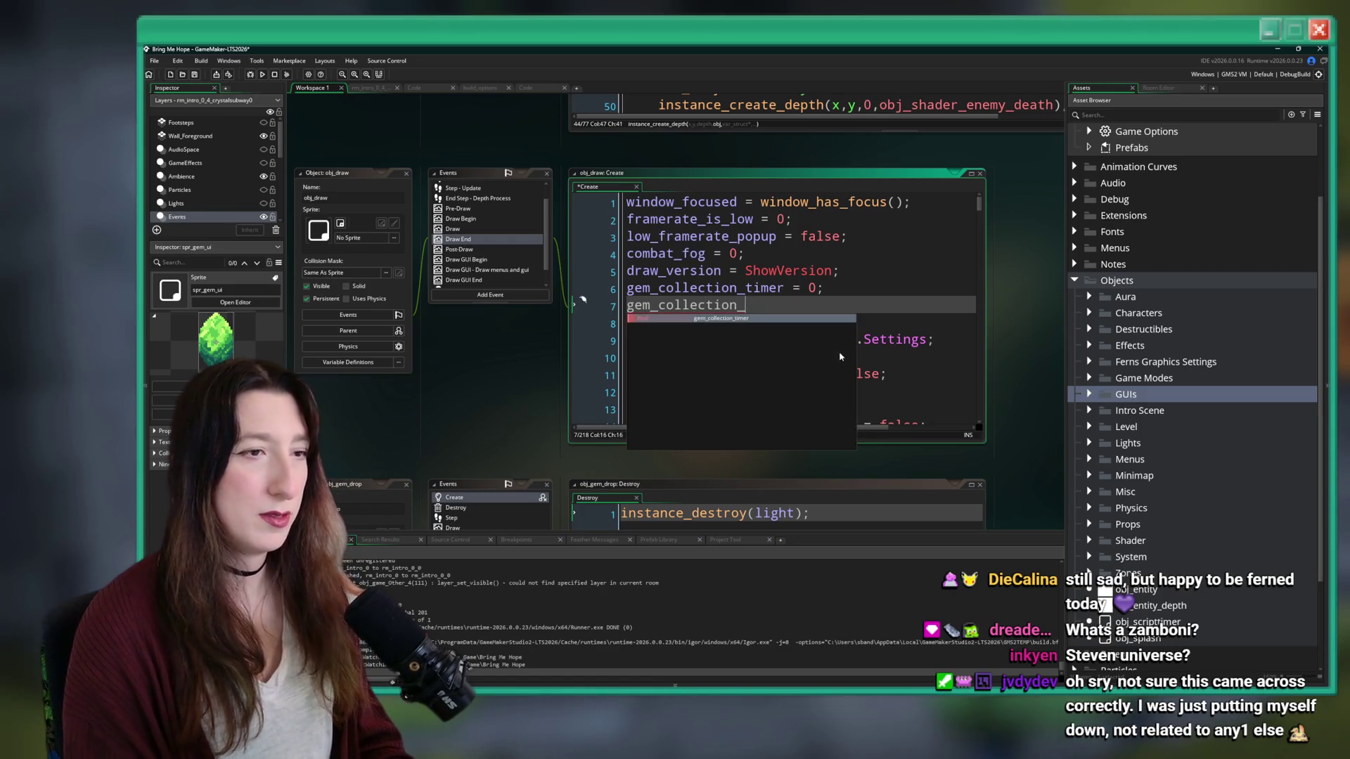
pyautogui.write('x_slide')
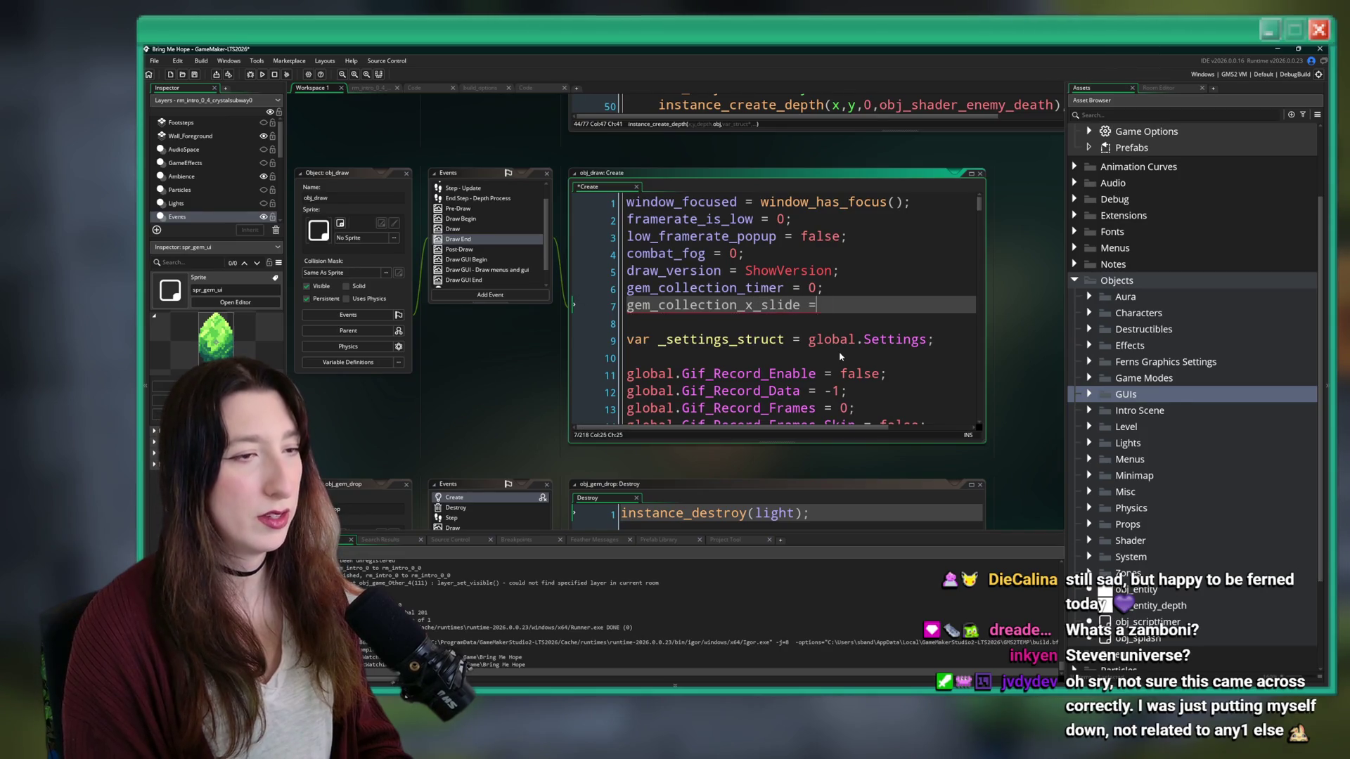
pyautogui.write(' = 0;')
# - Duplicate that line with Ctrl+D and trim the copy to 'gem_collection_x = 0;'
pyautogui.hotkey('ctrl', 'd')
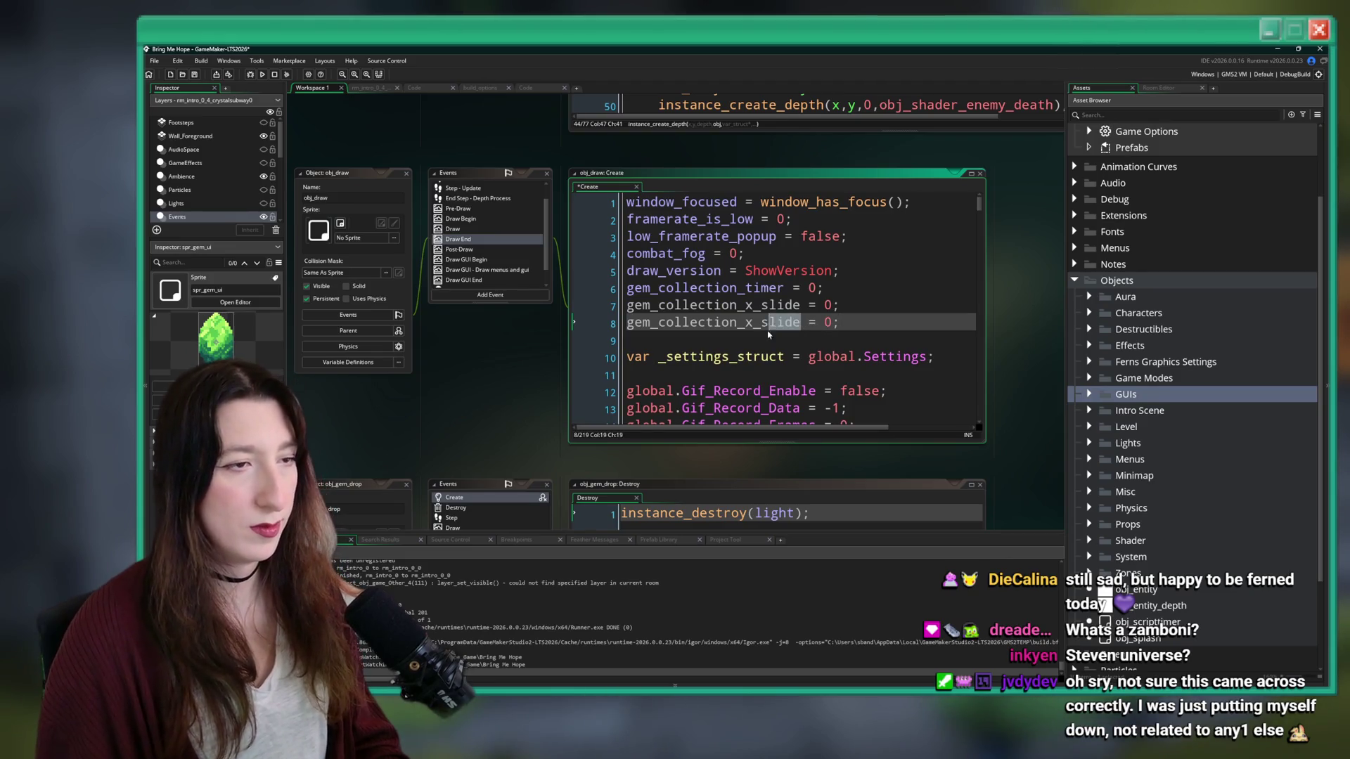
pyautogui.press('BackSpace')
pyautogui.press('BackSpace')
pyautogui.press('BackSpace')
pyautogui.press('Delete')
pyautogui.press('Up')
pyautogui.press('End')
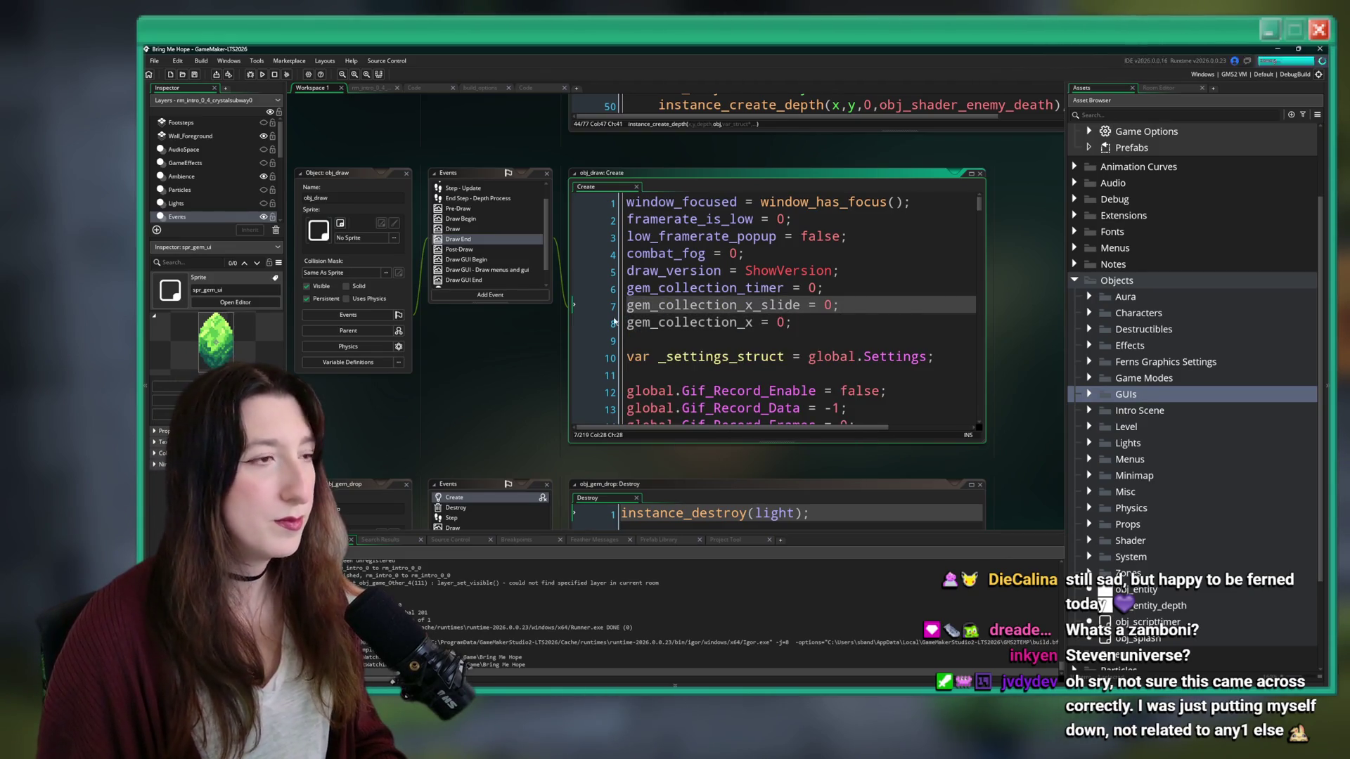
pyautogui.doubleClick(685, 286)
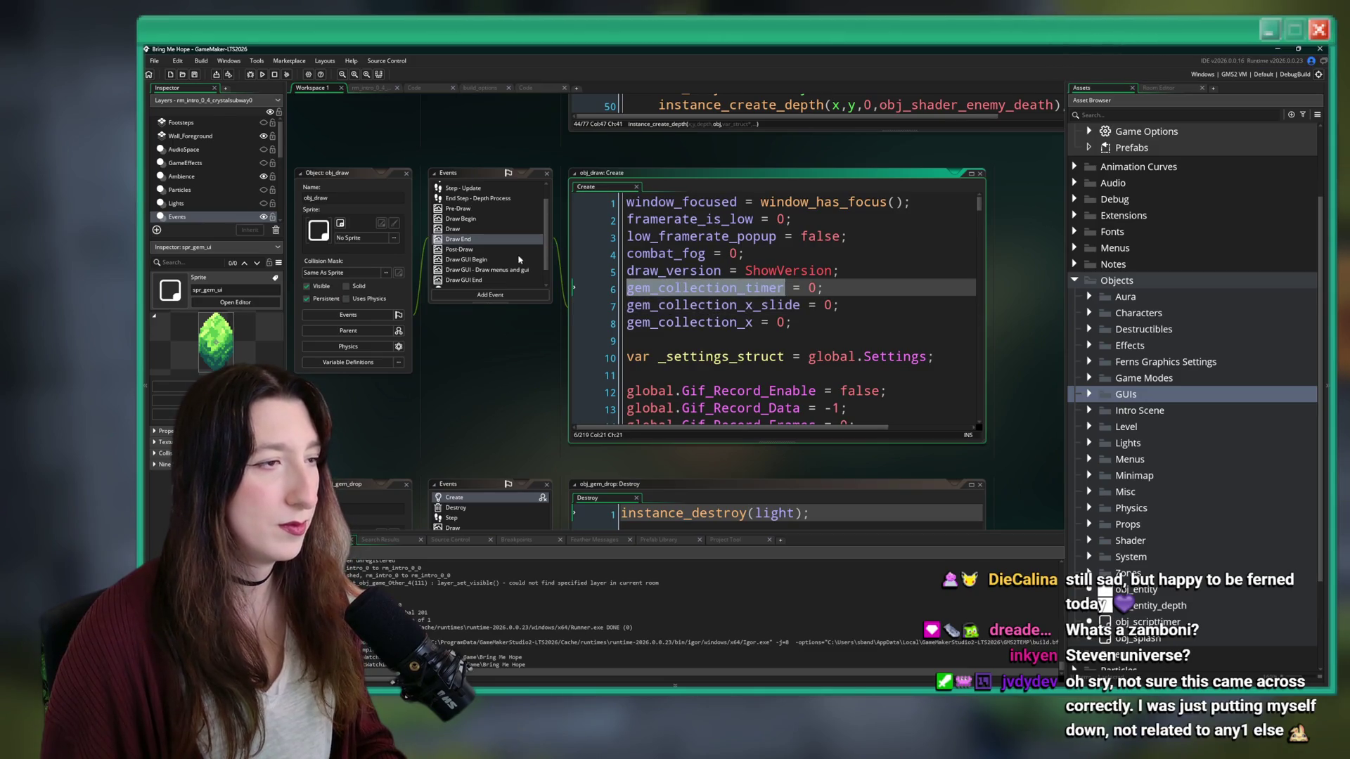
pyautogui.click(486, 252)
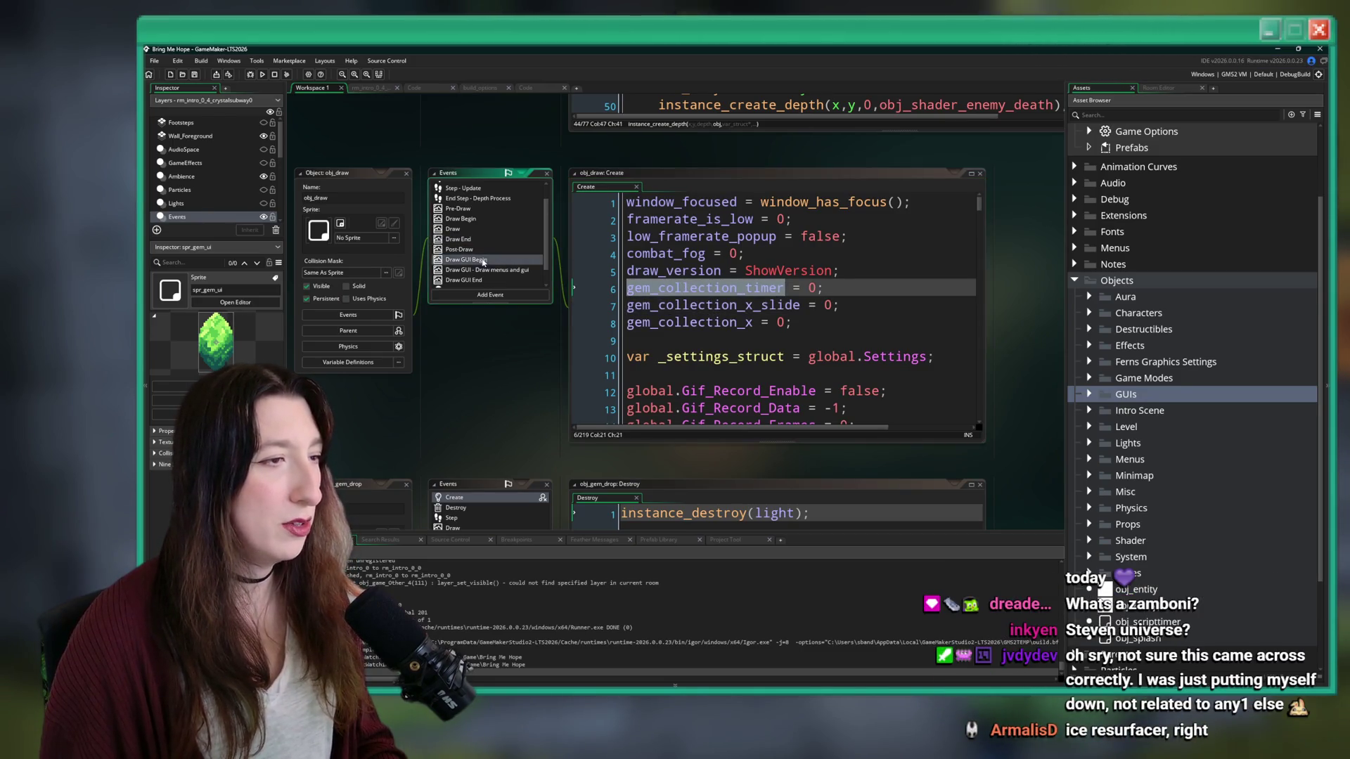
# - In obj_draw's Draw GUI code, add a '// Gem Collection' comment below the Gamemode block
pyautogui.doubleClick(485, 270)
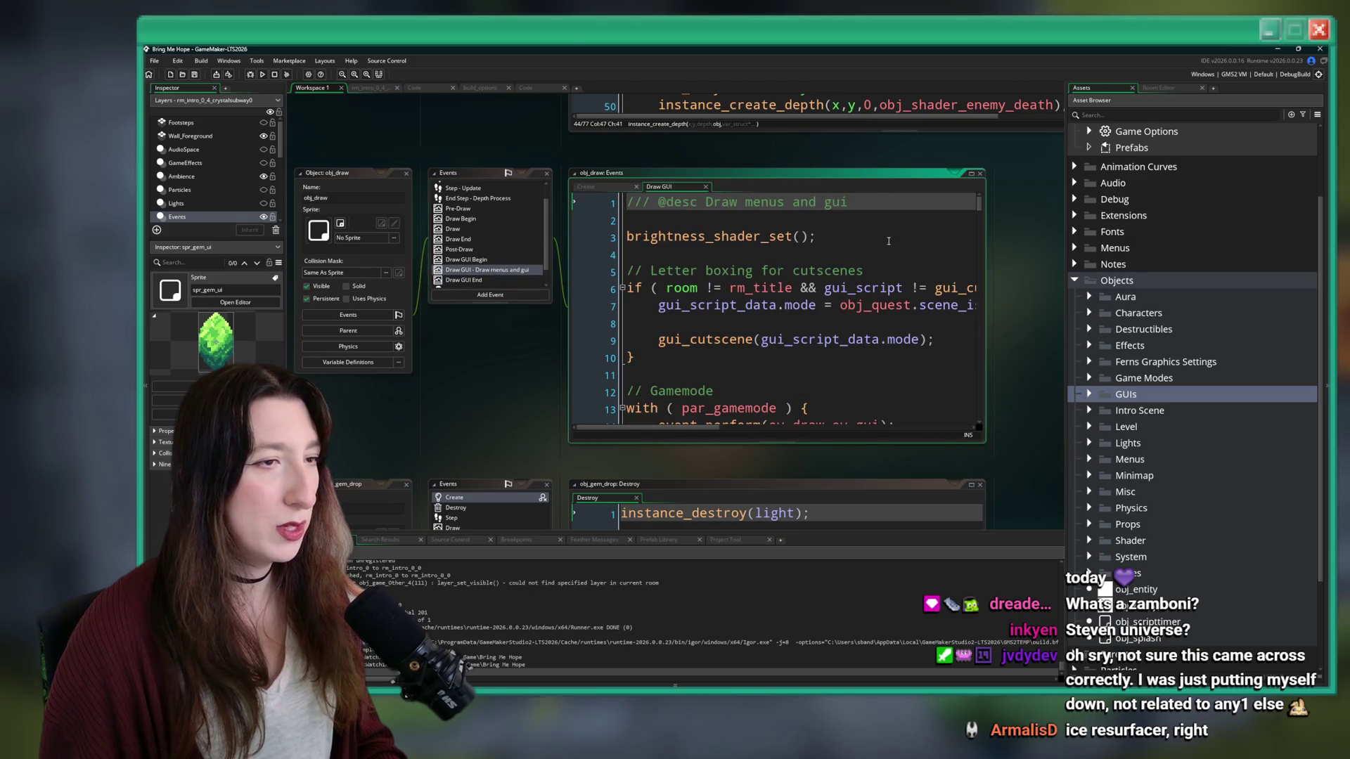
pyautogui.click(808, 158)
pyautogui.scroll(-3, 531, 291)
pyautogui.click(531, 292)
pyautogui.scroll(-1, 535, 281)
pyautogui.scroll(1, 539, 260)
pyautogui.press('Return')
pyautogui.press('Return')
pyautogui.write('// Gem Co')
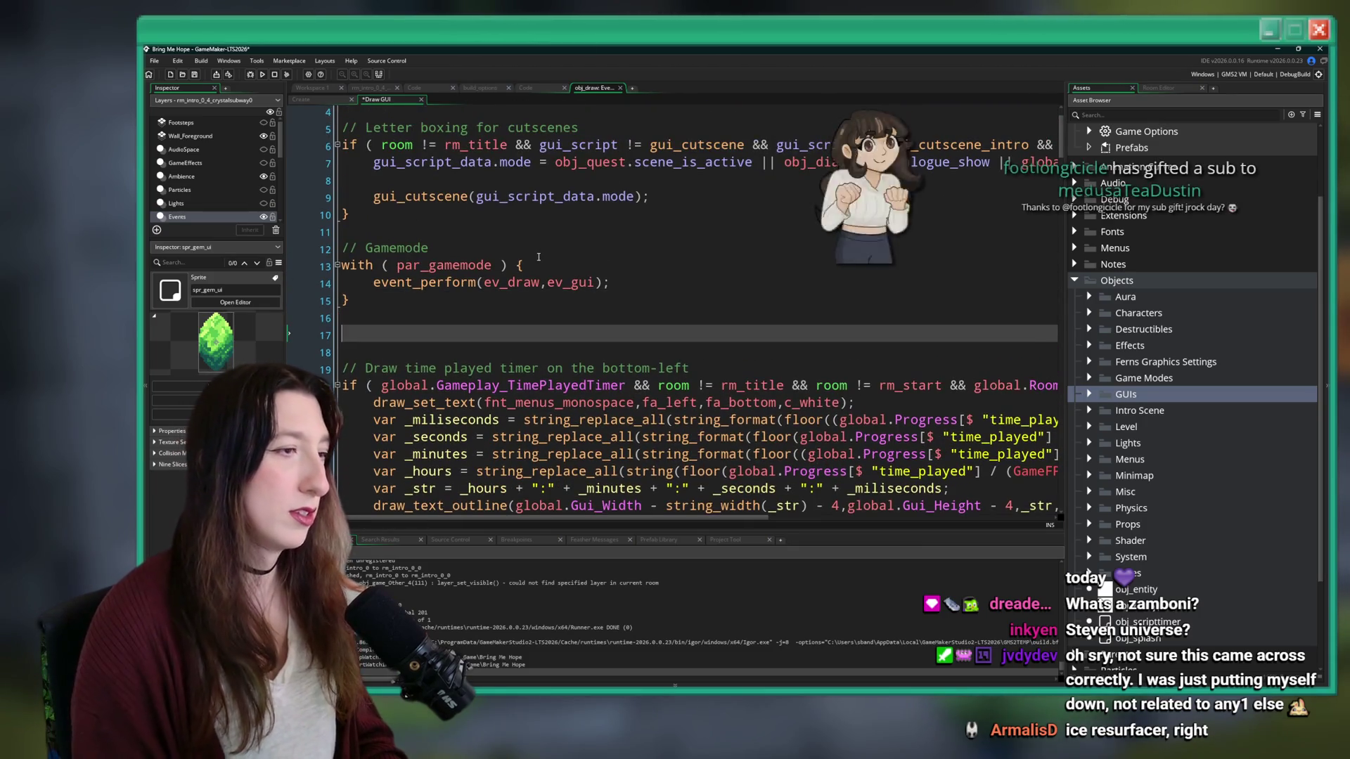
pyautogui.write('llection')
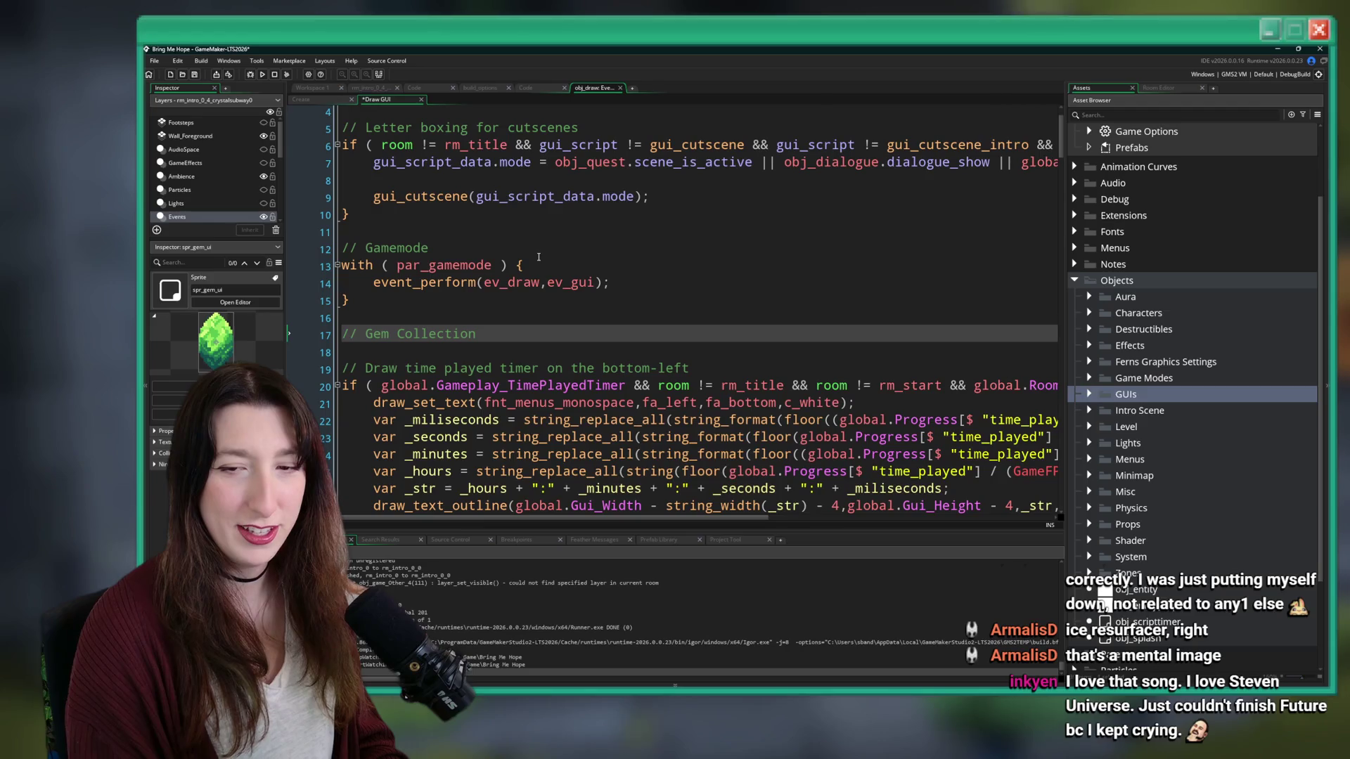
pyautogui.press('Return')
# - Add 'if ( gem_collection_timer > 0 ) { }', save, begin 'gem_collection_x_slide =' inside, then switch to easings.net
pyautogui.write('gem_collection_timer')
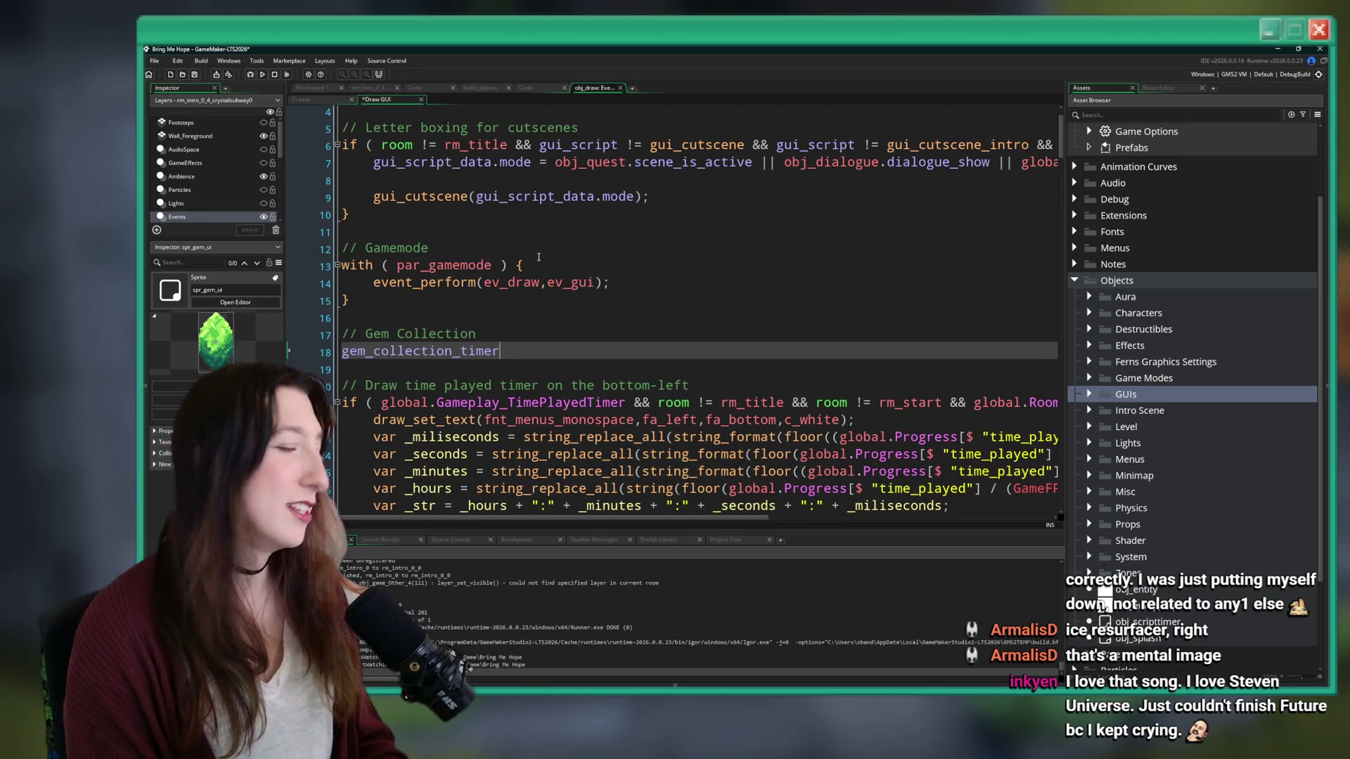
pyautogui.write('if ( ')
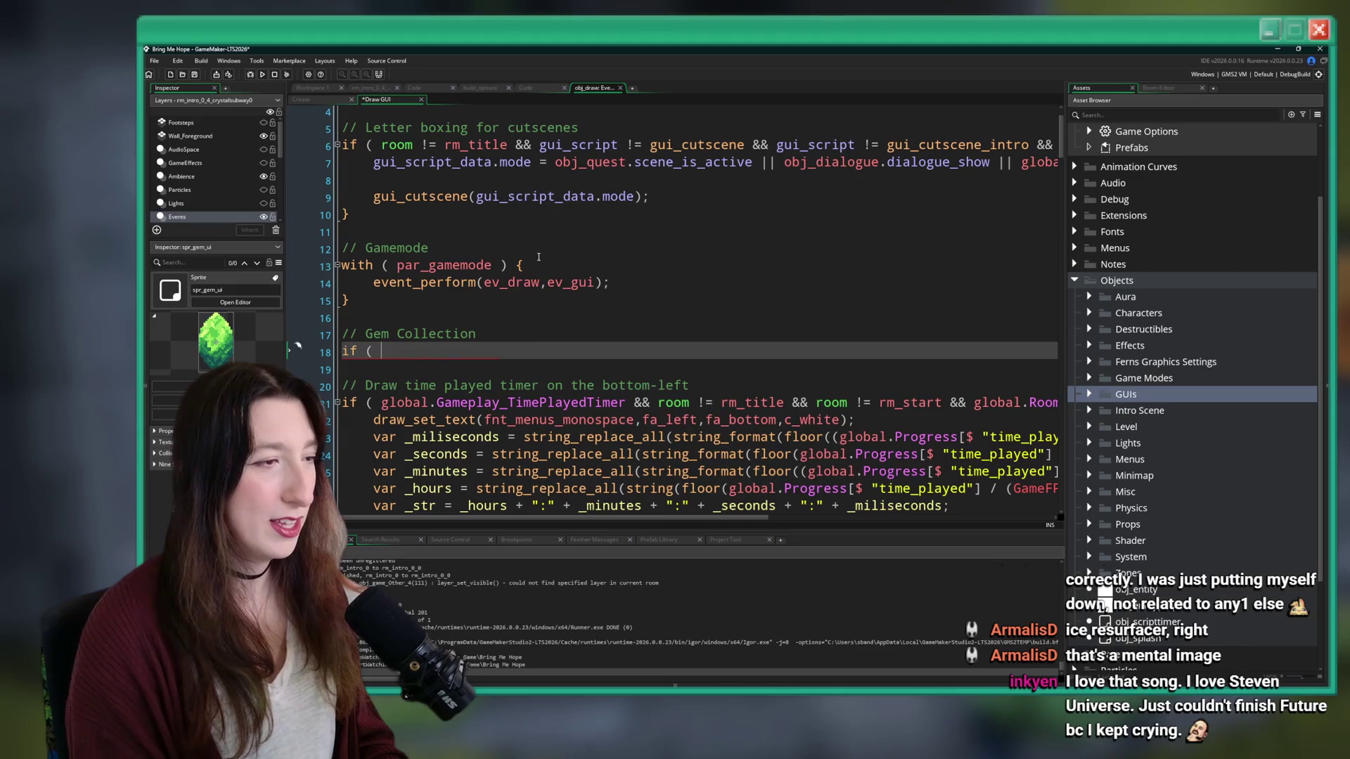
pyautogui.write(' ) {')
pyautogui.press('Return')
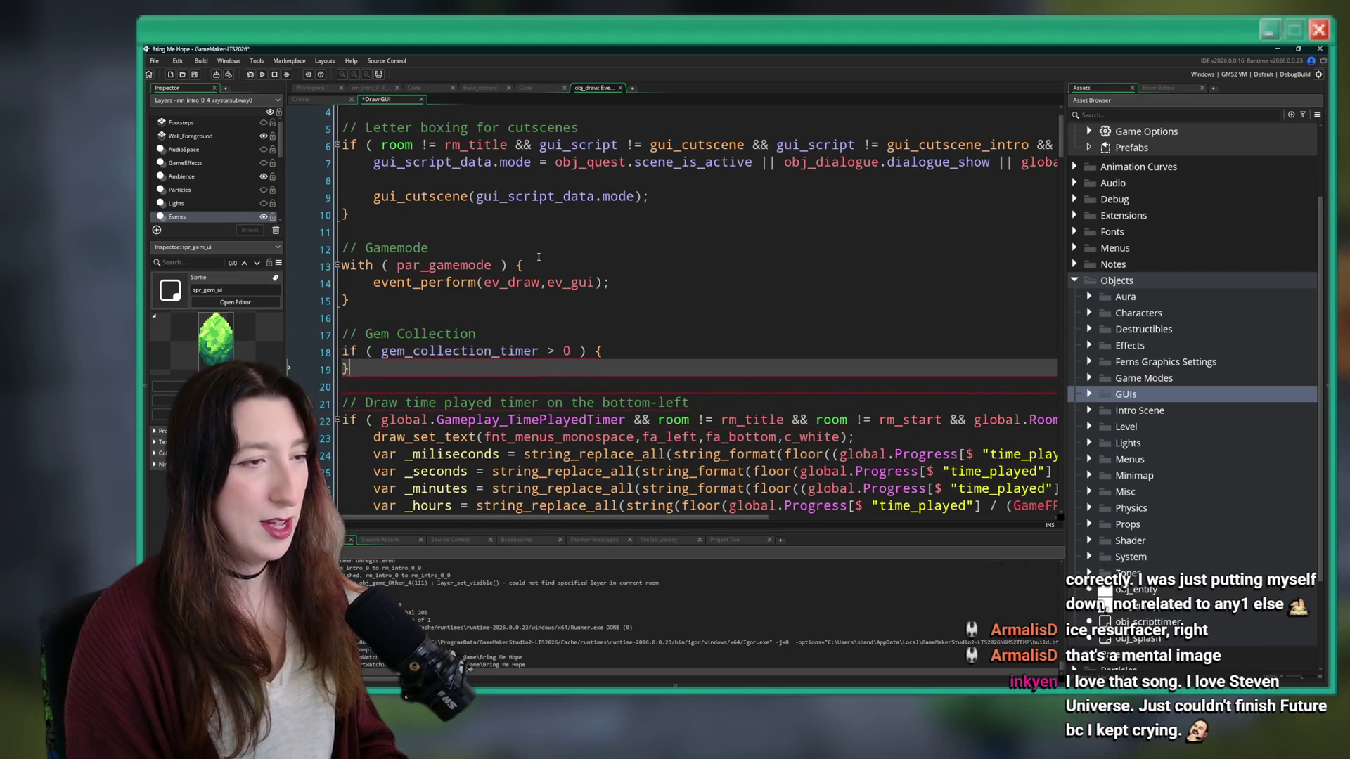
pyautogui.press('Return')
pyautogui.hotkey('ctrl', 's')
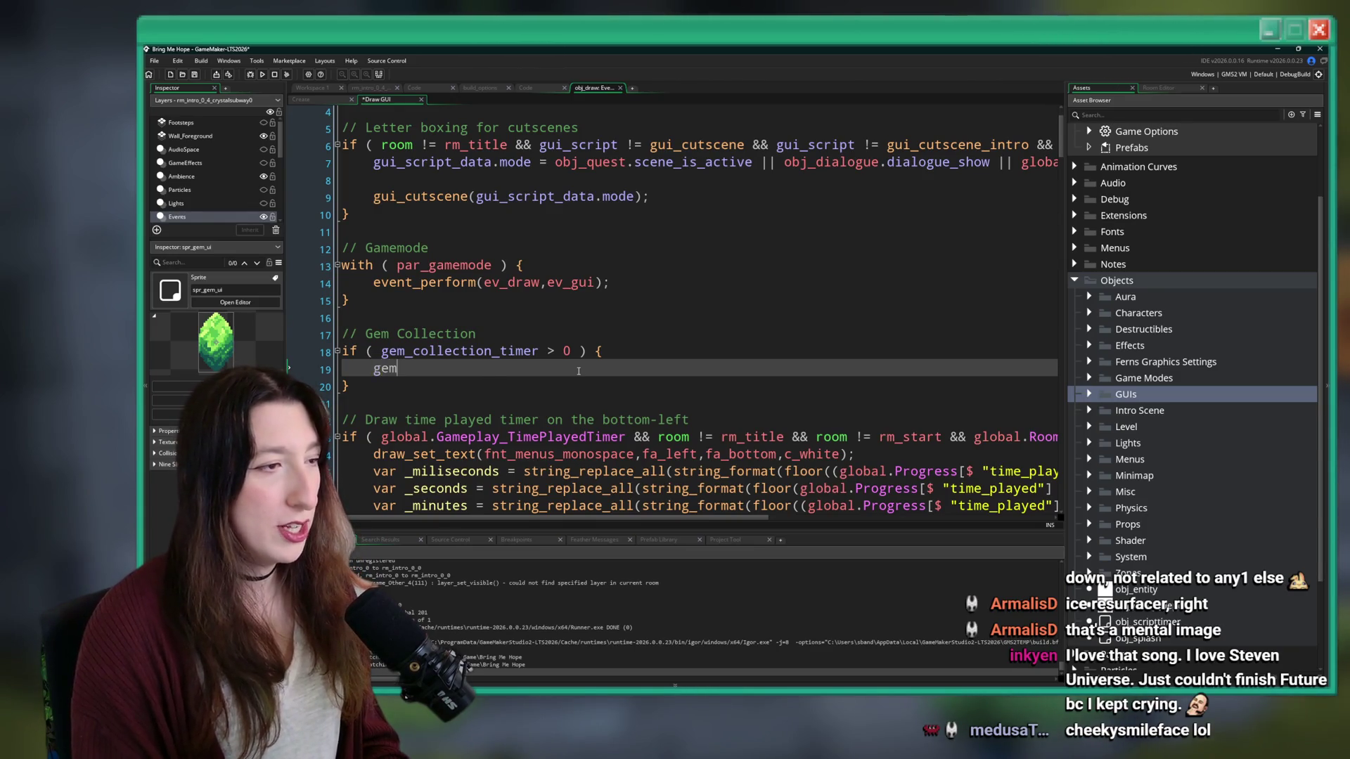
pyautogui.write('_coll')
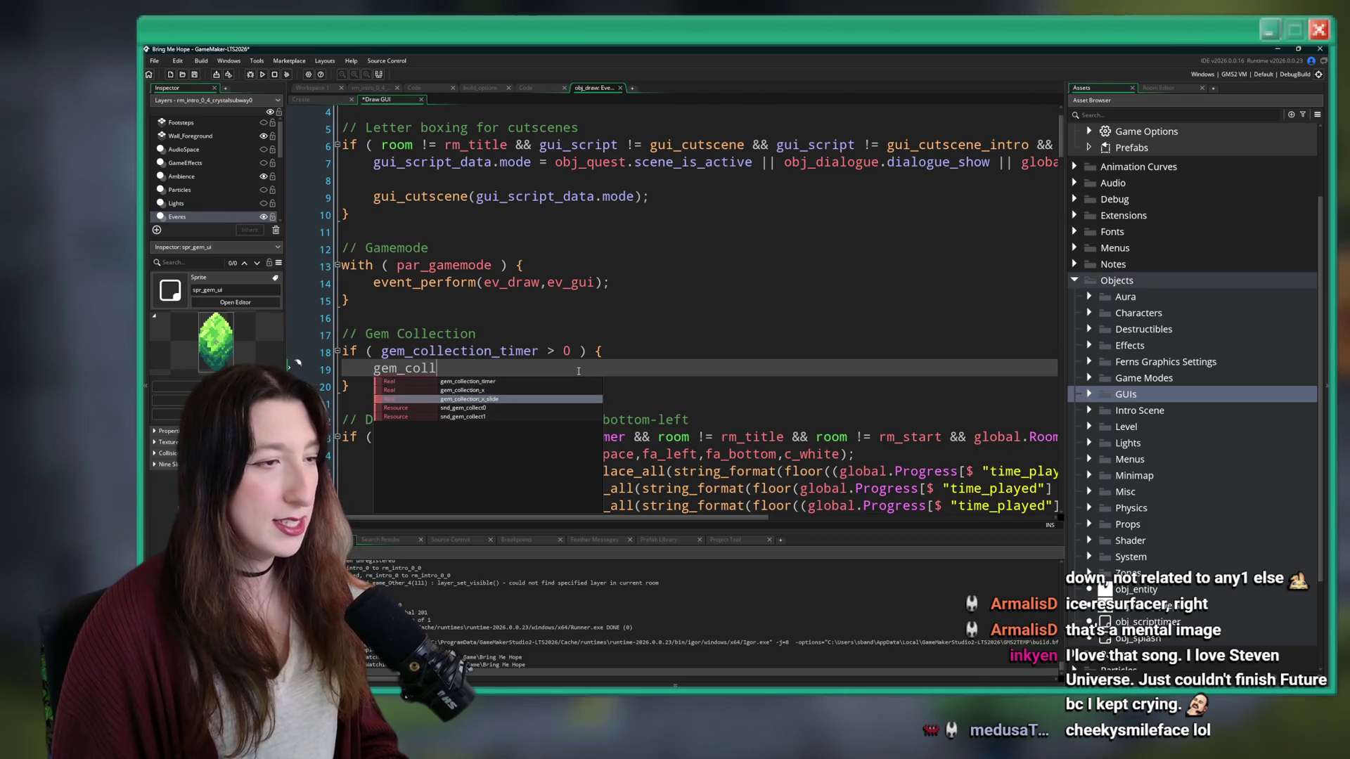
pyautogui.press('Return')
pyautogui.write('_slide =')
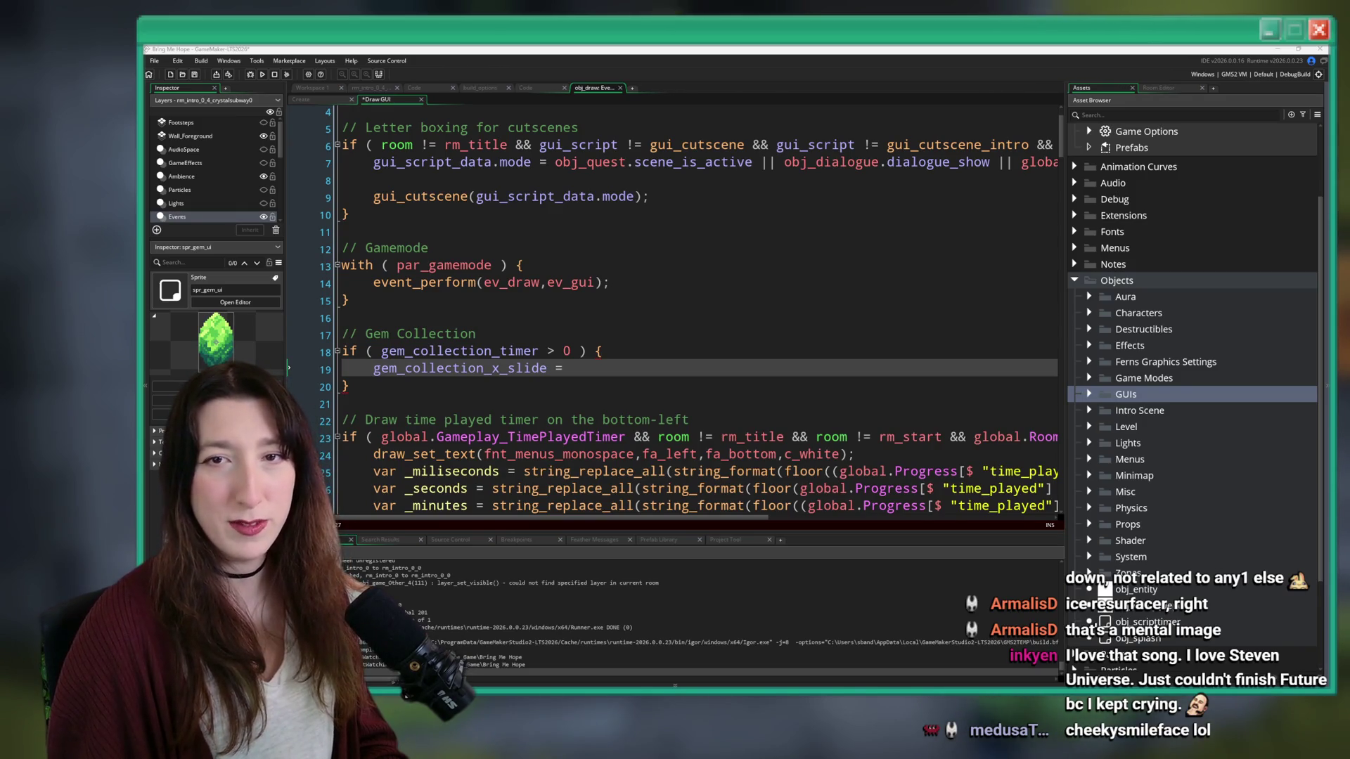
pyautogui.hotkey('alt', 'Tab')
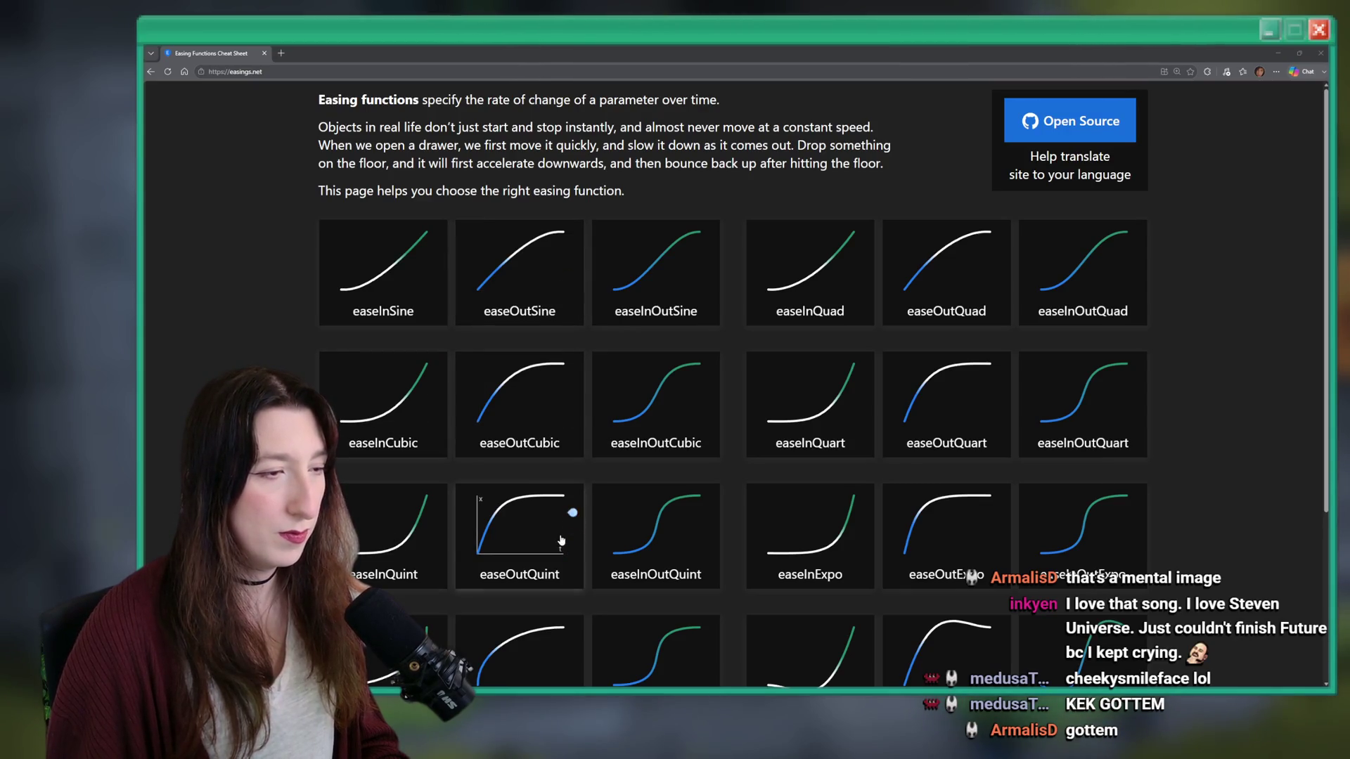
# - Insert ease_out_back_easy, check the easeOutBack curve on easings.net, then trim the call to ease_out_back
pyautogui.hotkey('alt', 'Tab')
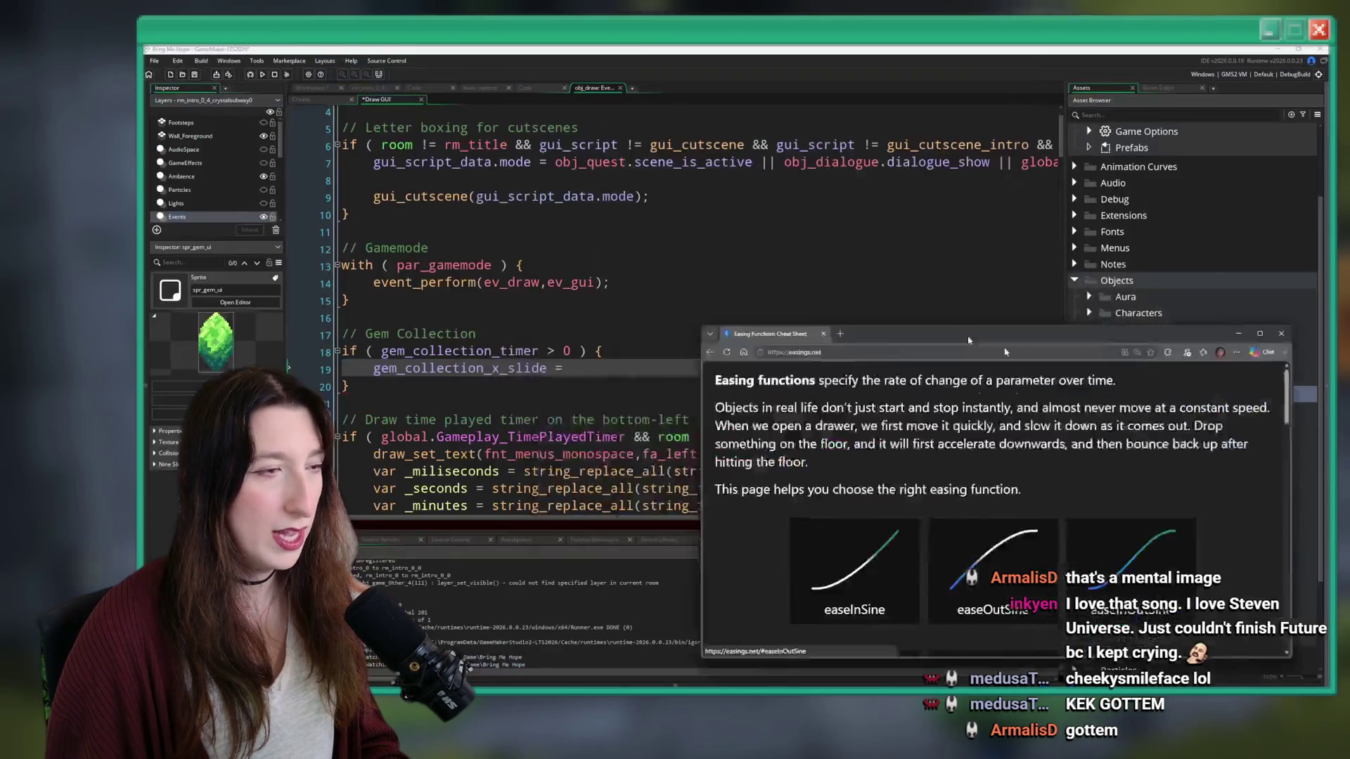
pyautogui.write('_ou')
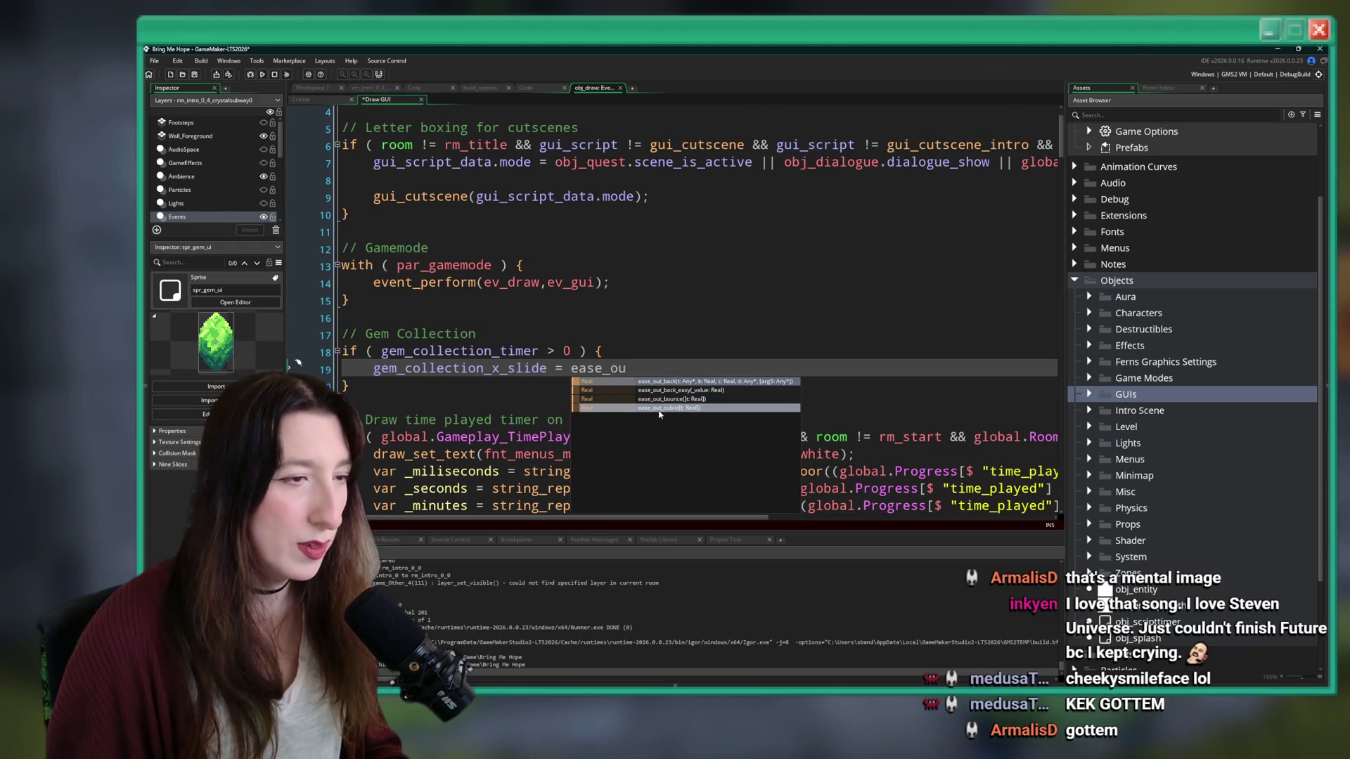
pyautogui.click(659, 390)
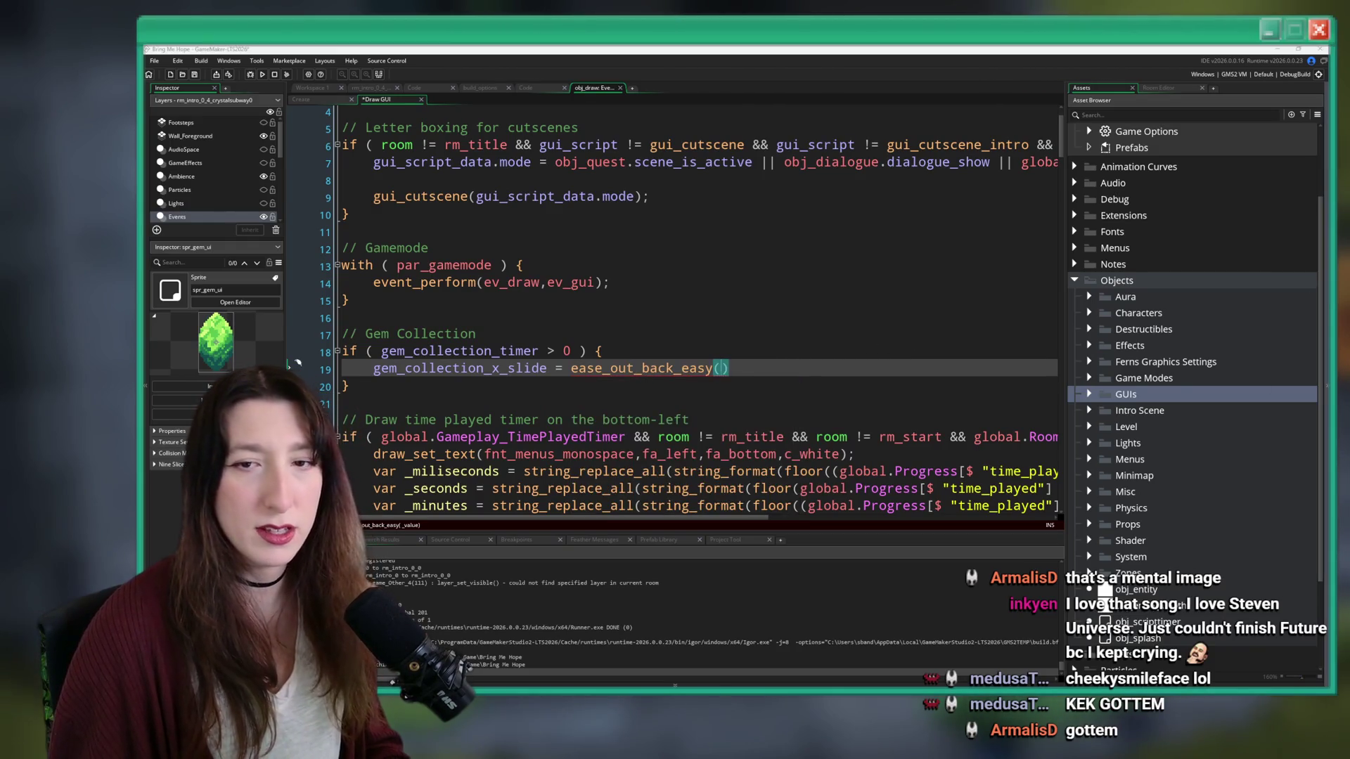
pyautogui.hotkey('alt', 'Tab')
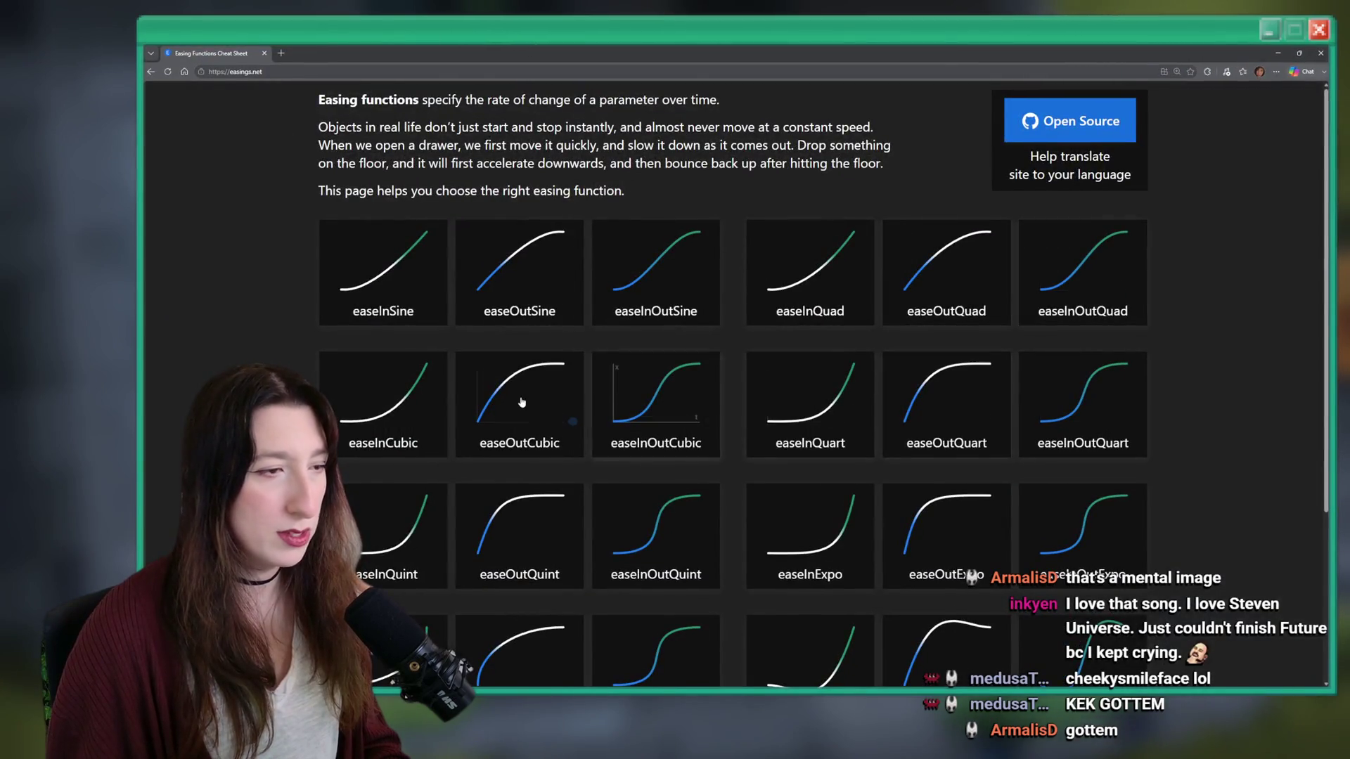
pyautogui.scroll(-3, 573, 356)
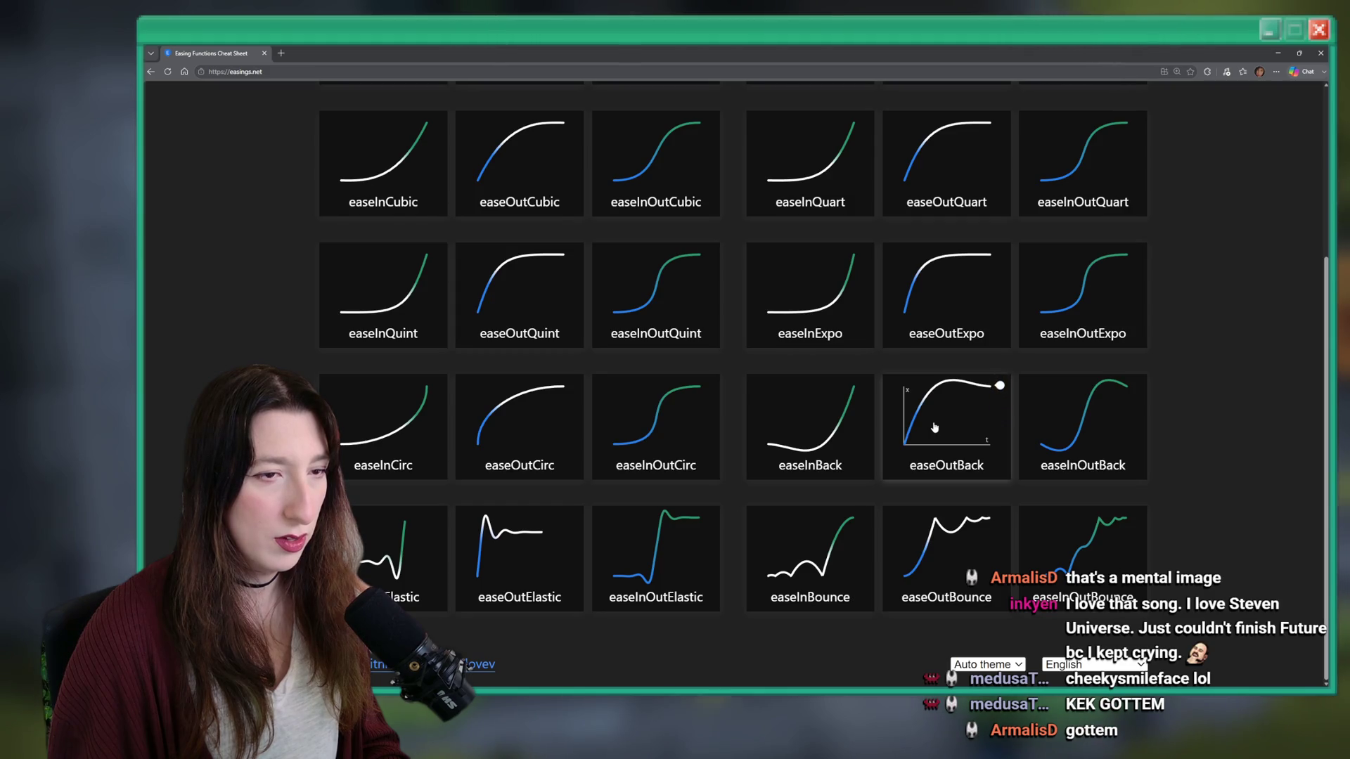
pyautogui.hotkey('alt', 'Tab')
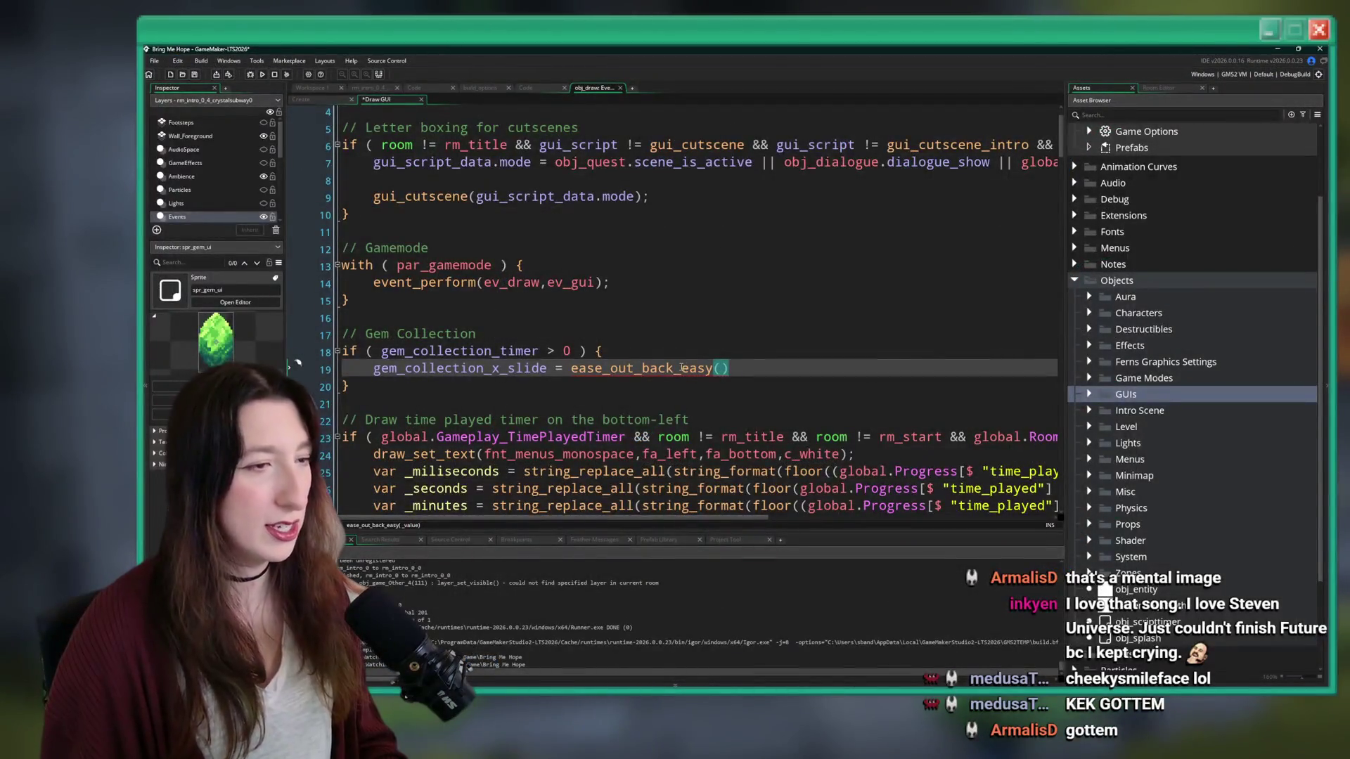
pyautogui.press('BackSpace')
pyautogui.press('BackSpace')
pyautogui.press('BackSpace')
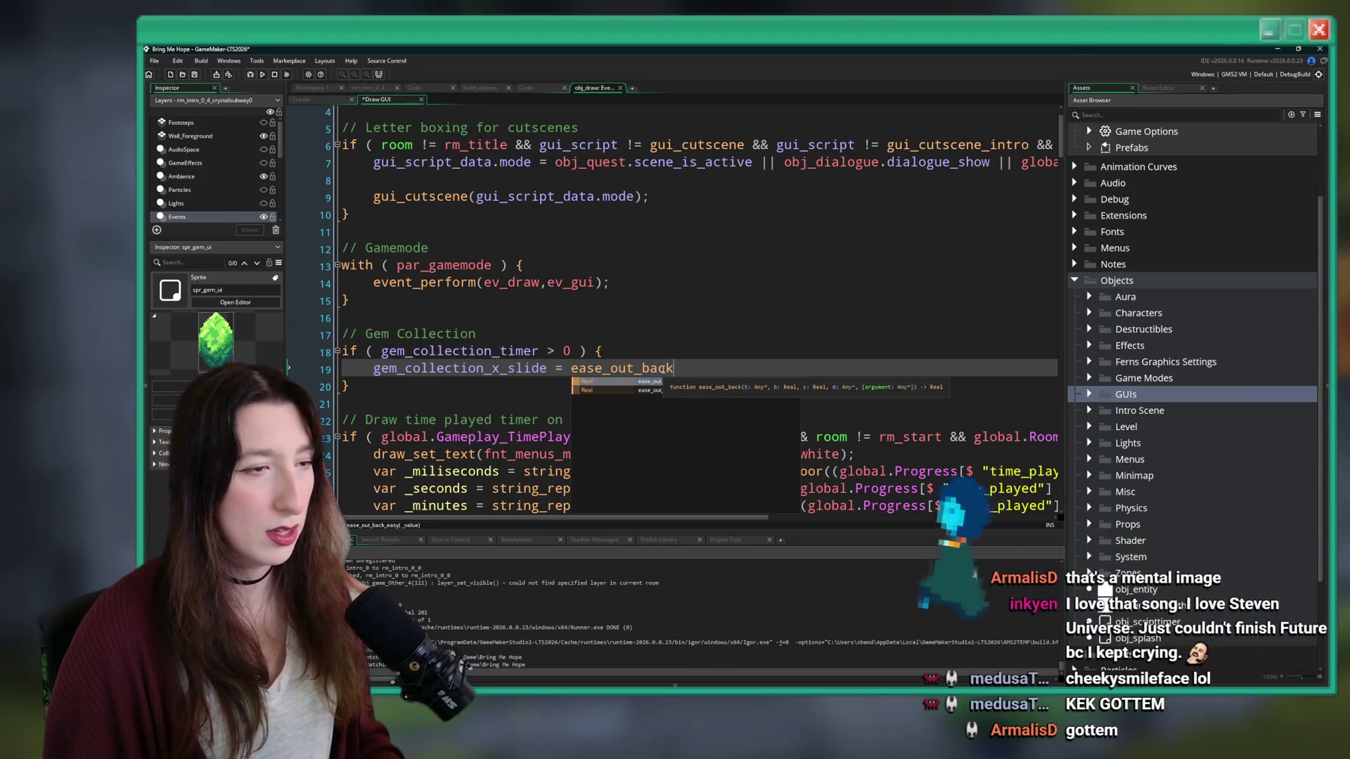
# - After viewing ease_out_back in scr_transitions, complete 'ease_out_back_easy(gem_collection_x_slide);' and save
pyautogui.middleClick(663, 369)
pyautogui.scroll(1, 493, 125)
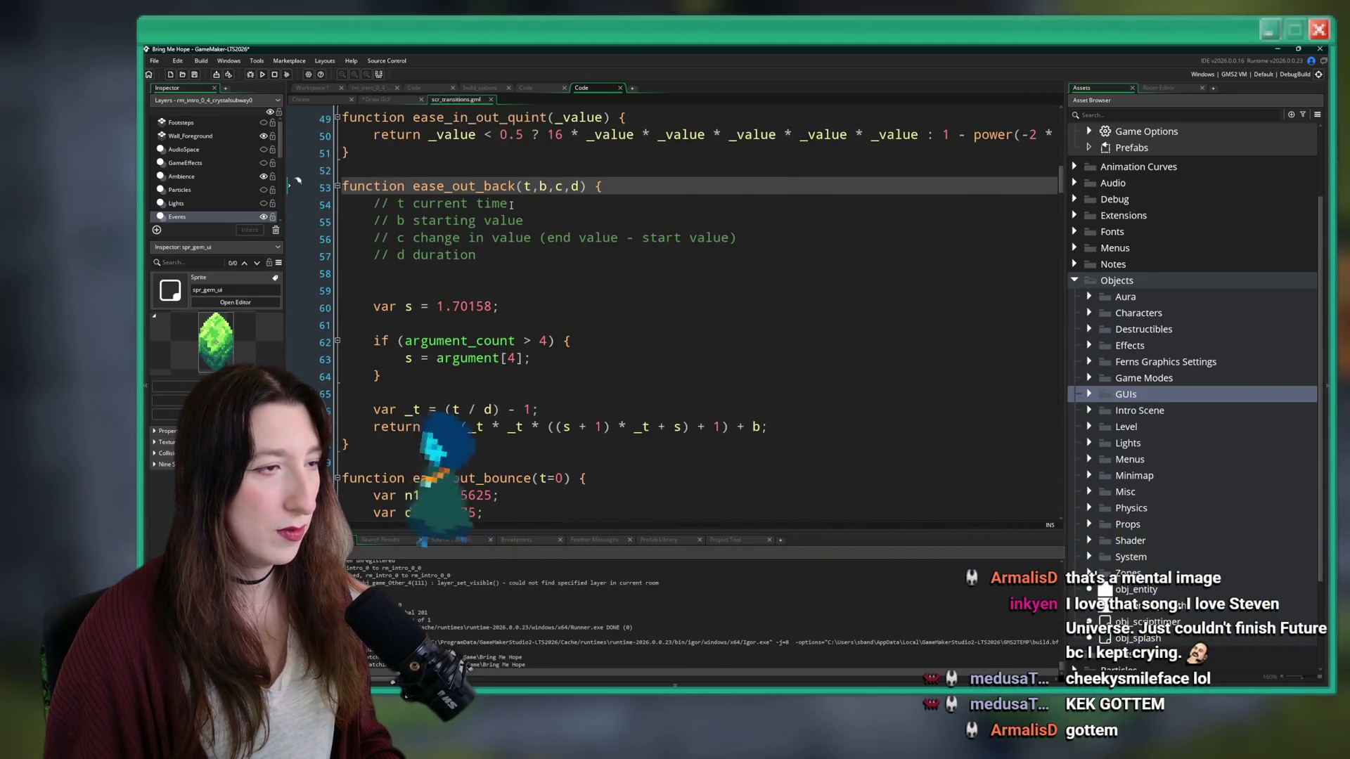
pyautogui.middleClick(469, 102)
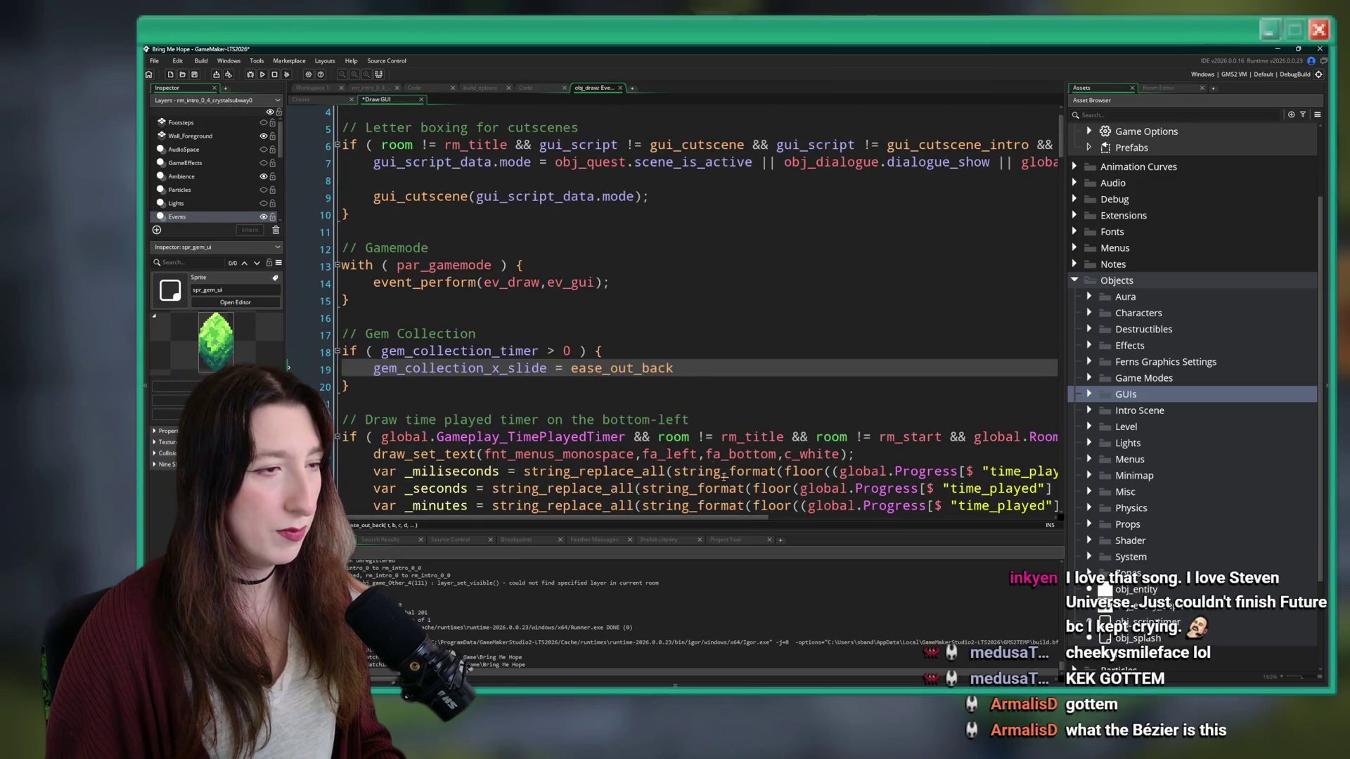
pyautogui.write('(')
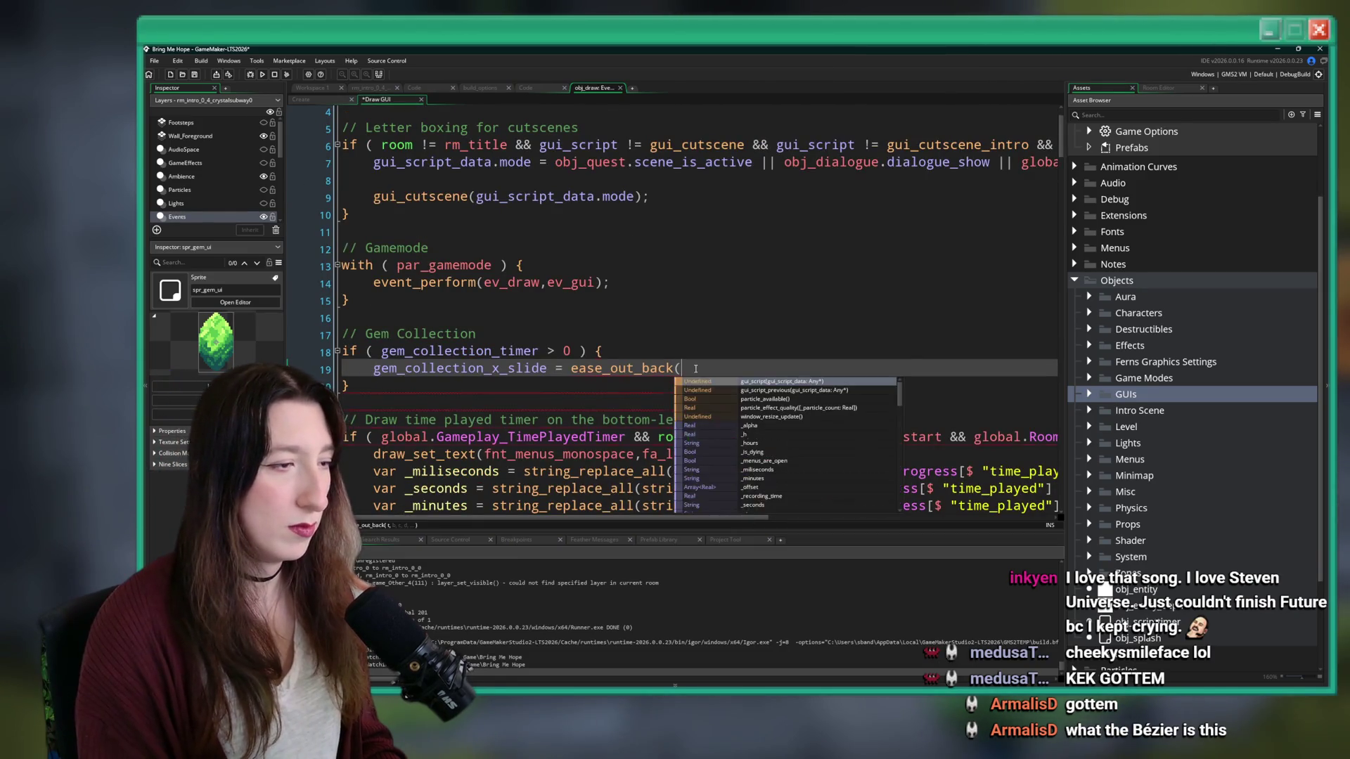
pyautogui.press('BackSpace')
pyautogui.press('BackSpace')
pyautogui.press('BackSpace')
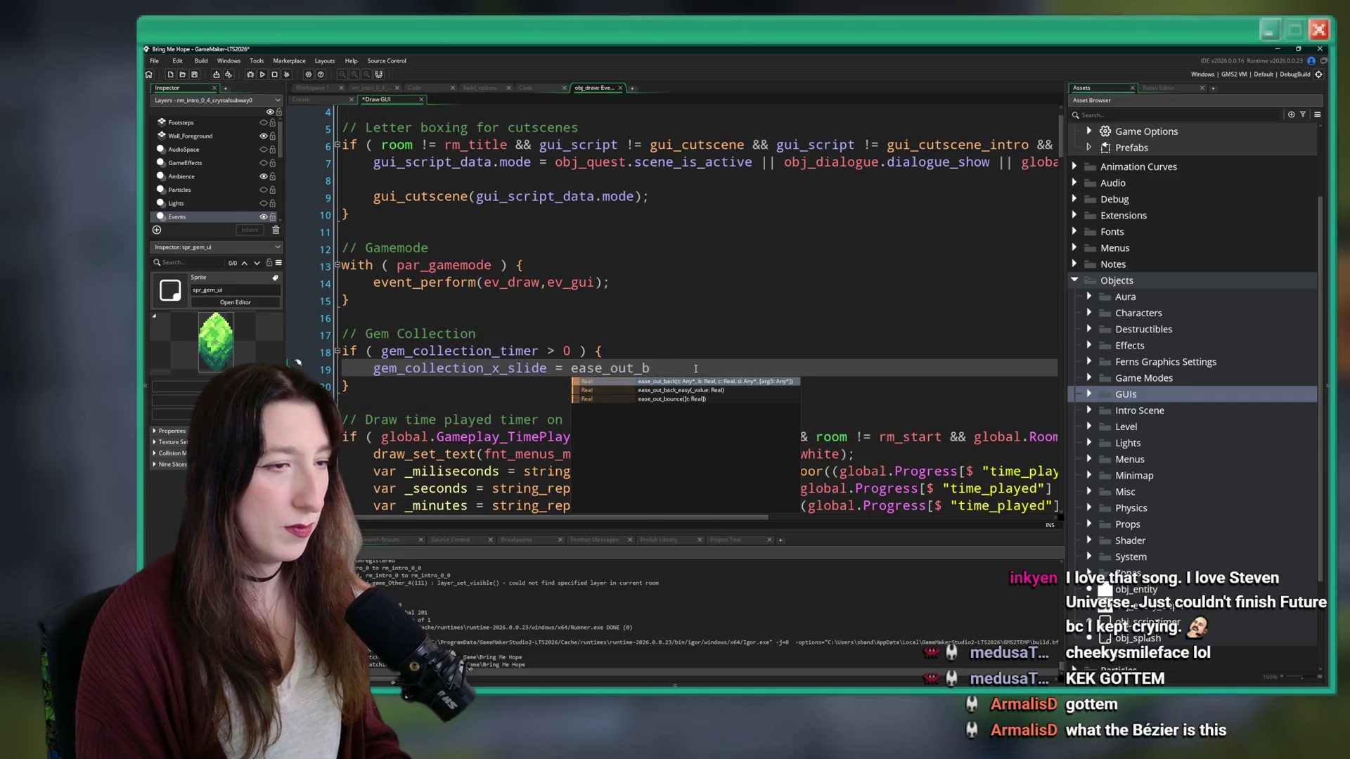
pyautogui.press('Down')
pyautogui.press('Return')
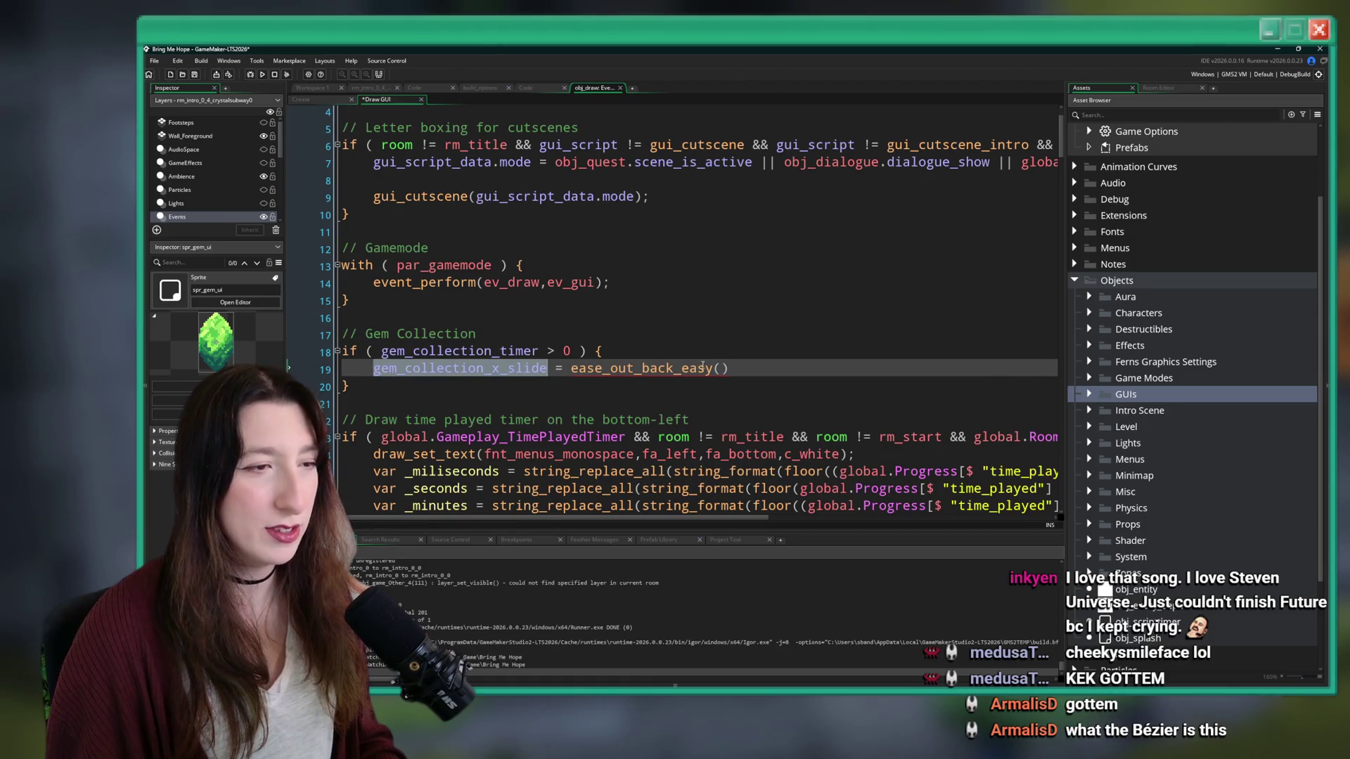
pyautogui.write('gem_collection_x_slide')
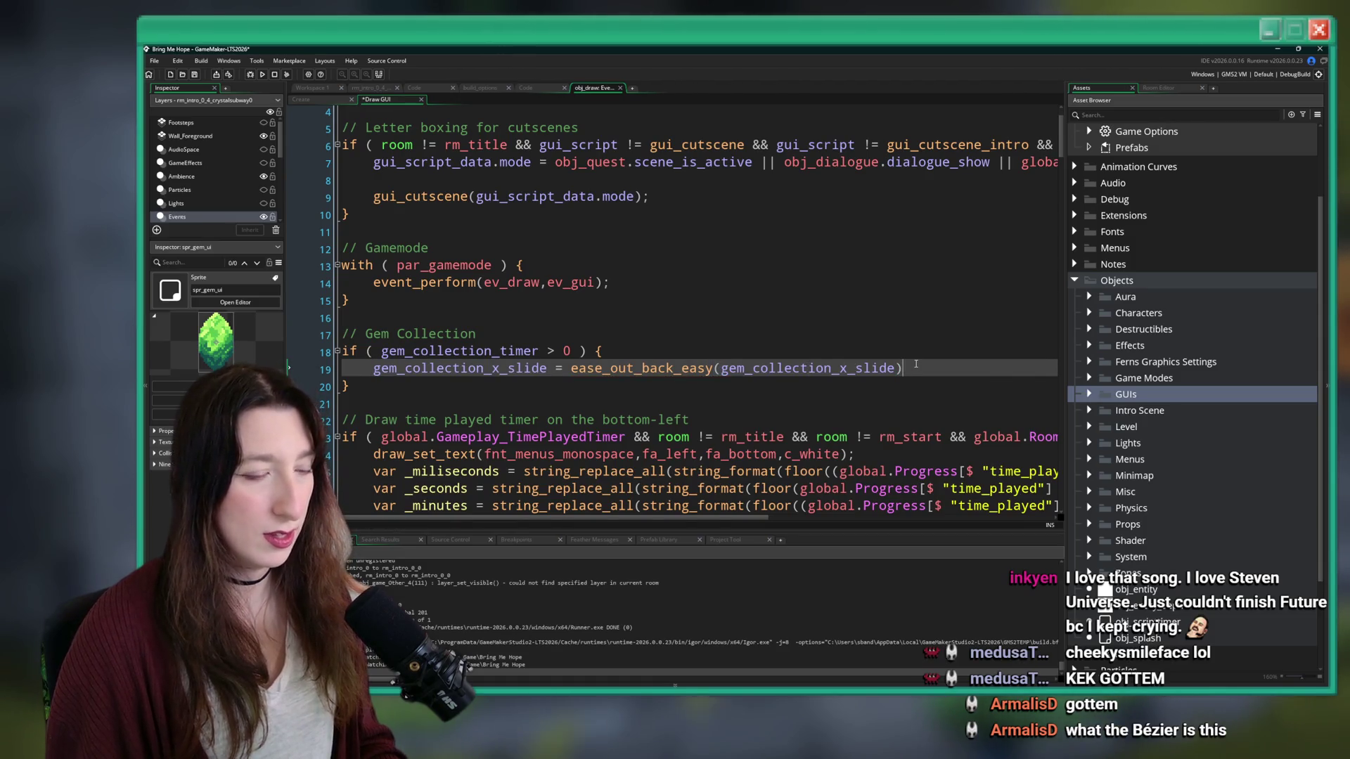
pyautogui.click(547, 368)
pyautogui.hotkey('ctrl', 's')
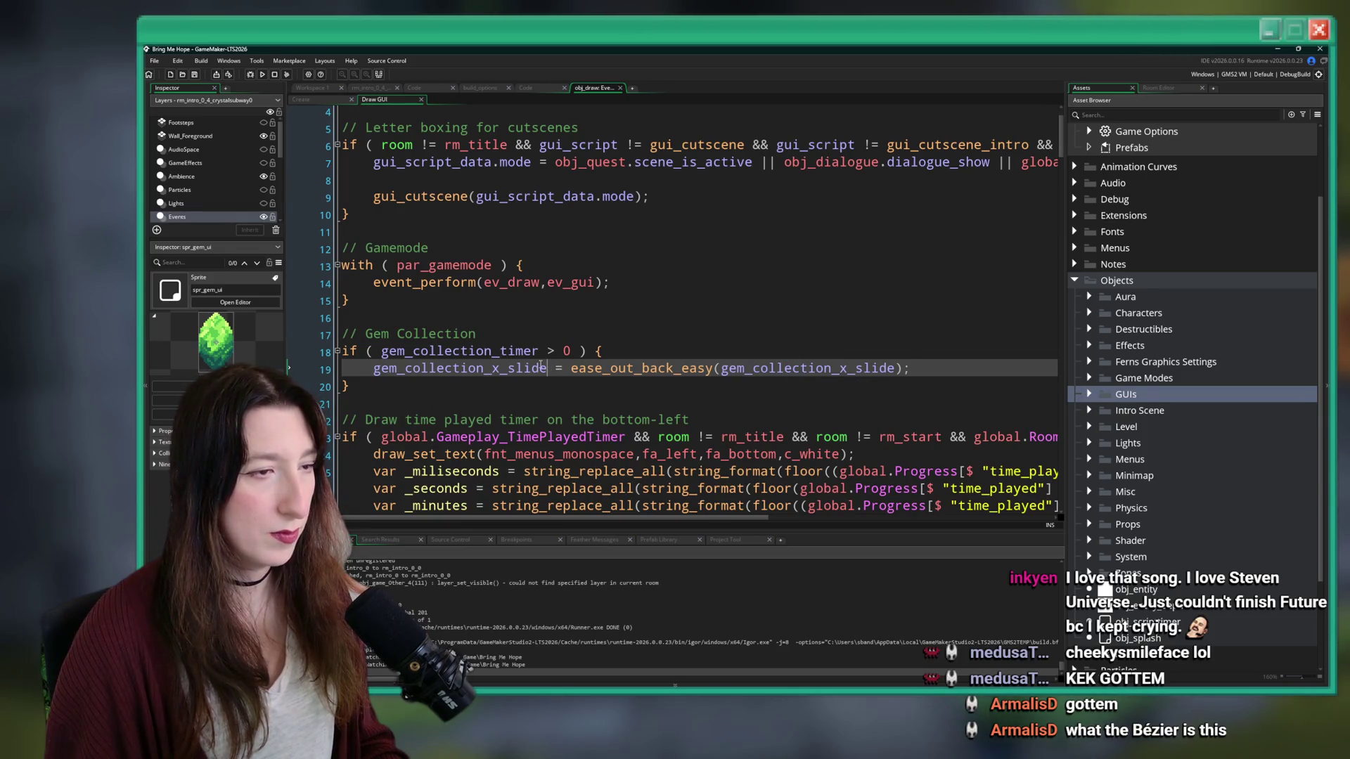
# - Undo a stray edit and rename the assignment target from gem_collection_x_slide to gem_collection_x
pyautogui.click(895, 368)
pyautogui.write('+ ')
pyautogui.write('05')
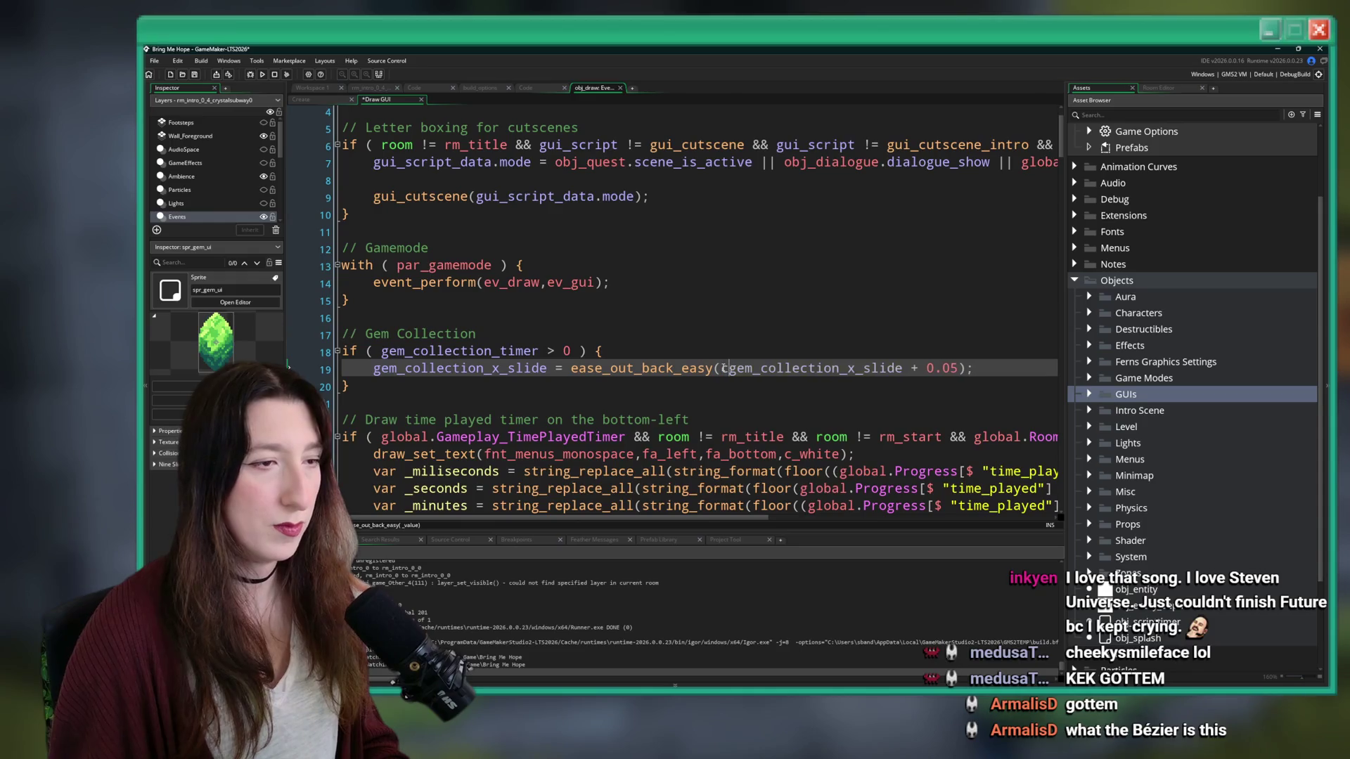
pyautogui.write('clamp(')
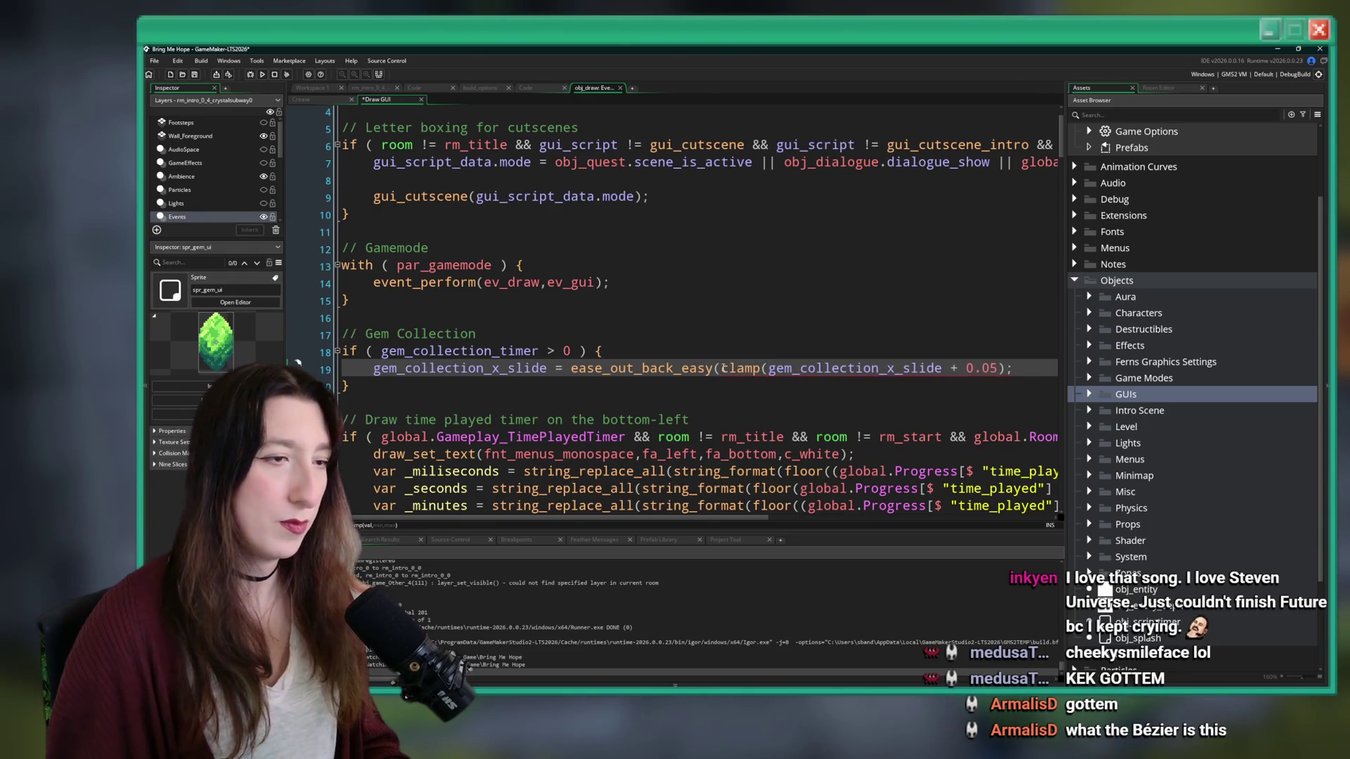
pyautogui.hotkey('ctrl', 'z')
pyautogui.hotkey('ctrl', 'z')
pyautogui.hotkey('ctrl', 'z')
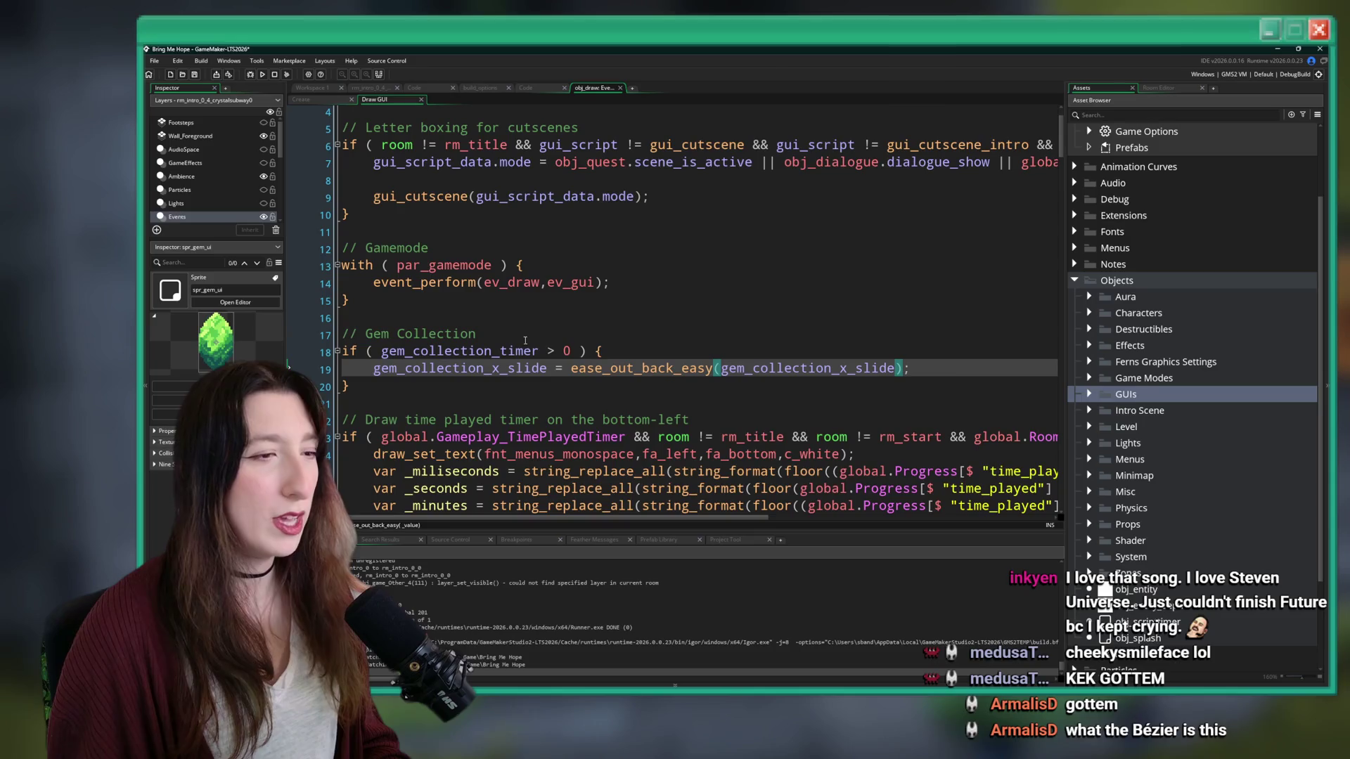
pyautogui.moveTo(548, 372); pyautogui.dragTo(508, 373)
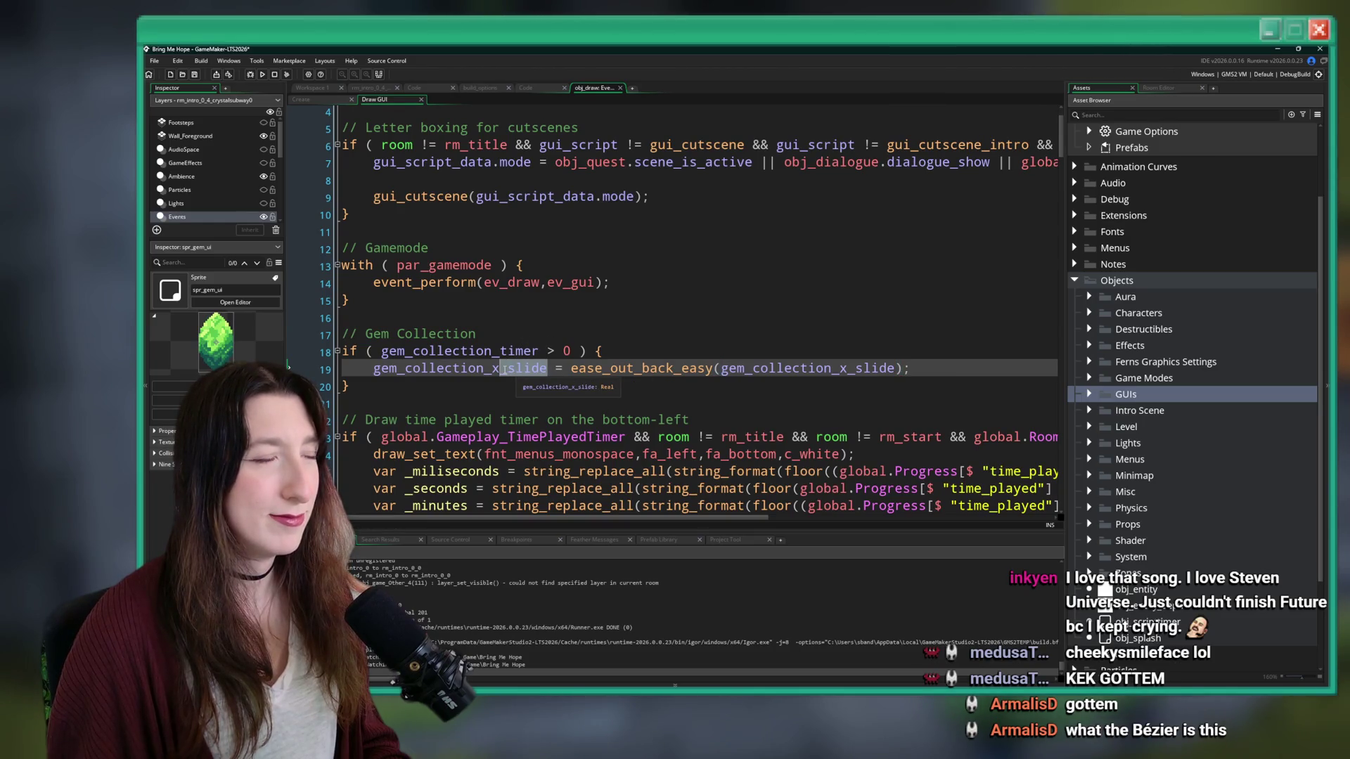
pyautogui.press('BackSpace')
# - Insert 'gem_collection_x_slide = clamp(gem_collection_x_slide + 0.02, 0, 1);' above the easing line
pyautogui.click(845, 368)
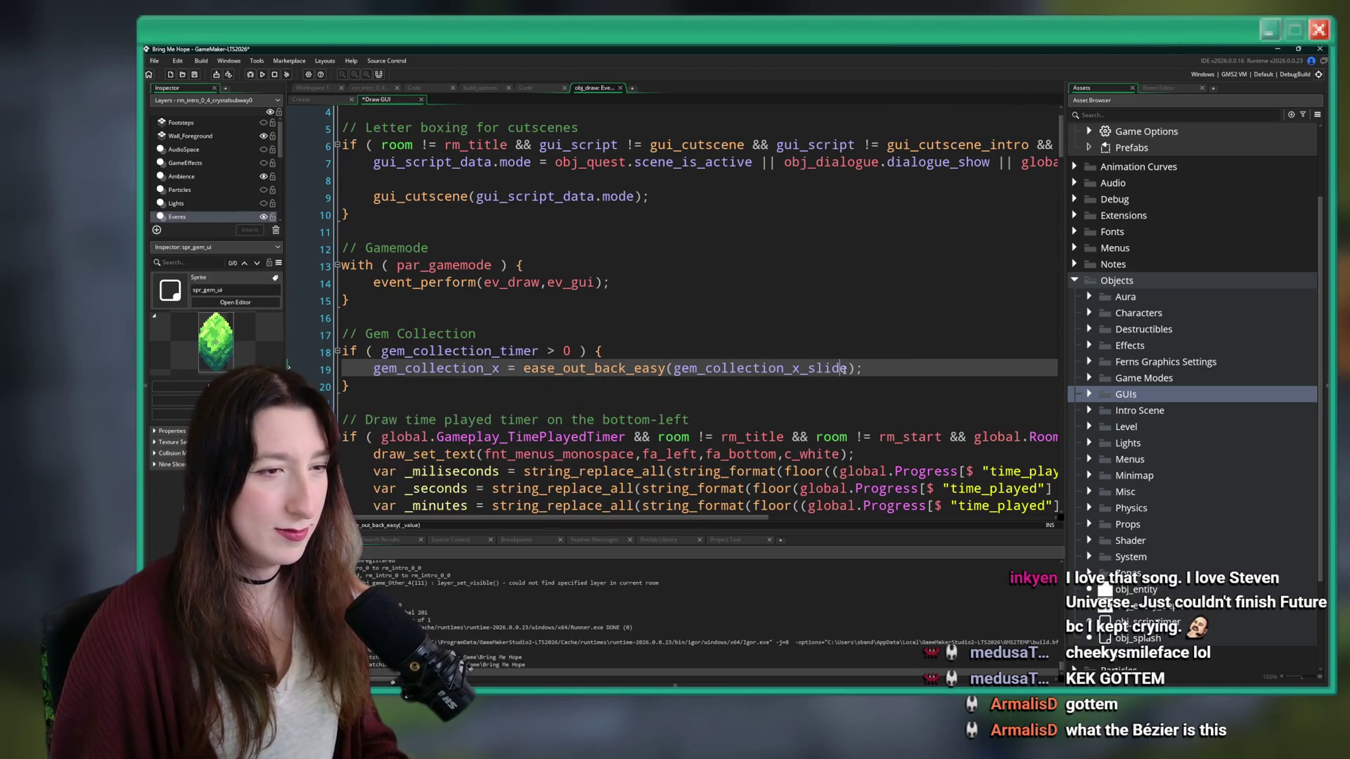
pyautogui.click(802, 369)
pyautogui.press('Return')
pyautogui.write('gem_collection_x_slide = clamp')
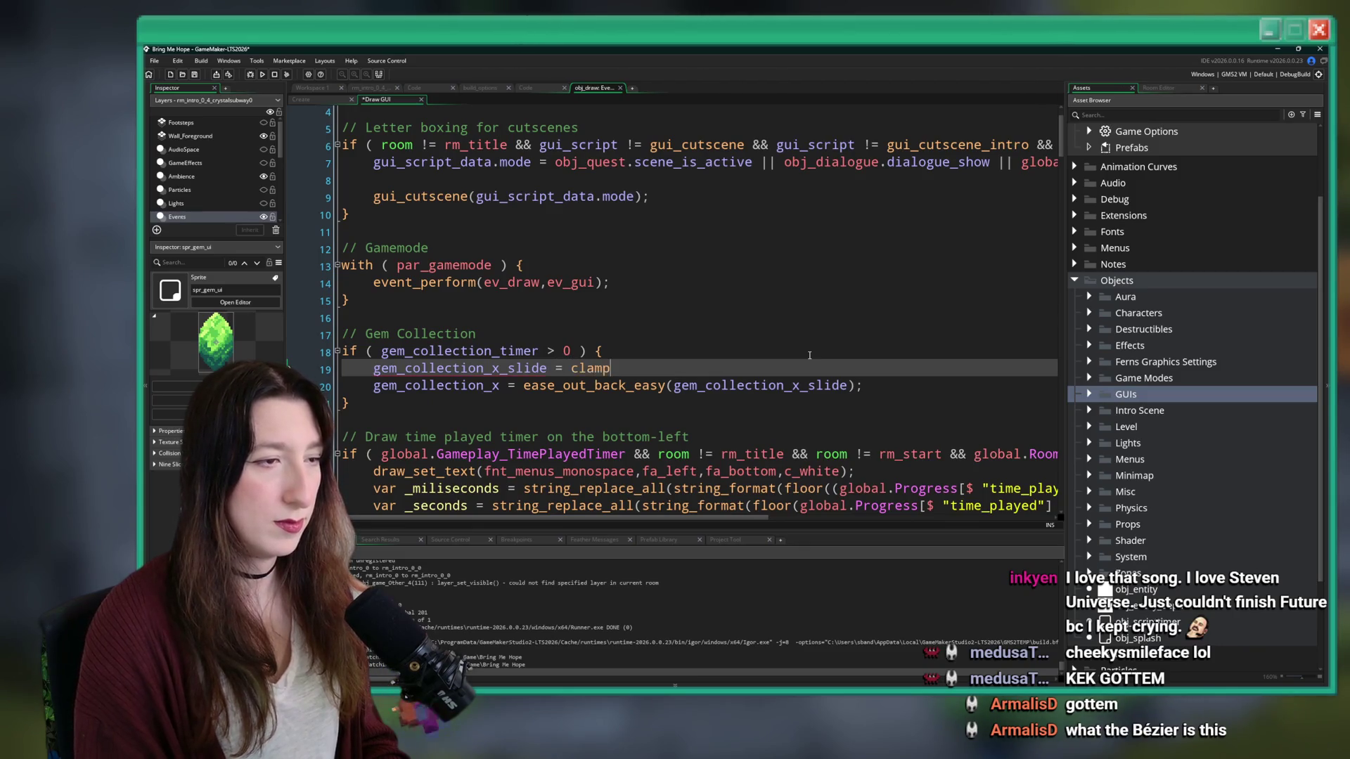
pyautogui.write('(gem_collection_x_slide,0,1)')
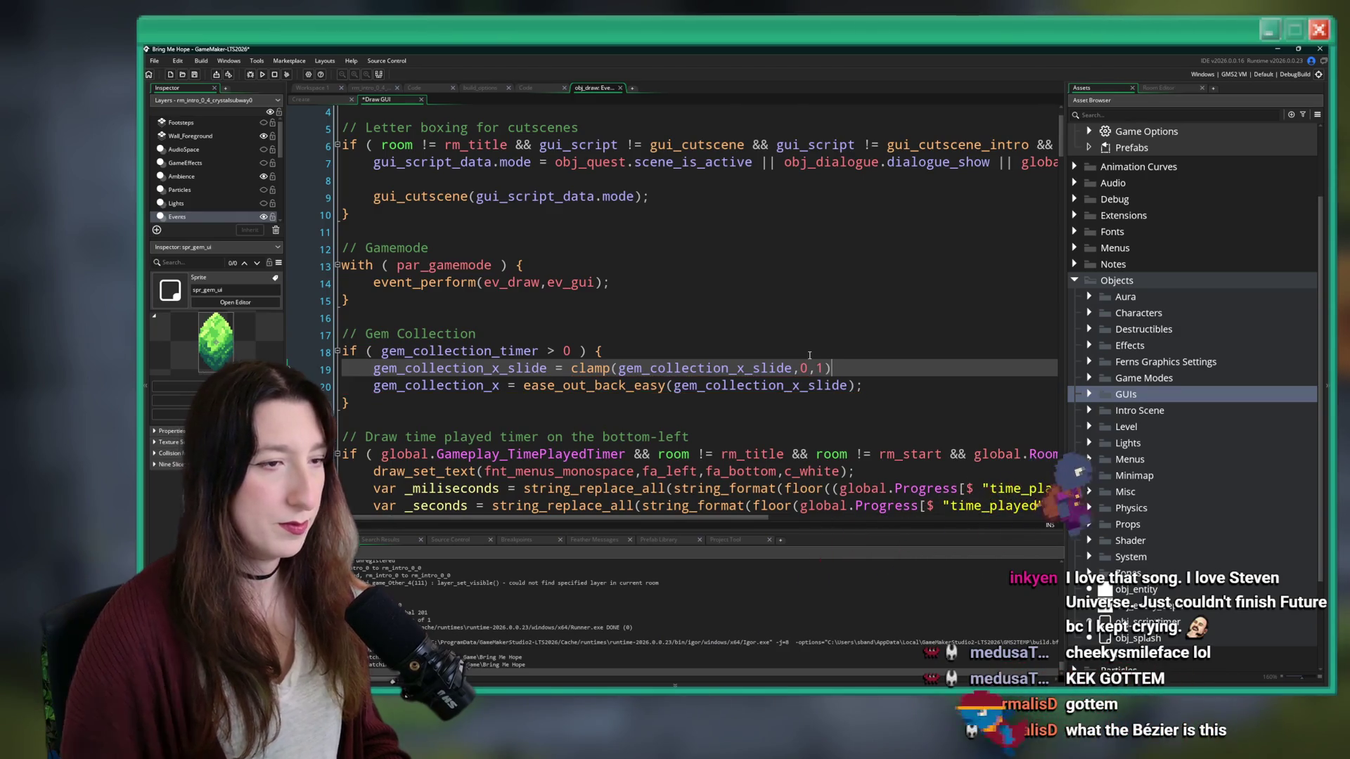
pyautogui.write(';')
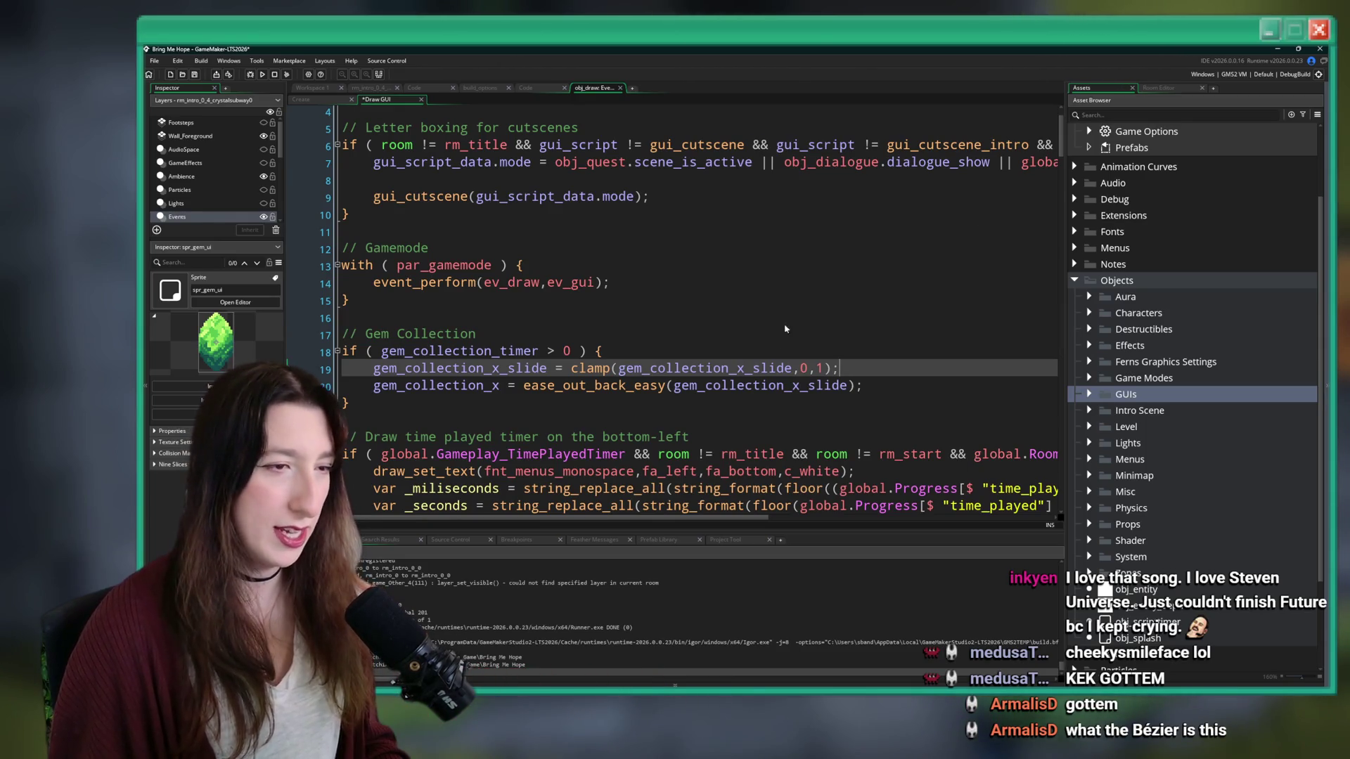
pyautogui.click(794, 369)
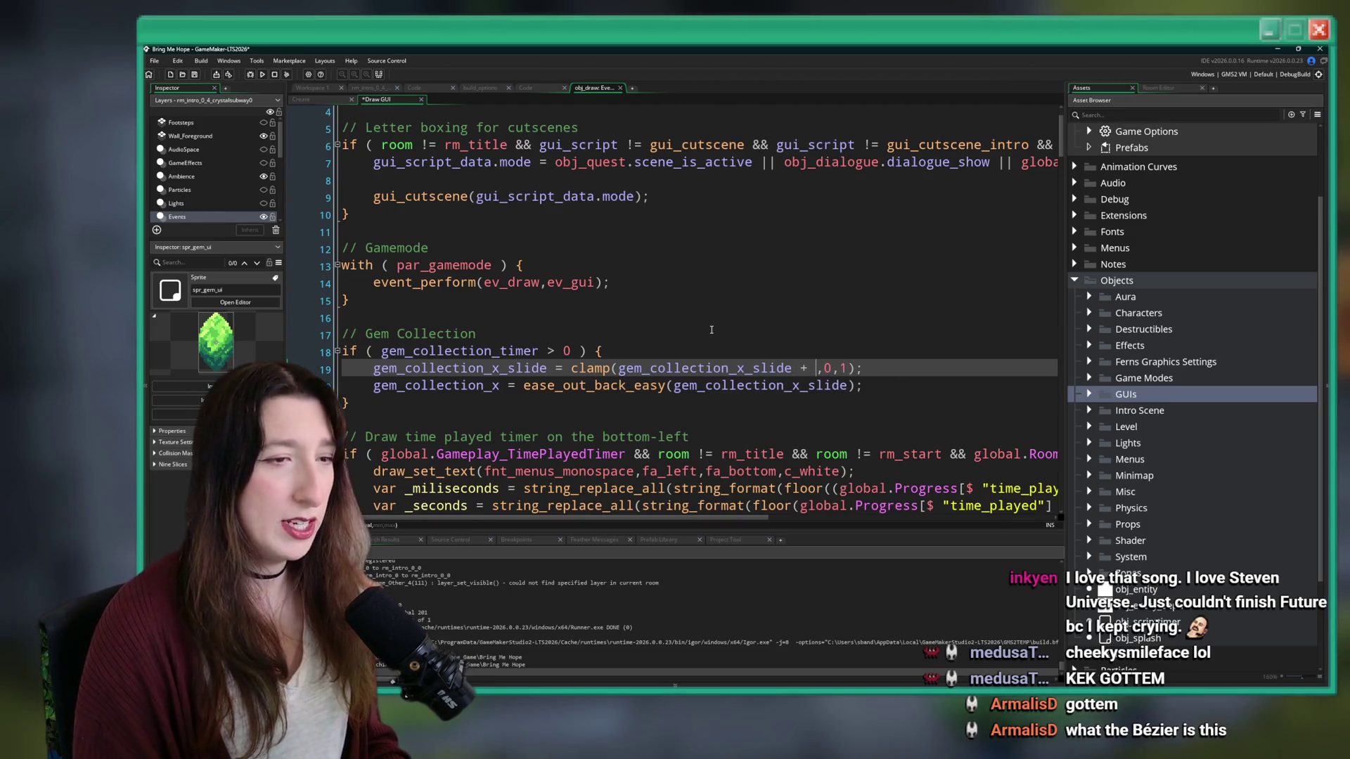
pyautogui.write('0.02')
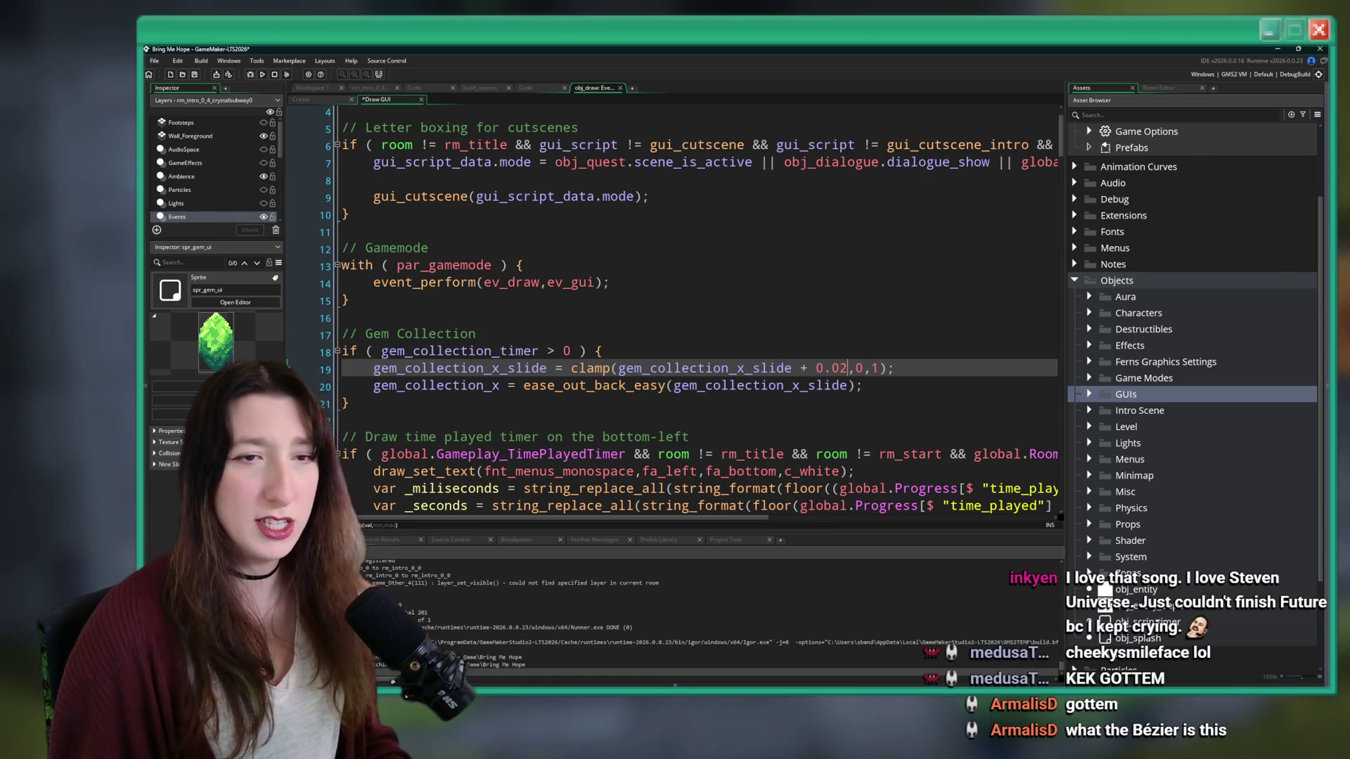
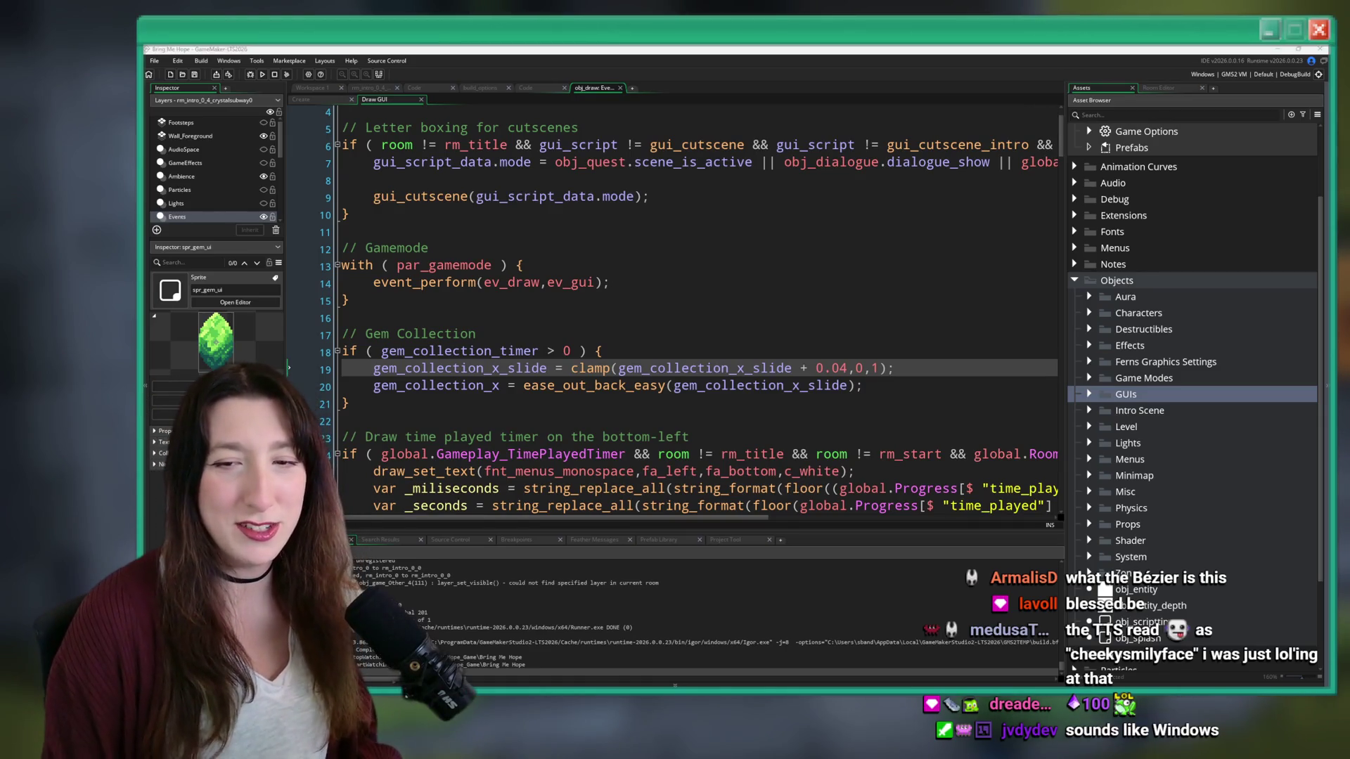
# - Check the stream dashboard, return to obj_draw's Draw GUI code, and open the Ctrl+T asset search
pyautogui.hotkey('alt', 'Tab')
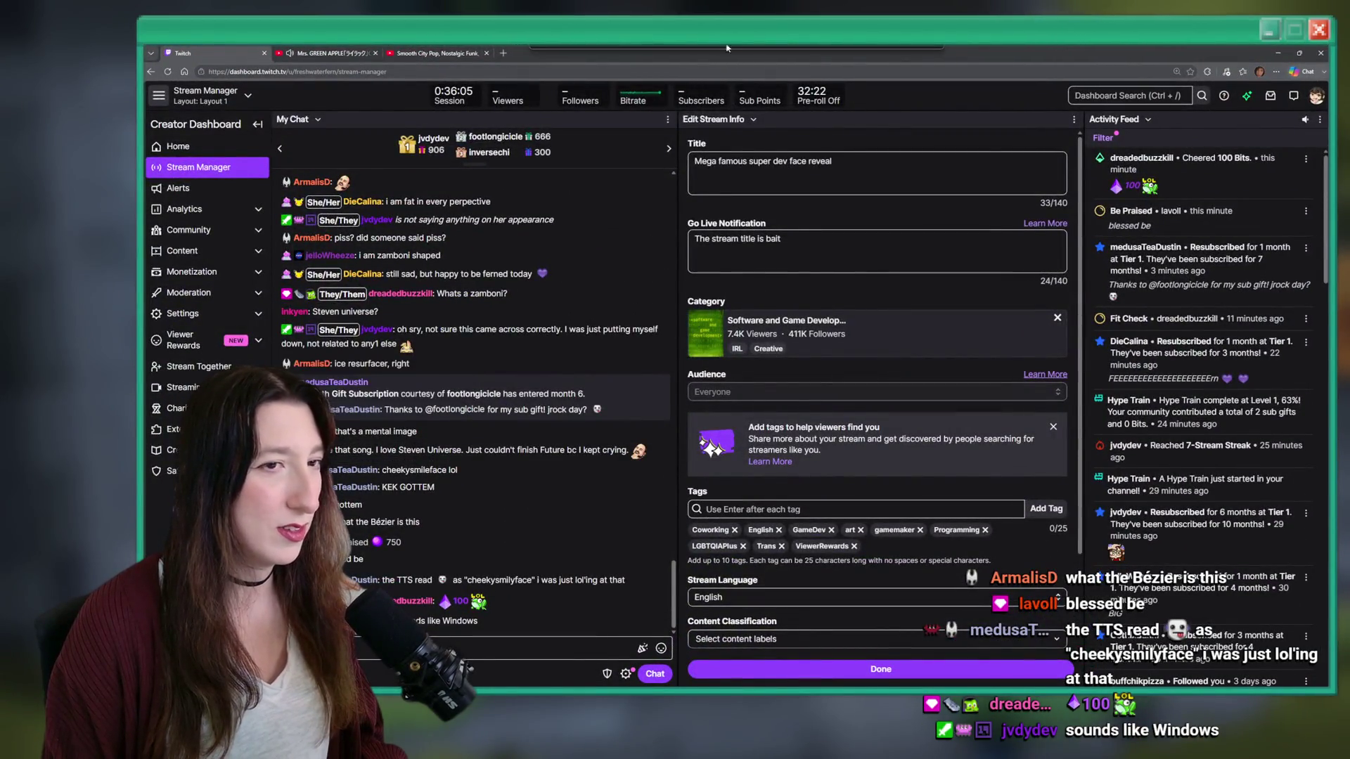
pyautogui.hotkey('alt', 'Tab')
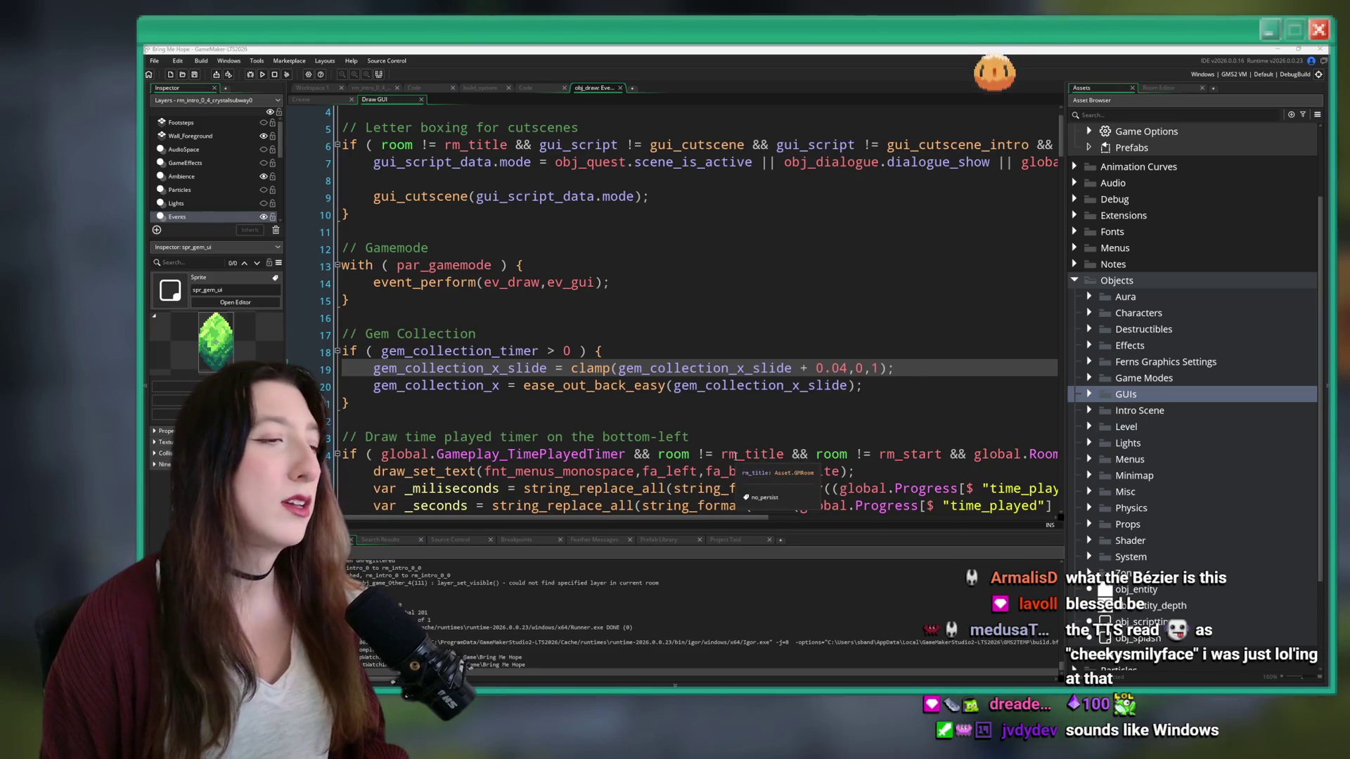
pyautogui.click(477, 395)
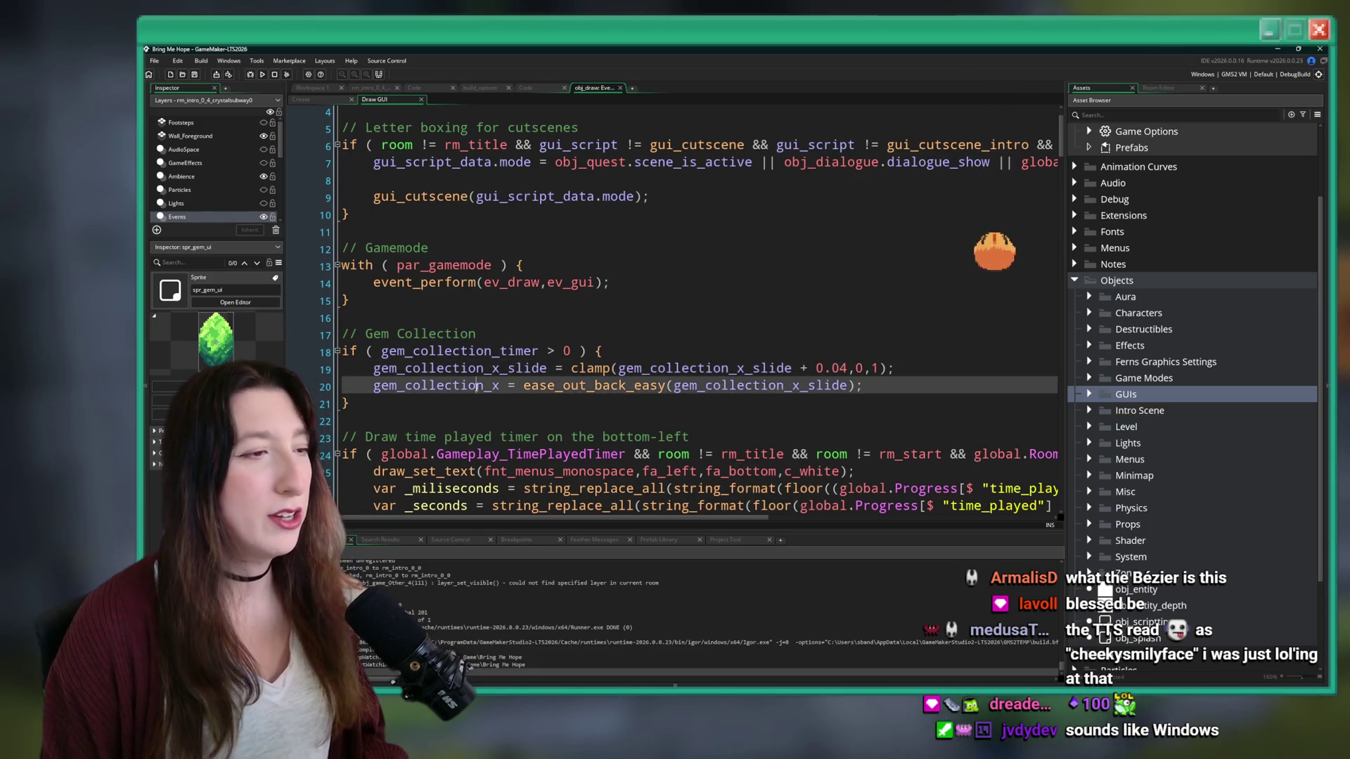
pyautogui.doubleClick(476, 387)
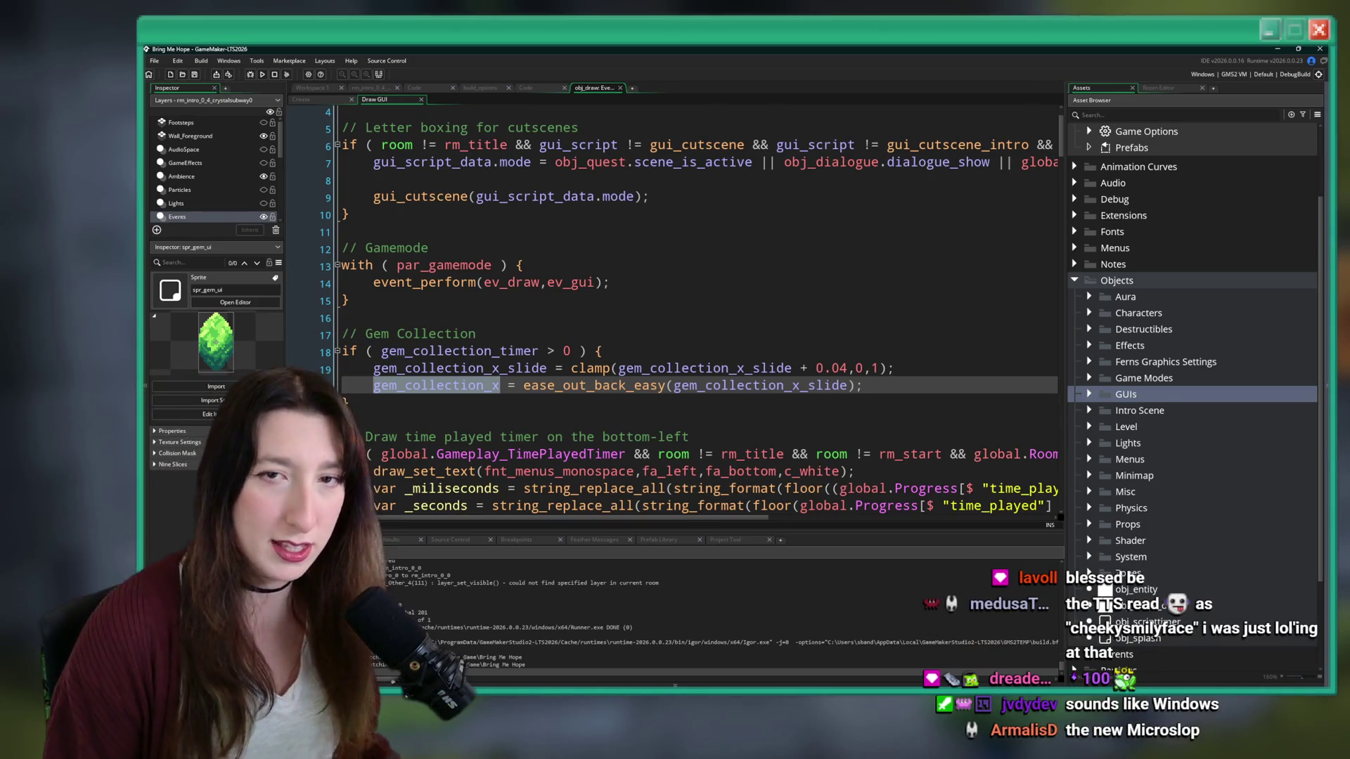
pyautogui.click(895, 385)
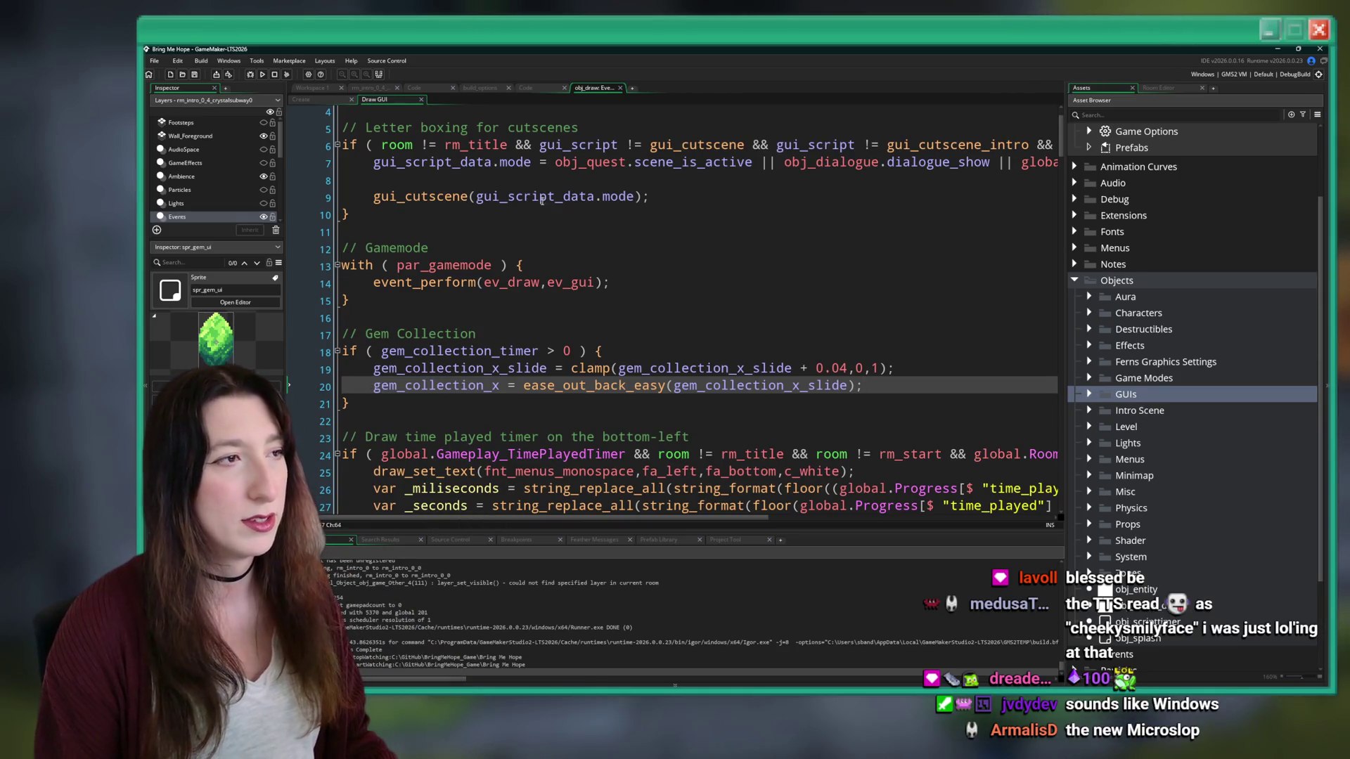
pyautogui.hotkey('ctrl', 't')
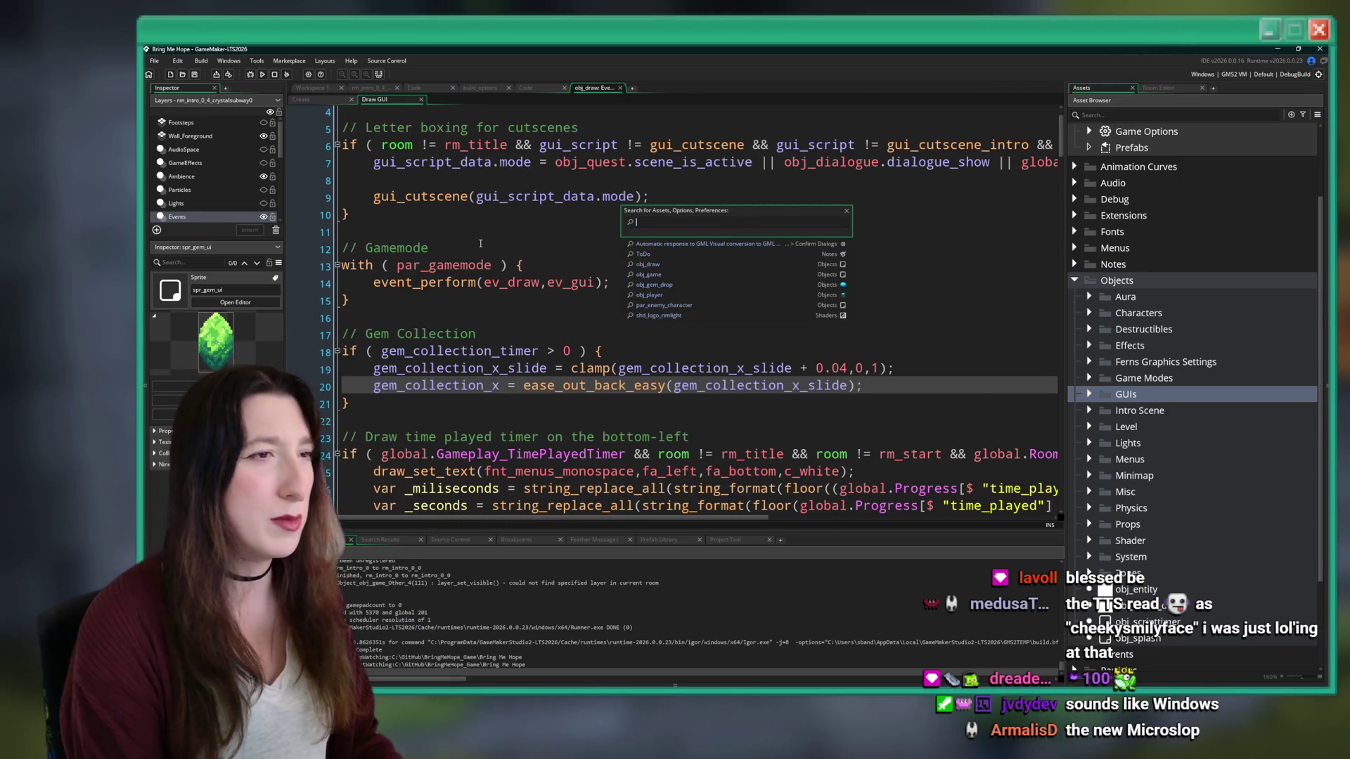
# - Find and open the scr_progress script by searching 'progress_'
pyautogui.write('progress')
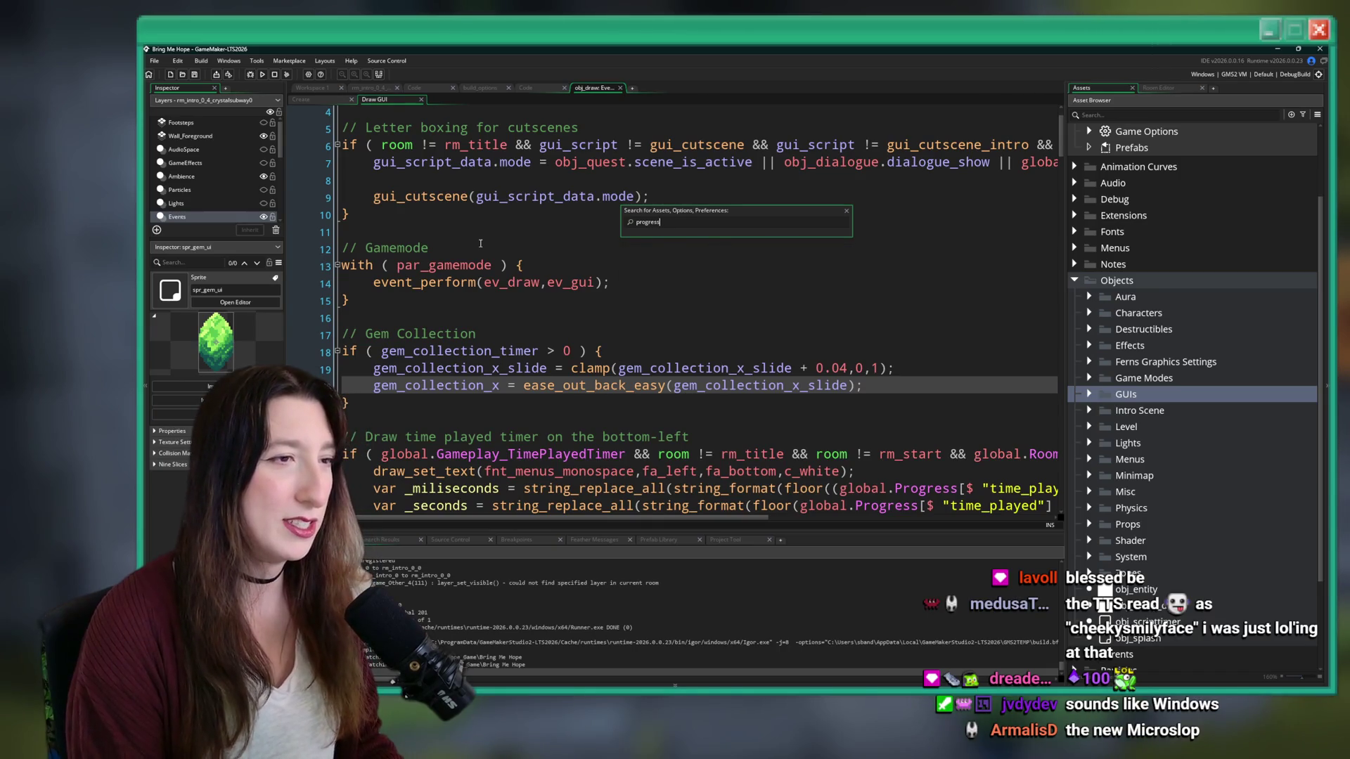
pyautogui.write('_')
pyautogui.click(660, 315)
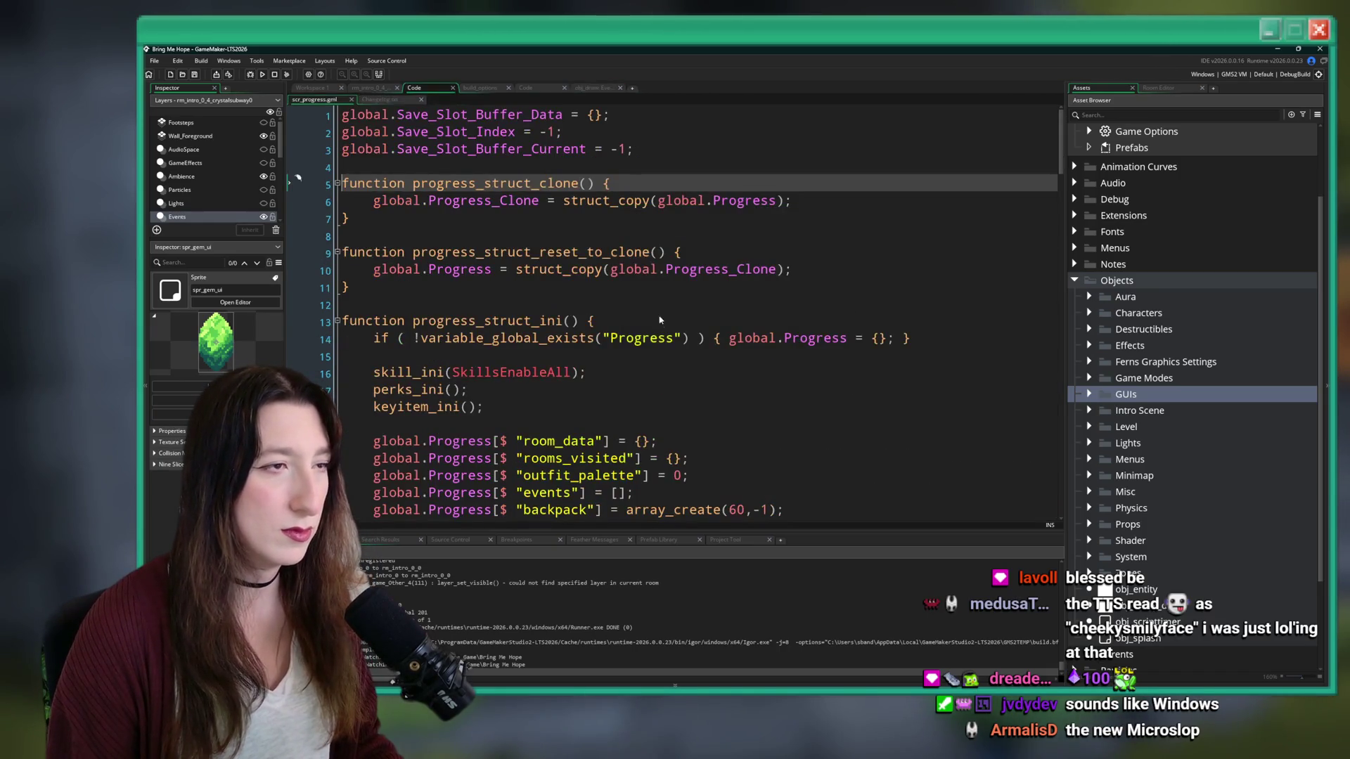
pyautogui.scroll(-4, 585, 195)
pyautogui.click(693, 253)
# - Duplicate the fish_points line as a "gems" entry starting at 0, then save
pyautogui.click(703, 413)
pyautogui.hotkey('ctrl', 'd')
pyautogui.doubleClick(582, 425)
pyautogui.write('gems')
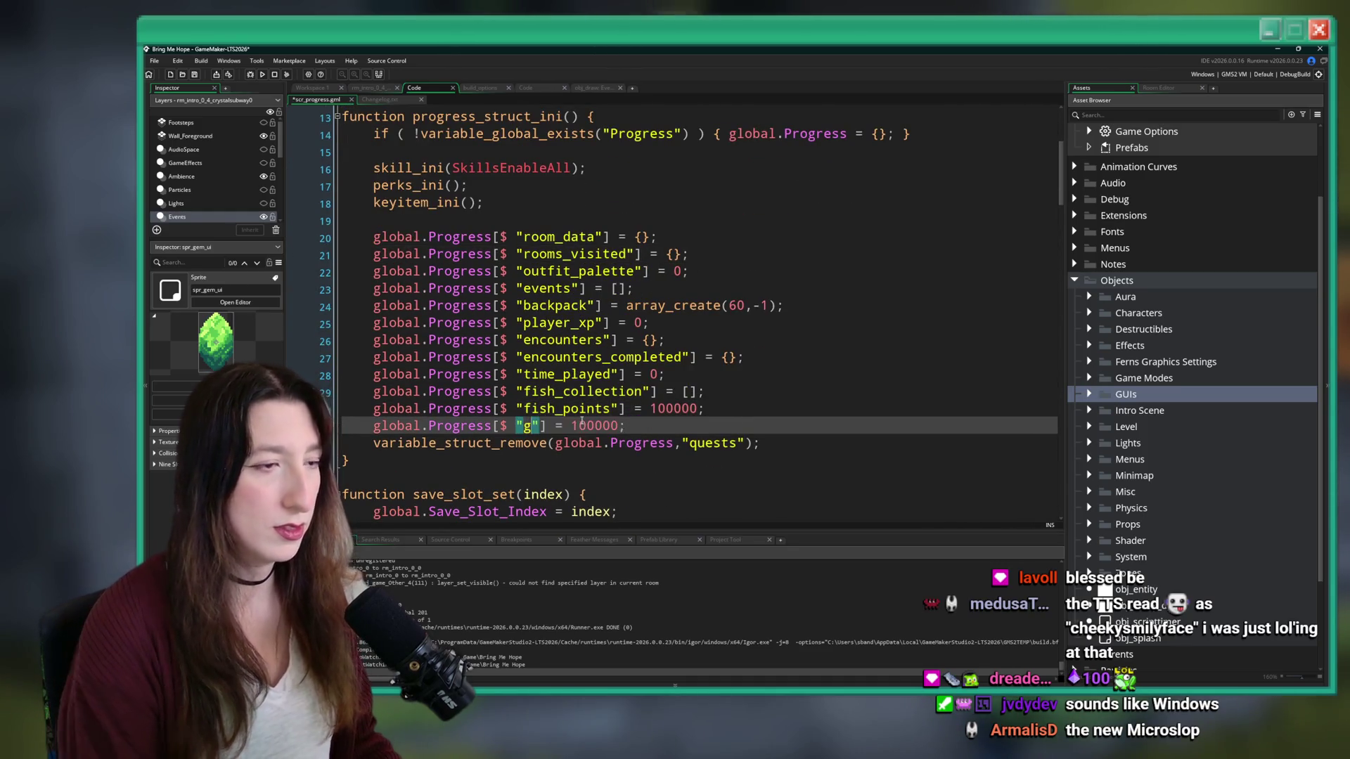
pyautogui.click(632, 422)
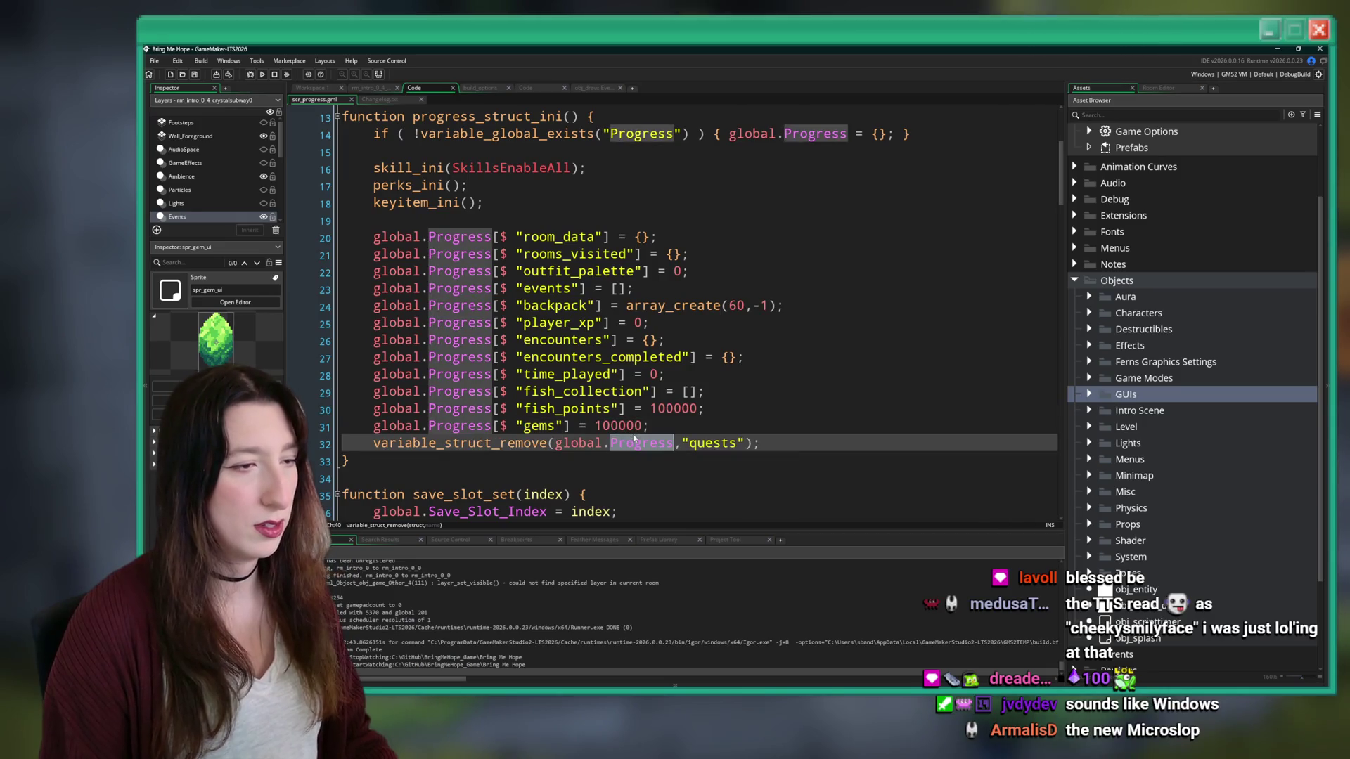
pyautogui.hotkey('ctrl', 's')
pyautogui.press('BackSpace')
pyautogui.press('BackSpace')
pyautogui.press('BackSpace')
pyautogui.click(573, 425)
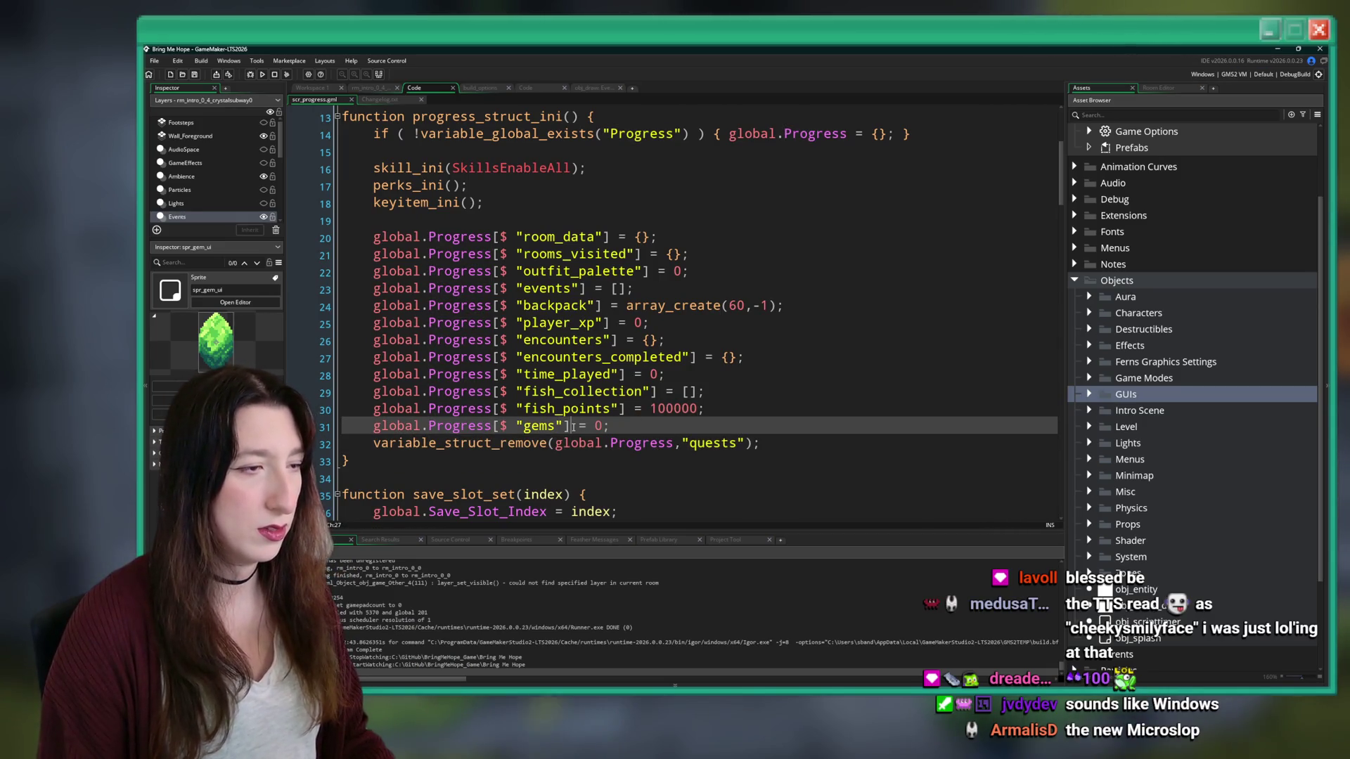
pyautogui.hotkey('shift', 'Home')
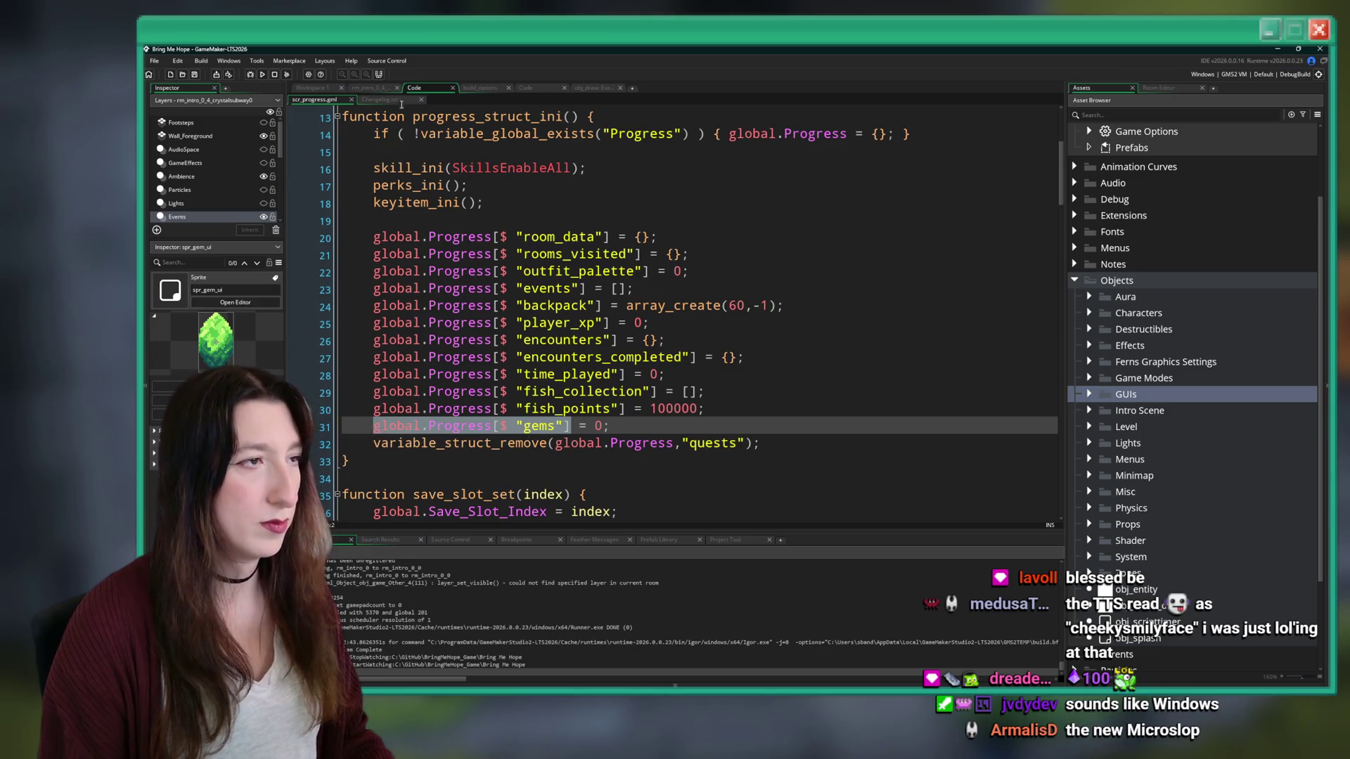
pyautogui.click(609, 88)
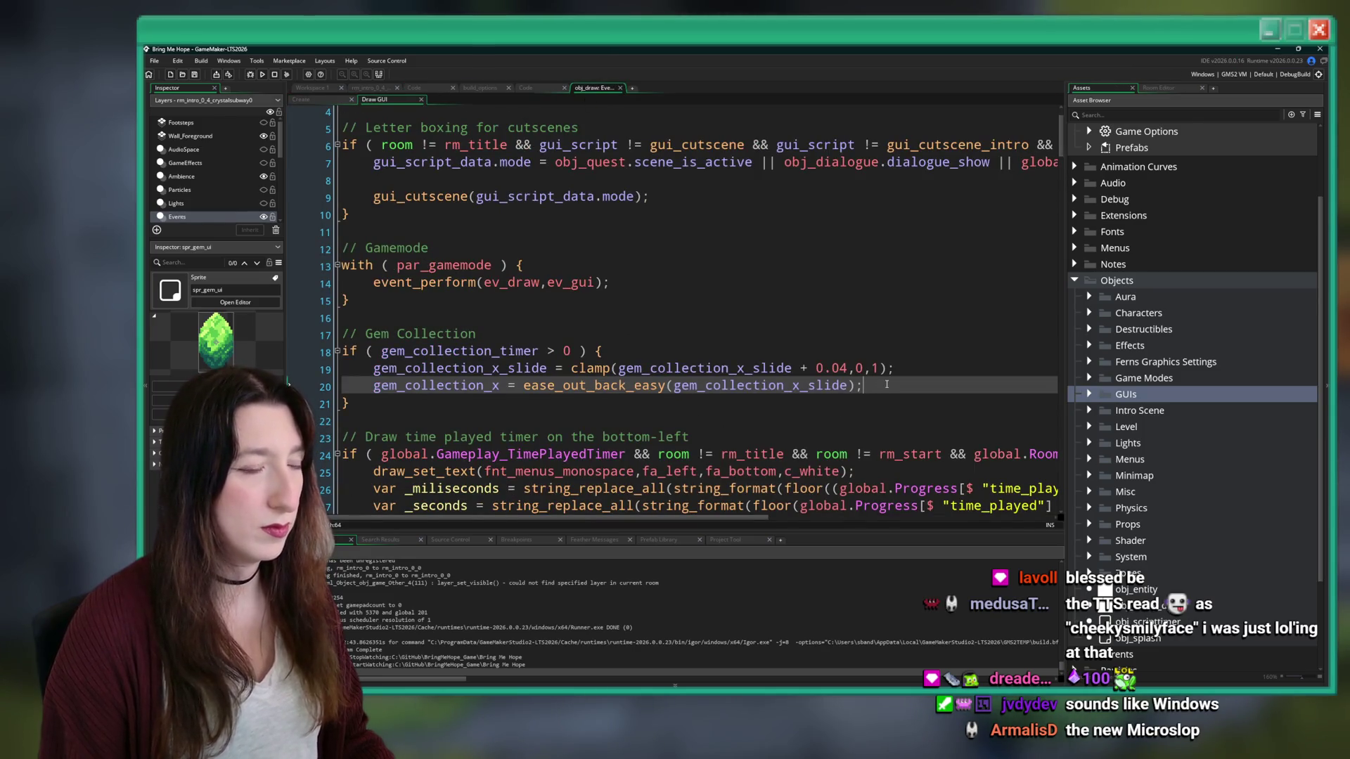
# - Add gem_collection_timer --; inside the Gem Collection if block
pyautogui.press('Return')
pyautogui.write('draw_')
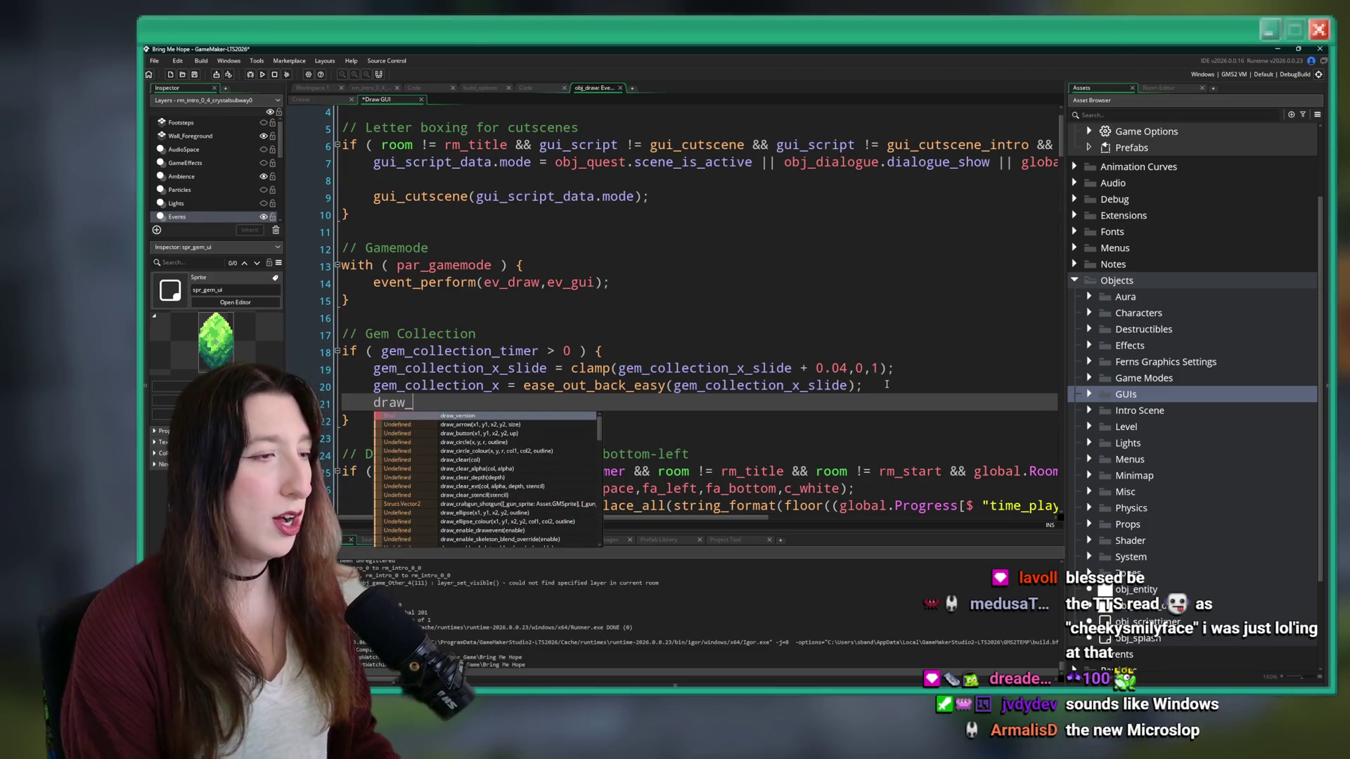
pyautogui.press('Escape')
pyautogui.press('BackSpace')
pyautogui.press('BackSpace')
pyautogui.press('BackSpace')
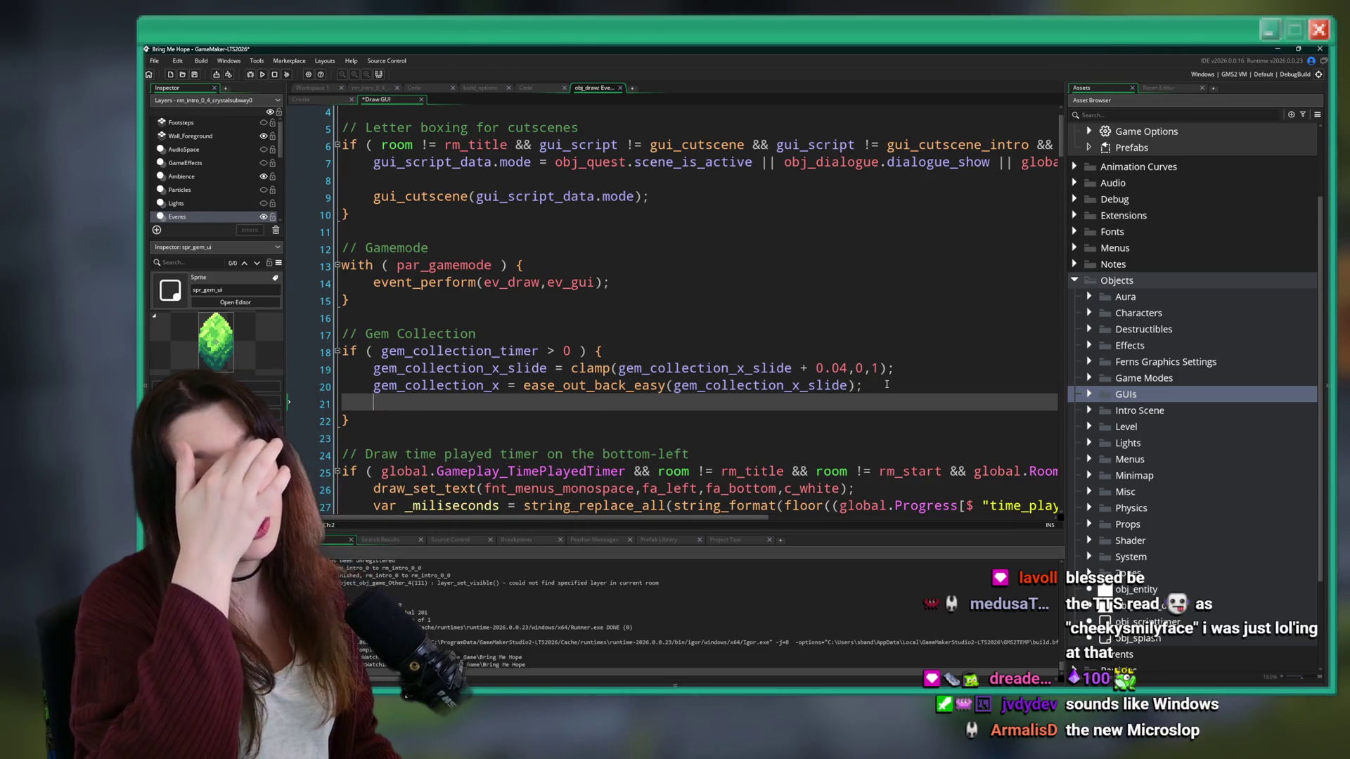
pyautogui.press('BackSpace')
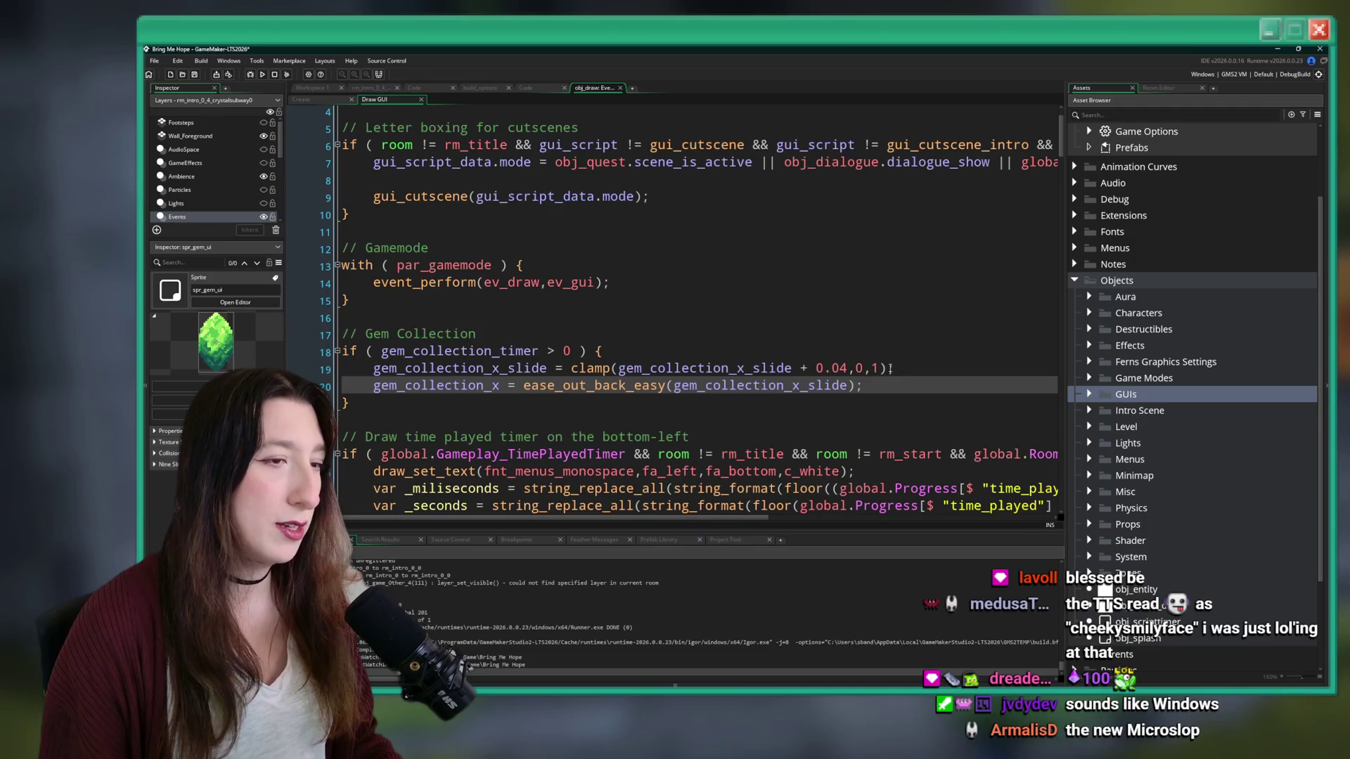
pyautogui.click(584, 399)
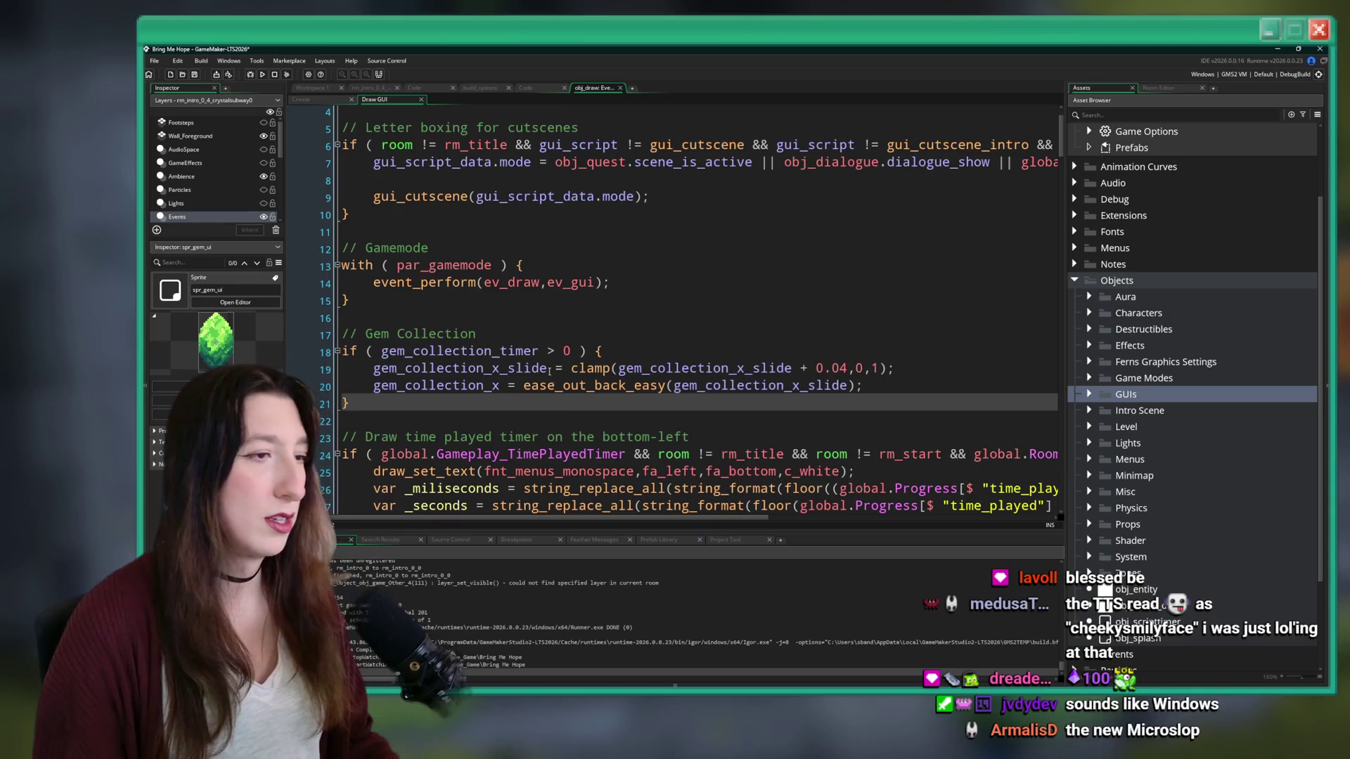
pyautogui.click(536, 344)
pyautogui.click(914, 388)
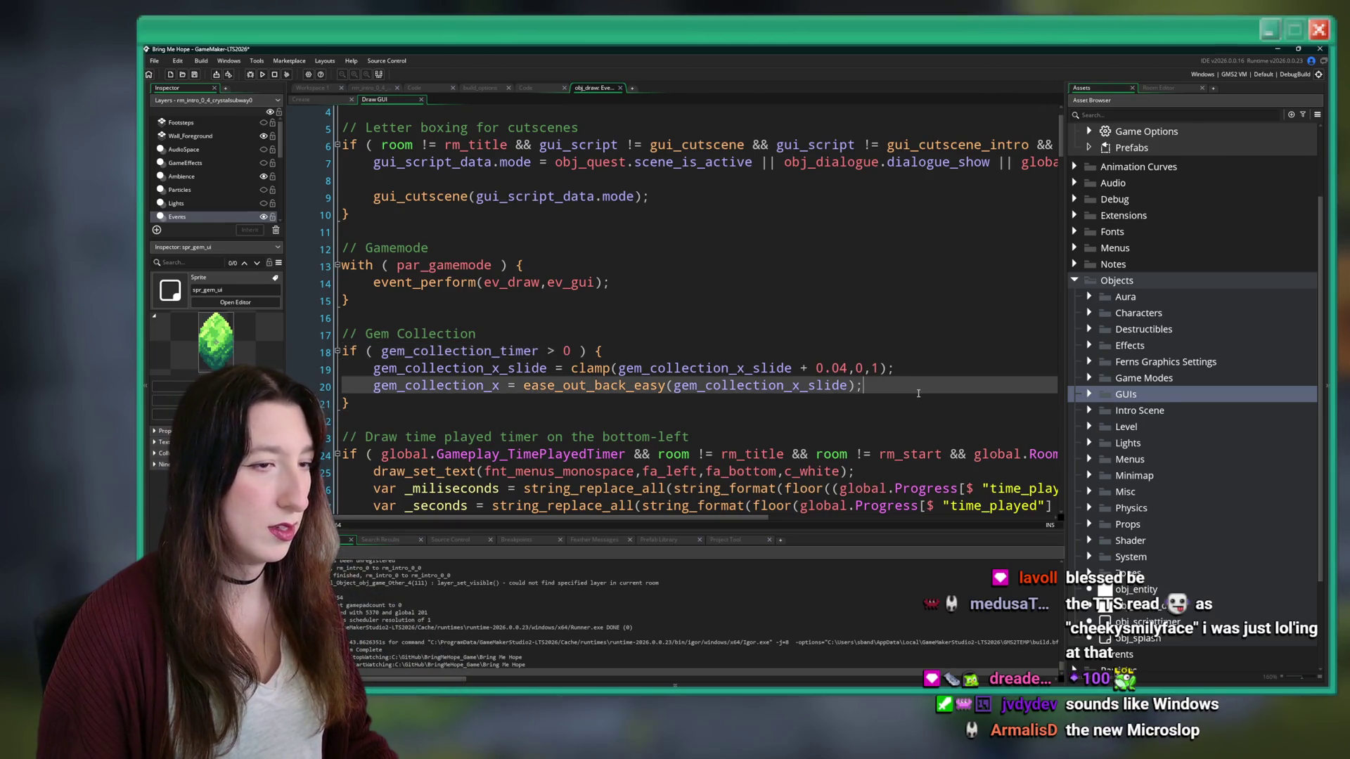
pyautogui.press('Return')
pyautogui.write('gem_collection_timer --;')
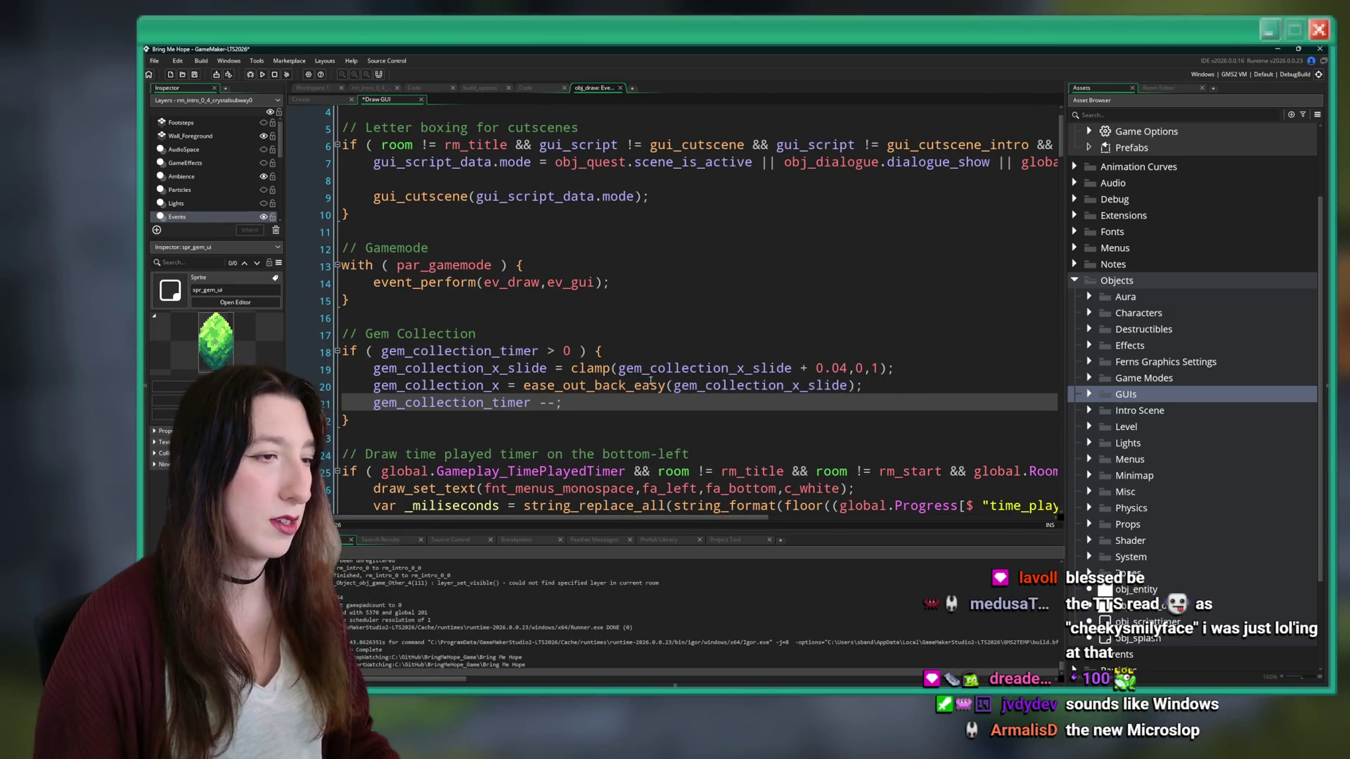
# - Add an else branch with the gem_collection_x_slide clamp line using -0.04
pyautogui.moveTo(893, 368); pyautogui.dragTo(379, 363)
pyautogui.hotkey('ctrl', 'c')
pyautogui.click(362, 418)
pyautogui.write('else {')
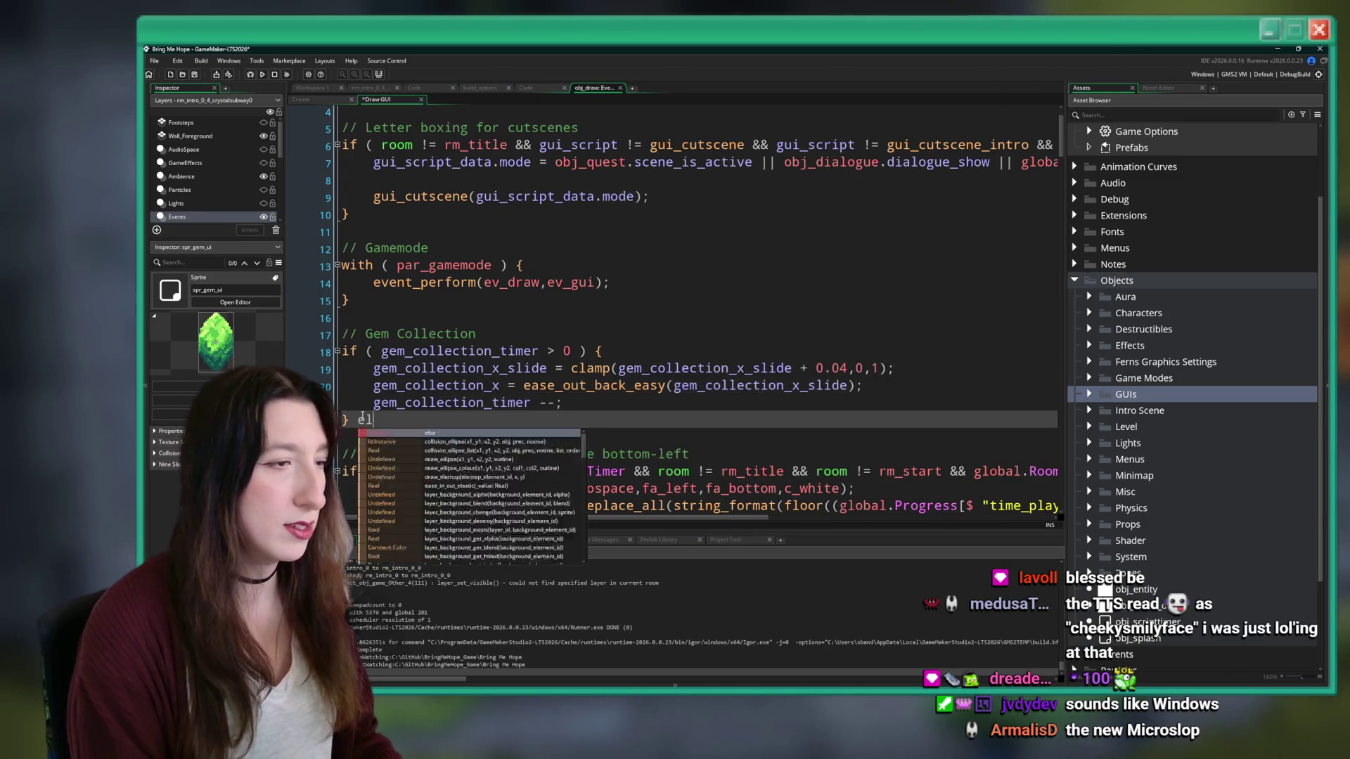
pyautogui.press('Return')
pyautogui.hotkey('ctrl', 'v')
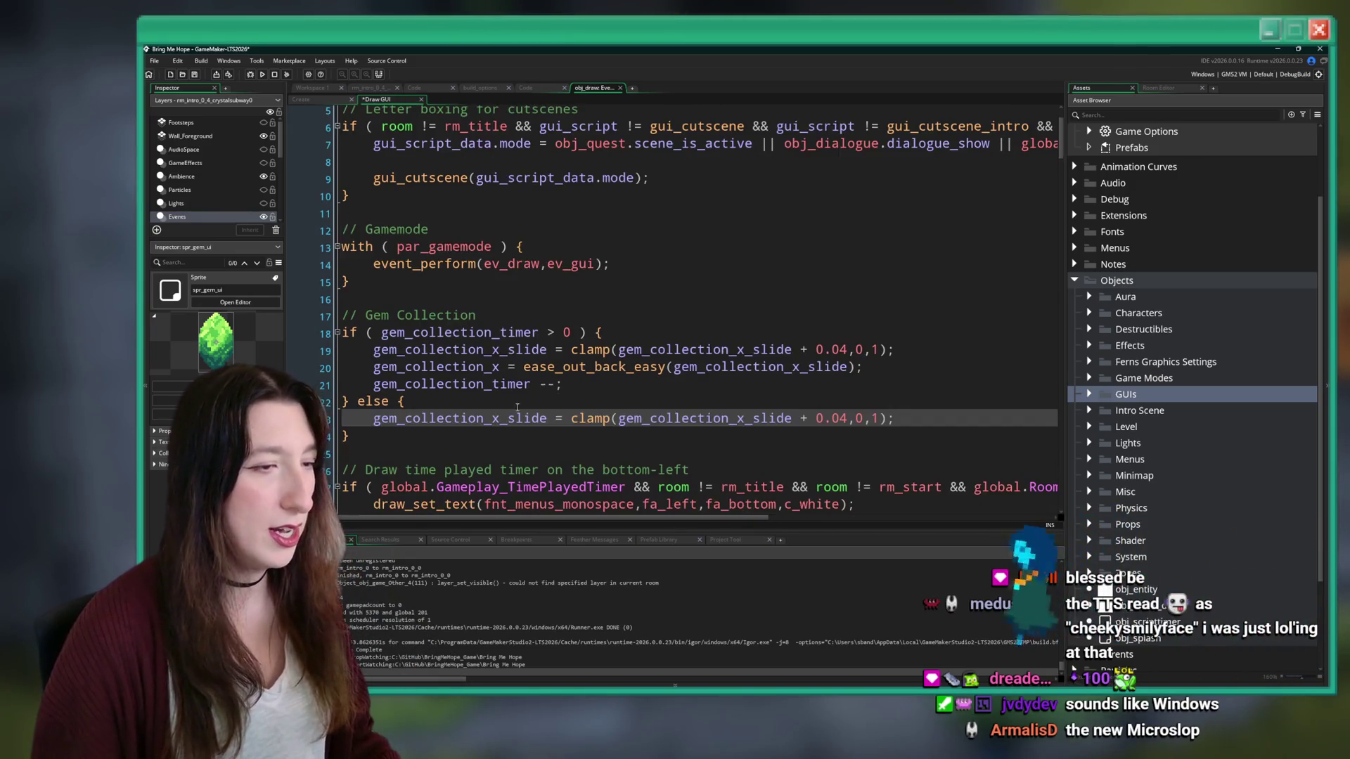
pyautogui.click(808, 418)
pyautogui.press('BackSpace')
pyautogui.write('-')
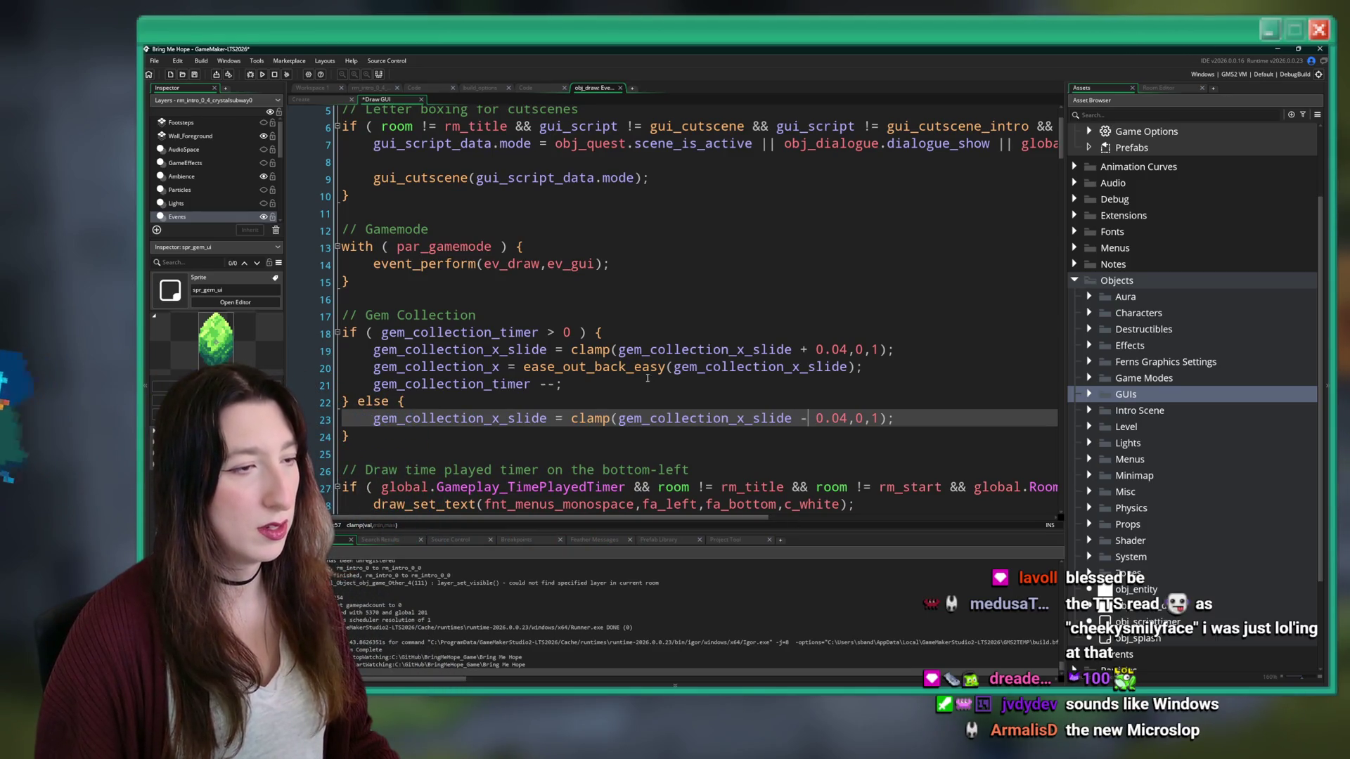
# - Move the ease_out_back_easy gem_collection_x line below the if/else block
pyautogui.moveTo(864, 366); pyautogui.dragTo(363, 363)
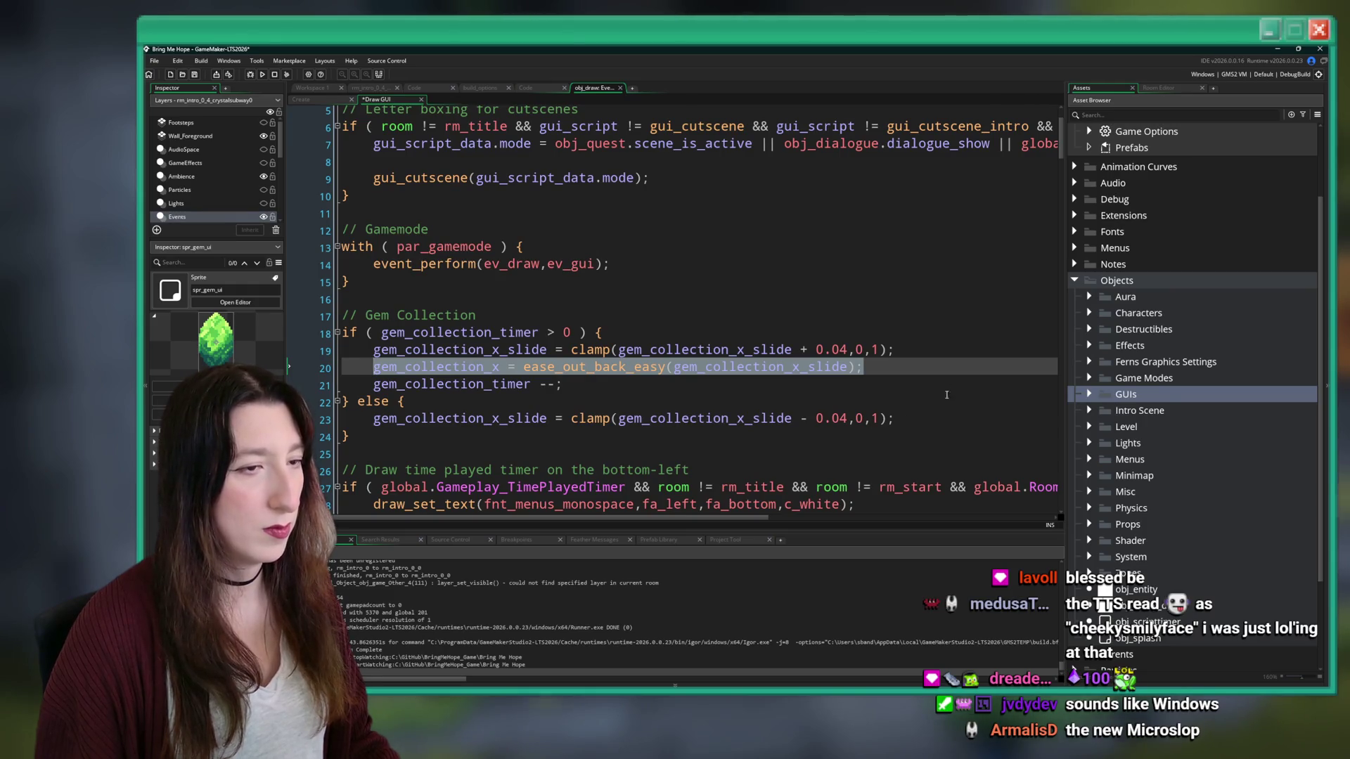
pyautogui.press('Down')
pyautogui.press('Down')
pyautogui.press('Down')
pyautogui.press('Return')
pyautogui.press('Return')
pyautogui.hotkey('ctrl', 'v')
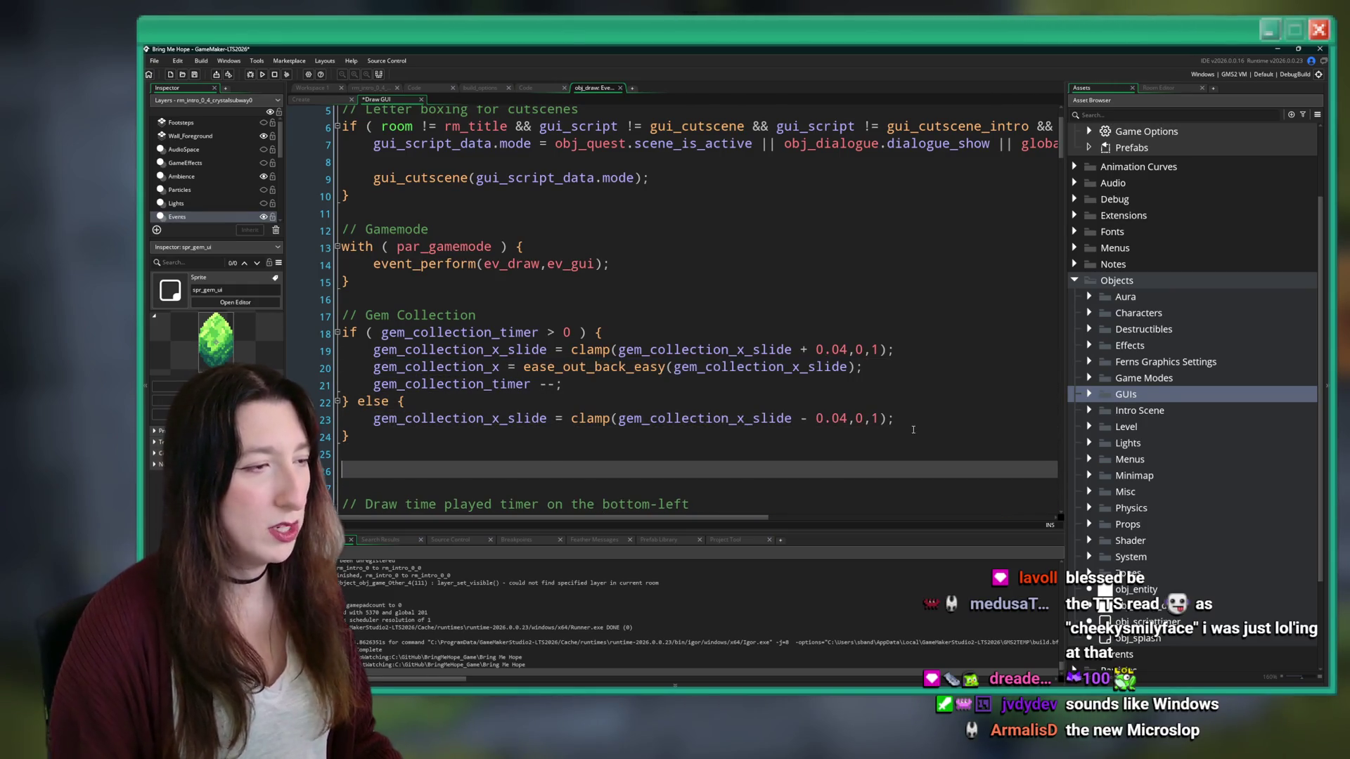
pyautogui.click(920, 369)
pyautogui.hotkey('shift', 'Up')
pyautogui.press('BackSpace')
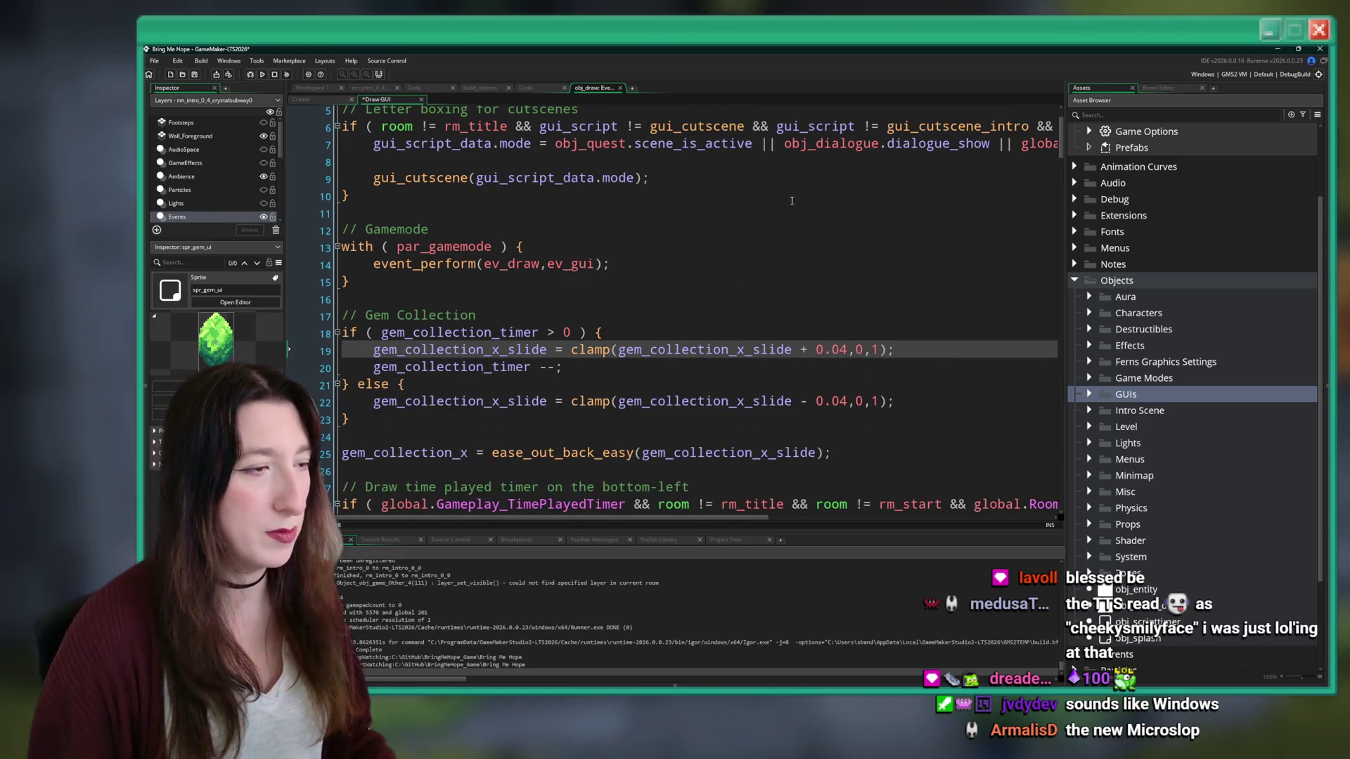
pyautogui.scroll(-1, 637, 245)
pyautogui.click(882, 412)
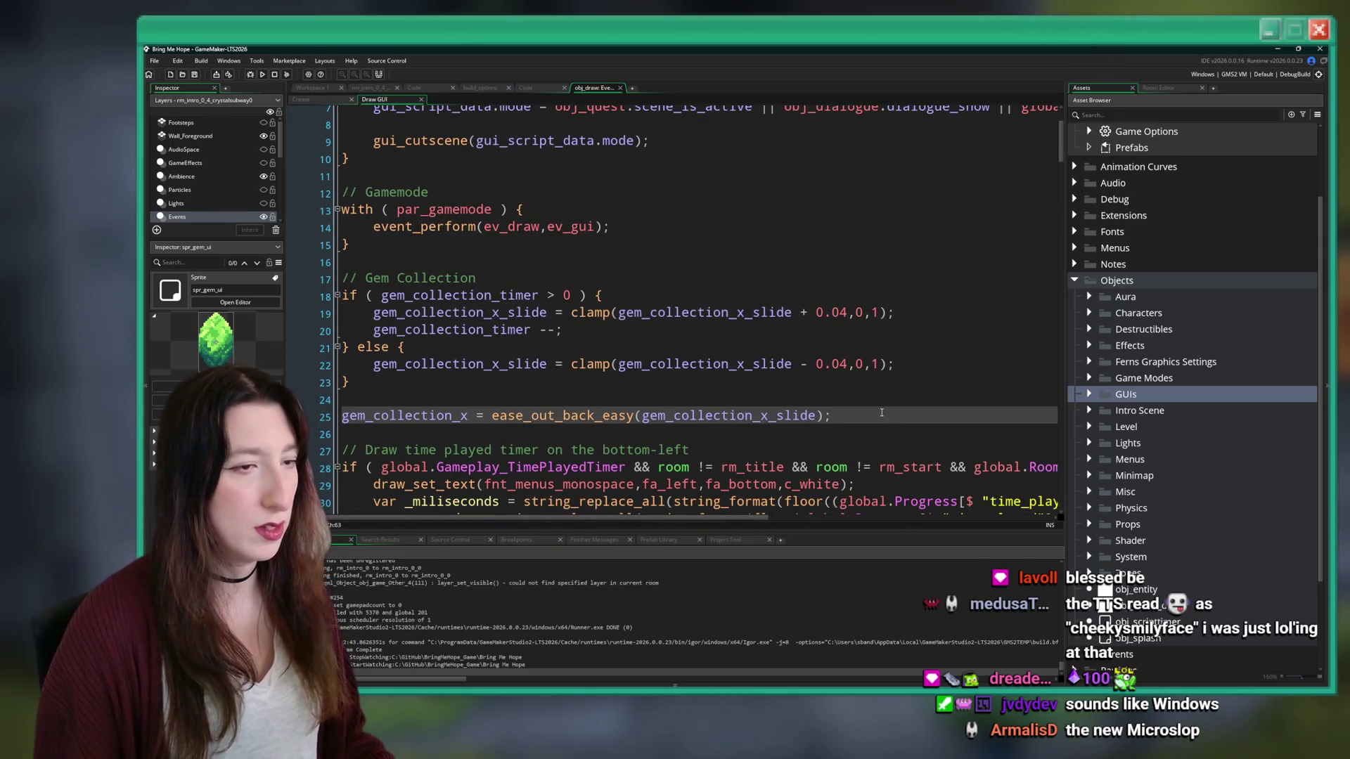
pyautogui.press('Return')
pyautogui.press('Return')
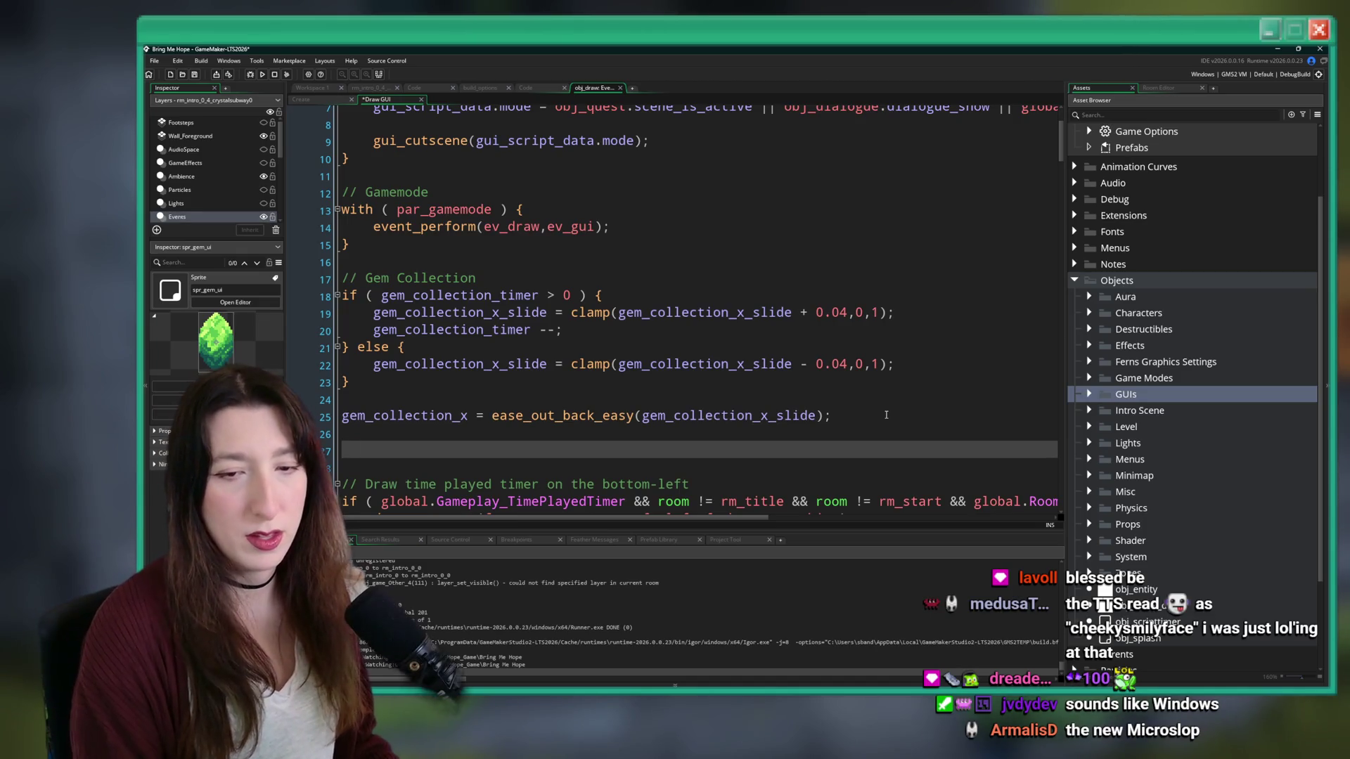
pyautogui.write('kd')
pyautogui.press('BackSpace')
pyautogui.press('BackSpace')
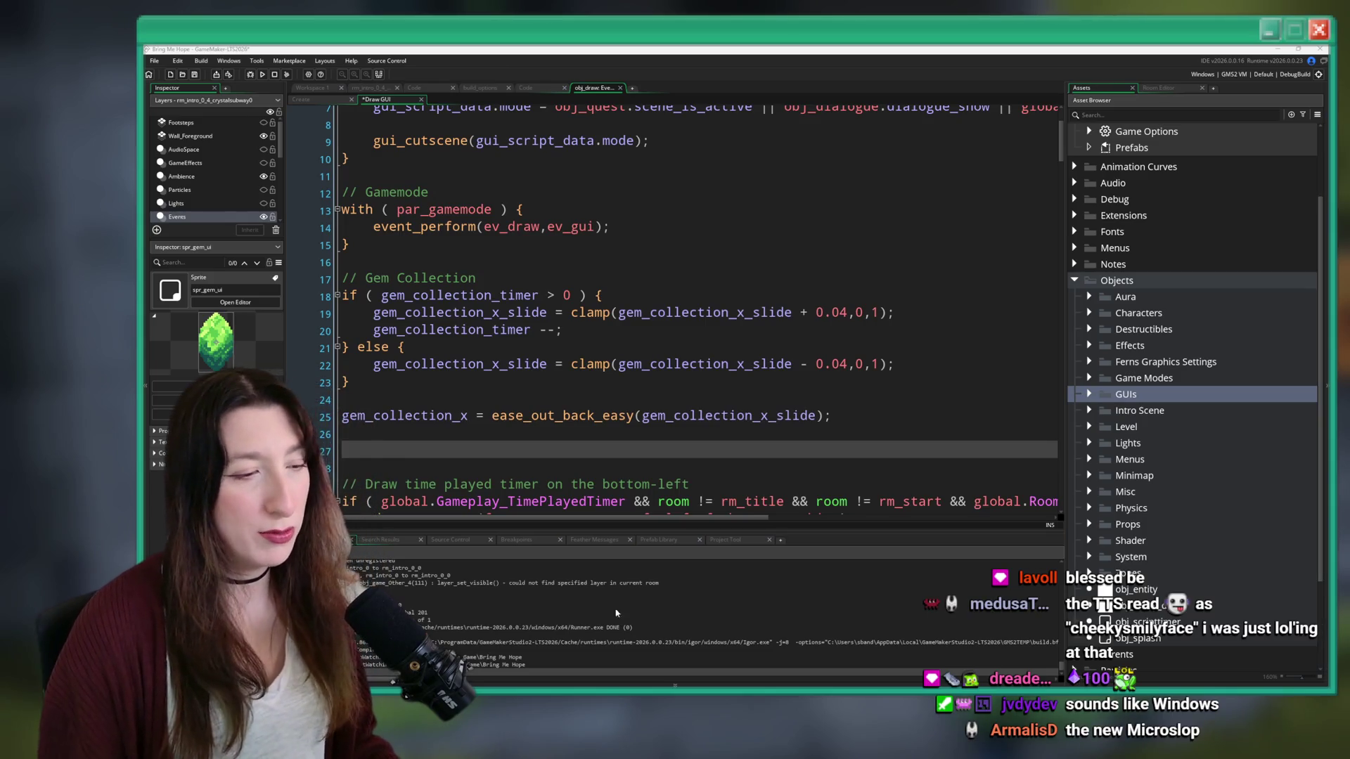
pyautogui.press('super')
# - Launch Steam and copy the Bring Me Hope store page URL
pyautogui.press('Escape')
pyautogui.press('super')
pyautogui.write('steam')
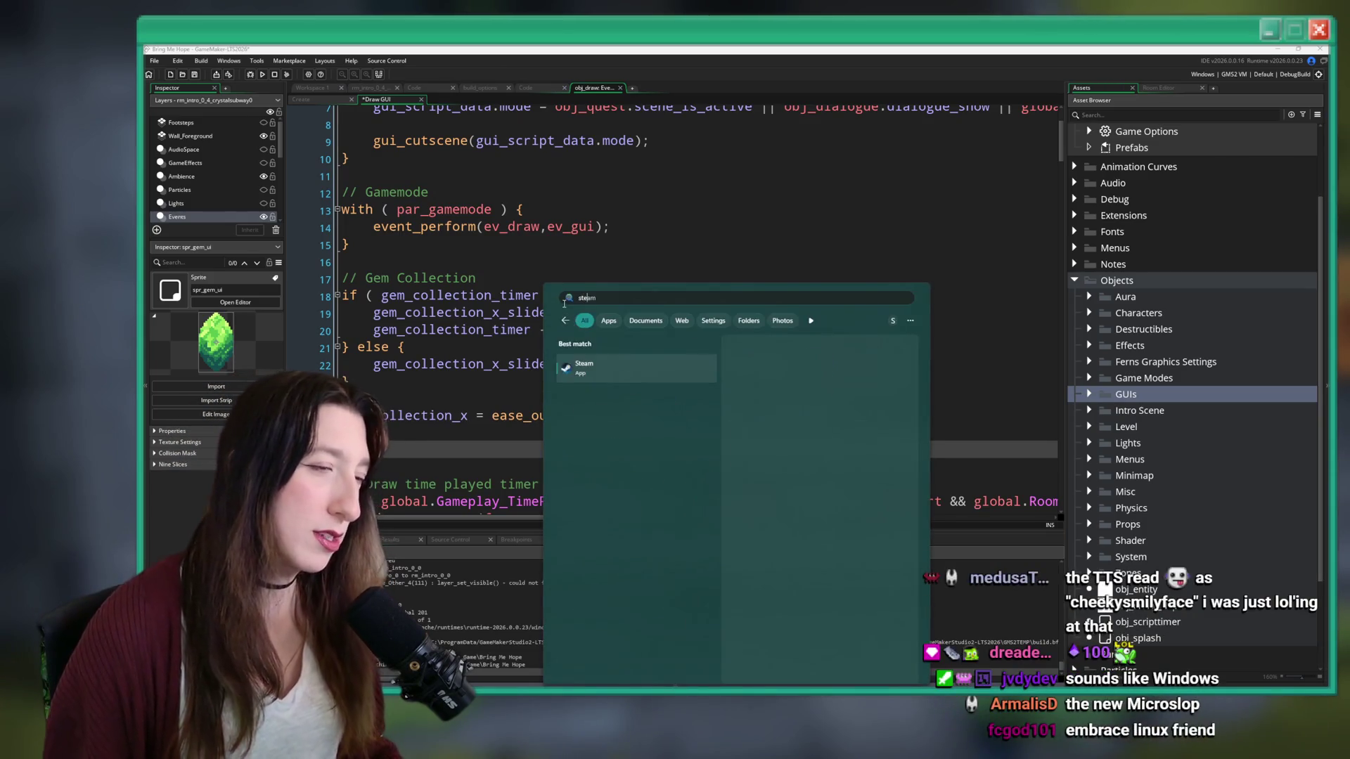
pyautogui.press('Return')
pyautogui.scroll(3, 383, 301)
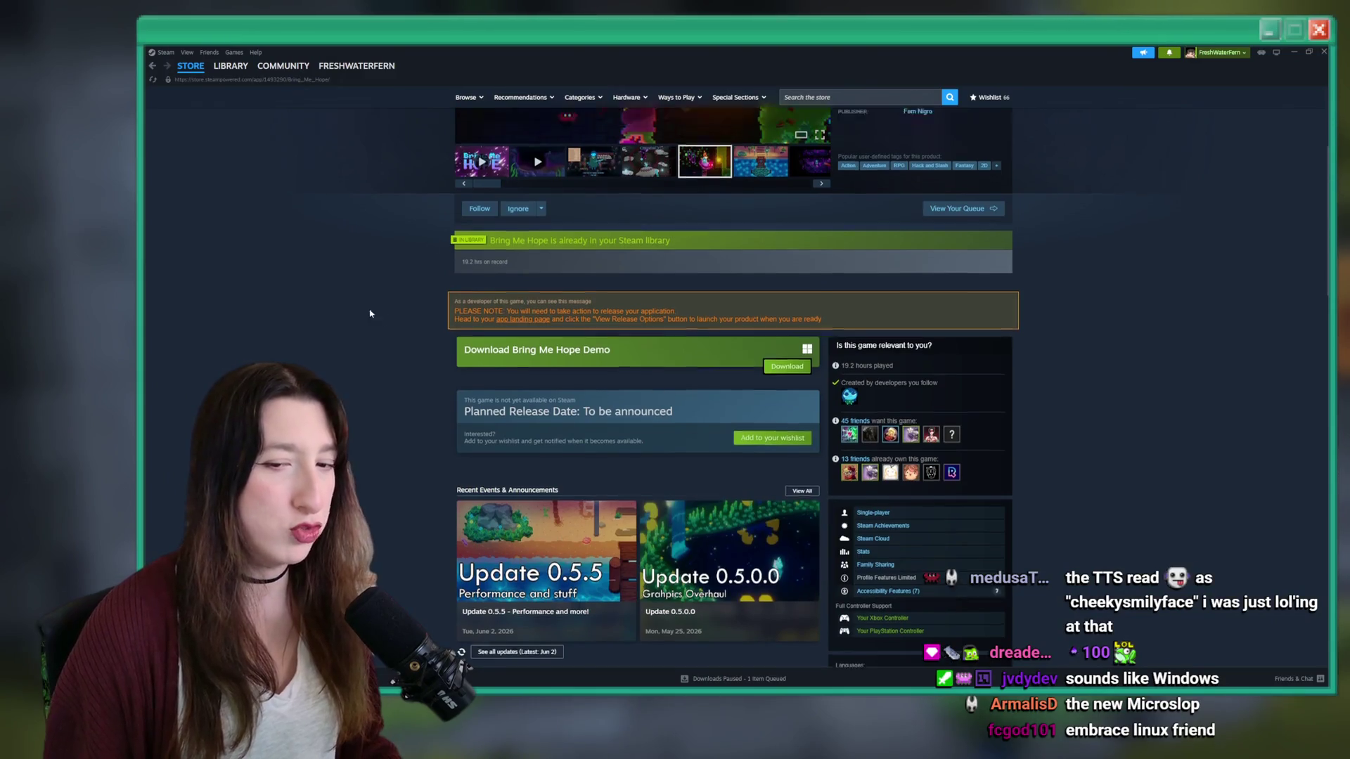
pyautogui.rightClick(308, 218)
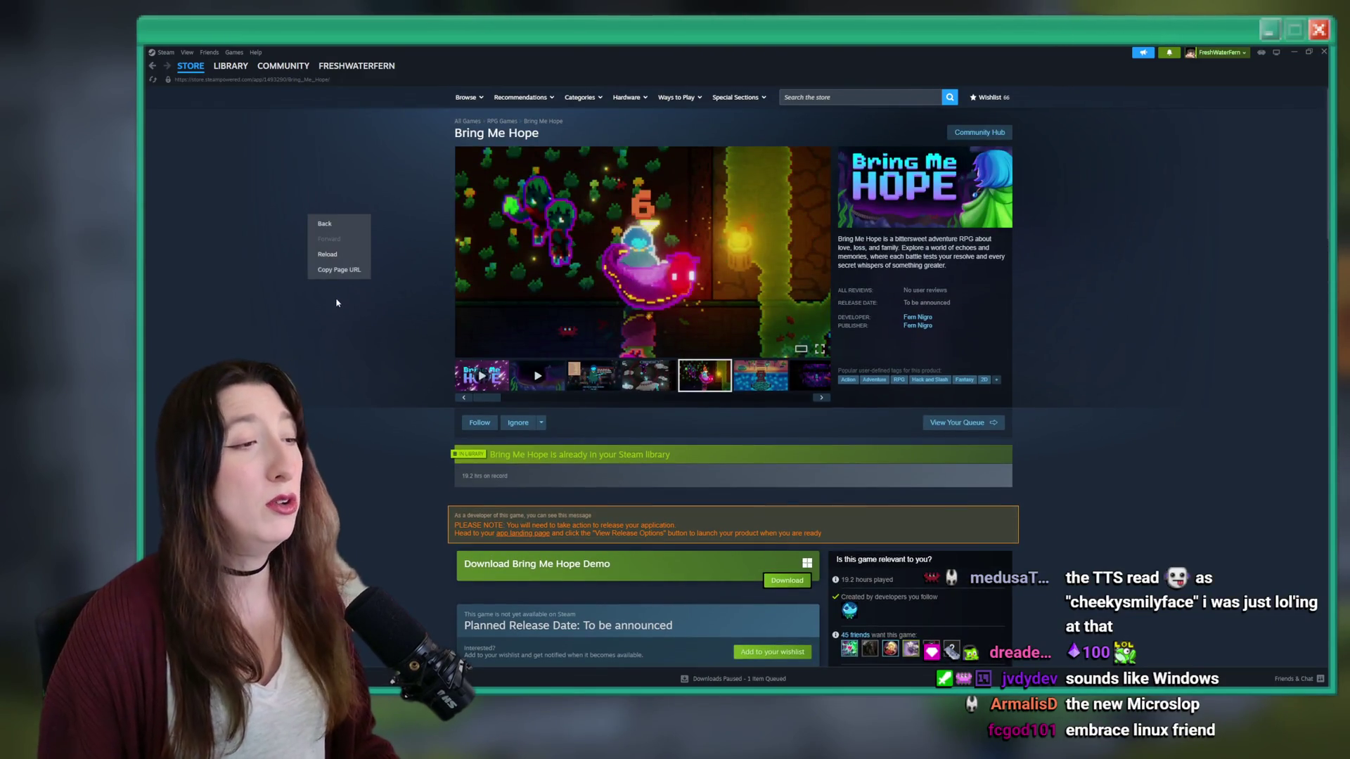
pyautogui.click(319, 271)
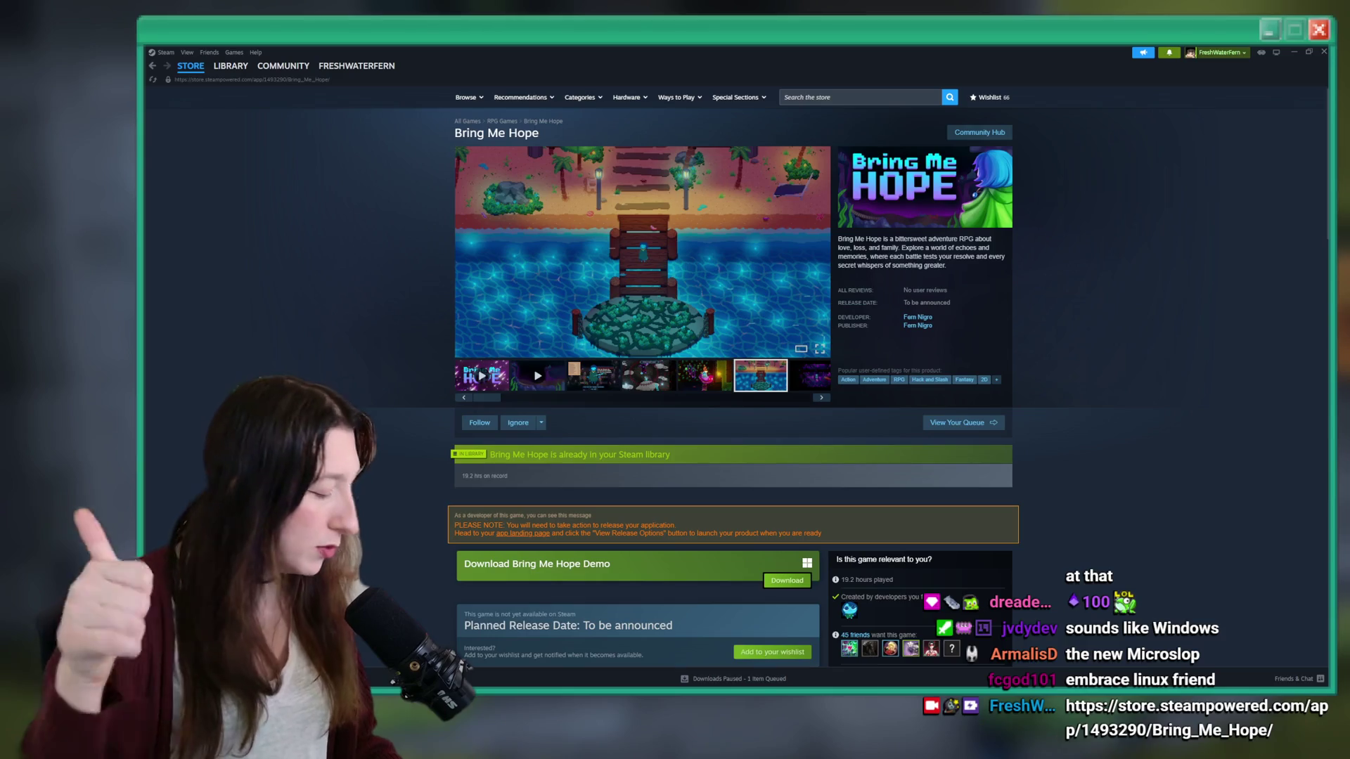
# - Copy the fernmakesgames developer page URL and view its About section
pyautogui.click(912, 317)
pyautogui.rightClick(344, 391)
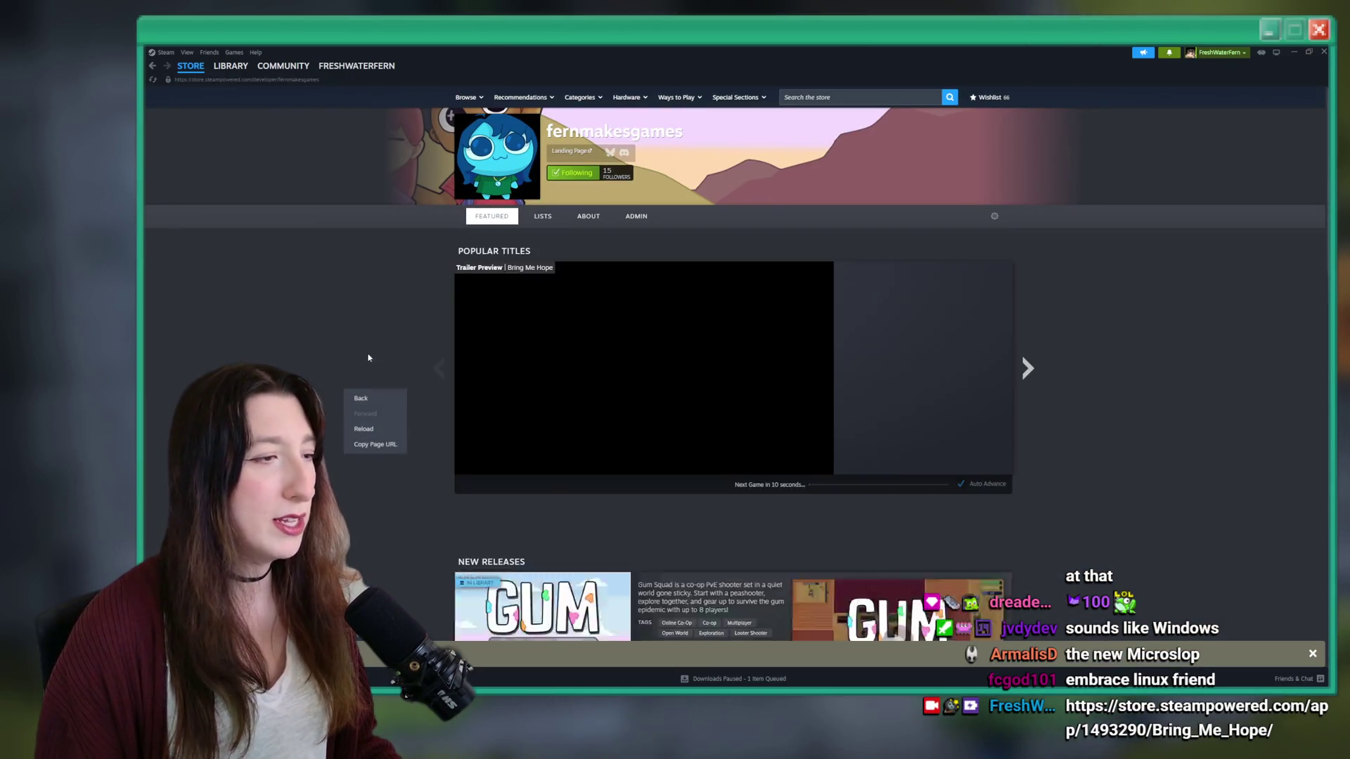
pyautogui.rightClick(368, 325)
pyautogui.click(394, 379)
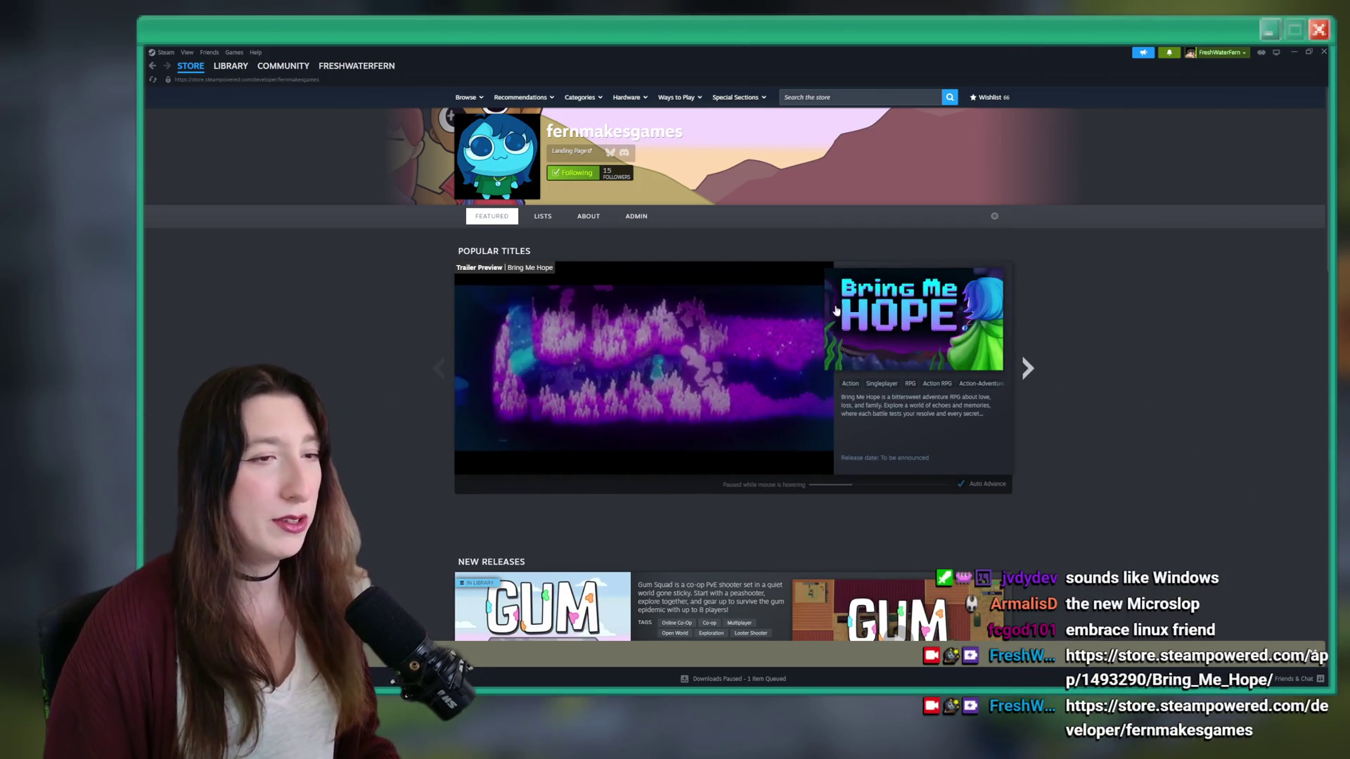
pyautogui.click(594, 223)
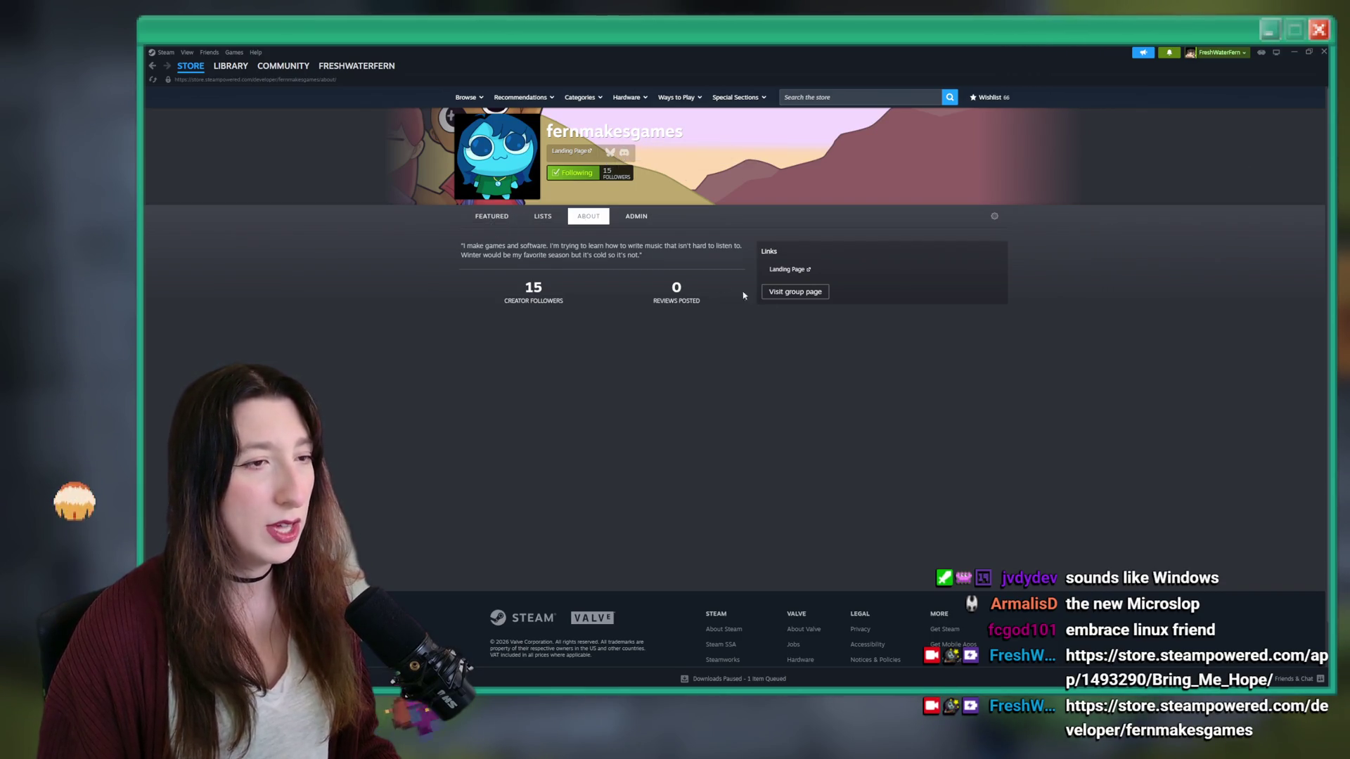
pyautogui.click(1169, 53)
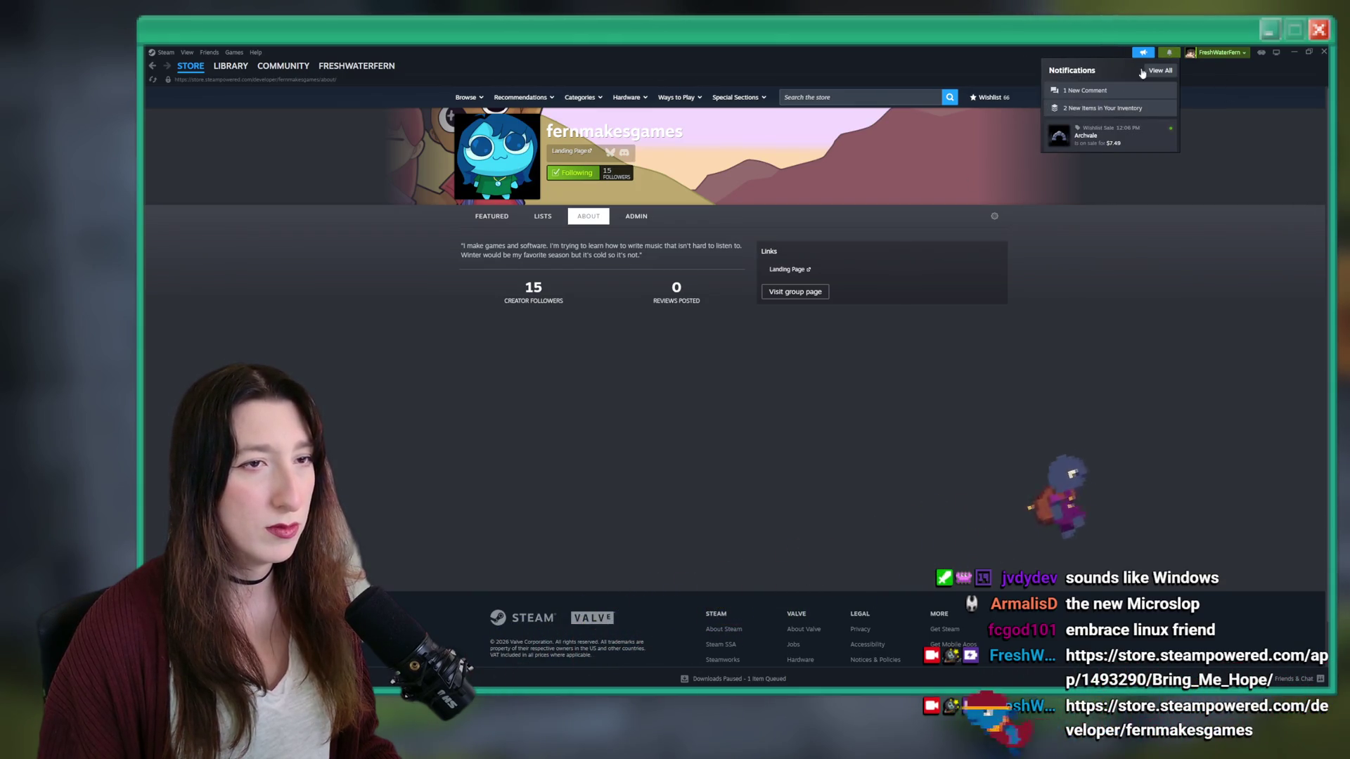
# - Open the Too Fast Too Sievert workshop item from notifications and view its enlarged preview
pyautogui.click(1086, 90)
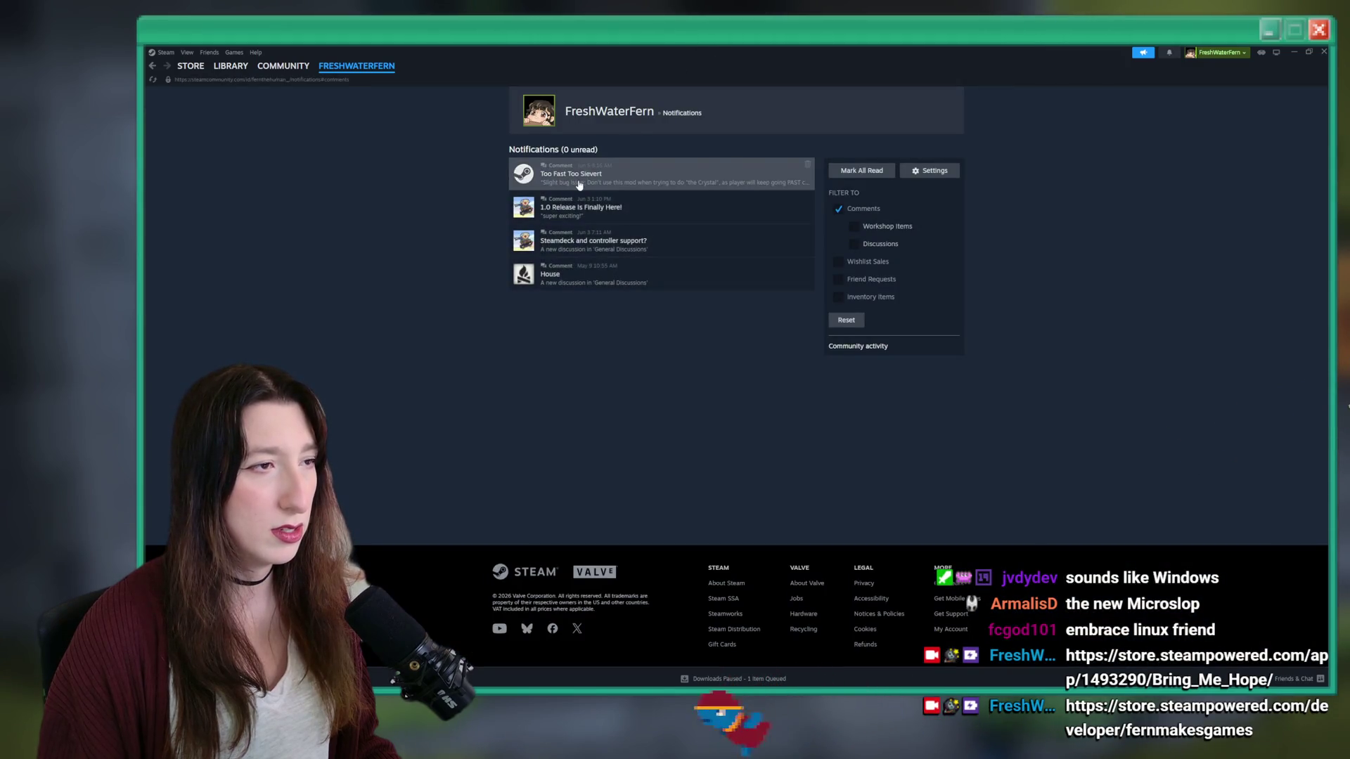
pyautogui.click(593, 176)
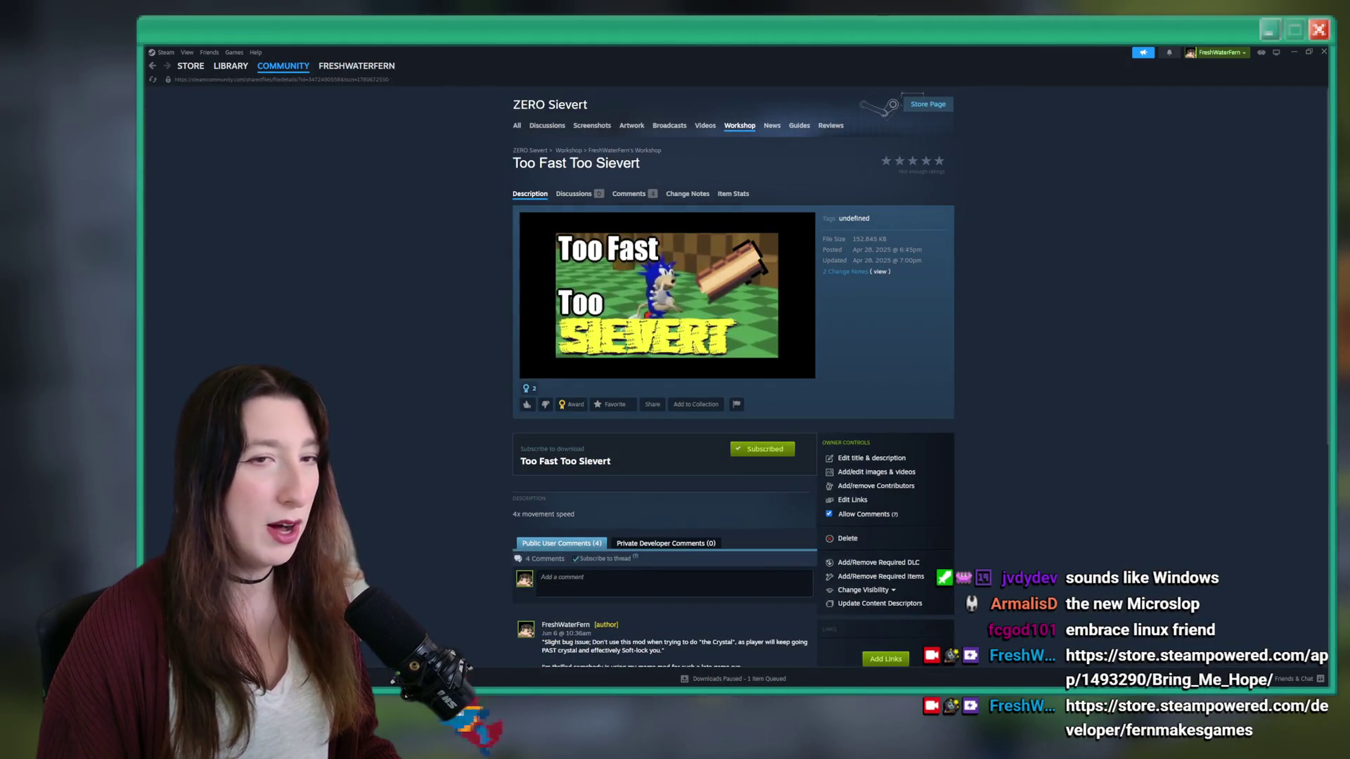
pyautogui.click(695, 293)
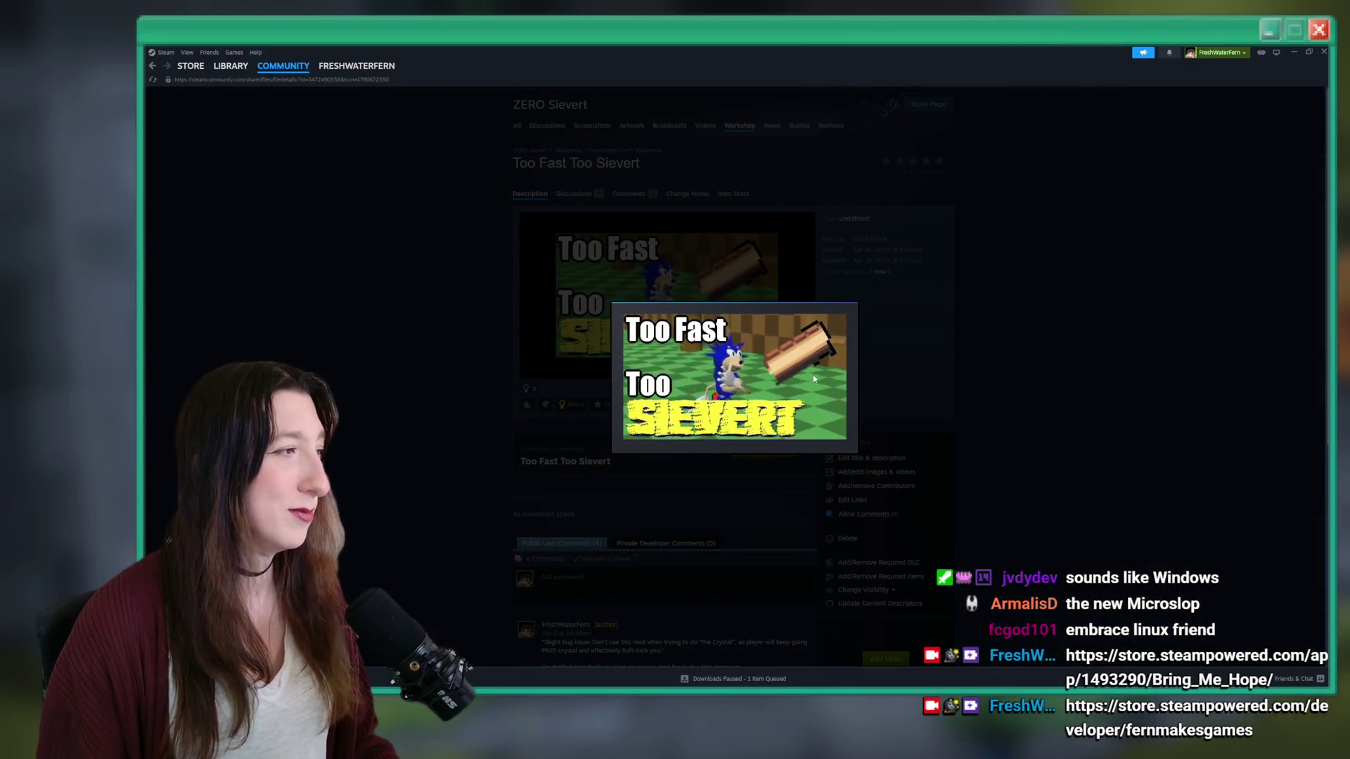
pyautogui.click(1031, 364)
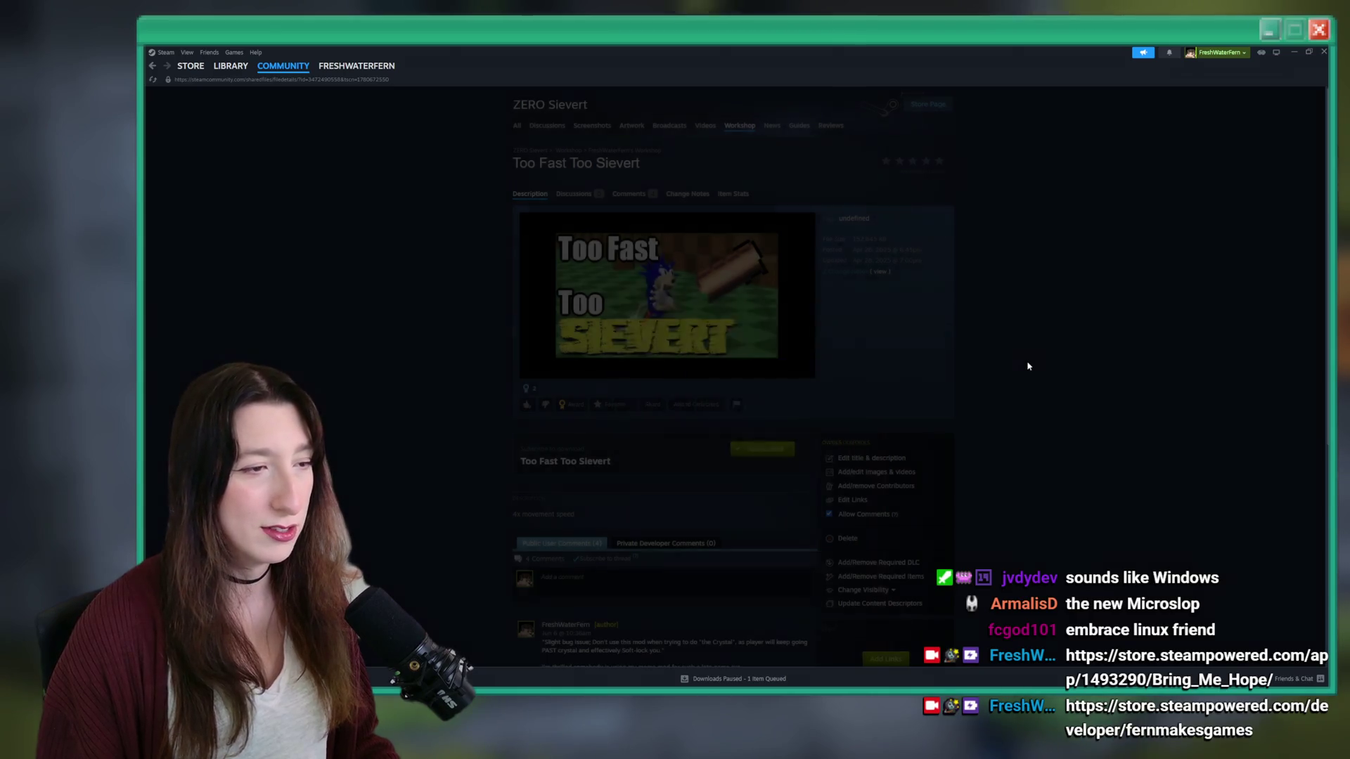
pyautogui.scroll(-5, 1031, 363)
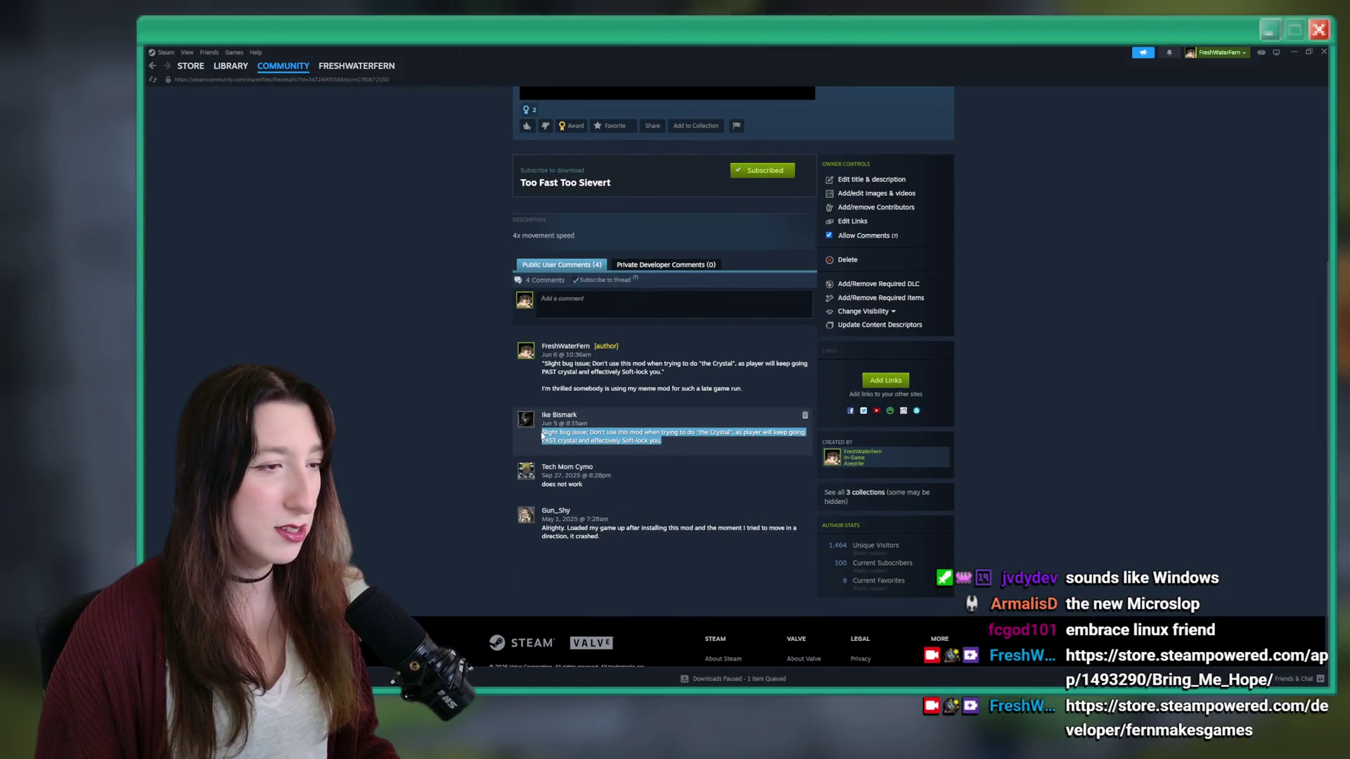
pyautogui.scroll(5, 641, 436)
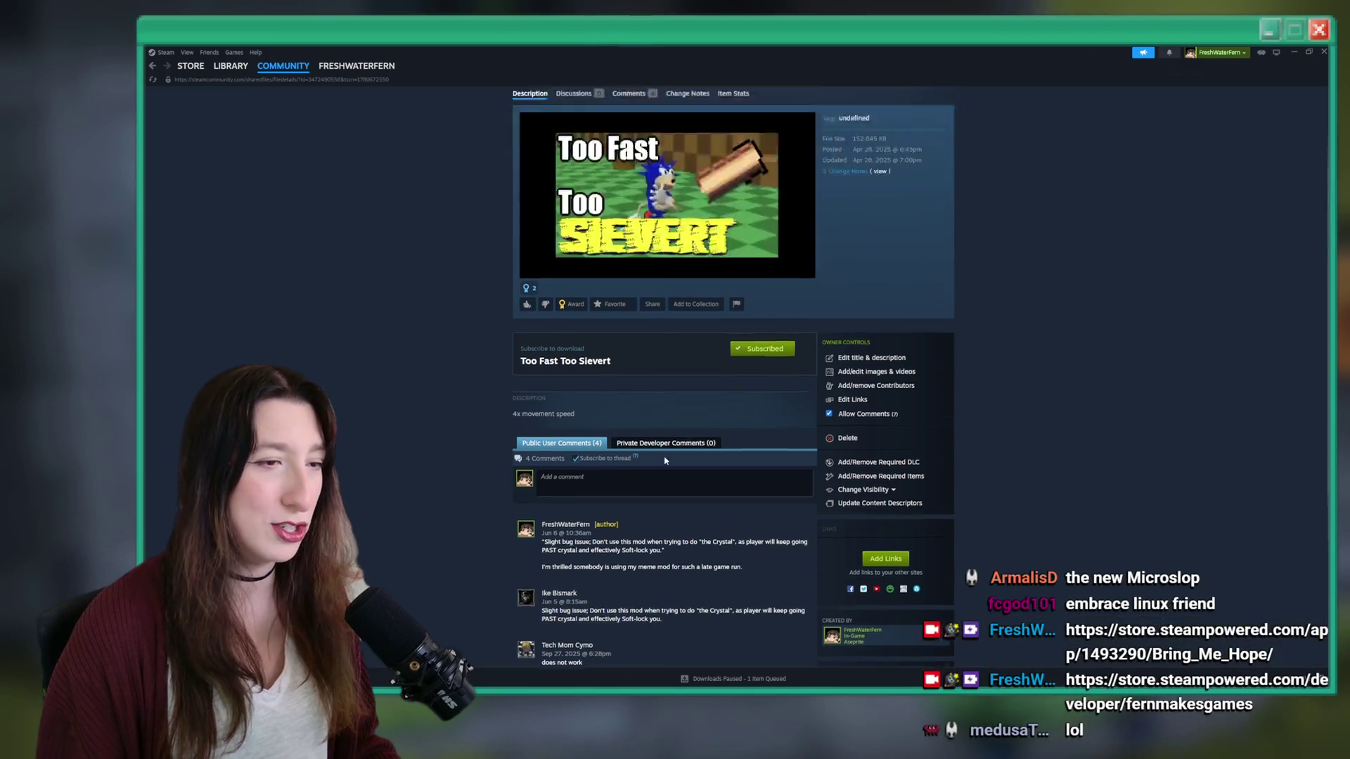
pyautogui.click(666, 353)
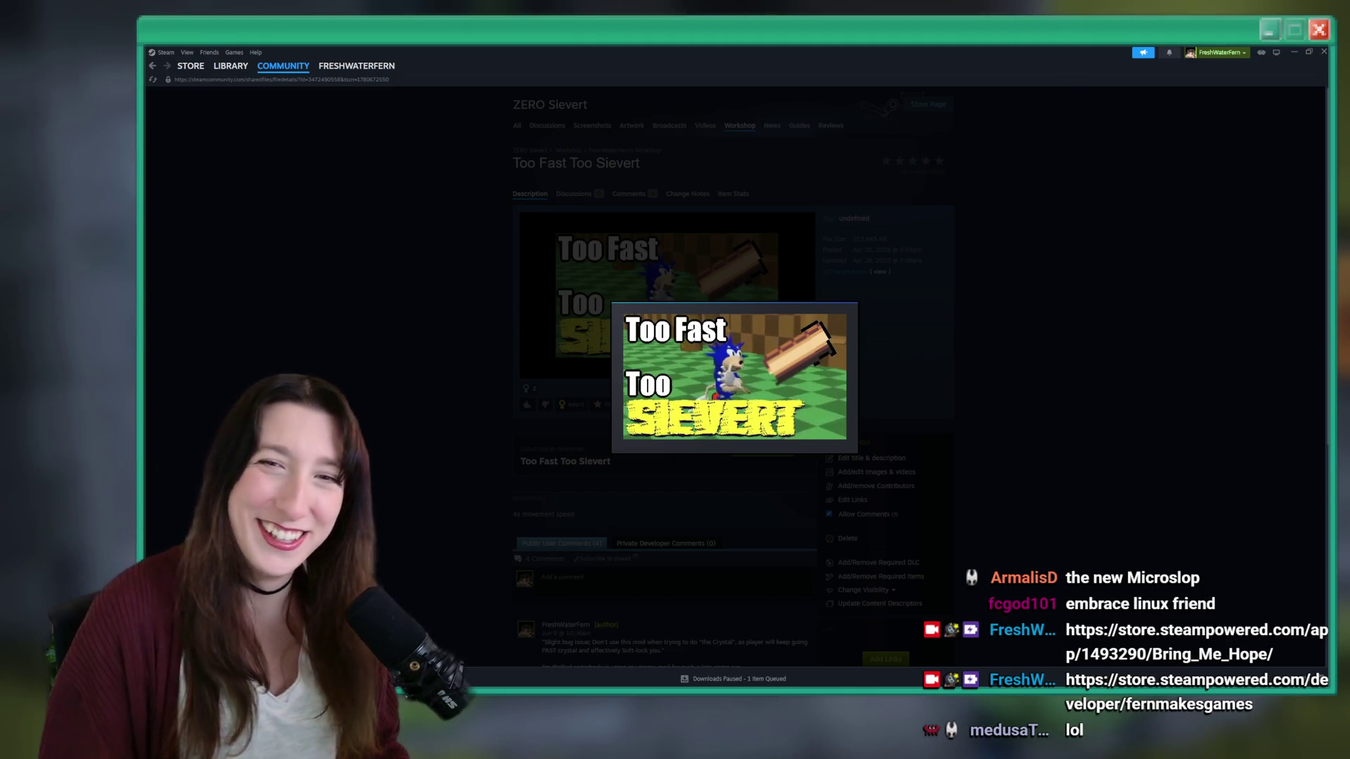
pyautogui.click(1021, 207)
# - Read the item's 4 comments and 100 current subscribers, then return to GameMaker
pyautogui.scroll(-3, 874, 378)
pyautogui.scroll(3, 874, 379)
pyautogui.scroll(-3, 874, 379)
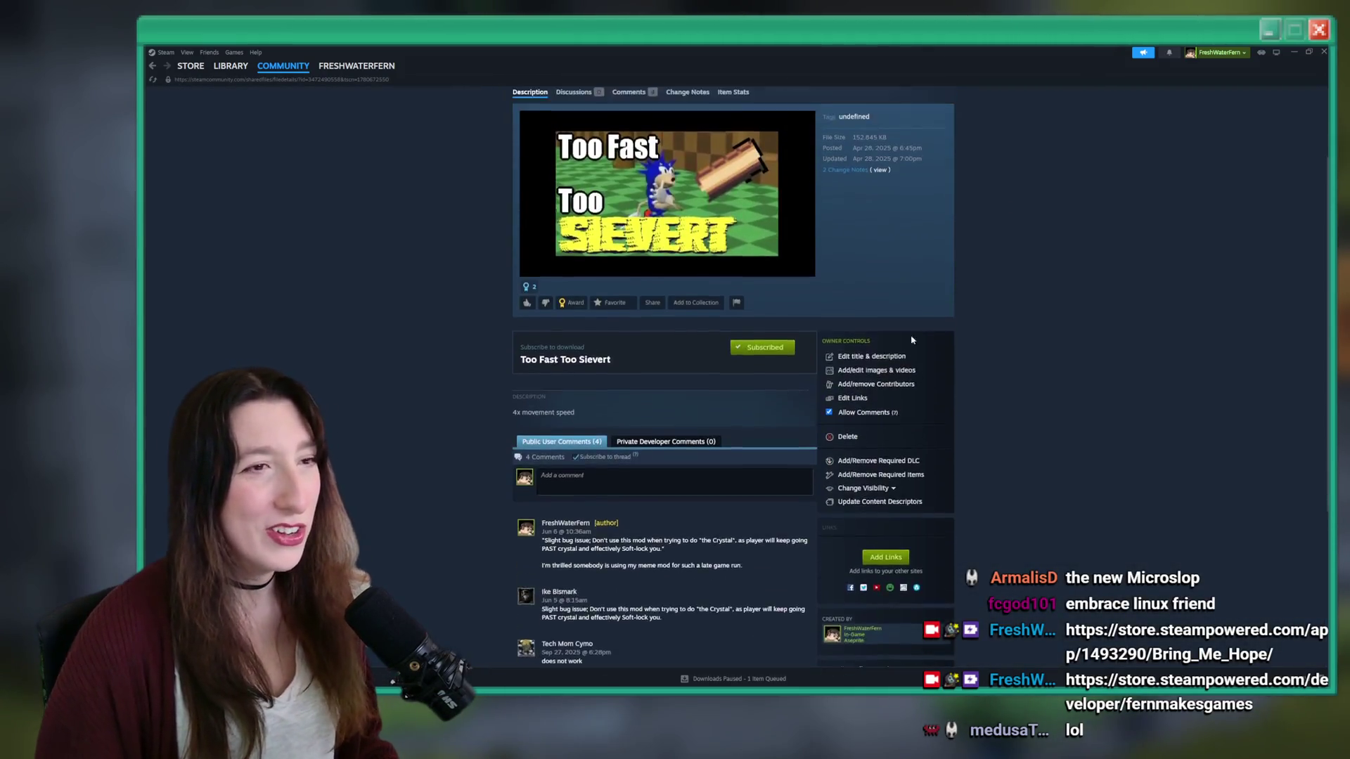
pyautogui.scroll(-2, 874, 378)
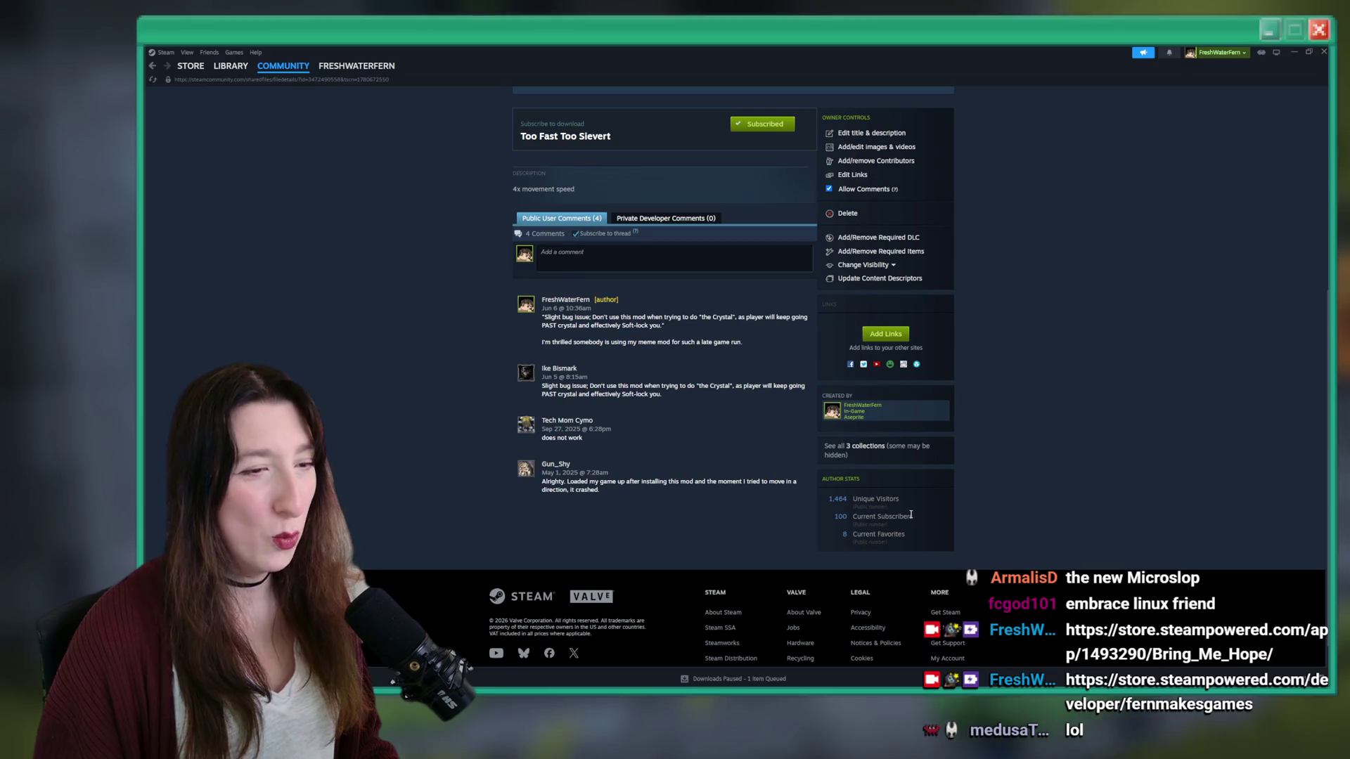
pyautogui.moveTo(911, 515); pyautogui.dragTo(834, 517)
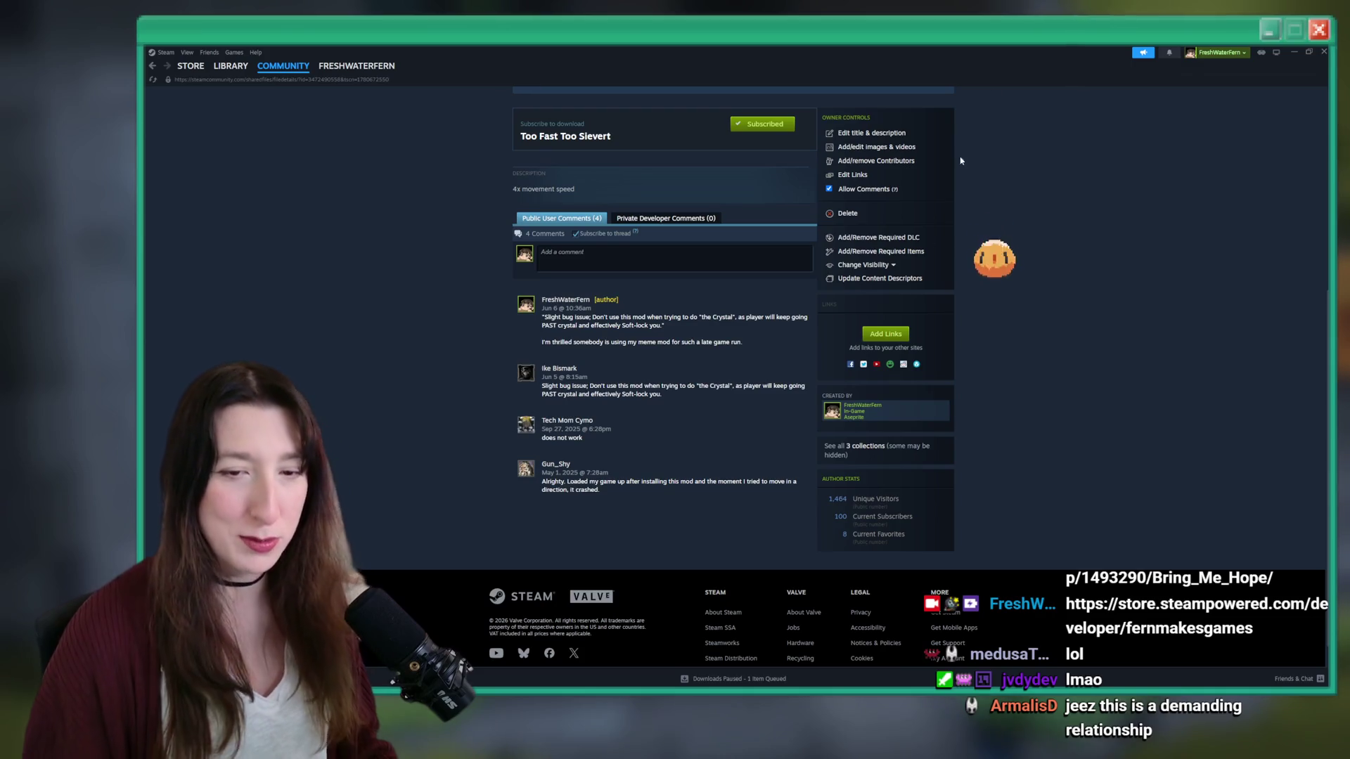
pyautogui.scroll(5, 990, 94)
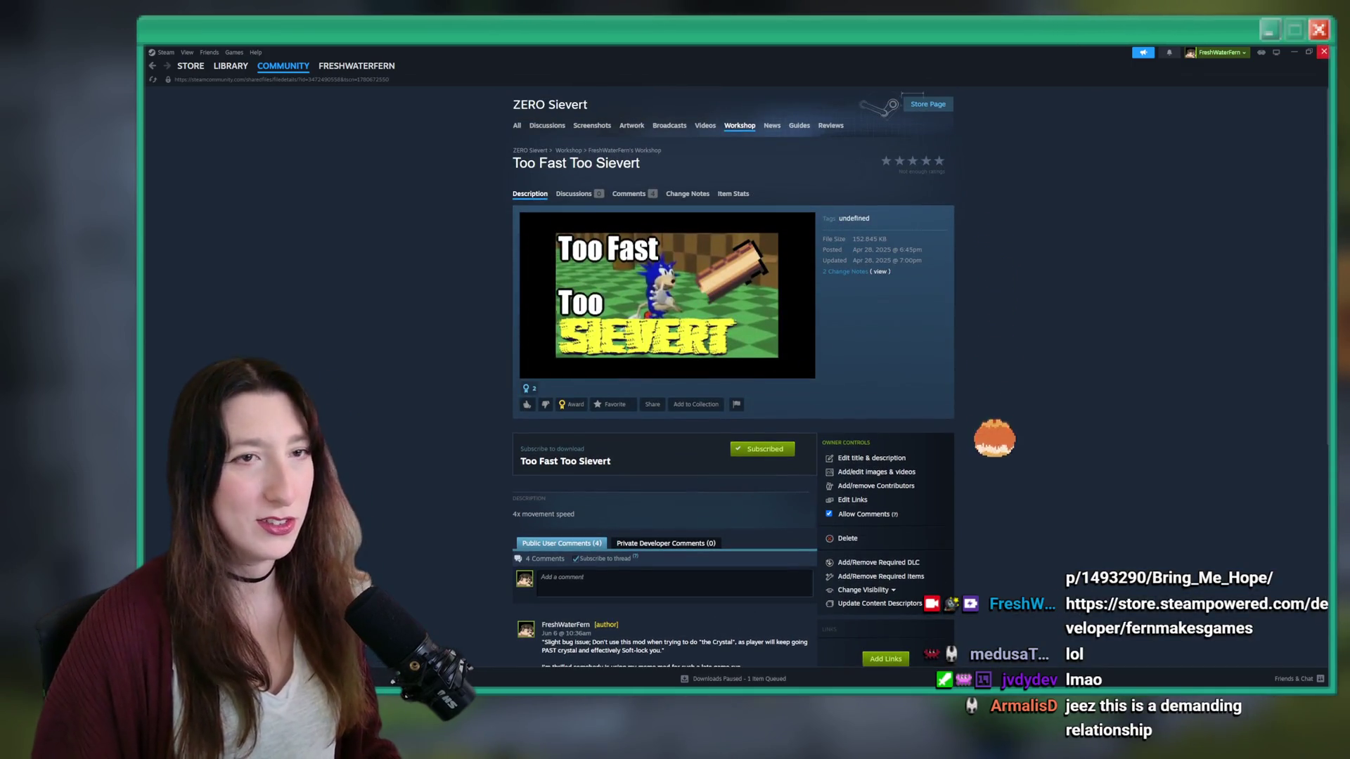
pyautogui.hotkey('alt', 'Tab')
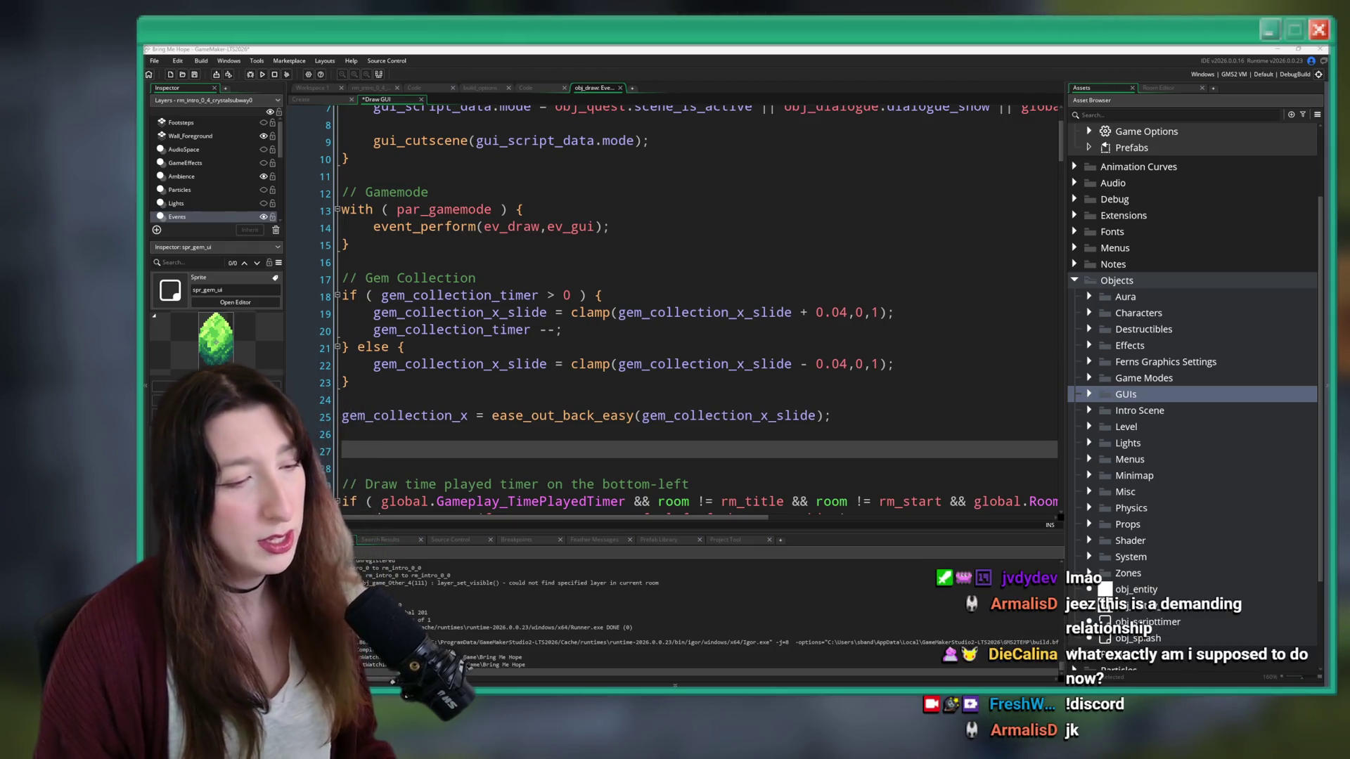
pyautogui.press('super')
pyautogui.write('discord')
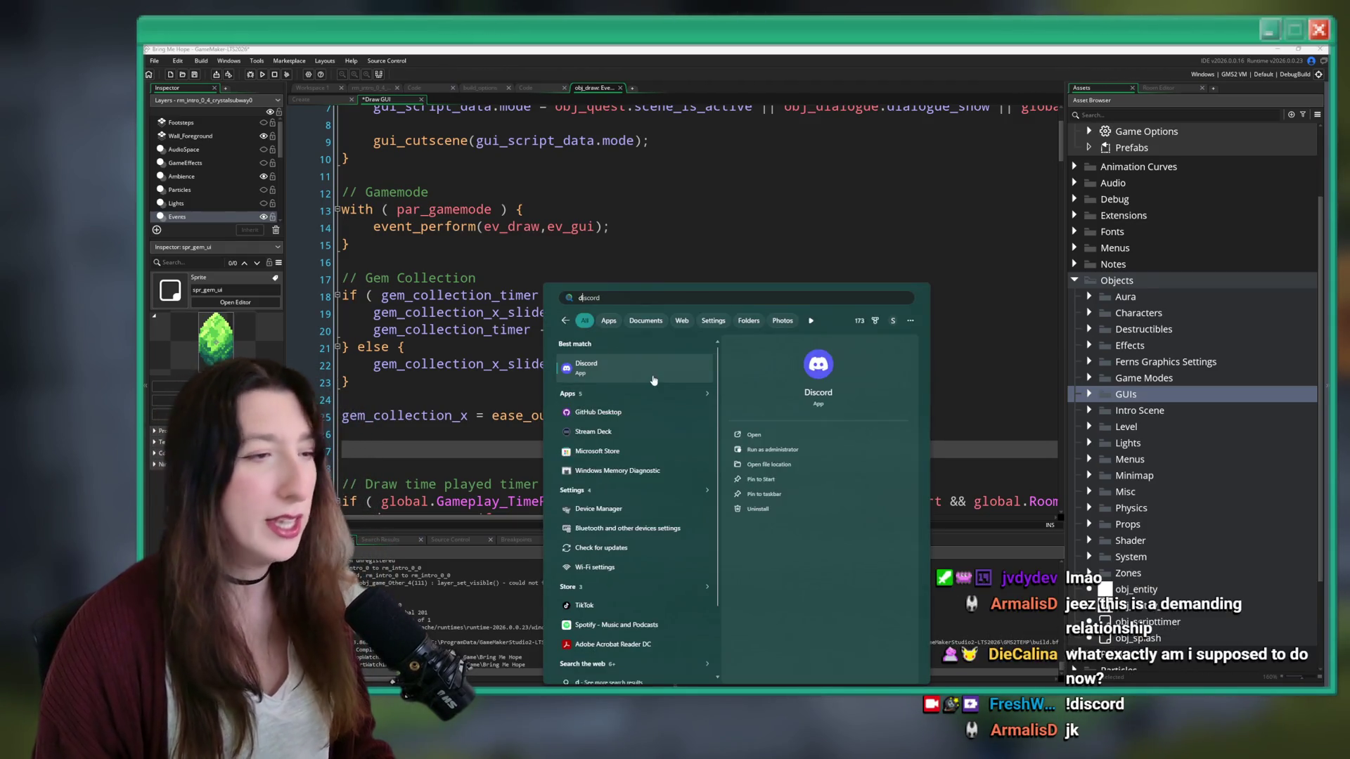
pyautogui.press('Return')
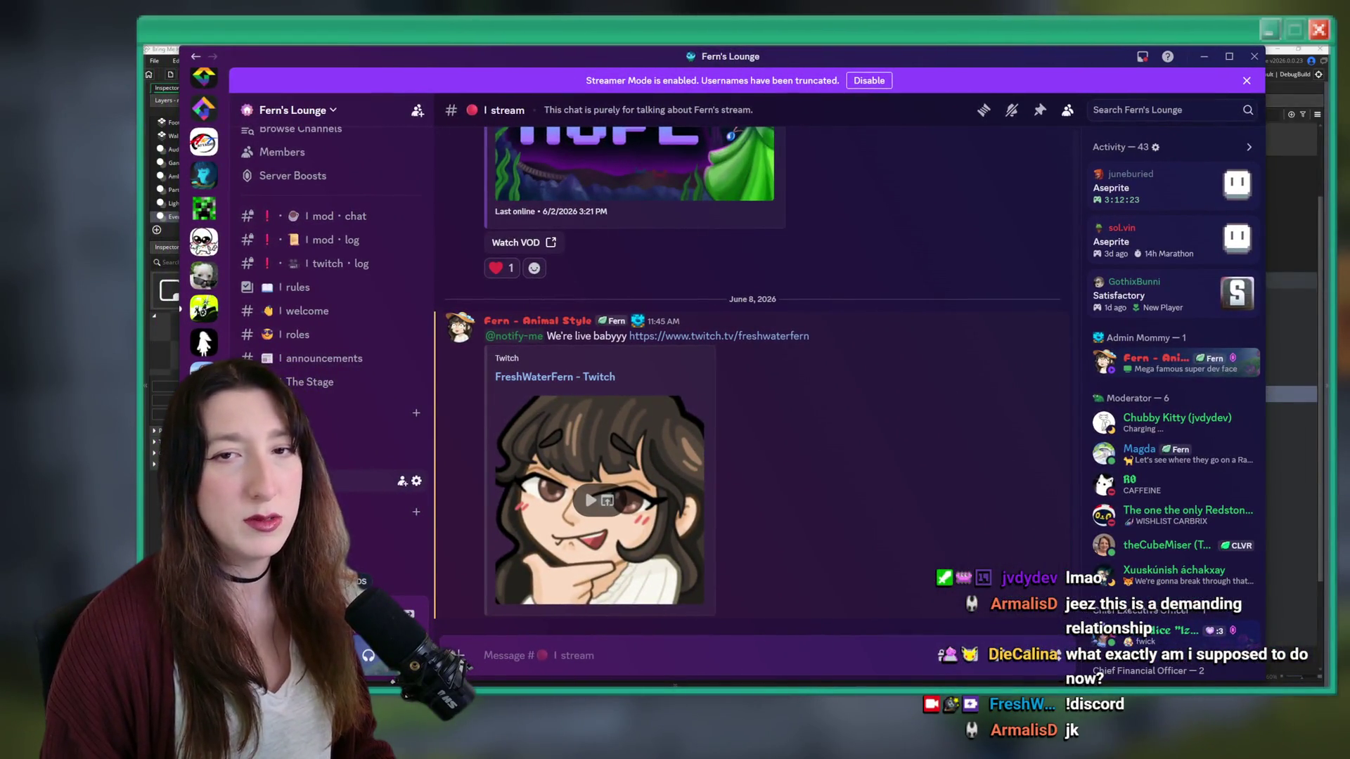
pyautogui.scroll(-5, 331, 338)
pyautogui.click(302, 371)
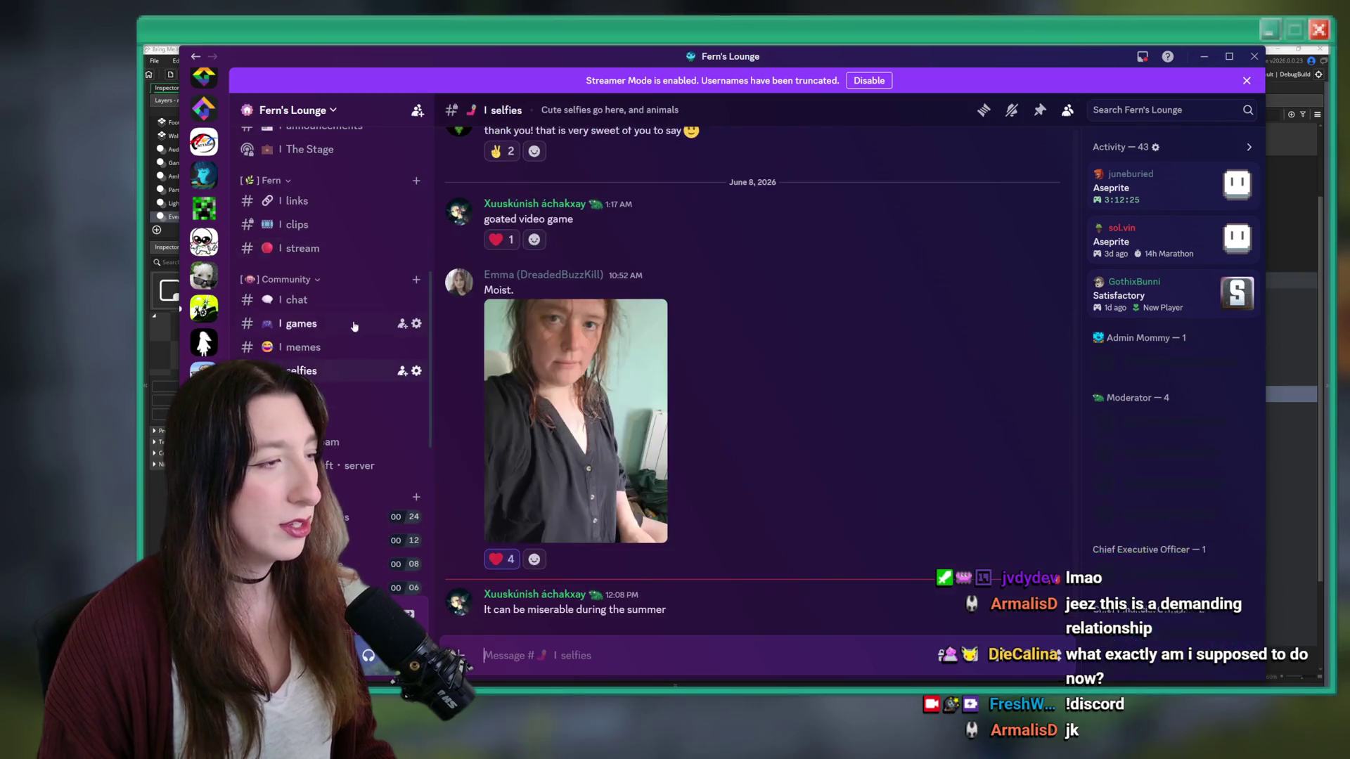
pyautogui.click(318, 309)
pyautogui.scroll(5, 624, 374)
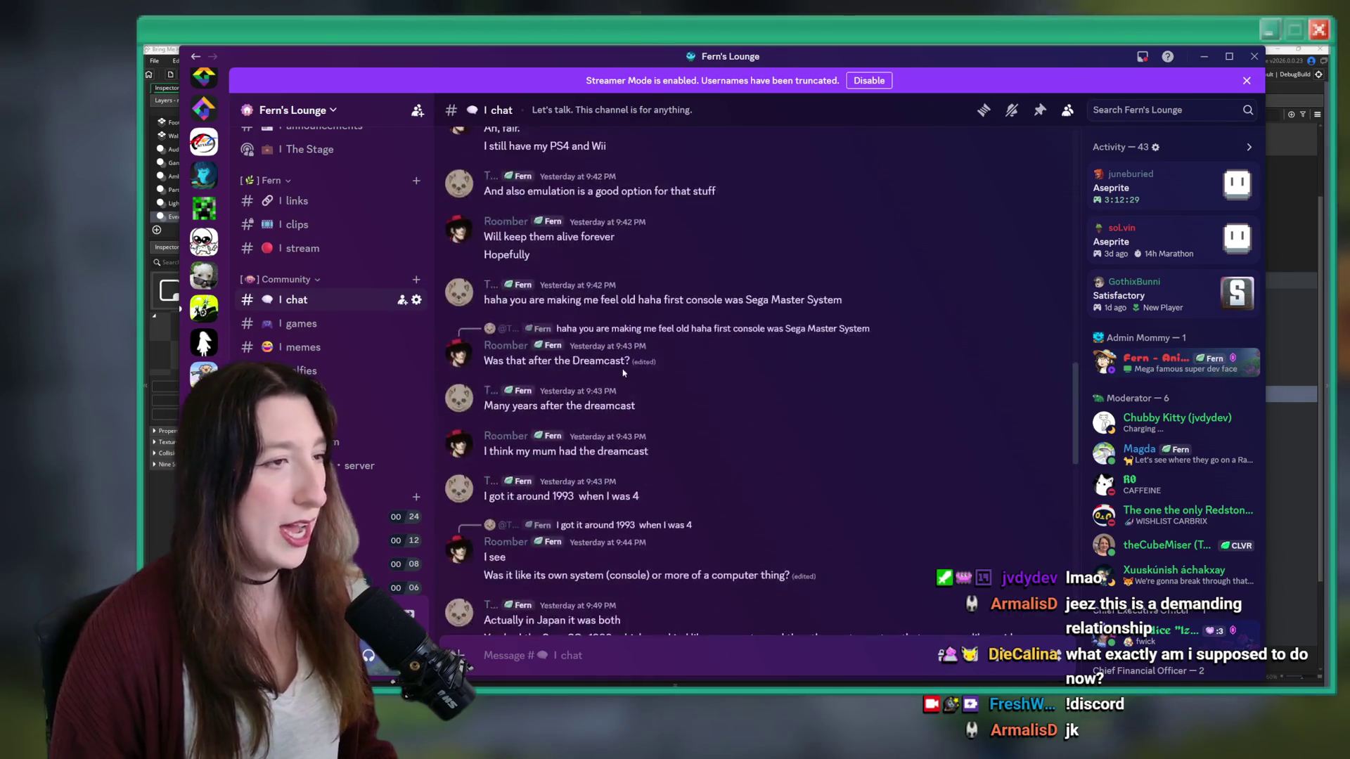
pyautogui.scroll(-15, 623, 374)
pyautogui.scroll(-5, 402, 432)
pyautogui.scroll(-3, 402, 432)
pyautogui.click(334, 399)
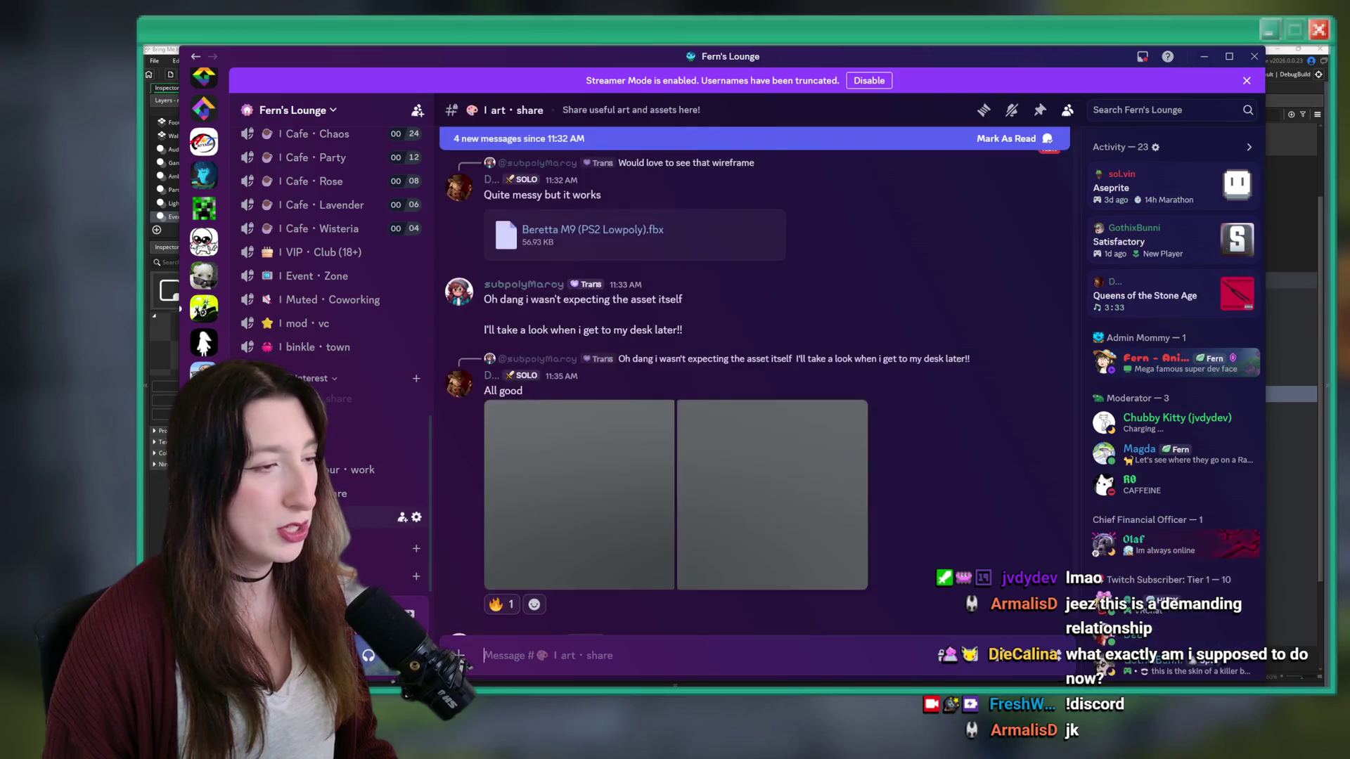
pyautogui.click(626, 446)
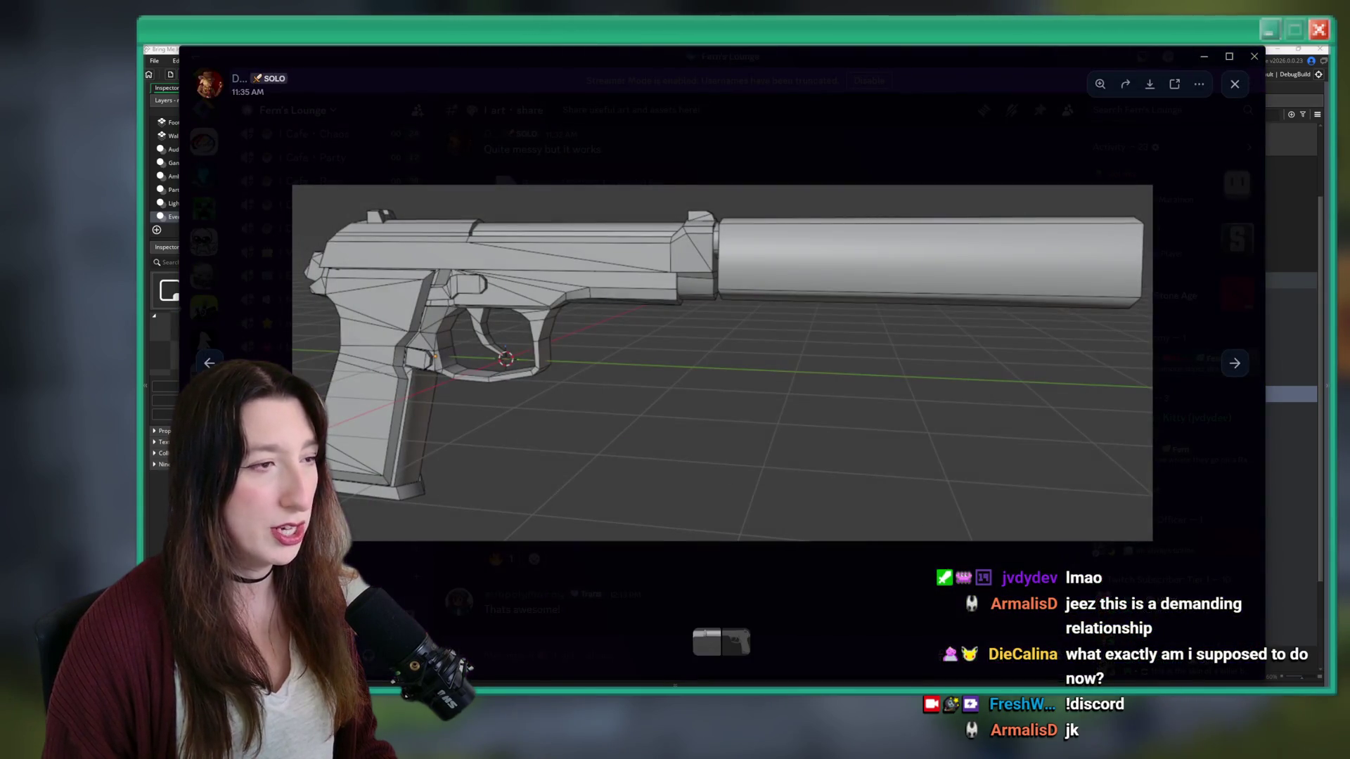
pyautogui.press('Escape')
pyautogui.scroll(5, 302, 310)
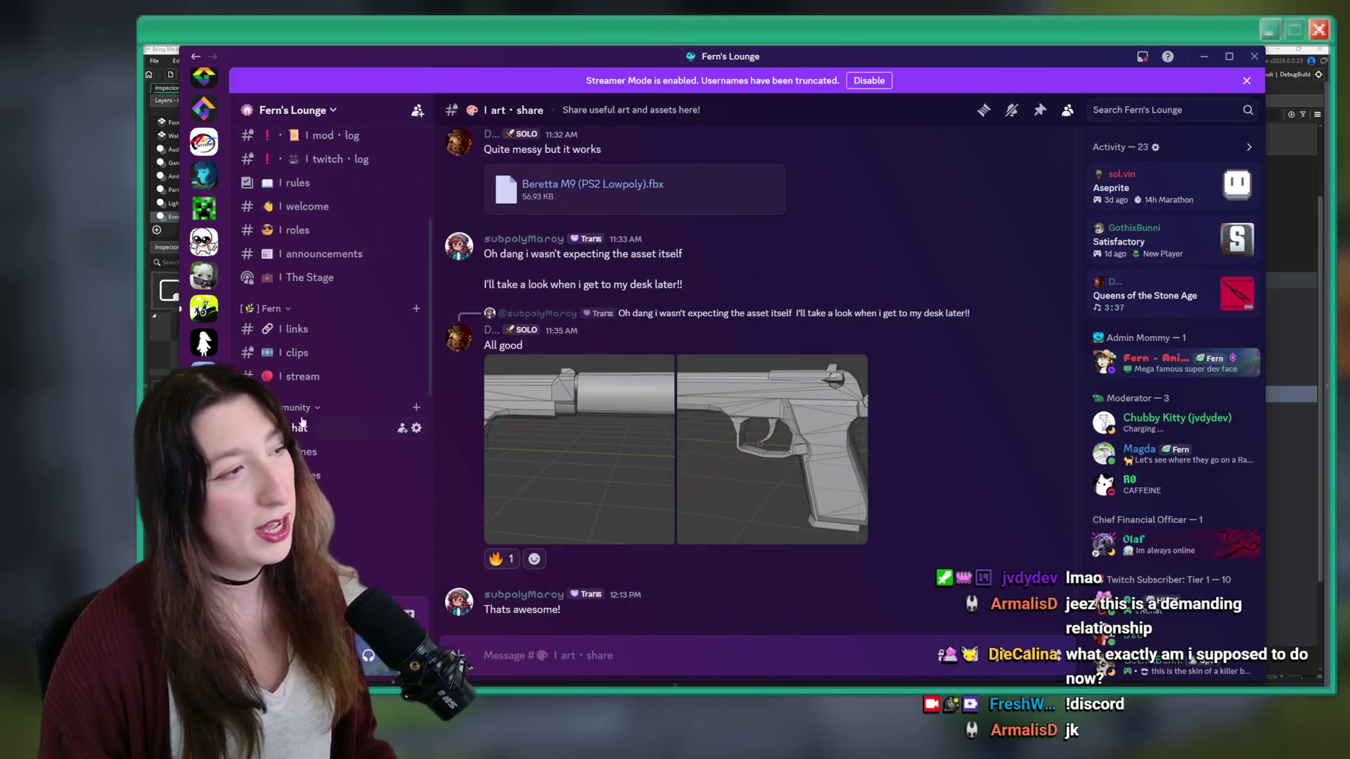
pyautogui.scroll(-2, 325, 266)
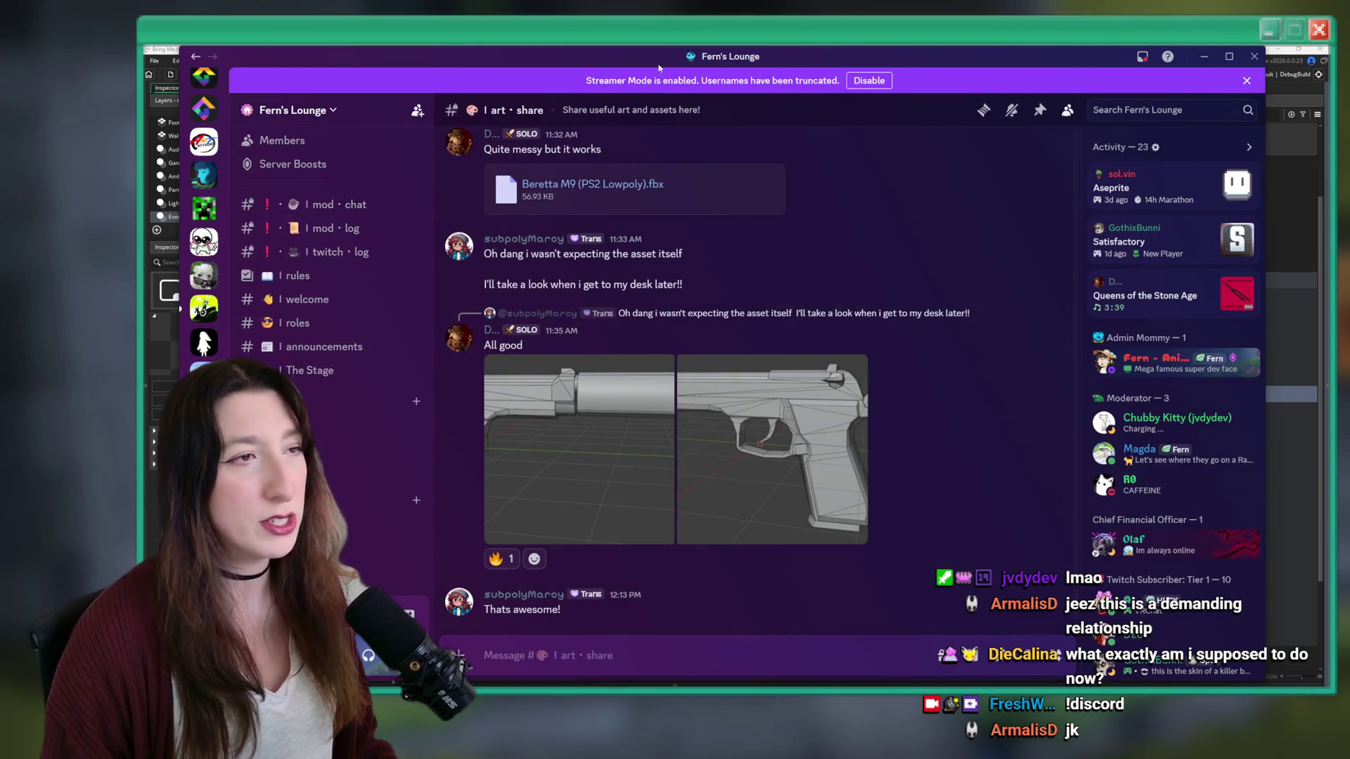
pyautogui.hotkey('alt', 'Tab')
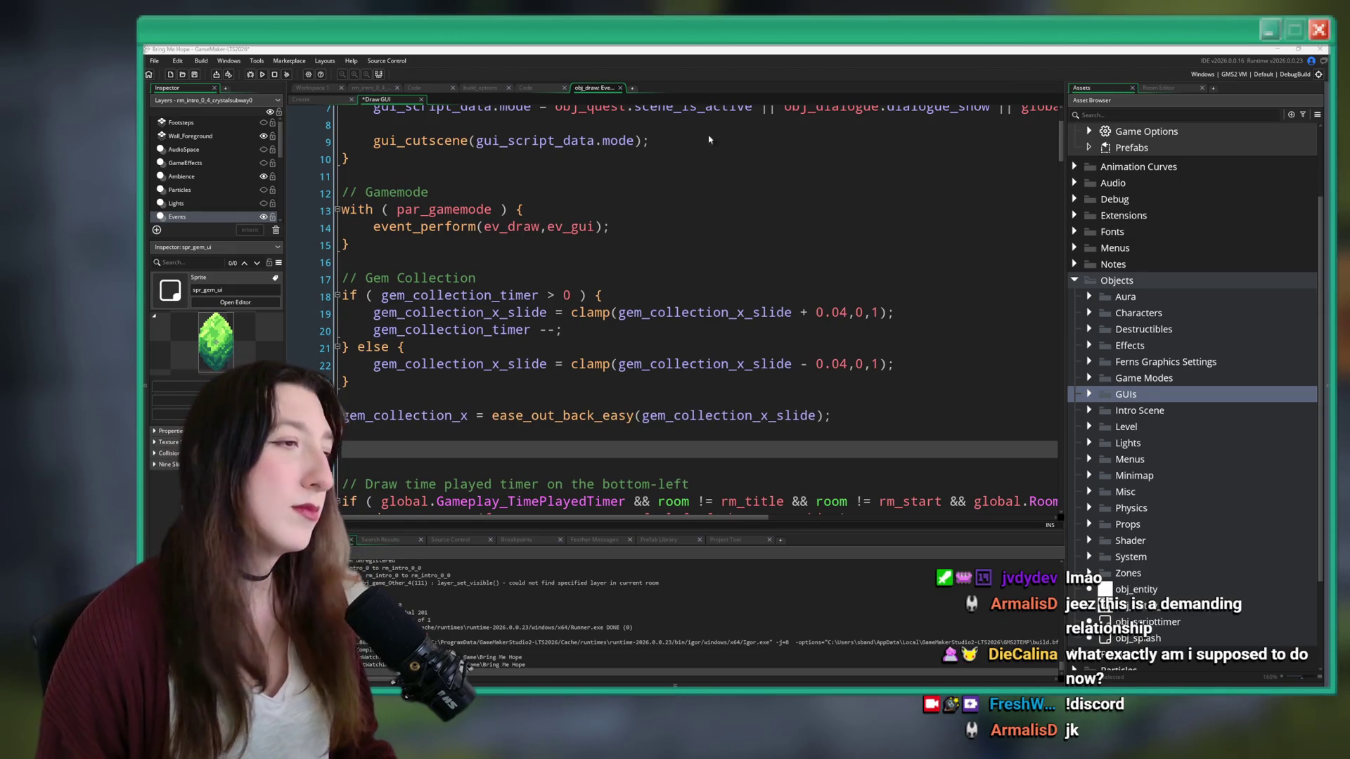
# - Start a draw_sprite( call and glance at the Step event and progress script tabs
pyautogui.scroll(-1, 563, 316)
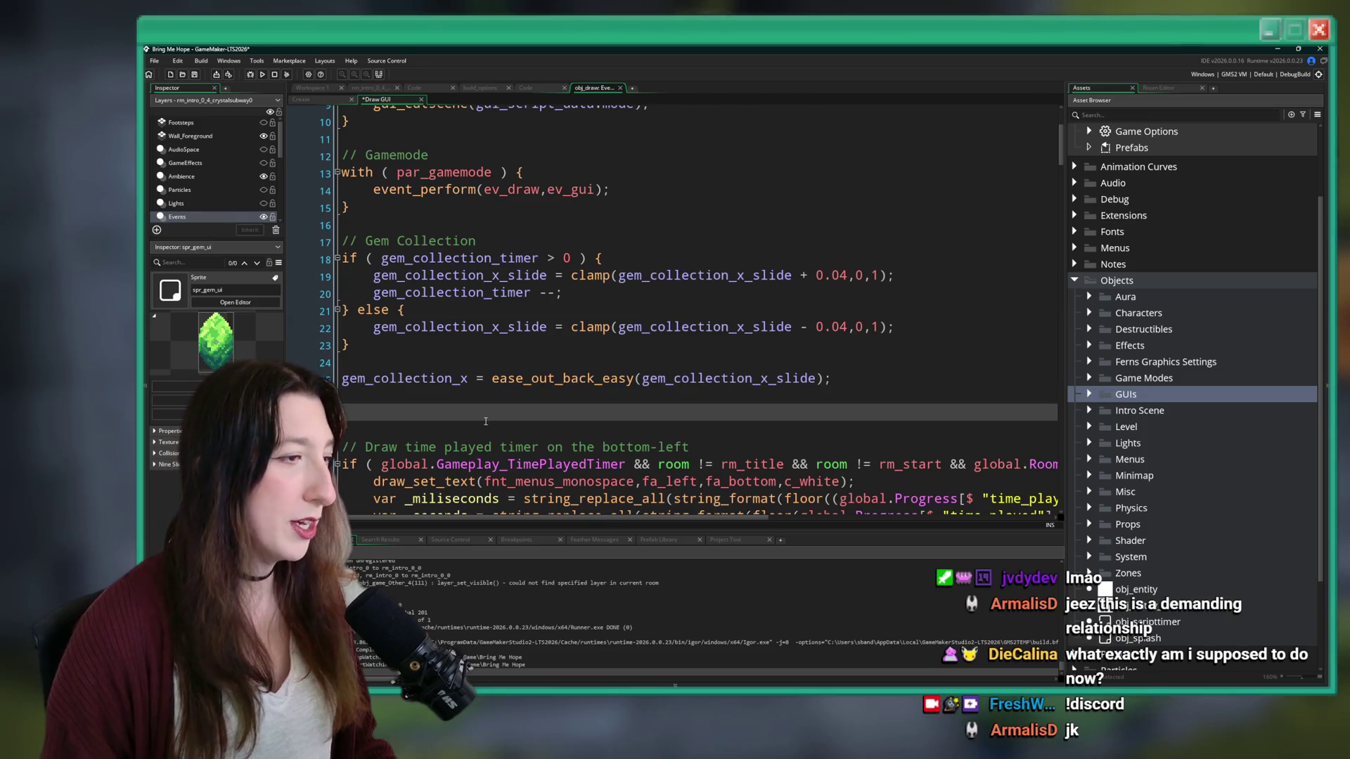
pyautogui.write('draw_spri')
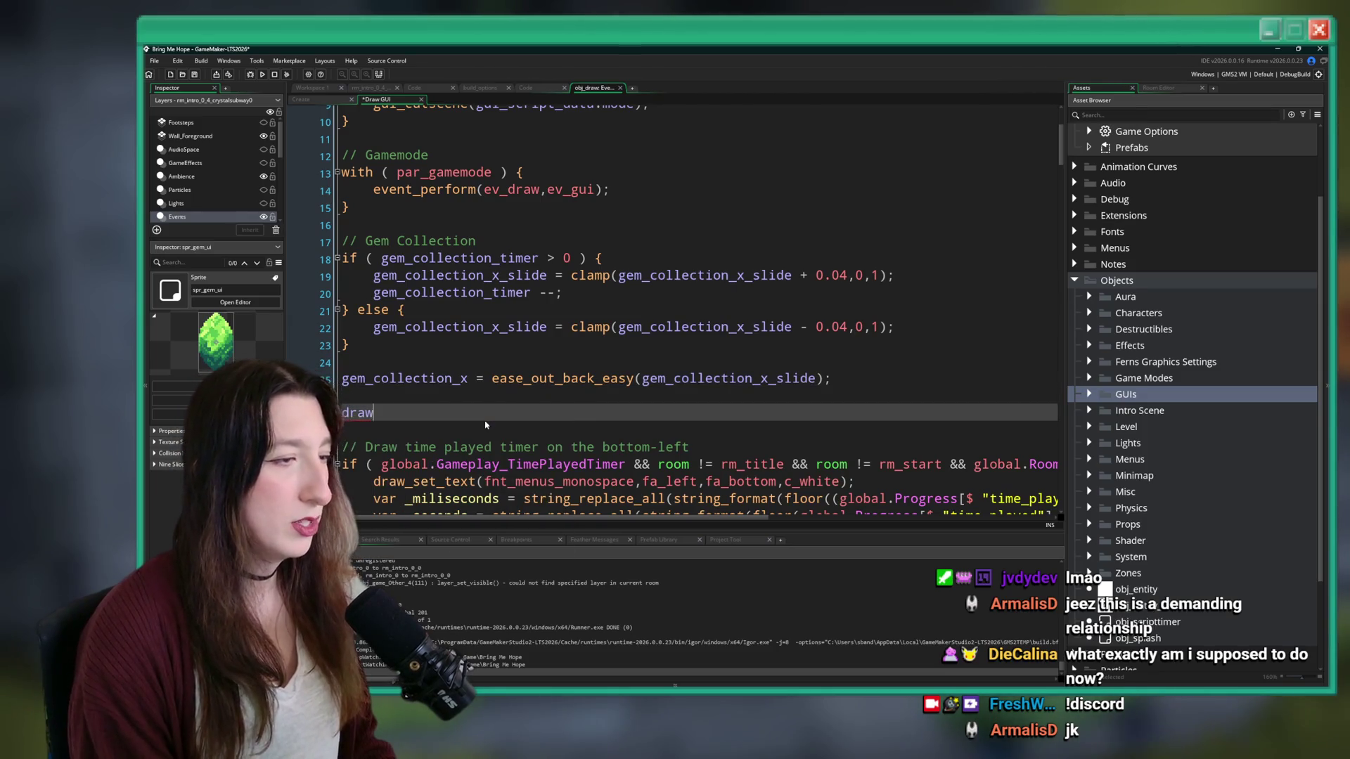
pyautogui.write('te(')
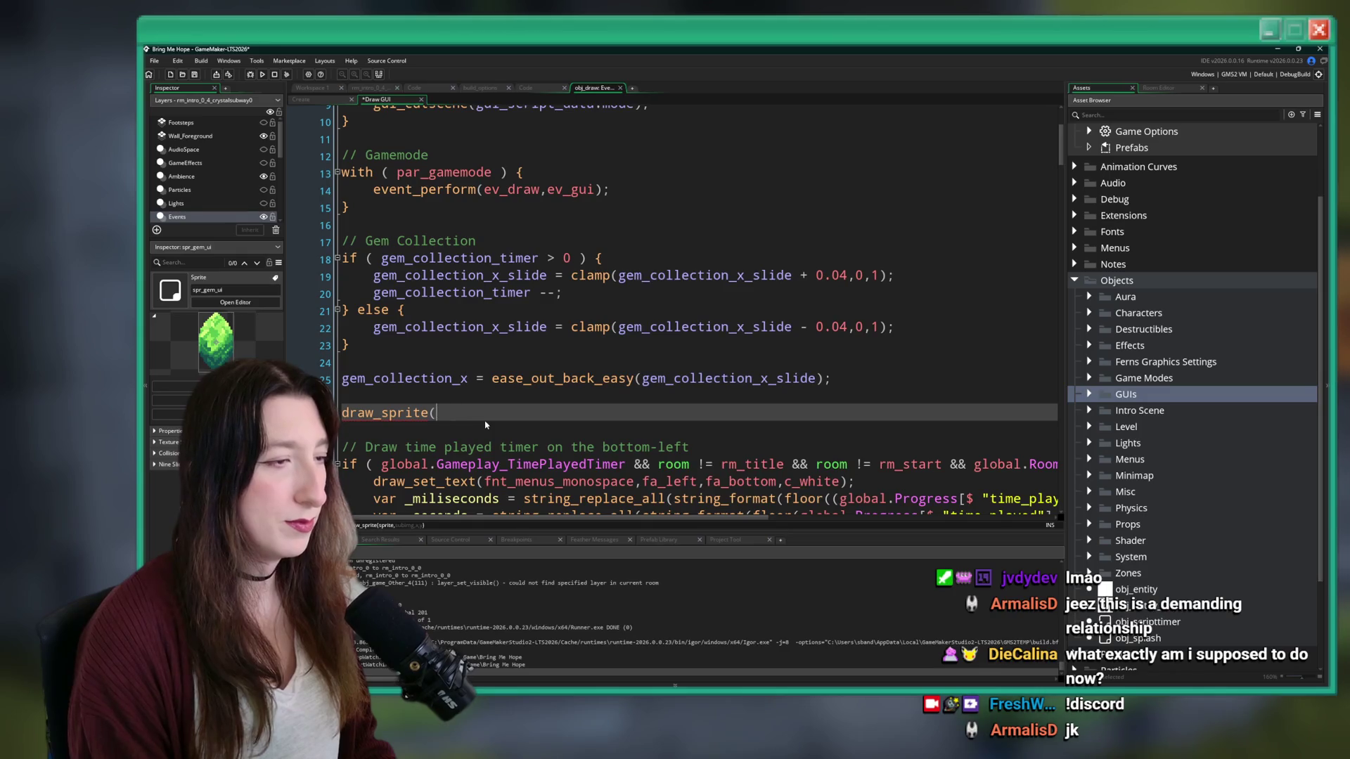
pyautogui.click(544, 89)
pyautogui.middleClick(544, 89)
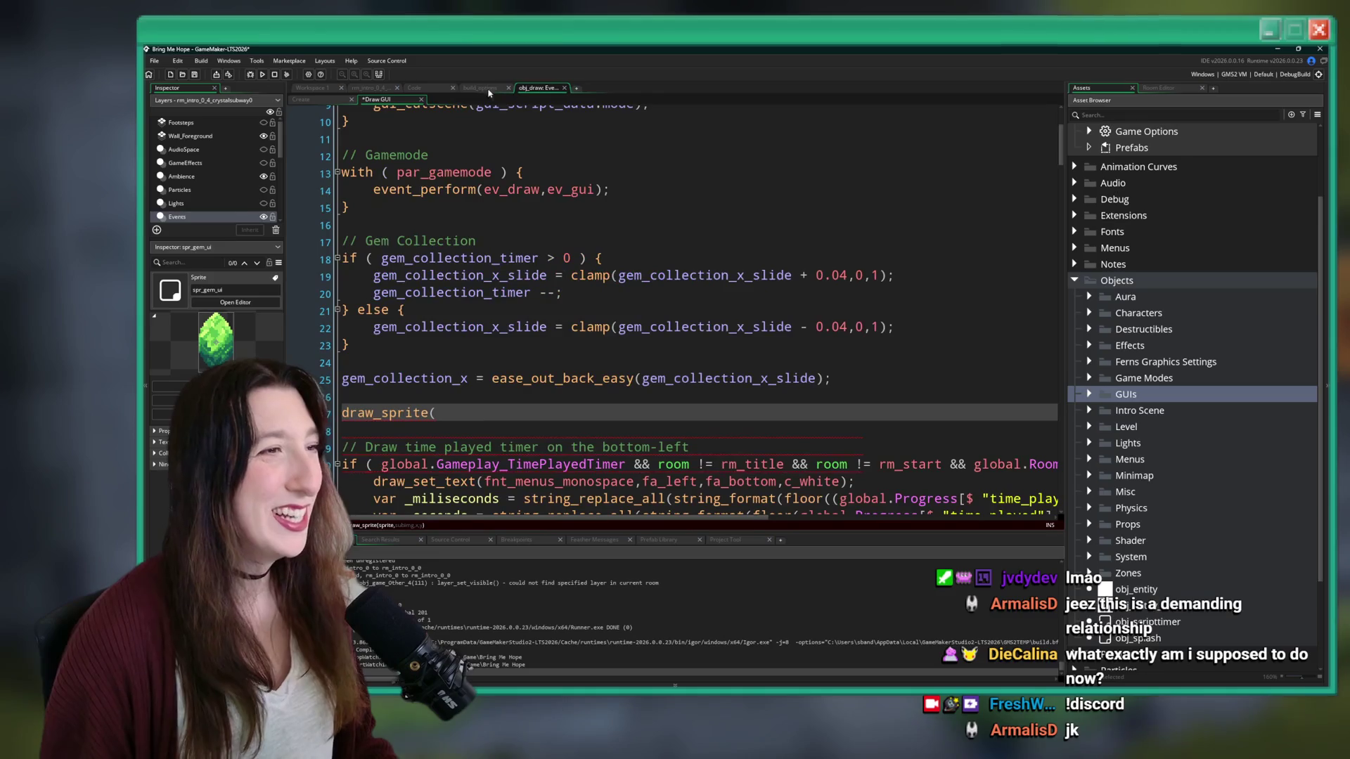
pyautogui.click(440, 91)
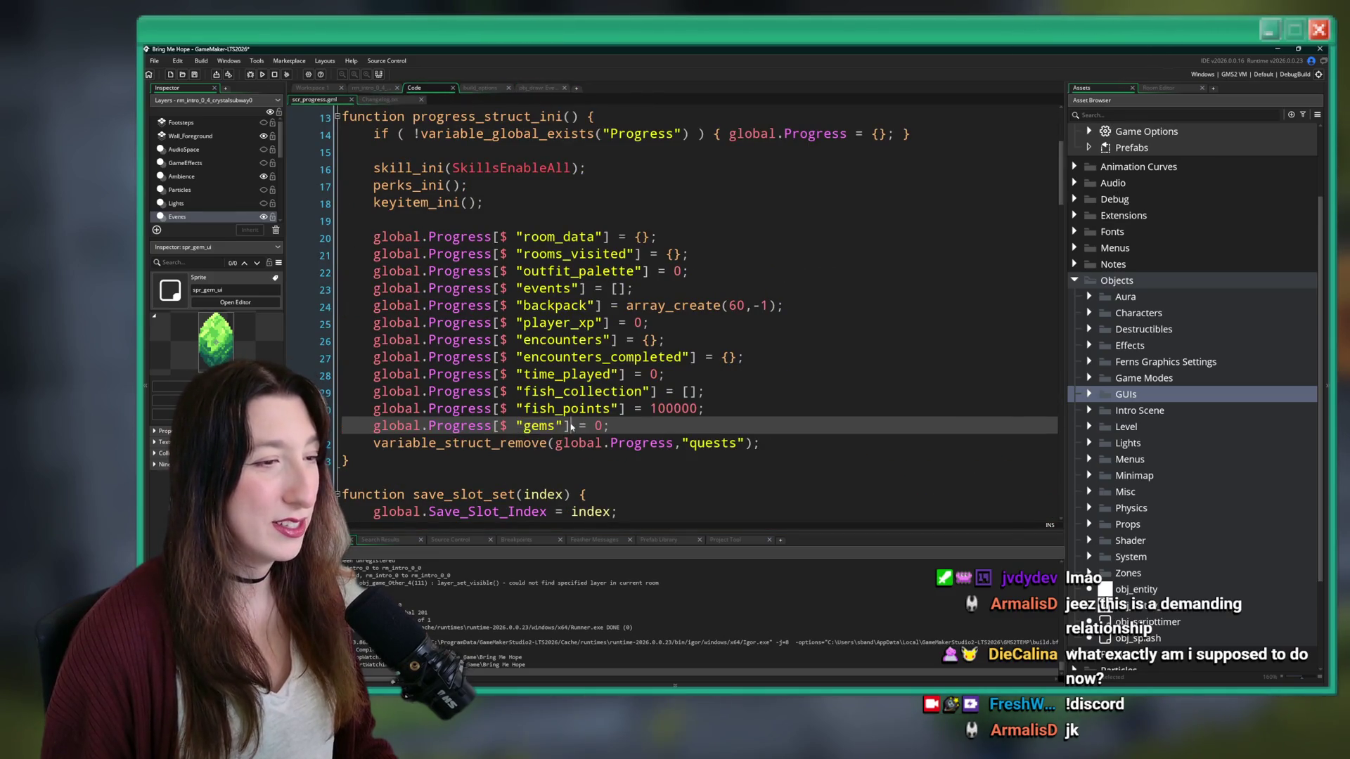
pyautogui.click(531, 90)
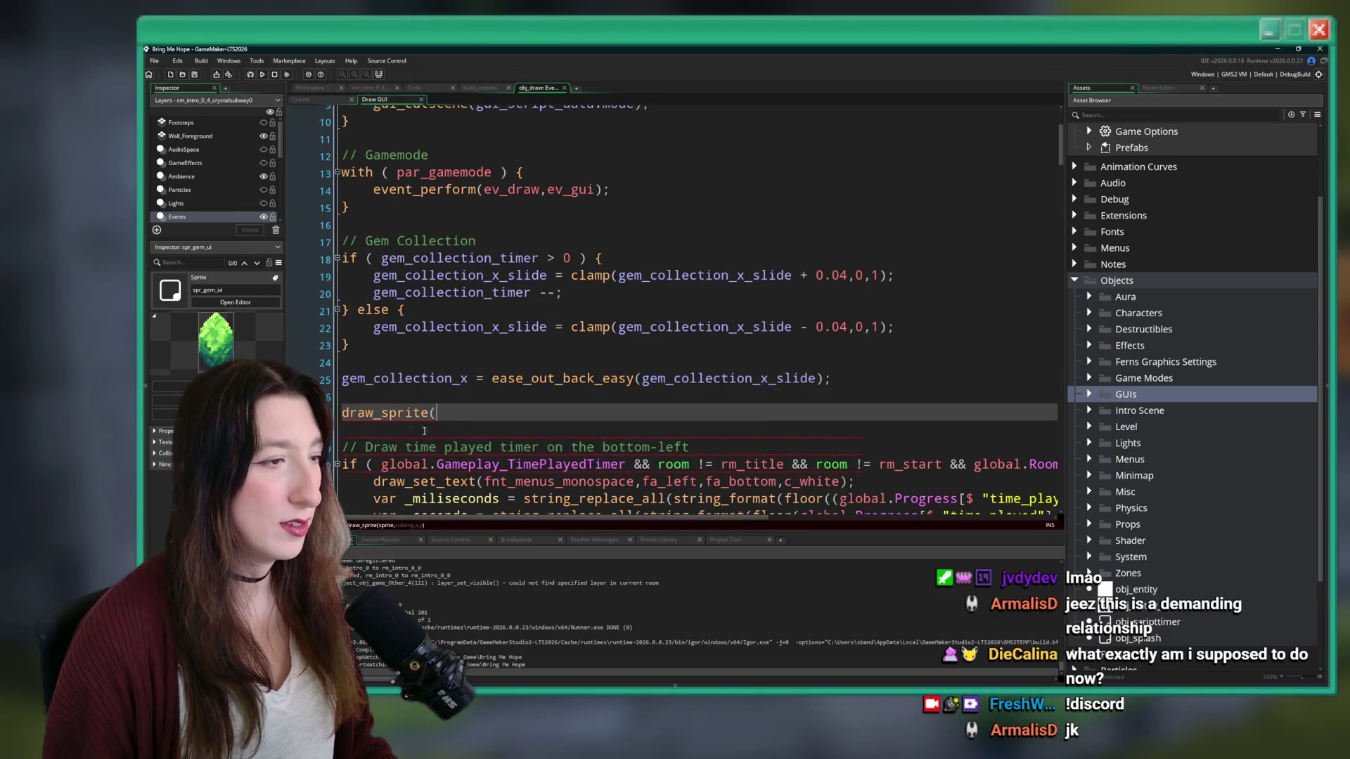
# - Insert draw_set_font(fnt_menus); on a new line above draw_sprite(
pyautogui.click(469, 397)
pyautogui.press('Return')
pyautogui.write('draw')
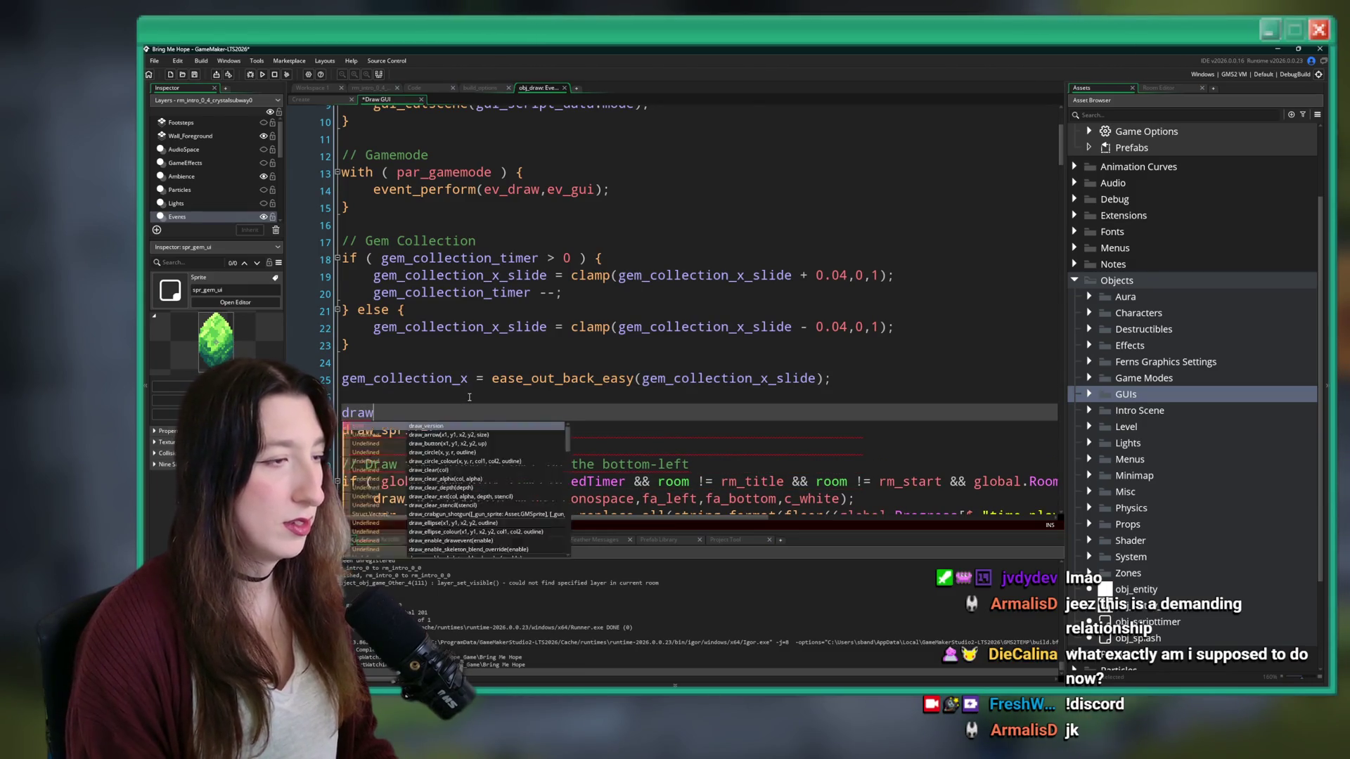
pyautogui.press('BackSpace')
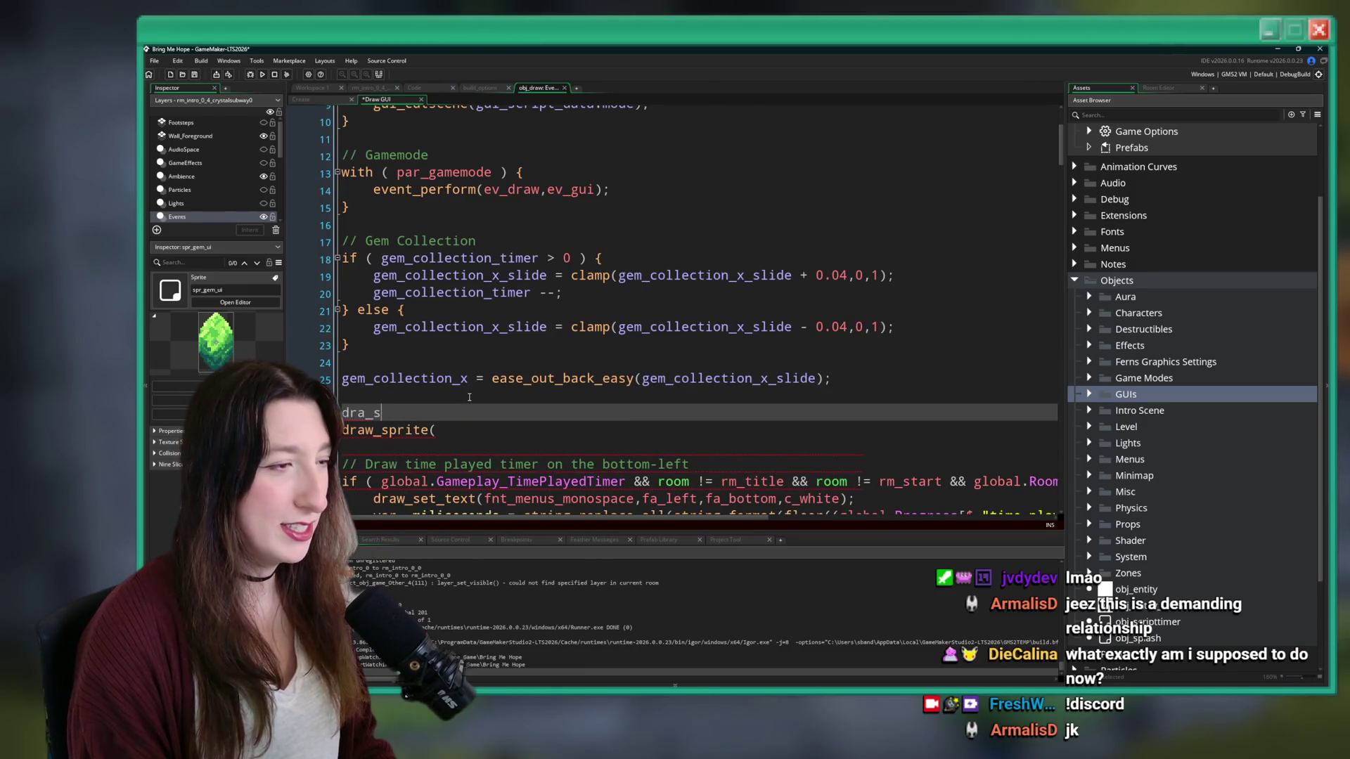
pyautogui.write('et_fo')
pyautogui.press('Return')
pyautogui.write('fnt_')
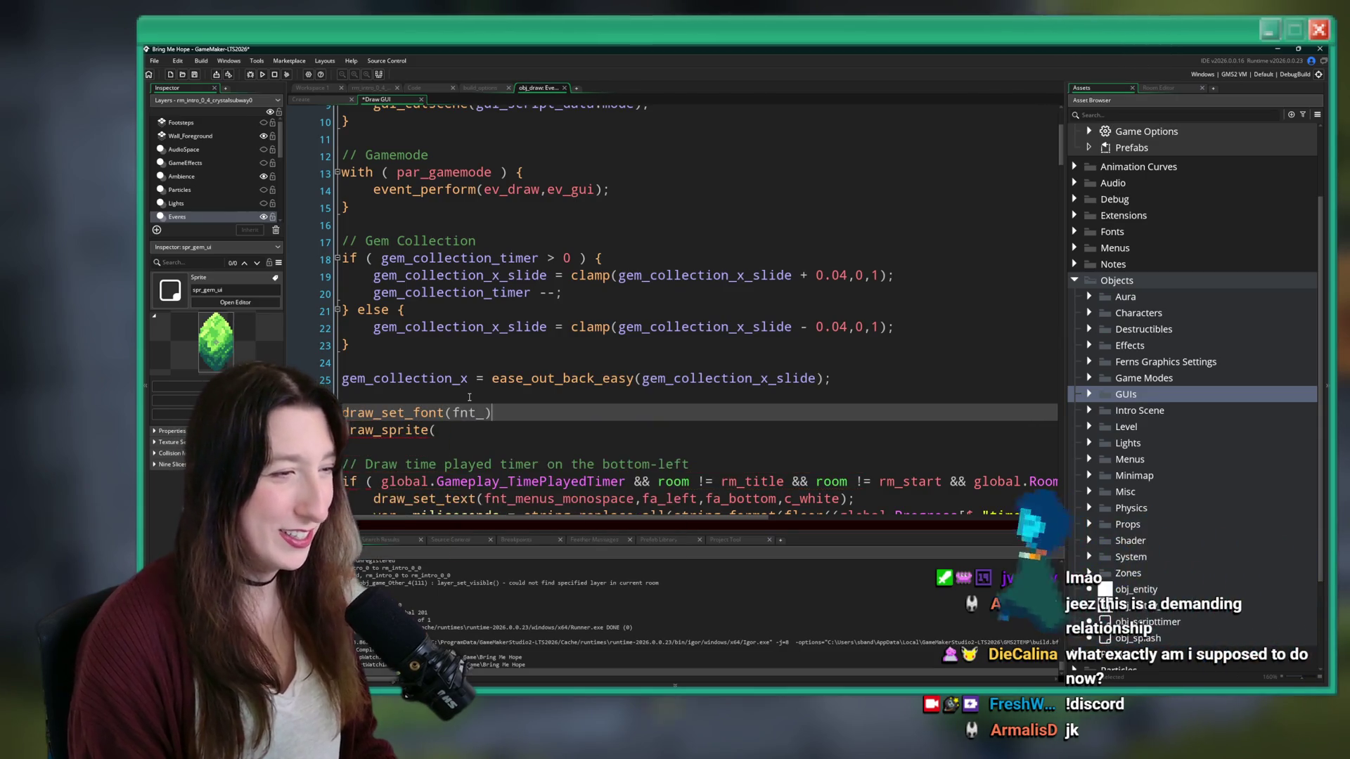
pyautogui.write('s')
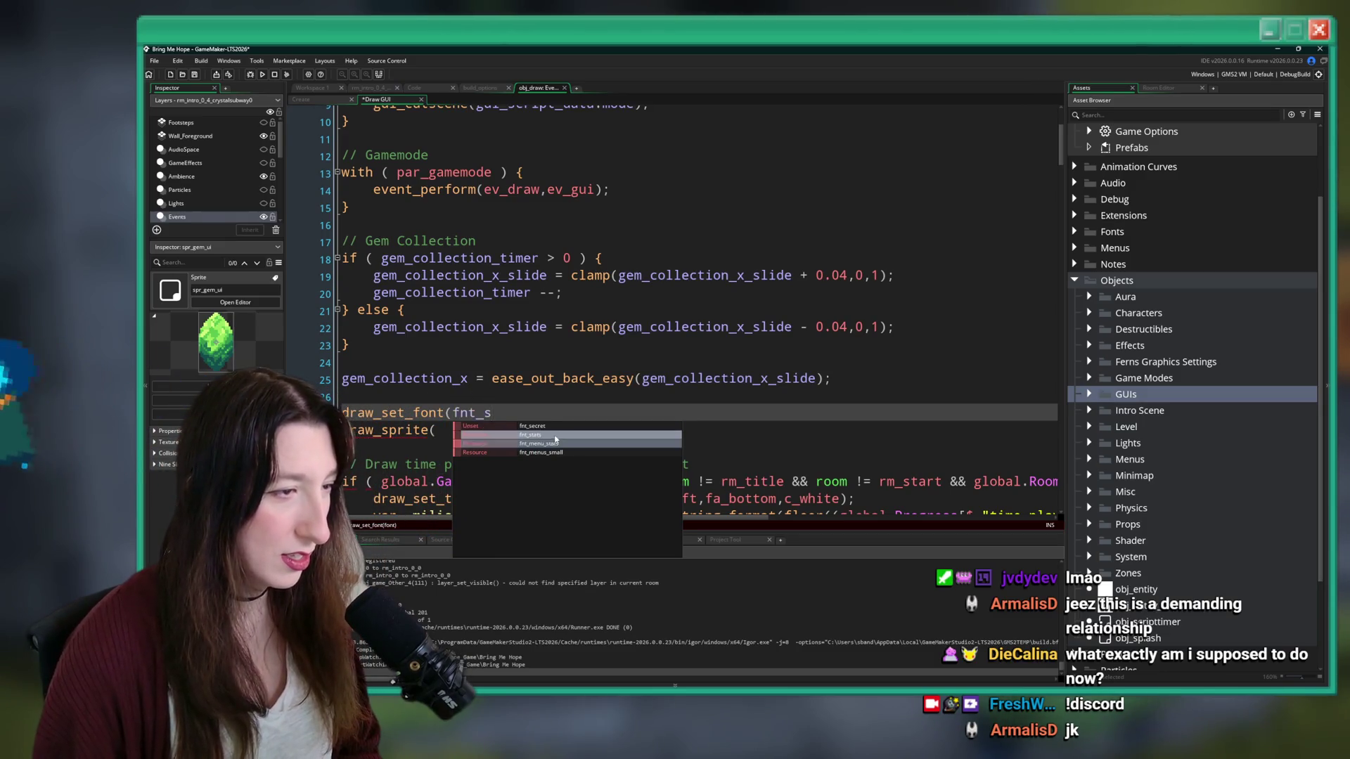
pyautogui.click(555, 436)
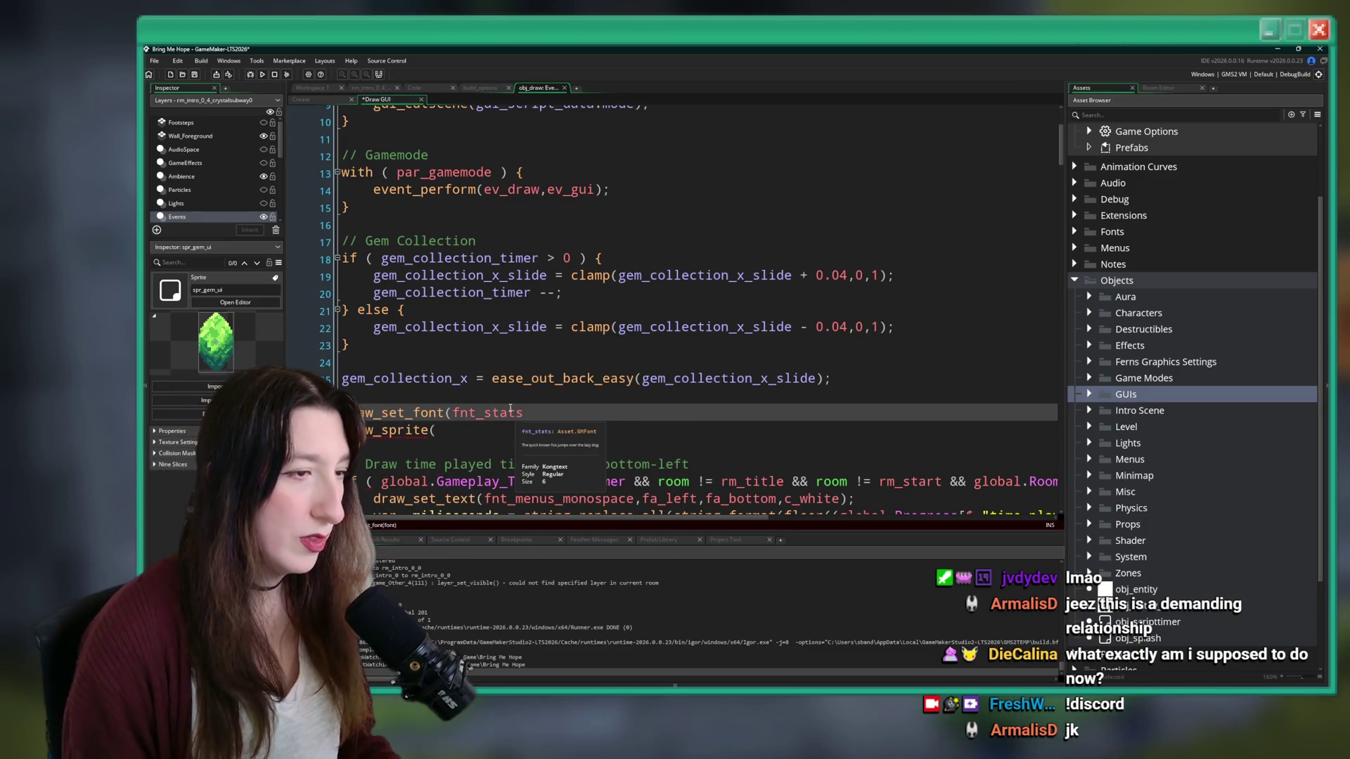
pyautogui.press('BackSpace')
pyautogui.write('menus')
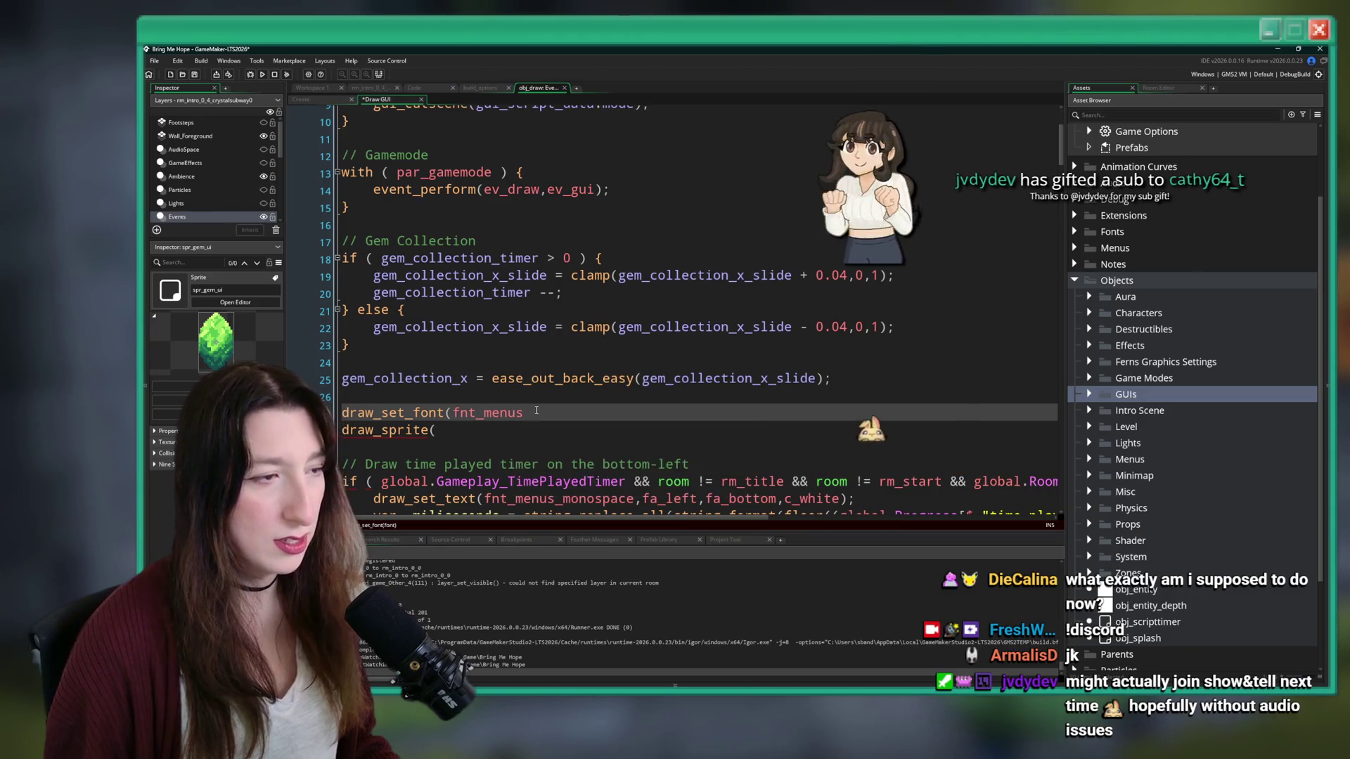
pyautogui.write(');')
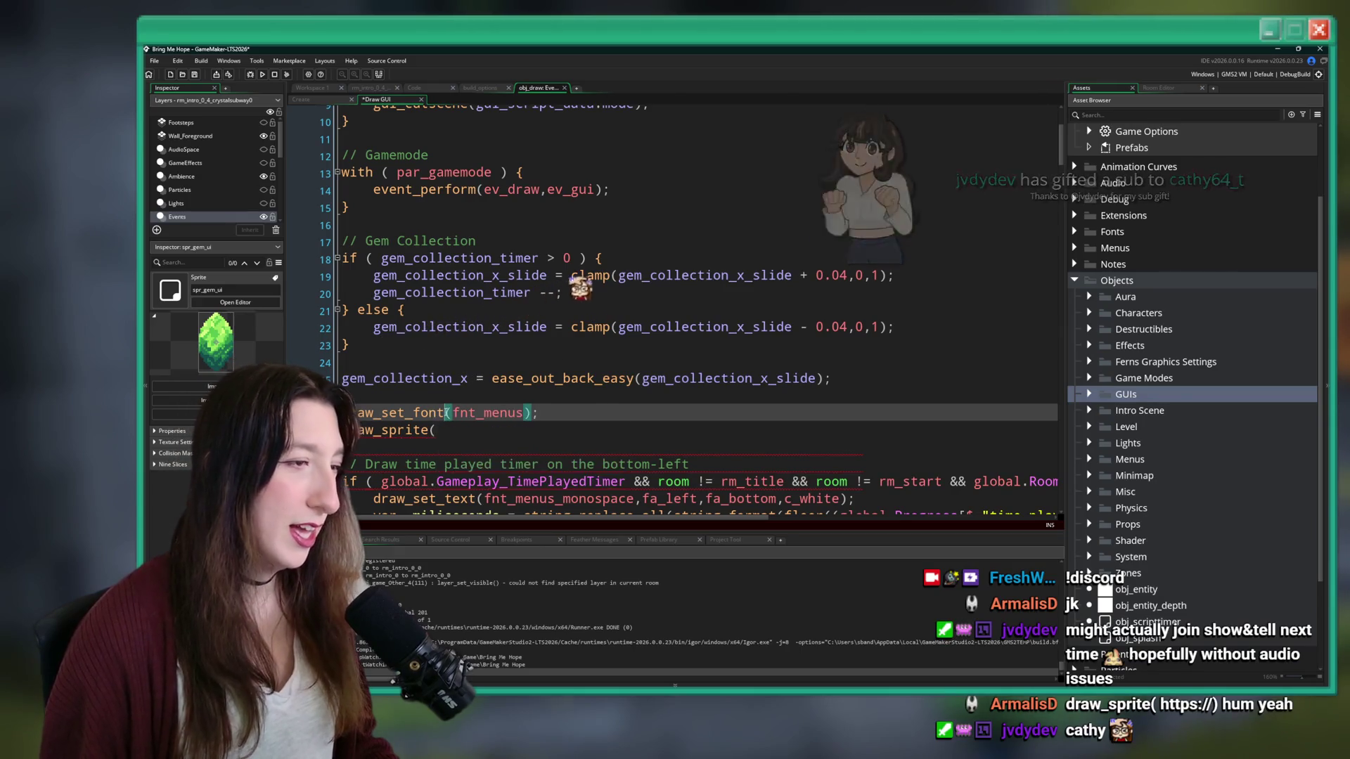
# - Check the draw_set_font documentation and start renaming the call
pyautogui.click(416, 414)
pyautogui.click(449, 414)
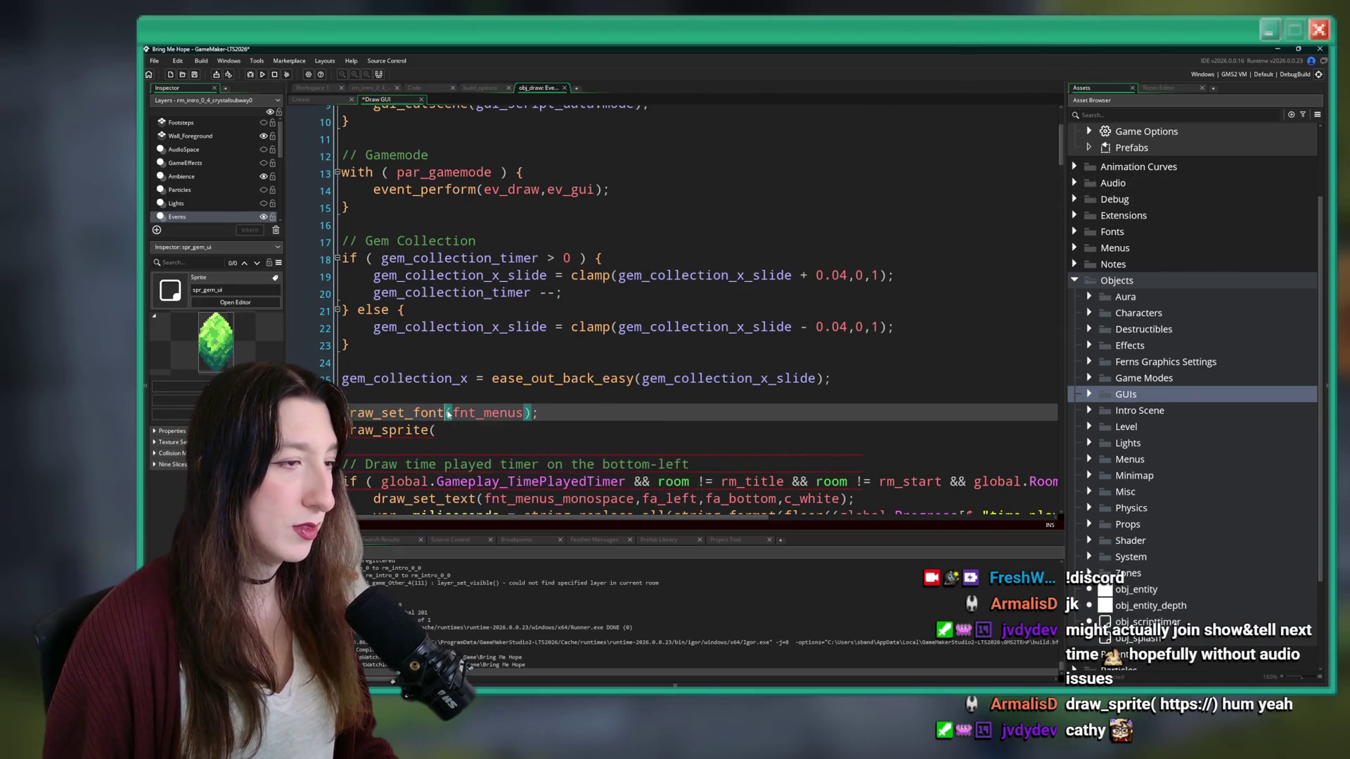
pyautogui.press('BackSpace')
pyautogui.press('BackSpace')
pyautogui.press('BackSpace')
# - Turn the call into draw_set_text(fnt_menus, fa_left, fa_middle, c_white)
pyautogui.write('tex')
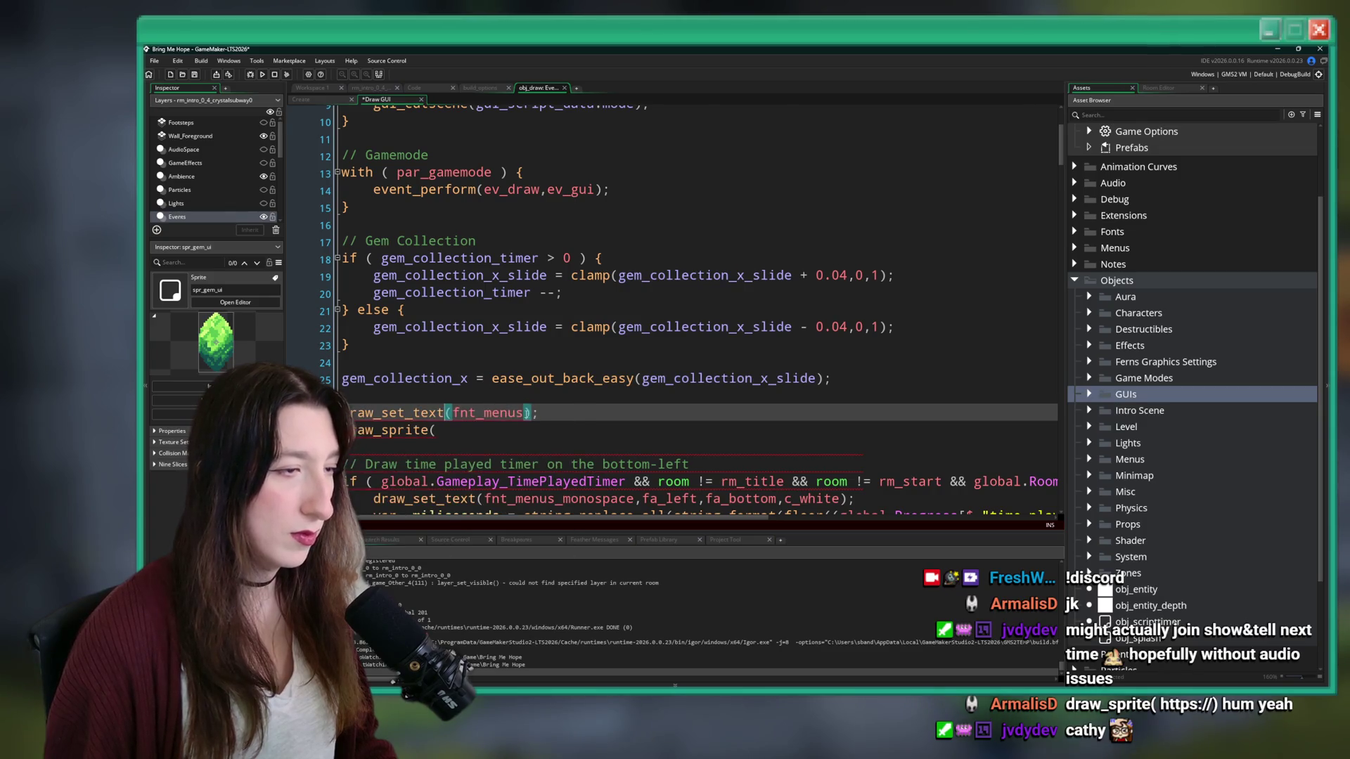
pyautogui.write(',fa_left,')
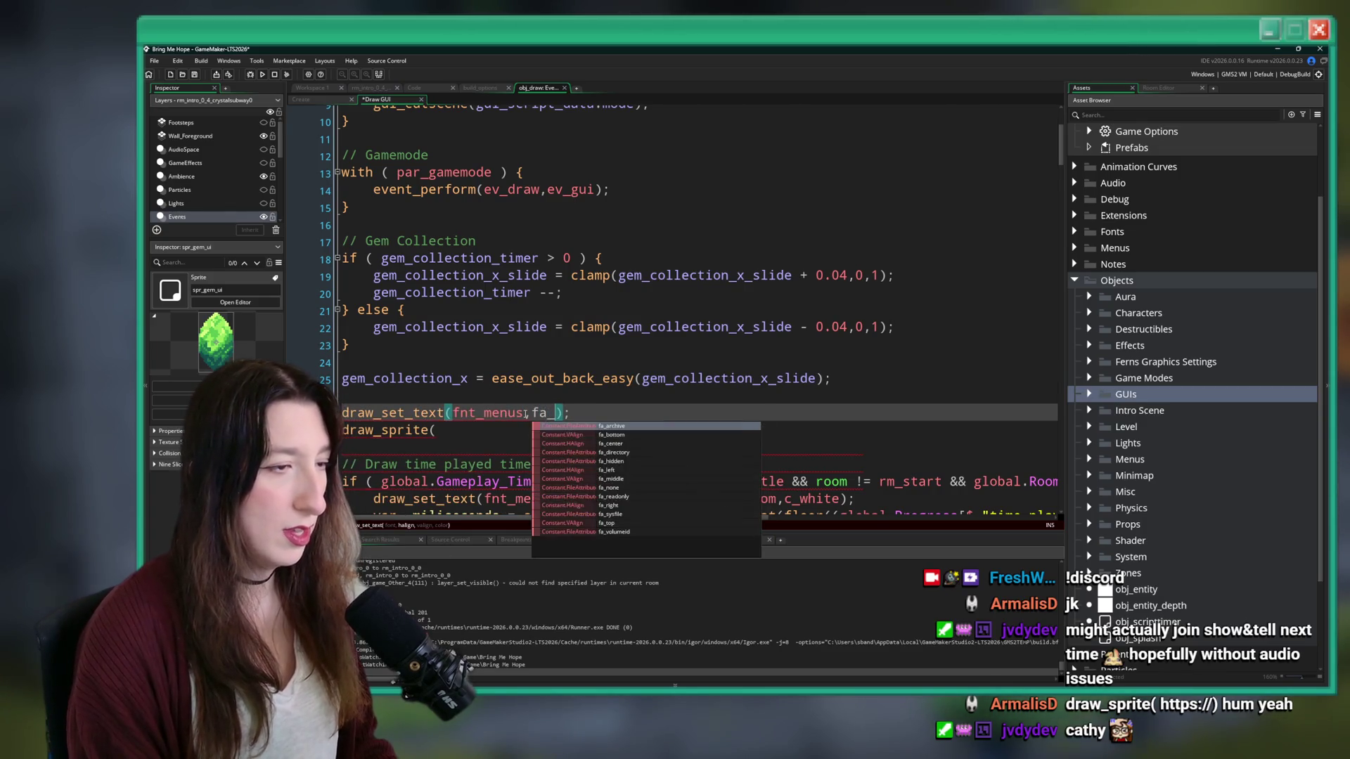
pyautogui.write('fa,_middle')
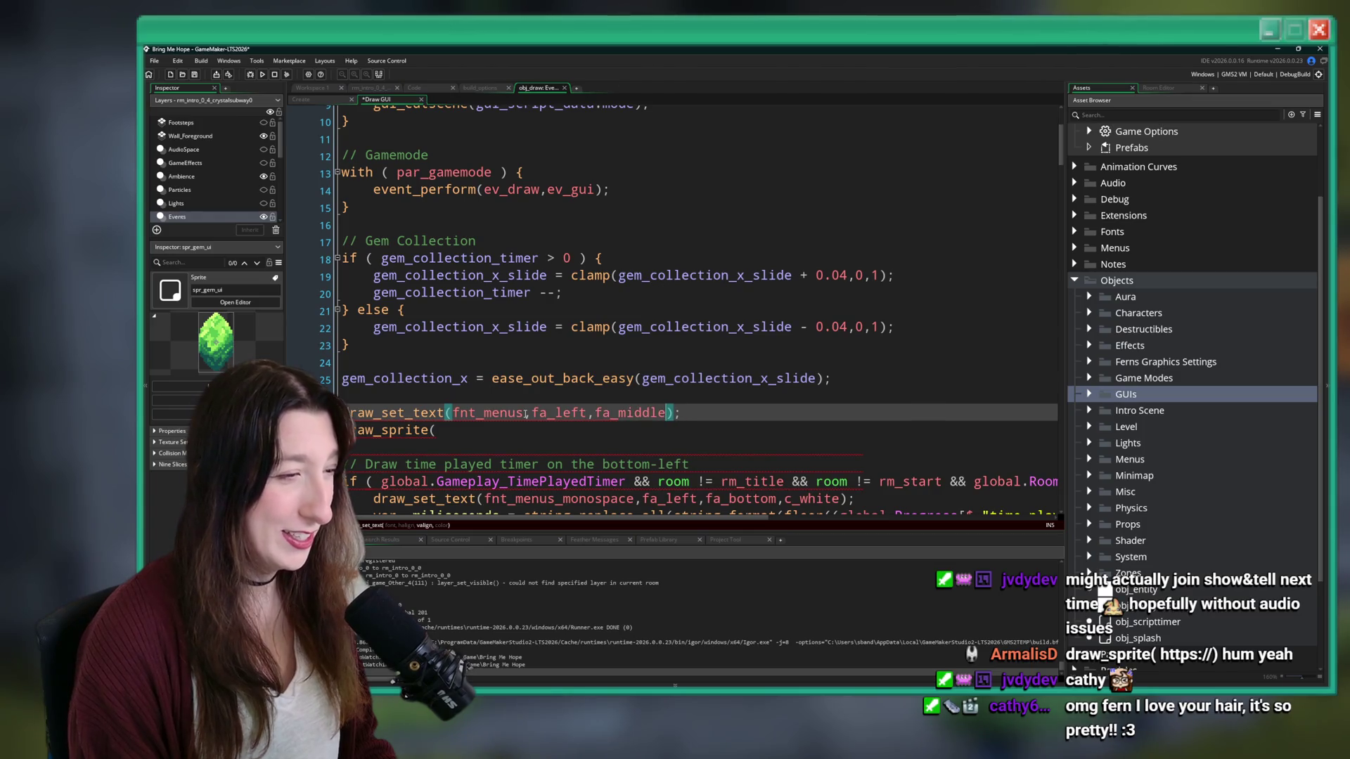
pyautogui.write('c_white')
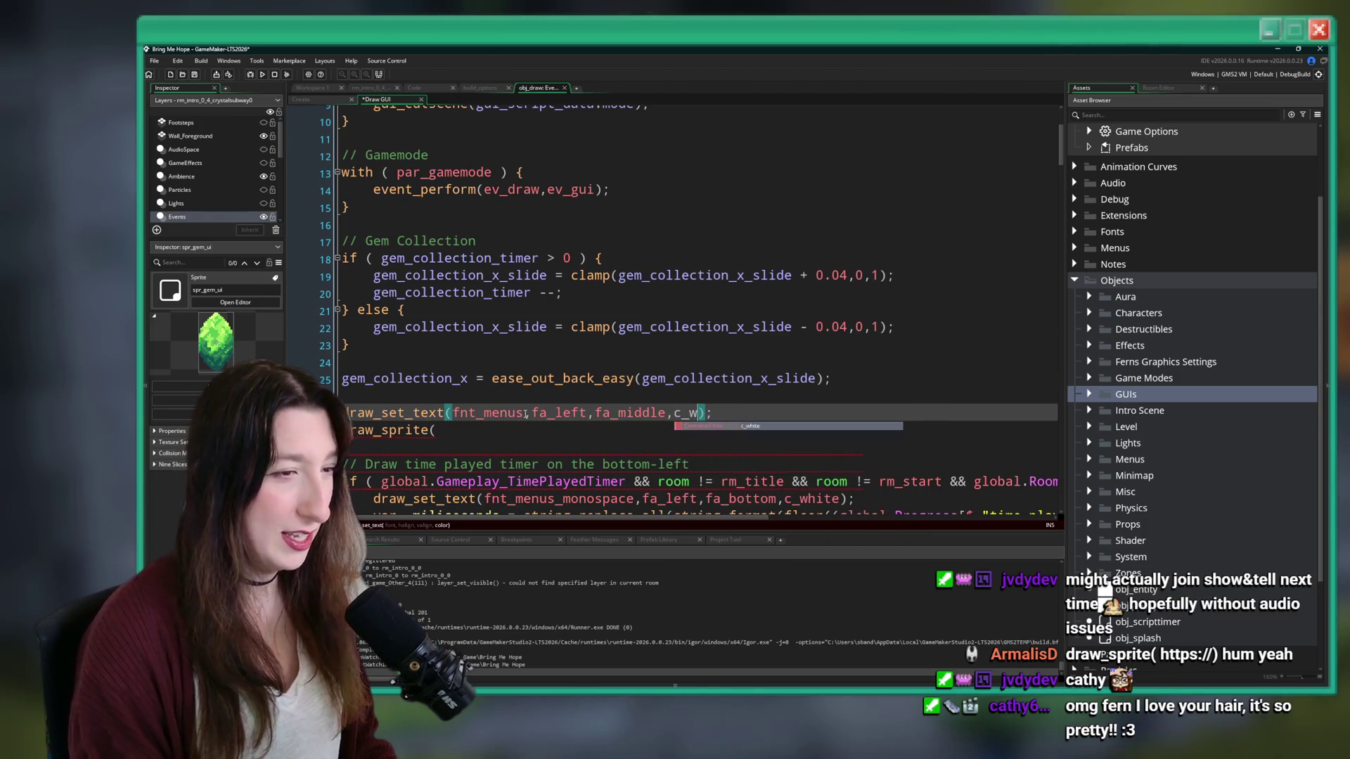
pyautogui.press('Down')
pyautogui.click(747, 414)
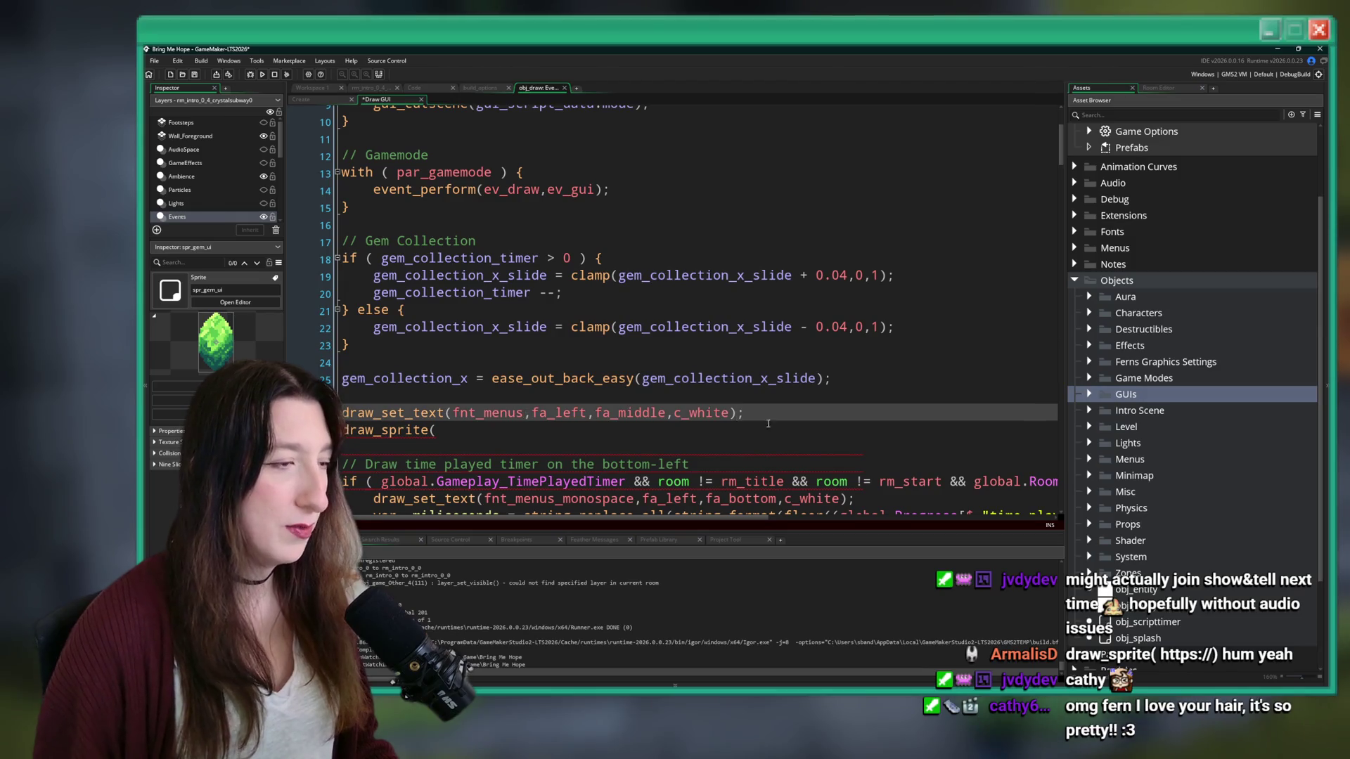
# - Start a draw_text_outline(gem_coll call on the line below draw_set_text
pyautogui.press('Return')
pyautogui.write('darw')
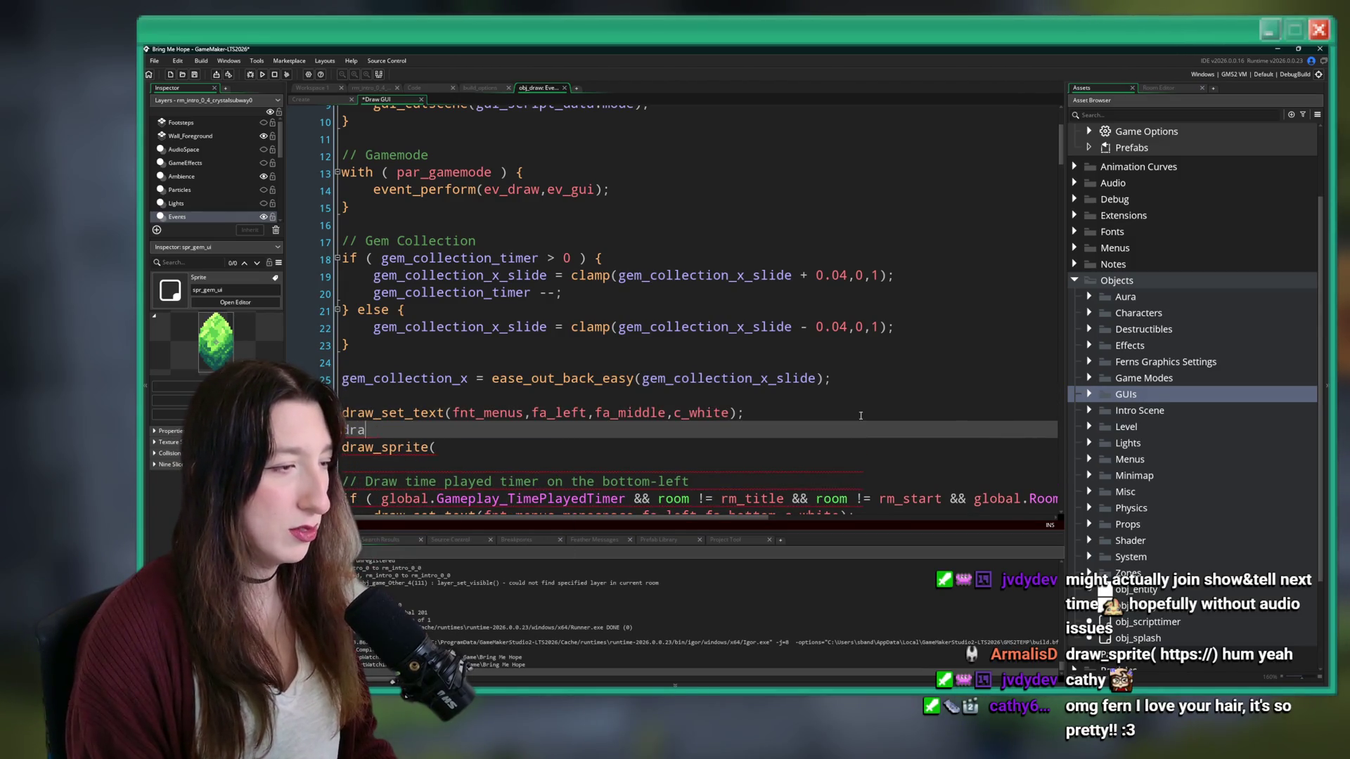
pyautogui.write('w_text_ou')
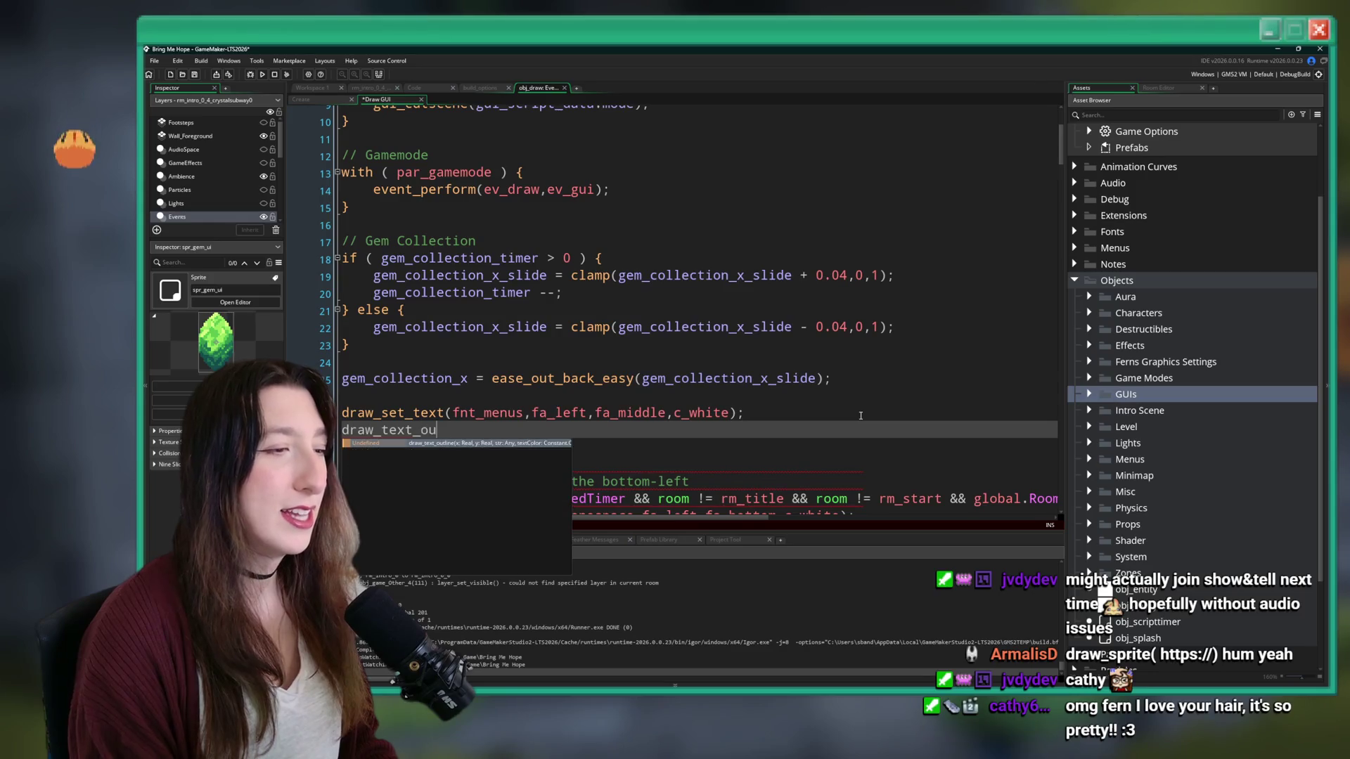
pyautogui.press('Return')
pyautogui.write('(')
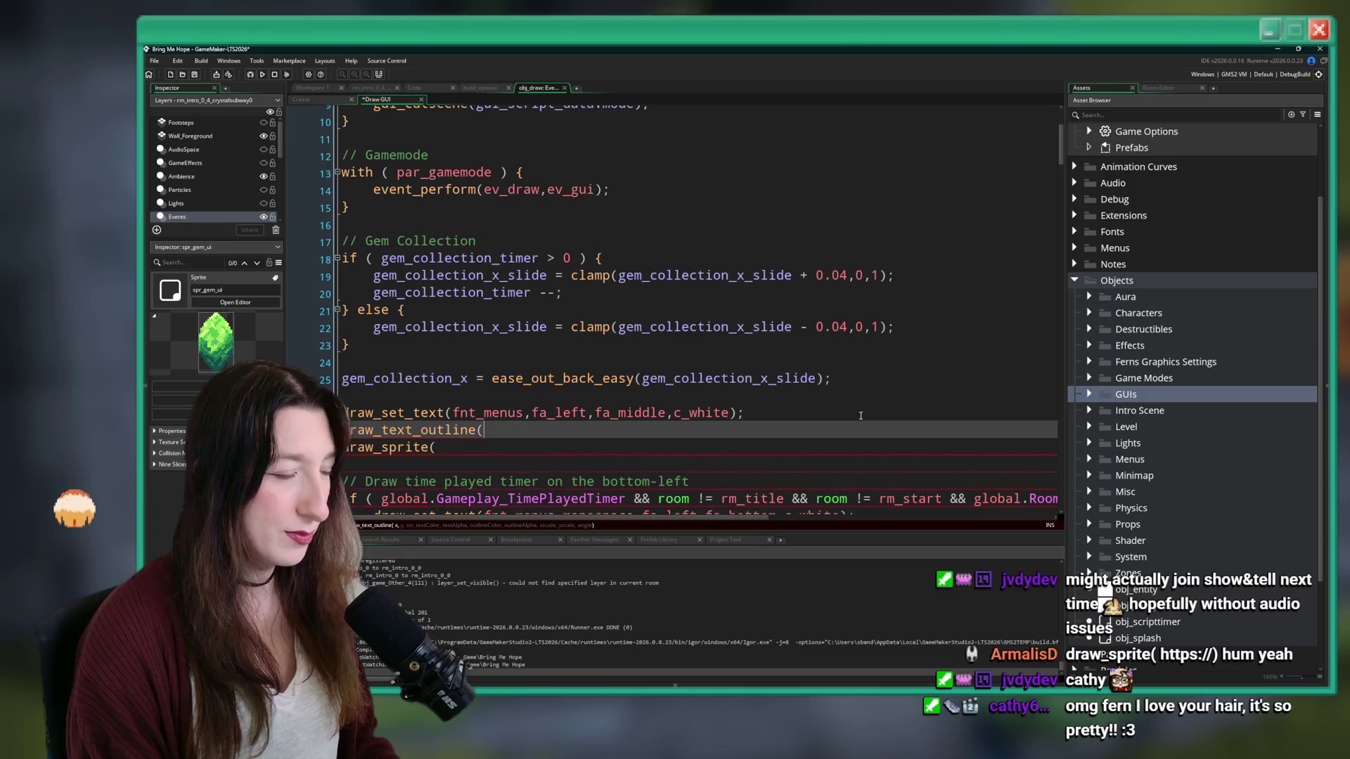
pyautogui.write('gem_coll')
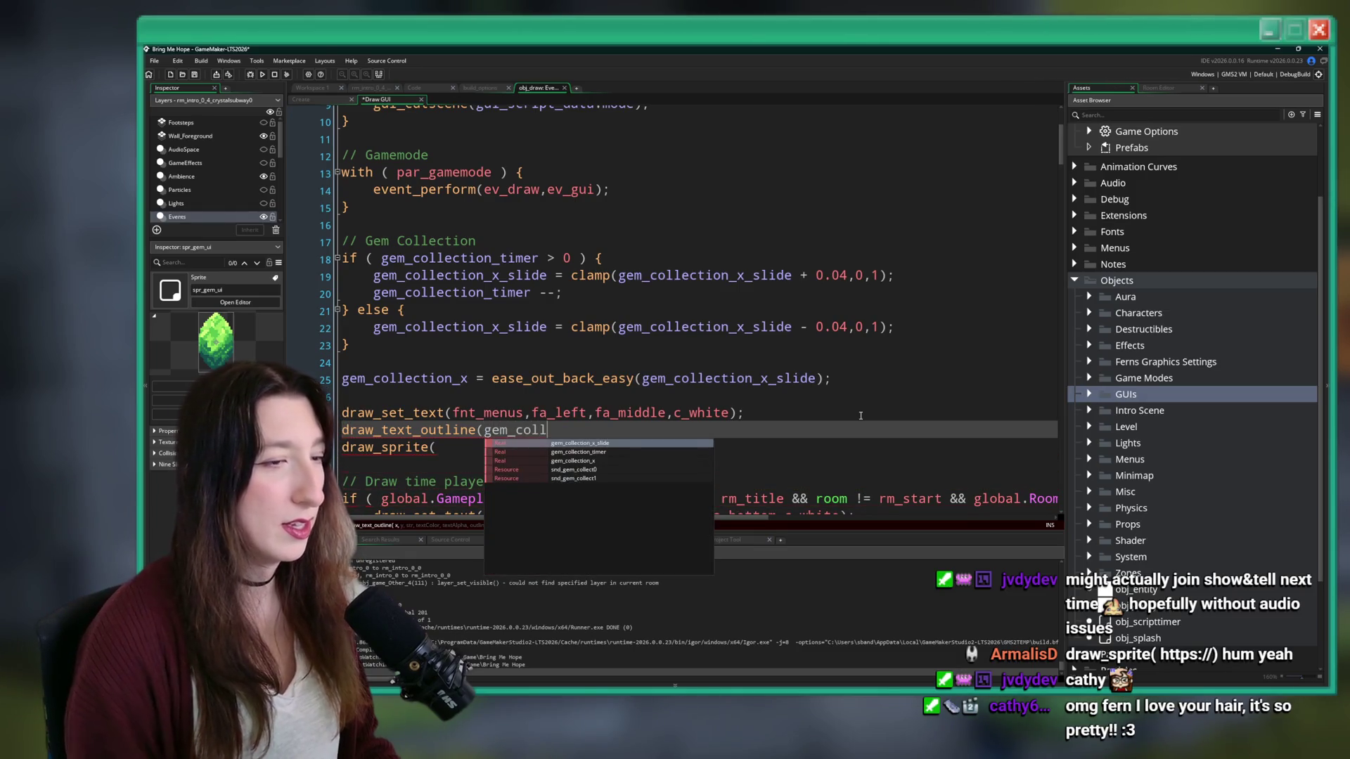
pyautogui.press('Escape')
# - Insert var _gem_x = gem_collection_x; above the draw_set_text line
pyautogui.click(884, 397)
pyautogui.press('Return')
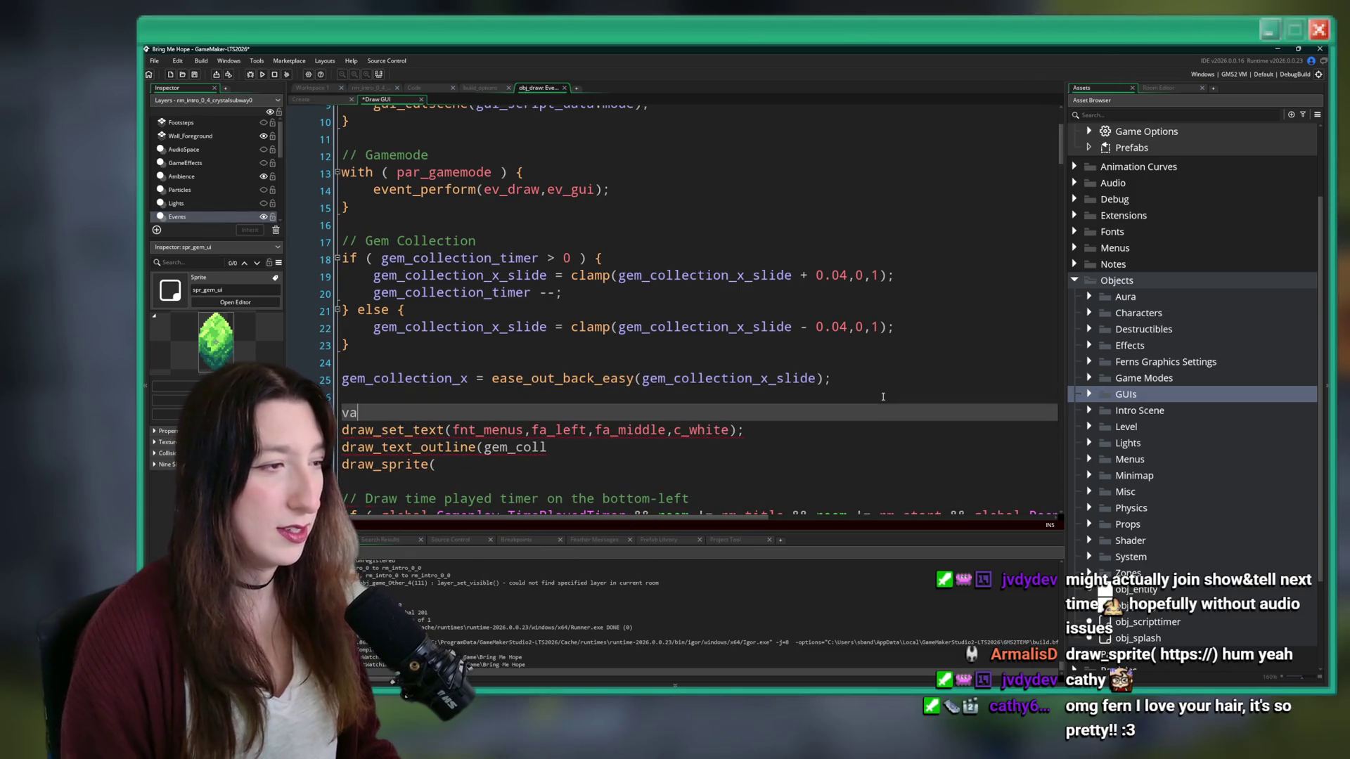
pyautogui.write('var _gem_x = gem')
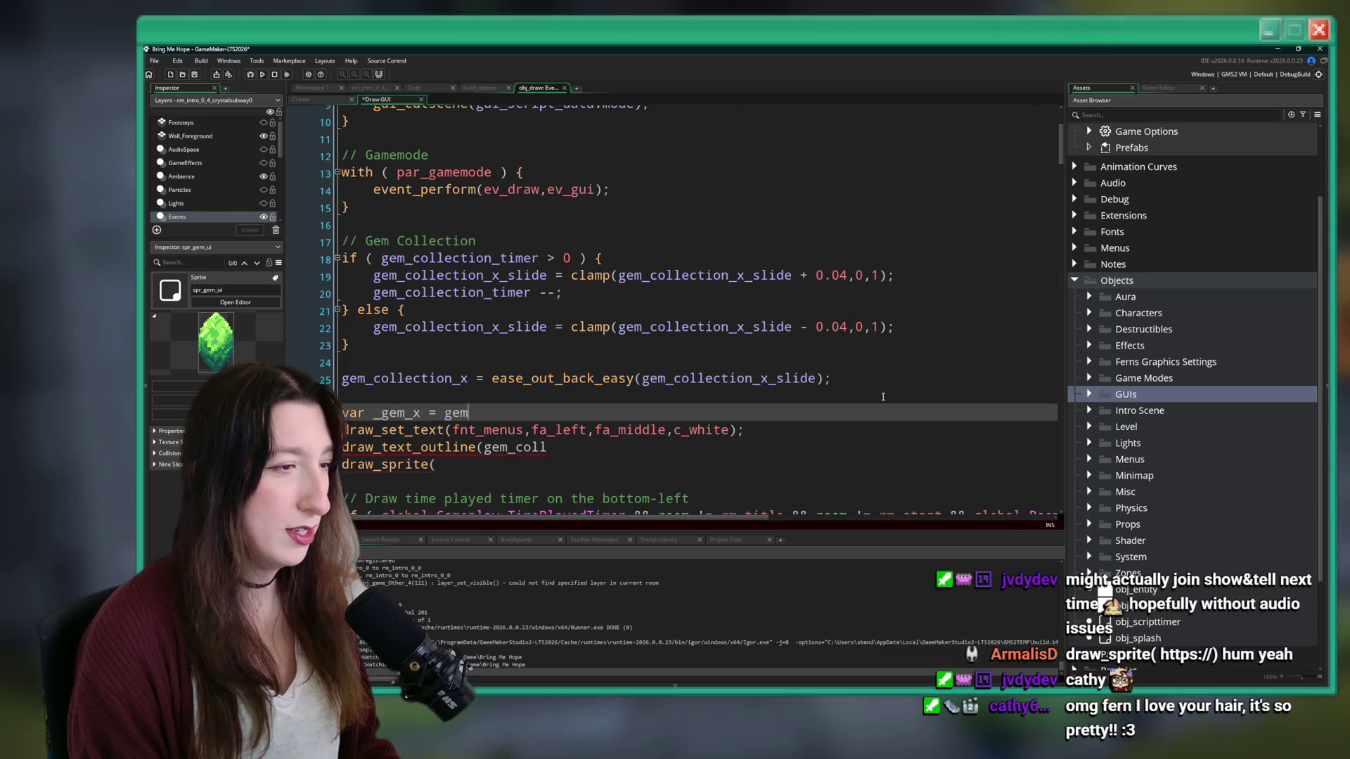
pyautogui.write('_co')
pyautogui.press('Down')
pyautogui.press('Down')
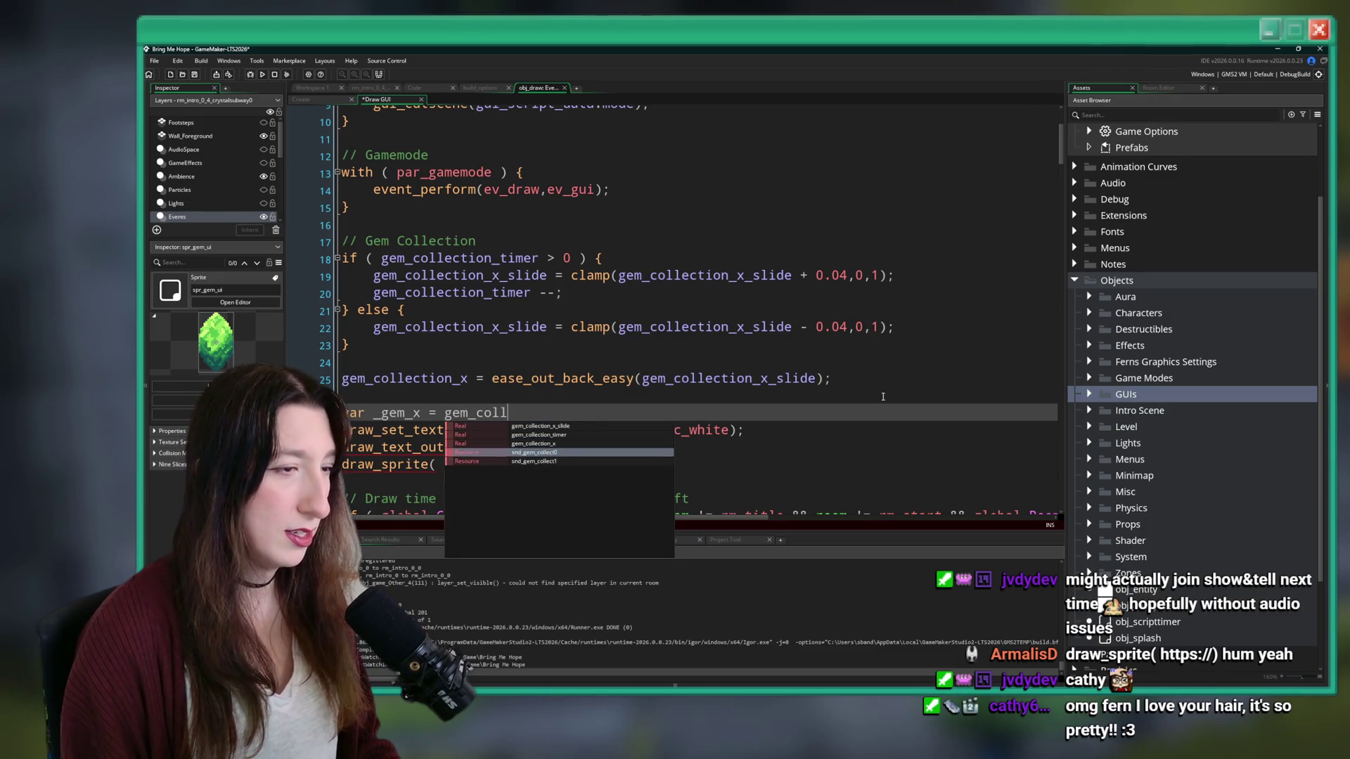
pyautogui.press('Return')
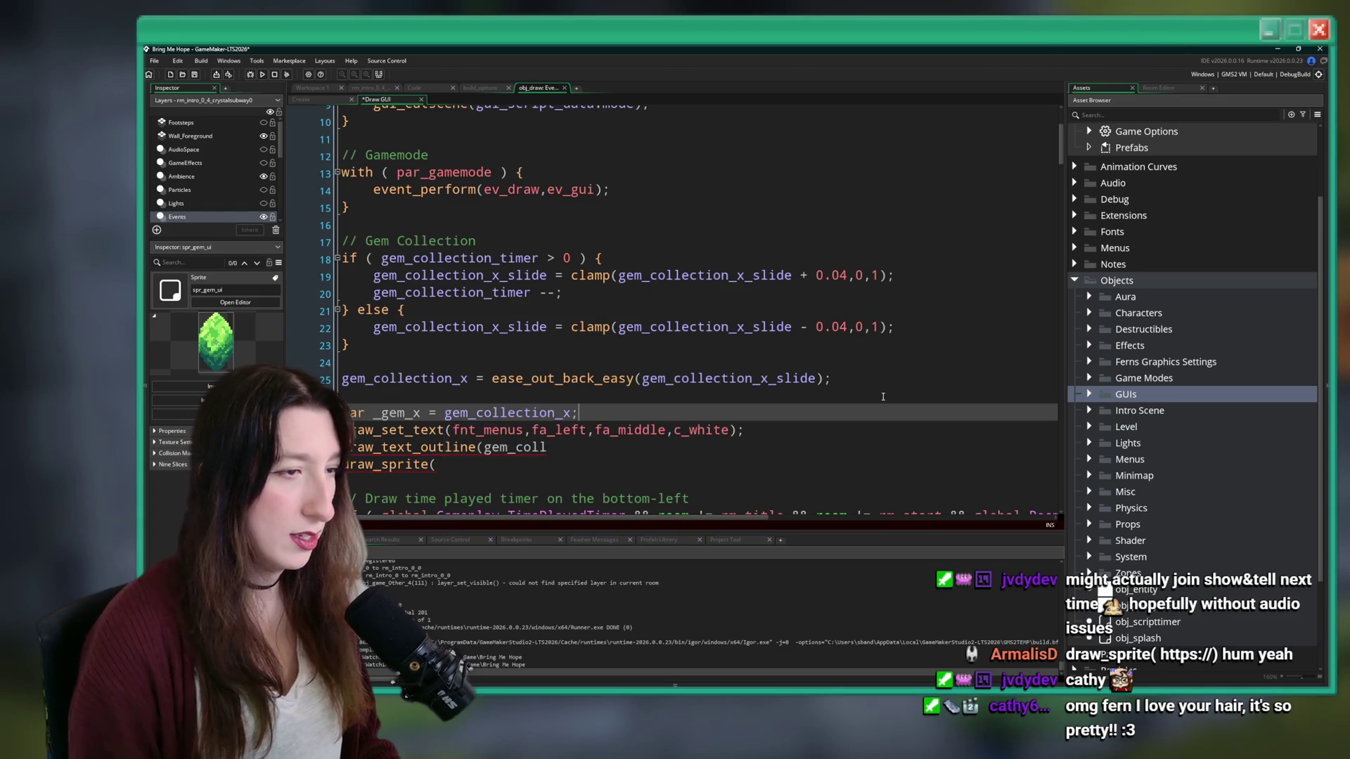
pyautogui.click(826, 378)
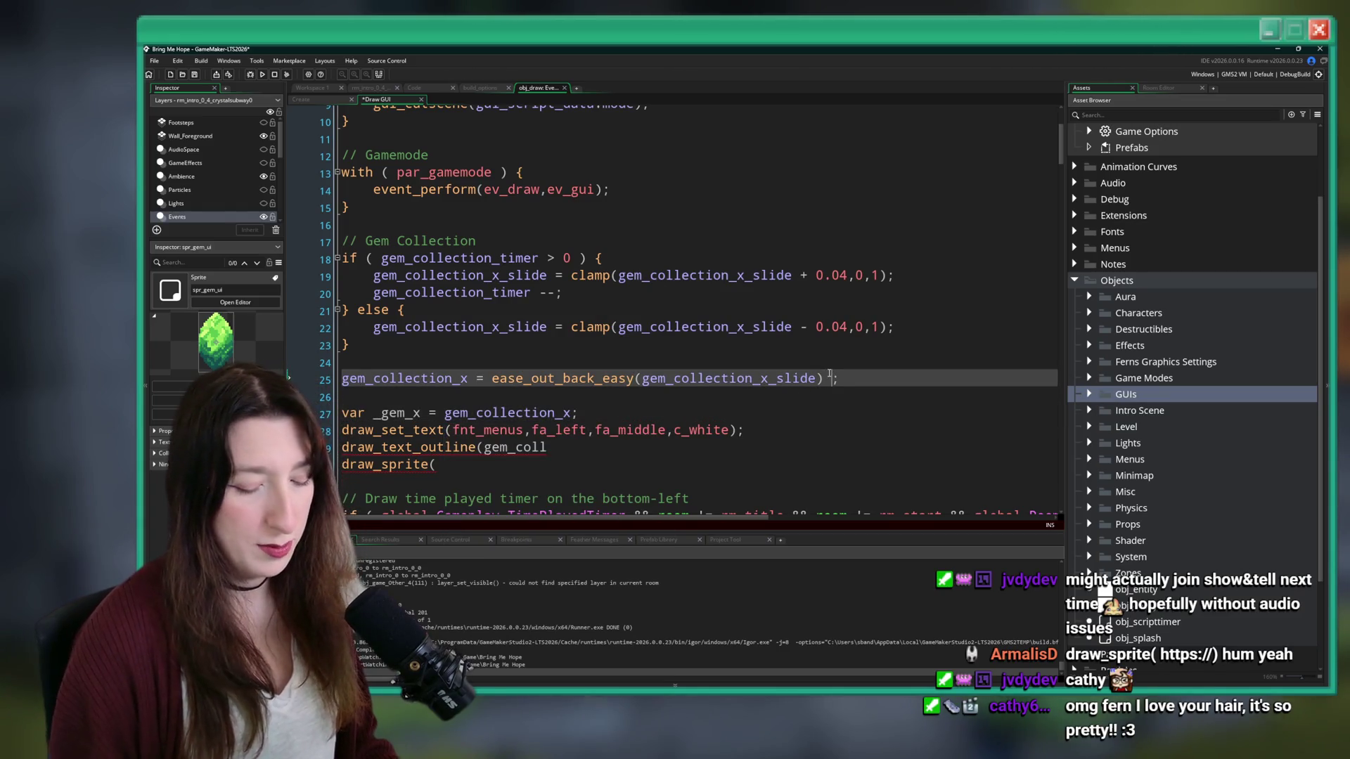
# - Multiply the easing result by 72 and check the ease_out_back_easy signature
pyautogui.write('* ')
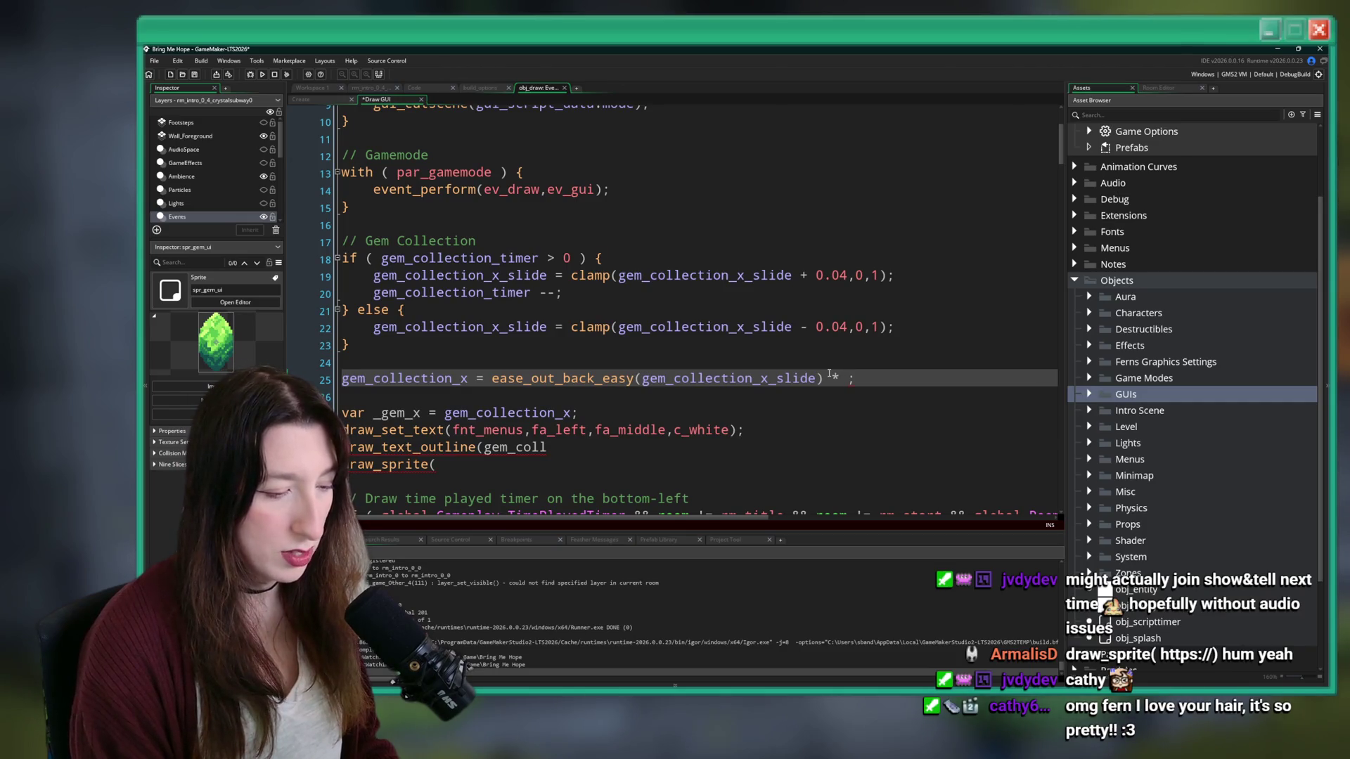
pyautogui.write('72')
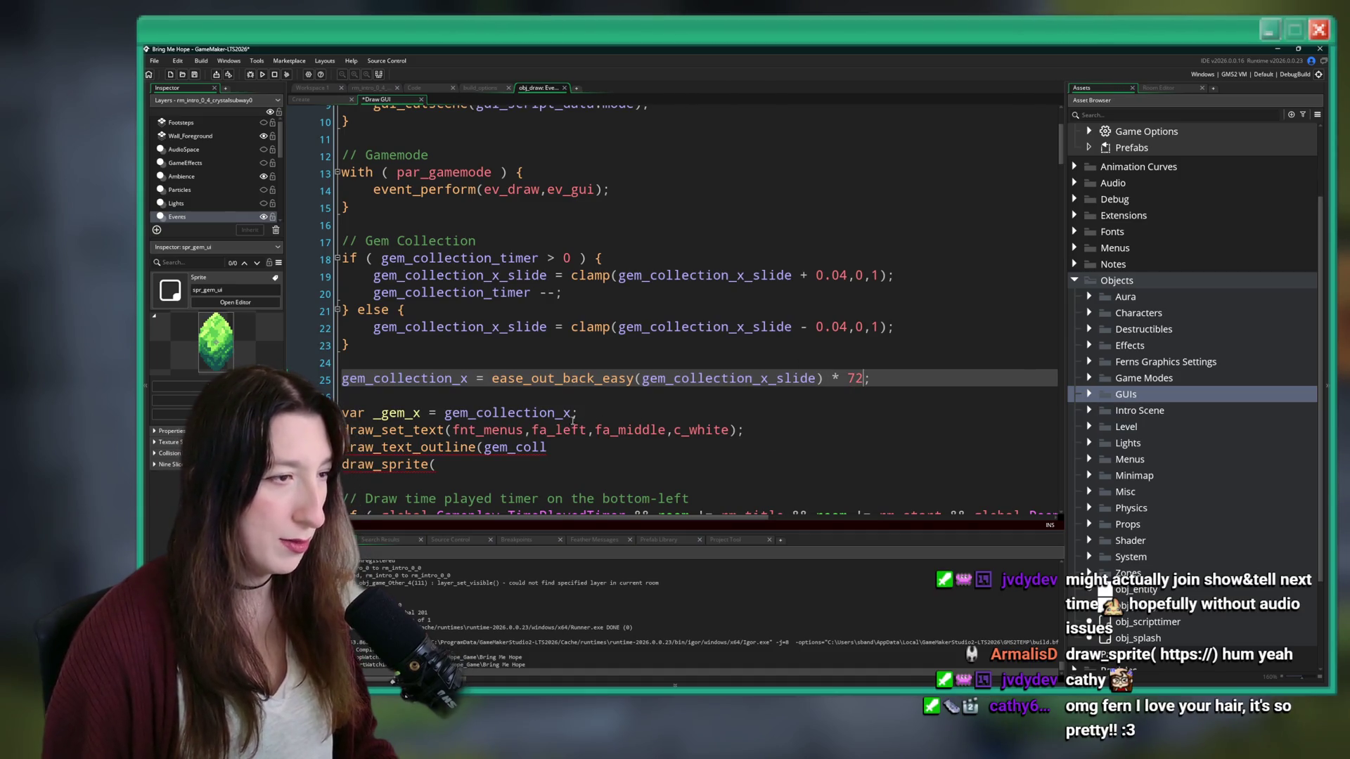
pyautogui.click(629, 412)
pyautogui.click(491, 377)
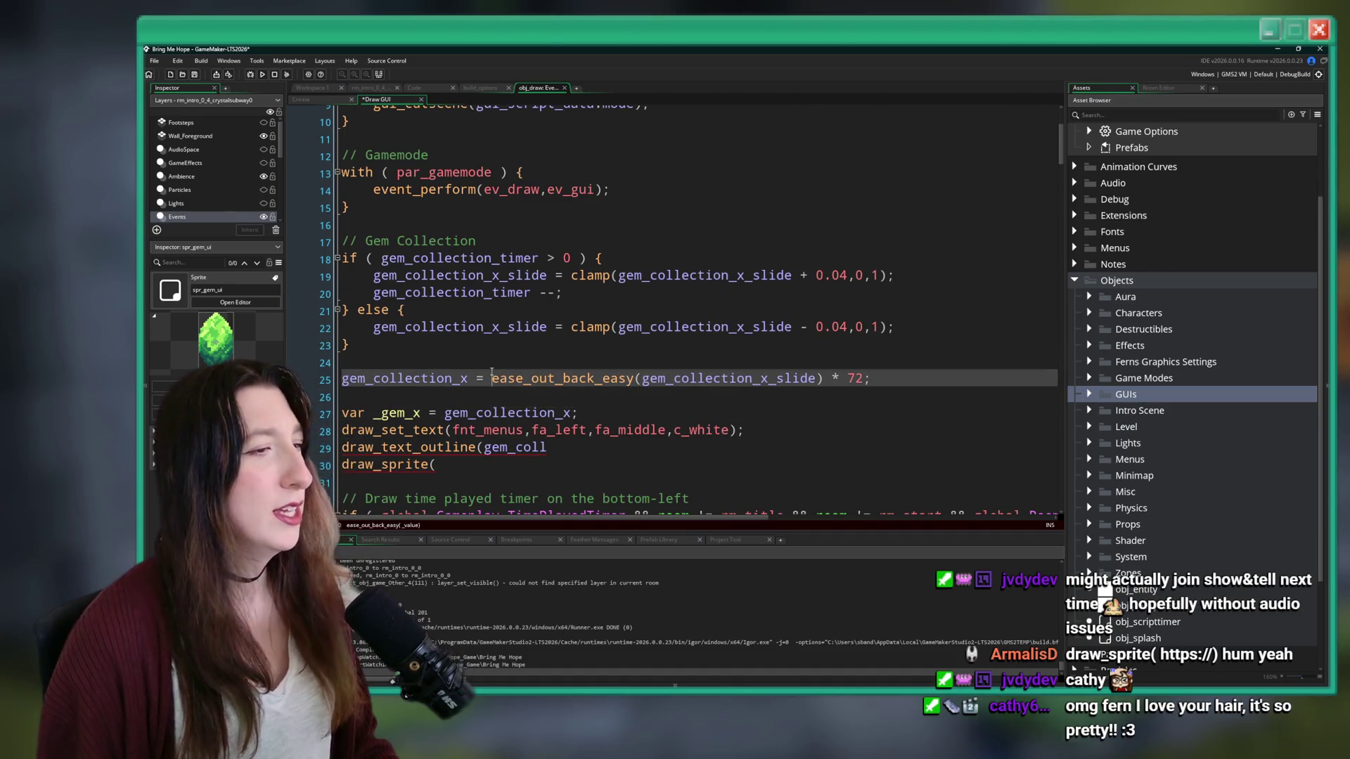
pyautogui.scroll(-2, 656, 396)
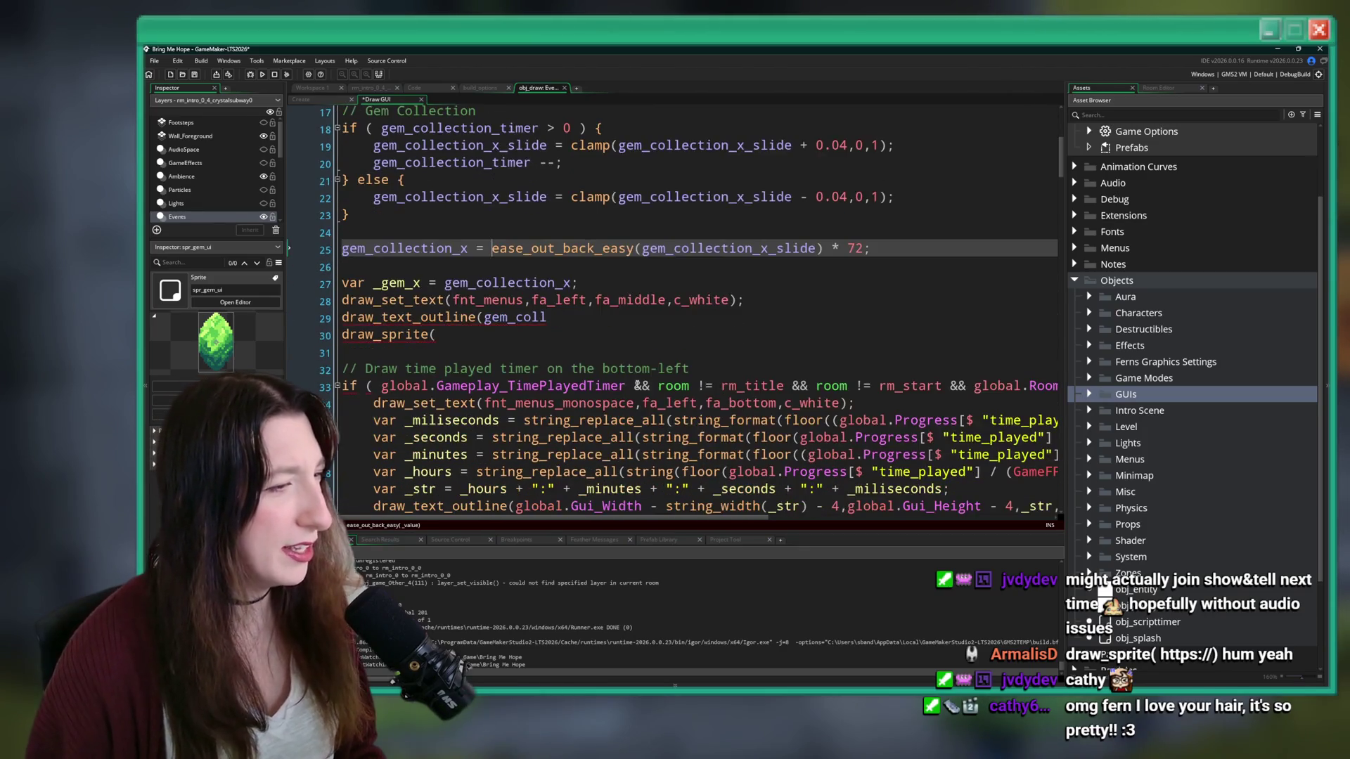
pyautogui.scroll(6, 657, 396)
pyautogui.scroll(-5, 656, 396)
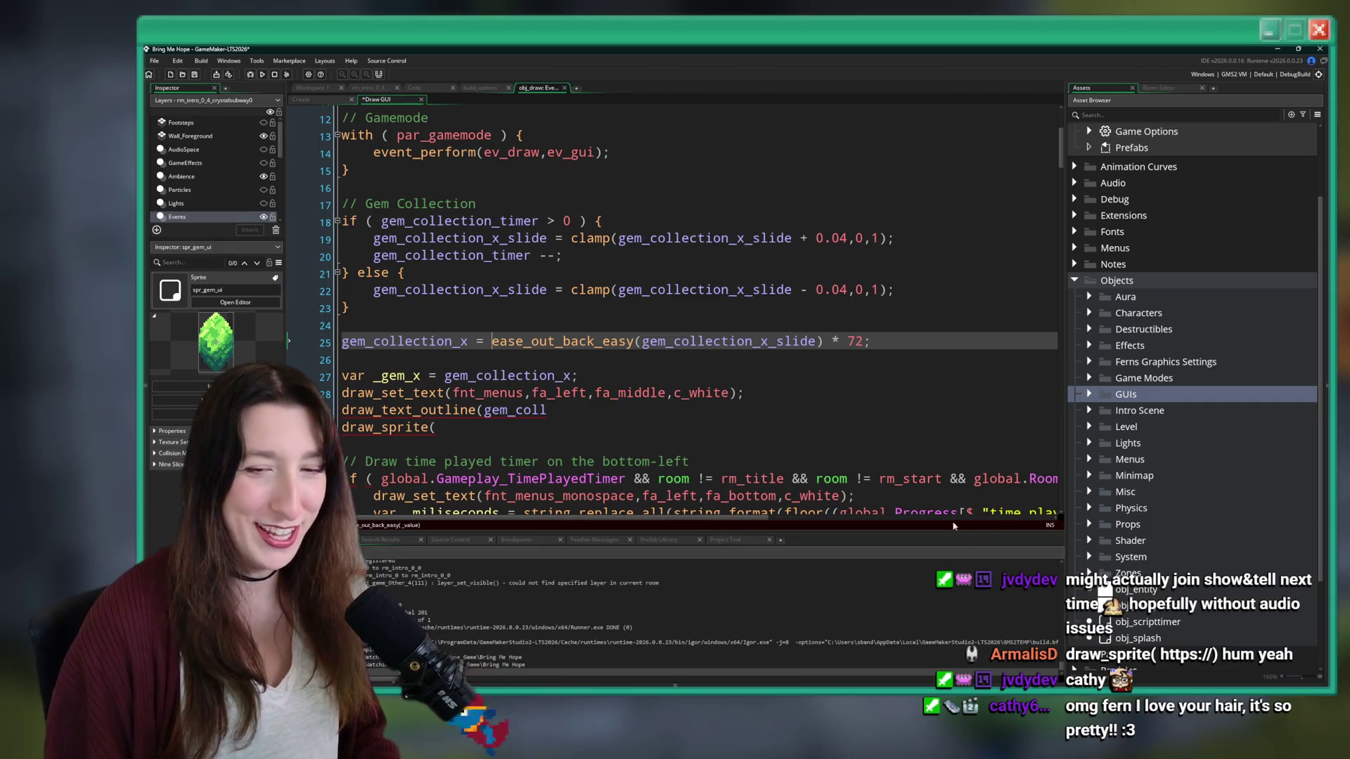
# - Replace gem_coll with _gem_x in draw_text_outline, then go to the Create event
pyautogui.click(609, 414)
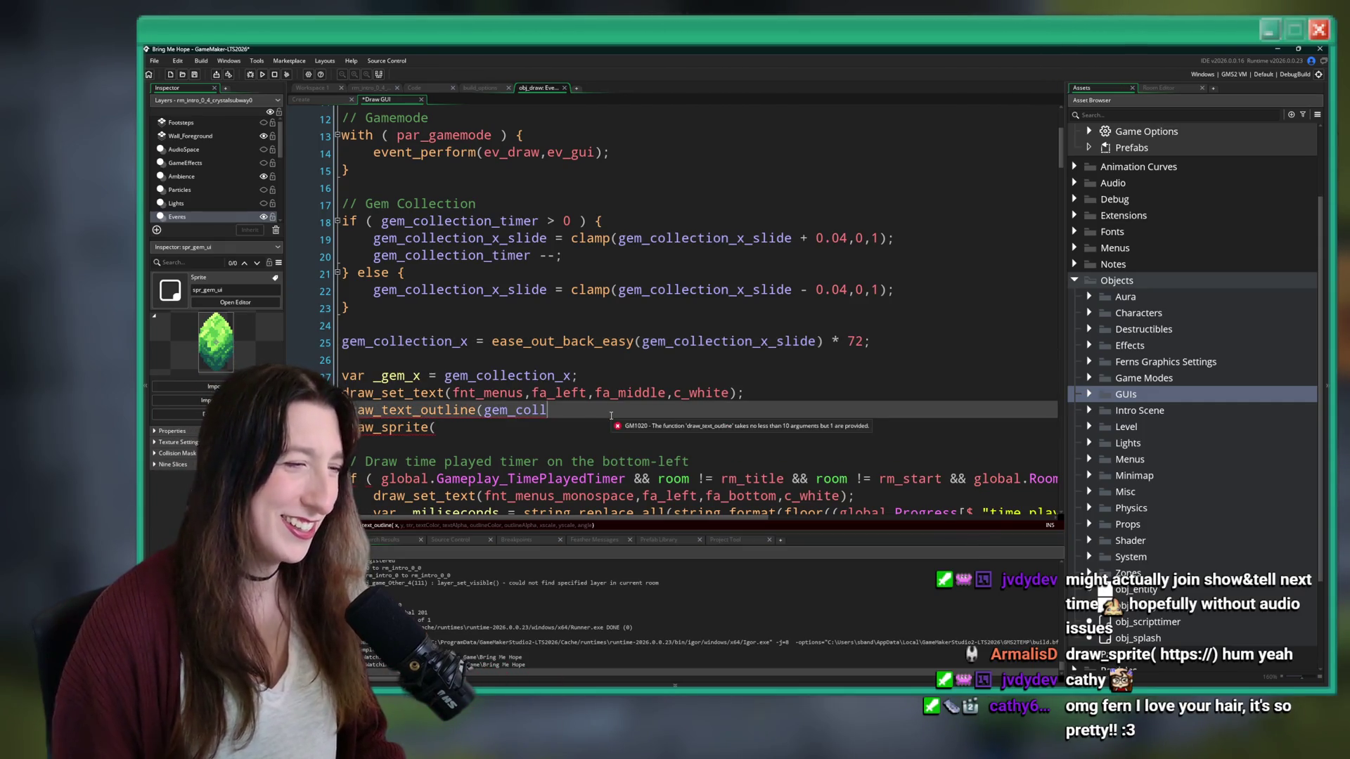
pyautogui.click(408, 374)
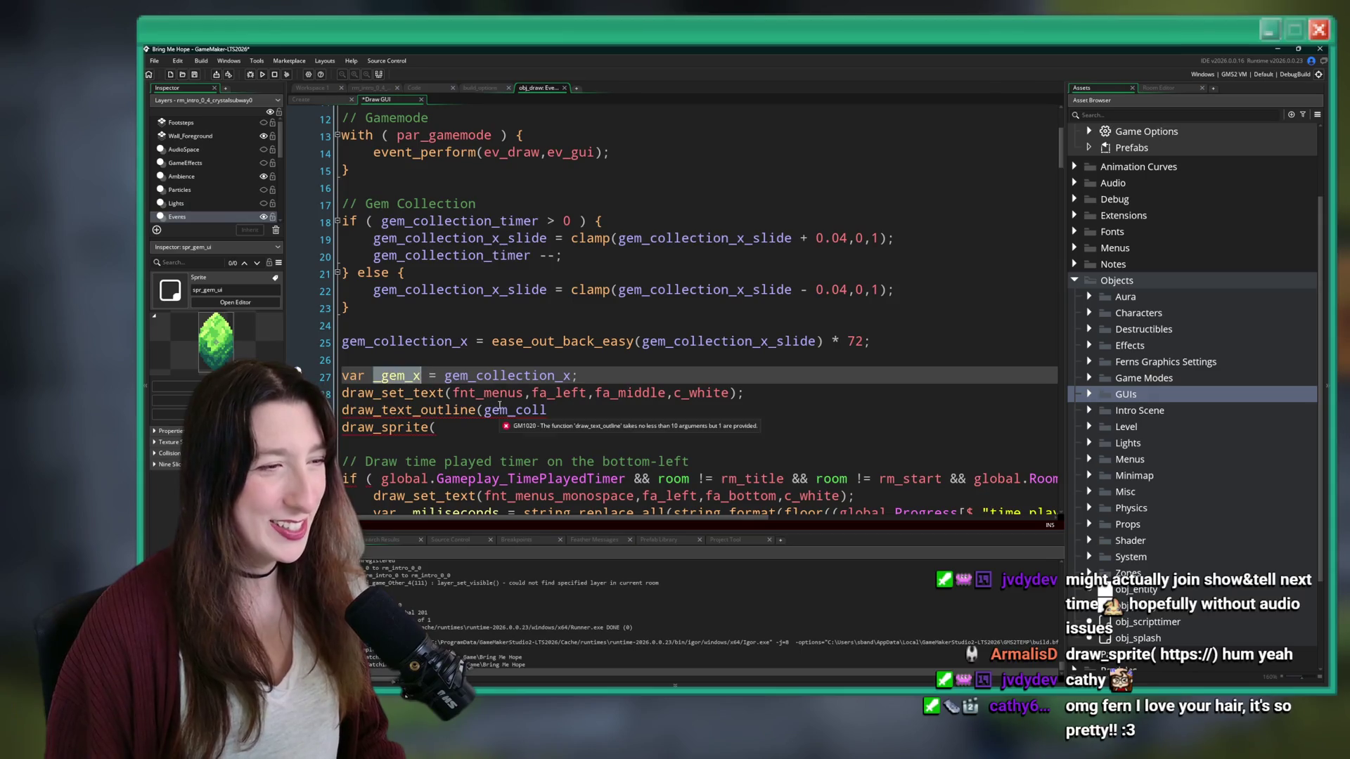
pyautogui.click(502, 409)
pyautogui.click(811, 323)
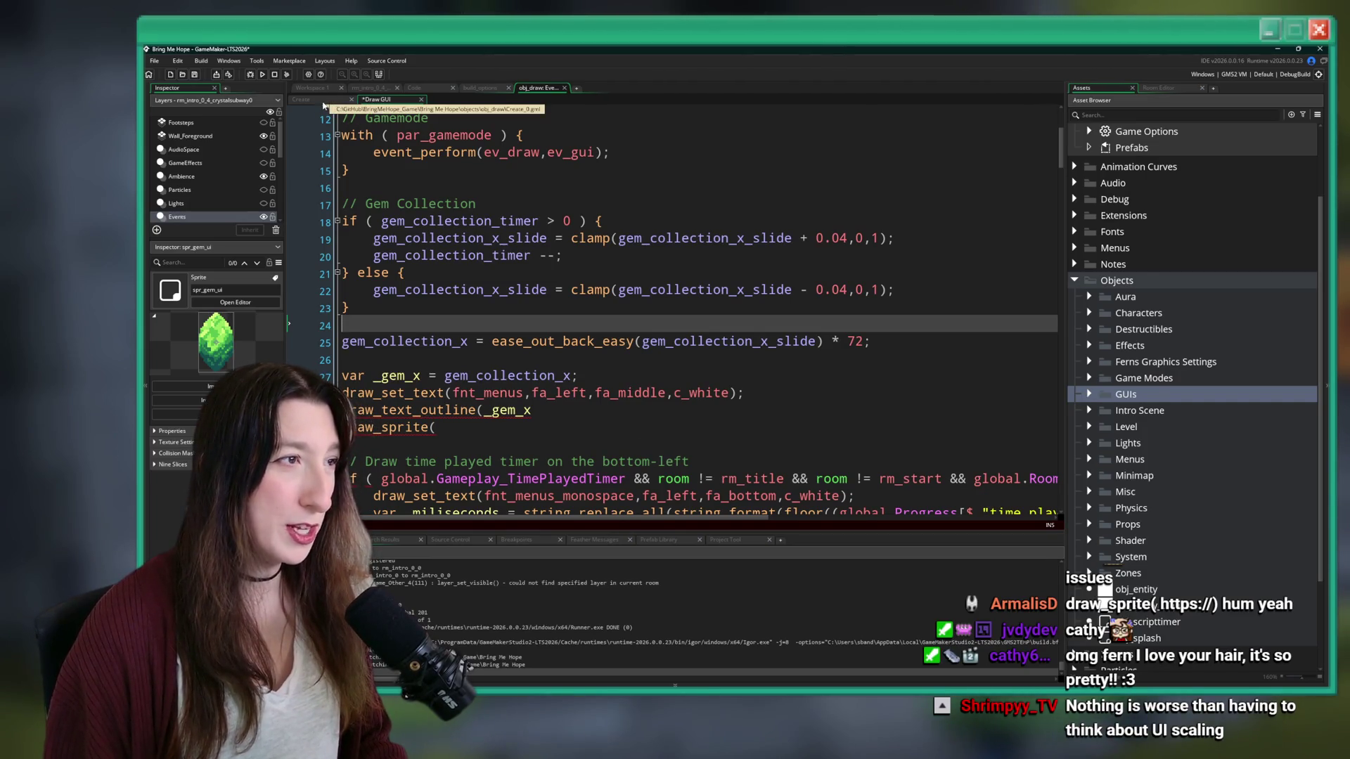
pyautogui.click(324, 105)
pyautogui.press('Down')
pyautogui.press('Down')
pyautogui.press('Down')
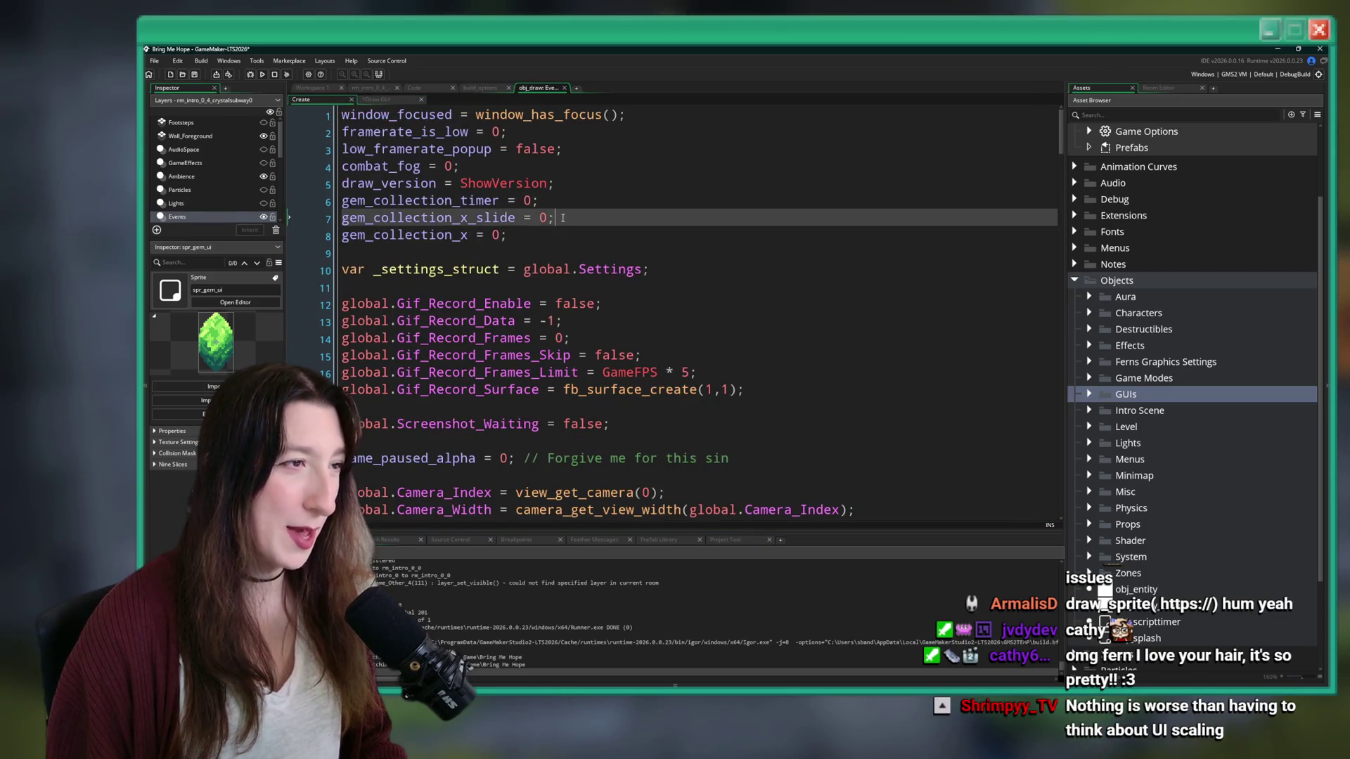
# - Add gem_collection_surface = -1; on line 9 of Create, then return to Draw GUI
pyautogui.write('gem_co')
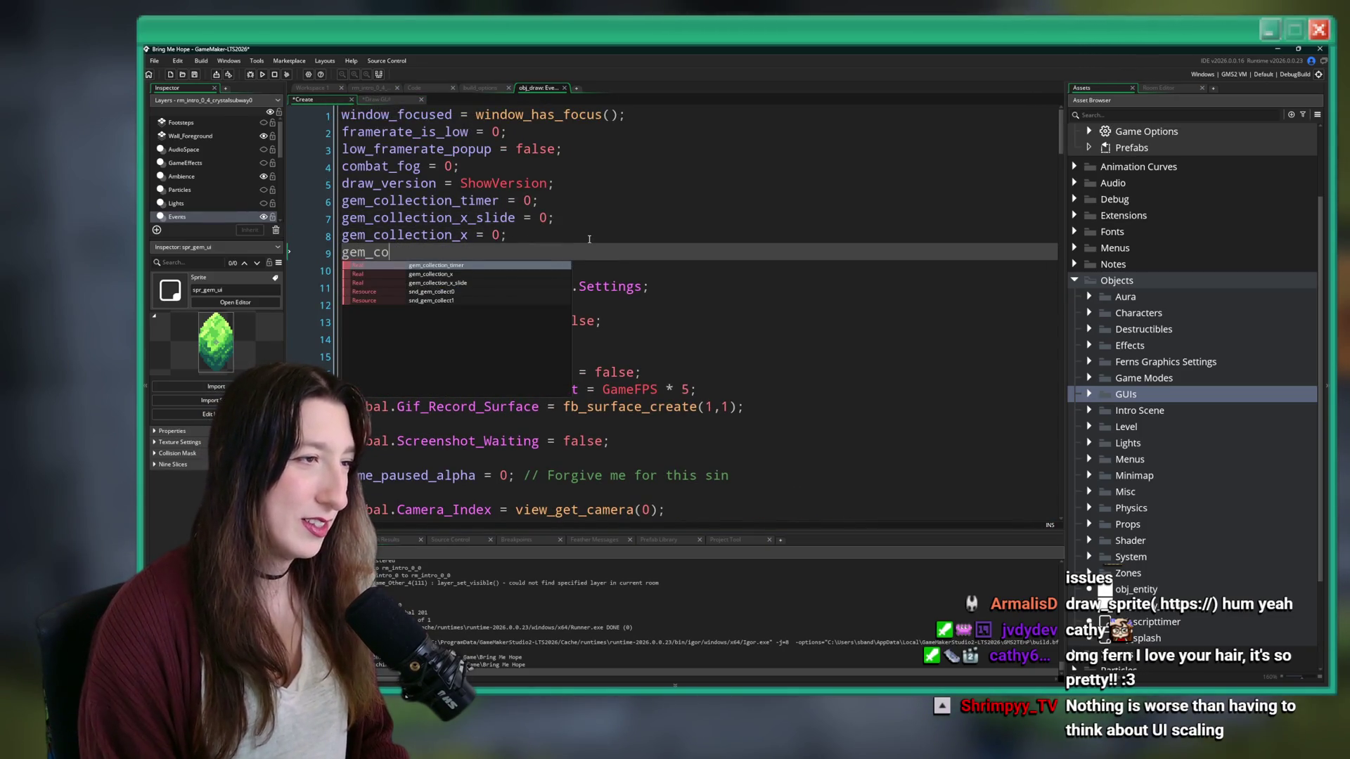
pyautogui.write('llection_surface = -1;')
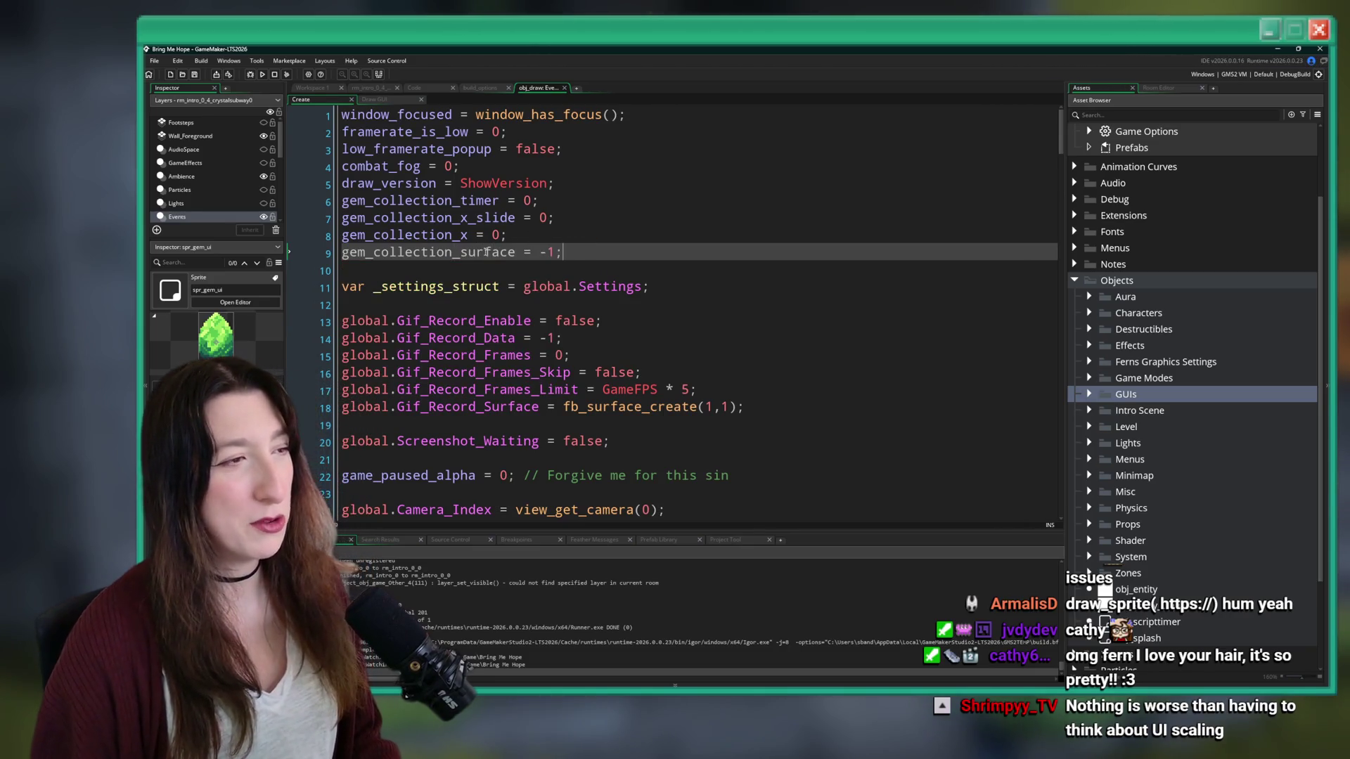
pyautogui.doubleClick(487, 252)
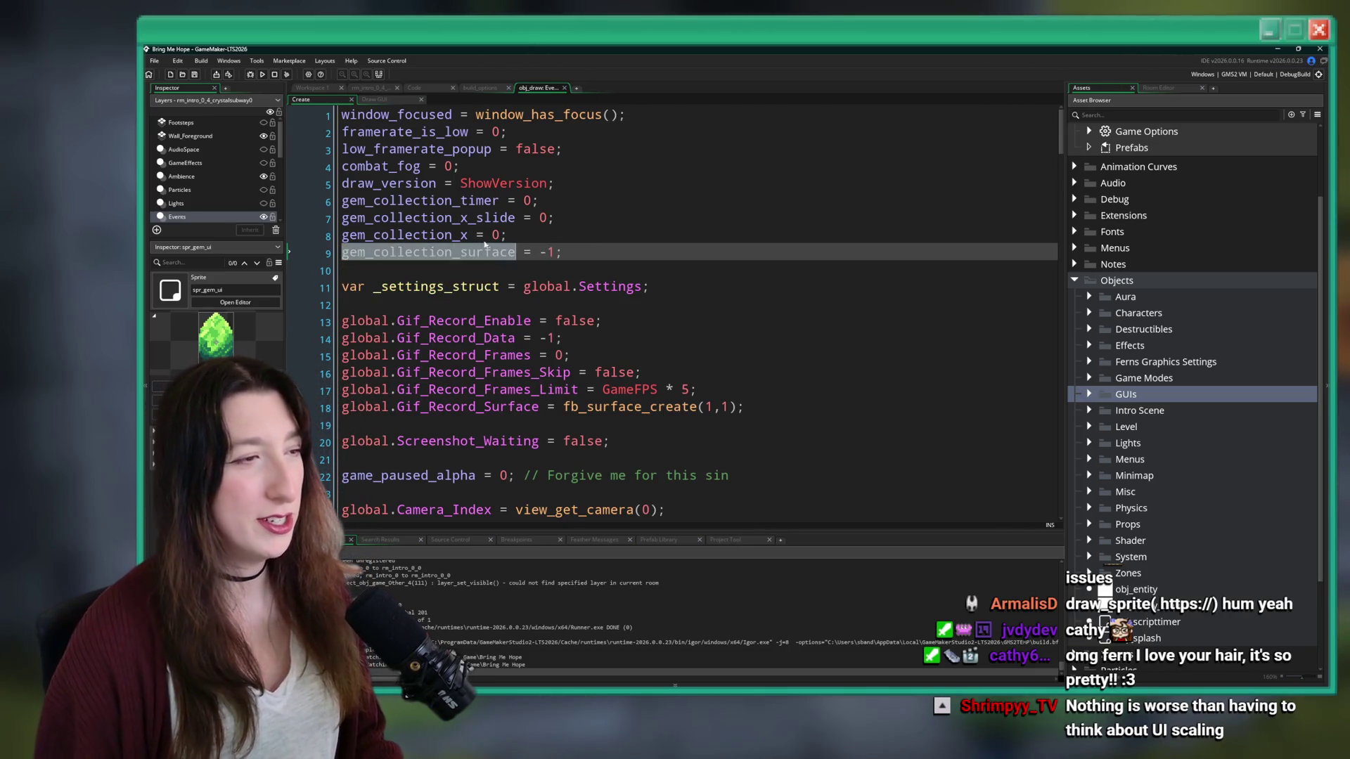
pyautogui.click(545, 251)
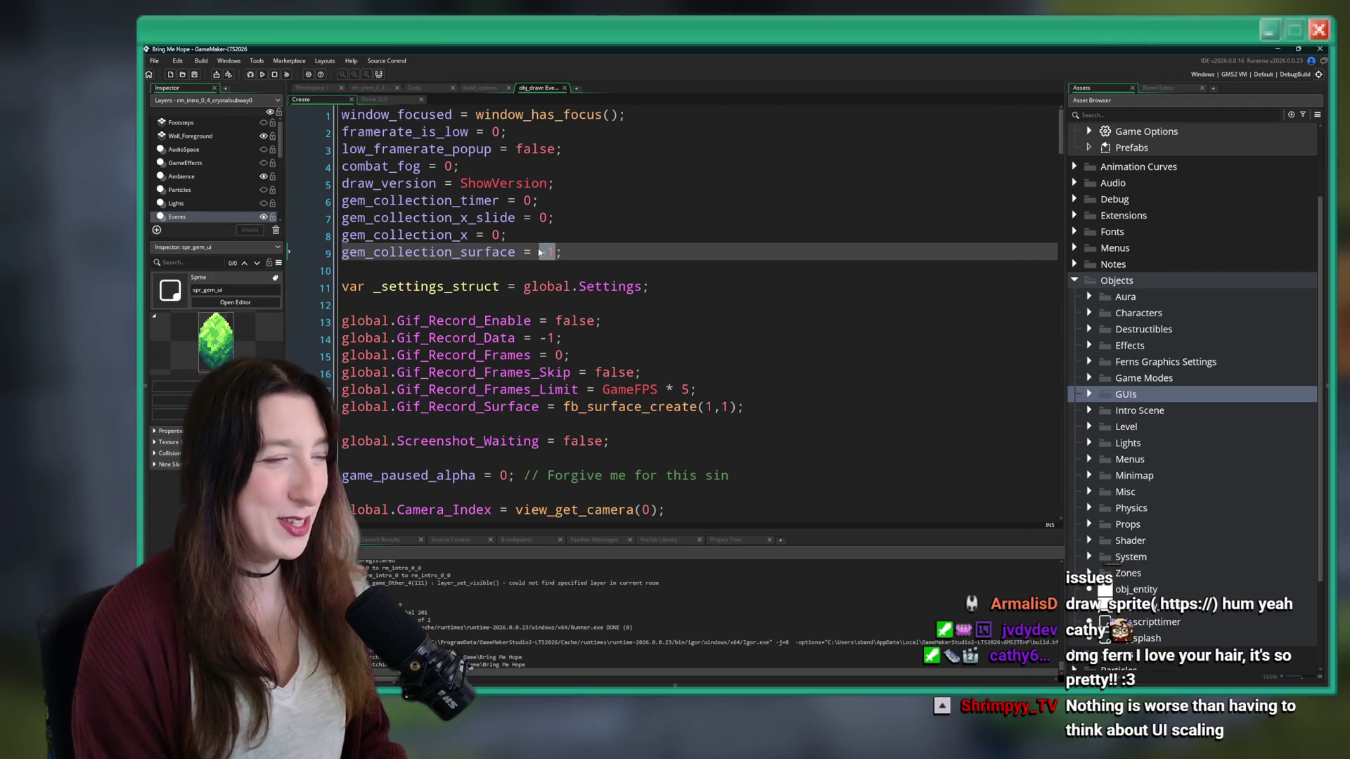
pyautogui.click(383, 109)
pyautogui.click(383, 99)
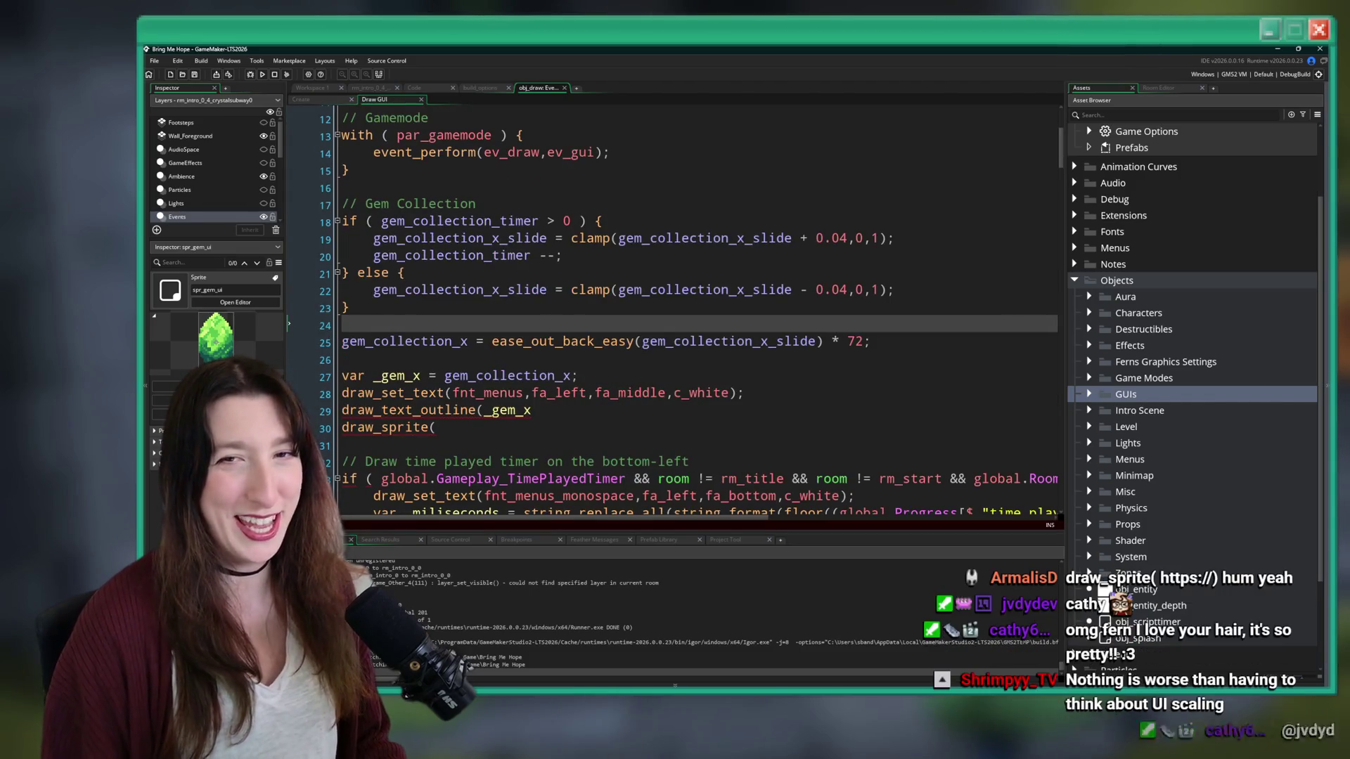
pyautogui.doubleClick(859, 341)
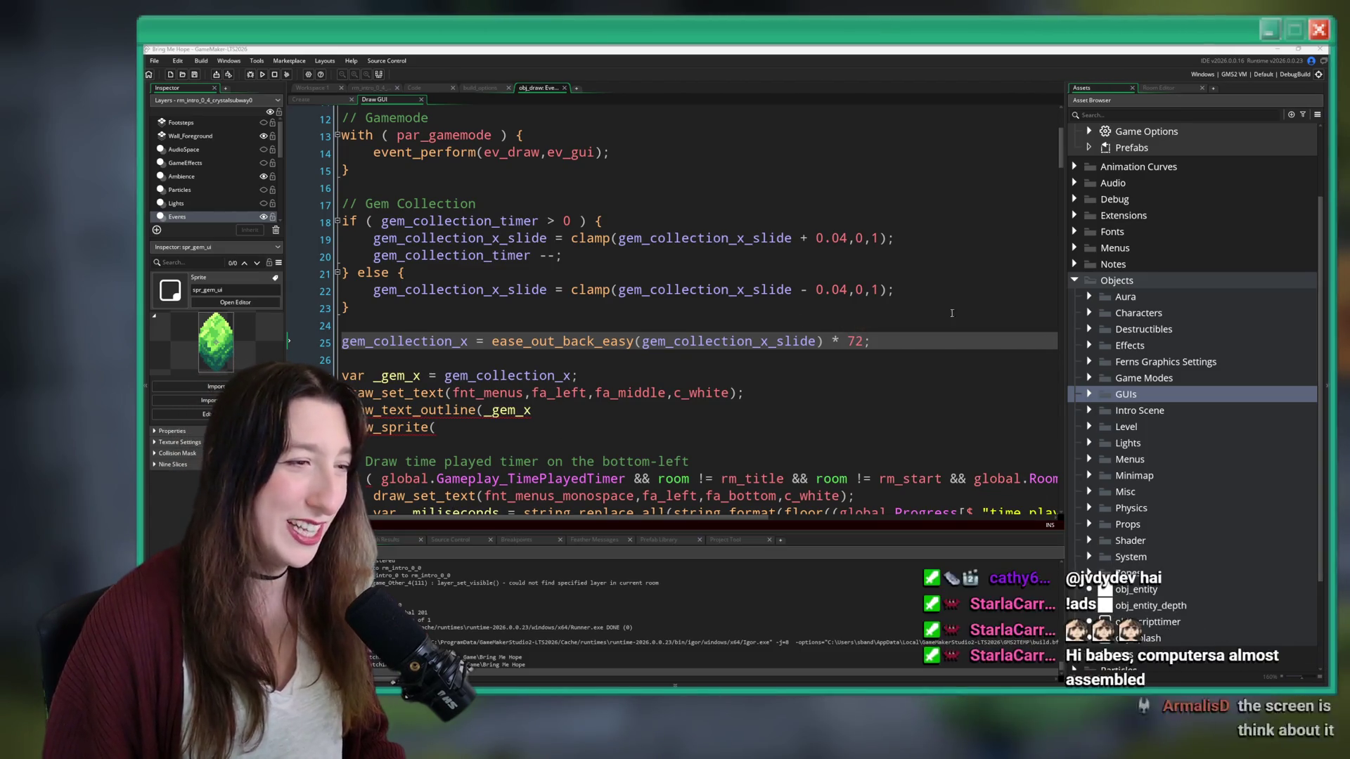
pyautogui.hotkey('alt', 'Tab')
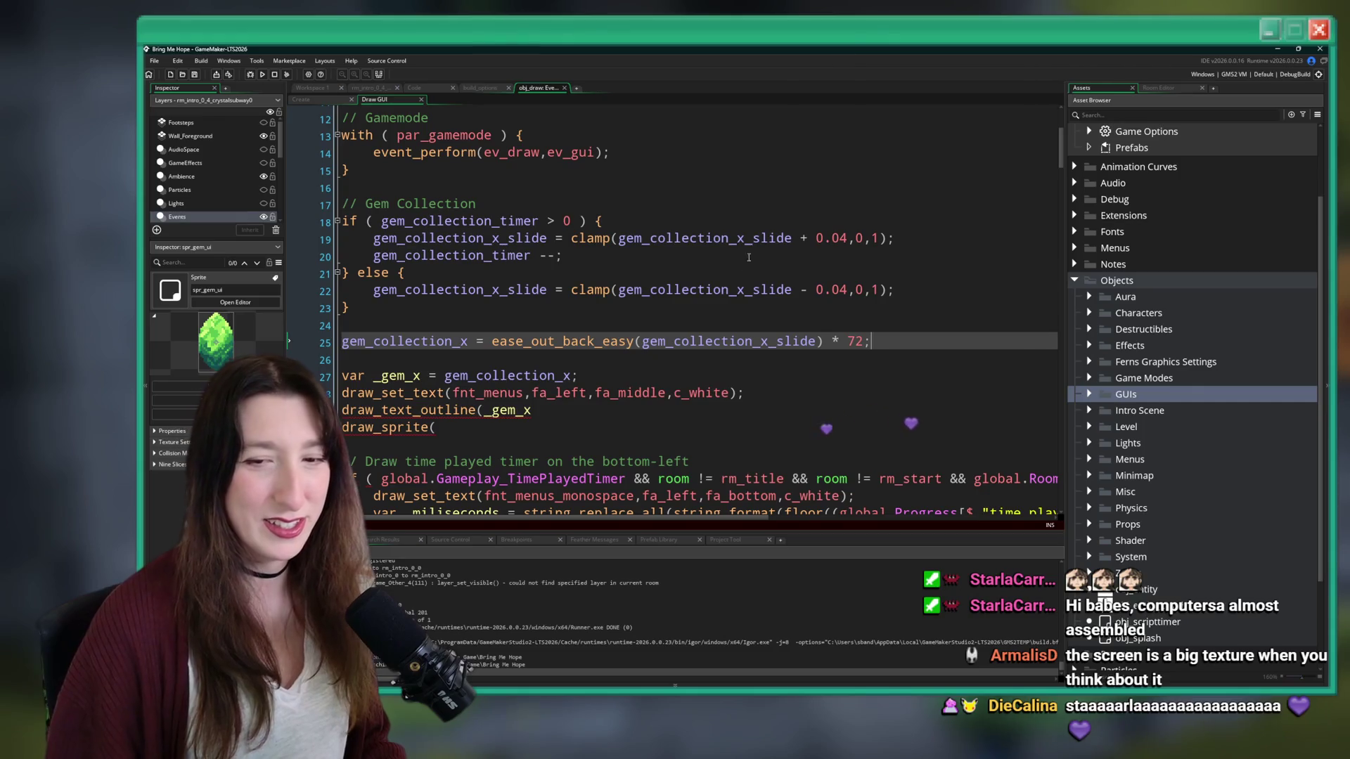
pyautogui.click(742, 356)
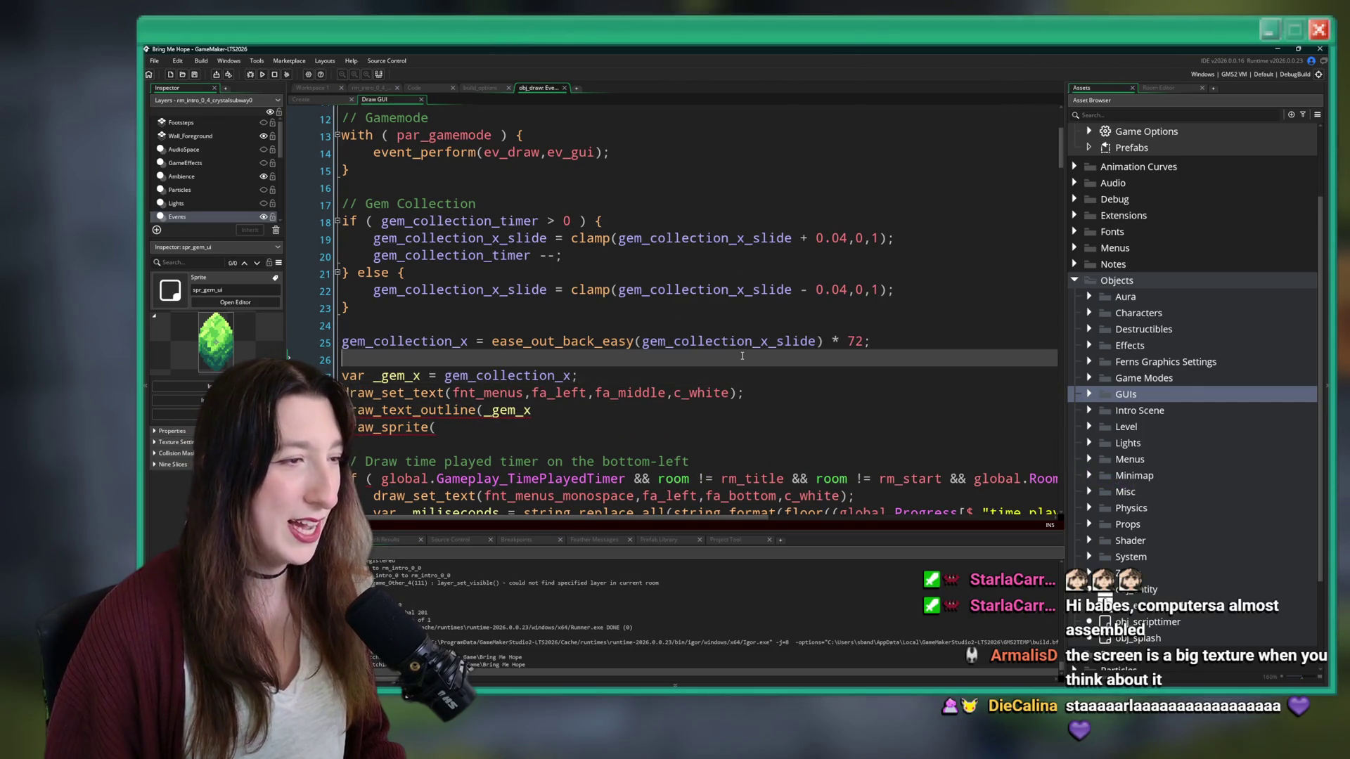
pyautogui.click(719, 369)
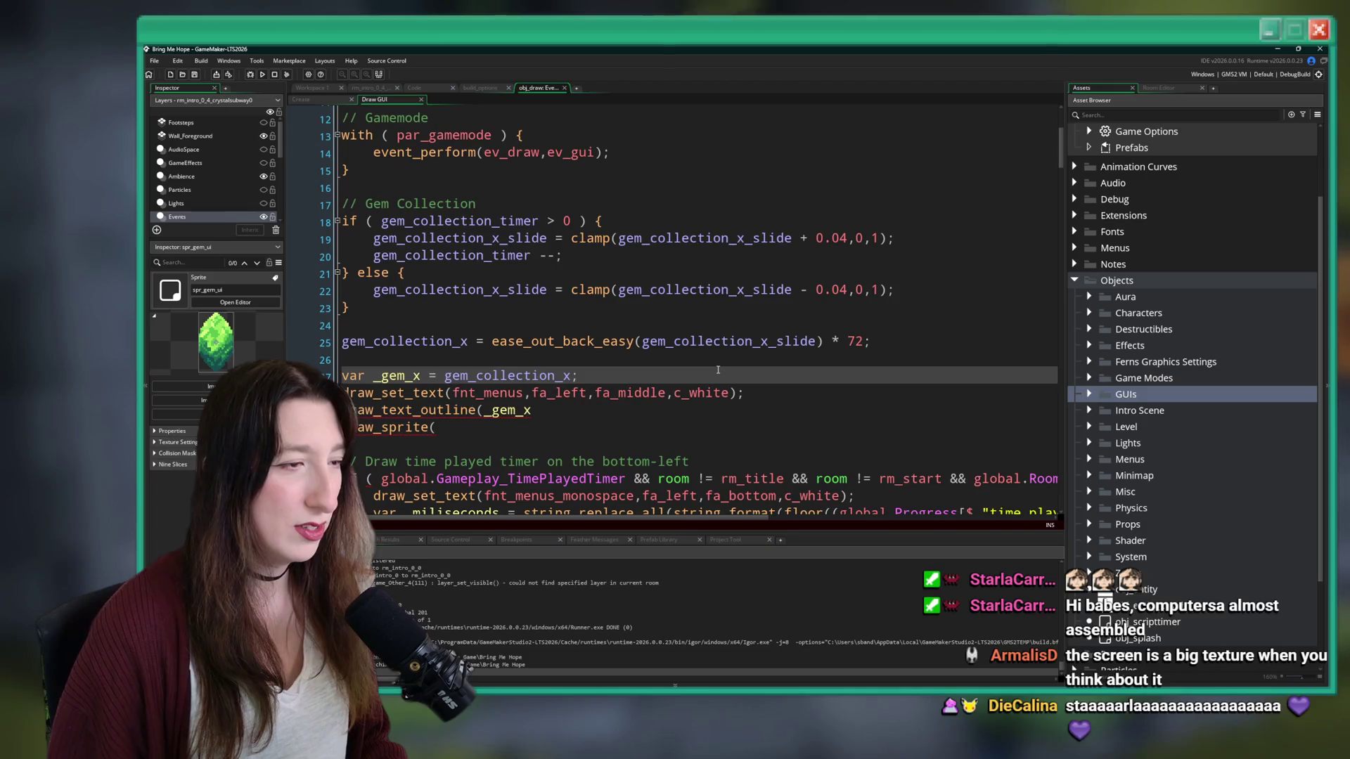
# - Add gem_collection_surface = fb_surface_create() on a new line after the _gem_x declaration
pyautogui.press('Return')
pyautogui.press('Return')
pyautogui.write('surfacek')
pyautogui.press('BackSpace')
pyautogui.write('_create')
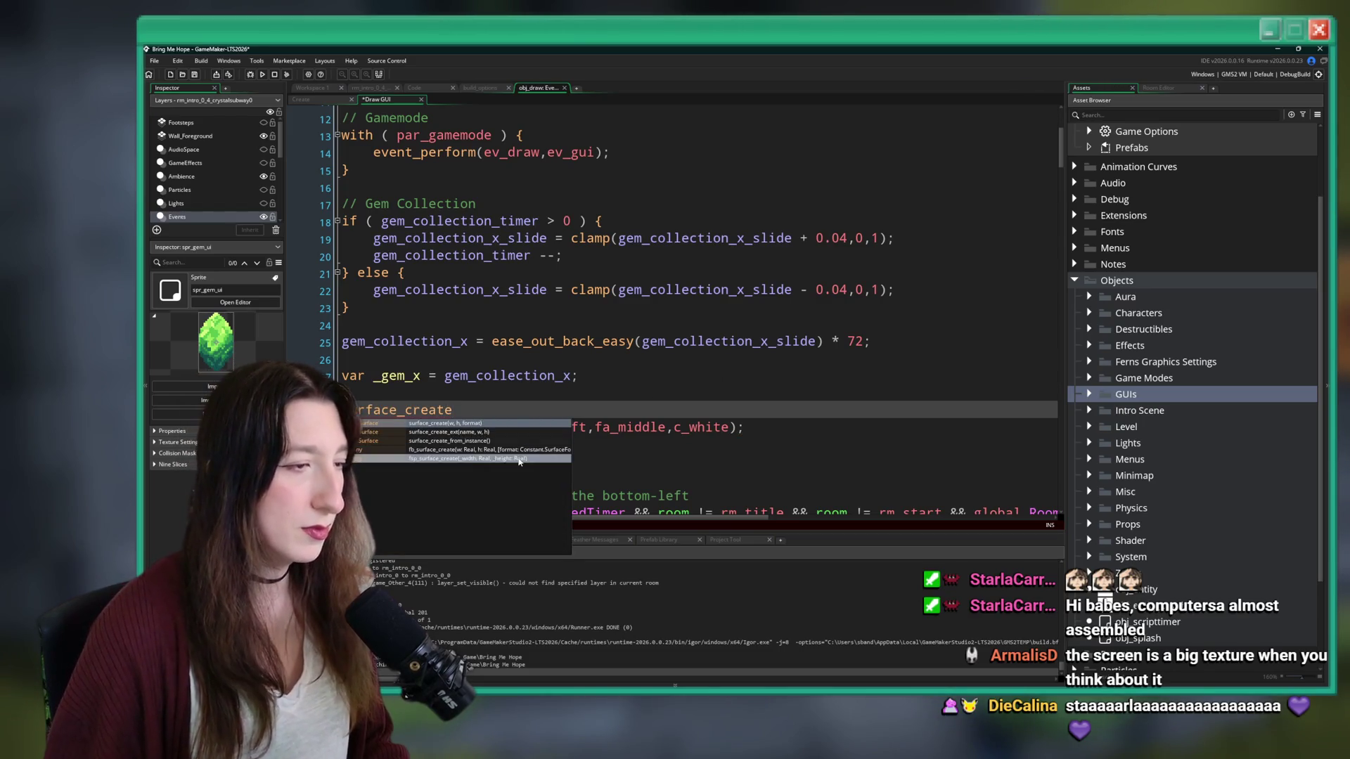
pyautogui.press('Return')
pyautogui.press('Home')
pyautogui.write('gem_collection_surface')
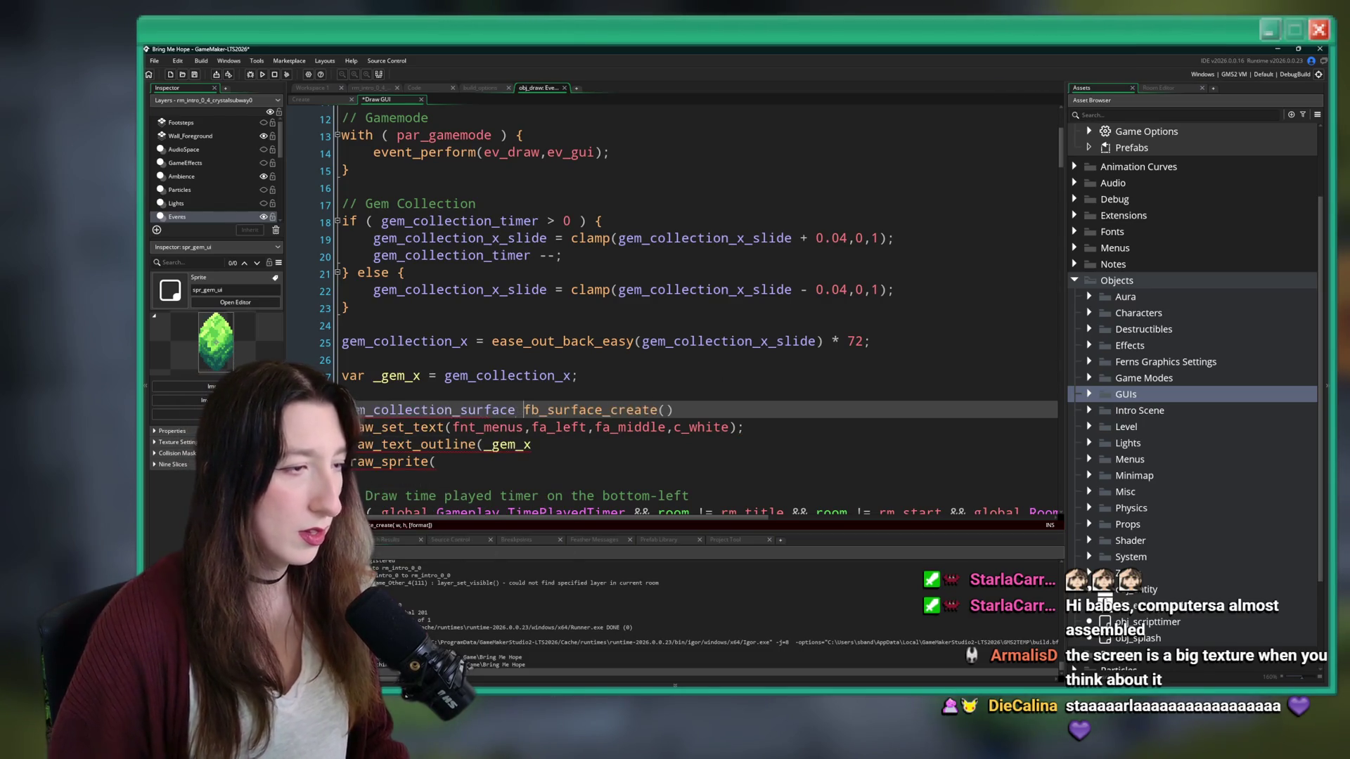
pyautogui.write('=')
pyautogui.moveTo(659, 412)
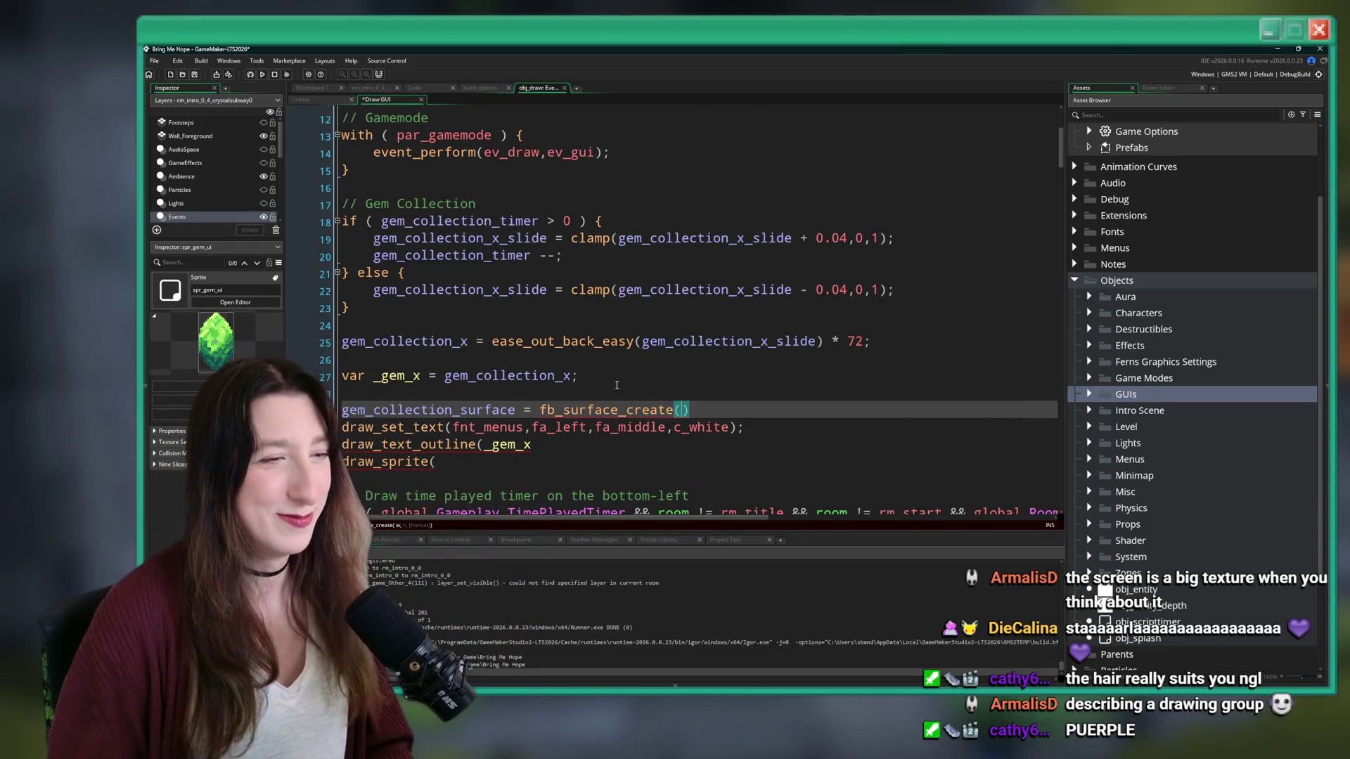
# - Set the gem surface width to 256 and name spr_gem_ui in the draw_sprite call
pyautogui.moveTo(693, 405)
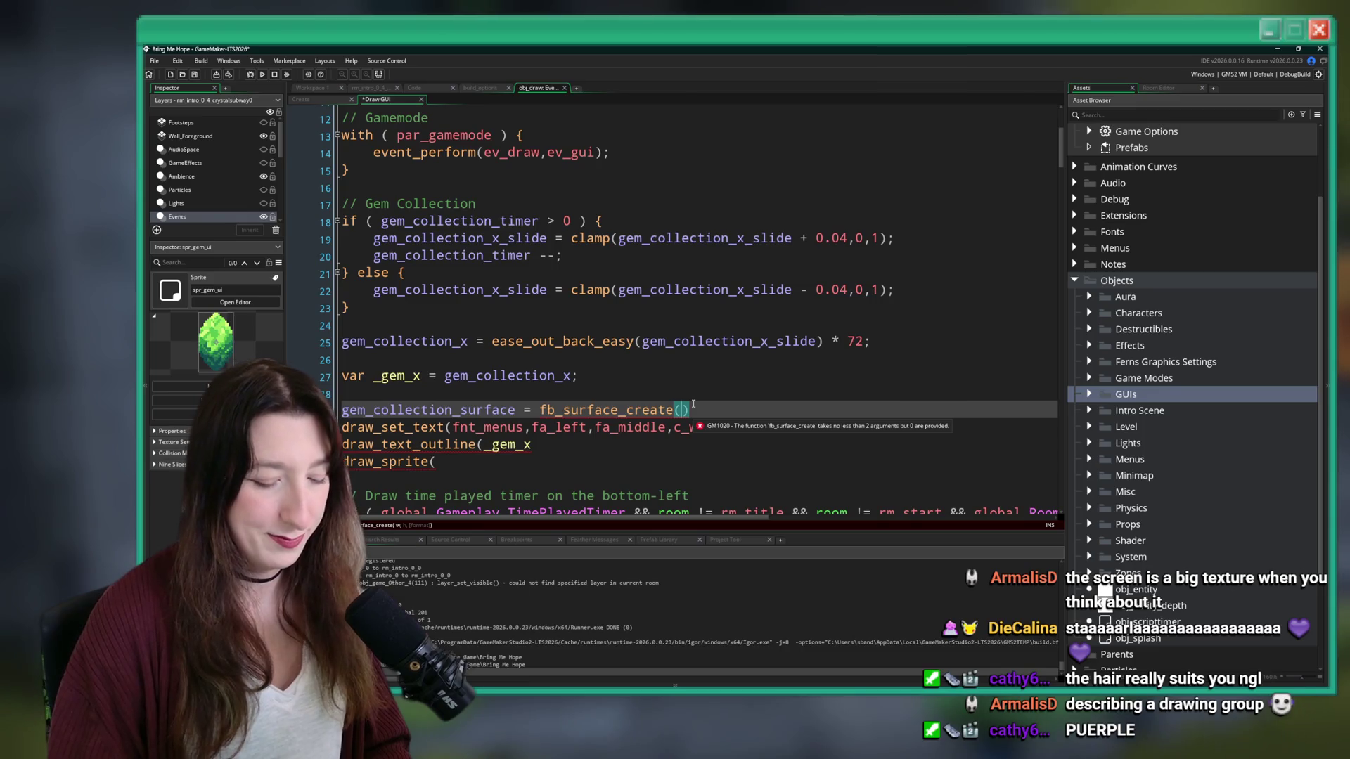
pyautogui.write('256,9')
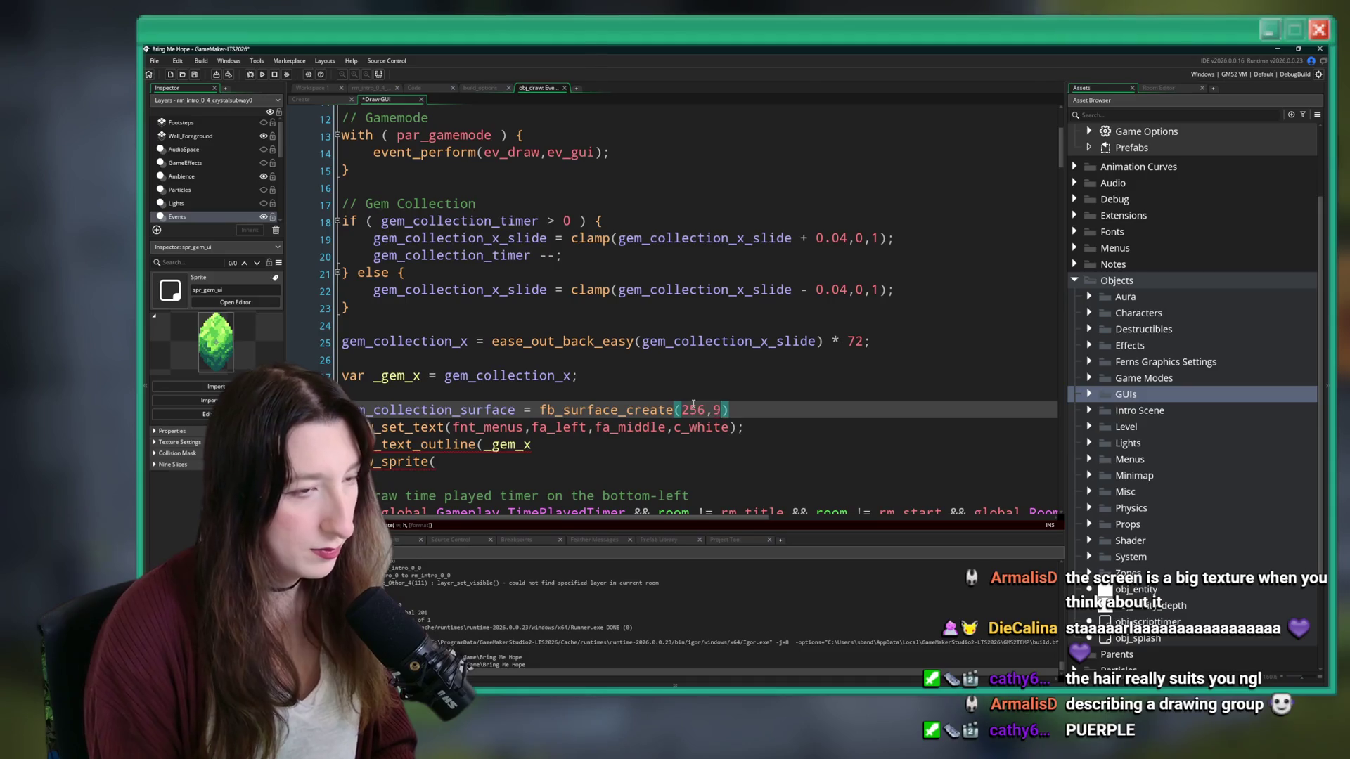
pyautogui.scroll(-1, 577, 379)
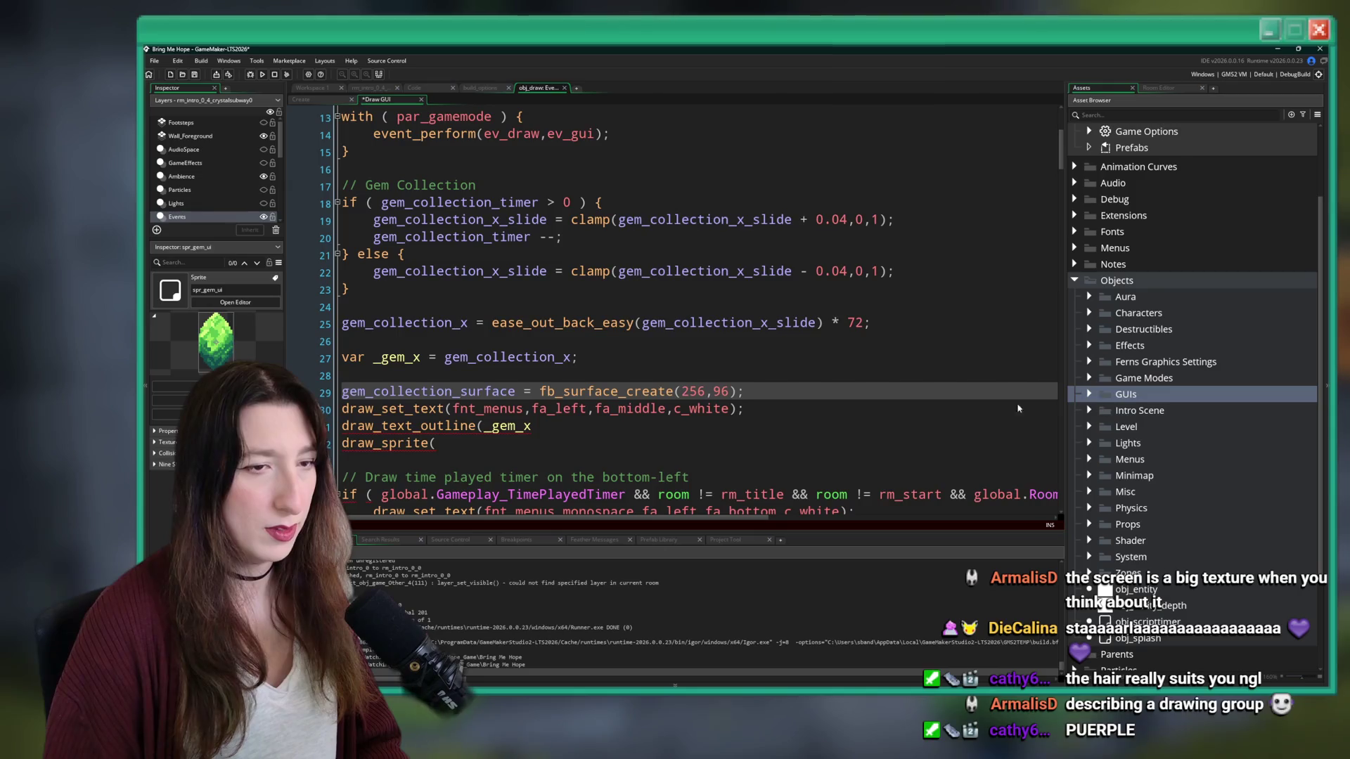
pyautogui.click(561, 449)
pyautogui.press('Up')
pyautogui.click(561, 449)
pyautogui.write('spr_')
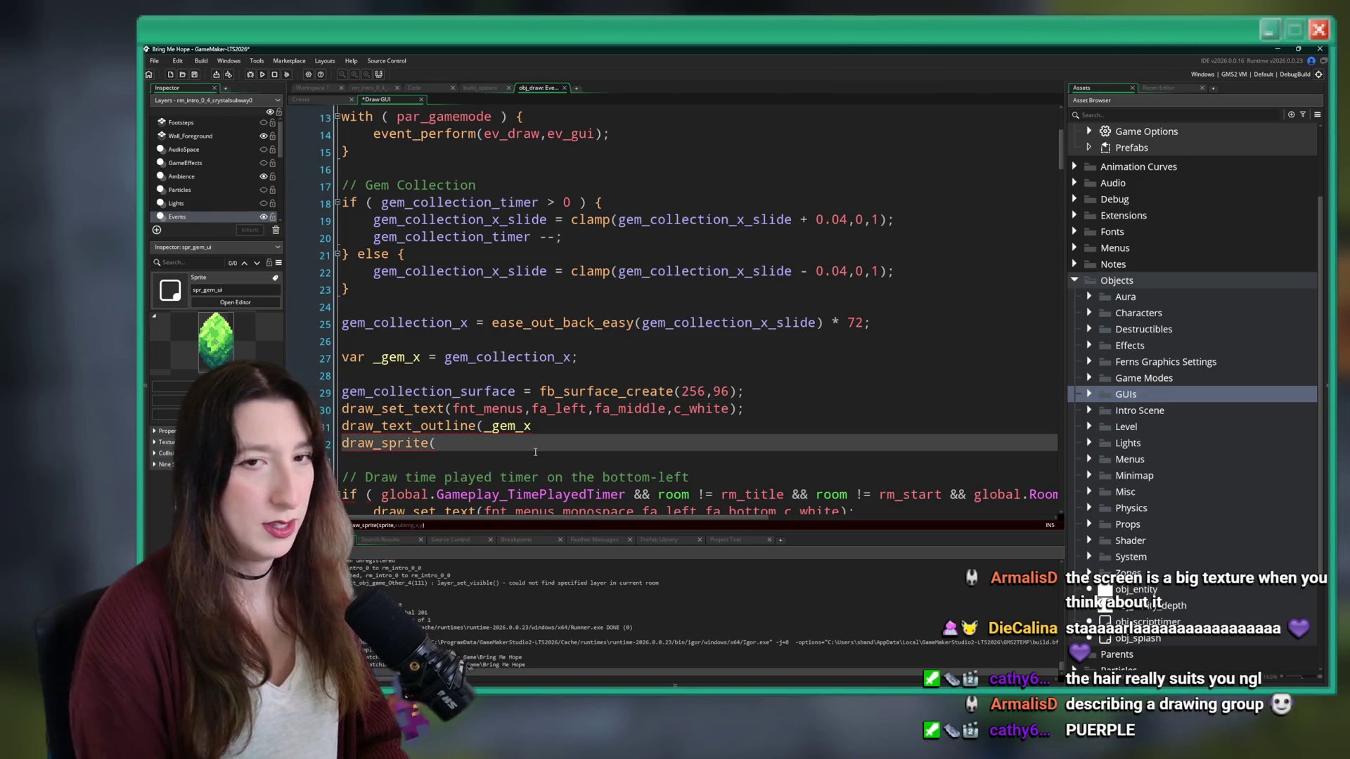
pyautogui.write('gem_ui);')
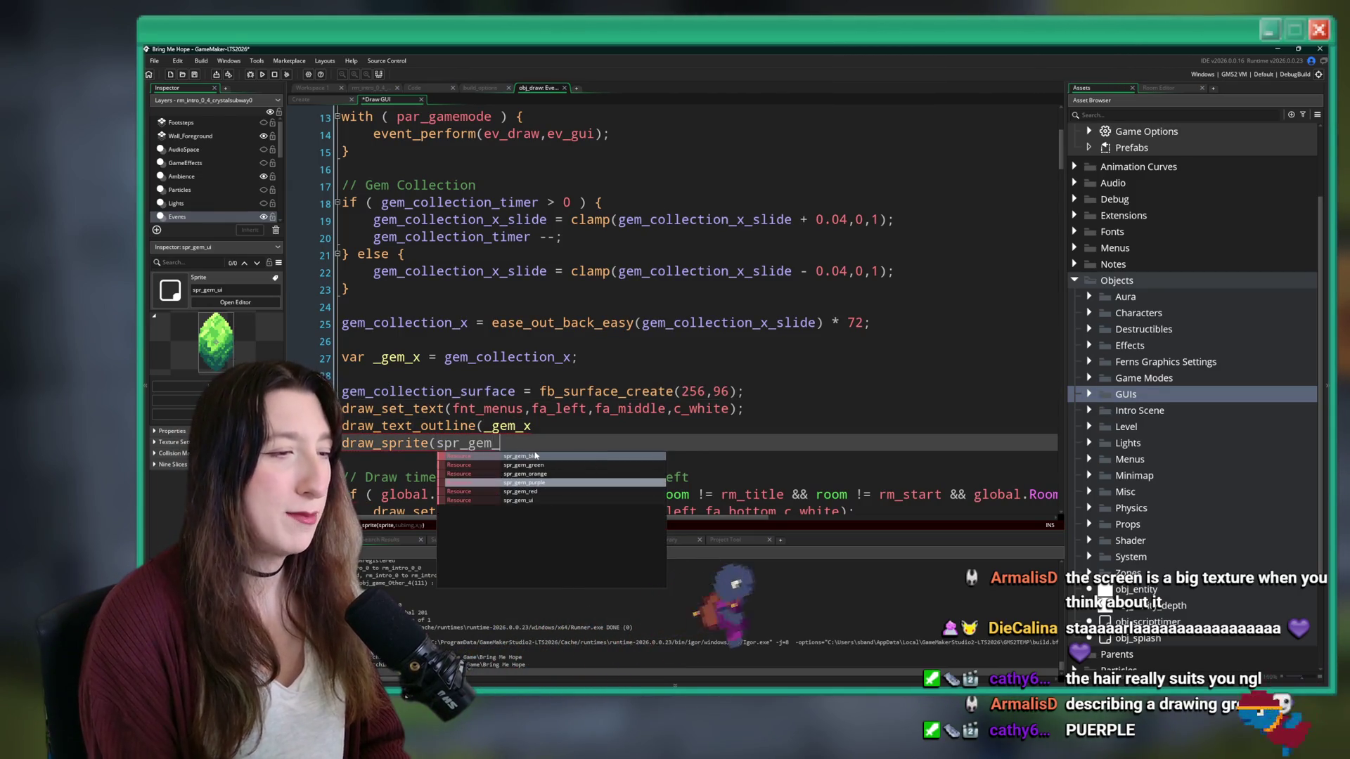
# - Remove the stray characters after _gem_x on the draw_text_outline line
pyautogui.scroll(-1, 534, 455)
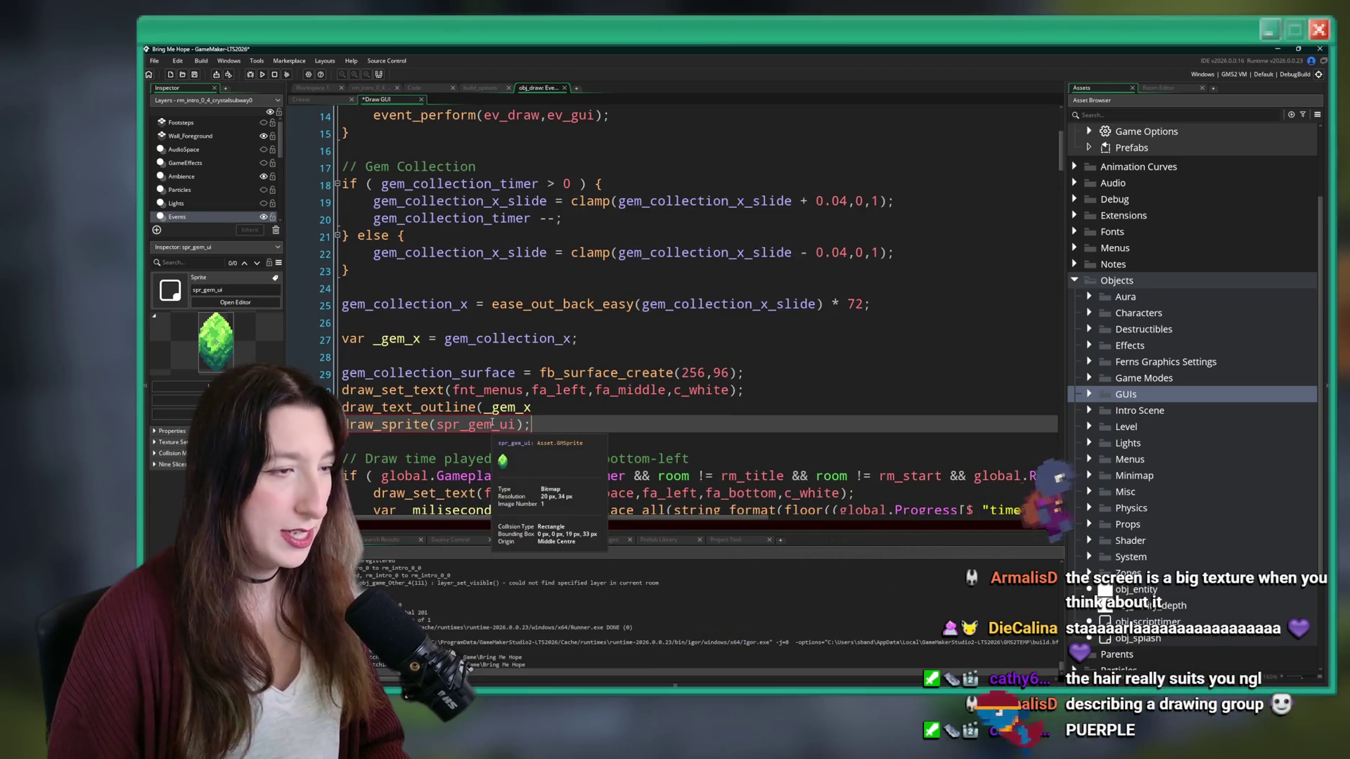
pyautogui.moveTo(492, 423)
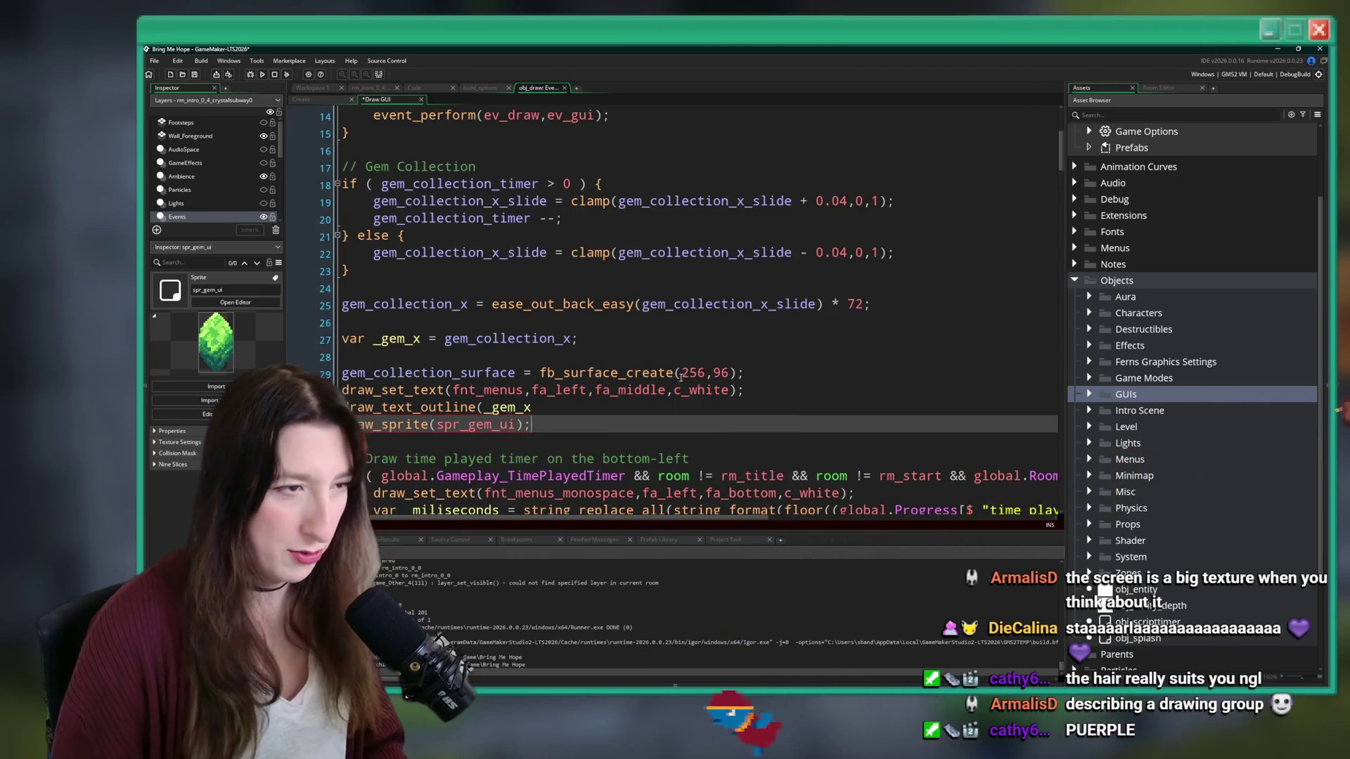
pyautogui.doubleClick(722, 372)
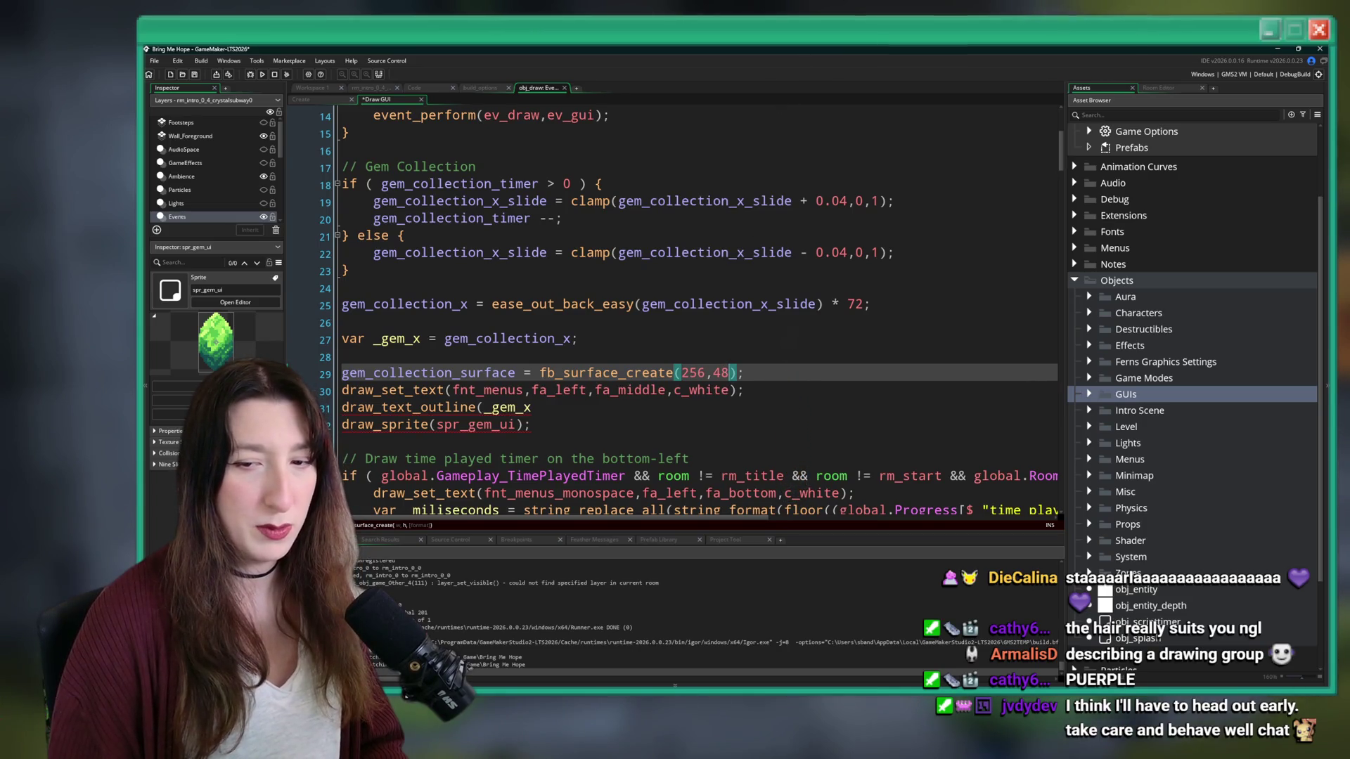
pyautogui.write('48')
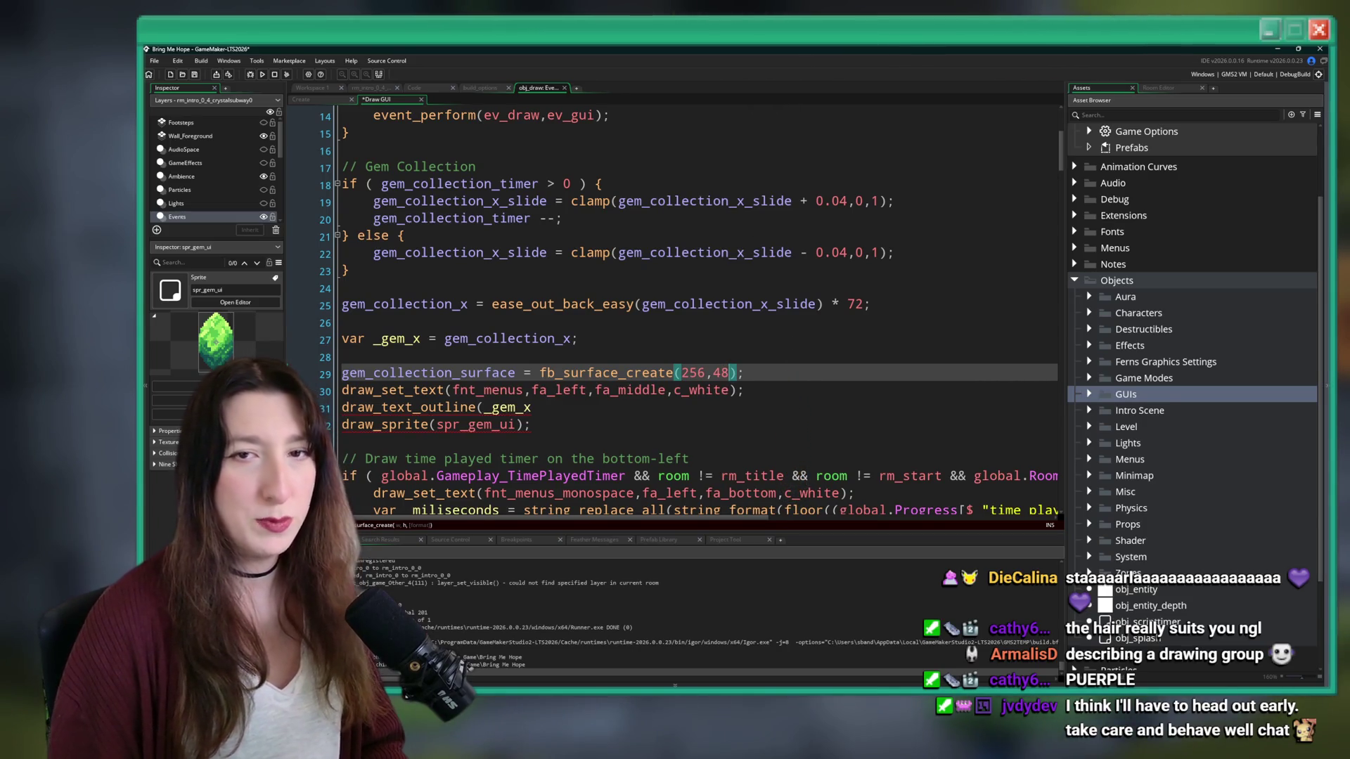
pyautogui.click(692, 425)
pyautogui.click(654, 408)
pyautogui.click(619, 391)
pyautogui.click(599, 409)
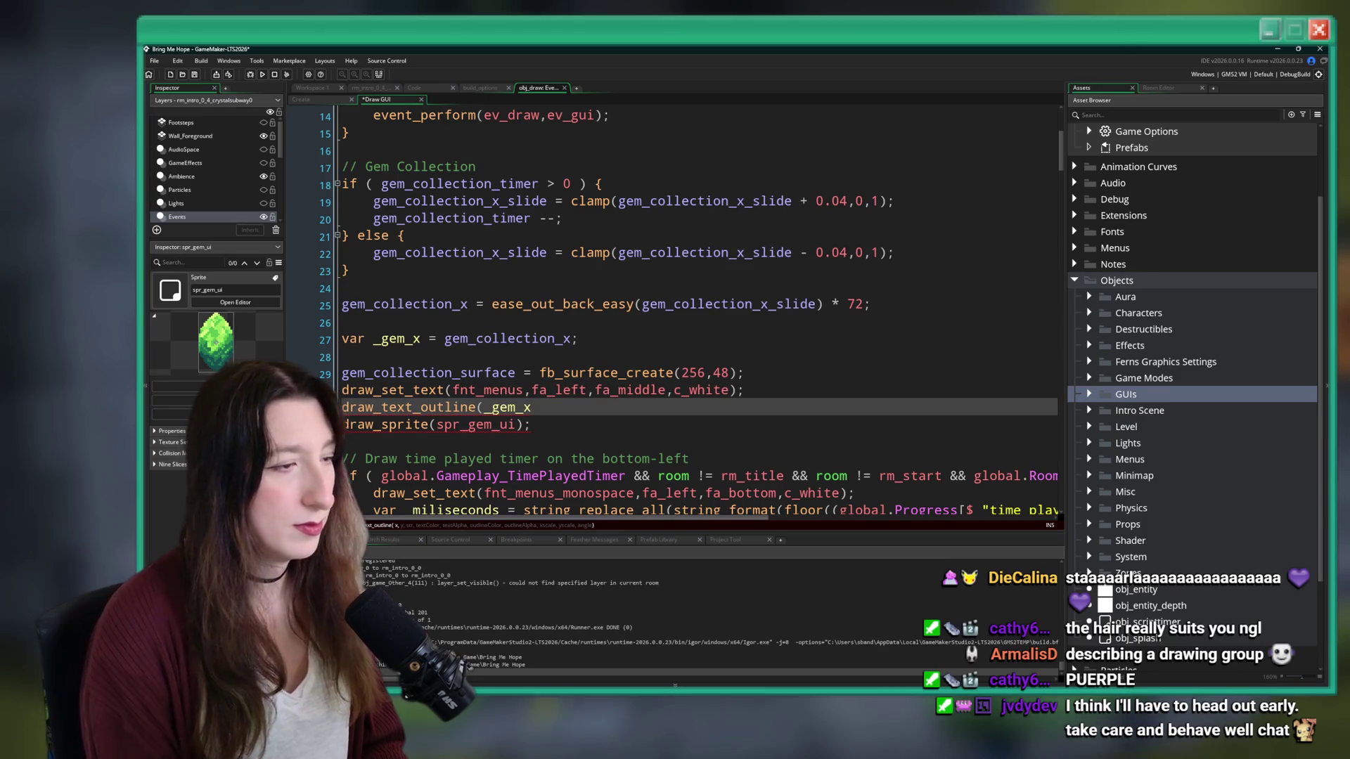
pyautogui.write(',kd')
pyautogui.press('BackSpace')
pyautogui.press('BackSpace')
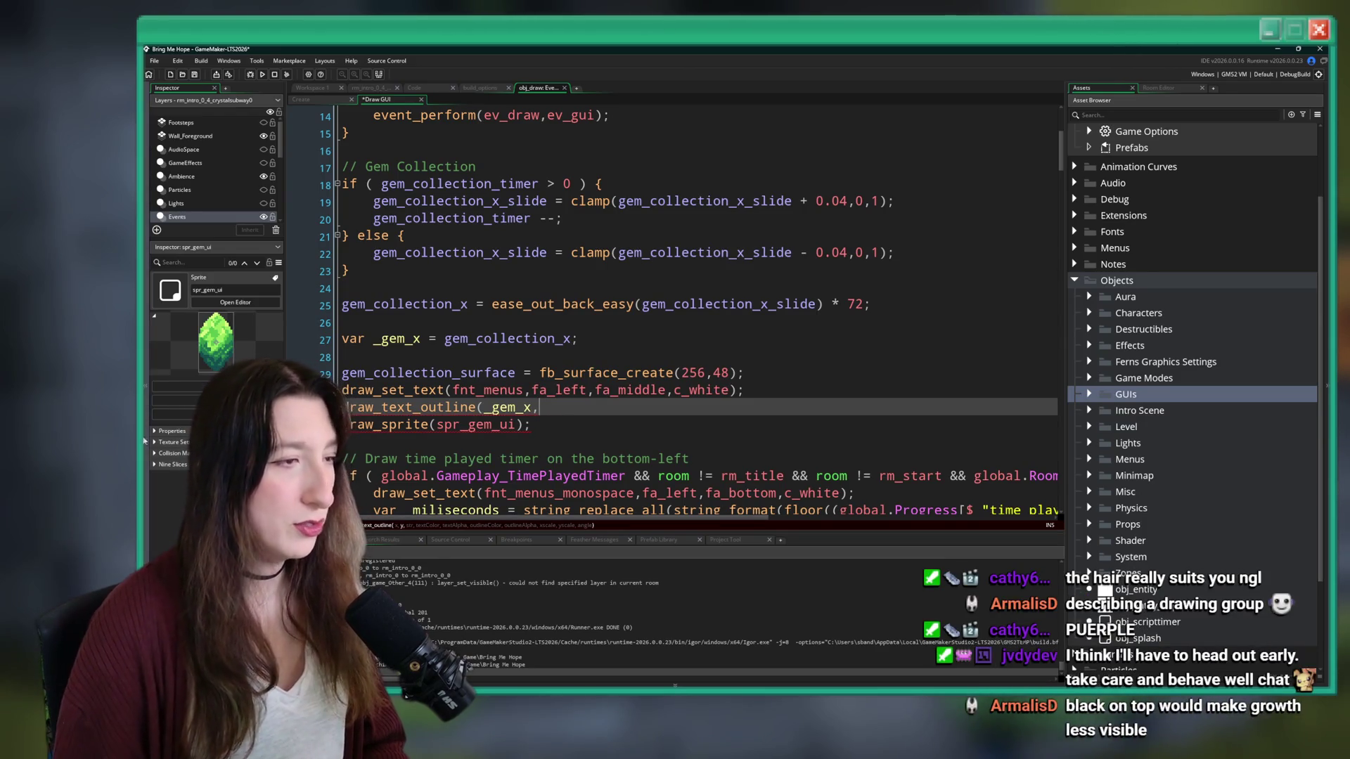
# - Complete the call as draw_sprite(spr_gem_ui,0,10,17)
pyautogui.moveTo(484, 415)
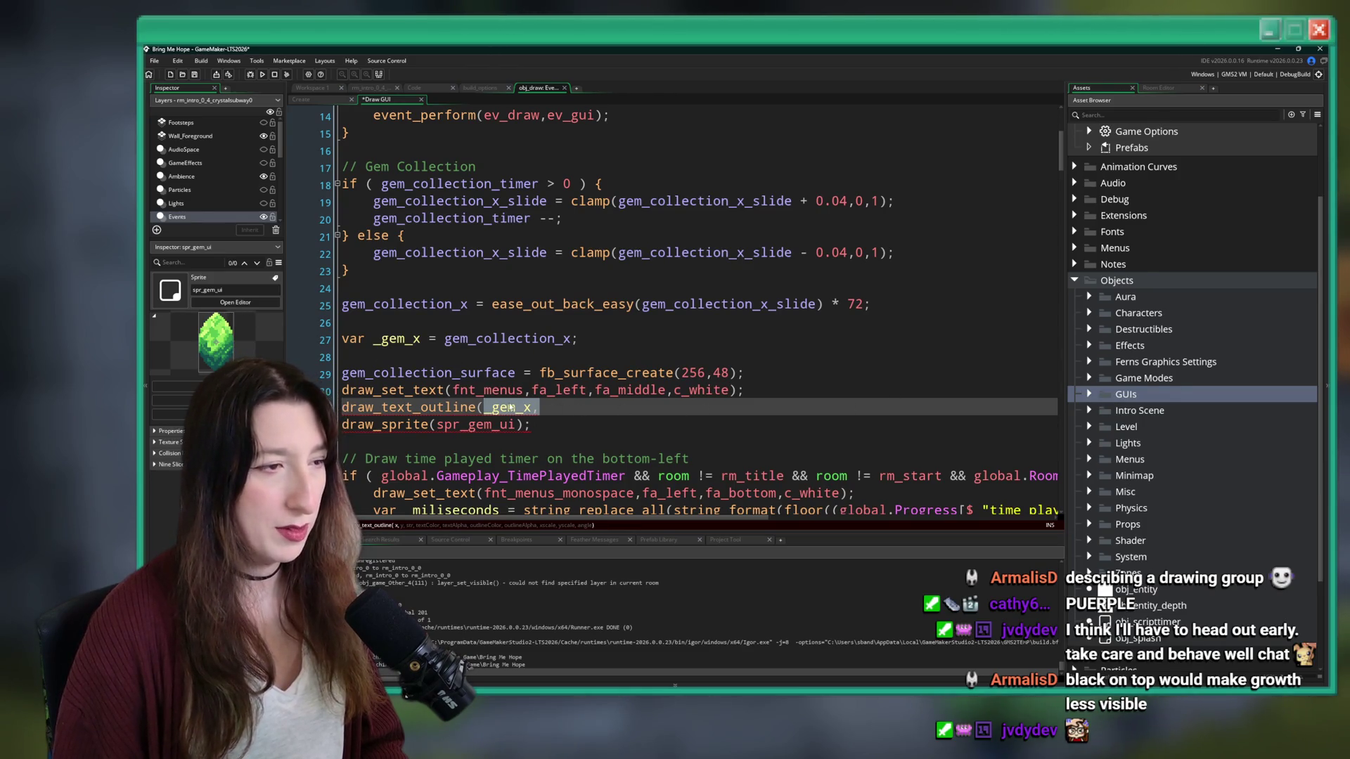
pyautogui.click(471, 426)
pyautogui.moveTo(488, 427)
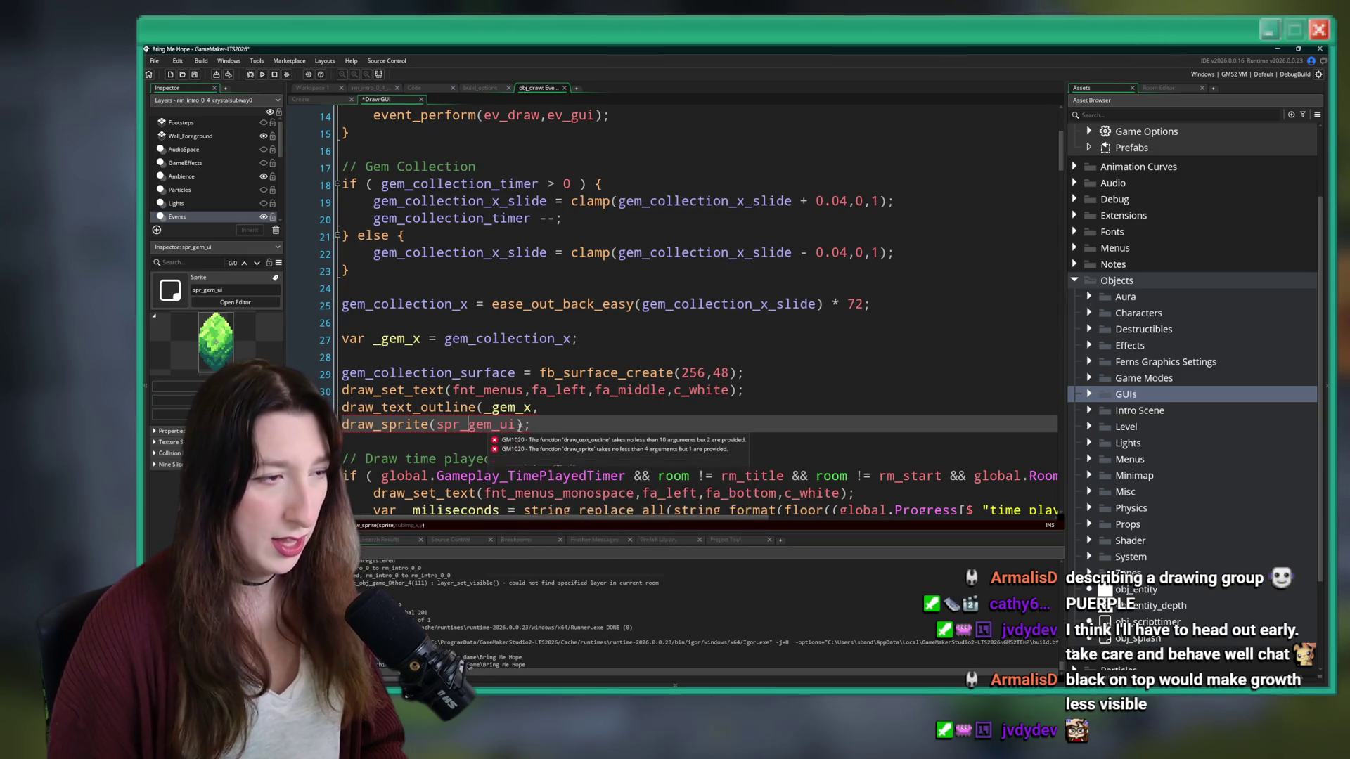
pyautogui.click(518, 424)
pyautogui.write(',0,10,178')
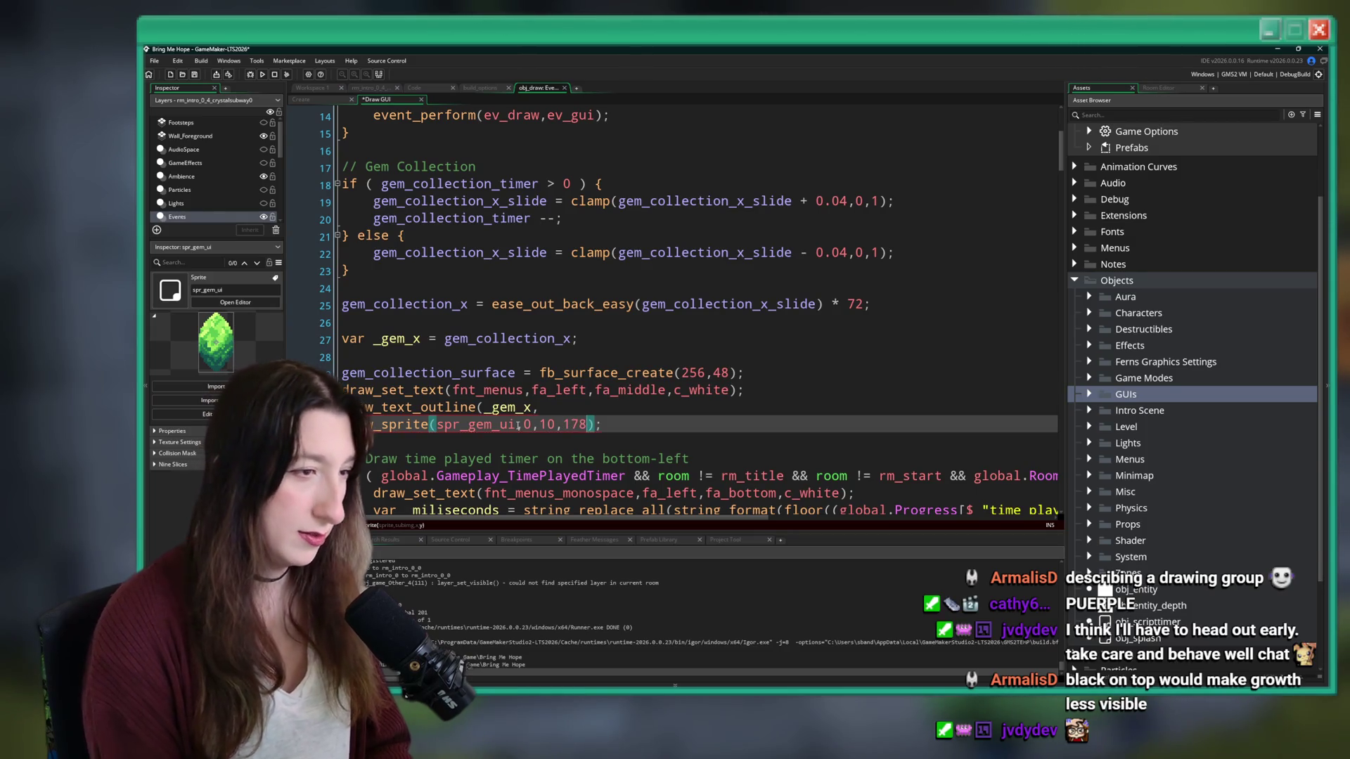
pyautogui.write('7')
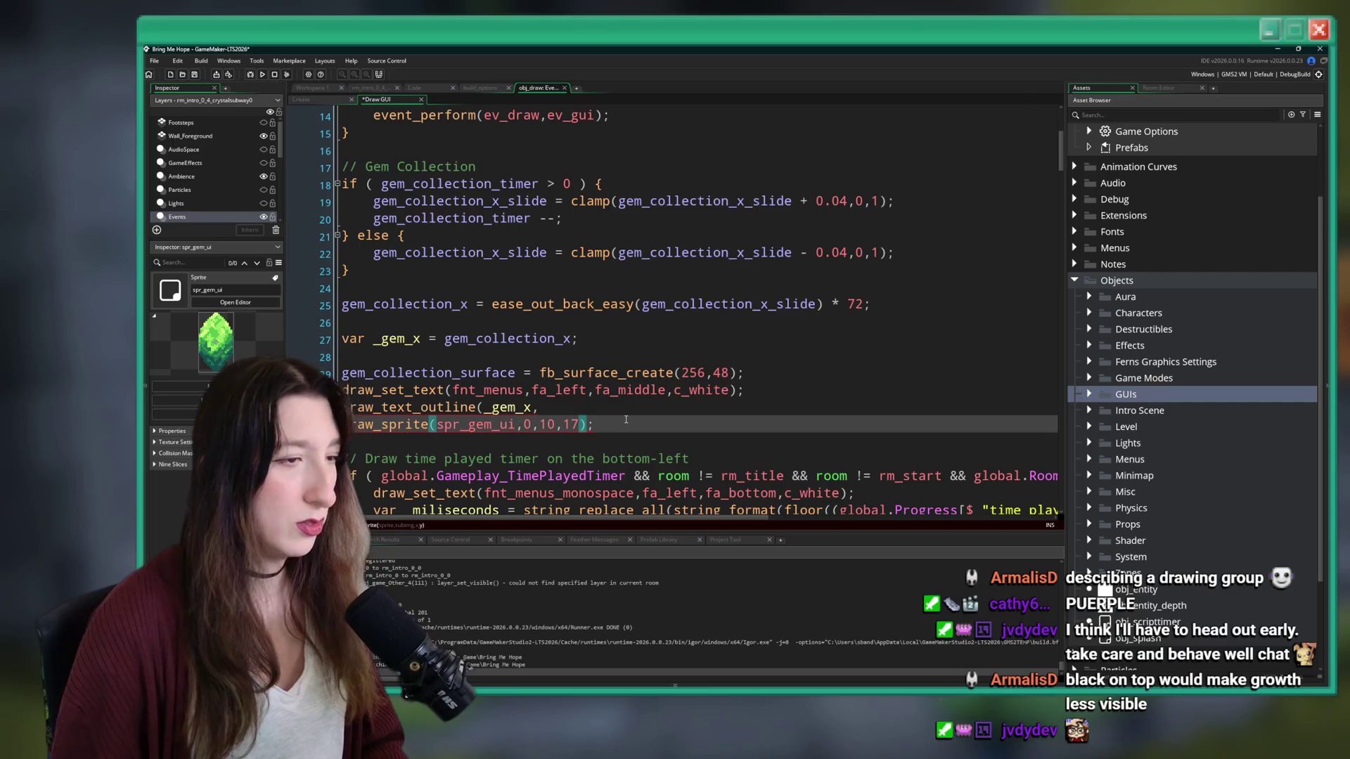
# - Select the draw_set_text and draw_text_outline lines to move them below draw_sprite
pyautogui.press('Up')
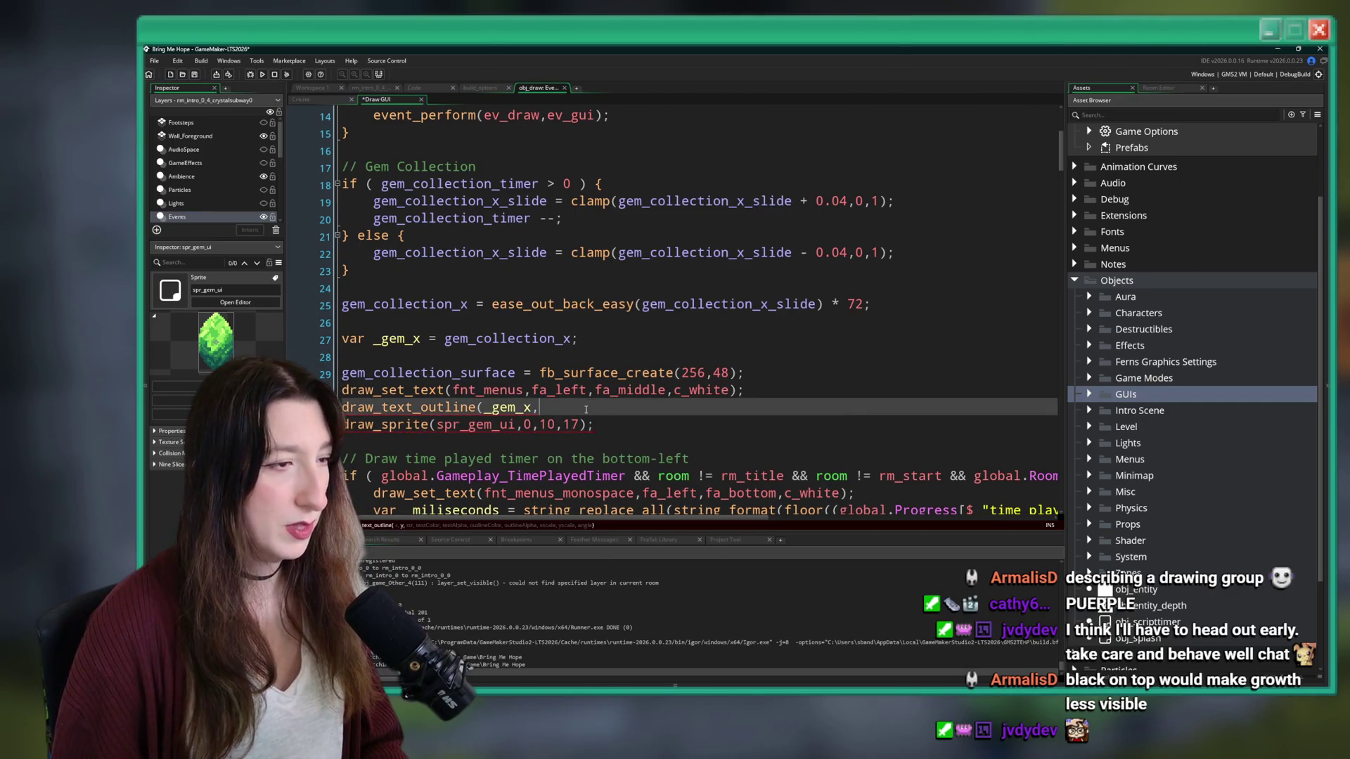
pyautogui.hotkey('shift', 'Home')
pyautogui.hotkey('shift', 'Up')
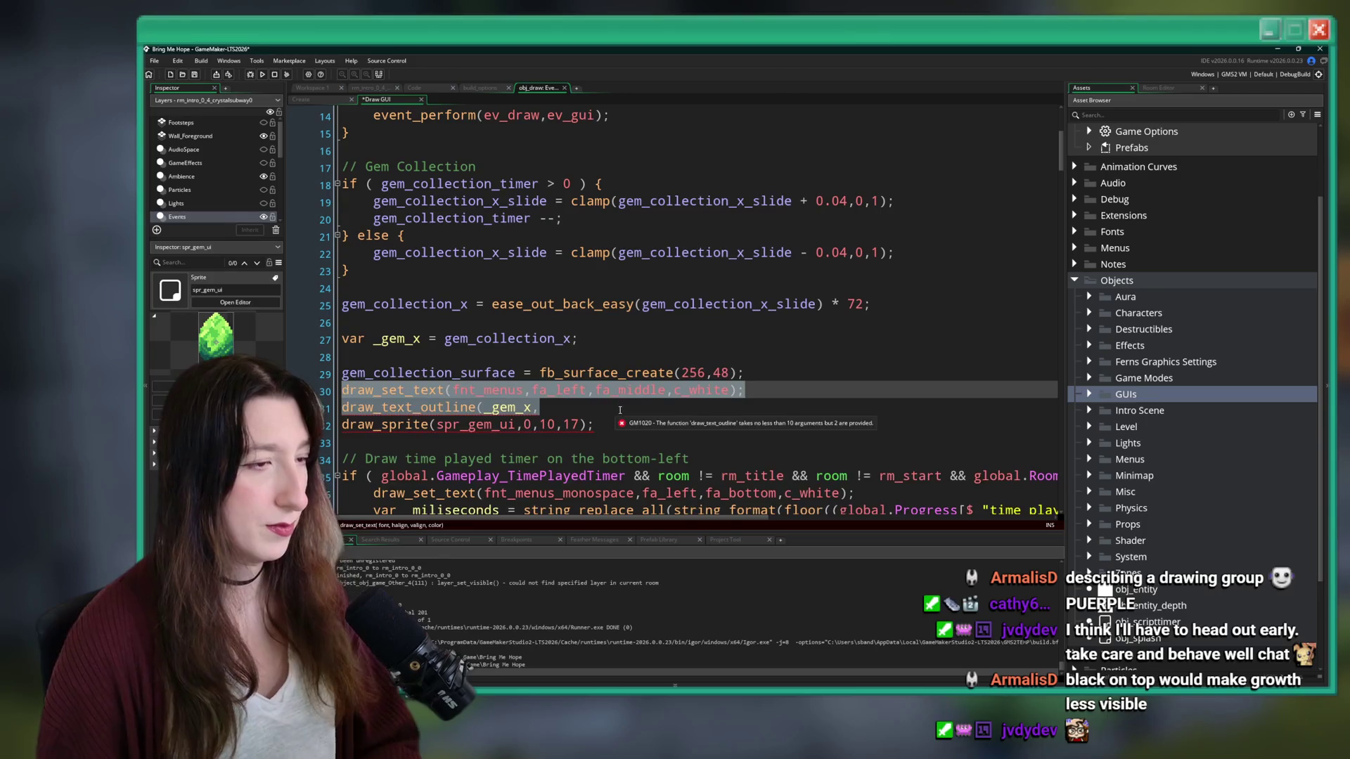
pyautogui.press('Delete')
pyautogui.press('BackSpace')
pyautogui.click(651, 392)
pyautogui.press('Return')
# - Add surface_set_target(gem_collection_surface); after the surface creation line
pyautogui.hotkey('ctrl', 'z')
pyautogui.hotkey('ctrl', 'z')
pyautogui.hotkey('ctrl', 'z')
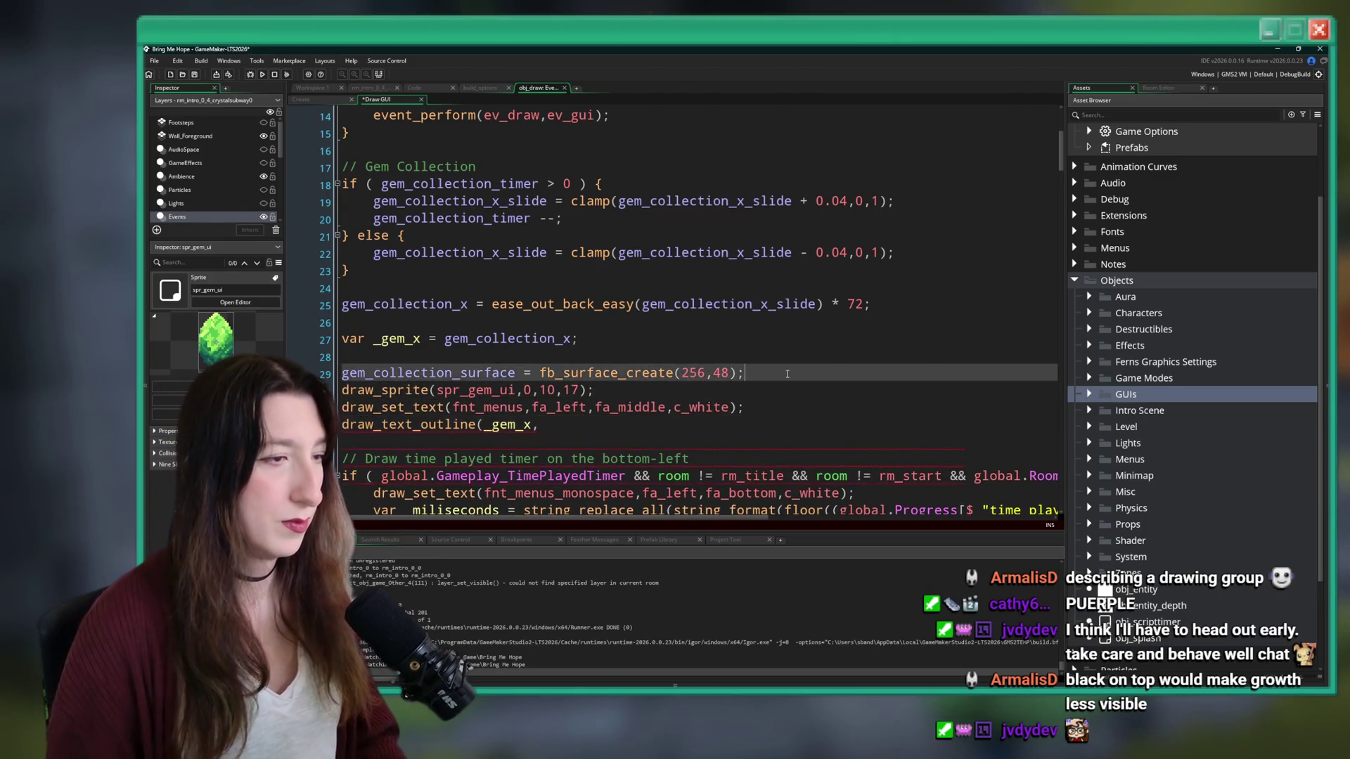
pyautogui.press('Return')
pyautogui.write('surface_set_target(gemo')
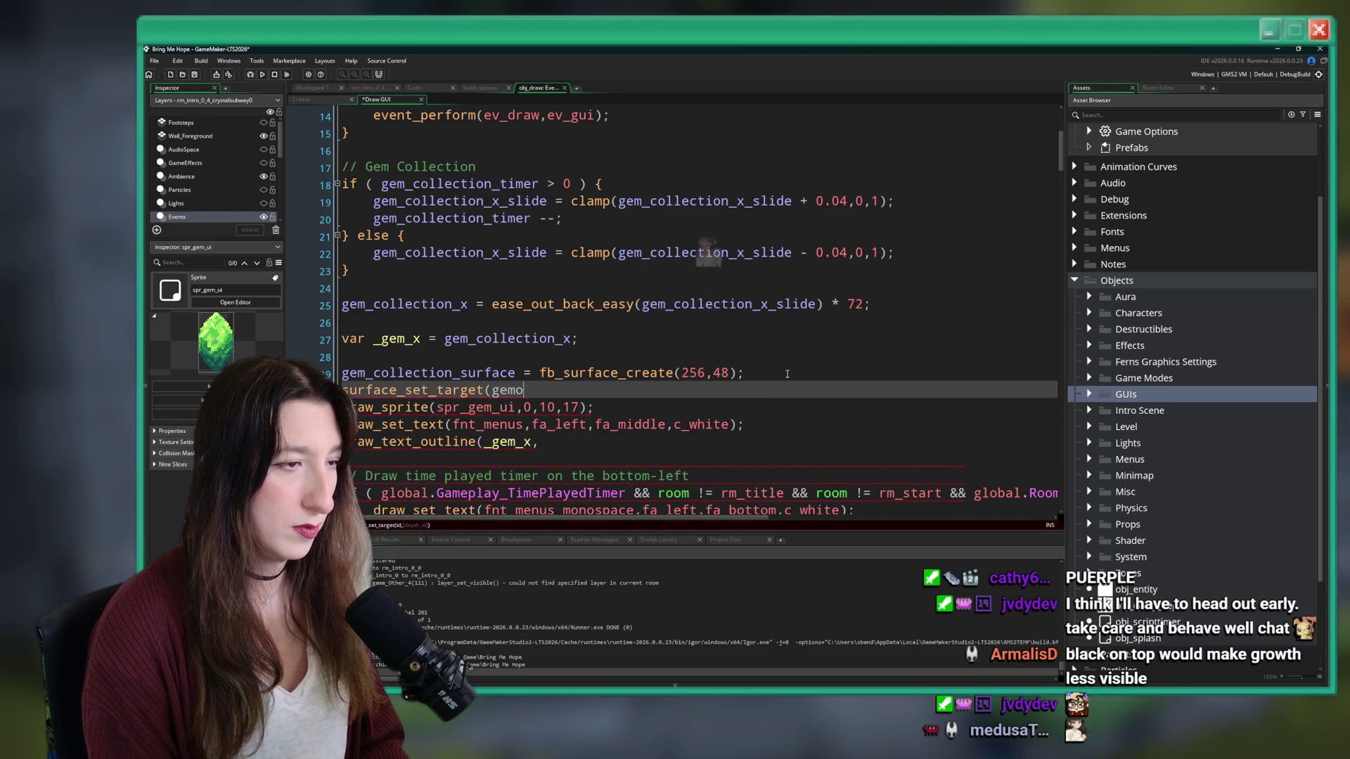
pyautogui.press('BackSpace')
pyautogui.write('_collection_surf')
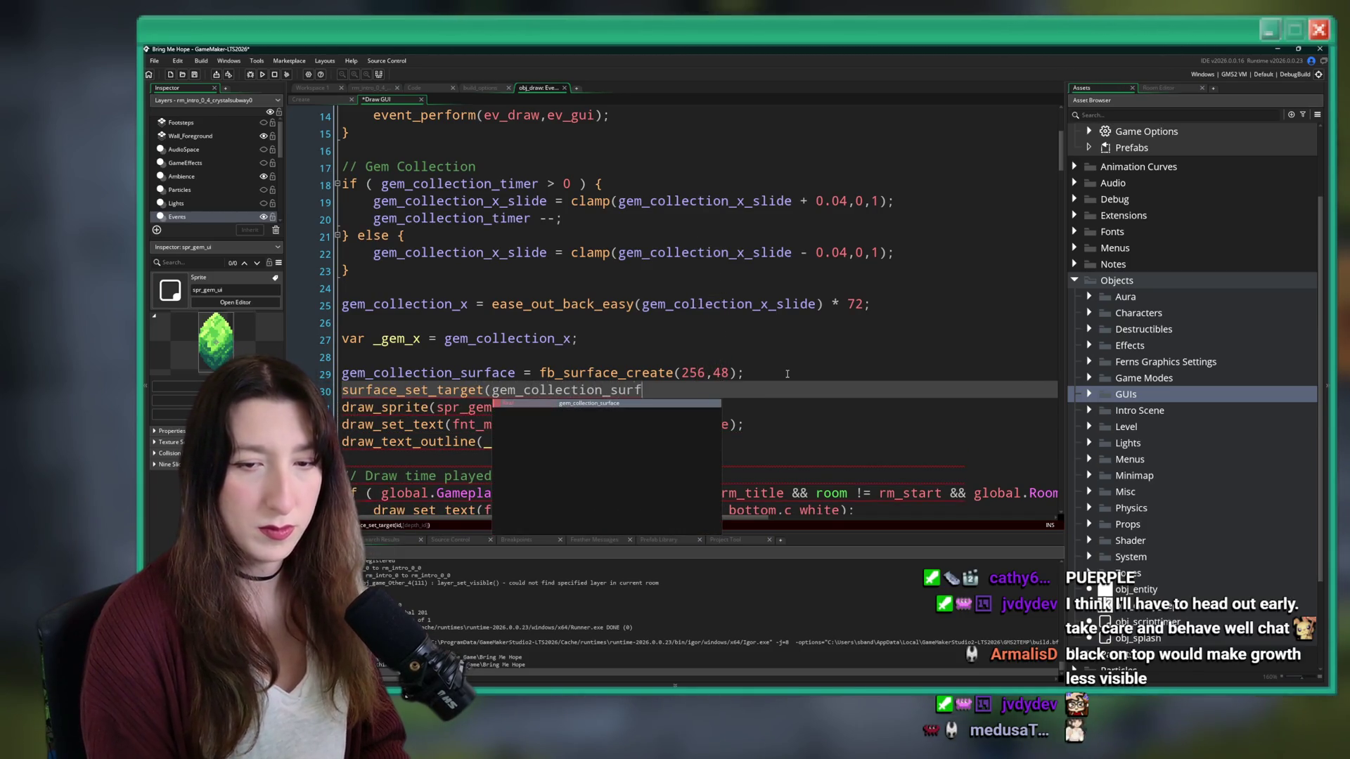
pyautogui.press('Return')
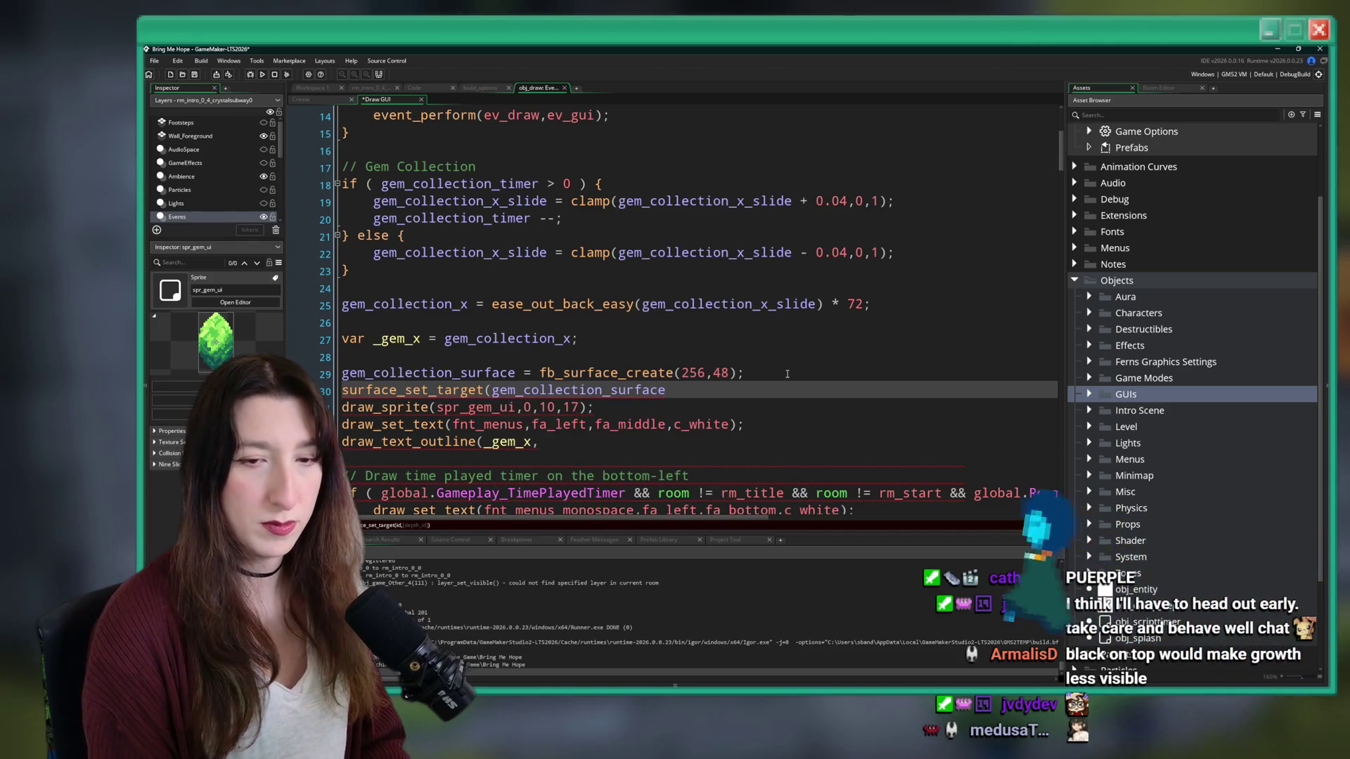
pyautogui.write(');')
# - Add surface_reset_target(); after the text drawing and save the Draw GUI event
pyautogui.click(646, 441)
pyautogui.press('Return')
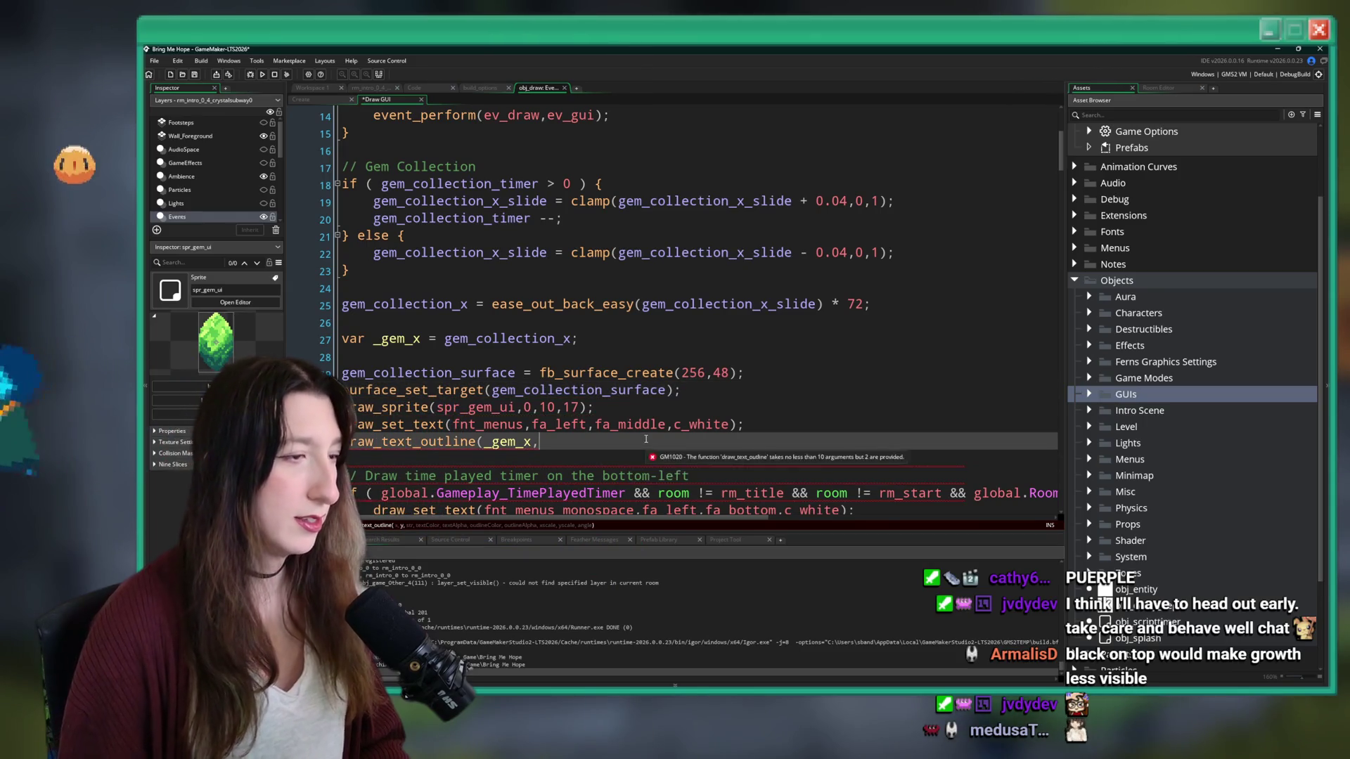
pyautogui.write('surface_reset_target();')
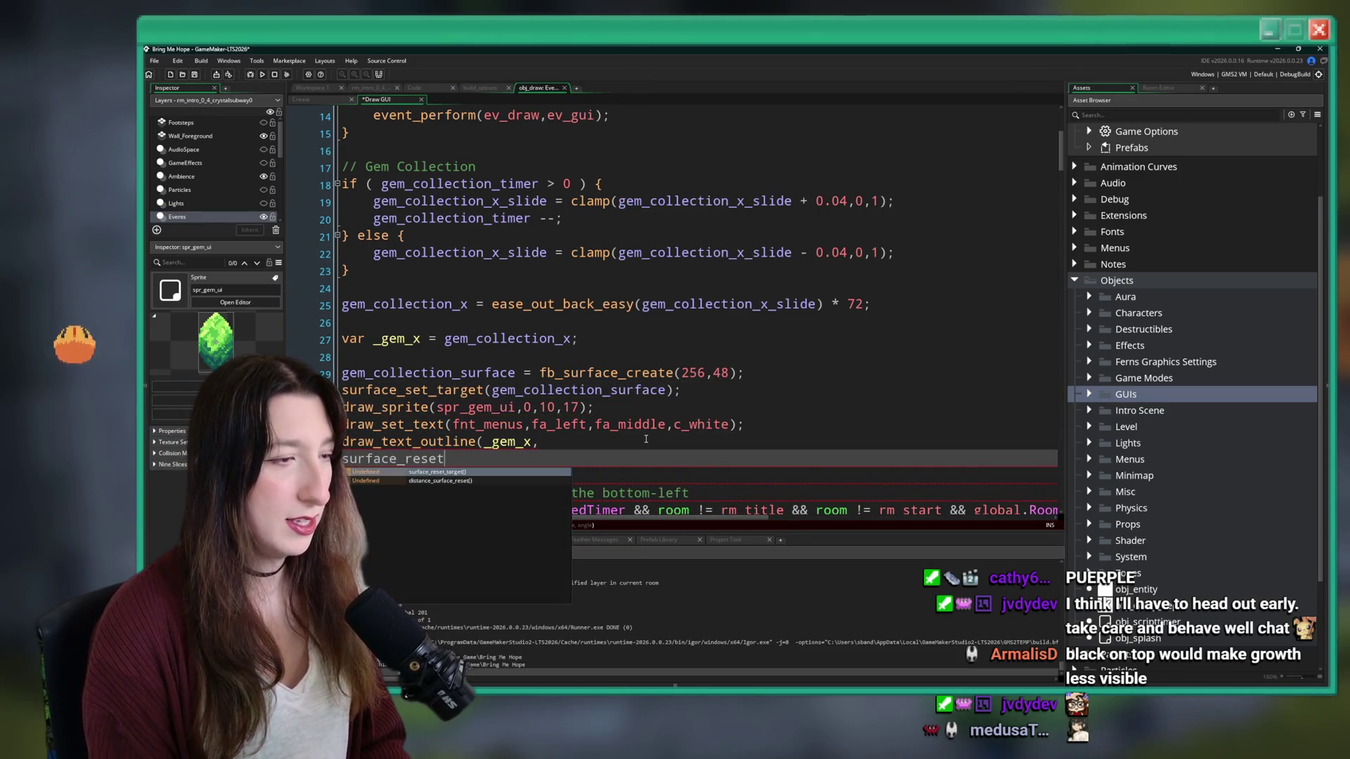
pyautogui.hotkey('ctrl', 's')
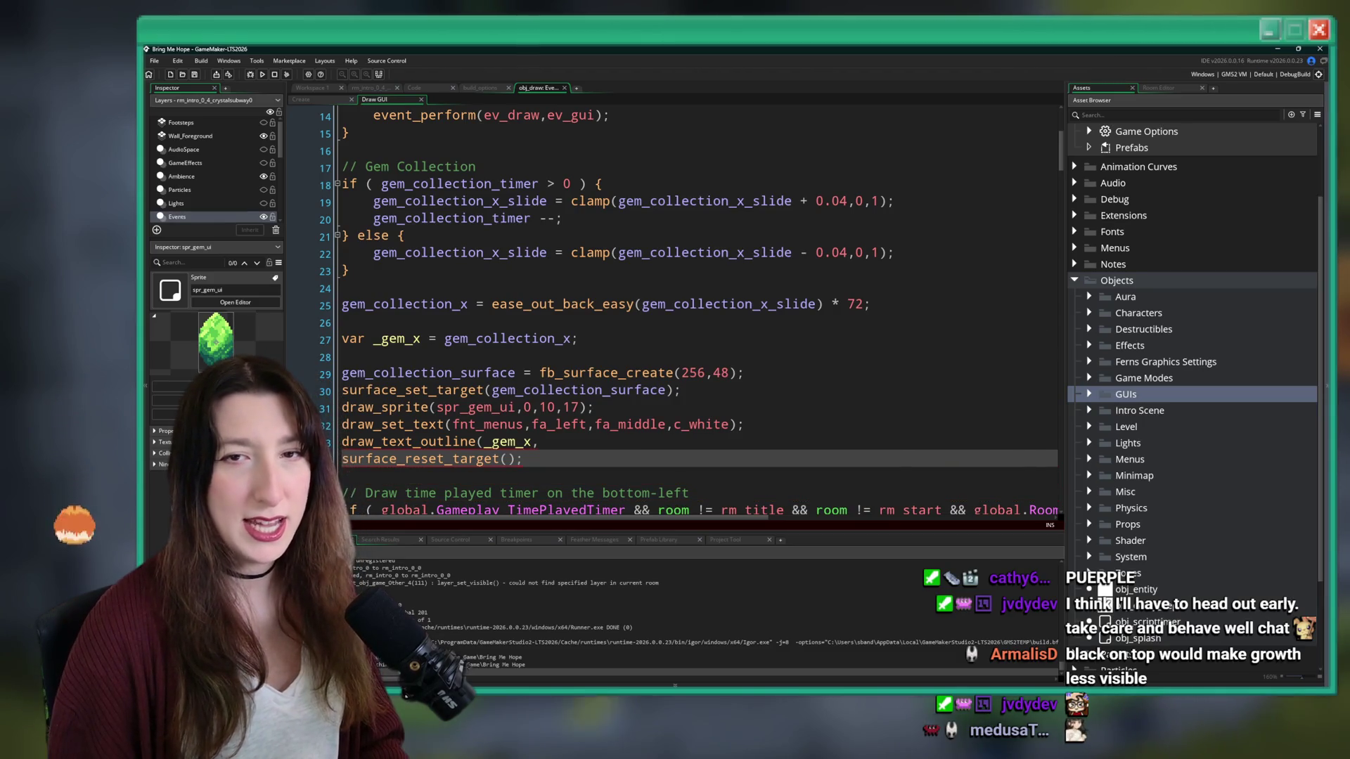
pyautogui.click(773, 425)
pyautogui.scroll(-1, 780, 415)
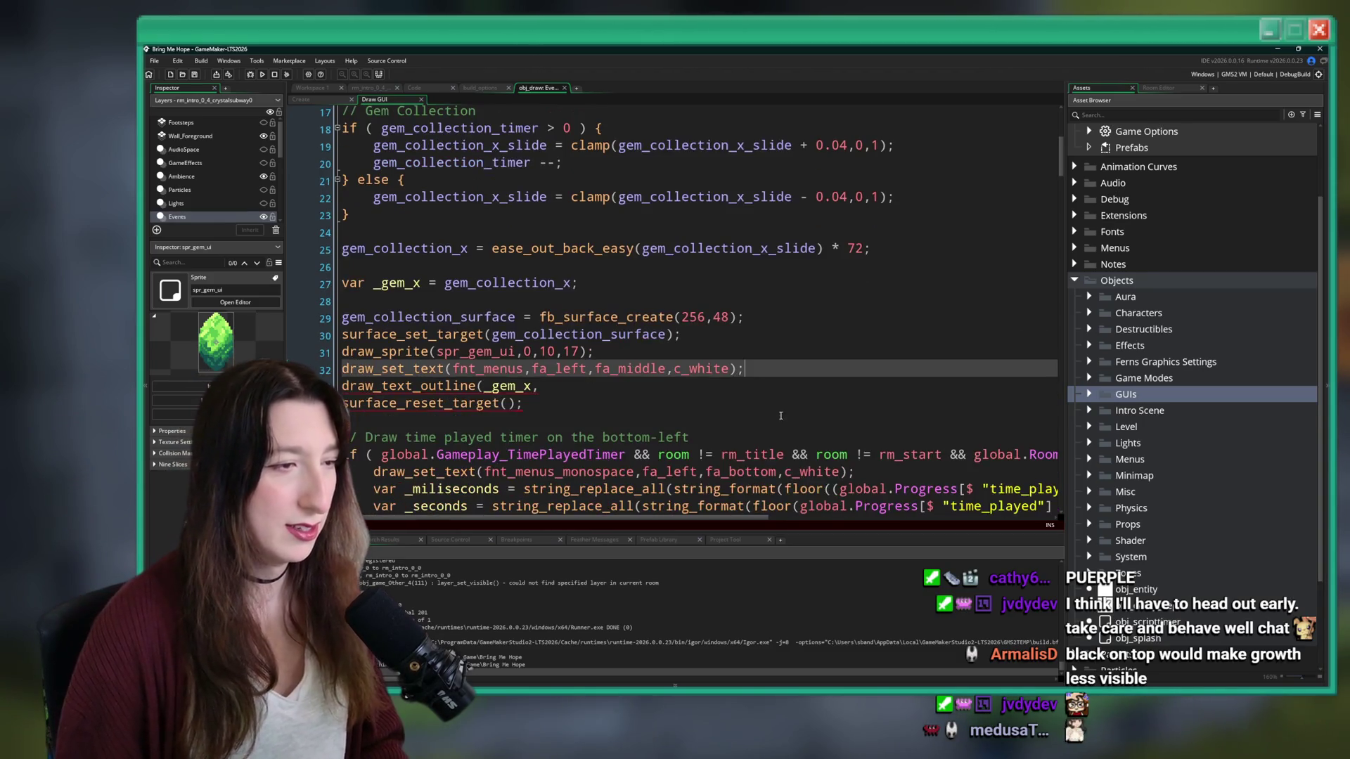
# - Replace the _gem_x position argument of draw_text_outline with the fixed 24,17 position
pyautogui.click(752, 383)
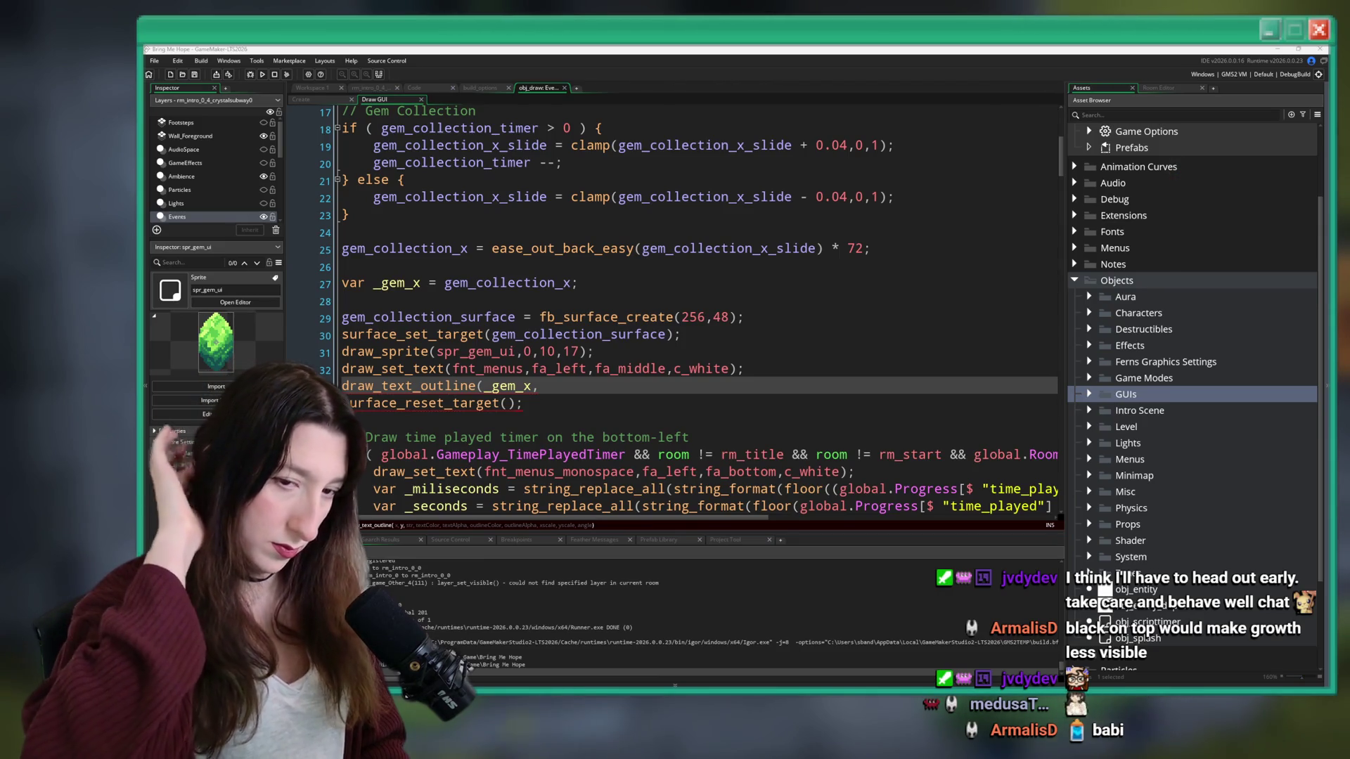
pyautogui.click(609, 384)
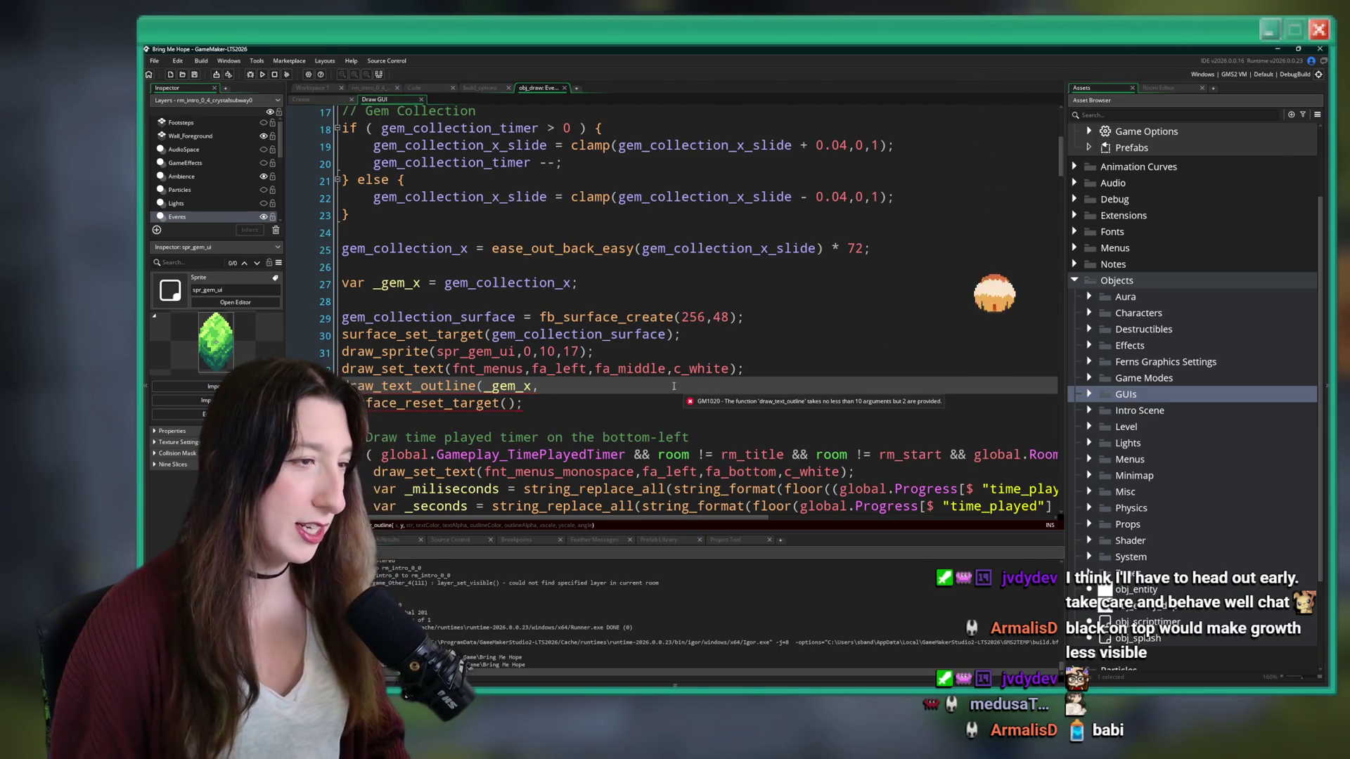
pyautogui.moveTo(671, 387)
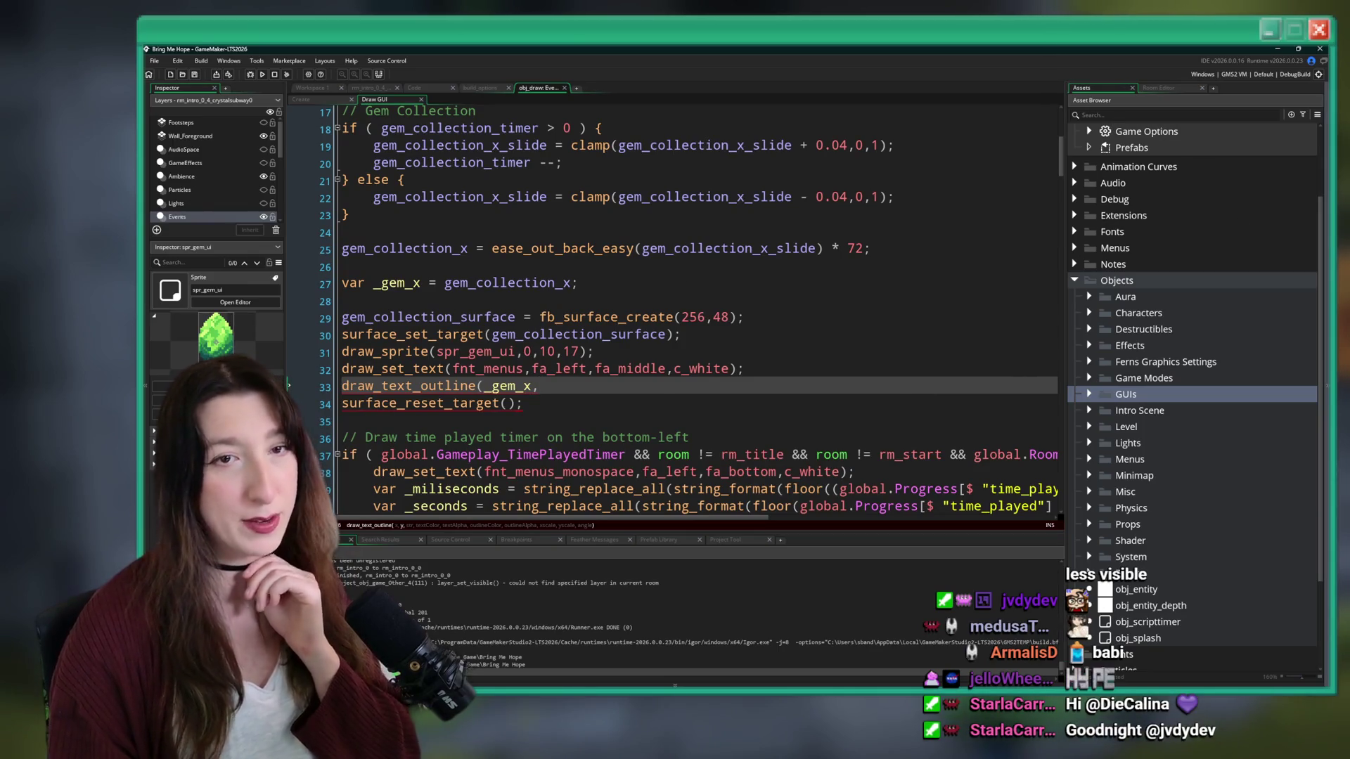
pyautogui.press('Down')
pyautogui.press('Up')
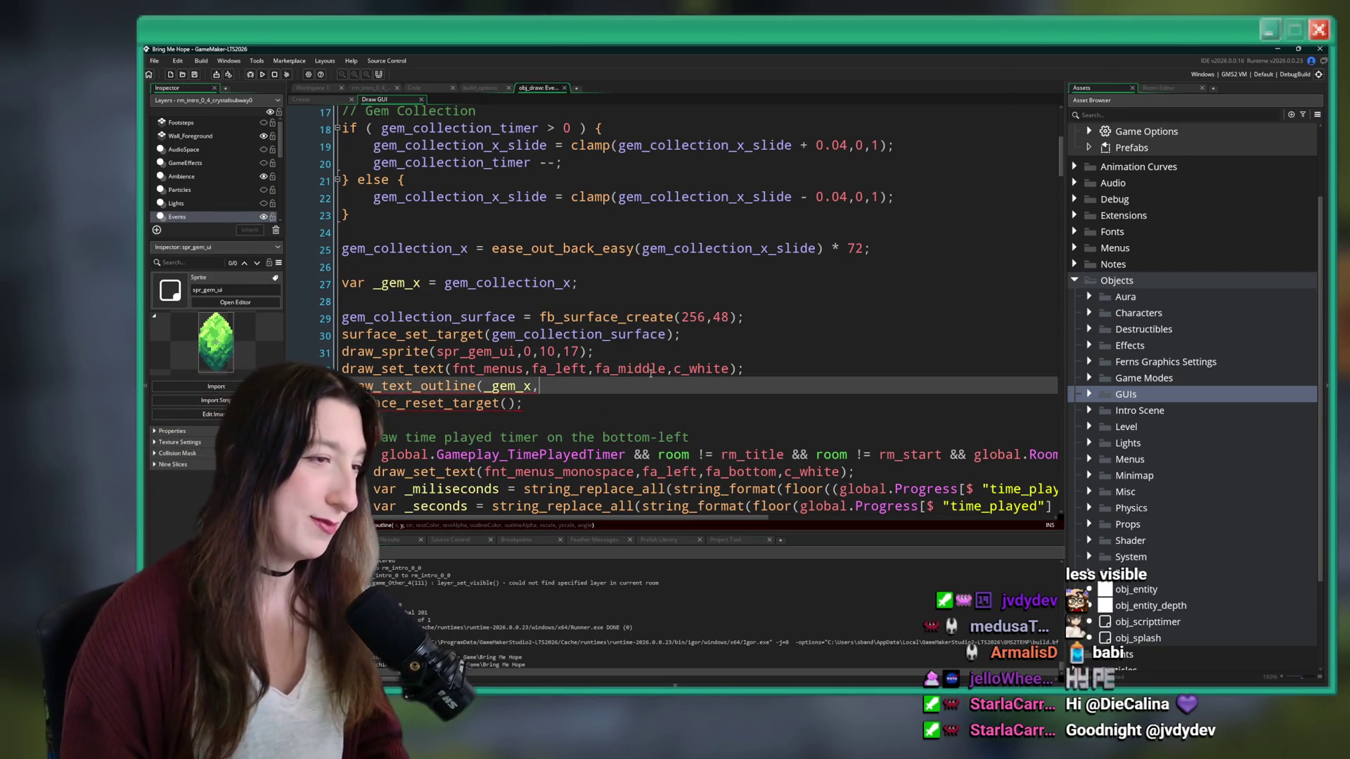
pyautogui.press('Up')
pyautogui.press('Down')
pyautogui.click(507, 384)
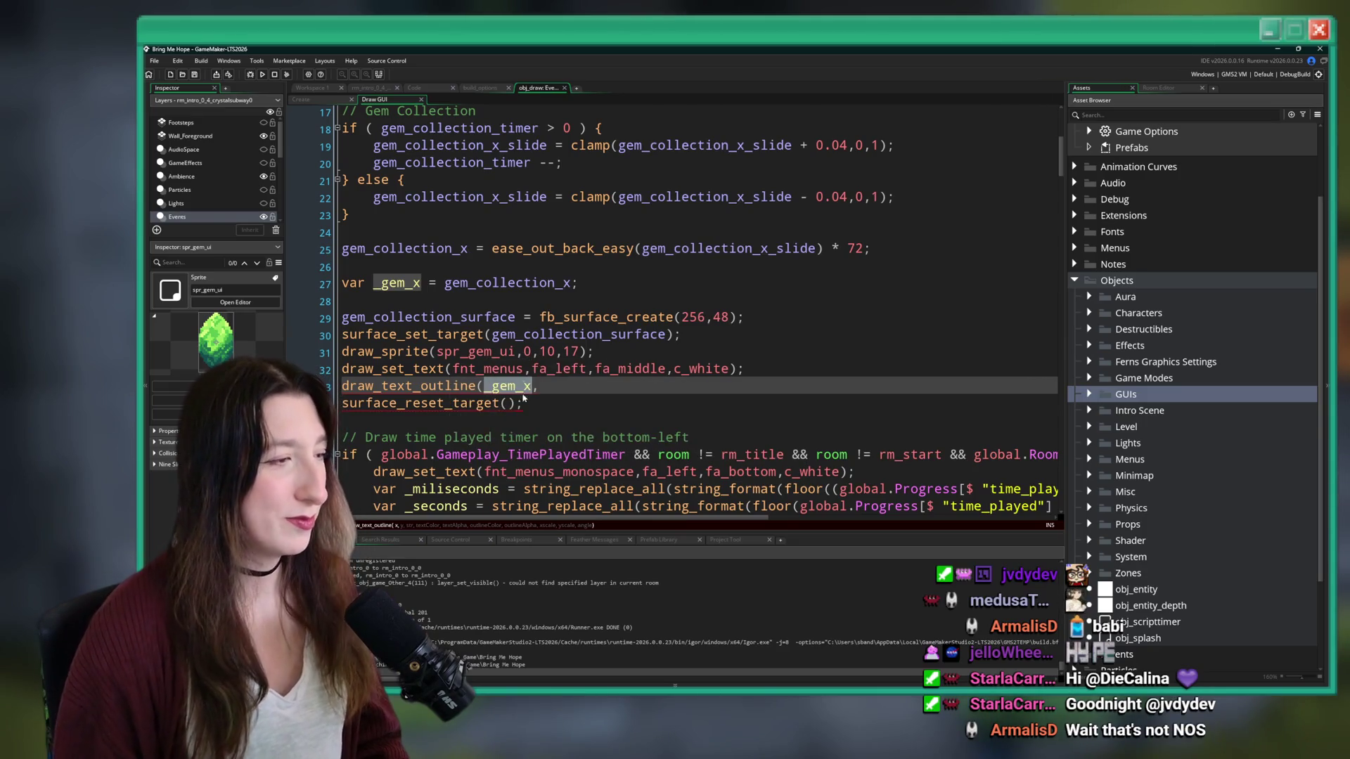
pyautogui.moveTo(581, 394)
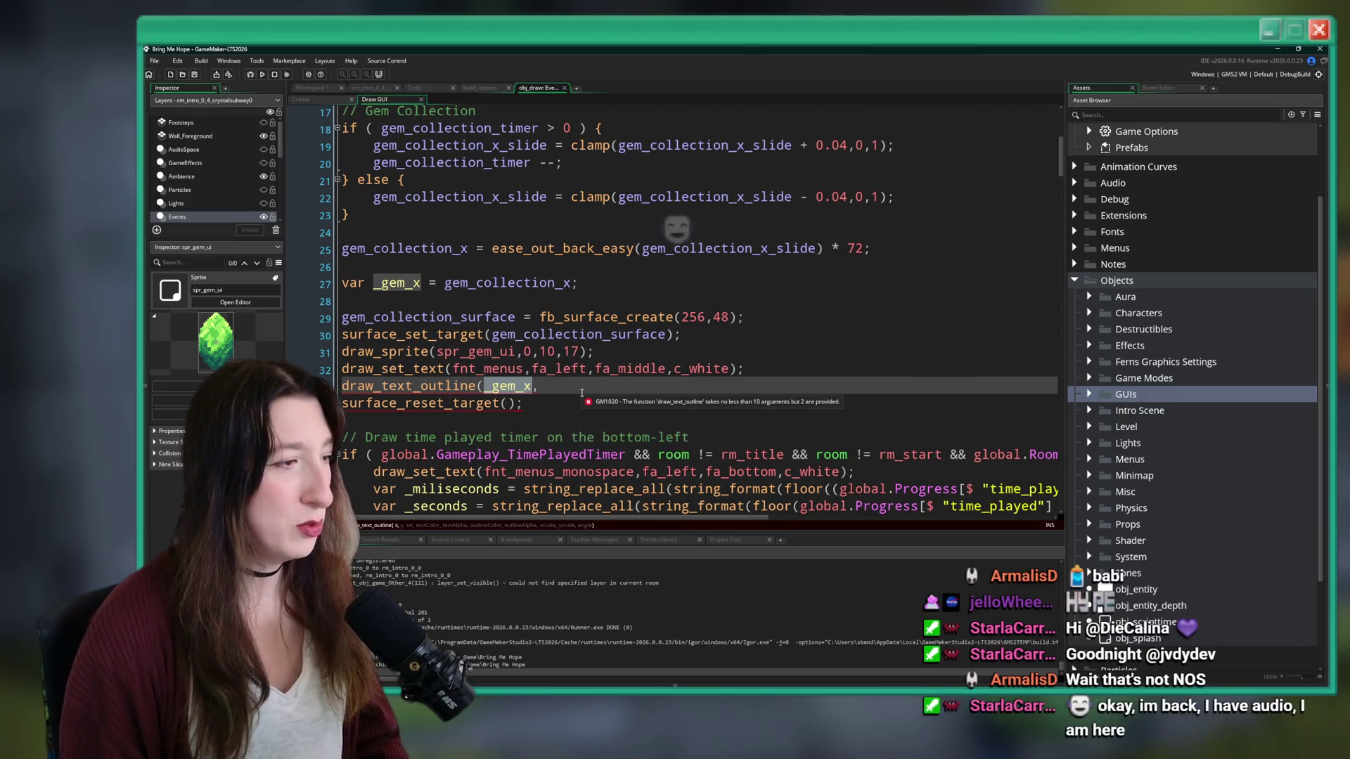
pyautogui.write('21')
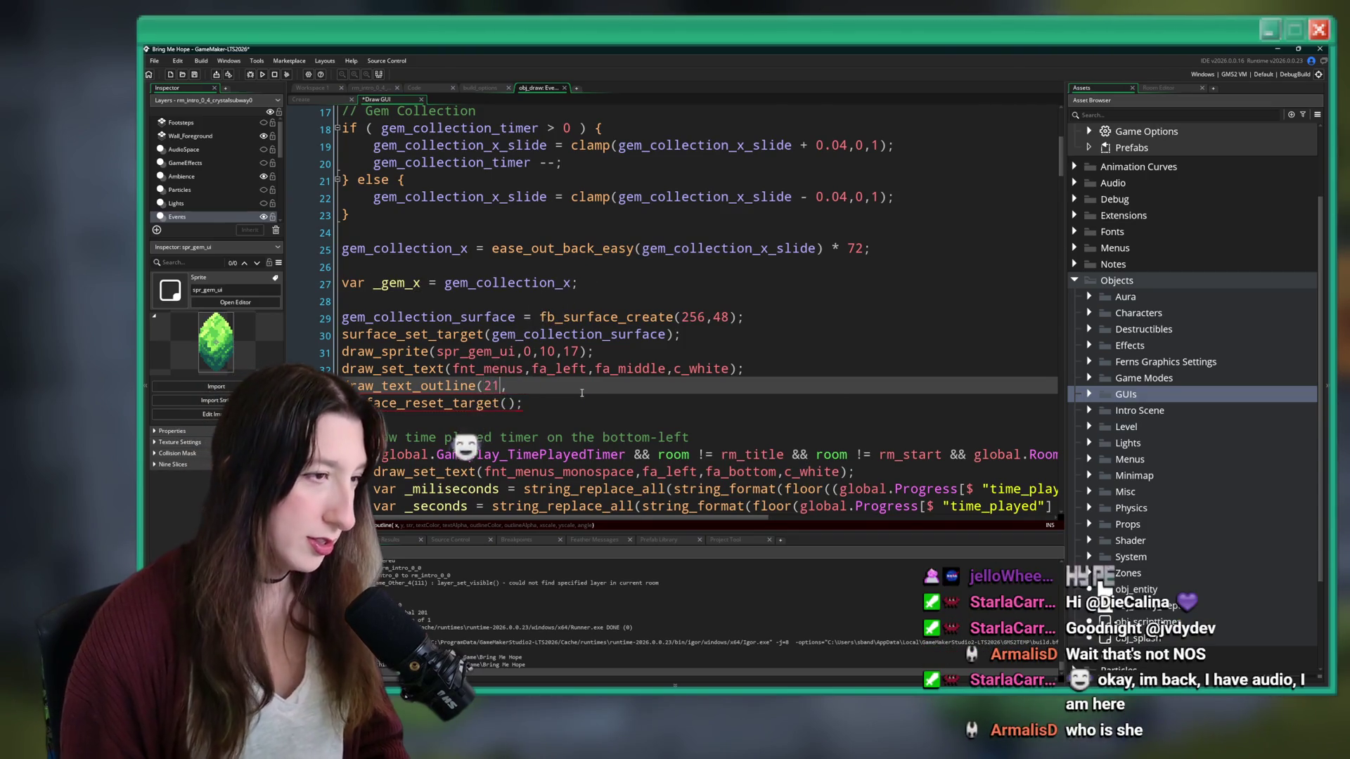
pyautogui.press('BackSpace')
pyautogui.write('4,17')
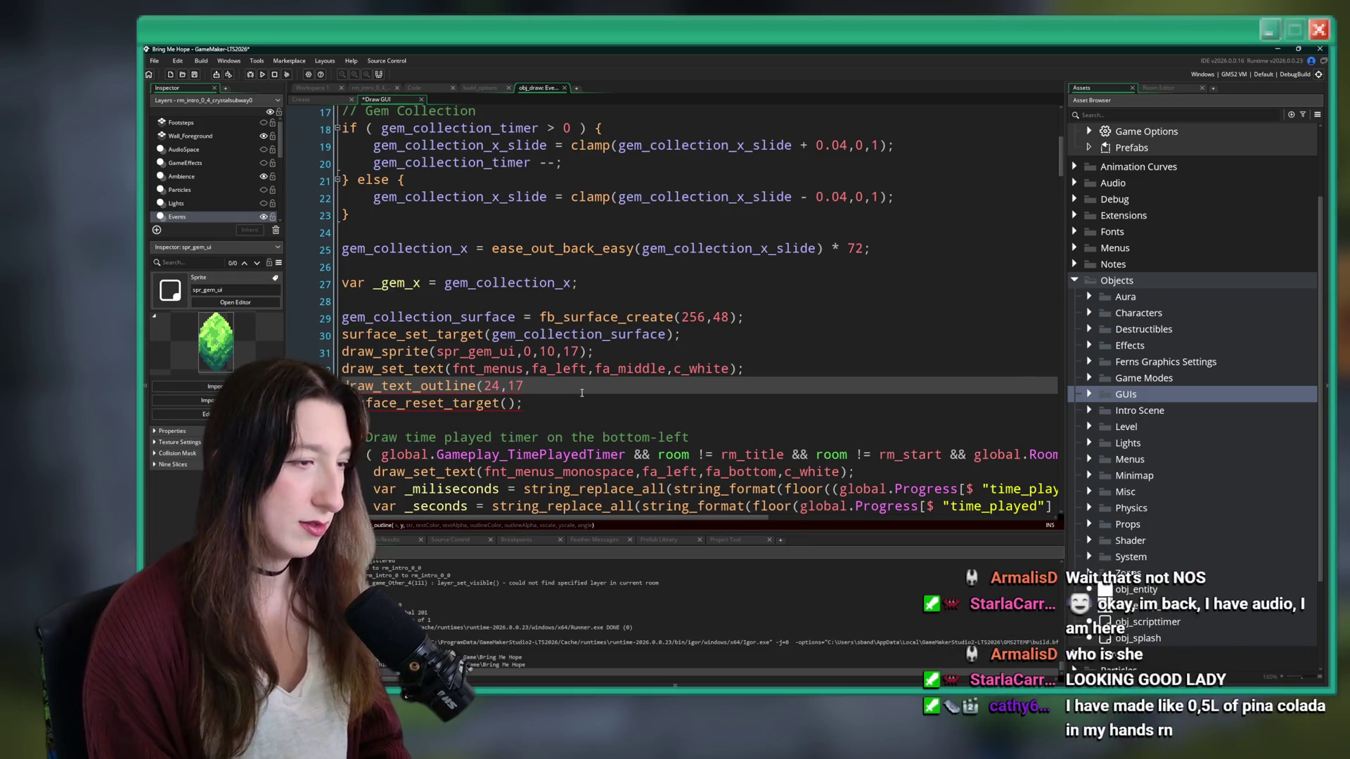
# - Draw global.Progress[$ "gems"] in c_white with a c_black outline (1,1,1,0) and save
pyautogui.write('draw_set_text(fnt_menus,fa_left,fa_middle,c_white); draw_text_outline(_gem_x,')
pyautogui.hotkey('ctrl', 'z')
pyautogui.press('BackSpace')
pyautogui.write('p')
pyautogui.press('BackSpace')
pyautogui.write('global.Progress[')
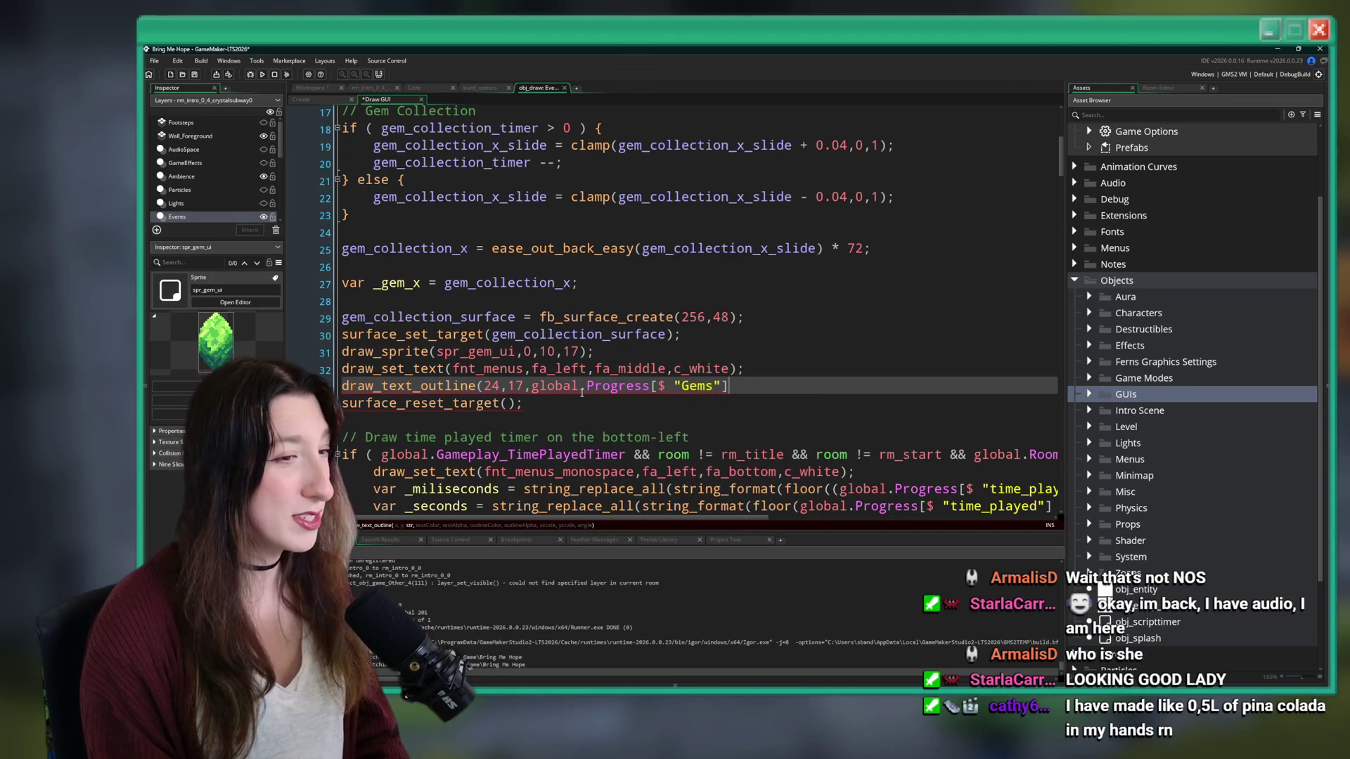
pyautogui.click(428, 90)
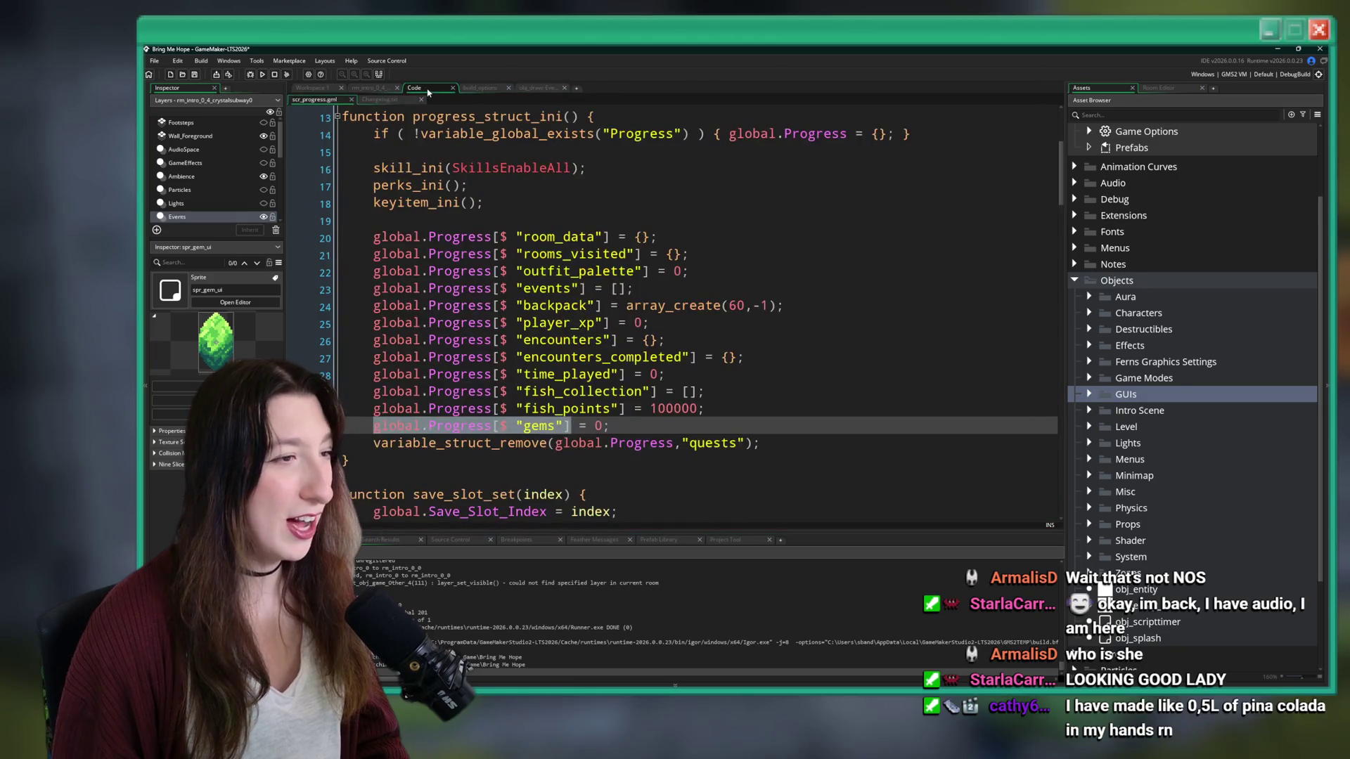
pyautogui.click(548, 90)
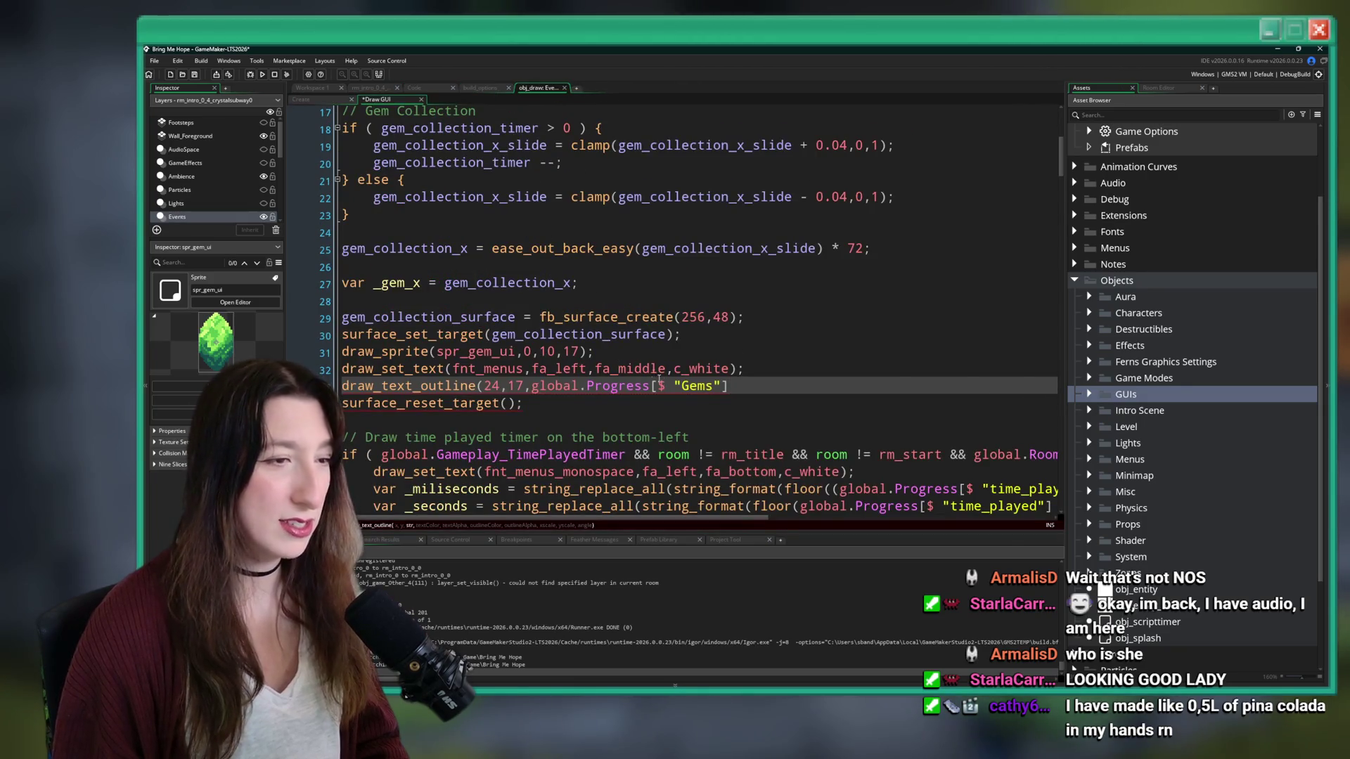
pyautogui.click(685, 386)
pyautogui.press('Delete')
pyautogui.write('g')
pyautogui.write(',k')
pyautogui.write('_whitek')
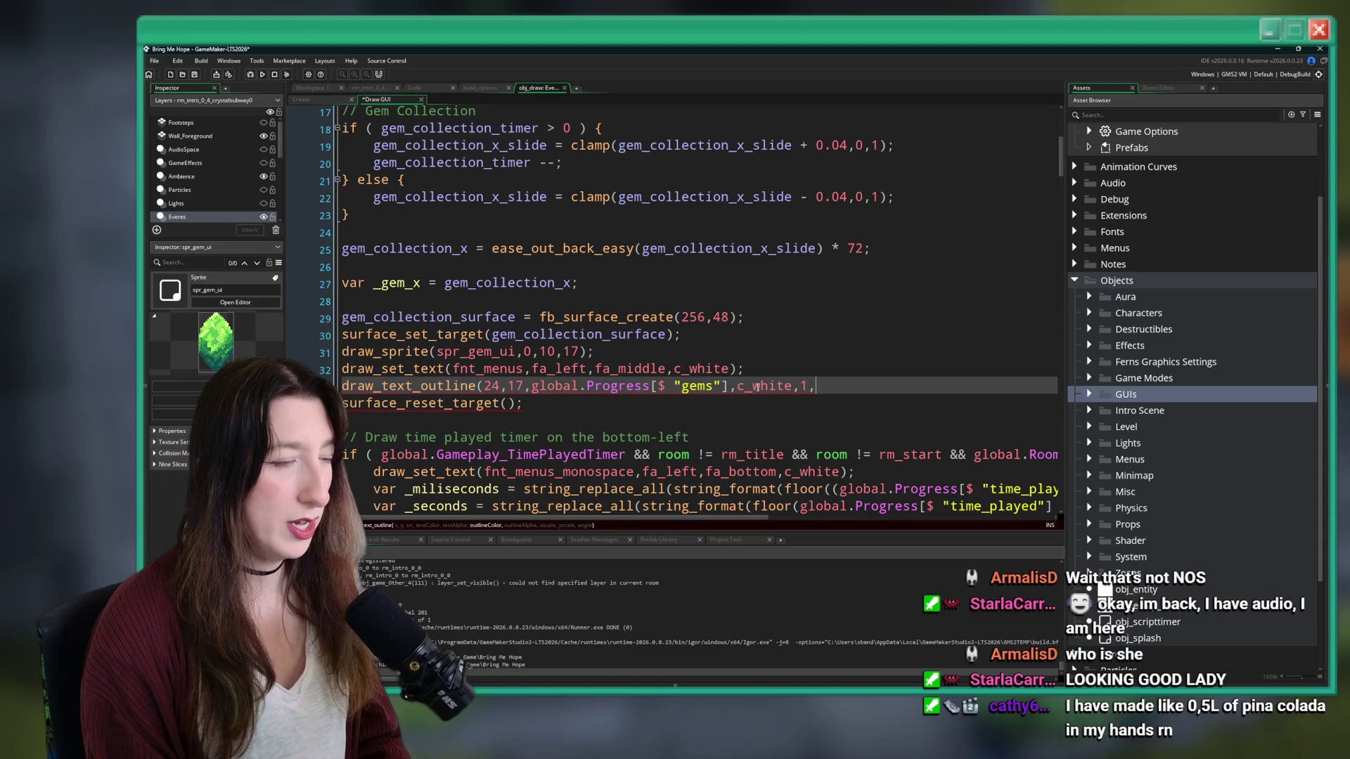
pyautogui.write('c_black,1,1,1,0);')
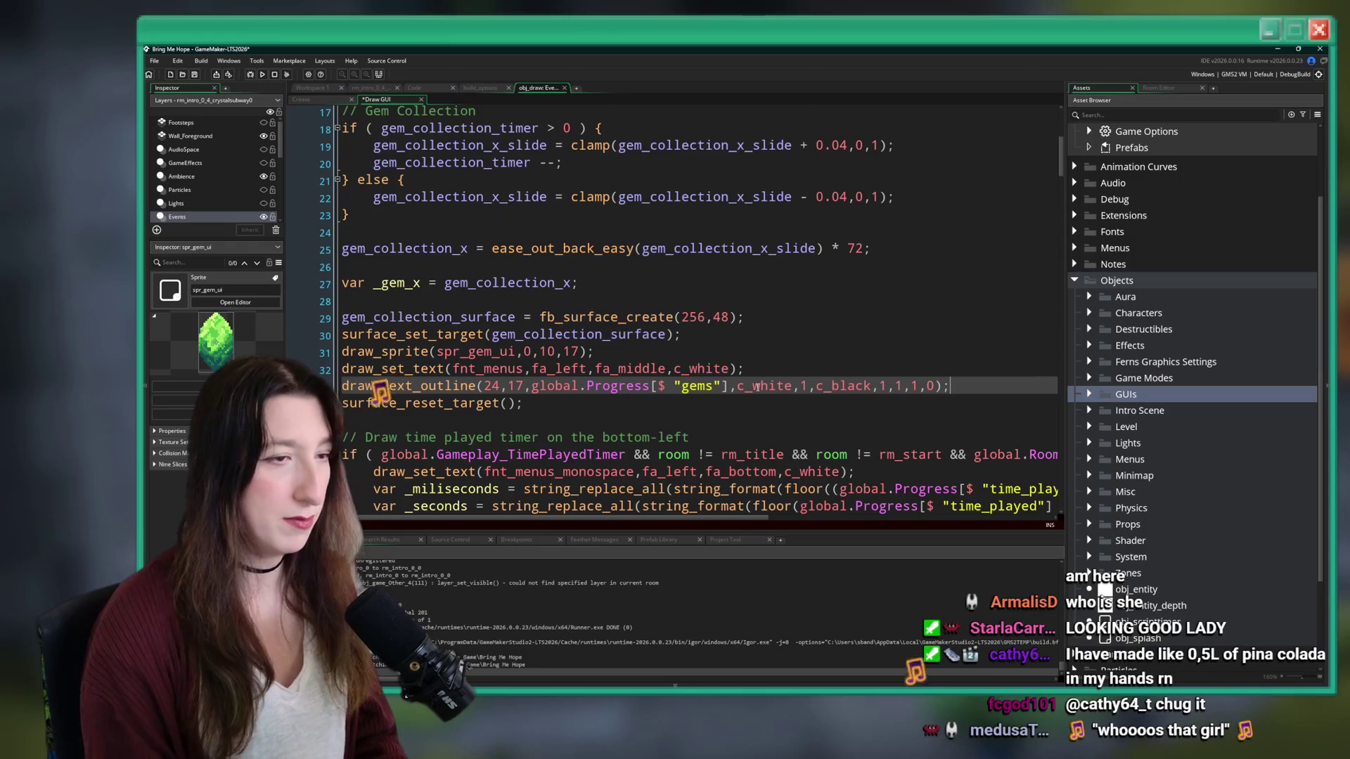
pyautogui.hotkey('ctrl', 's')
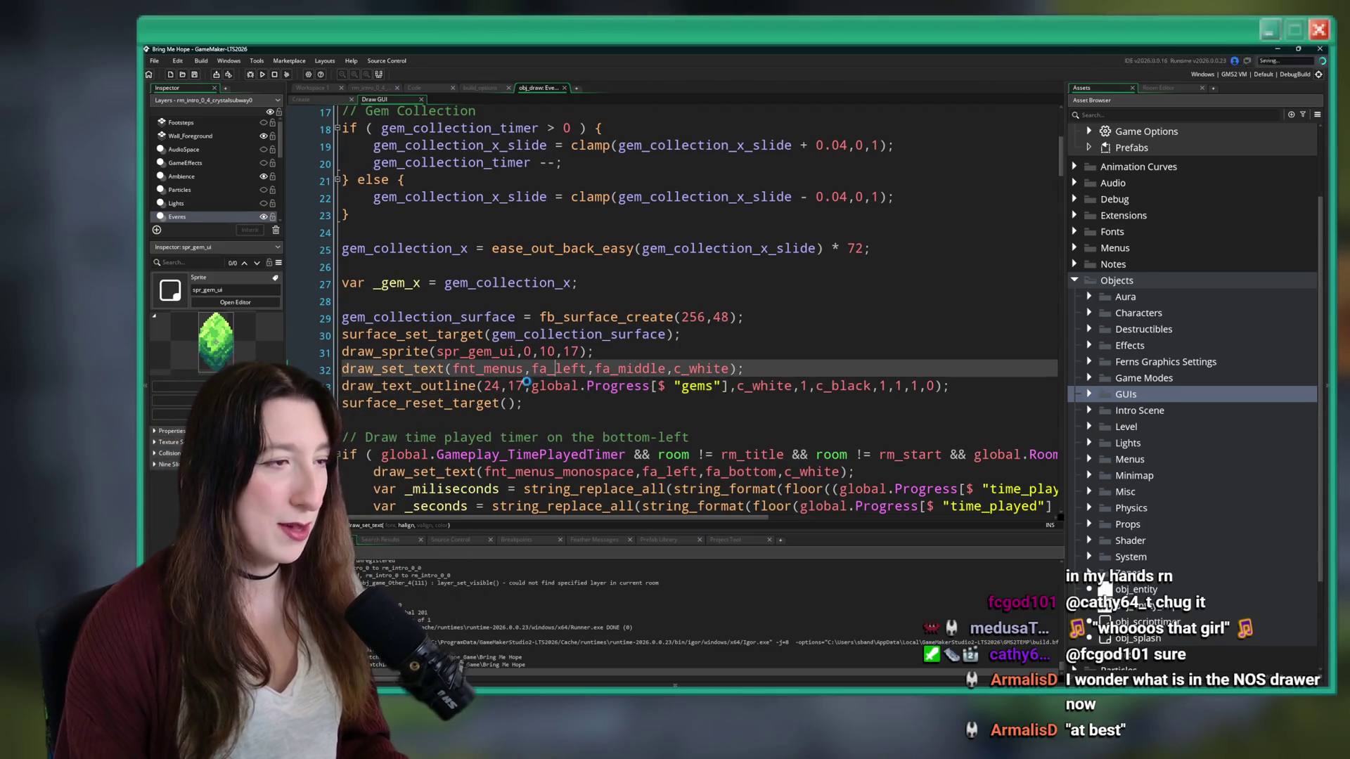
# - Start a draw_surface(gem_collection_surface, call below surface_reset_target();
pyautogui.click(530, 403)
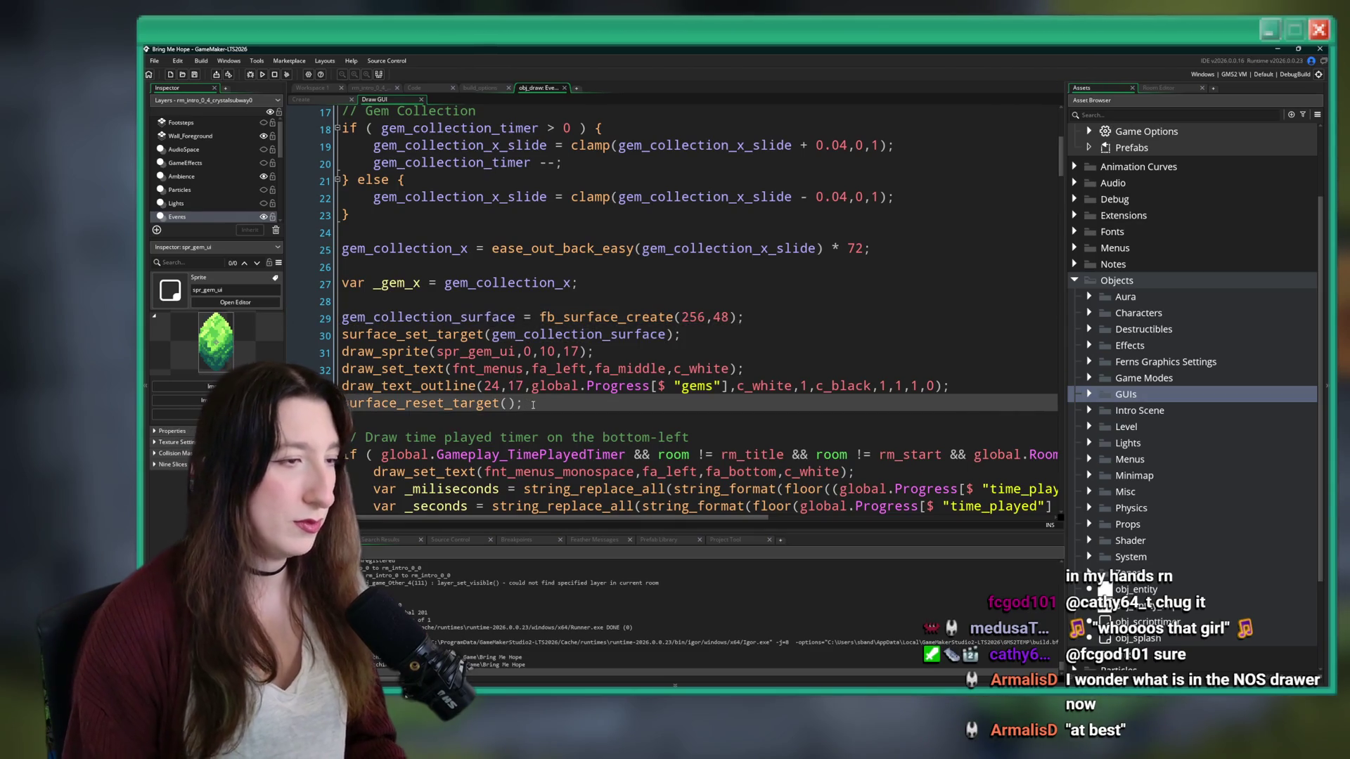
pyautogui.press('Return')
pyautogui.press('Return')
pyautogui.write('draw')
pyautogui.press('Escape')
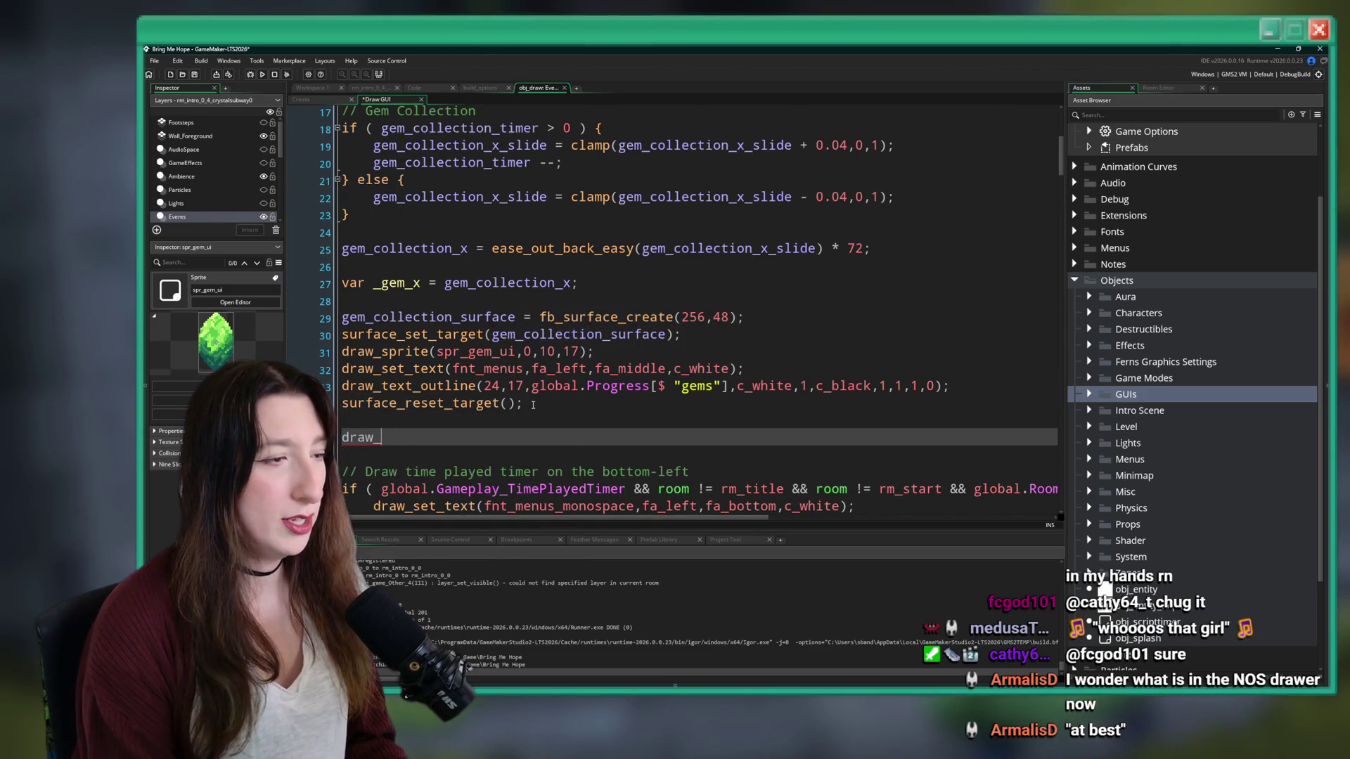
pyautogui.write('surface(')
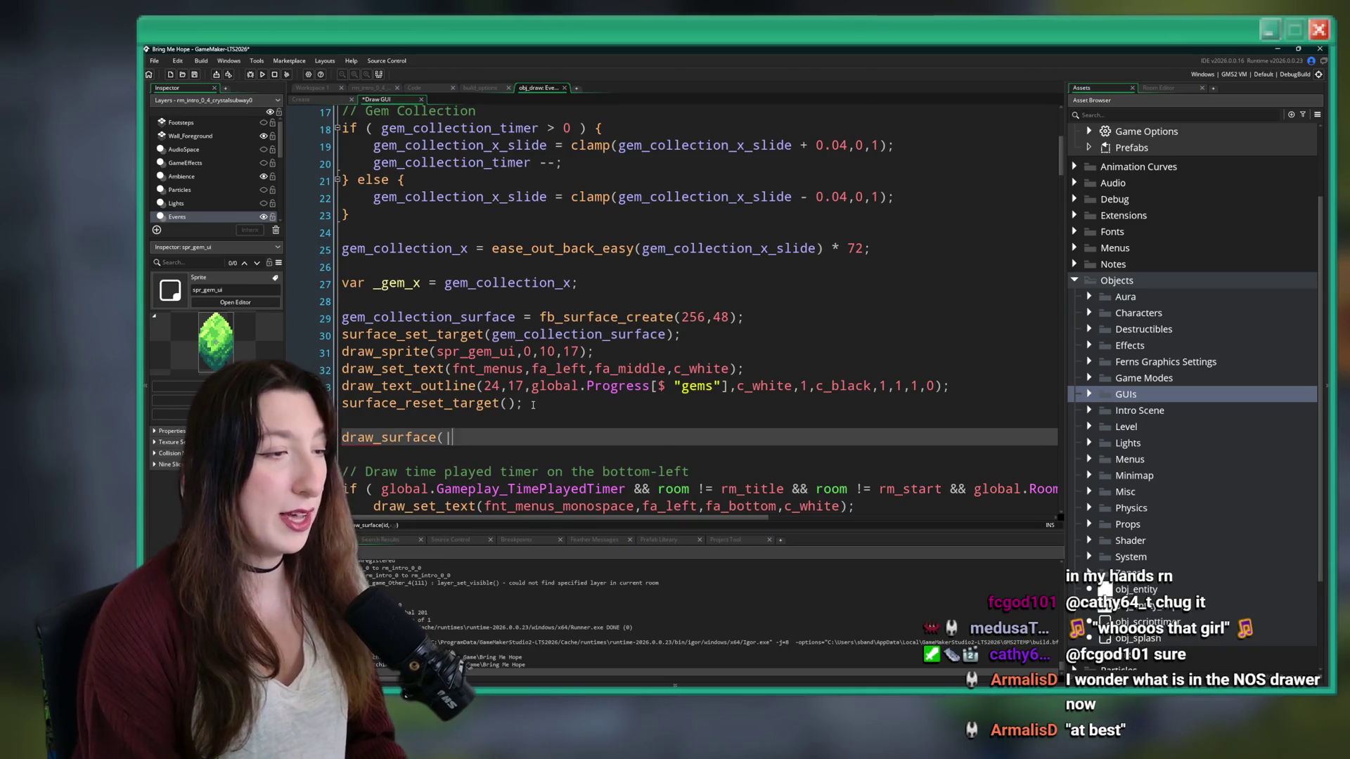
pyautogui.write('kgem_c')
pyautogui.press('Return')
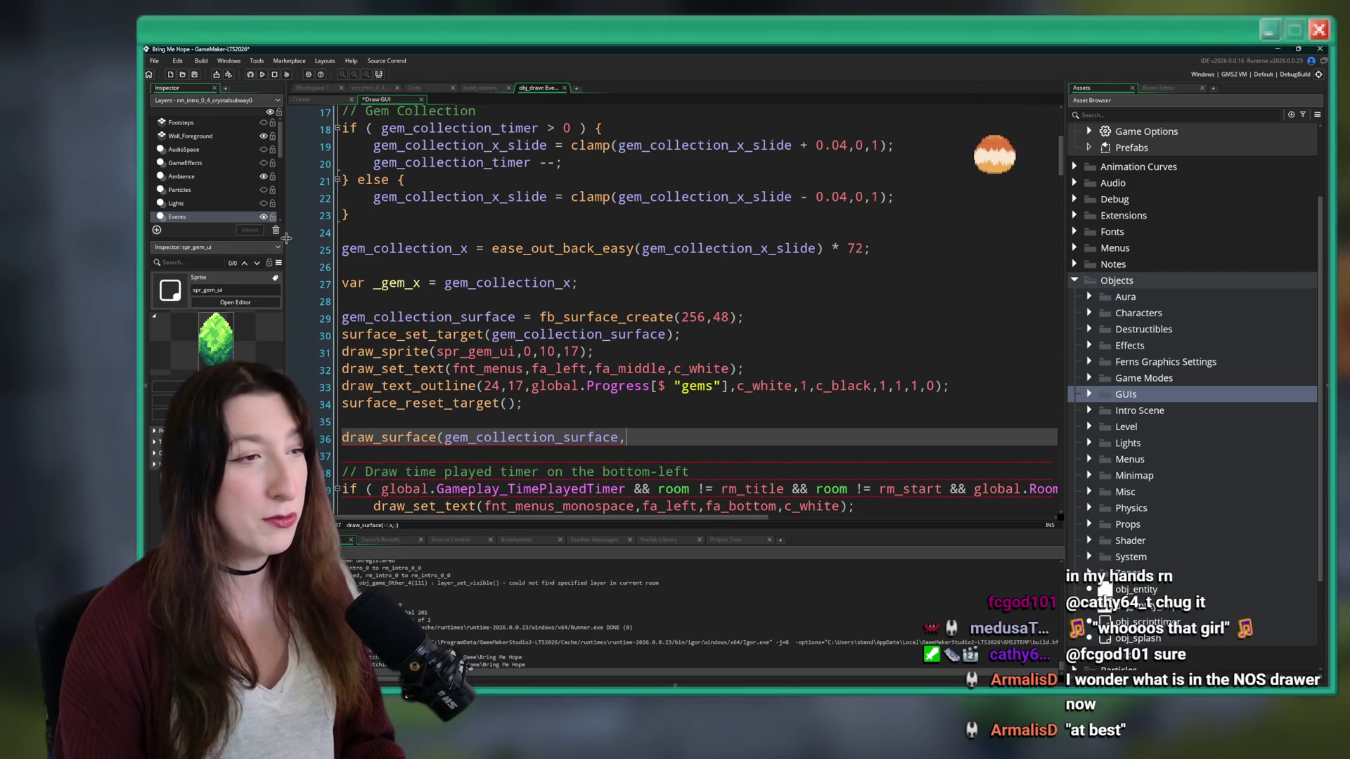
# - Rework line 25 to -256 + (ease_out_back_easy(gem_collection_x_slide) * 256 instead of * 72
pyautogui.doubleClick(853, 249)
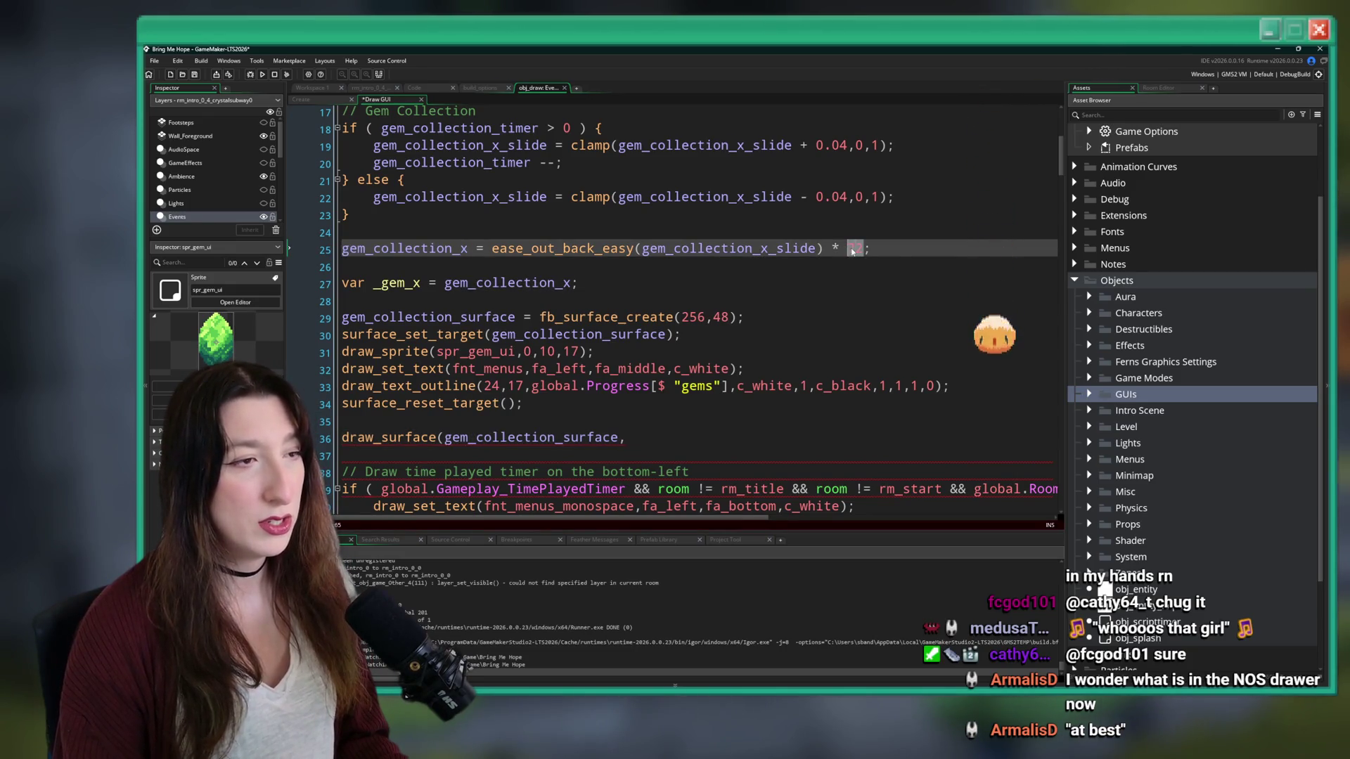
pyautogui.click(493, 249)
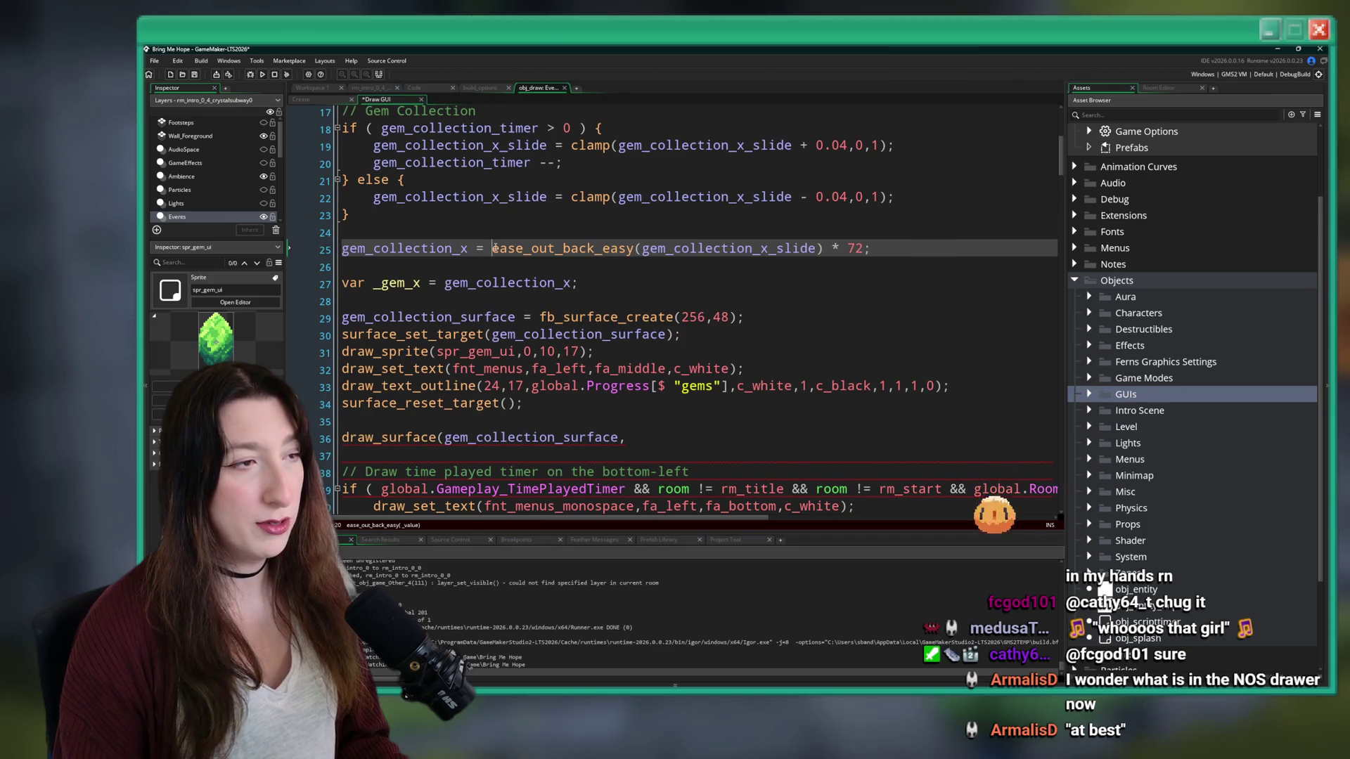
pyautogui.write('-')
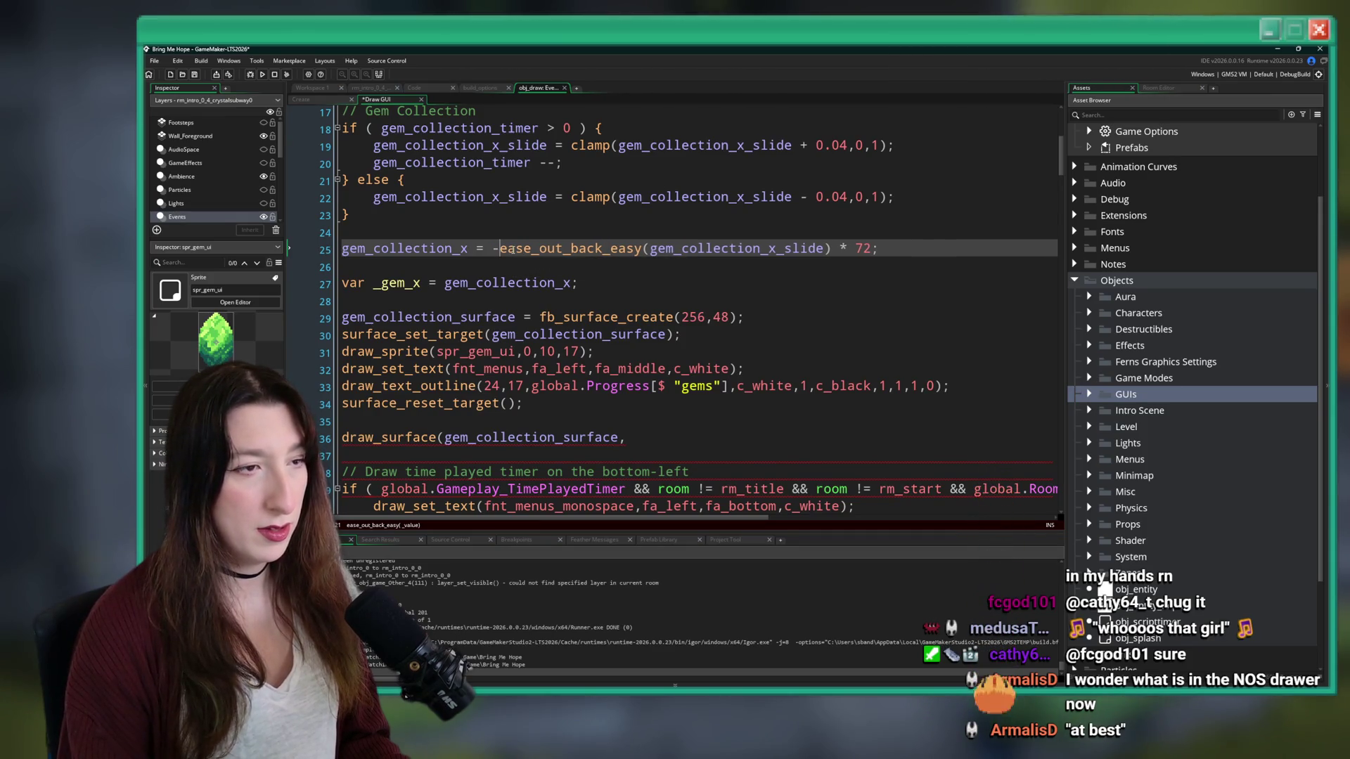
pyautogui.write('256')
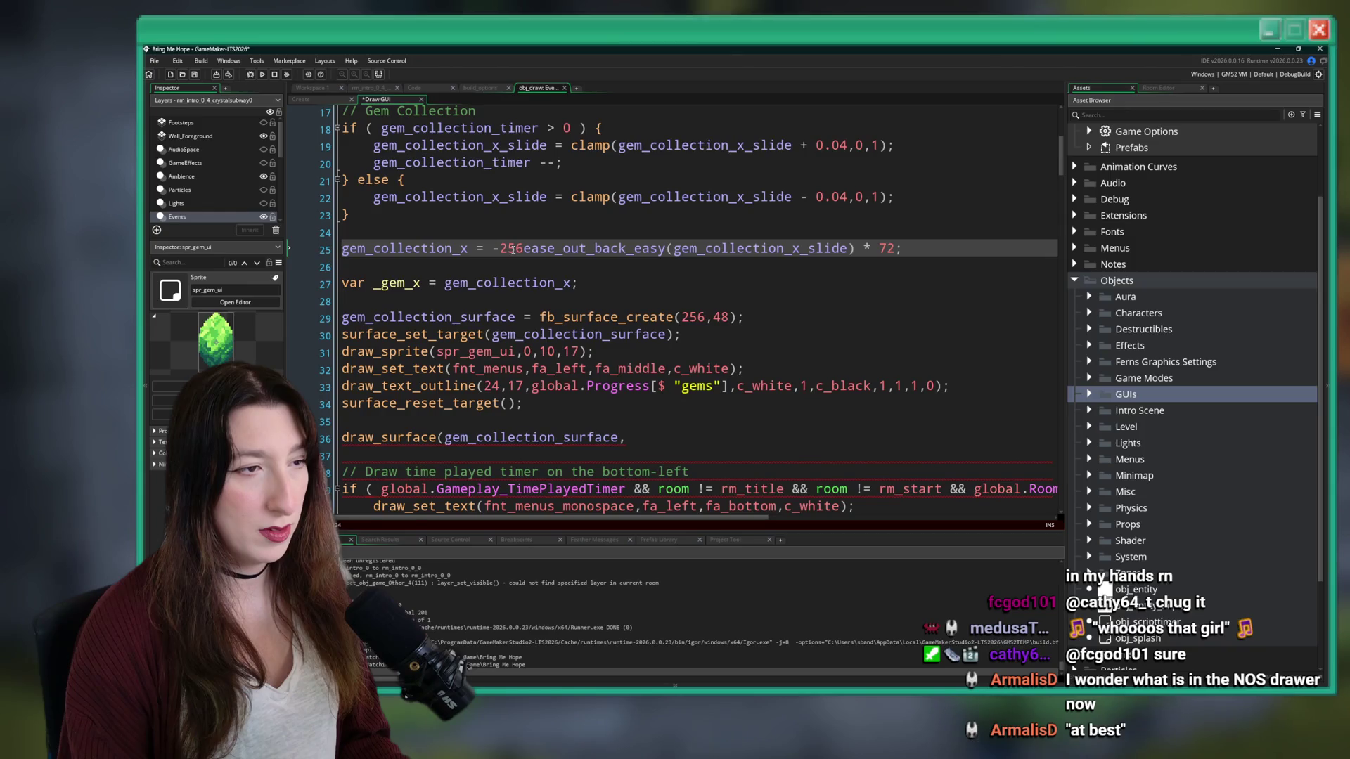
pyautogui.write(' +')
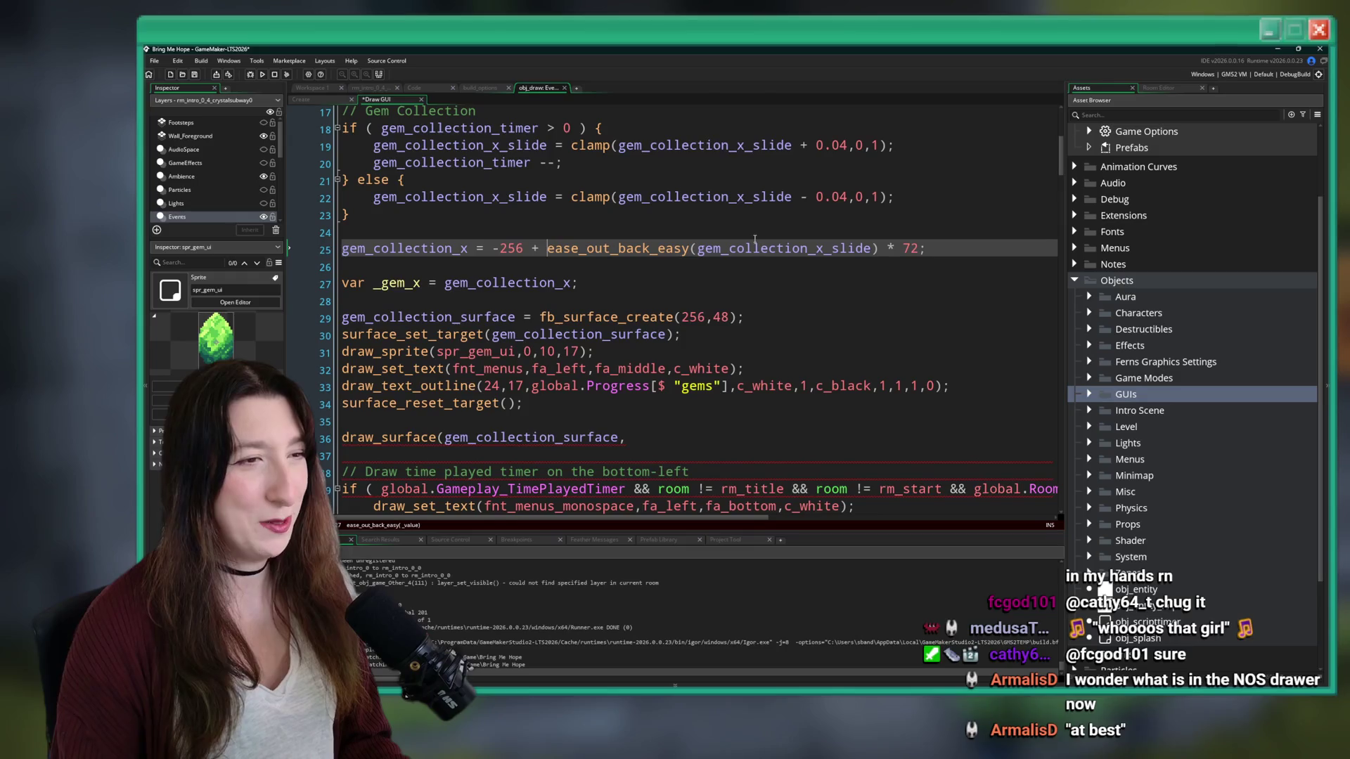
pyautogui.moveTo(919, 250); pyautogui.dragTo(904, 249)
pyautogui.write('56')
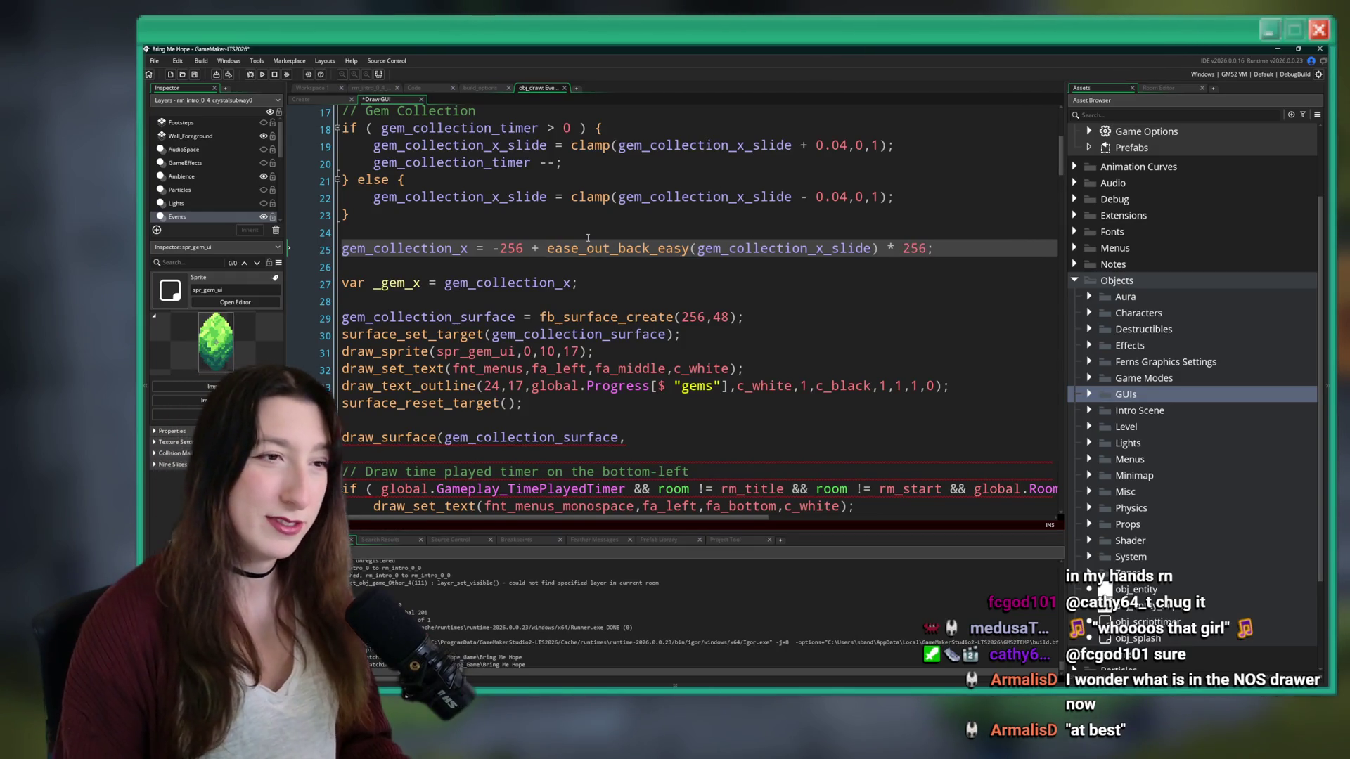
pyautogui.click(547, 249)
# - Add the bracket on the easing line and check where gem_collection_x is used
pyautogui.write('(')
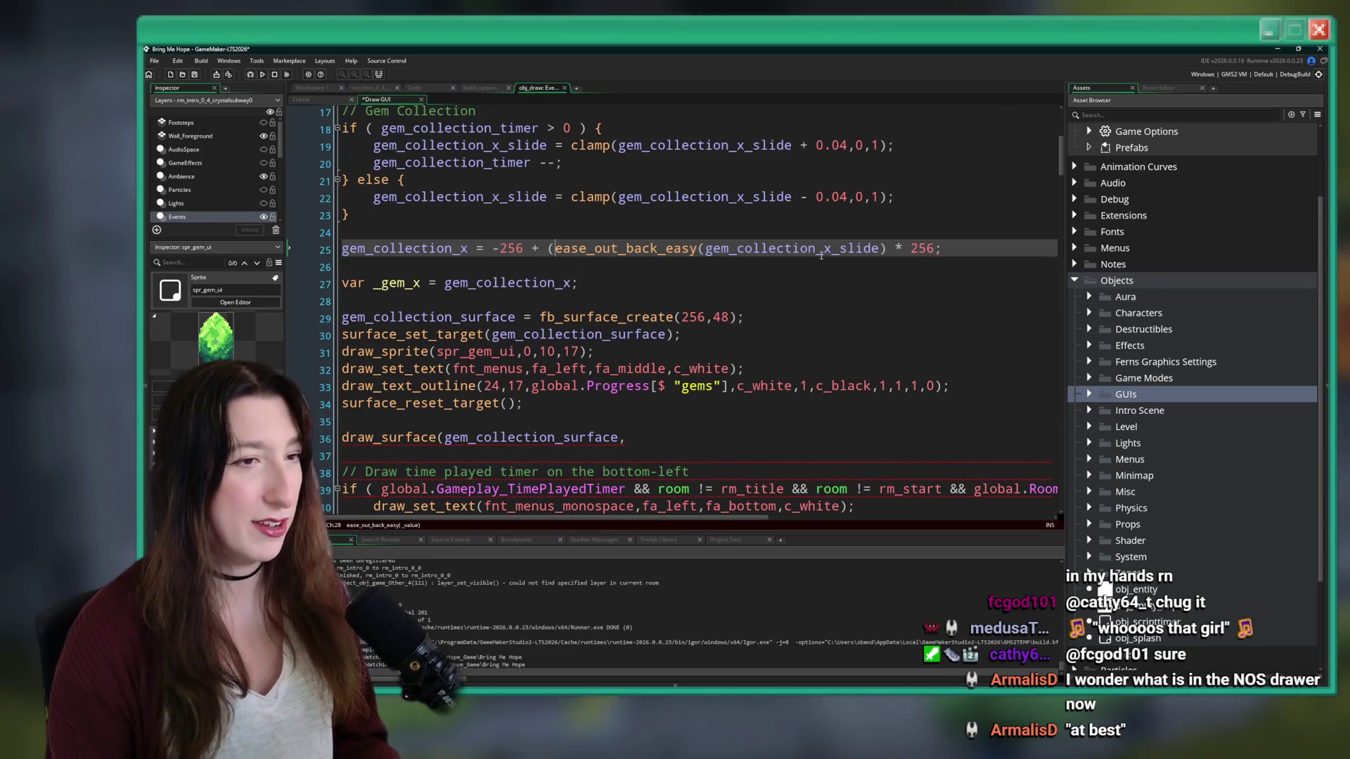
pyautogui.write(')')
pyautogui.scroll(-1, 521, 253)
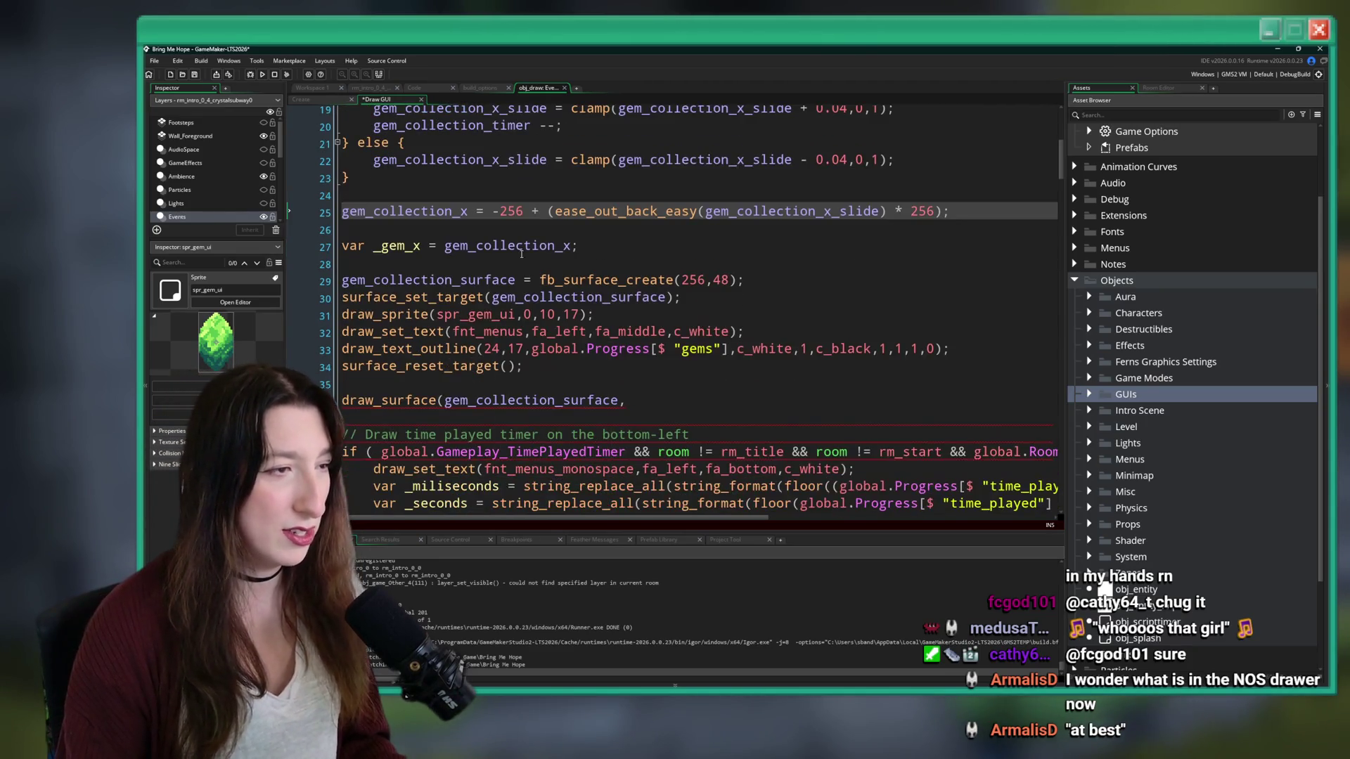
pyautogui.doubleClick(460, 211)
pyautogui.scroll(3, 472, 204)
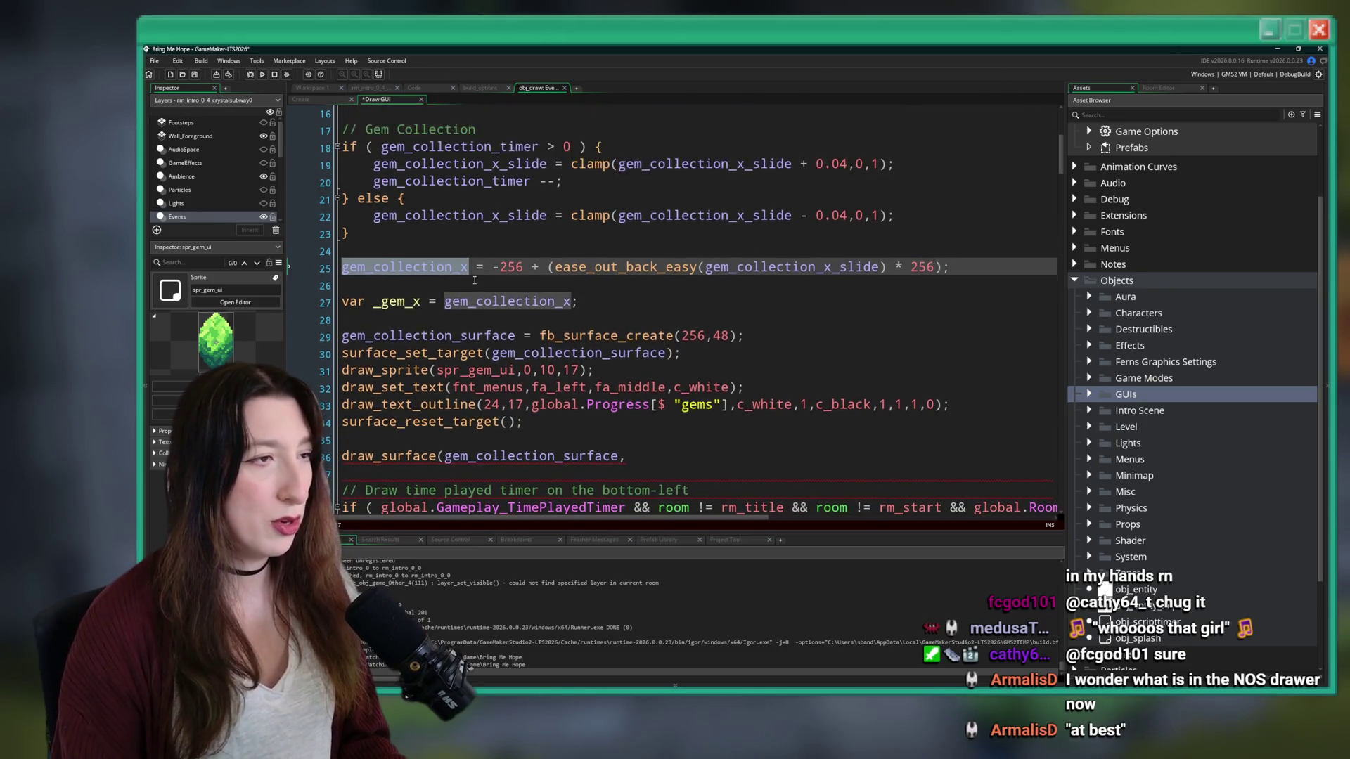
pyautogui.doubleClick(473, 203)
pyautogui.click(447, 373)
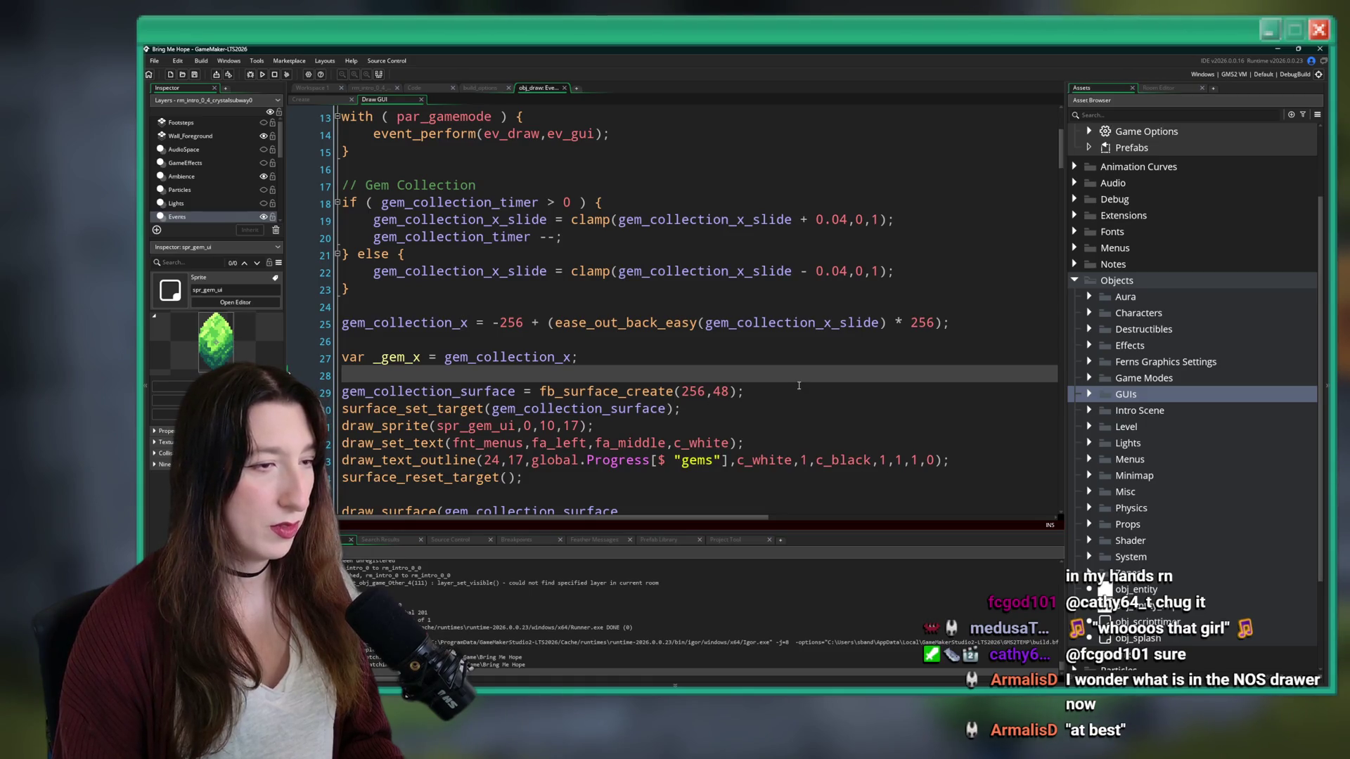
# - Move the surface-building lines into the timer branch and indent them
pyautogui.moveTo(524, 478)
pyautogui.mouseDown()
pyautogui.moveTo(337, 391)
pyautogui.moveTo(298, 394)
pyautogui.mouseUp()
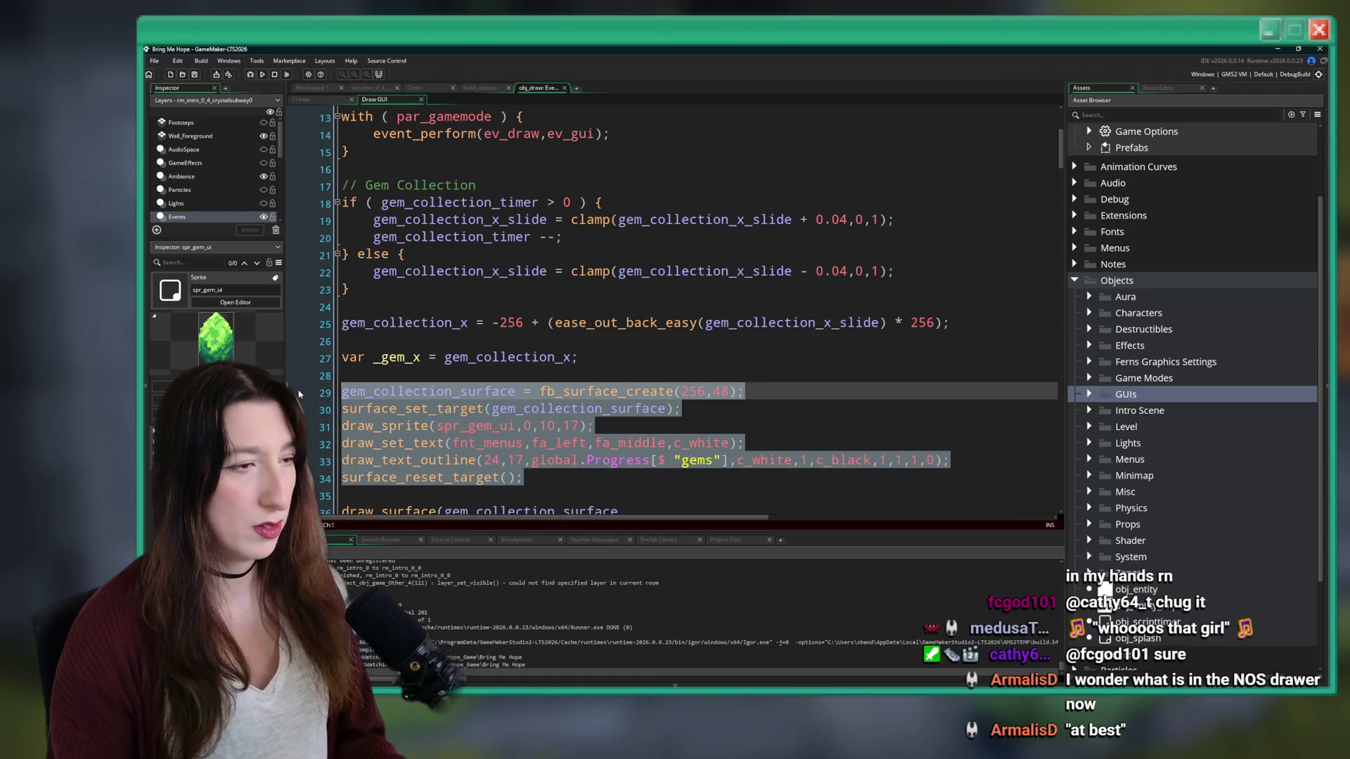
pyautogui.hotkey('ctrl', 'x')
pyautogui.click(755, 234)
pyautogui.press('Return')
pyautogui.press('Return')
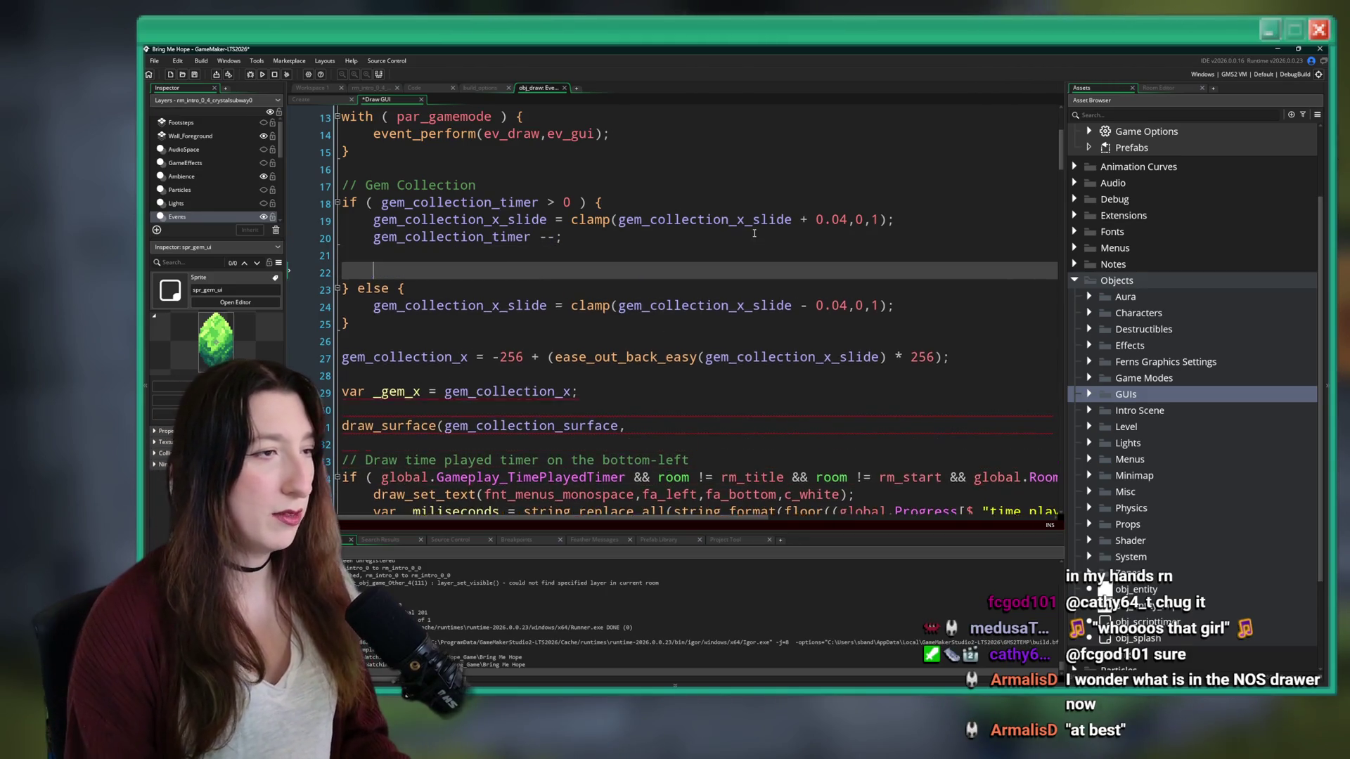
pyautogui.hotkey('ctrl', 'v')
pyautogui.moveTo(373, 357); pyautogui.dragTo(341, 290)
pyautogui.click(365, 323)
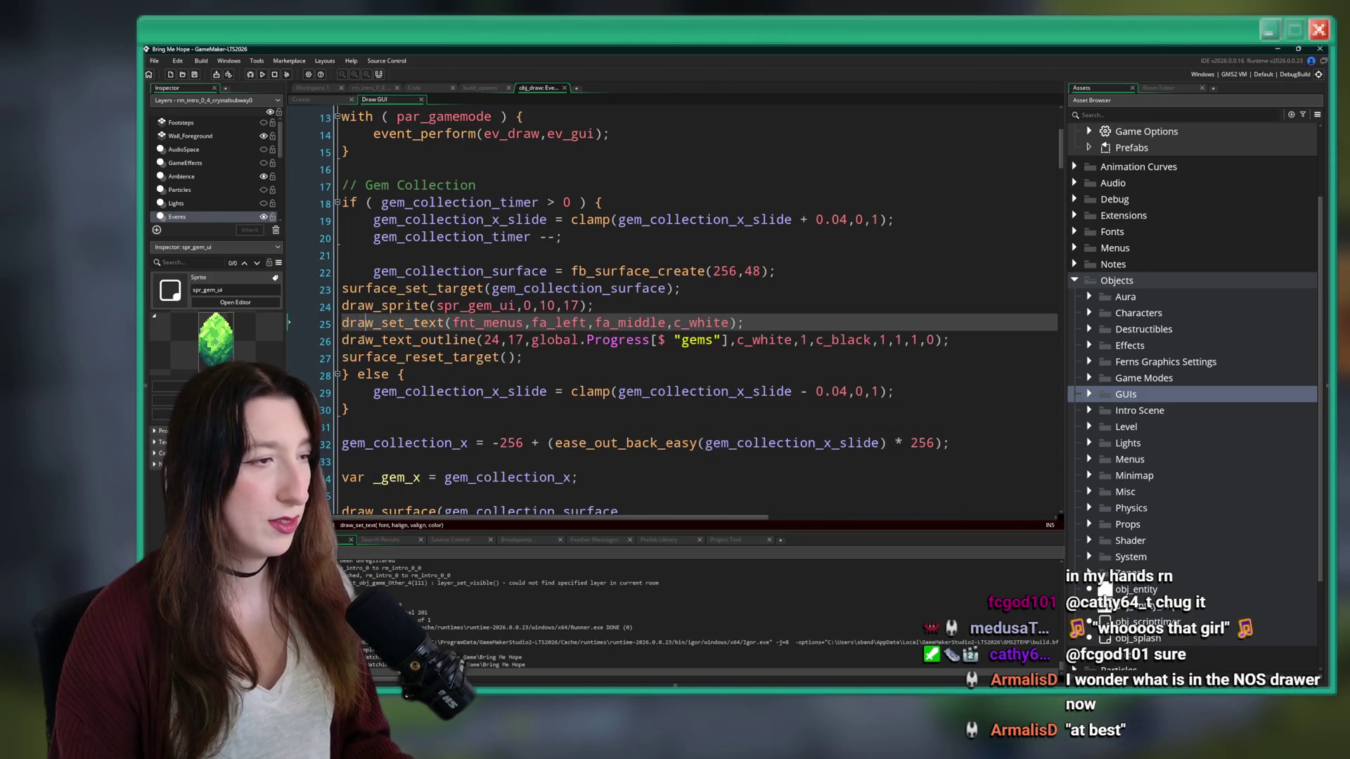
pyautogui.moveTo(524, 357); pyautogui.dragTo(342, 288)
pyautogui.press('Tab')
# - Move the surface block back out of the timer branch to below the _gem_x line
pyautogui.click(417, 261)
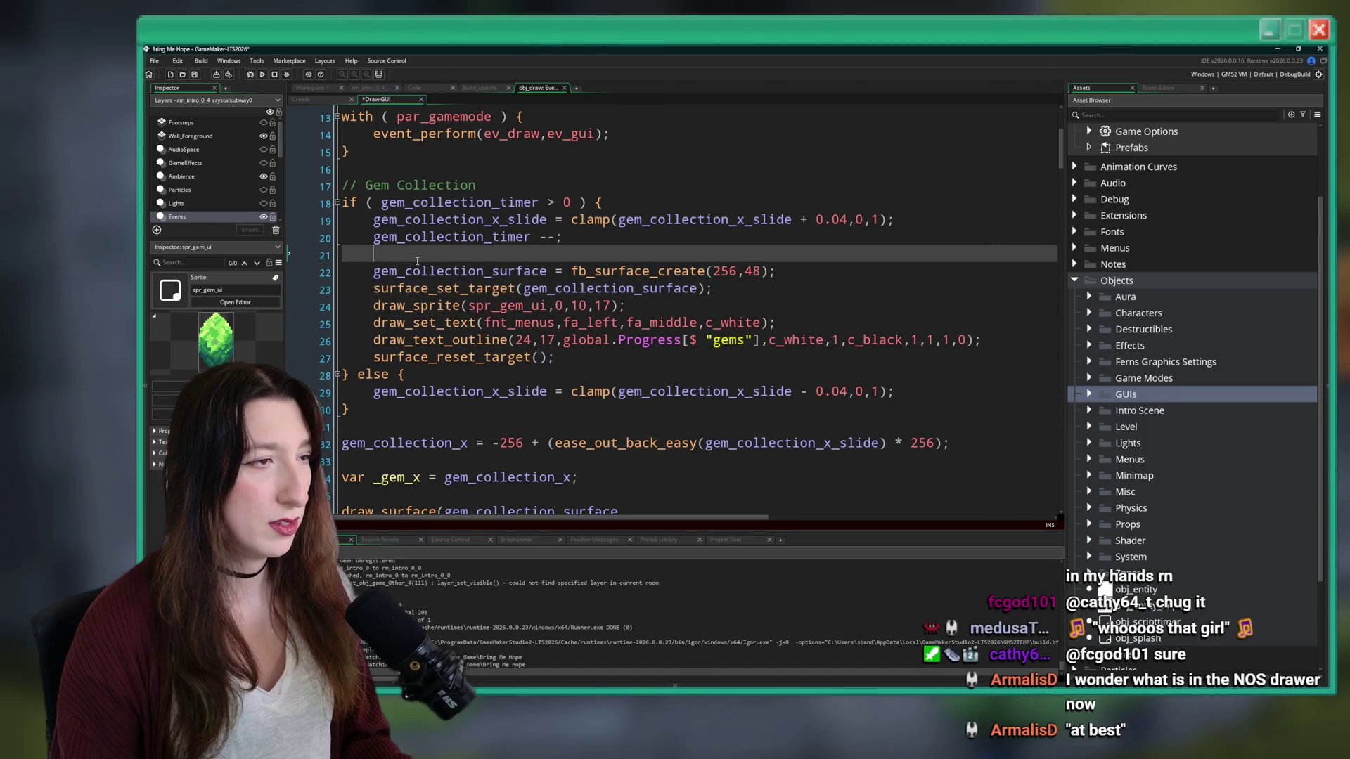
pyautogui.scroll(-2, 515, 352)
pyautogui.scroll(1, 515, 365)
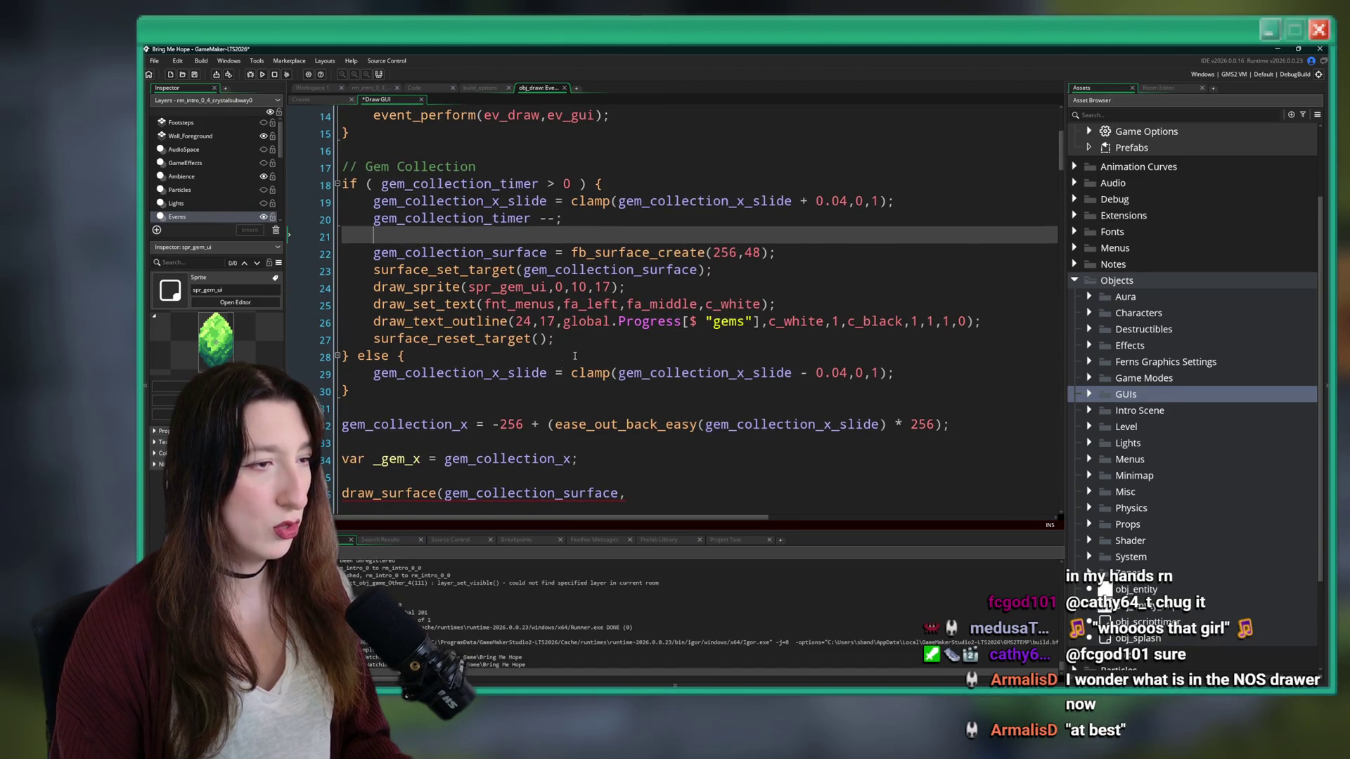
pyautogui.click(516, 373)
pyautogui.moveTo(556, 339); pyautogui.dragTo(342, 236)
pyautogui.press('Delete')
pyautogui.press('BackSpace')
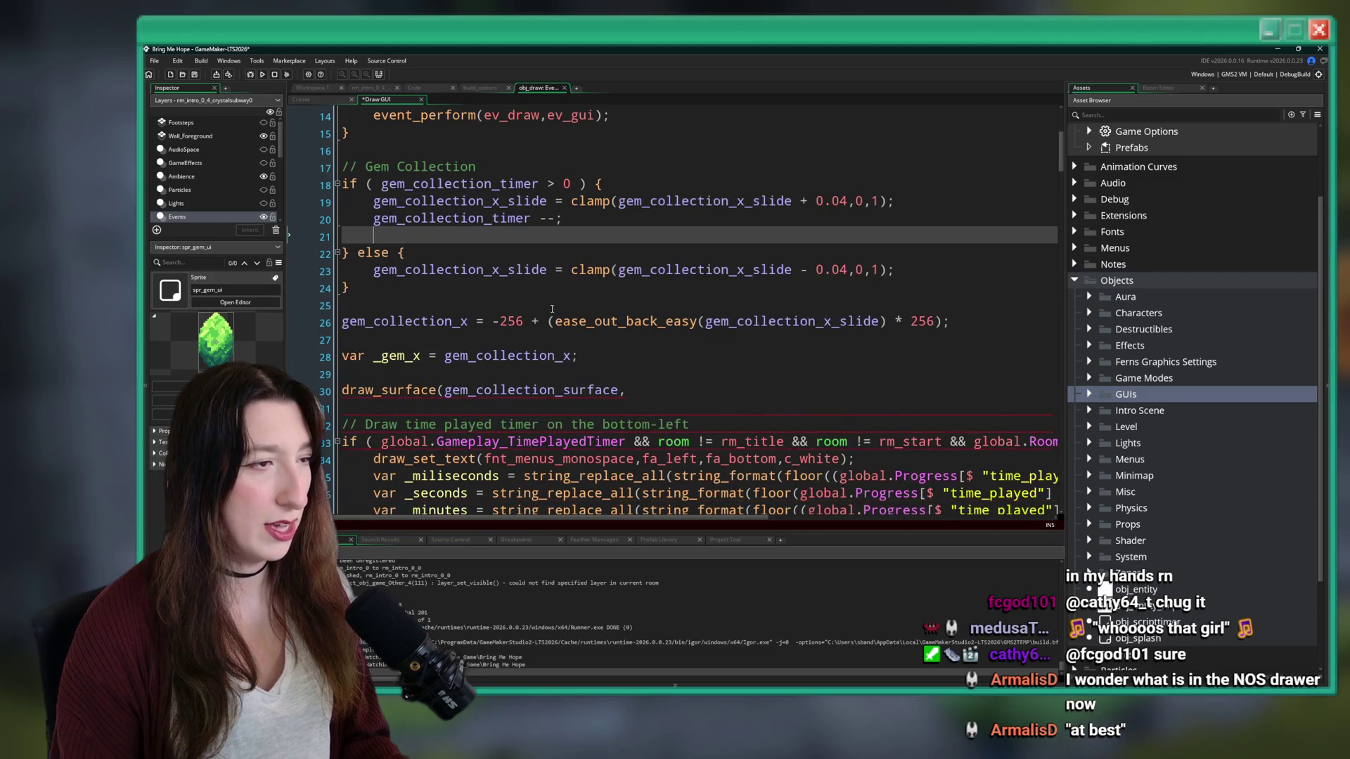
pyautogui.click(529, 373)
pyautogui.hotkey('ctrl', 'v')
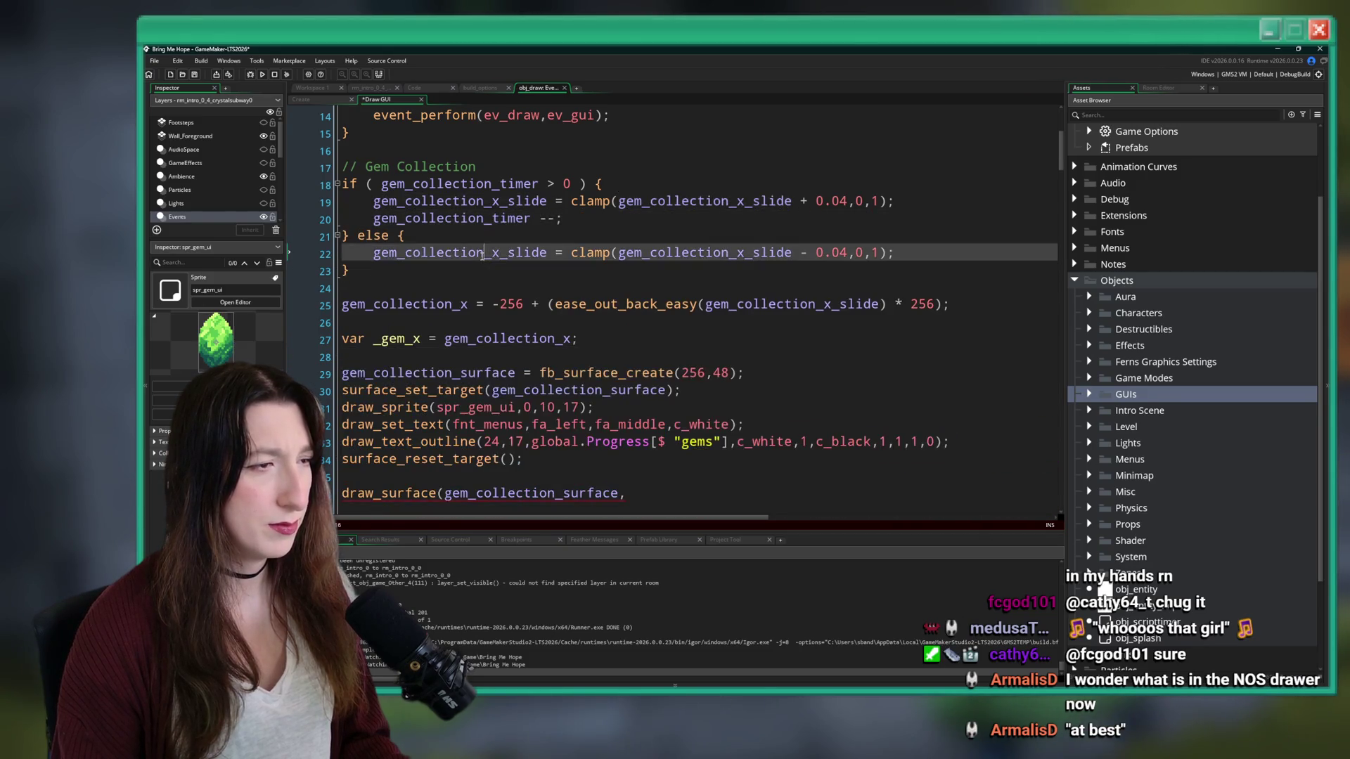
# - Add the condition if ( gem_collection_x > -256 ) { above the surface block
pyautogui.click(792, 367)
pyautogui.press('Up')
pyautogui.press('Return')
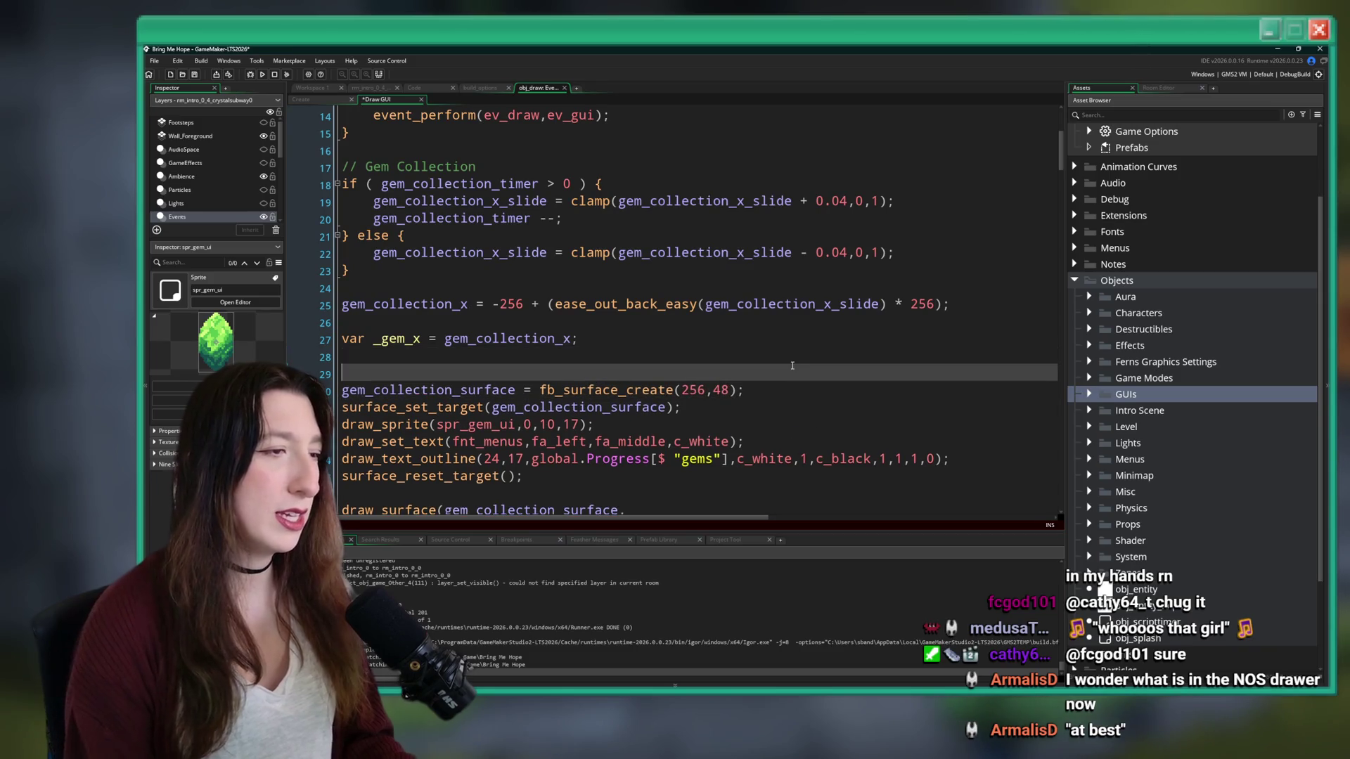
pyautogui.write('if ( gem_collection_x_slide >')
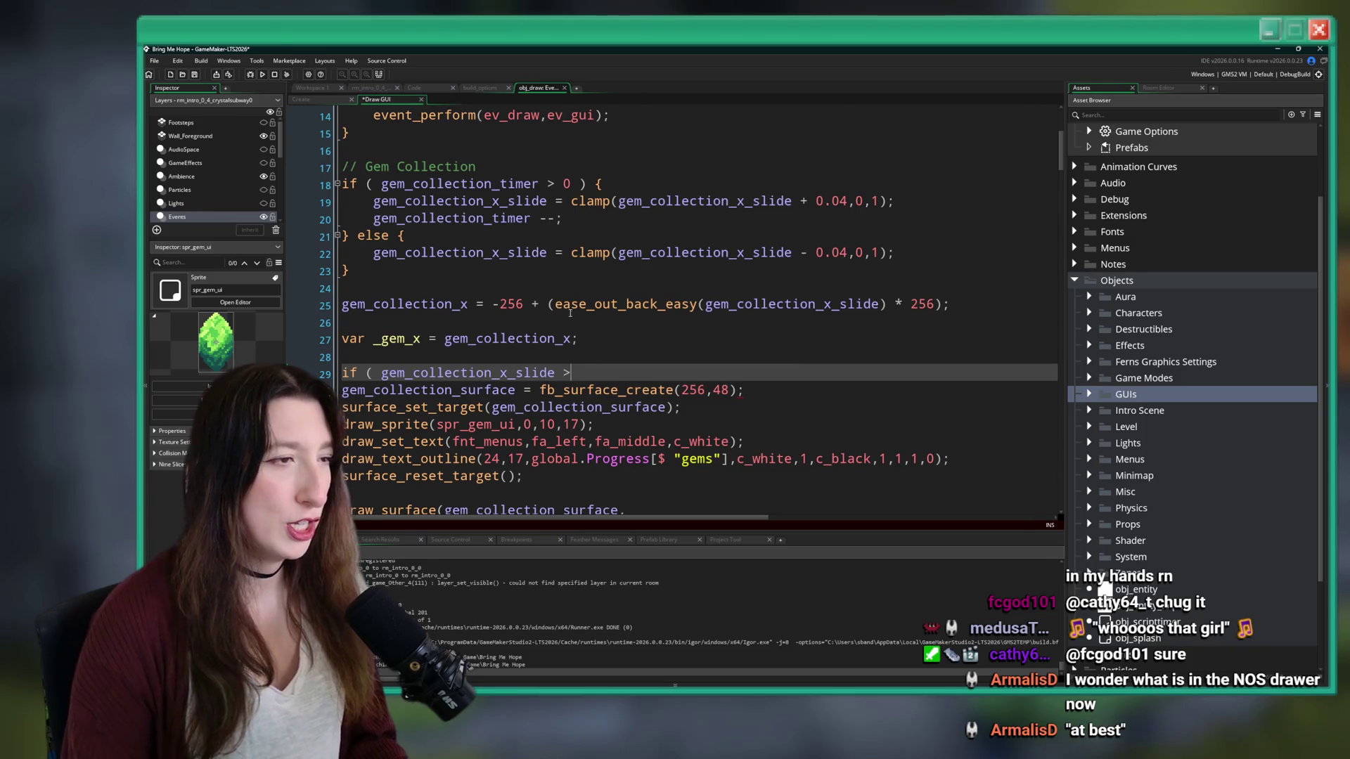
pyautogui.doubleClick(405, 304)
pyautogui.hotkey('ctrl', 'c')
pyautogui.doubleClick(467, 373)
pyautogui.hotkey('ctrl', 'v')
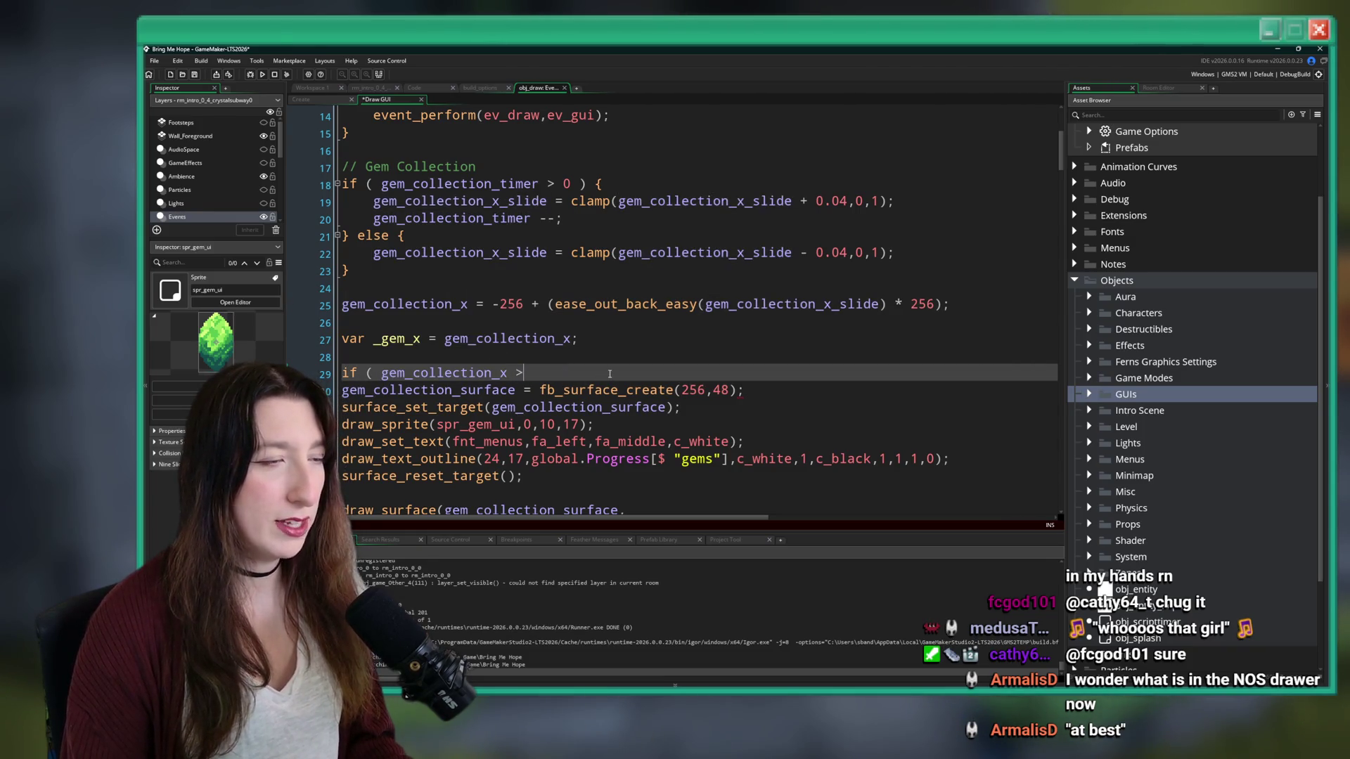
pyautogui.press('BackSpace')
pyautogui.write('>')
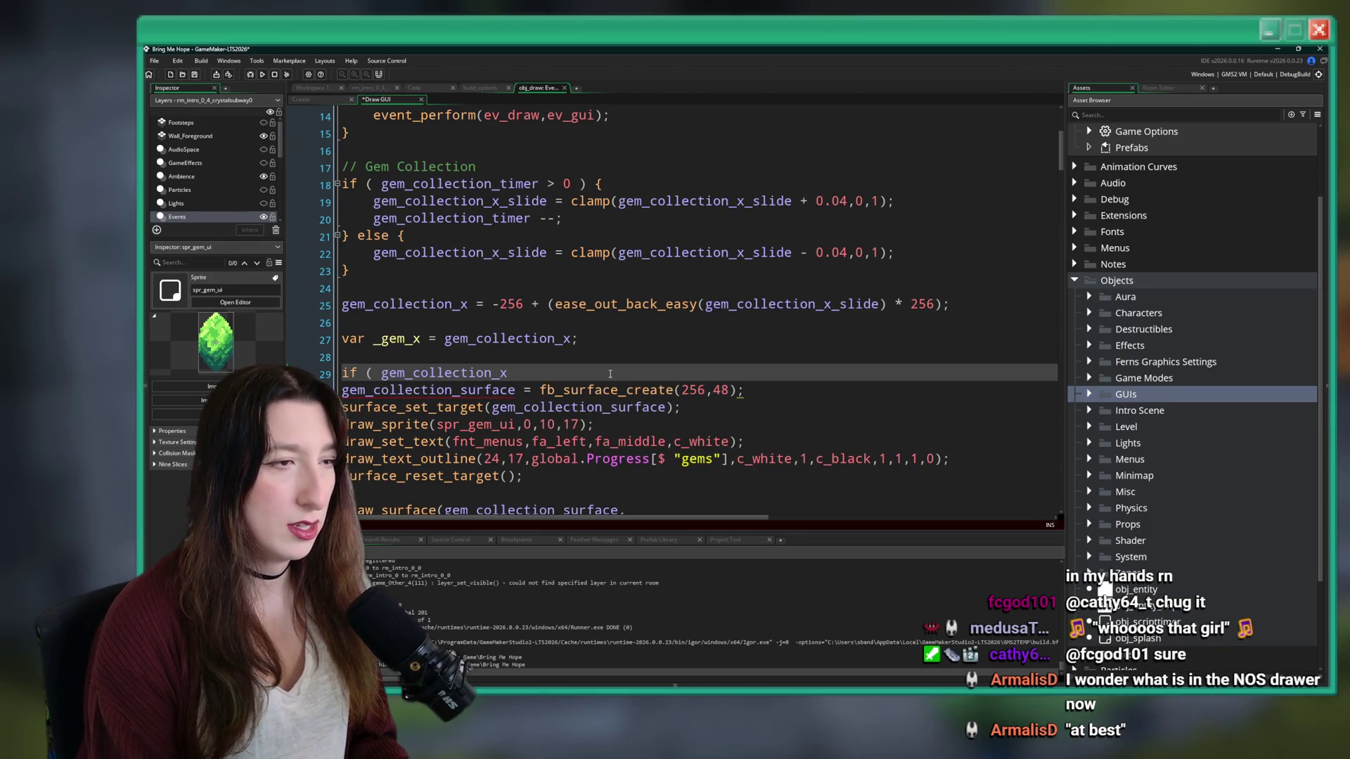
pyautogui.write(' -256 ) {')
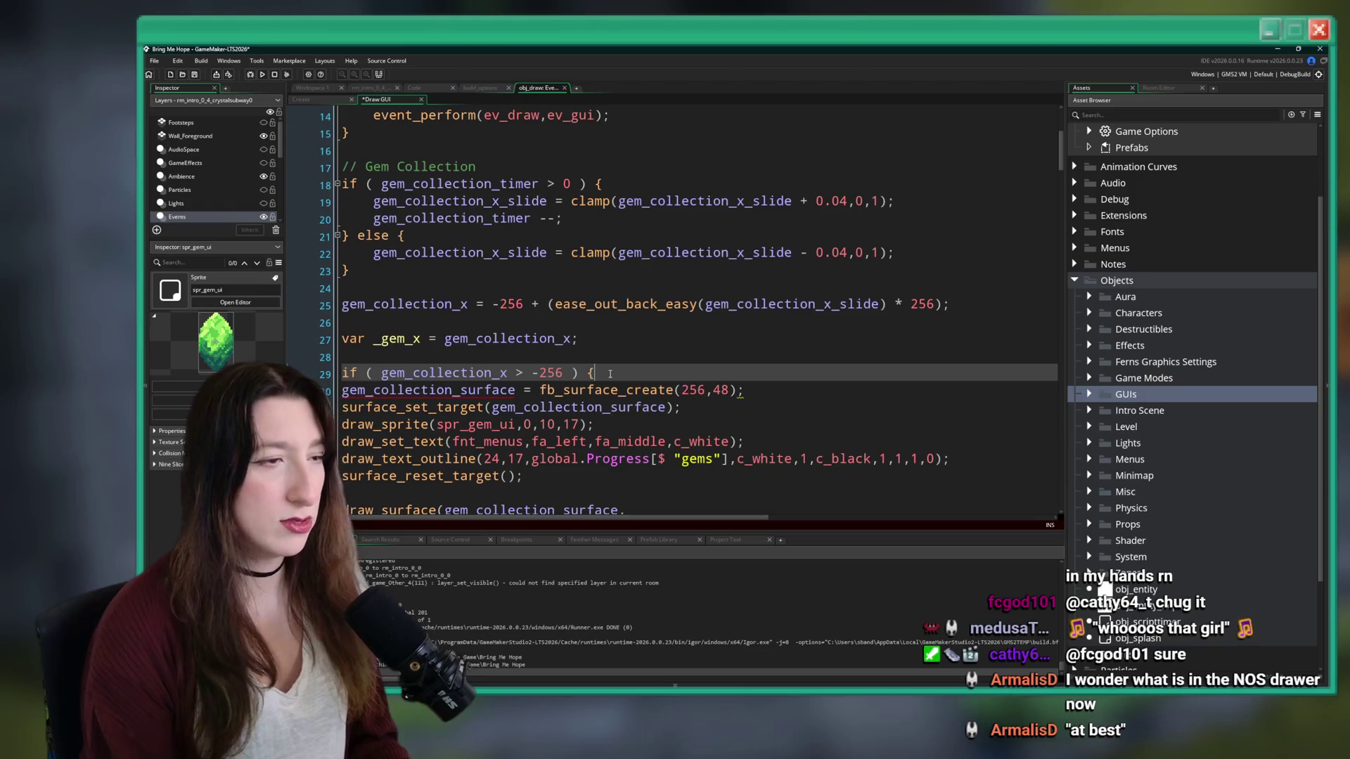
# - Close the if block with }, indent its contents, and save the Draw GUI code
pyautogui.click(549, 461)
pyautogui.click(550, 472)
pyautogui.press('Return')
pyautogui.write('}')
pyautogui.moveTo(550, 469); pyautogui.dragTo(342, 390)
pyautogui.press('Tab')
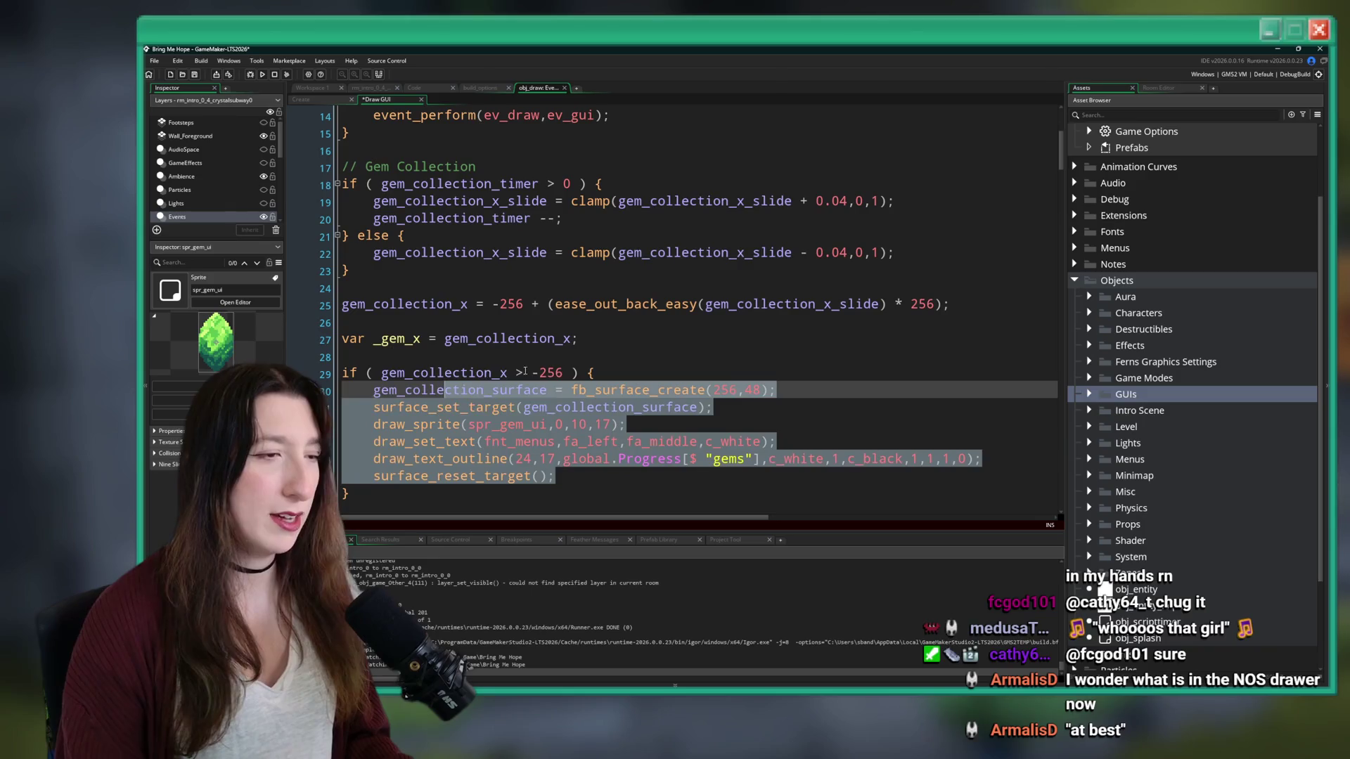
pyautogui.click(608, 373)
pyautogui.scroll(-3, 608, 371)
pyautogui.hotkey('ctrl', 's')
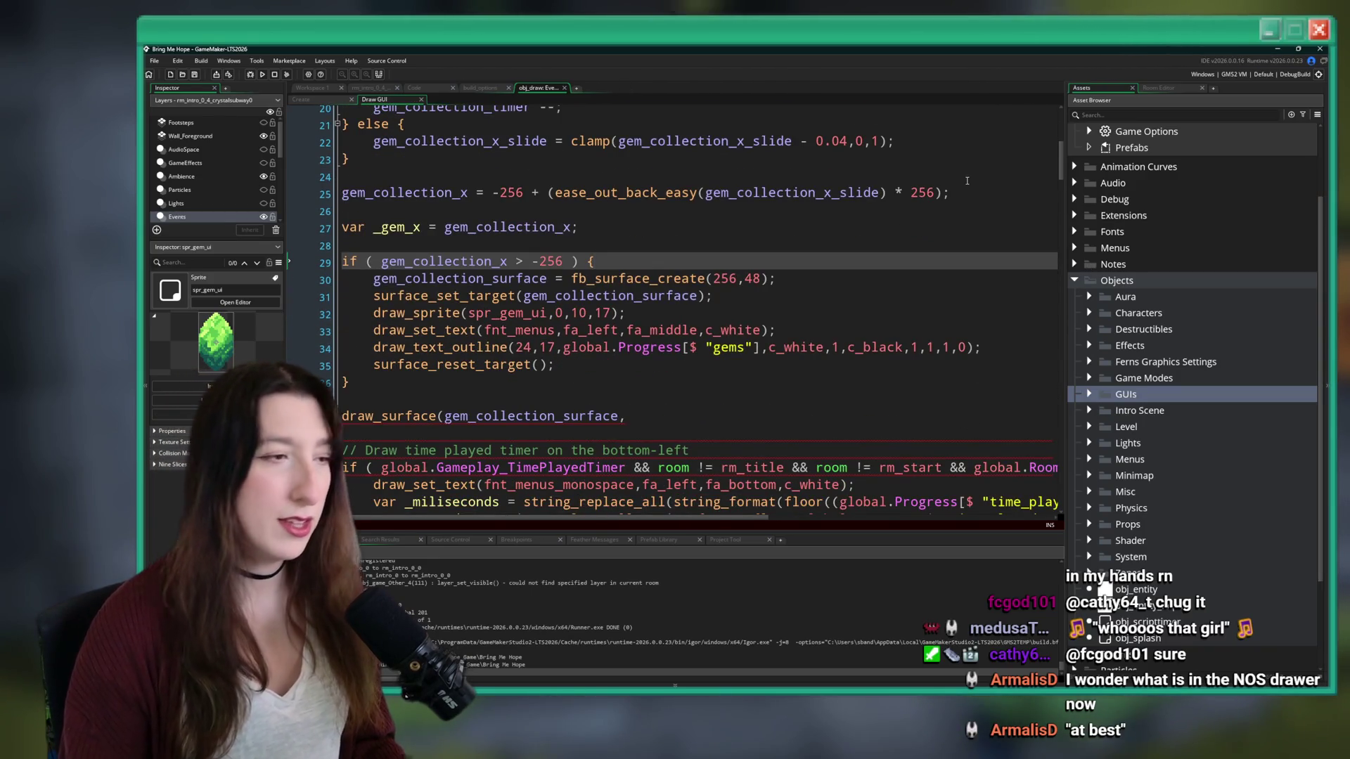
pyautogui.doubleClick(492, 262)
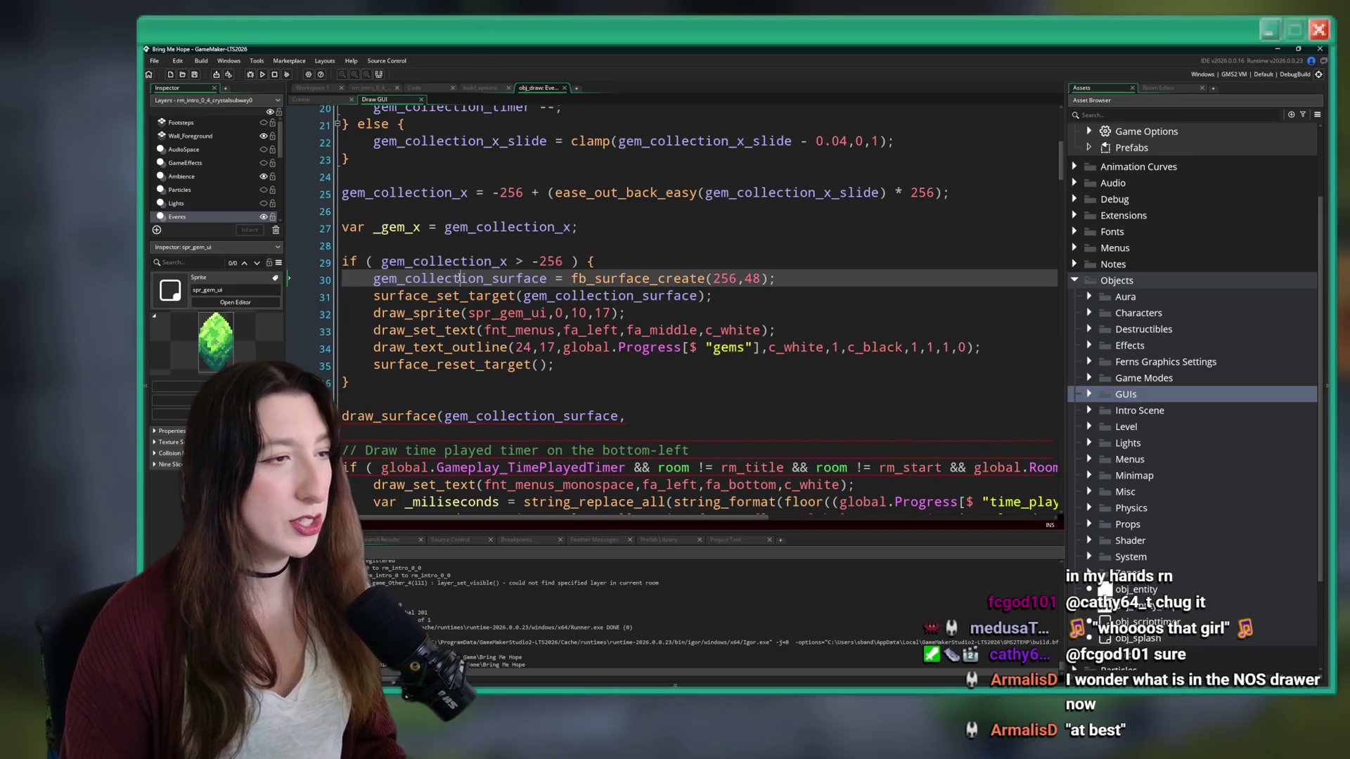
# - Make it draw_surface_ext at gem_collection_x, y global.Gui_Height minus surface_get_height(gem_collection_surface)
pyautogui.click(629, 381)
pyautogui.click(631, 416)
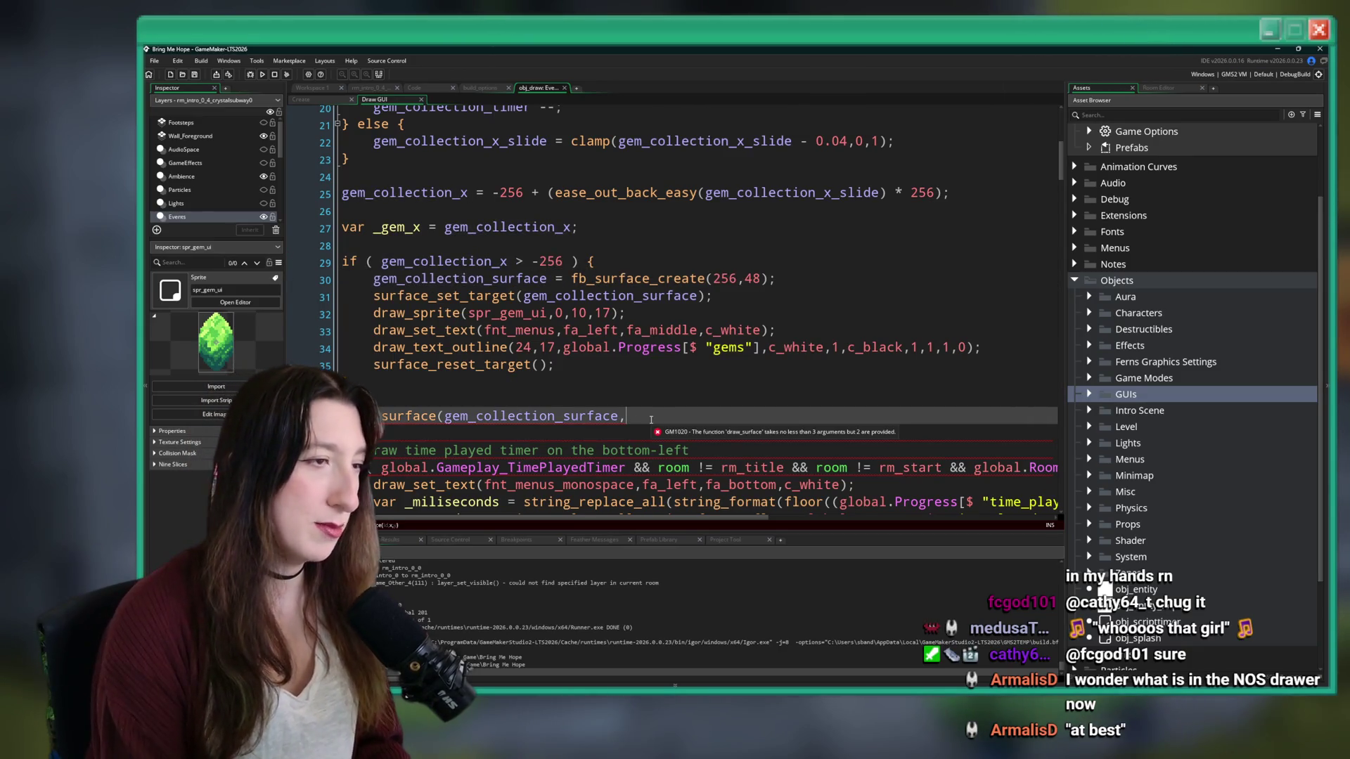
pyautogui.write('gem_collection_x,k')
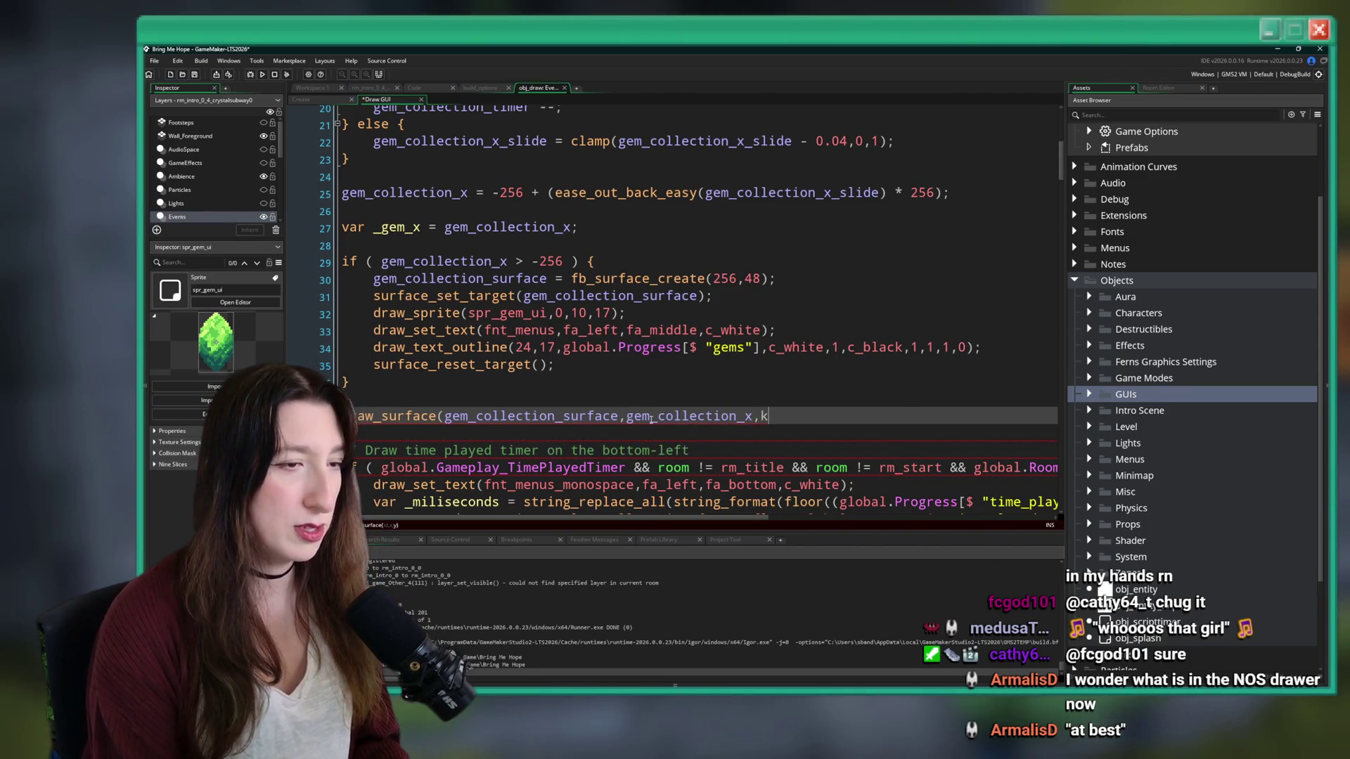
pyautogui.write('global')
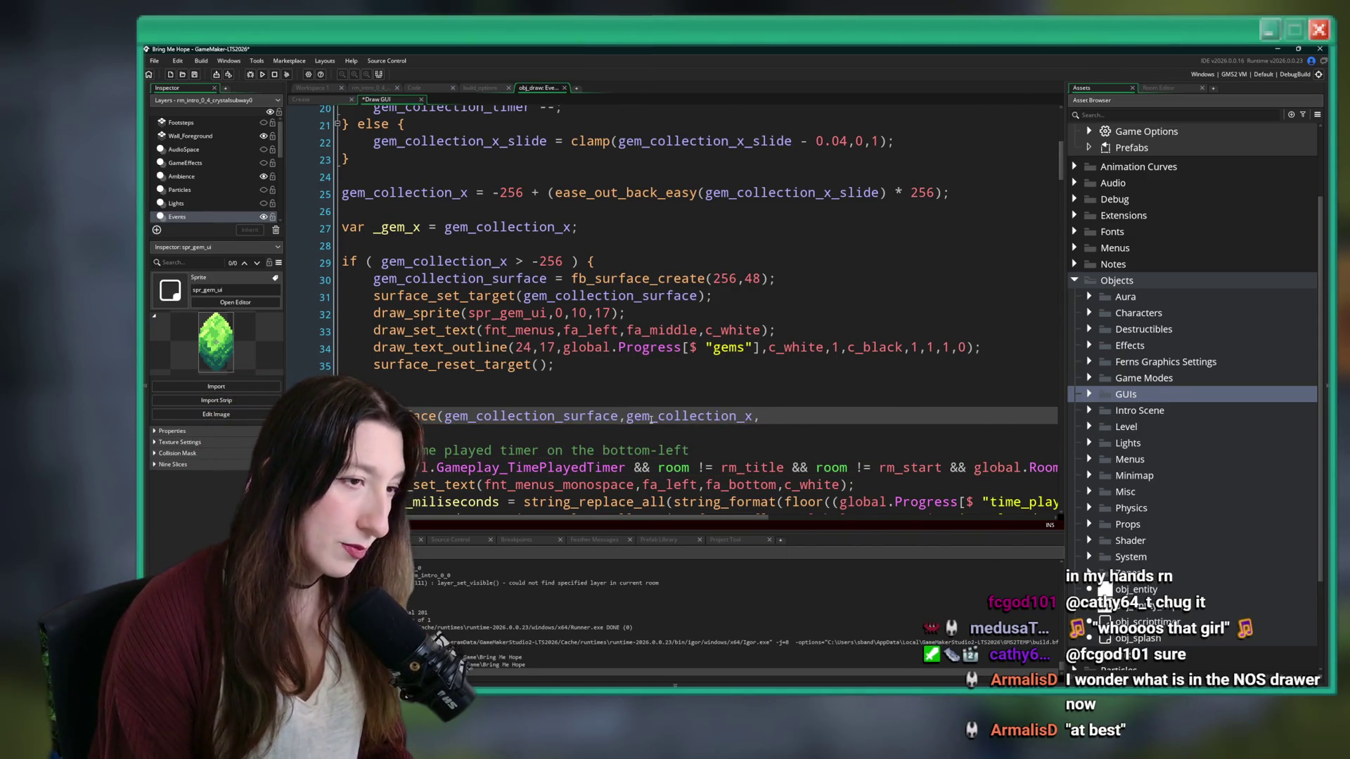
pyautogui.write('.Gui_Height -')
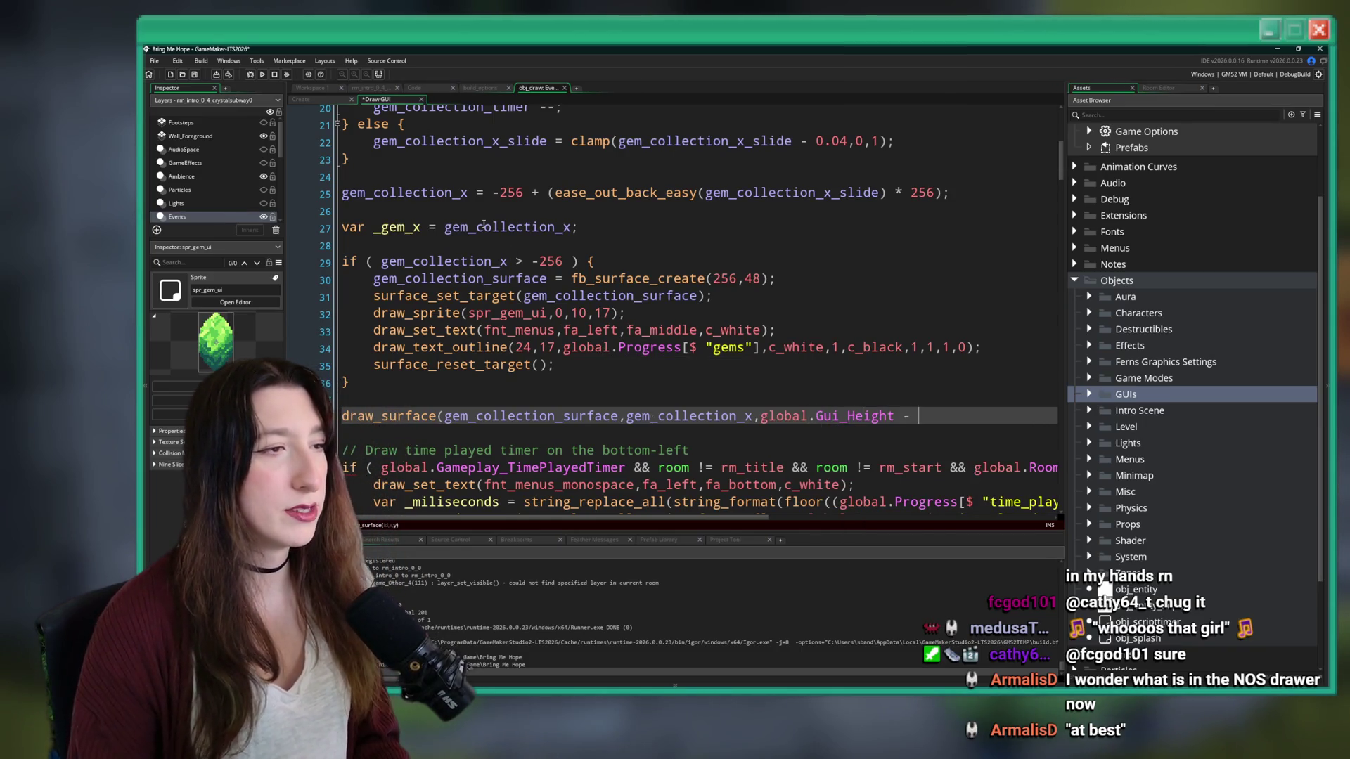
pyautogui.click(437, 416)
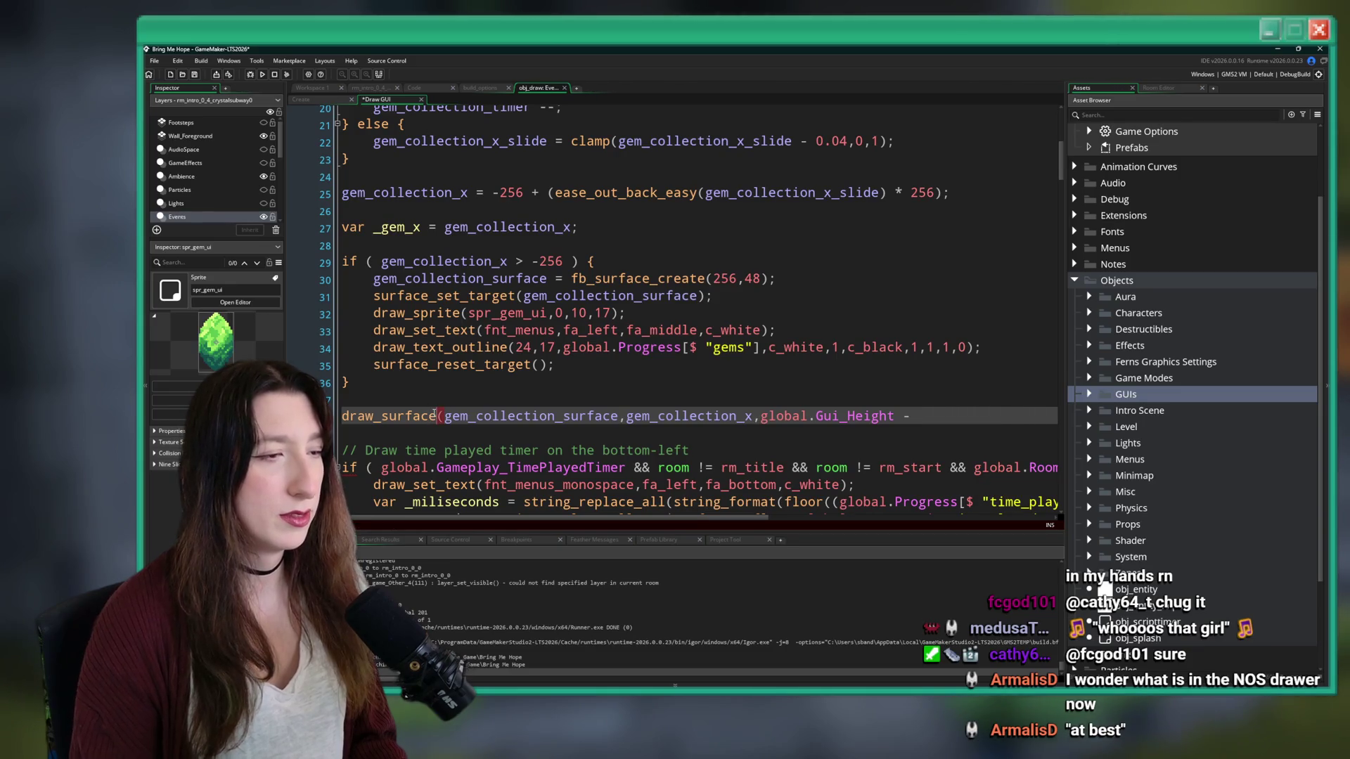
pyautogui.write('_ext')
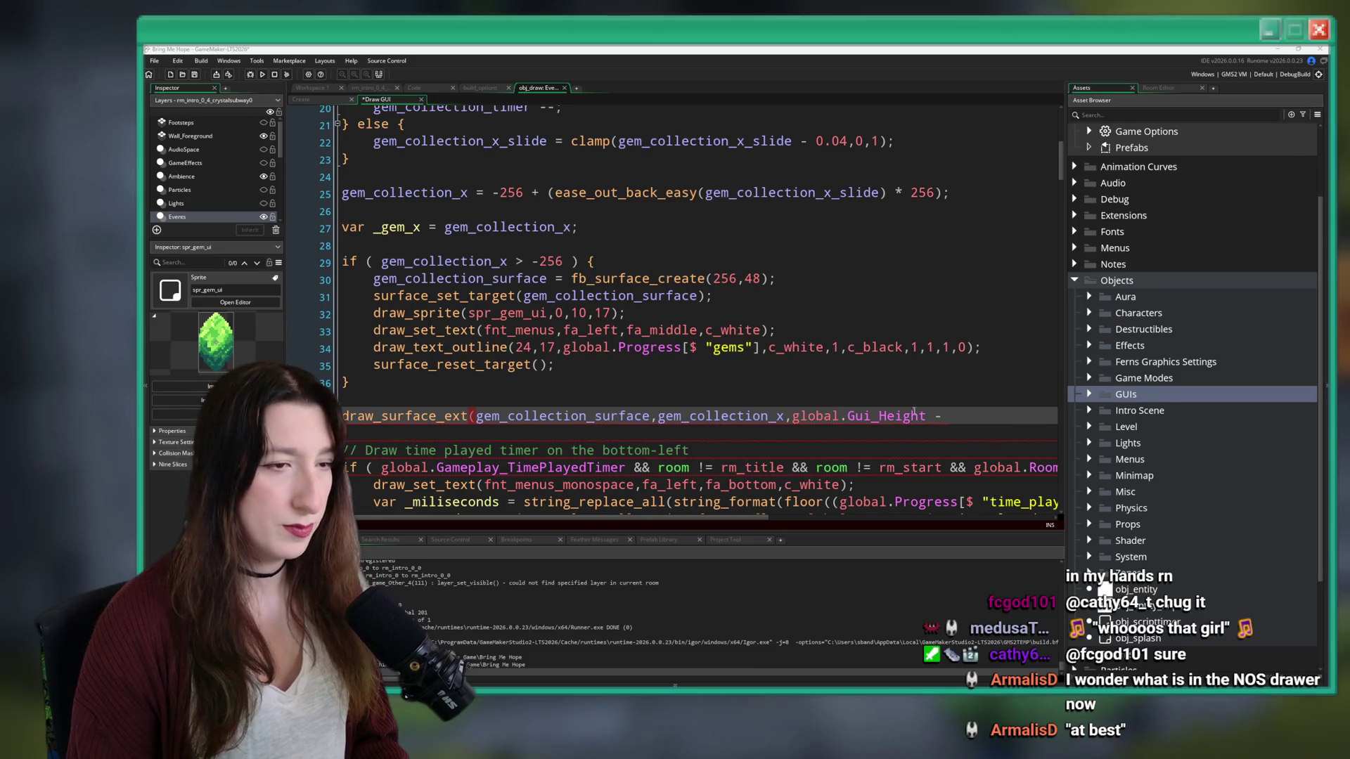
pyautogui.click(970, 408)
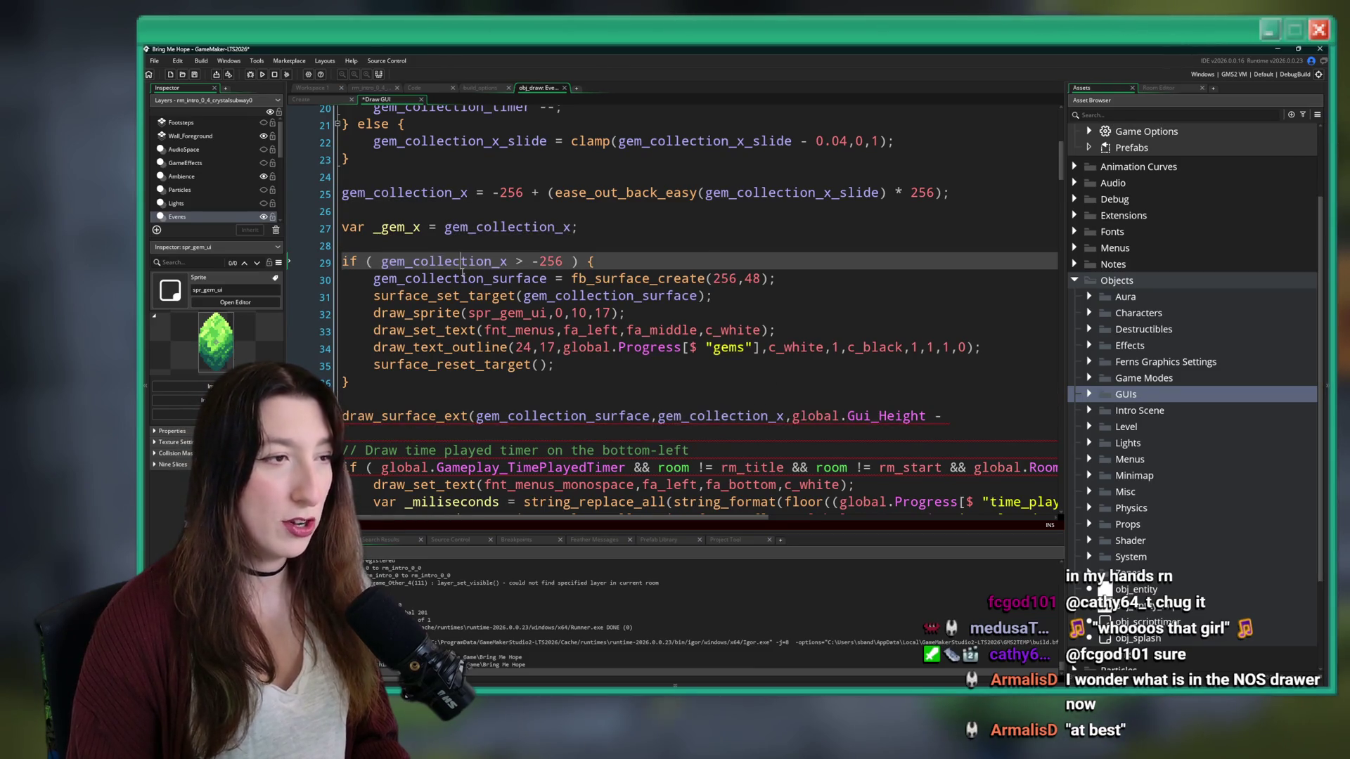
pyautogui.write('surface')
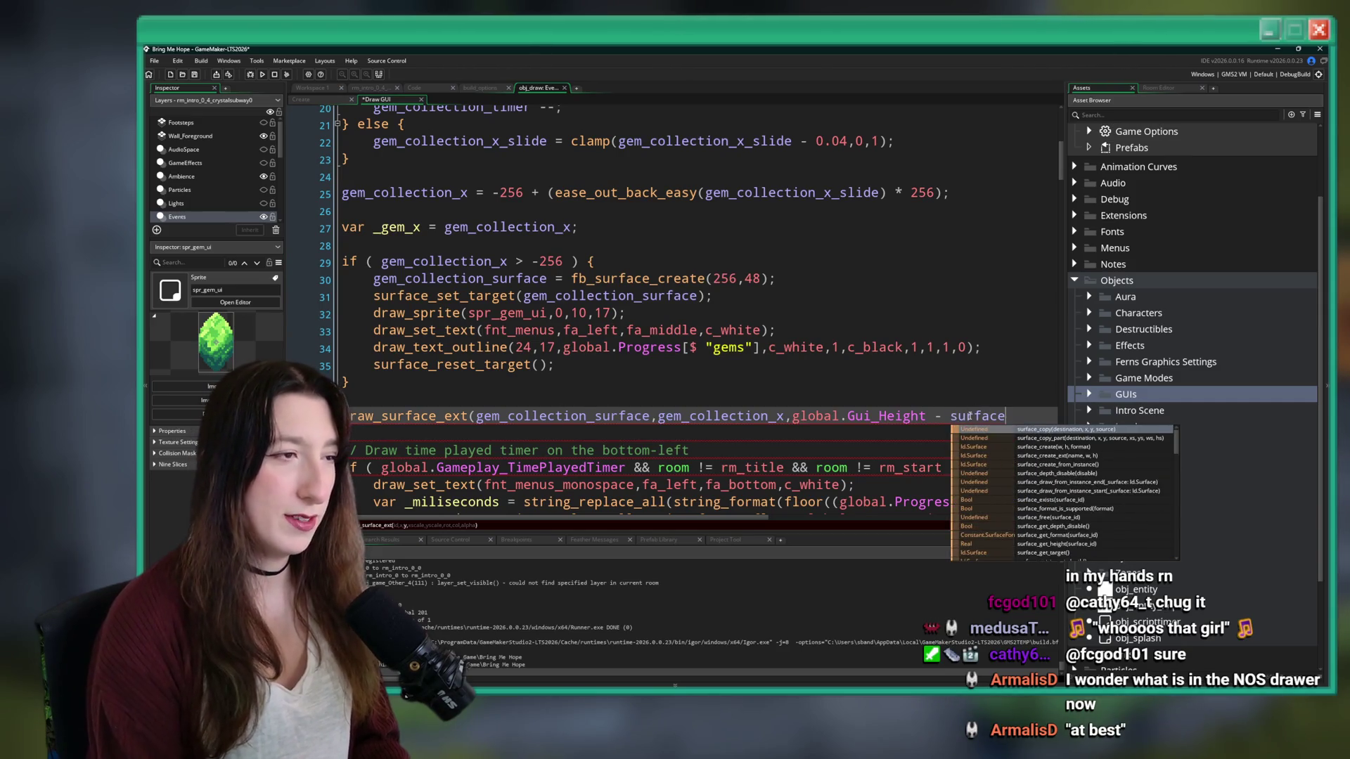
pyautogui.write('_get_height(gem_collection_surface);')
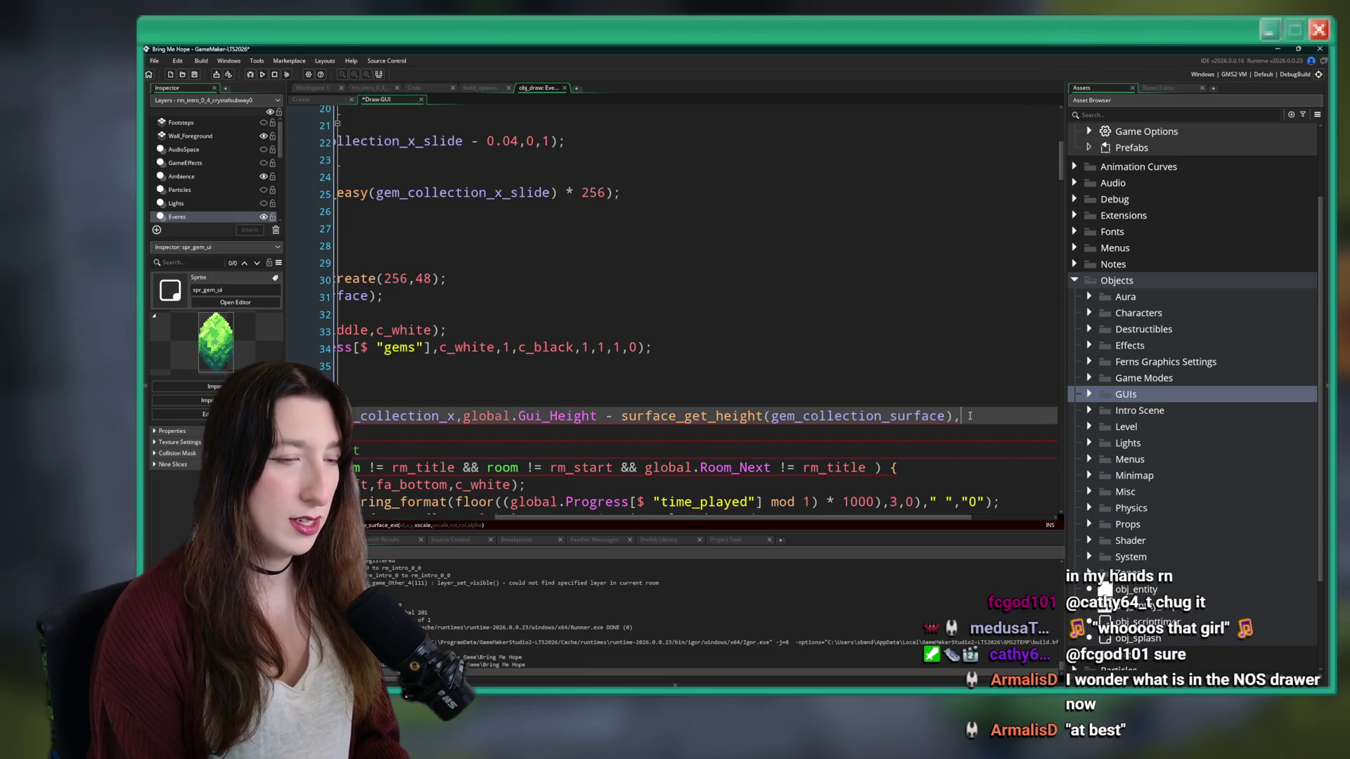
# - Finish the arguments with global.Gui_Scale twice, 0, c_white, 1, and maximise the code editor
pyautogui.press('BackSpace')
pyautogui.press('BackSpace')
pyautogui.press('BackSpace')
pyautogui.write('al.Gui')
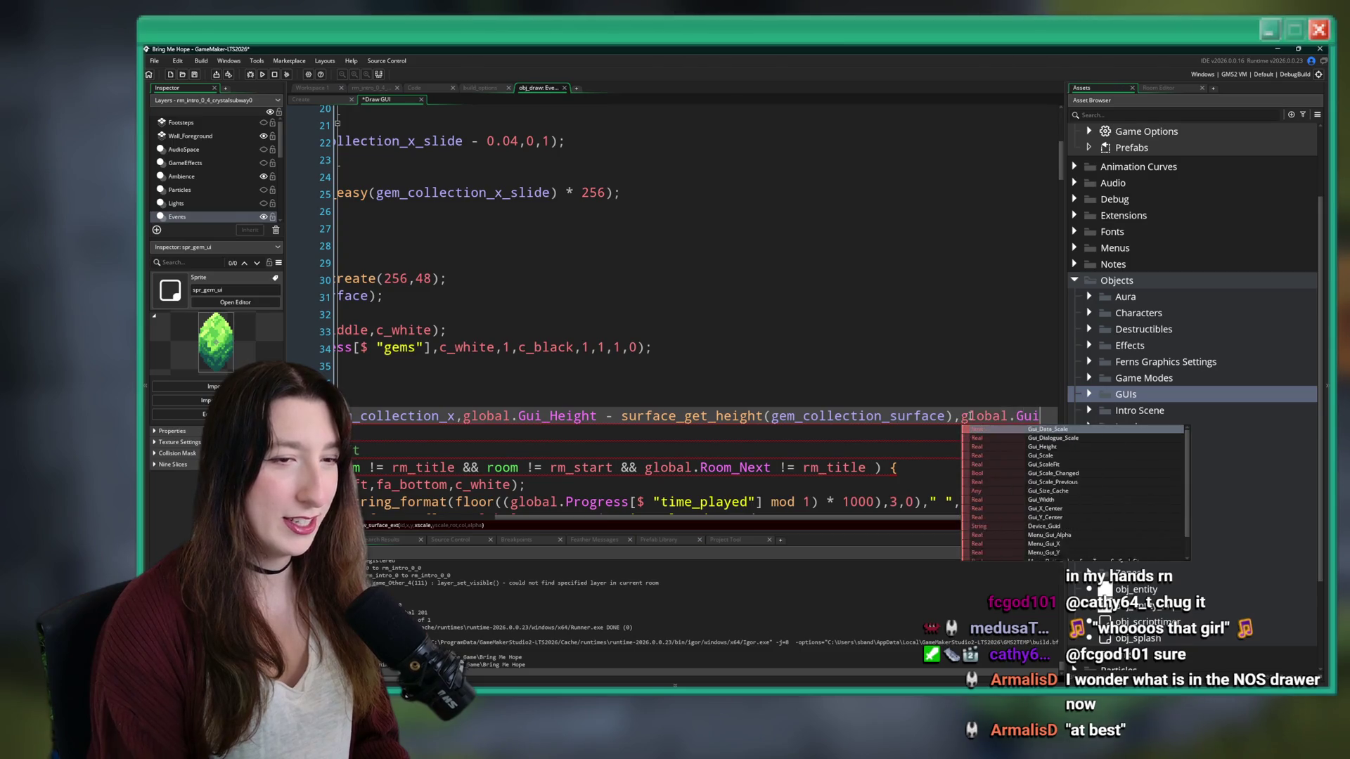
pyautogui.write('_Scale,global')
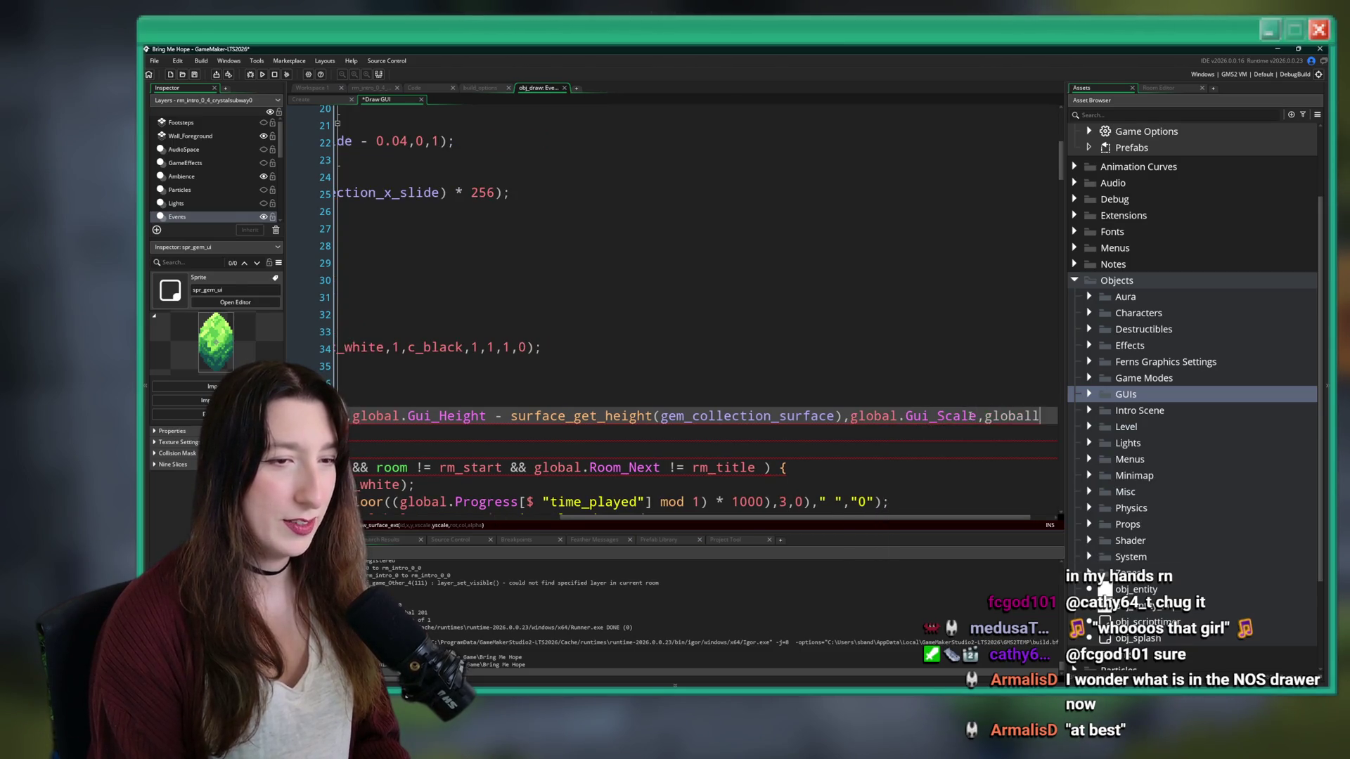
pyautogui.write('.Gui_Scale,k')
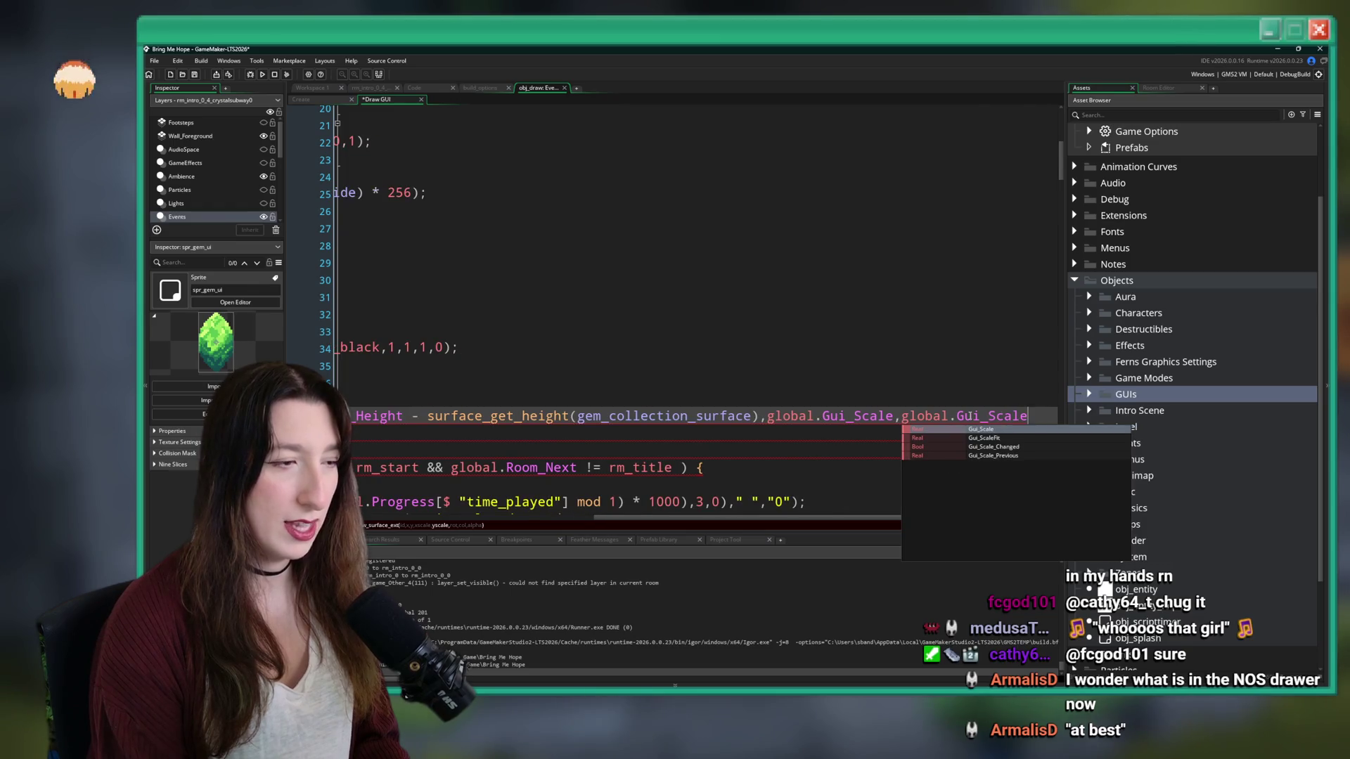
pyautogui.press('BackSpace')
pyautogui.write('0,c_whit')
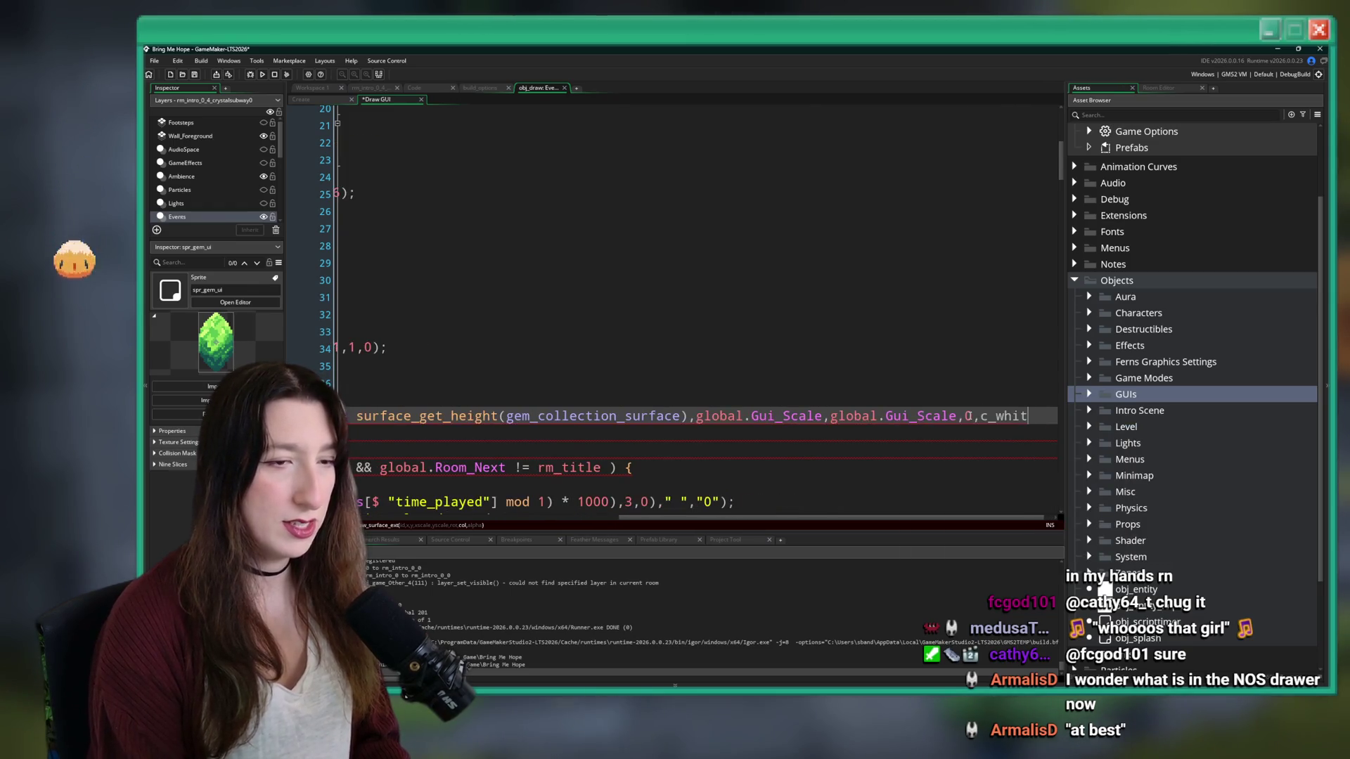
pyautogui.write('e,21);')
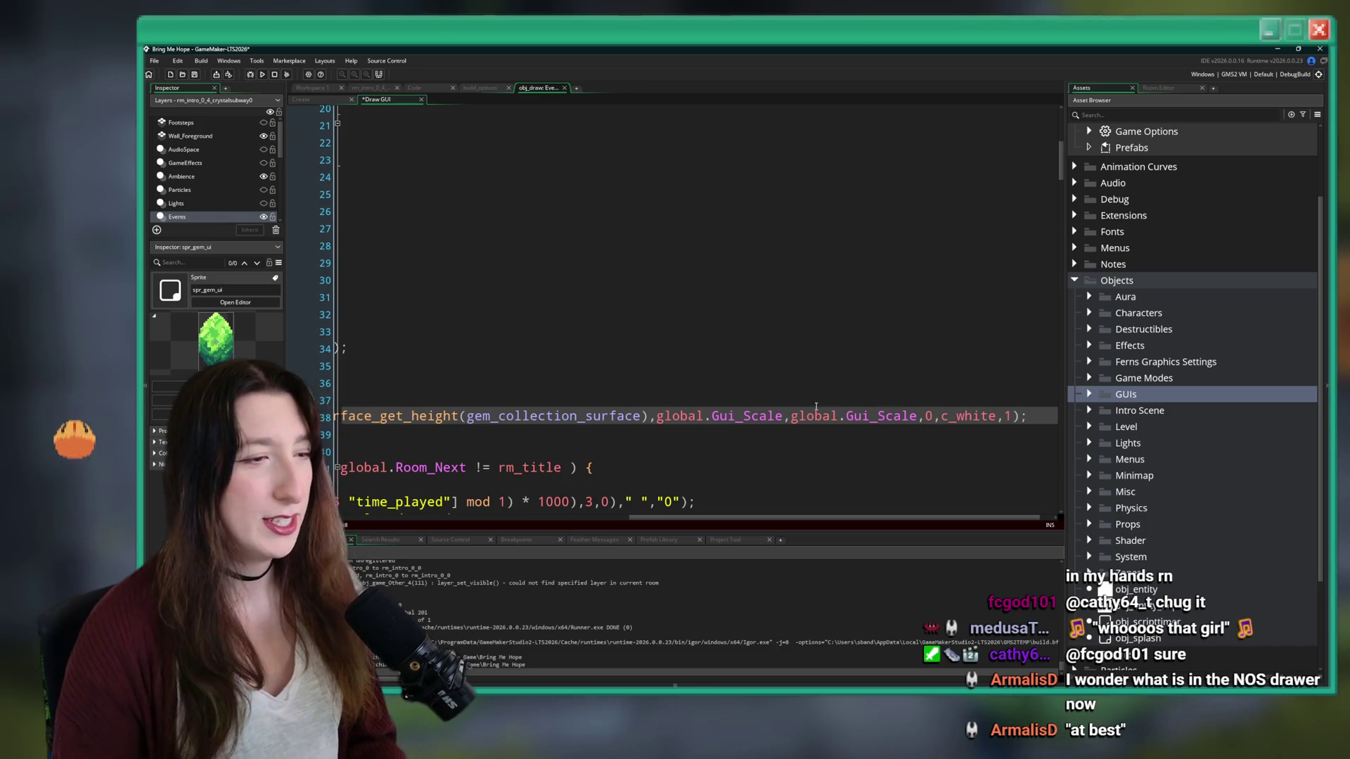
pyautogui.hotkey('shift', 'Home')
pyautogui.press('F12')
pyautogui.scroll(-1, 349, 378)
pyautogui.click(340, 379)
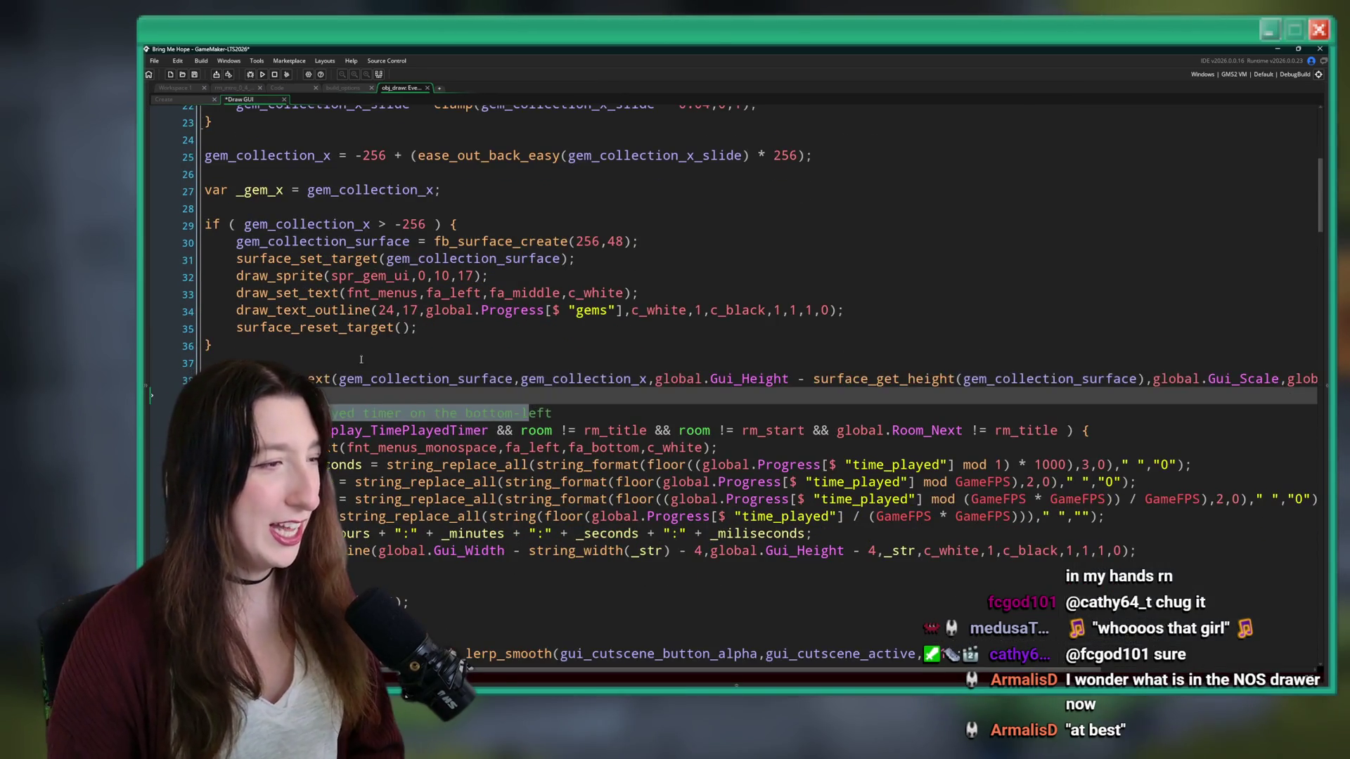
# - Split the draw_surface_ext call so the surface, x and y arguments each sit on their own line
pyautogui.press('Return')
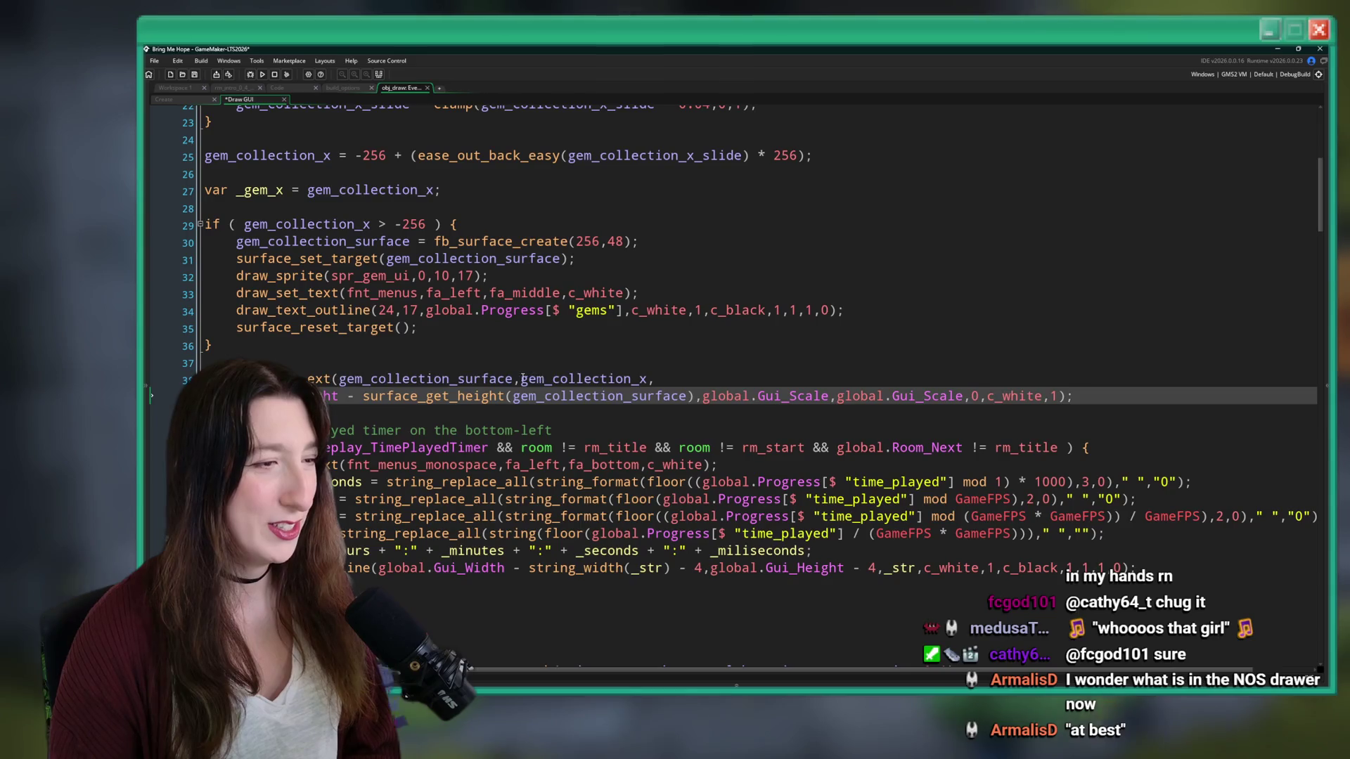
pyautogui.click(521, 380)
pyautogui.press('Return')
pyautogui.click(339, 379)
pyautogui.press('Return')
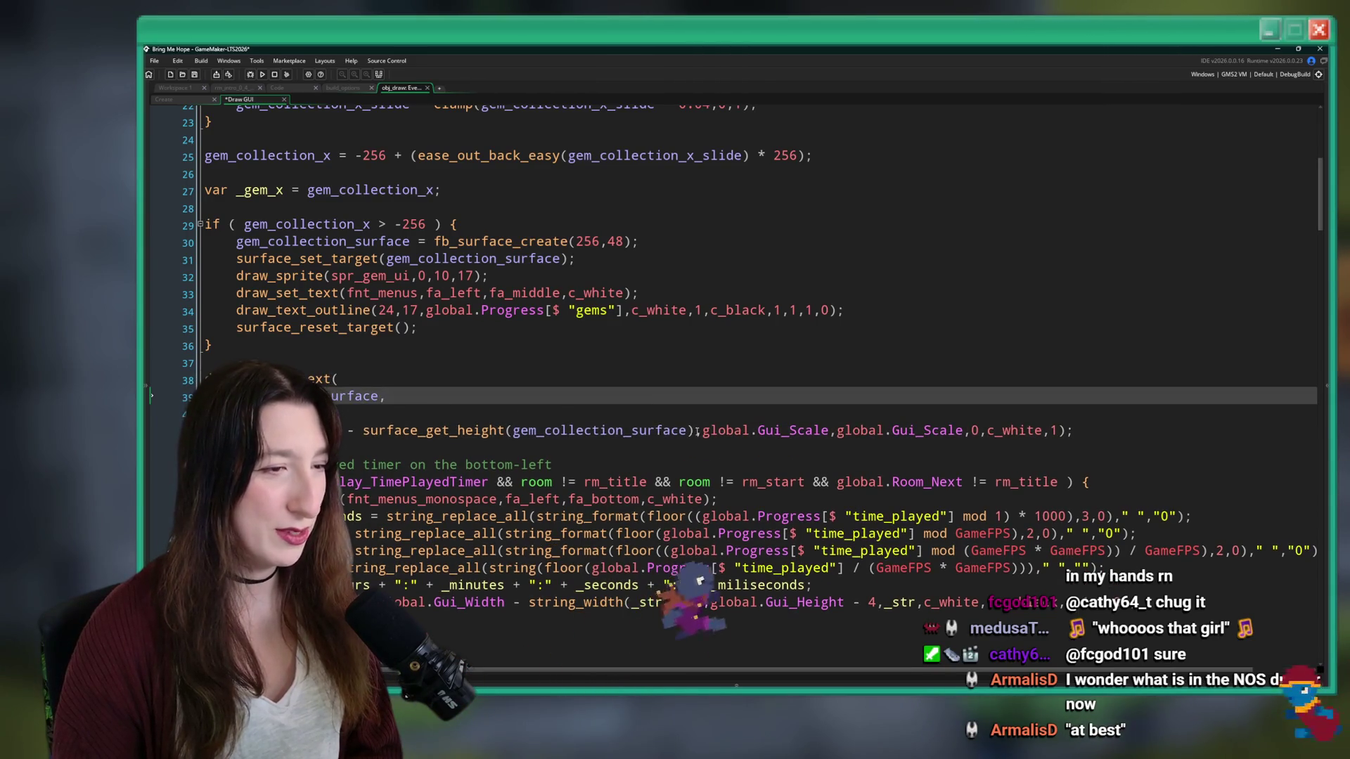
pyautogui.click(702, 431)
pyautogui.press('Return')
# - Put the scale, rotation, colour and remaining arguments on separate lines and indent them one level
pyautogui.click(561, 448)
pyautogui.press('Return')
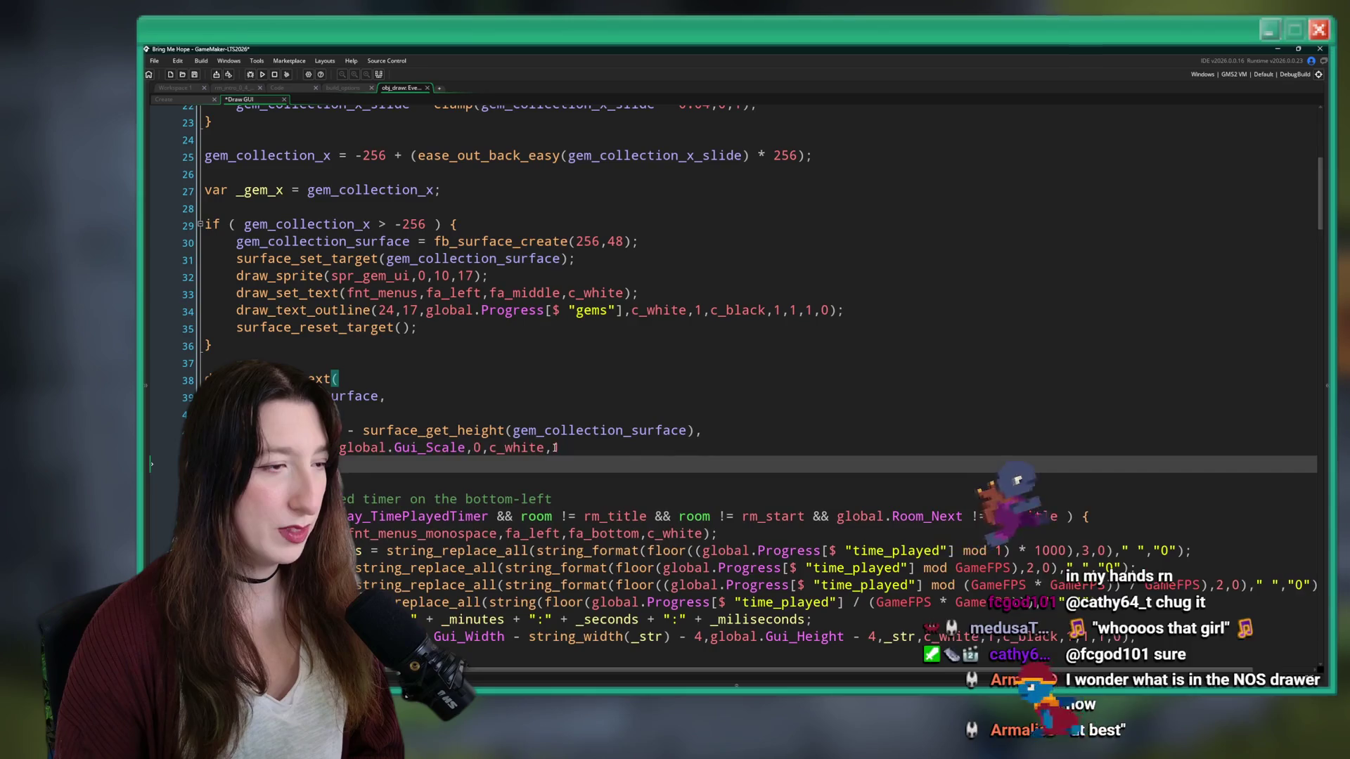
pyautogui.click(553, 448)
pyautogui.press('Return')
pyautogui.click(487, 448)
pyautogui.press('Return')
pyautogui.press('Return')
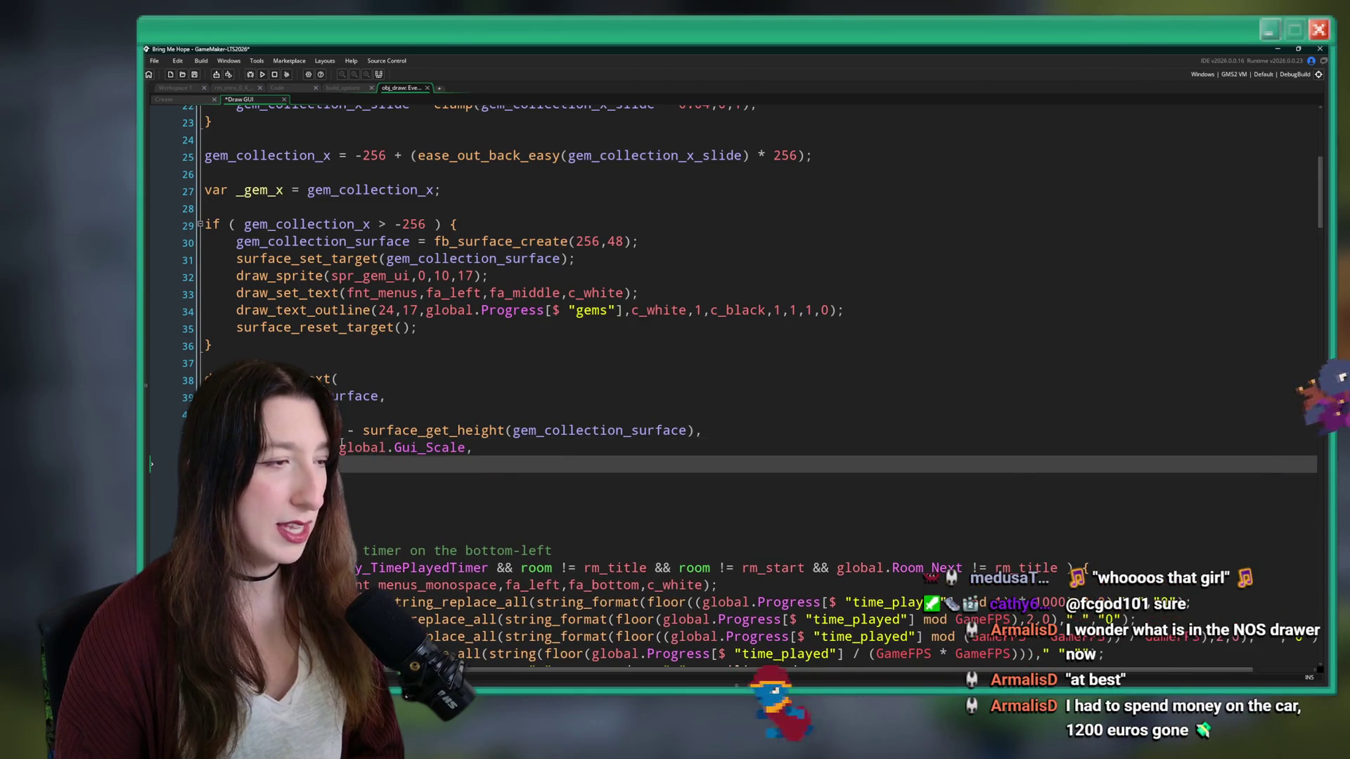
pyautogui.click(339, 448)
pyautogui.press('Return')
pyautogui.hotkey('shift', 'Up')
pyautogui.hotkey('shift', 'Up')
pyautogui.hotkey('shift', 'Up')
pyautogui.press('Tab')
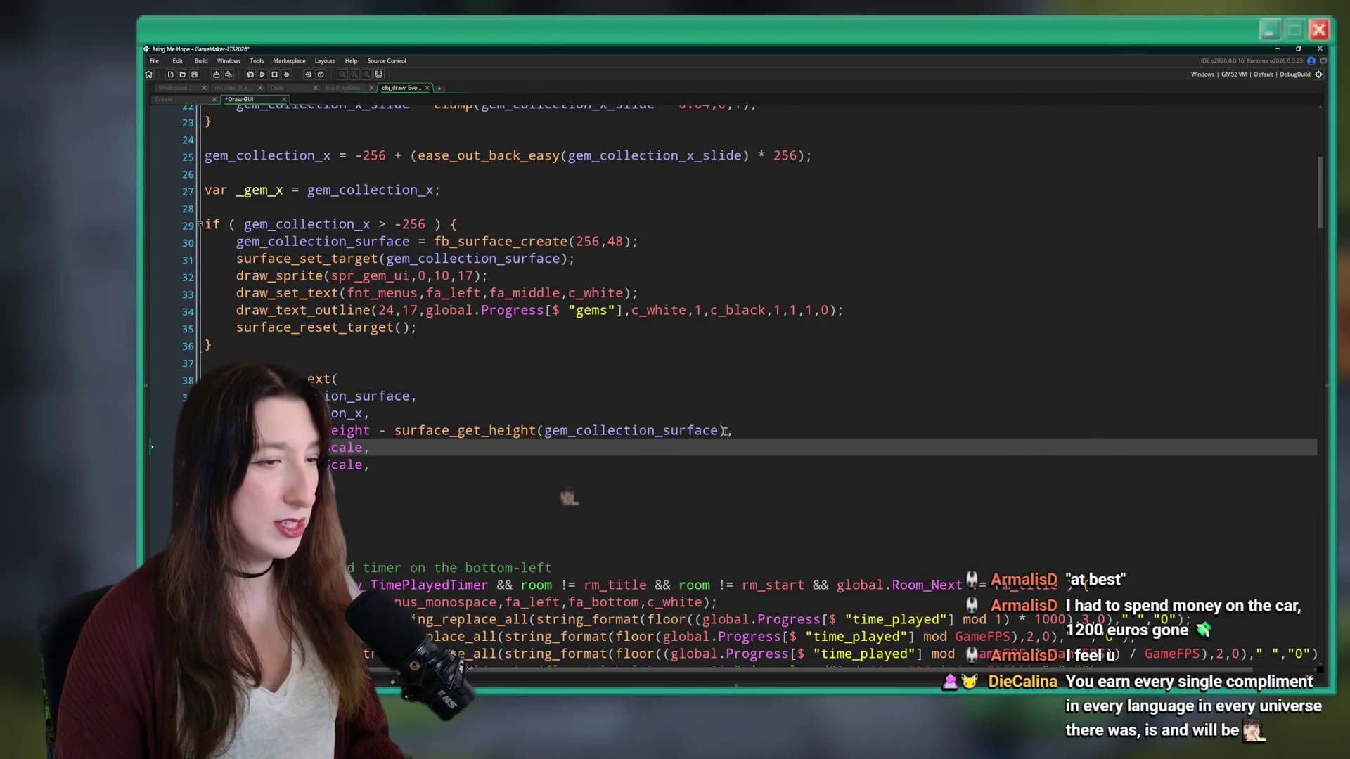
# - Make the y offset subtract (surface_get_height(gem_collection_surface) * global.Gui_Scale) from the GUI height
pyautogui.moveTo(744, 431); pyautogui.dragTo(391, 431)
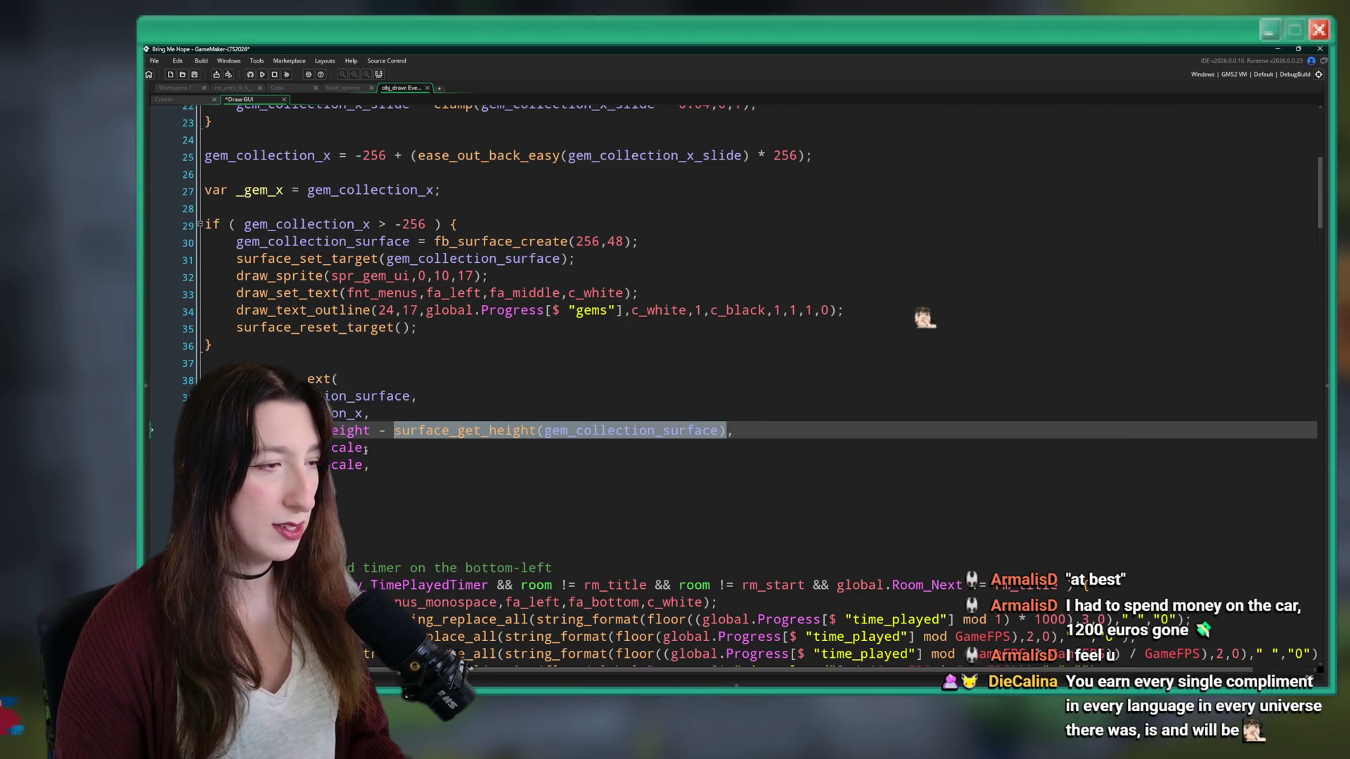
pyautogui.click(362, 448)
pyautogui.hotkey('shift', 'Left')
pyautogui.hotkey('shift', 'Left')
pyautogui.hotkey('shift', 'Left')
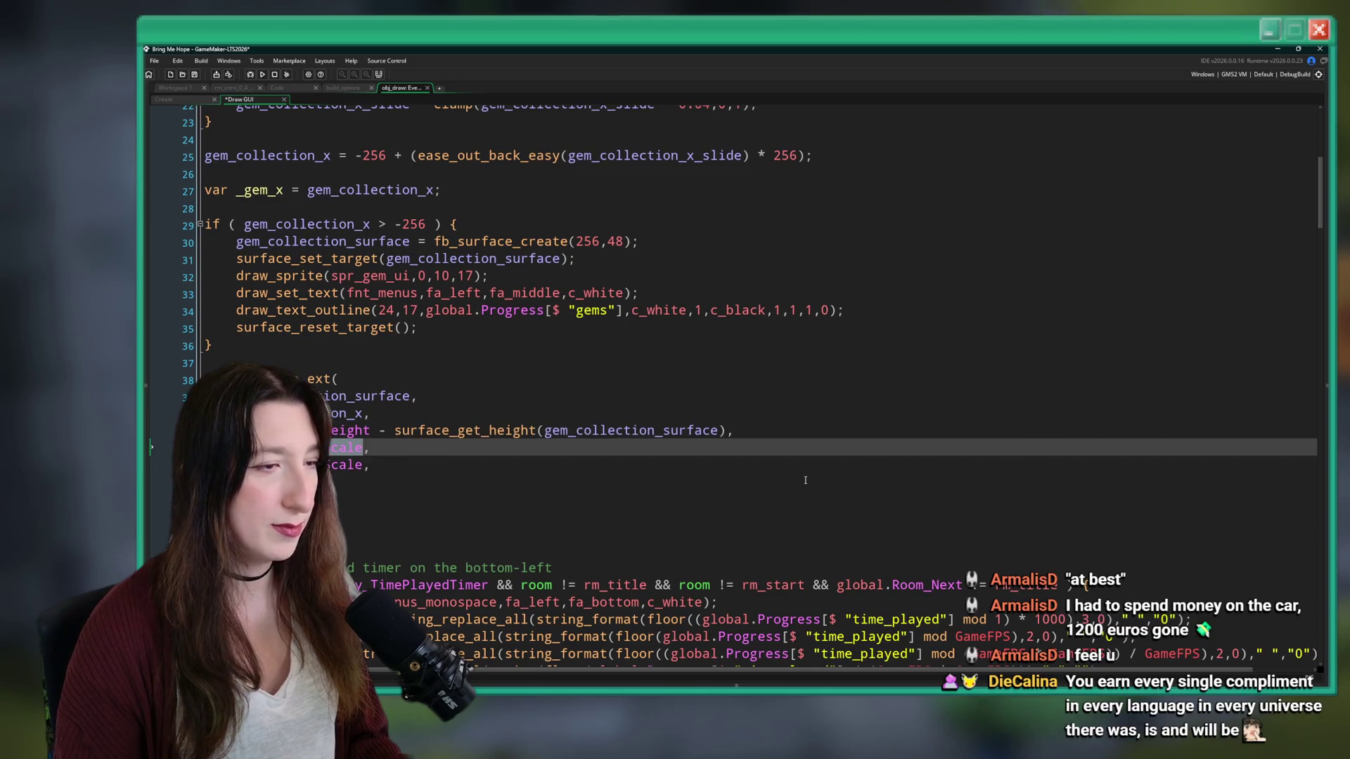
pyautogui.click(731, 430)
pyautogui.write('global.Gui_Scale)')
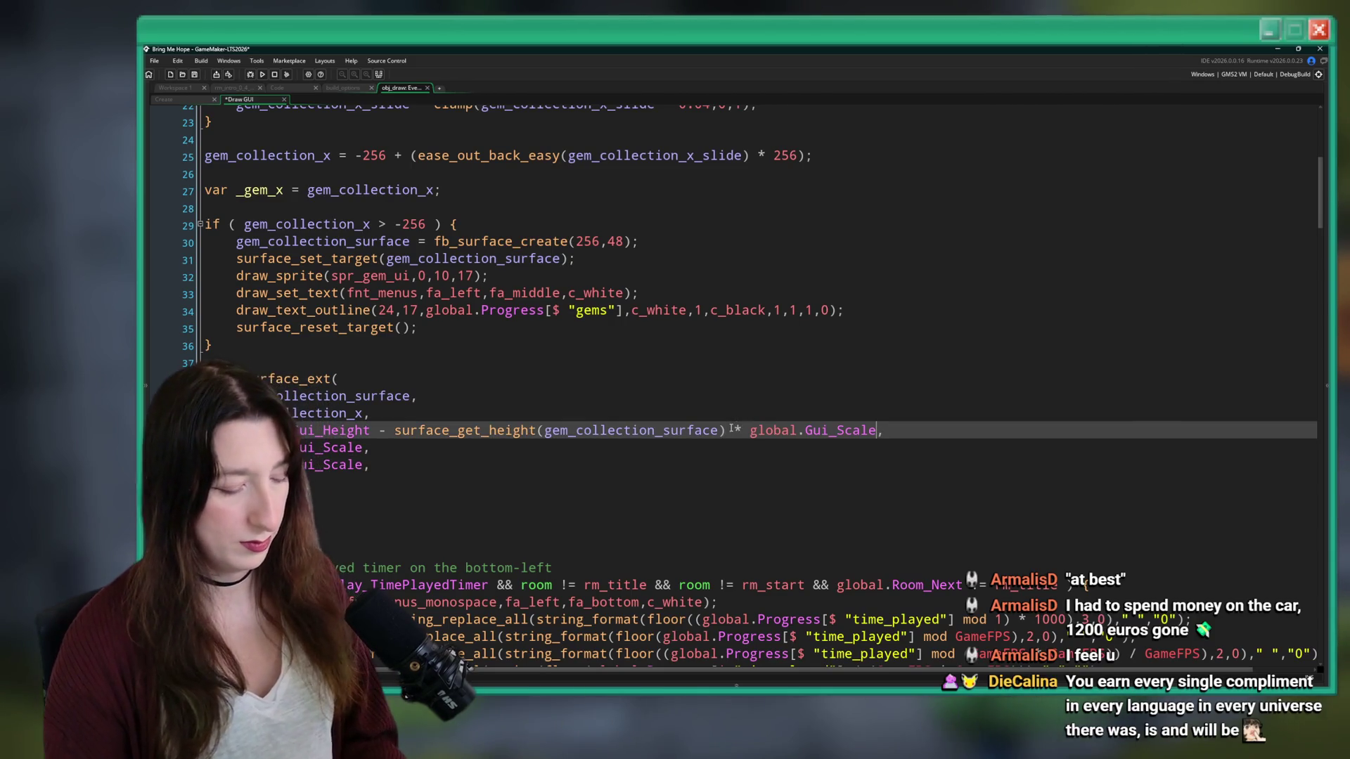
pyautogui.click(393, 430)
pyautogui.write('(')
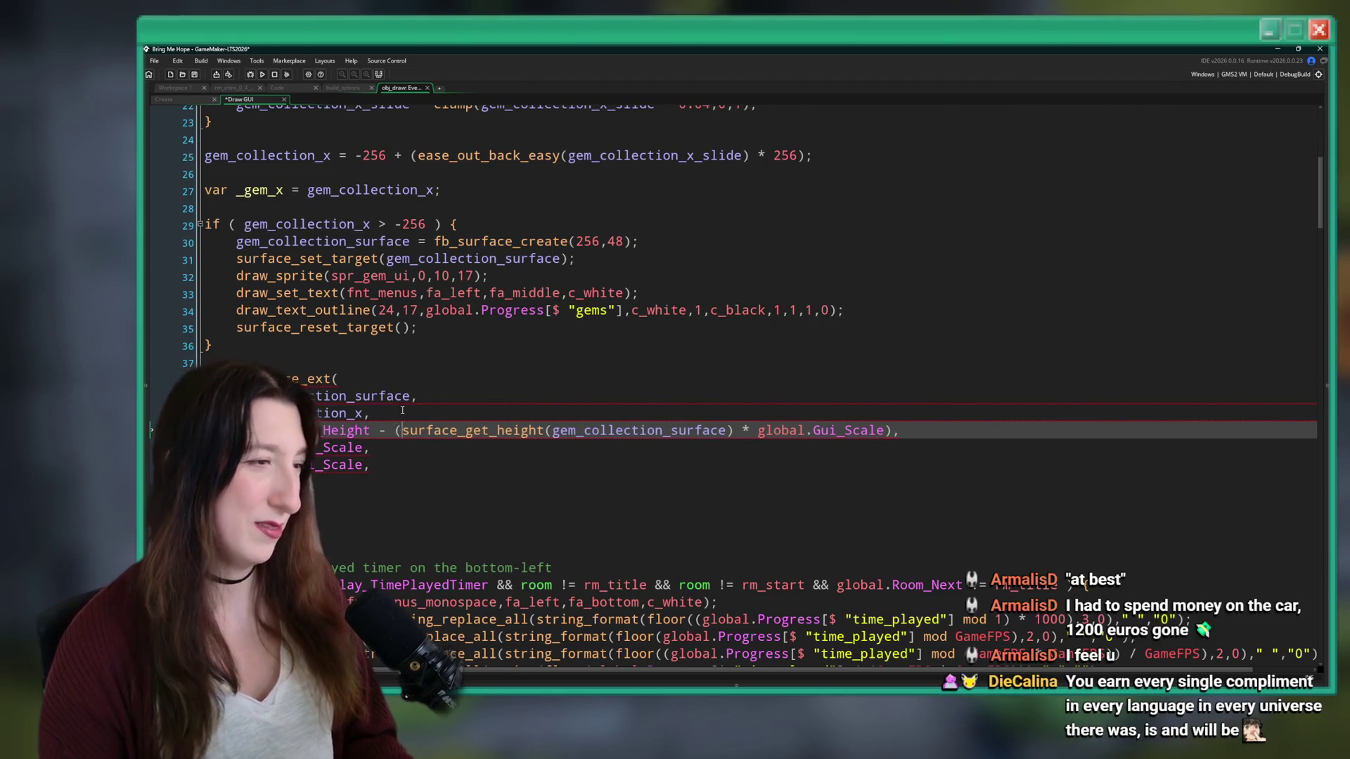
pyautogui.click(369, 412)
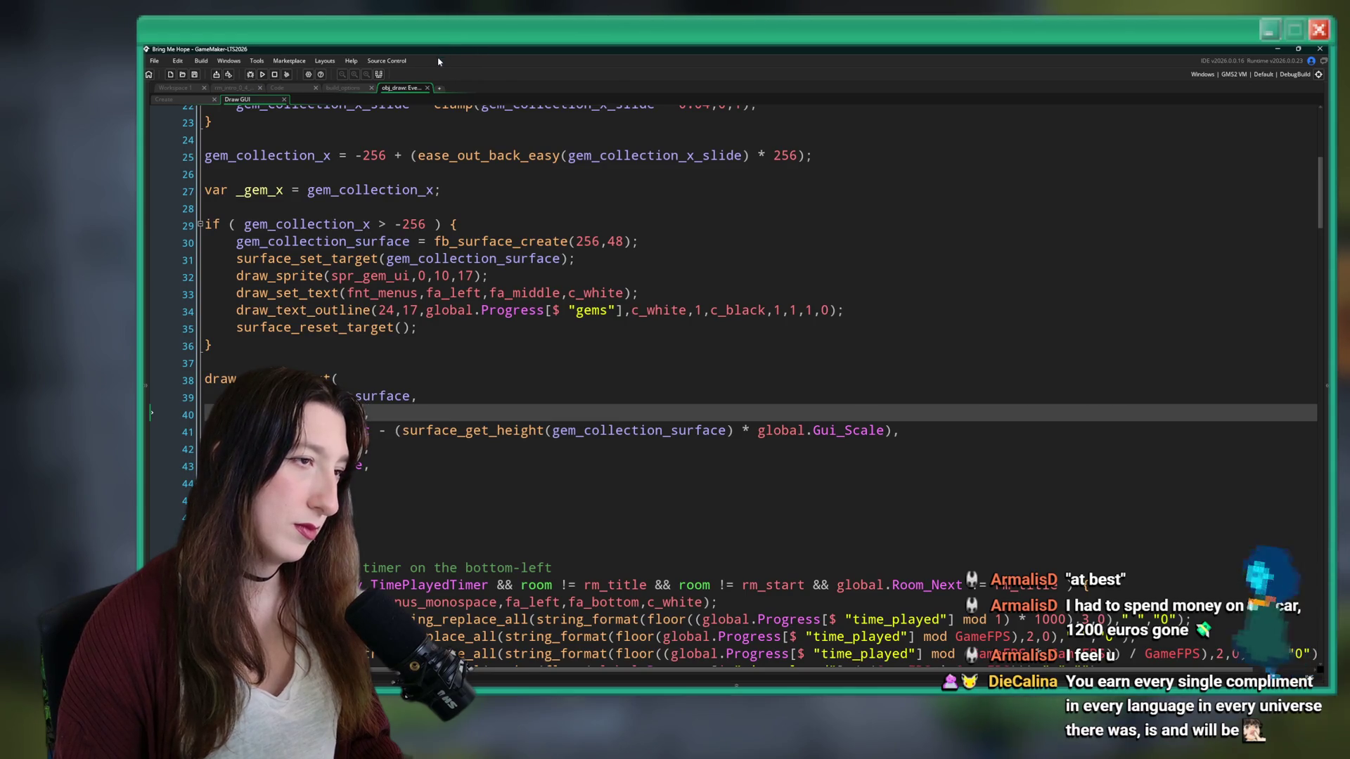
pyautogui.click(719, 243)
# - Run the game, then create the gem surface 256 * global.Gui_Scale wide and save
pyautogui.press('F5')
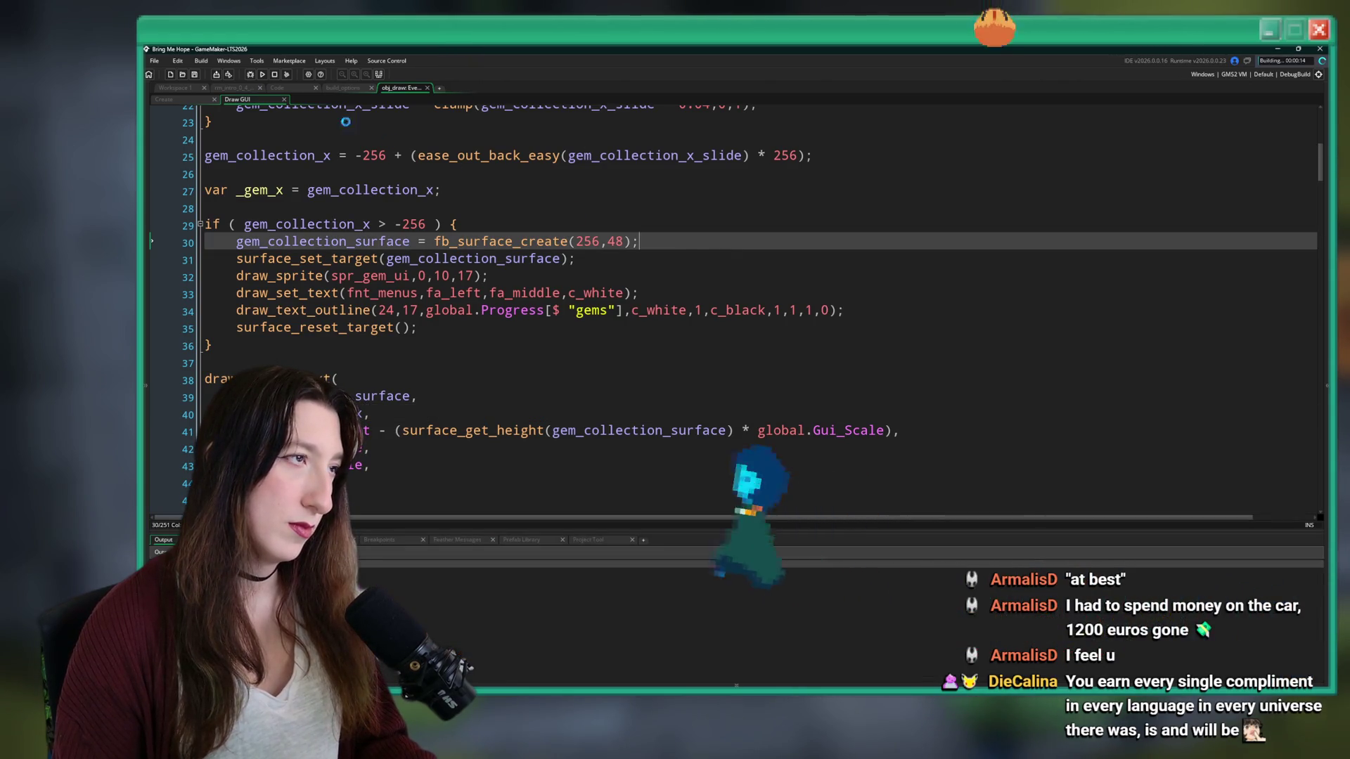
pyautogui.click(599, 241)
pyautogui.write('* ')
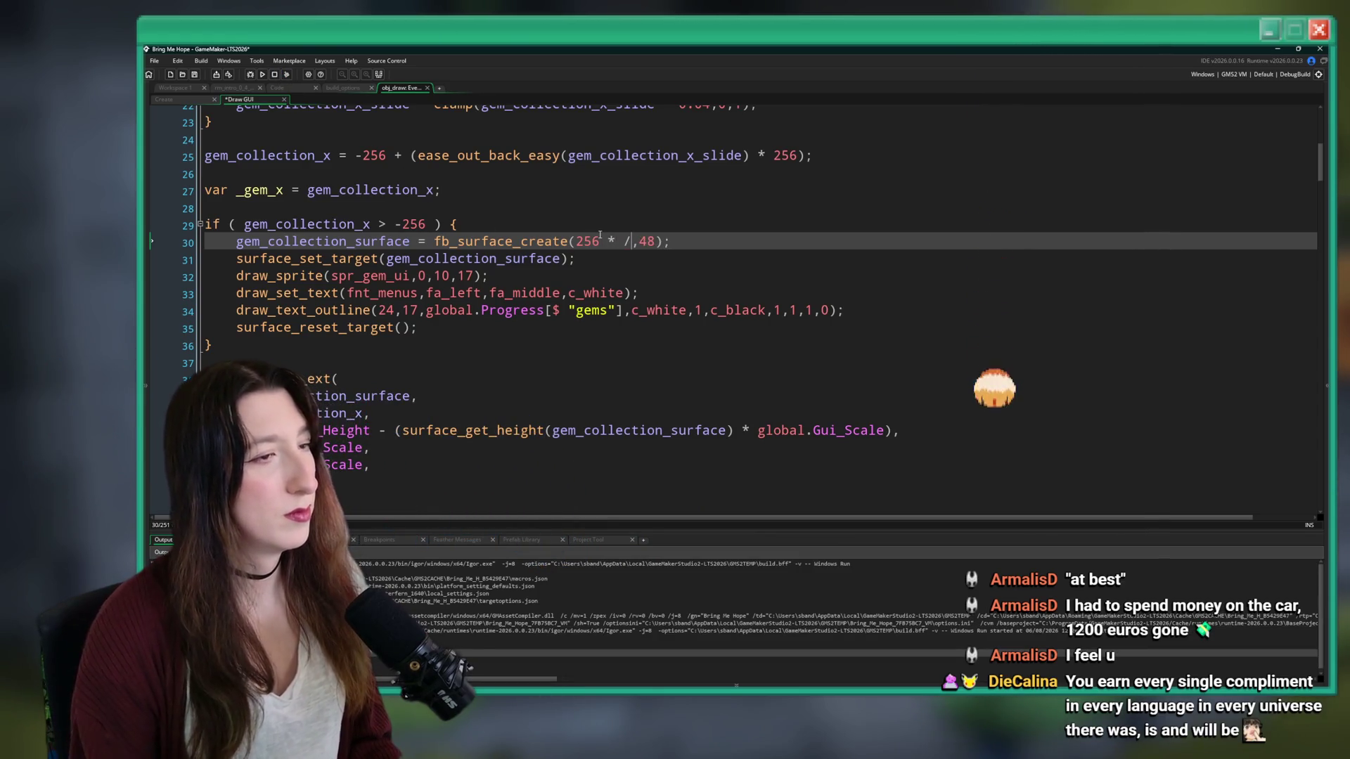
pyautogui.write('global.Gui_Scale')
pyautogui.hotkey('ctrl', 's')
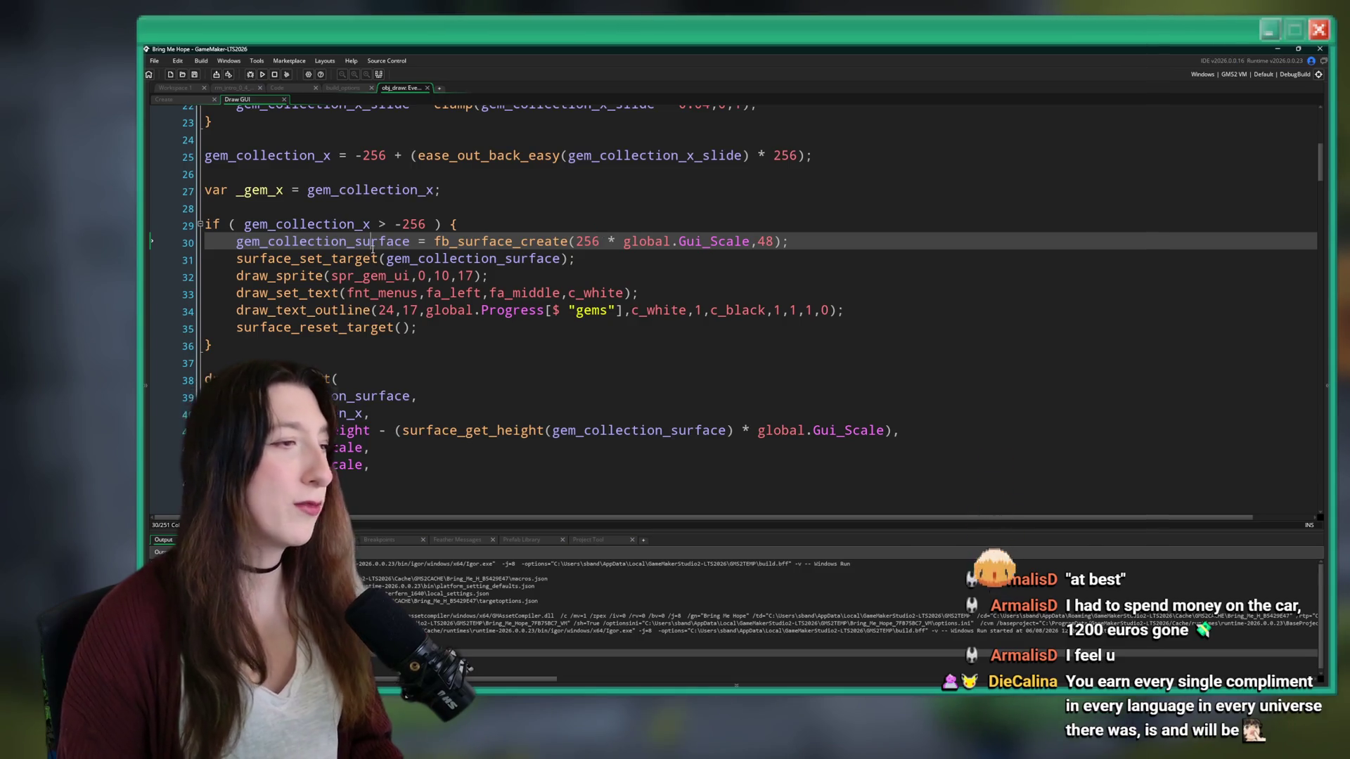
# - Below the draw call, add an fb_ surface function call on gem_collection_surface
pyautogui.doubleClick(323, 242)
pyautogui.scroll(-2, 380, 422)
pyautogui.click(381, 460)
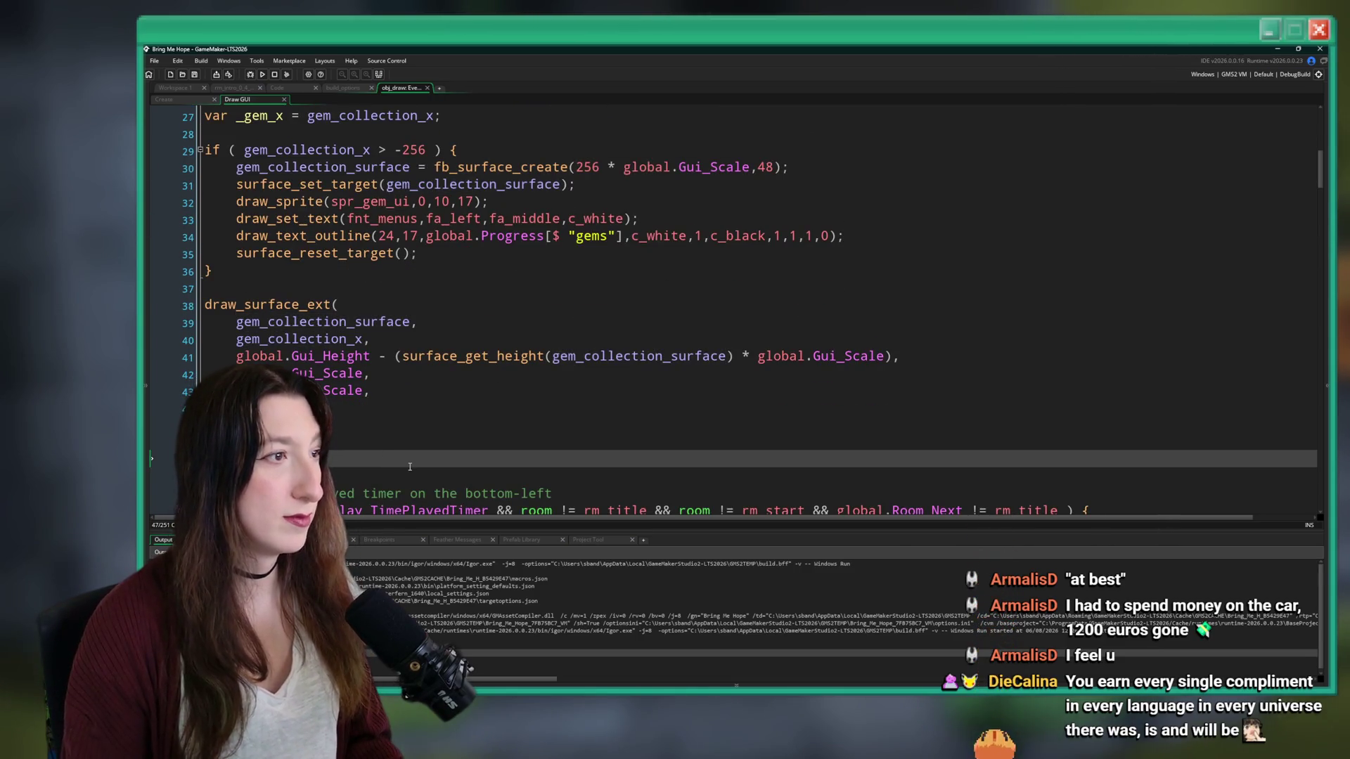
pyautogui.press('Return')
pyautogui.press('Return')
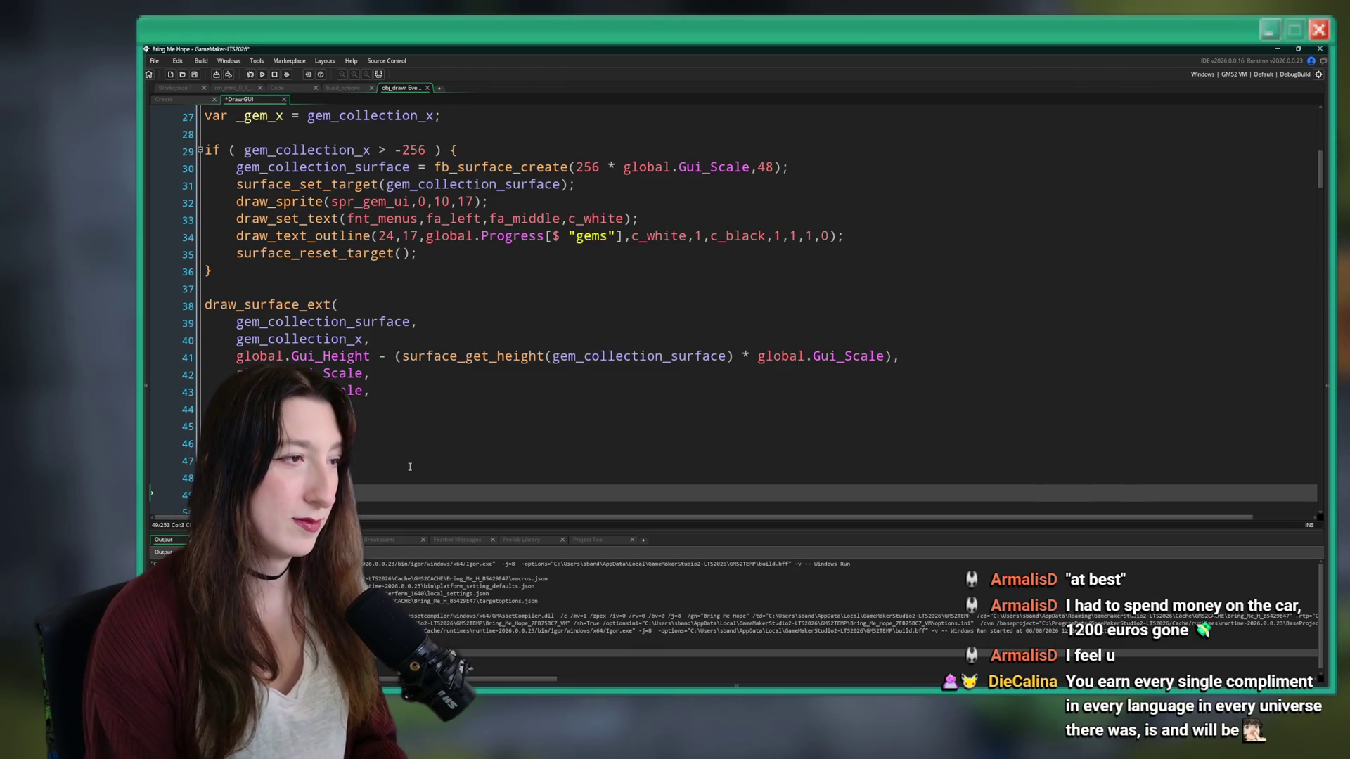
pyautogui.write('fb_su')
pyautogui.write('gem_collection_surface);')
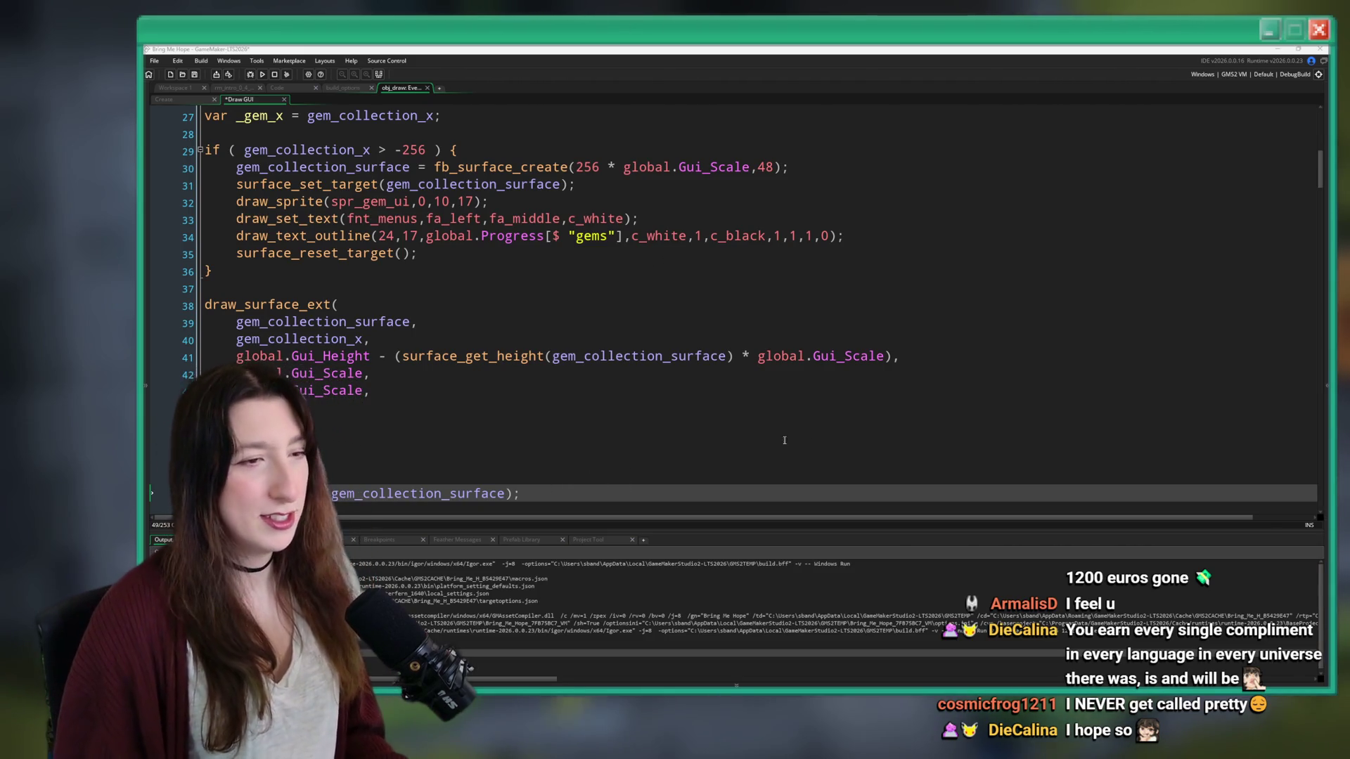
pyautogui.click(943, 348)
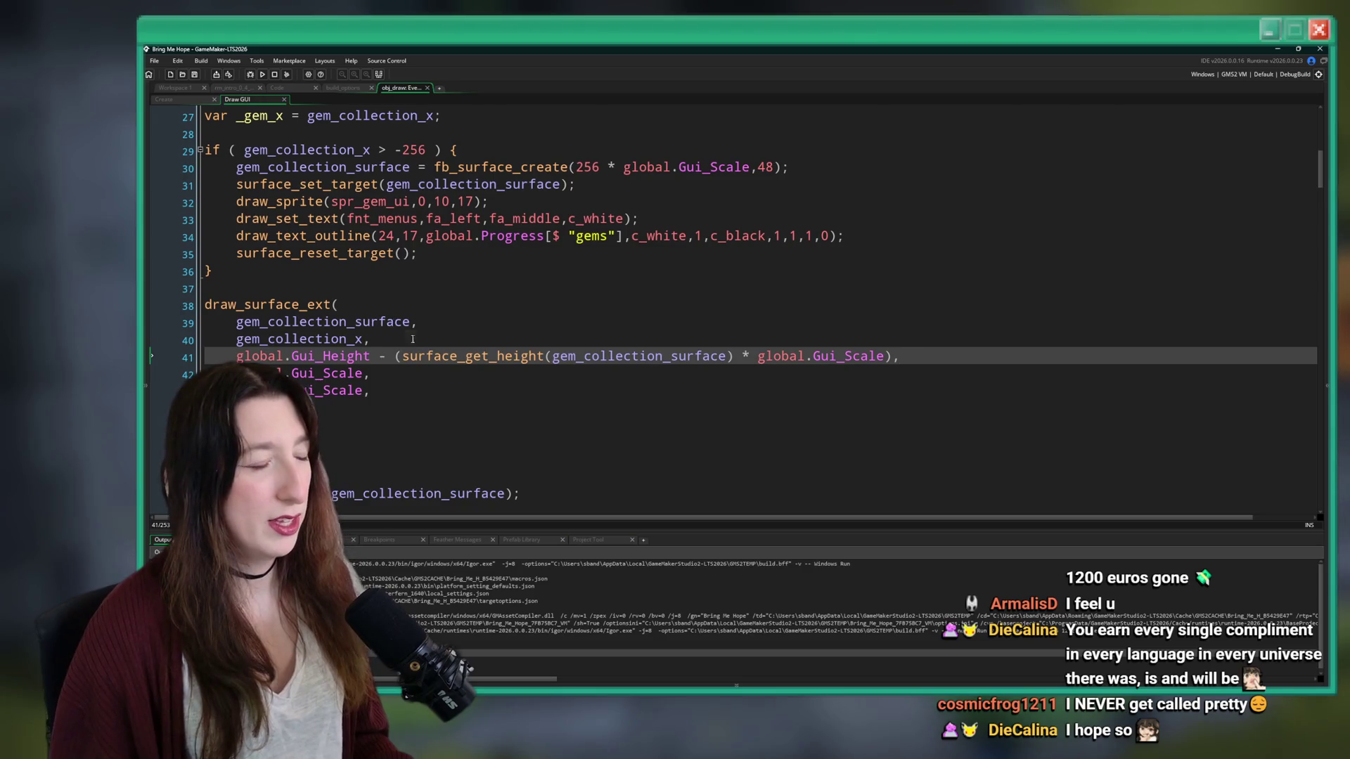
pyautogui.click(458, 329)
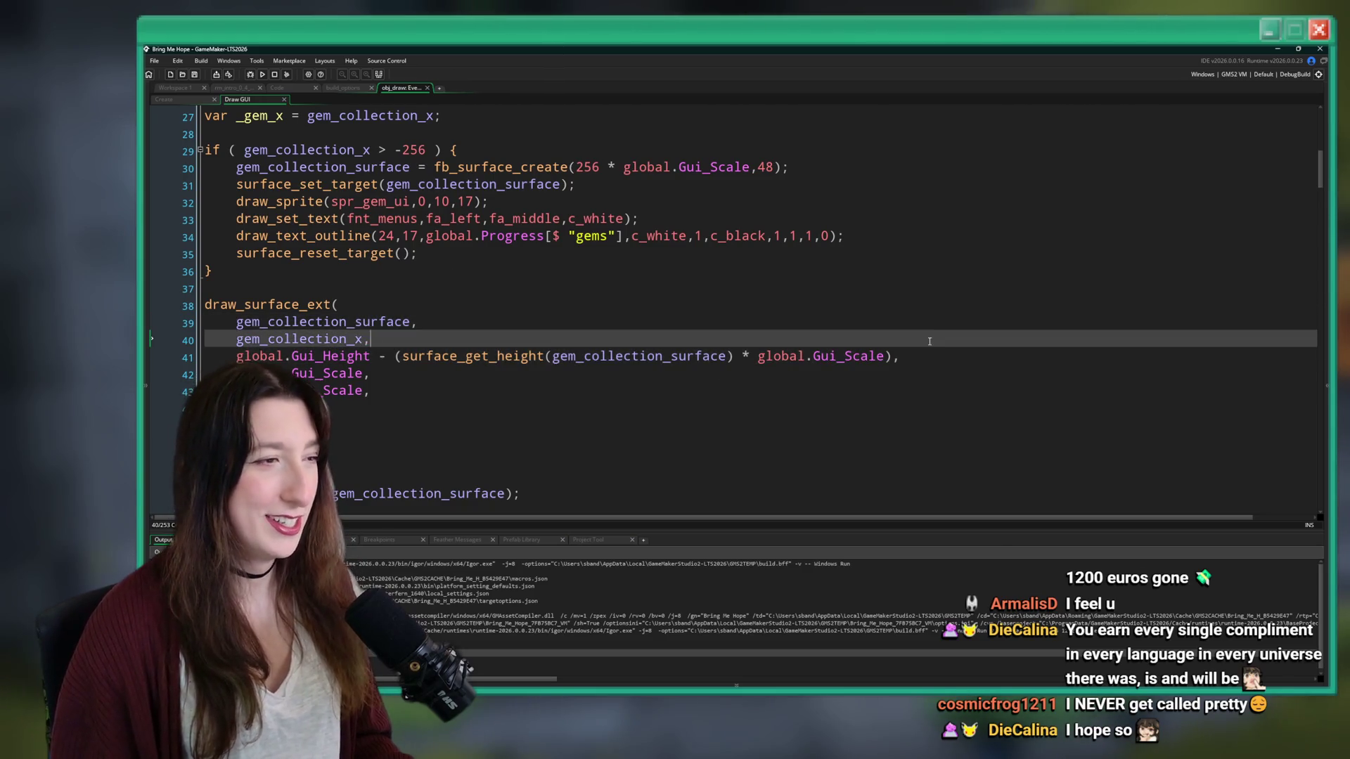
pyautogui.click(912, 356)
pyautogui.press('Down')
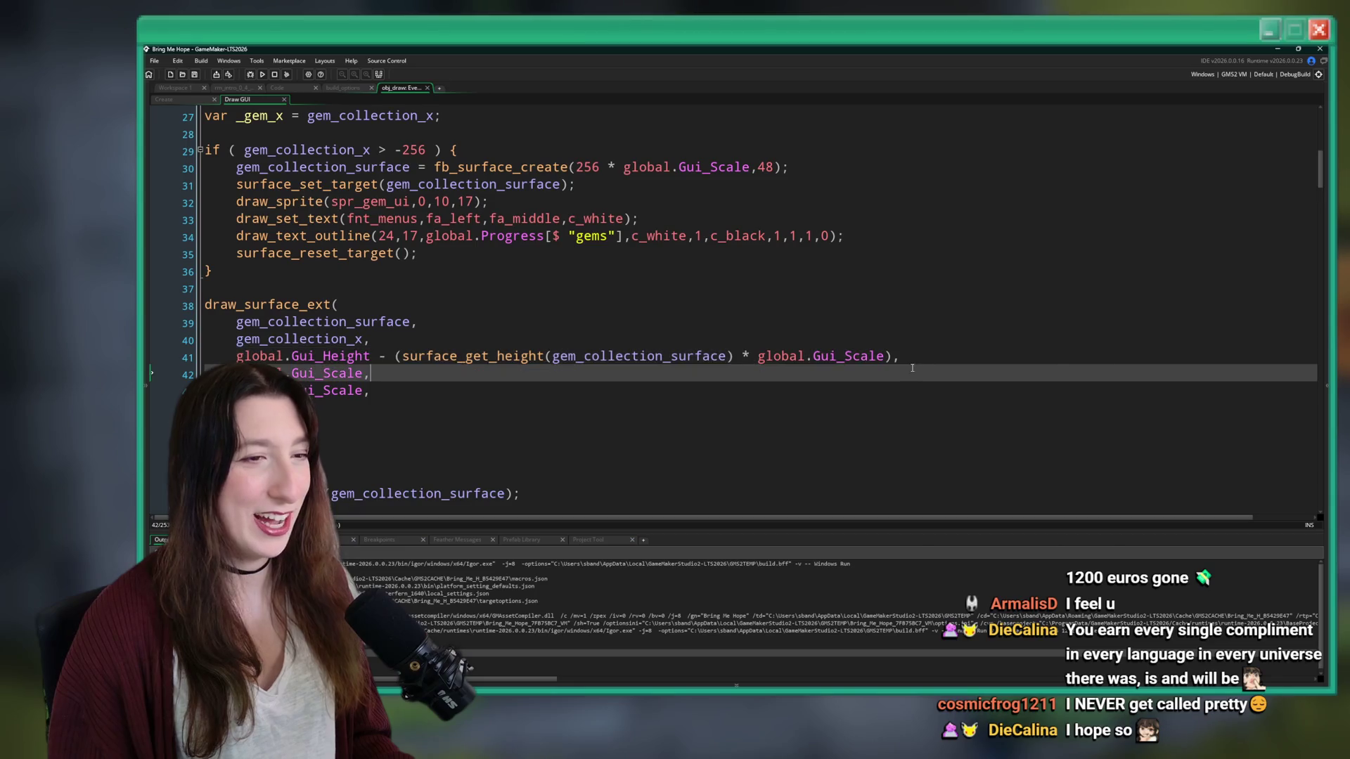
pyautogui.press('Up')
pyautogui.press('Up')
pyautogui.press('Down')
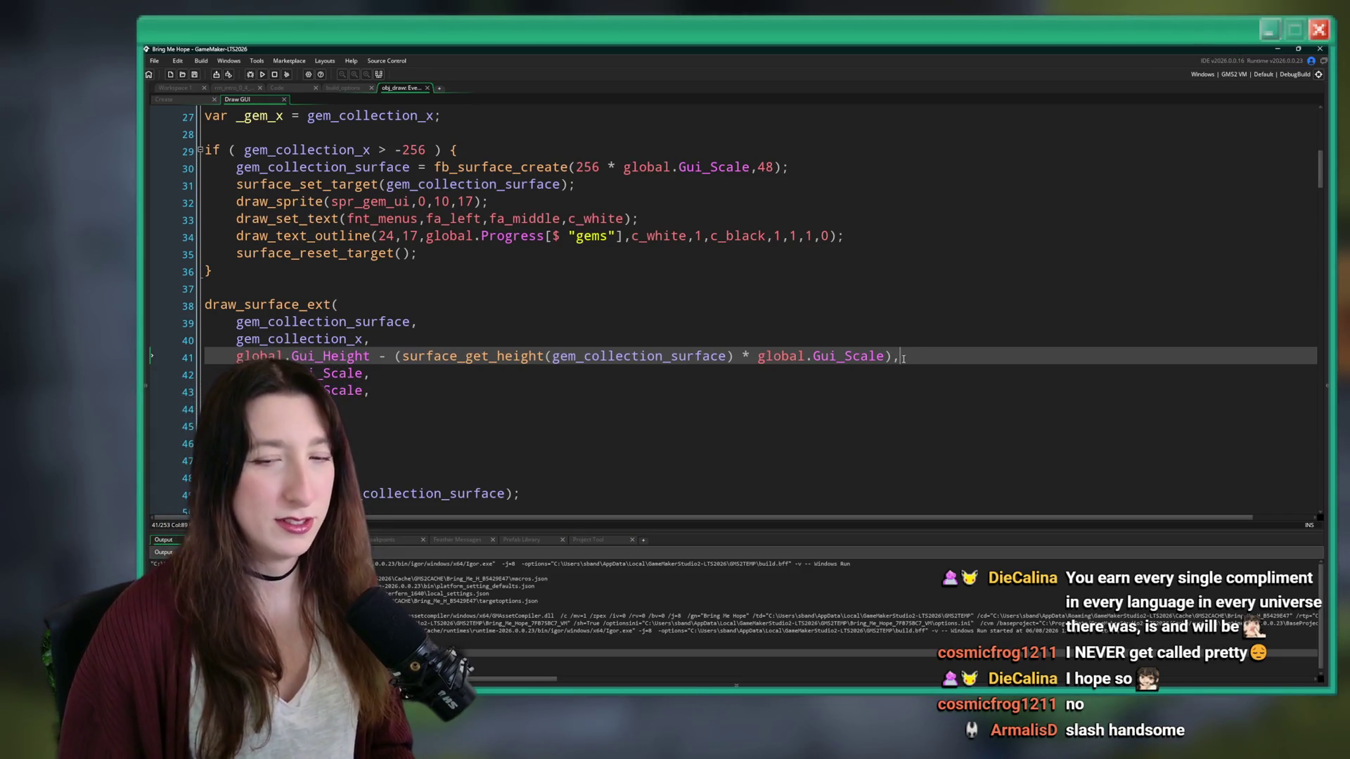
pyautogui.scroll(-1, 872, 355)
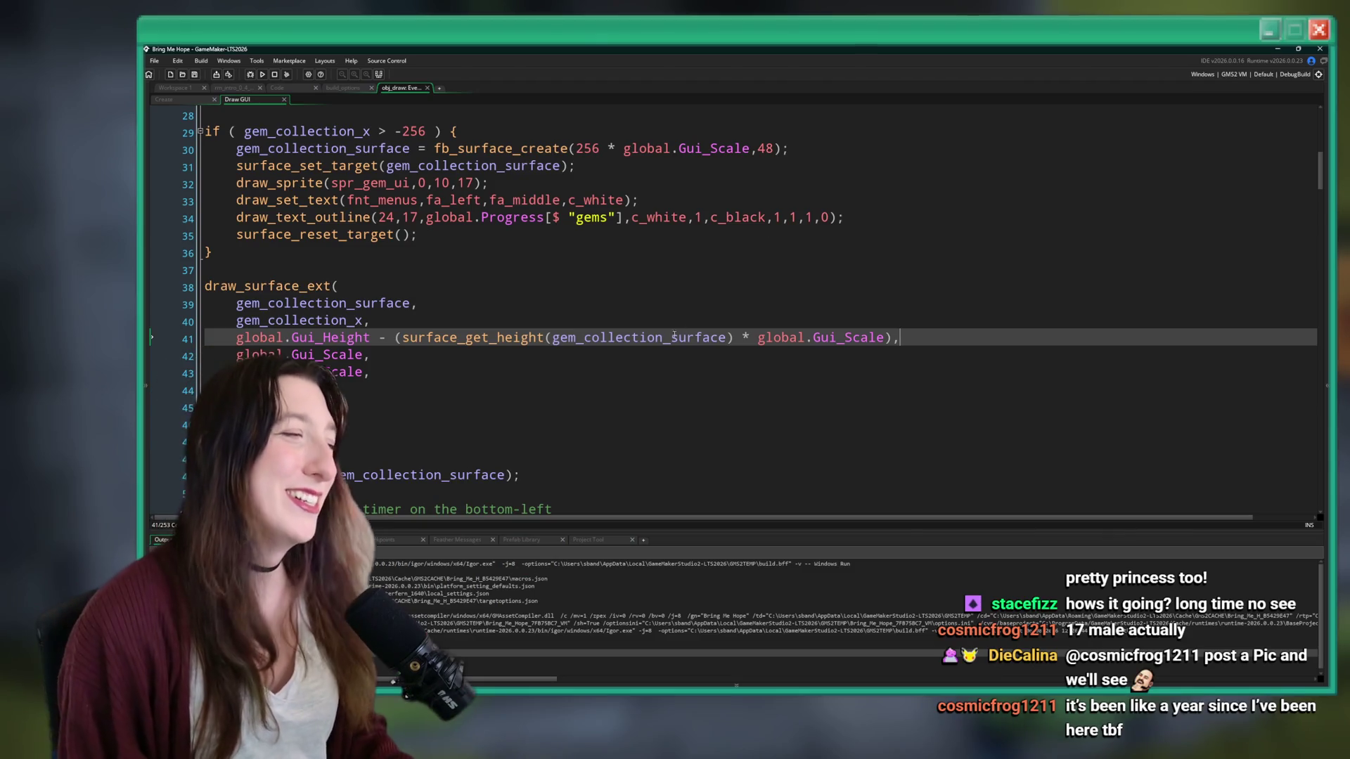
pyautogui.press('Down')
pyautogui.press('Up')
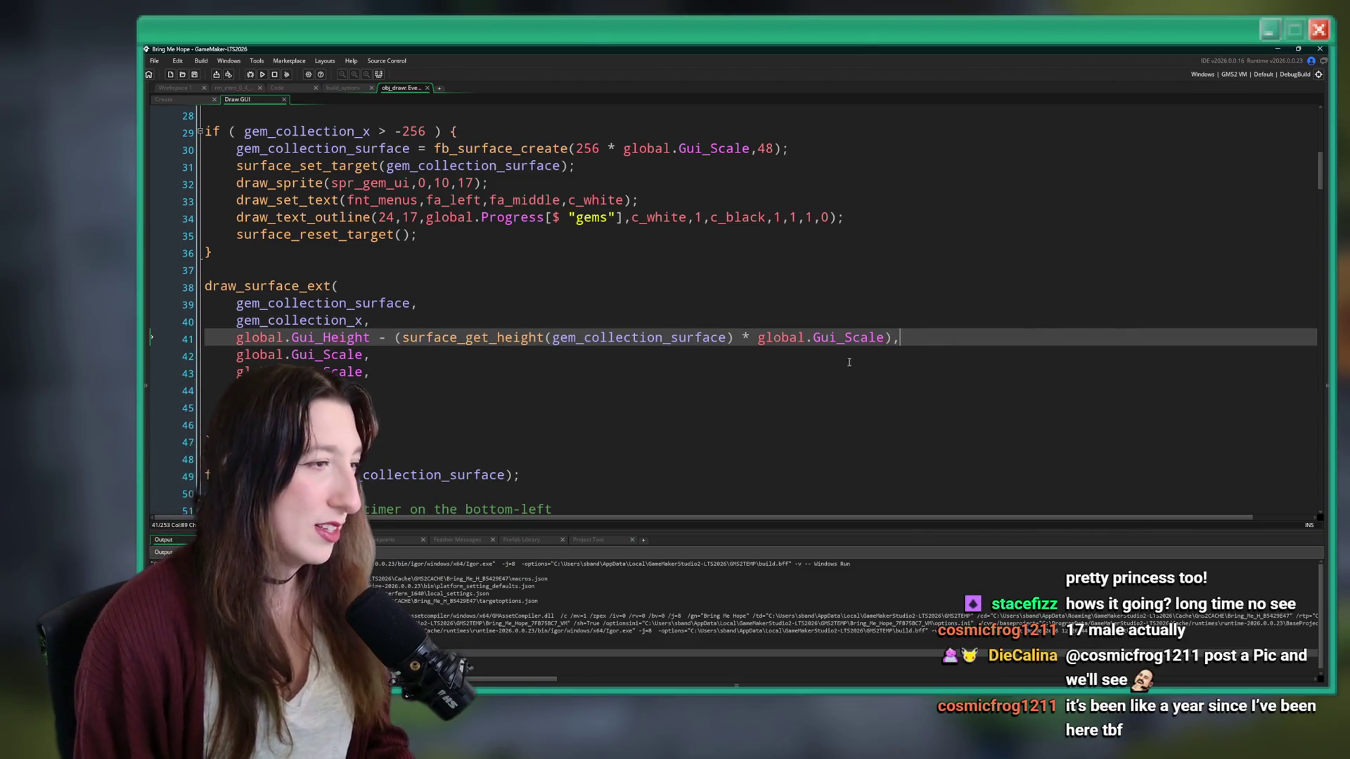
pyautogui.scroll(4, 485, 384)
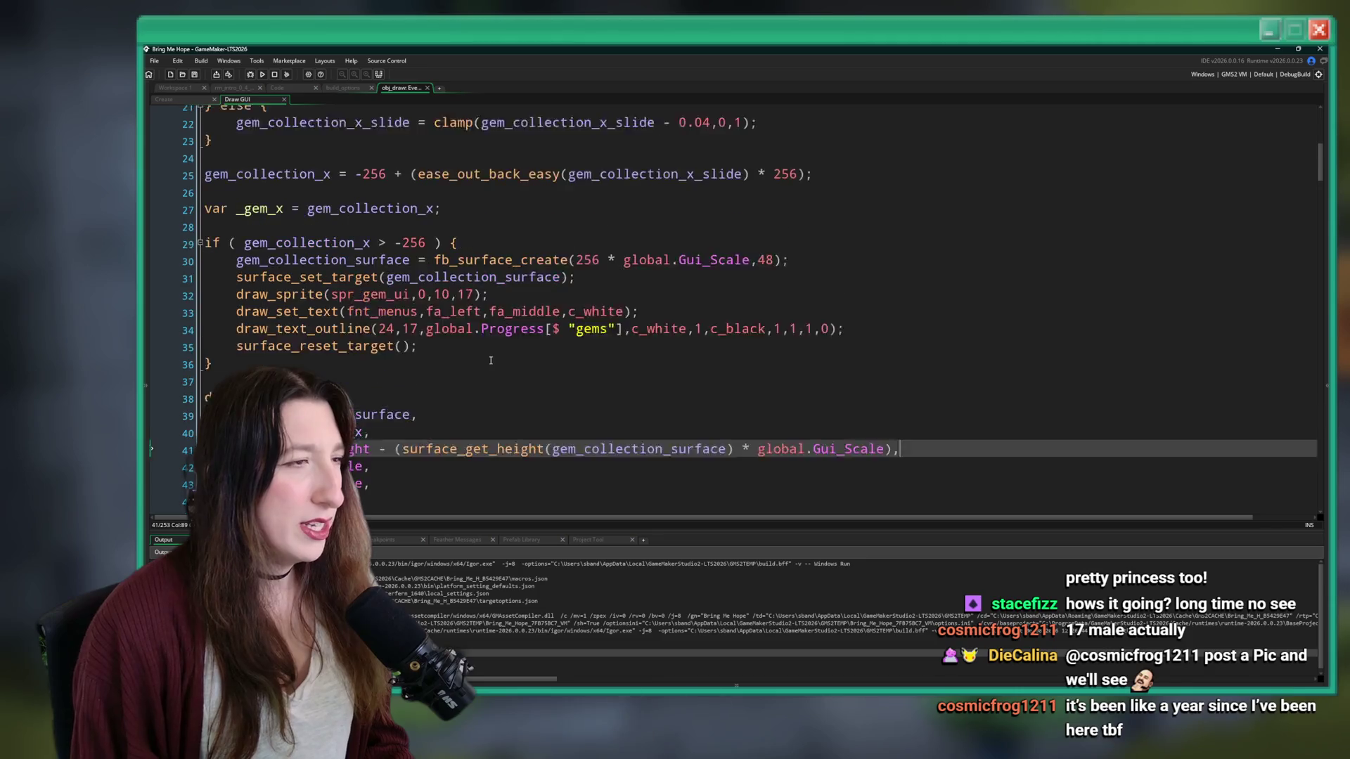
pyautogui.scroll(-4, 561, 272)
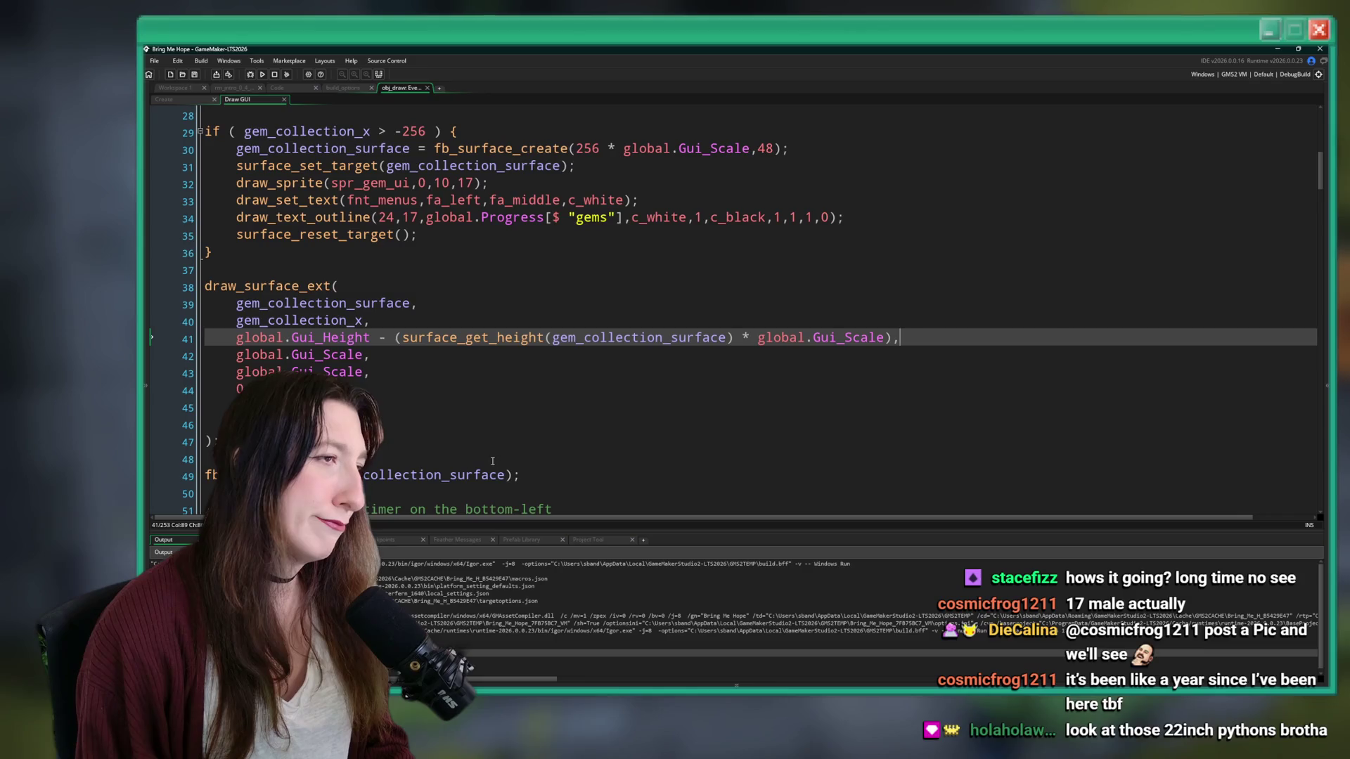
pyautogui.click(506, 320)
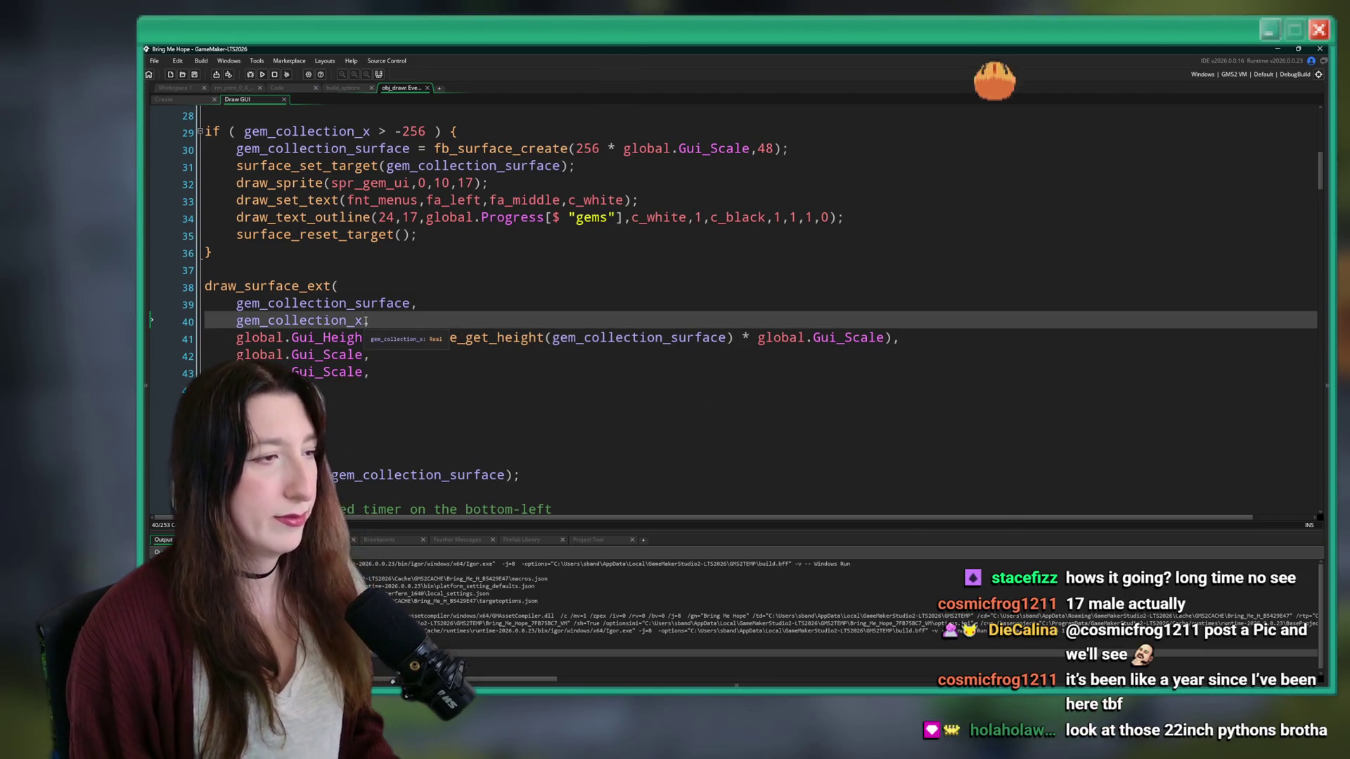
pyautogui.write('* /')
pyautogui.press('BackSpace')
pyautogui.press('BackSpace')
pyautogui.press('BackSpace')
pyautogui.scroll(1, 367, 322)
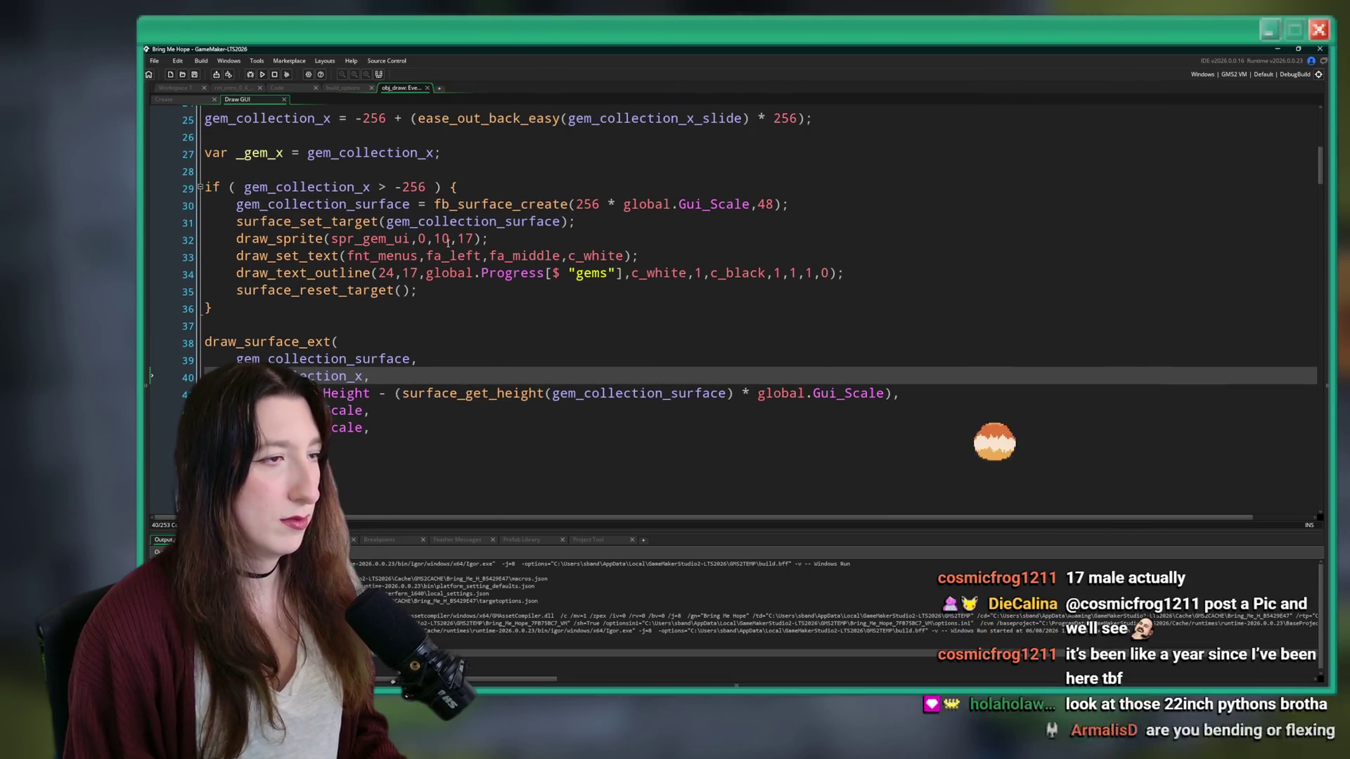
# - Copy global.Gui_Scale and multiply the -256 in the if condition by it
pyautogui.click(425, 187)
pyautogui.write('gem_collection_surface')
pyautogui.hotkey('ctrl', 'z')
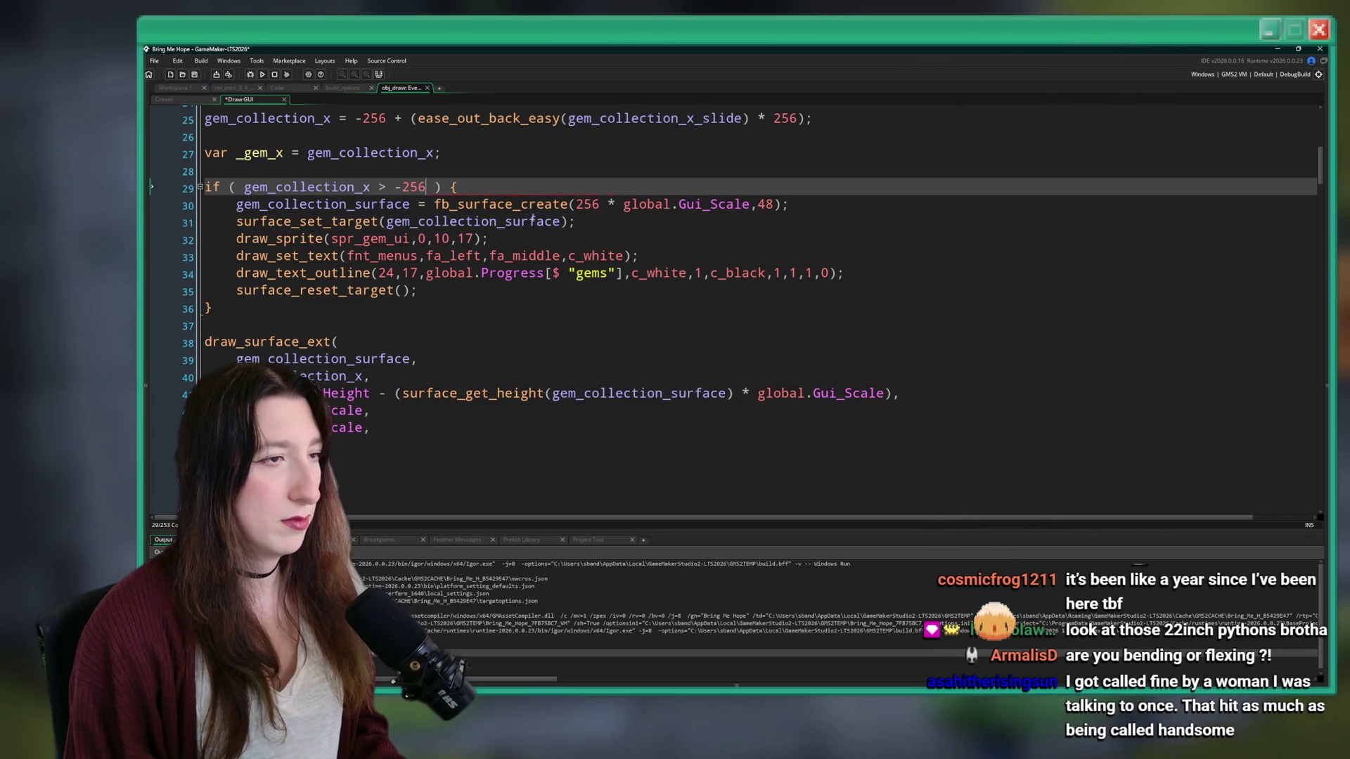
pyautogui.moveTo(750, 204); pyautogui.dragTo(637, 215)
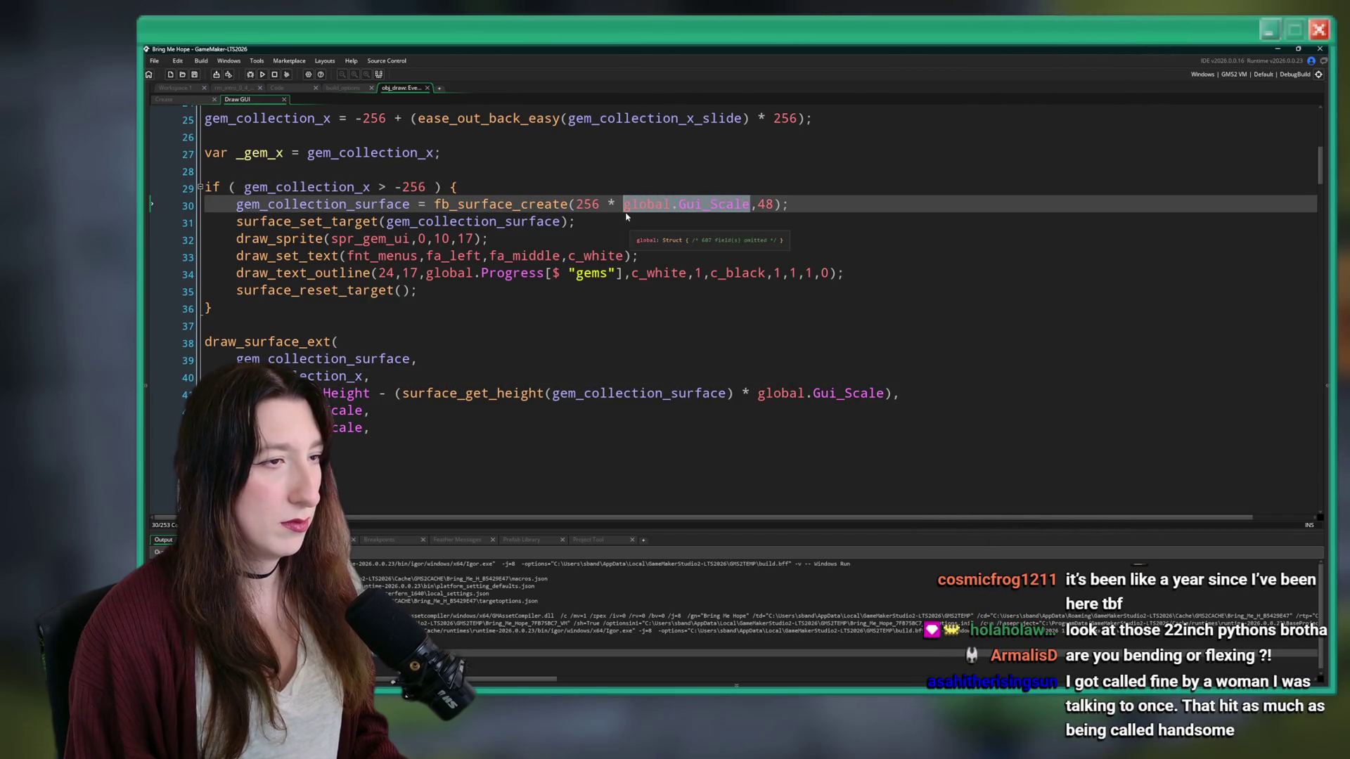
pyautogui.click(602, 204)
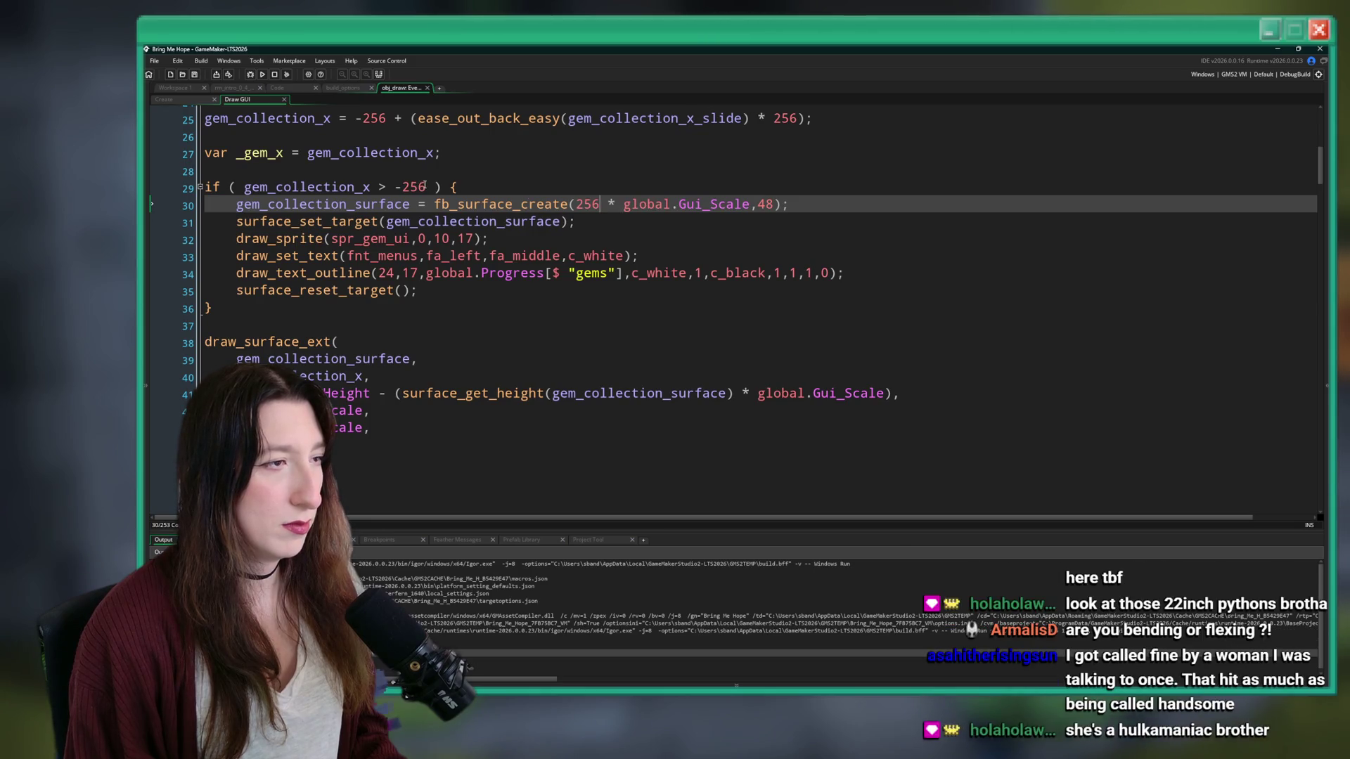
pyautogui.click(425, 186)
pyautogui.write('*')
pyautogui.write('global.Gui_Scale')
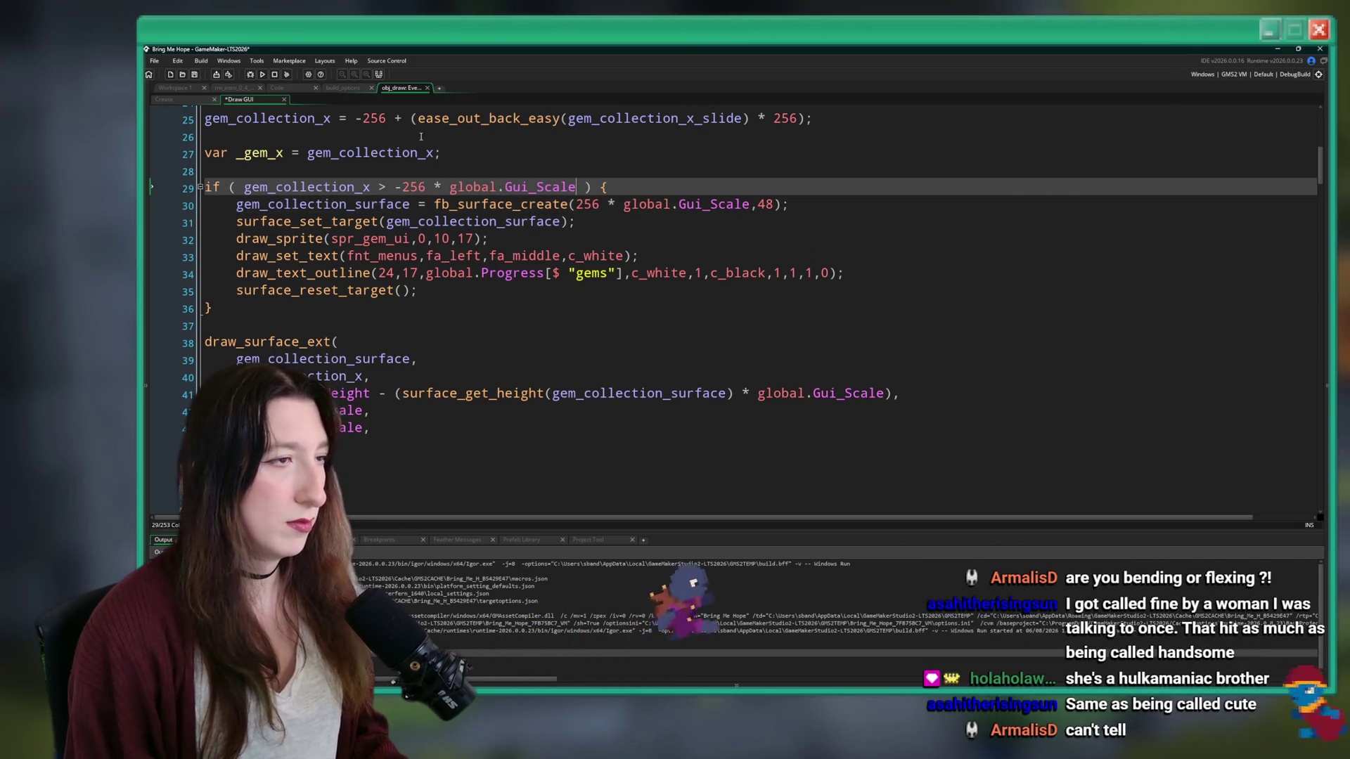
# - On line 25, scale the -256 start and the eased 256 slide by global.Gui_Scale, then run the game
pyautogui.scroll(1, 670, 355)
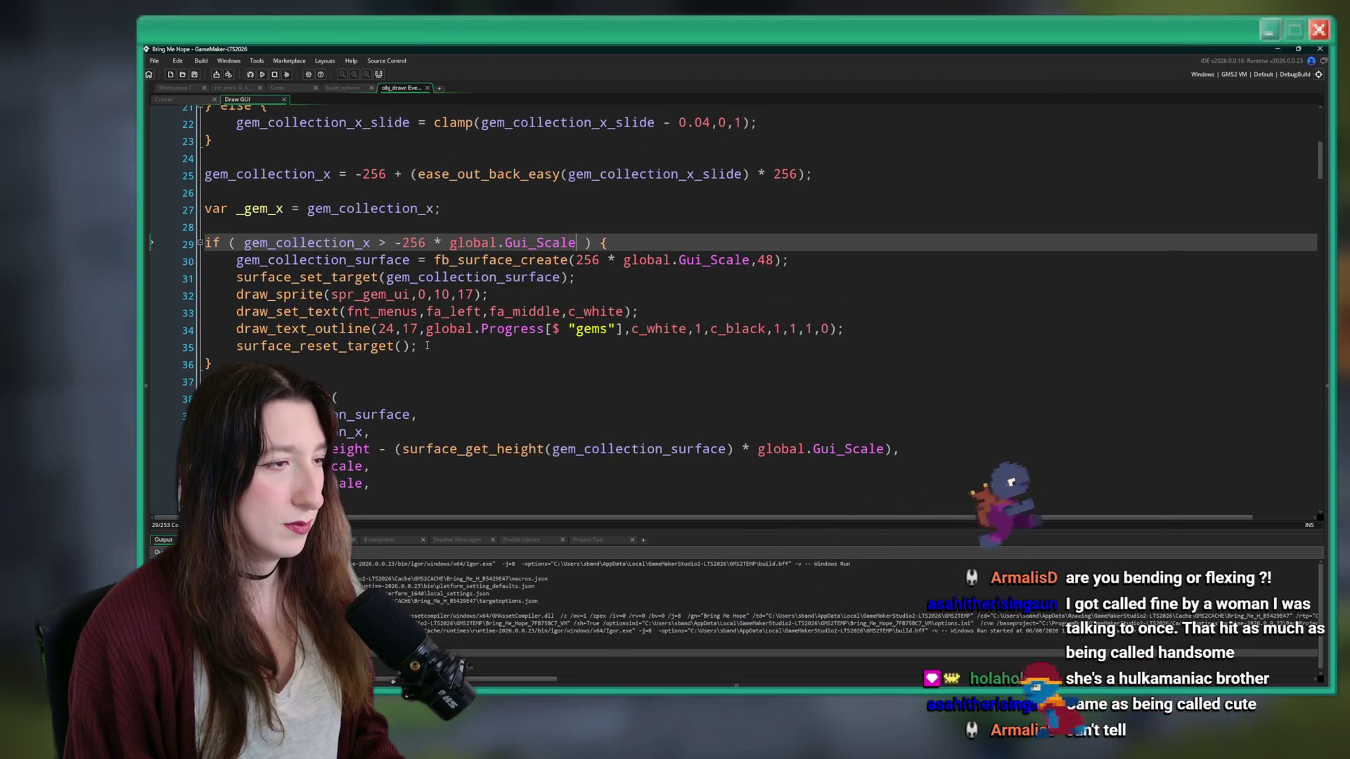
pyautogui.scroll(1, 670, 355)
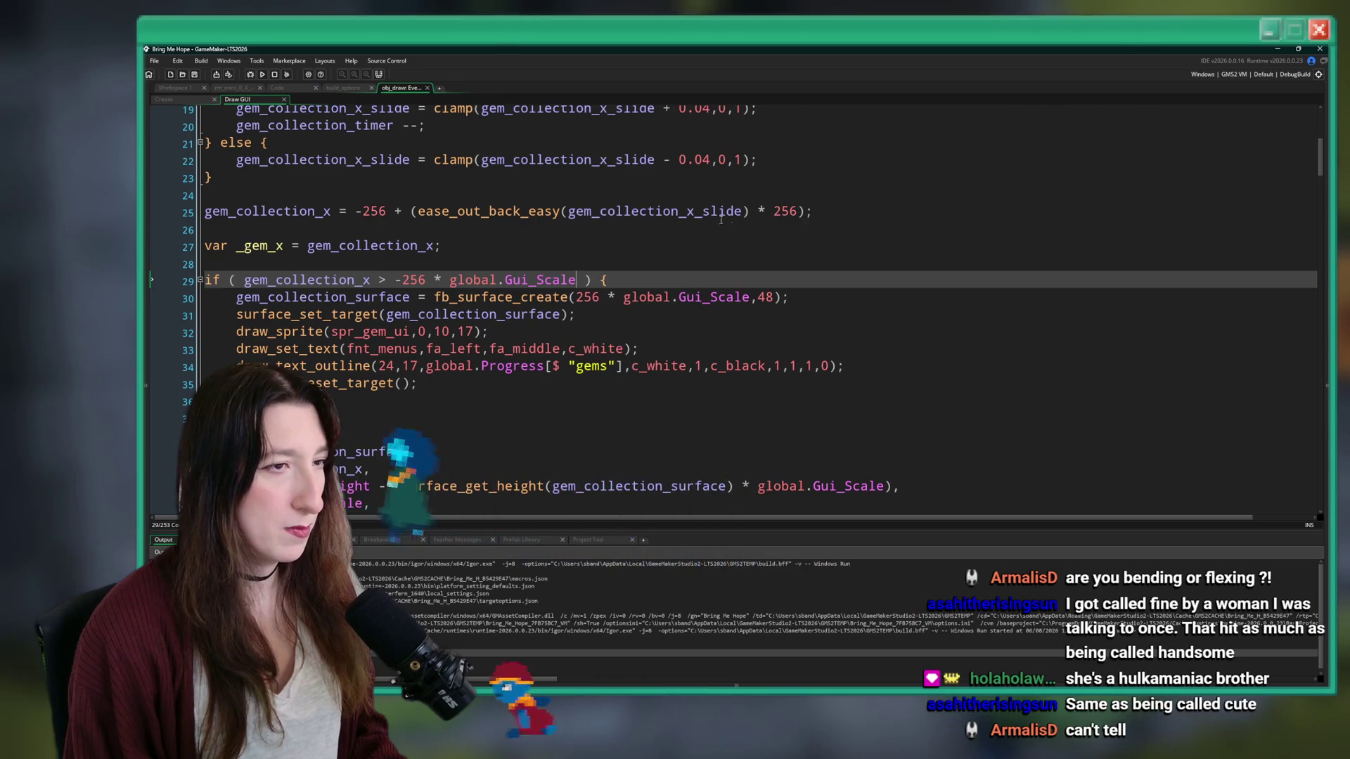
pyautogui.click(809, 212)
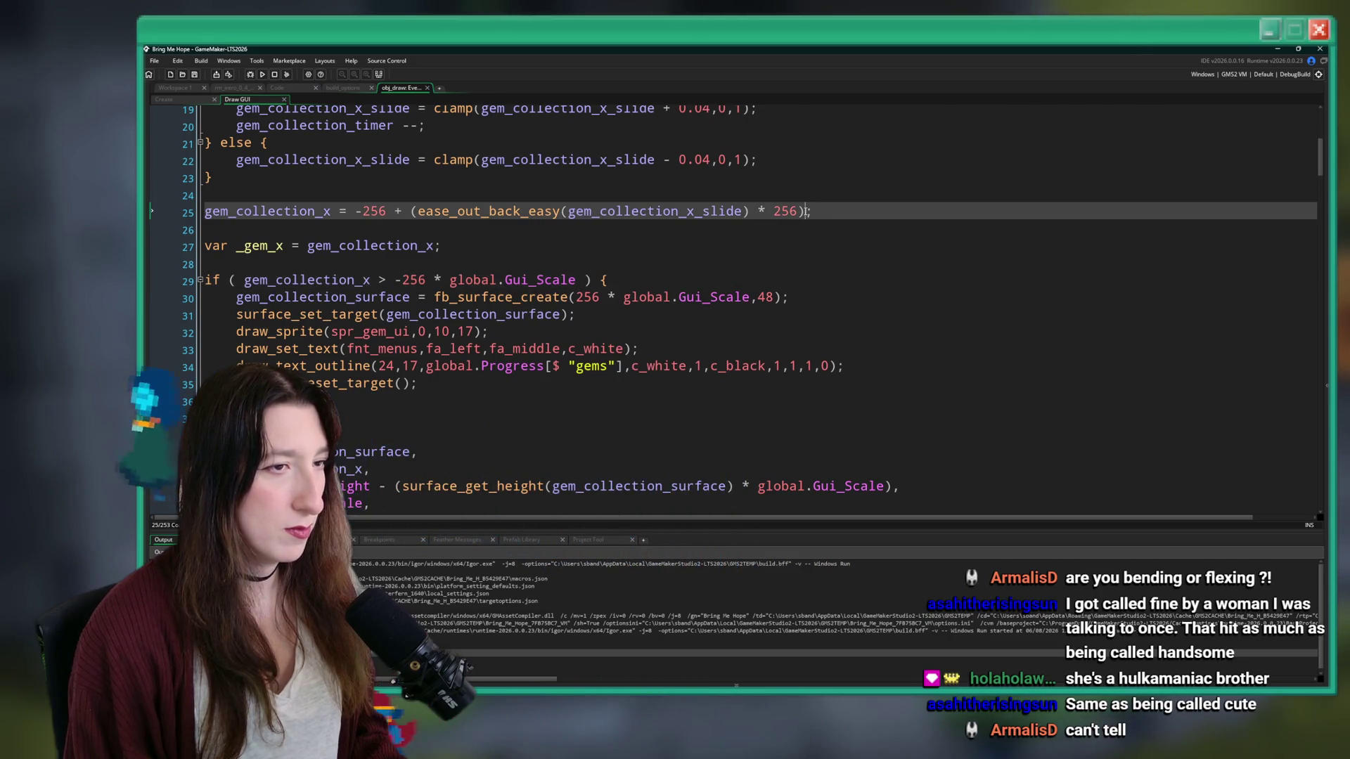
pyautogui.click(387, 211)
pyautogui.write('* global.Gui_Scale) + ')
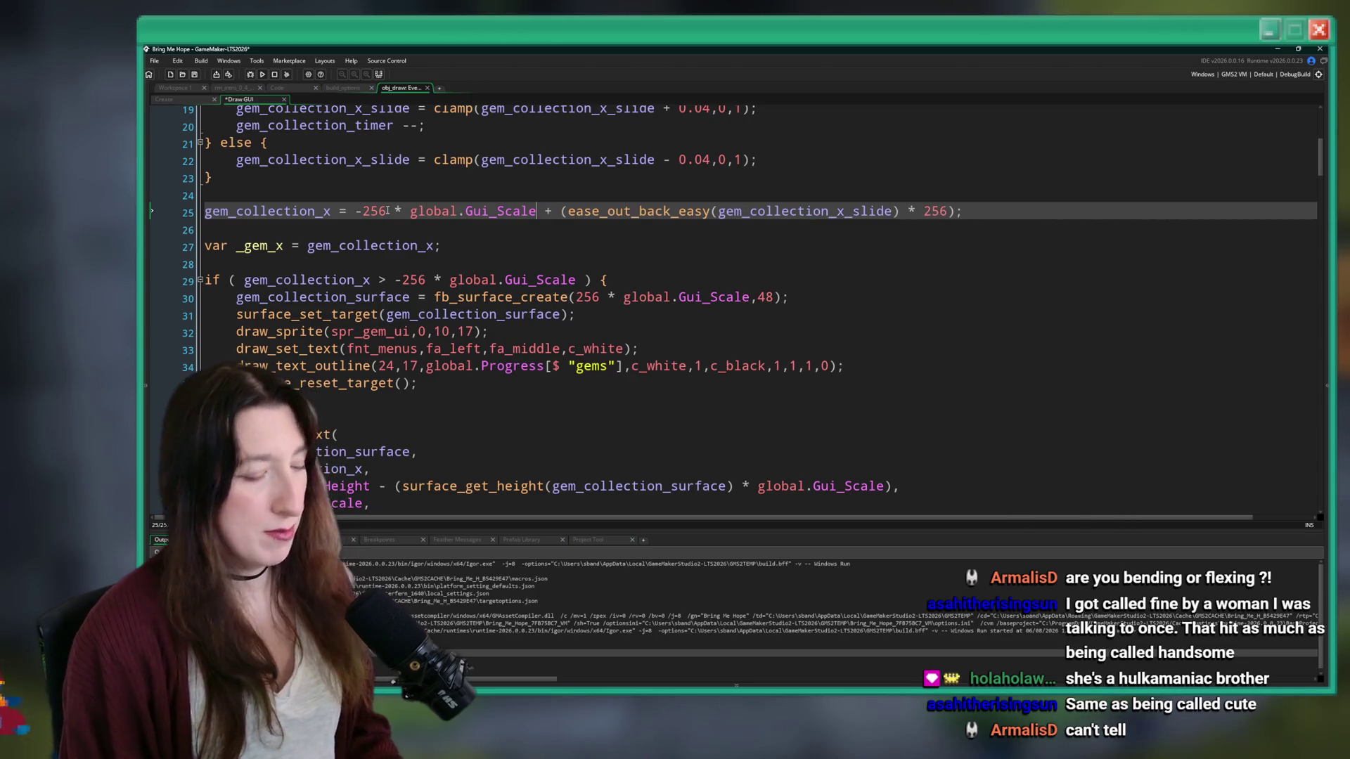
pyautogui.write('(')
pyautogui.click(585, 211)
pyautogui.write('(')
pyautogui.click(978, 211)
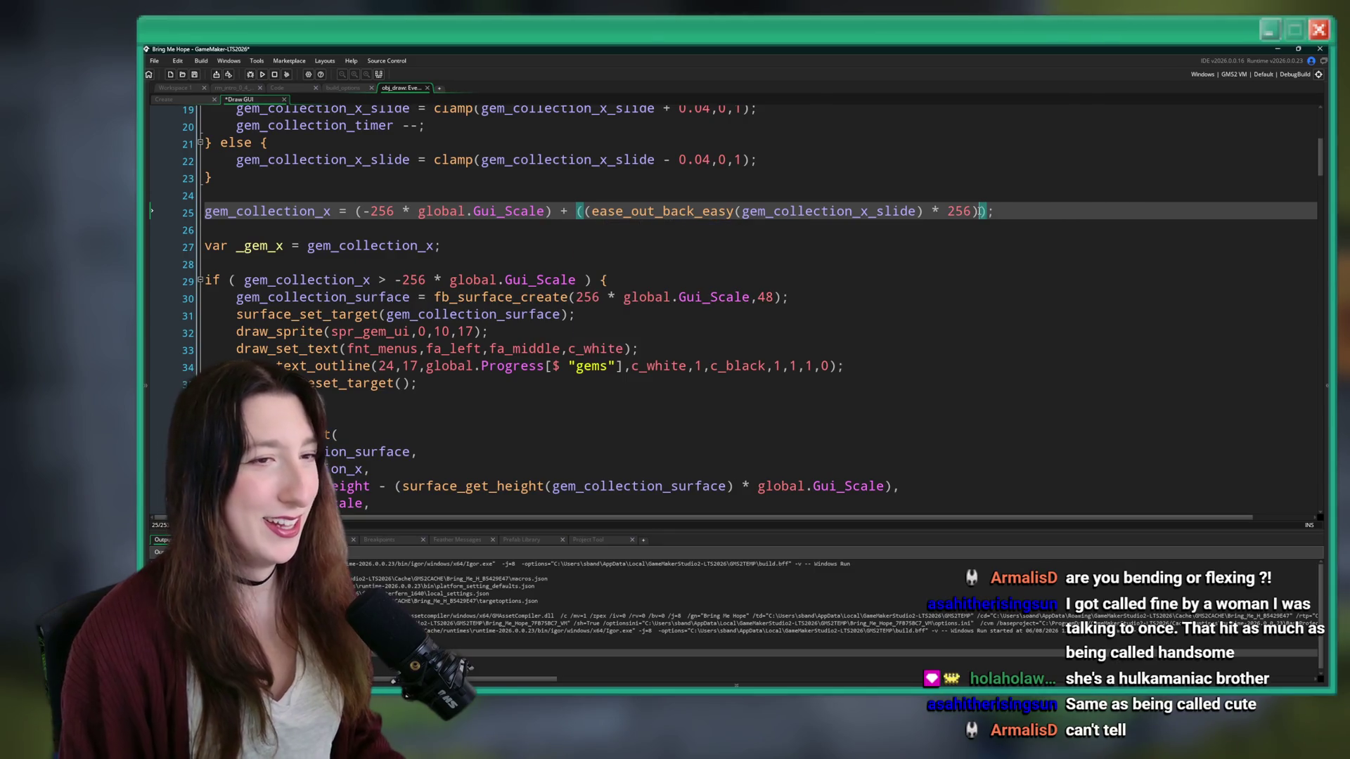
pyautogui.write(' * global.Gui_Scale')
pyautogui.press('F5')
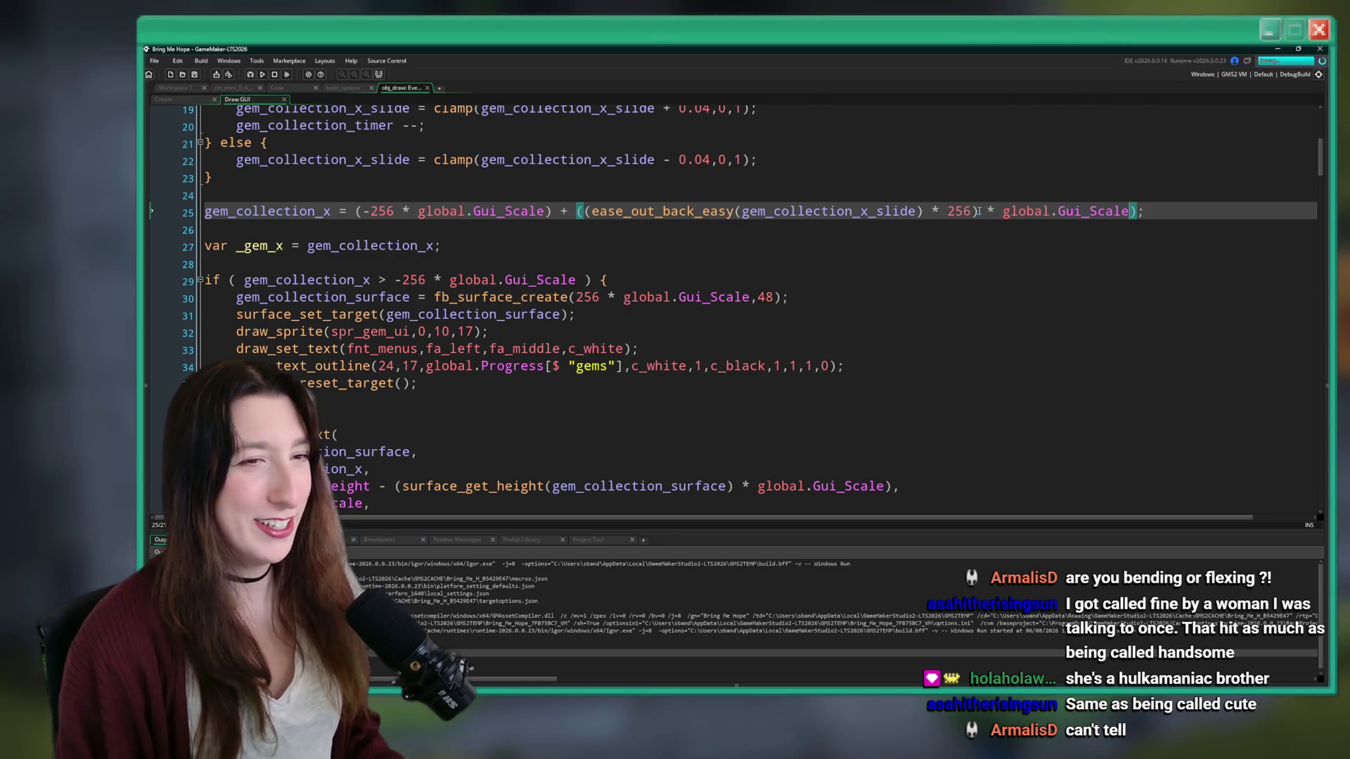
pyautogui.scroll(-1, 971, 293)
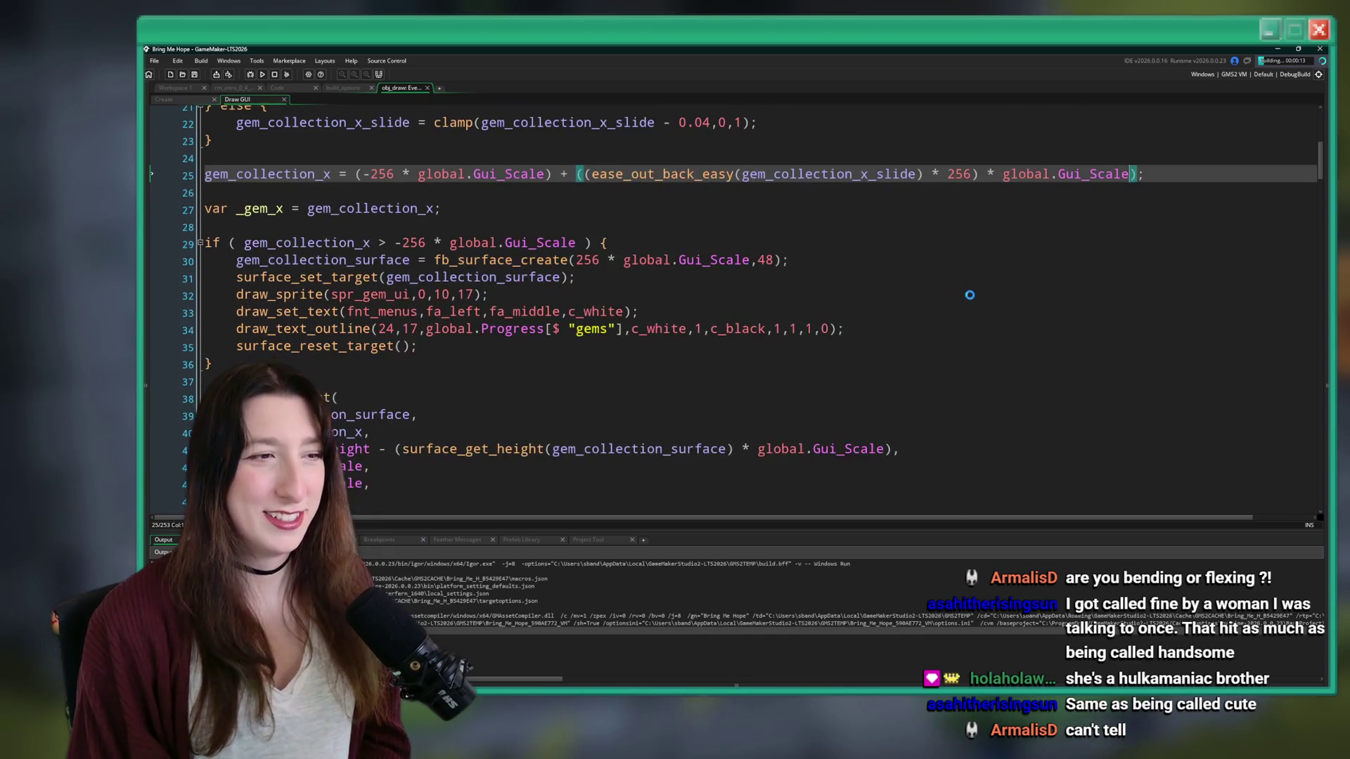
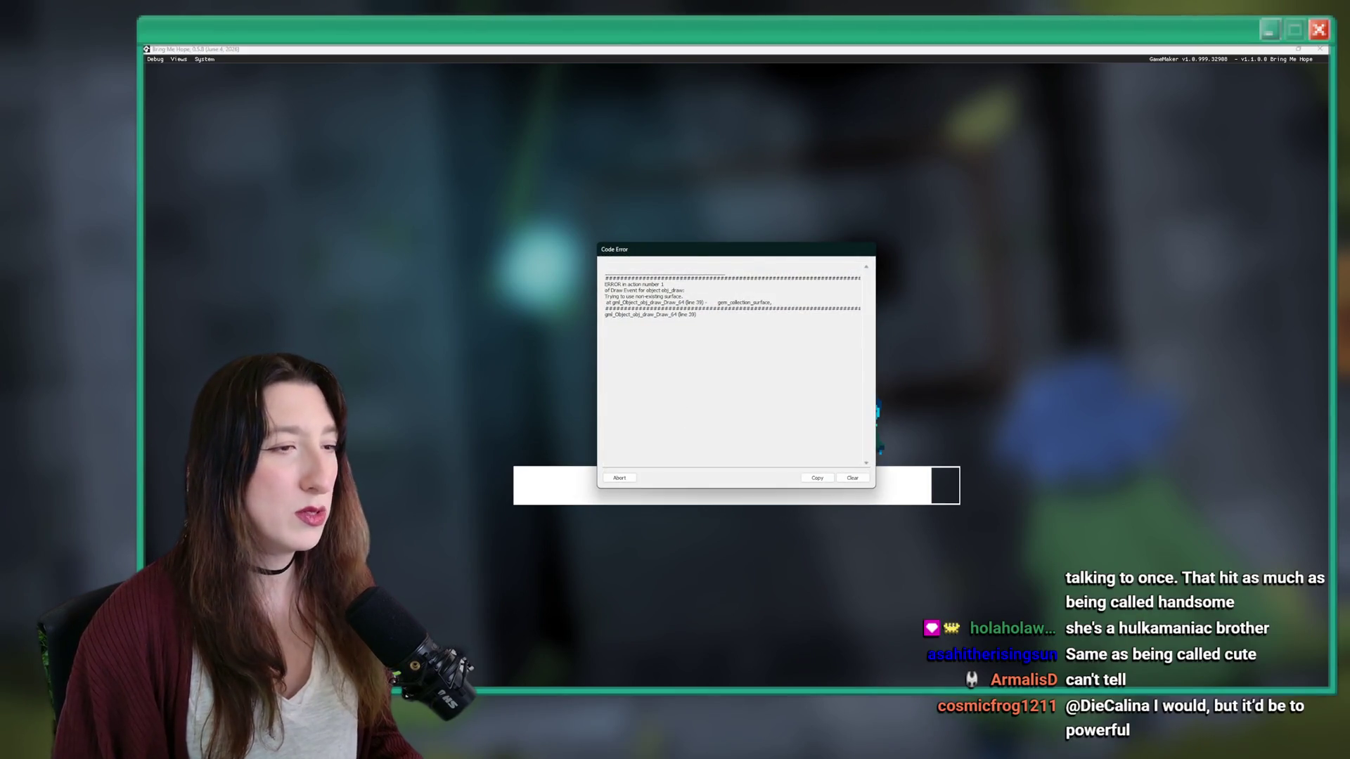
# - Close the Code Error and the crashed game, then review the Draw GUI code
pyautogui.click(619, 478)
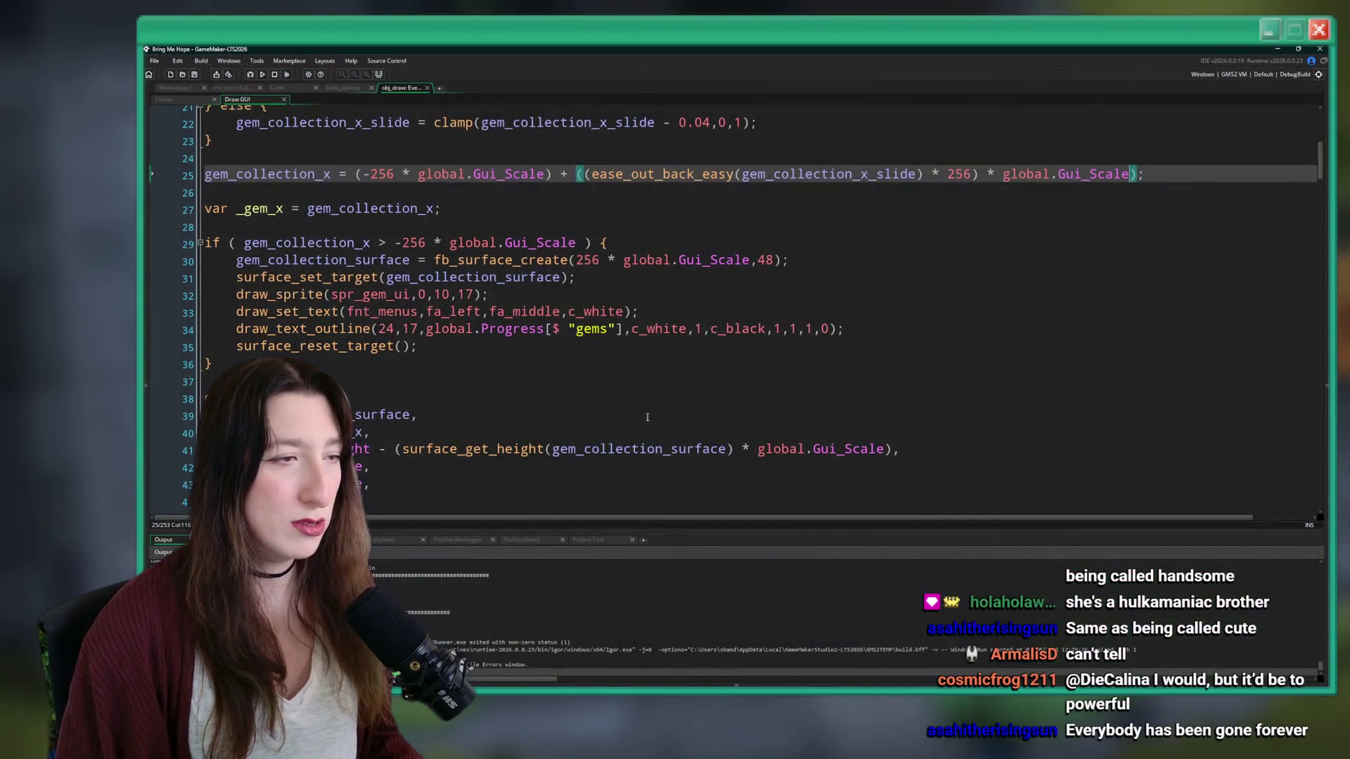
pyautogui.scroll(5, 472, 302)
pyautogui.scroll(-4, 472, 302)
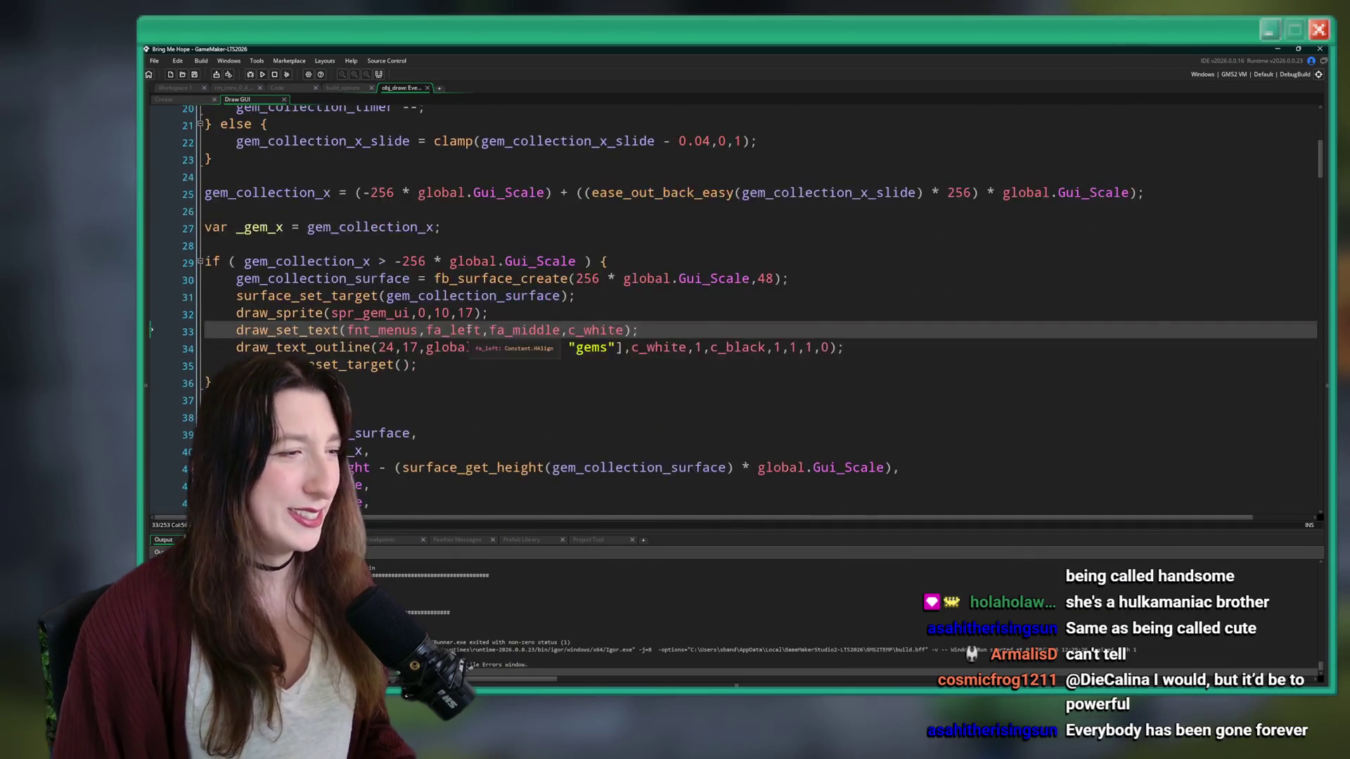
pyautogui.scroll(-3, 436, 309)
pyautogui.scroll(5, 408, 317)
pyautogui.scroll(-2, 385, 321)
pyautogui.scroll(-5, 385, 322)
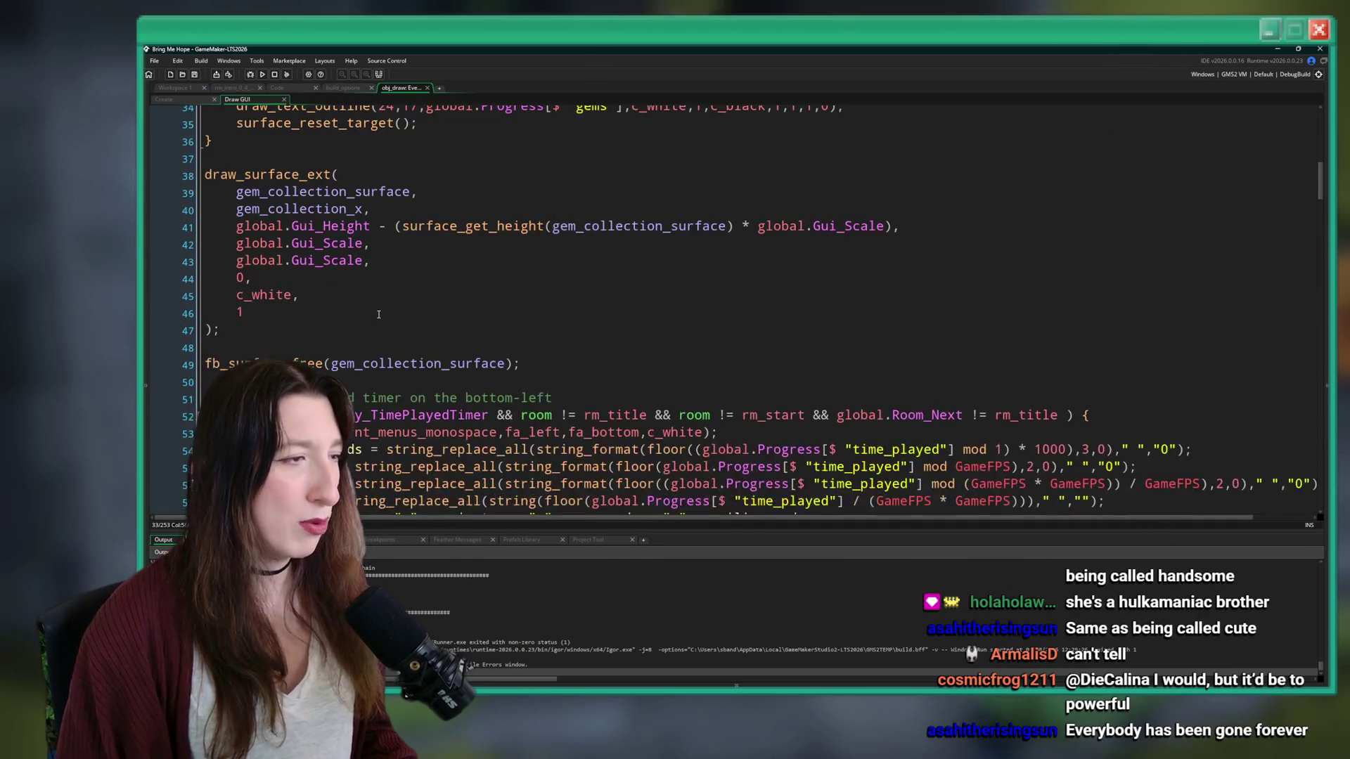
# - Add an if (surface_exists(gem_collection_surface)) check after the gem counter block
pyautogui.click(422, 363)
pyautogui.scroll(3, 343, 341)
pyautogui.scroll(1, 342, 341)
pyautogui.click(343, 332)
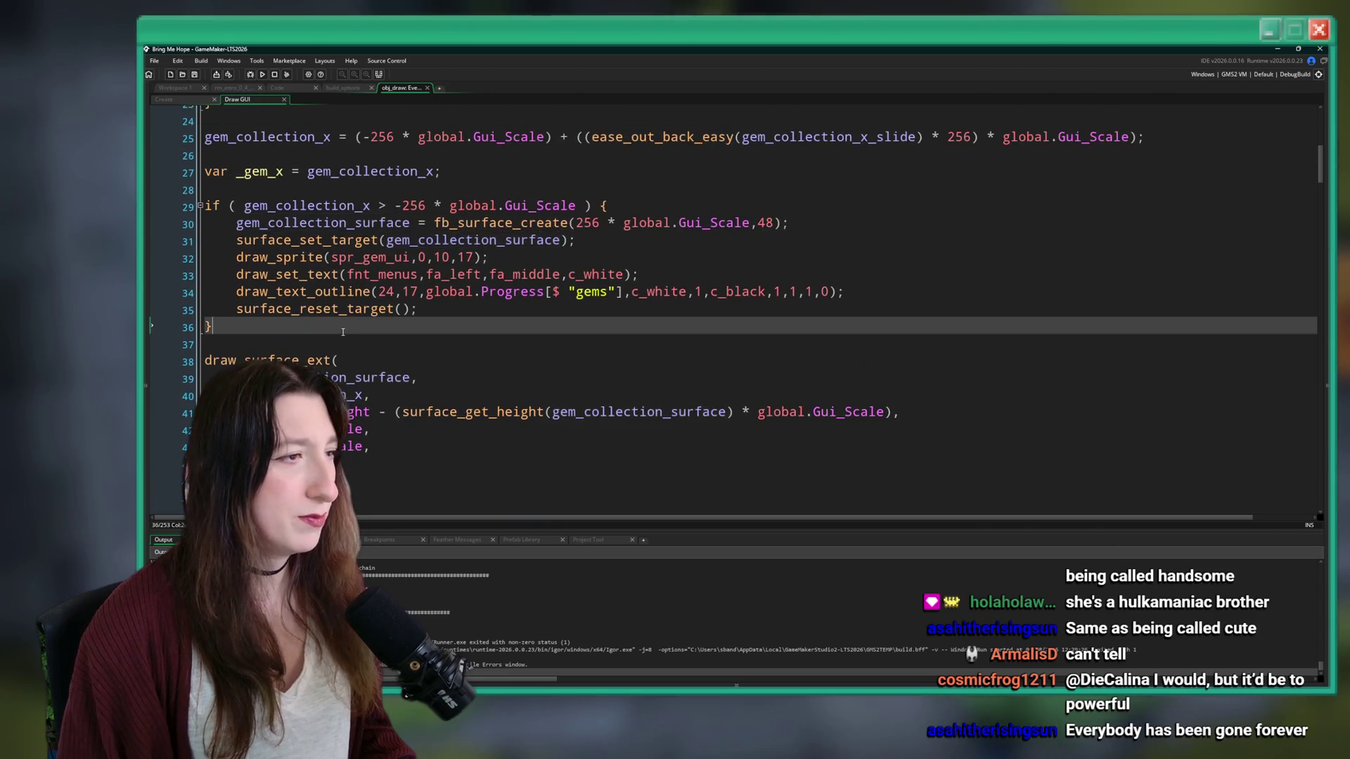
pyautogui.click(340, 337)
pyautogui.press('Return')
pyautogui.write('if ( surface_e')
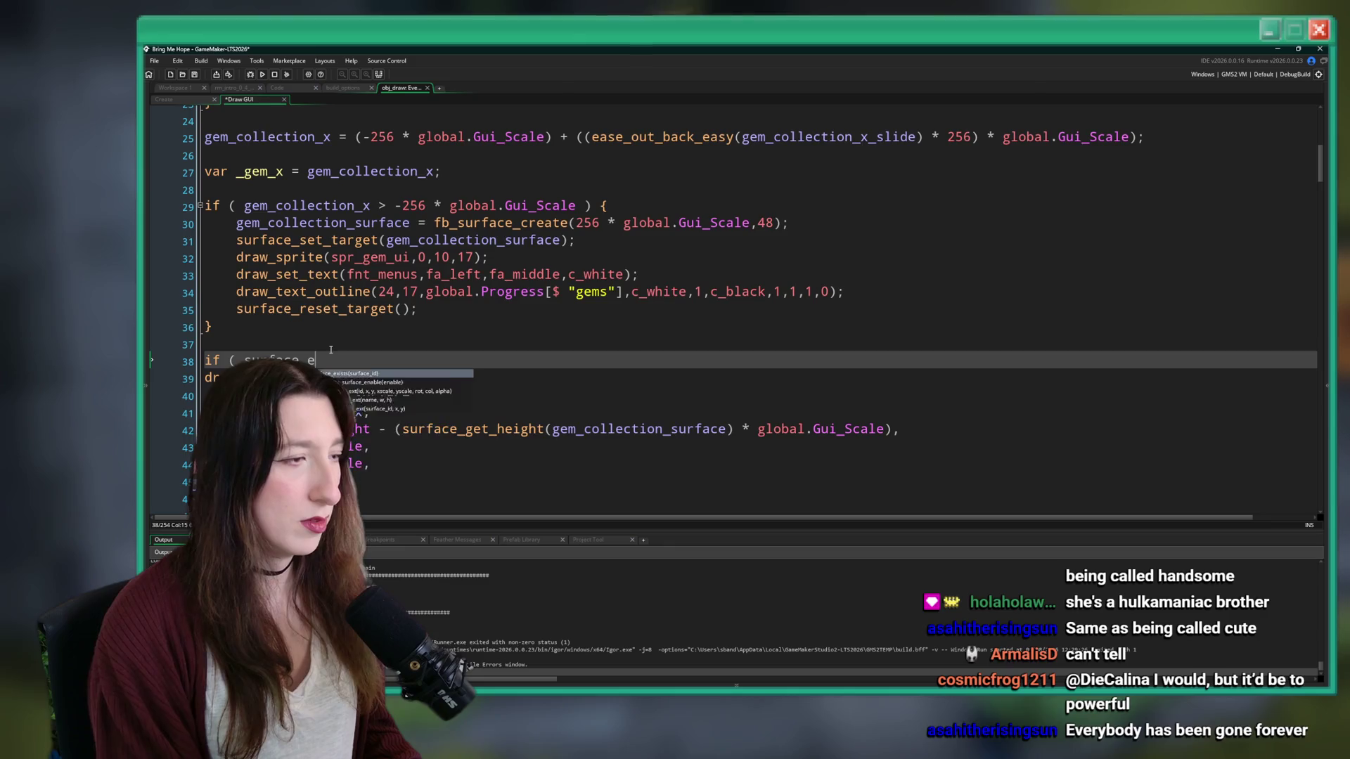
pyautogui.press('Return')
pyautogui.write('(gem_collection_surface) ) {')
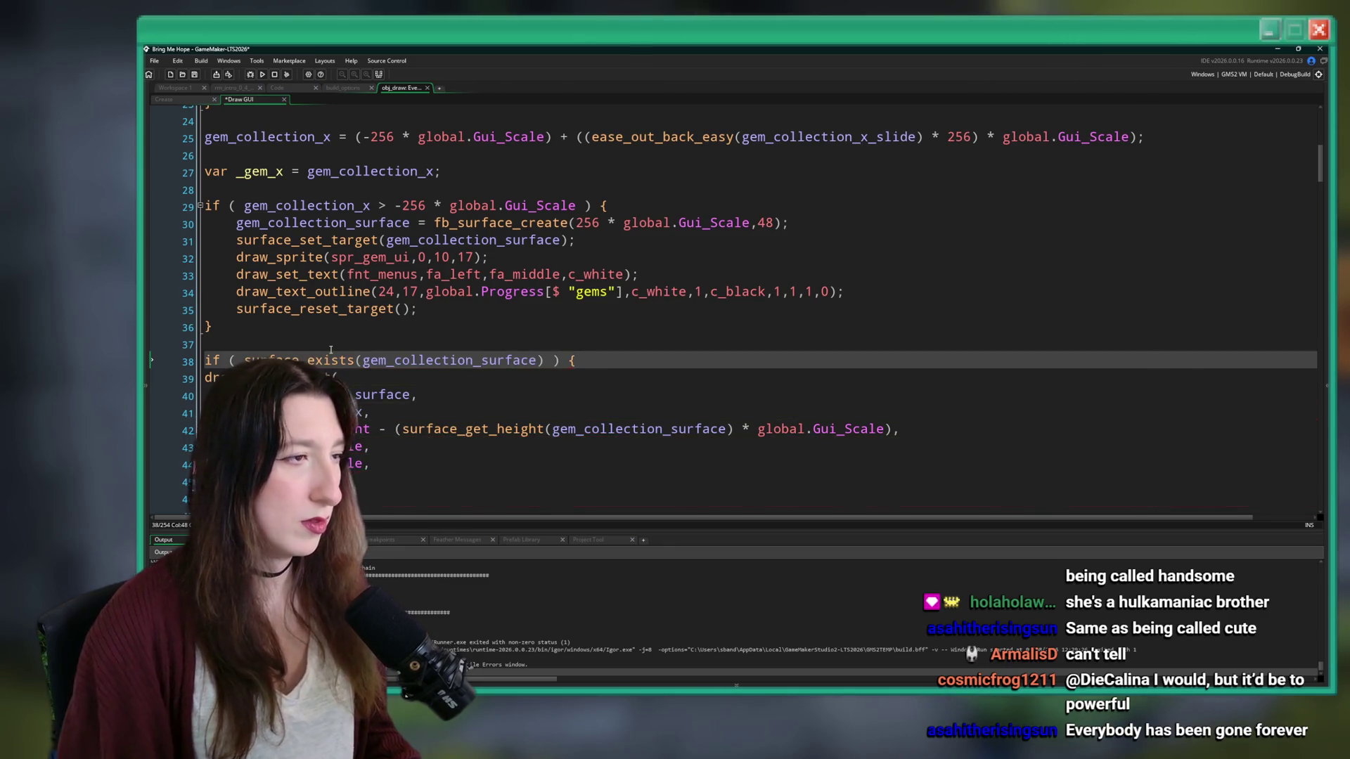
# - Indent draw_surface_ext and fb_surface_free one level under the surface_exists check
pyautogui.scroll(-2, 352, 350)
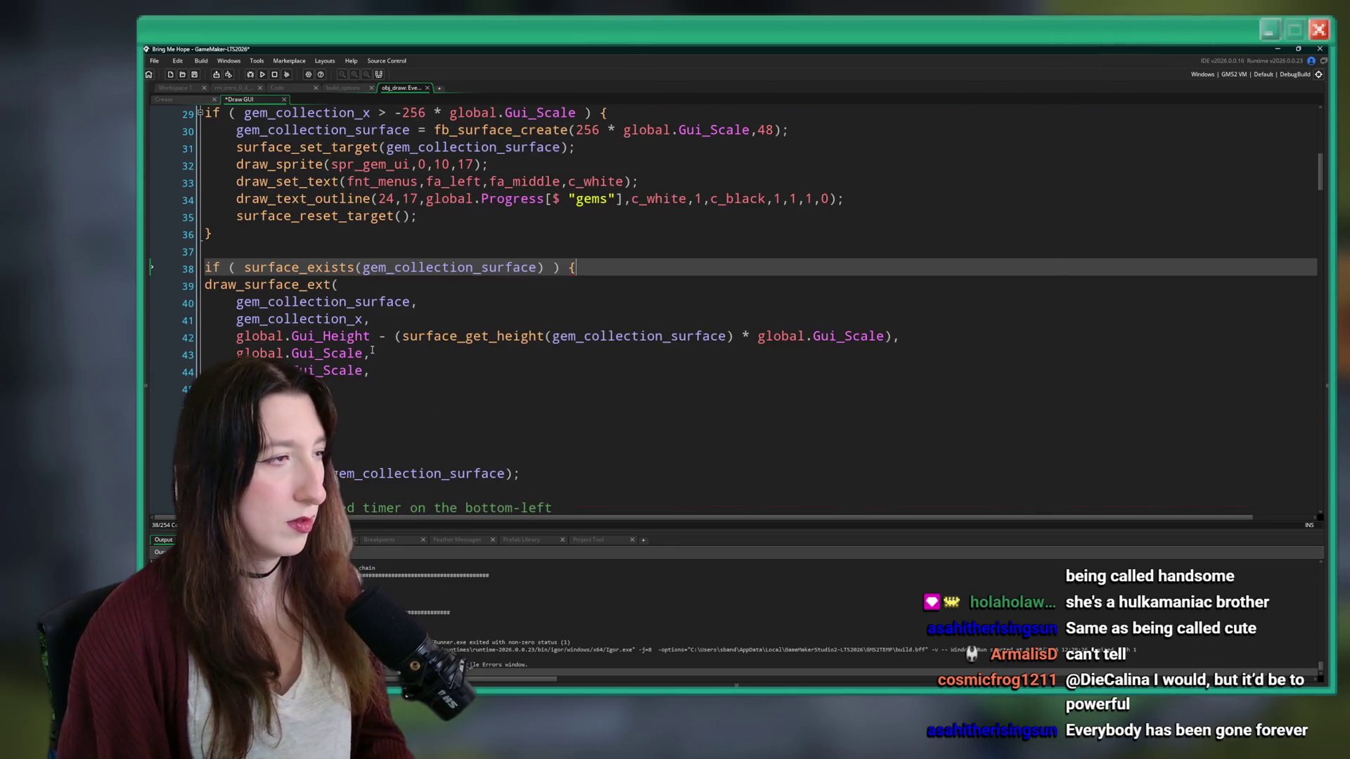
pyautogui.scroll(-1, 372, 349)
pyautogui.moveTo(542, 455)
pyautogui.mouseDown()
pyautogui.moveTo(394, 343)
pyautogui.moveTo(265, 280)
pyautogui.mouseUp()
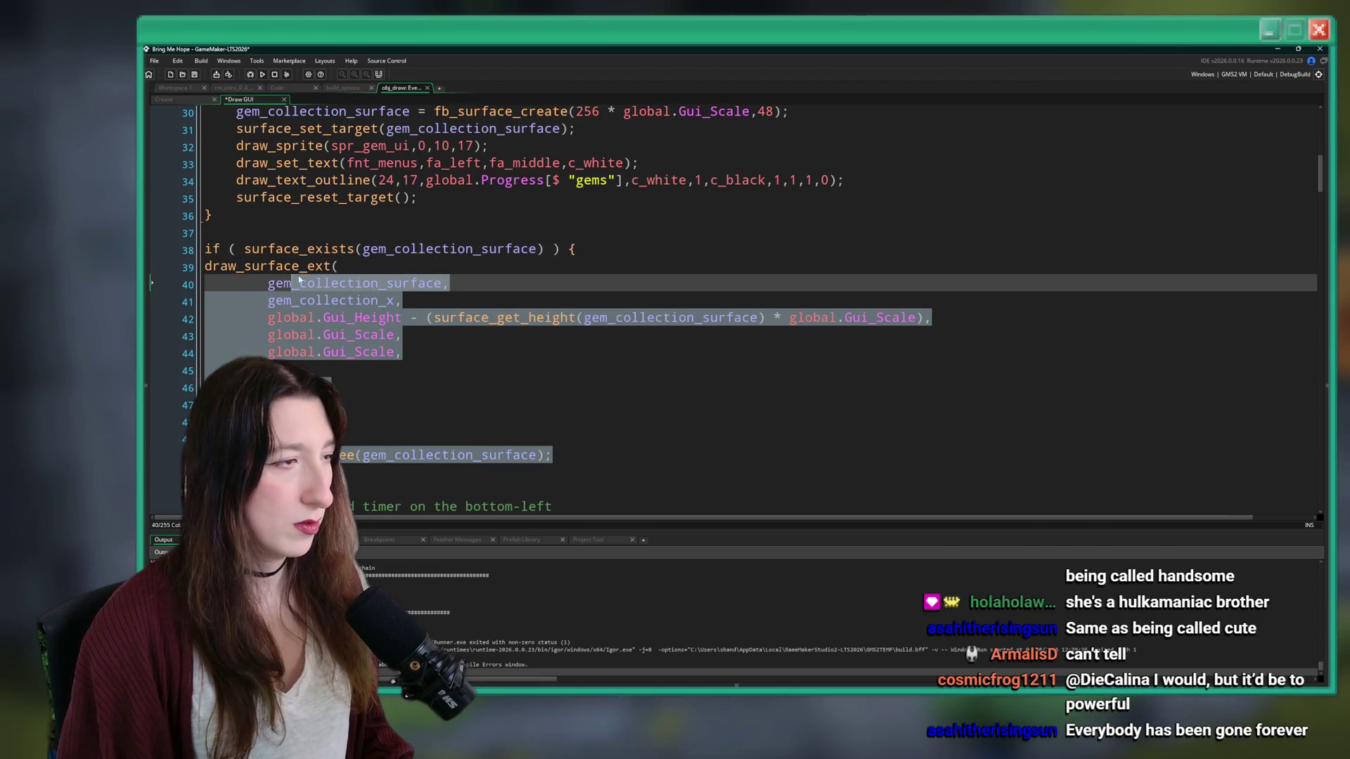
pyautogui.click(528, 450)
pyautogui.moveTo(520, 455); pyautogui.dragTo(205, 265)
pyautogui.press('Tab')
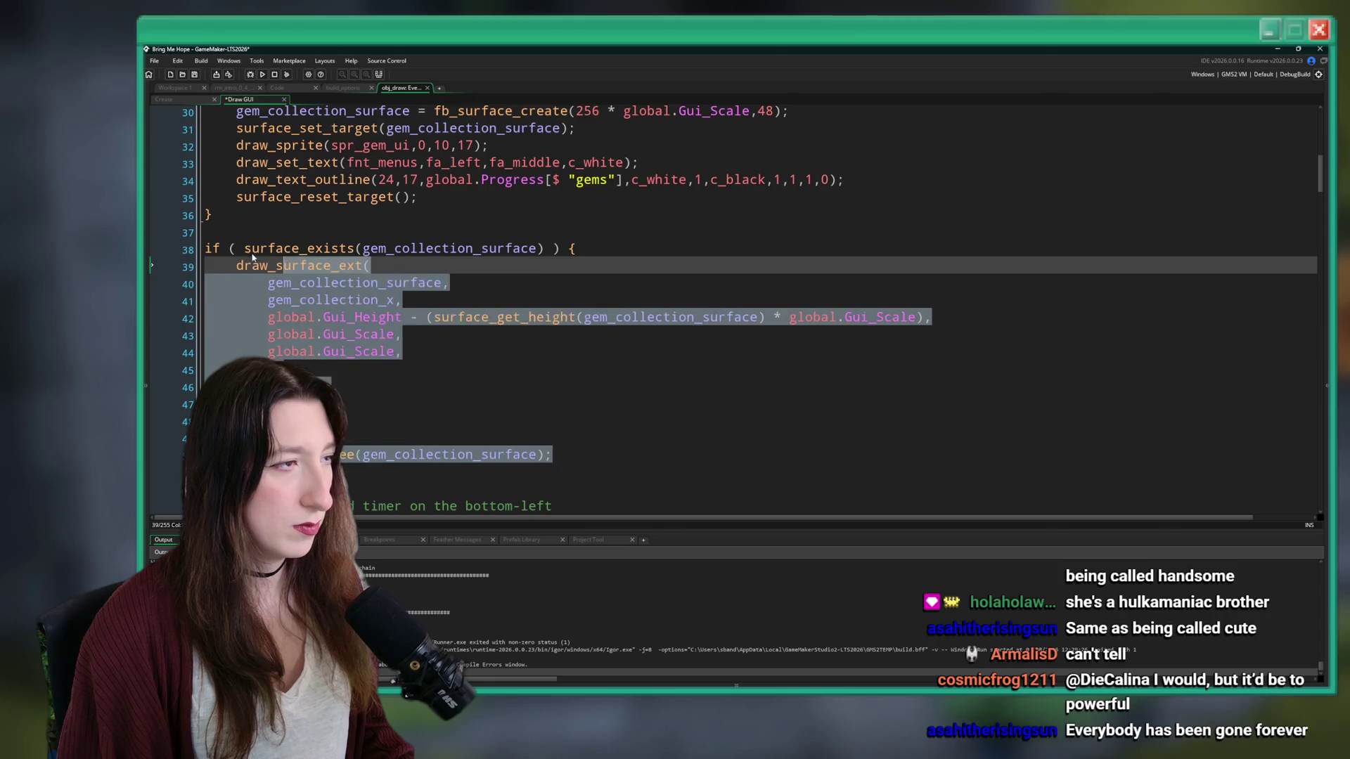
pyautogui.scroll(3, 387, 330)
pyautogui.click(387, 330)
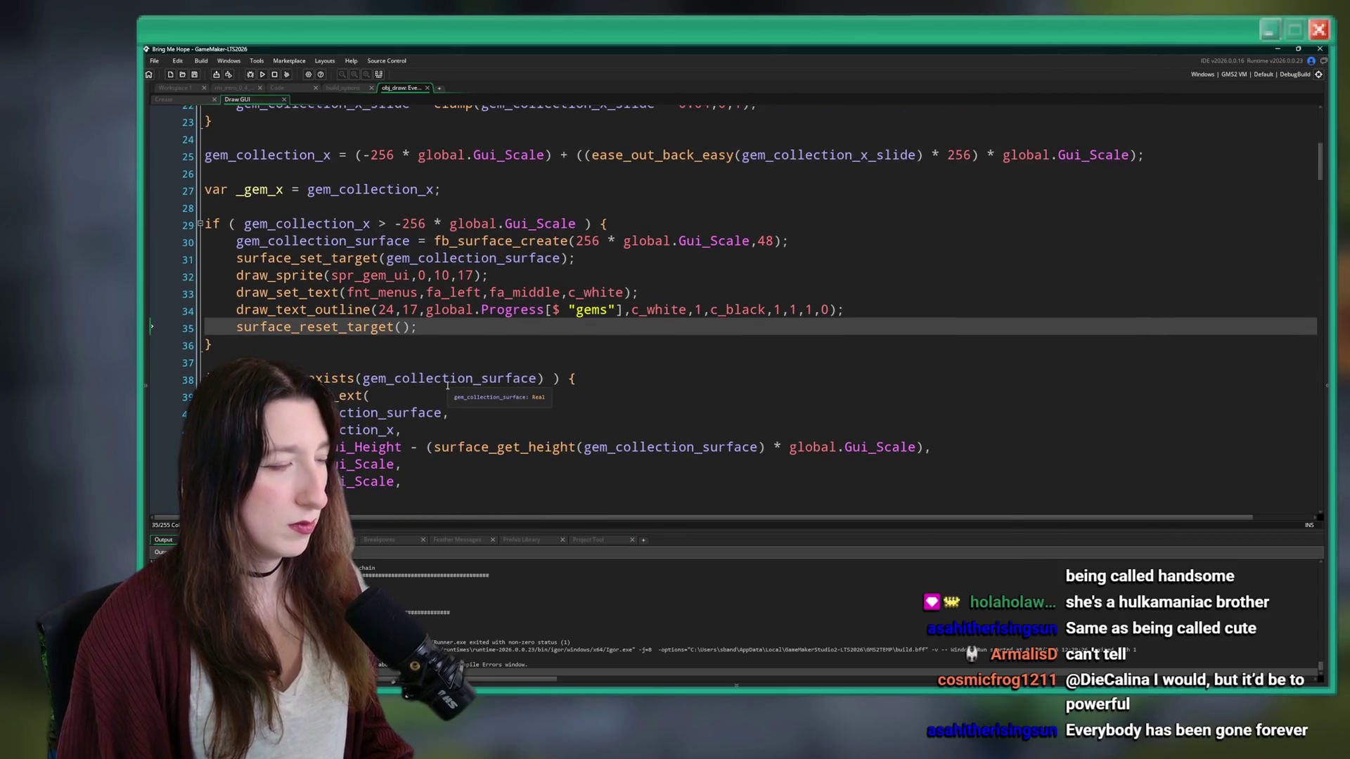
# - Tidy the blank lines after line 27 of the gem counter block
pyautogui.moveTo(577, 224); pyautogui.dragTo(269, 225)
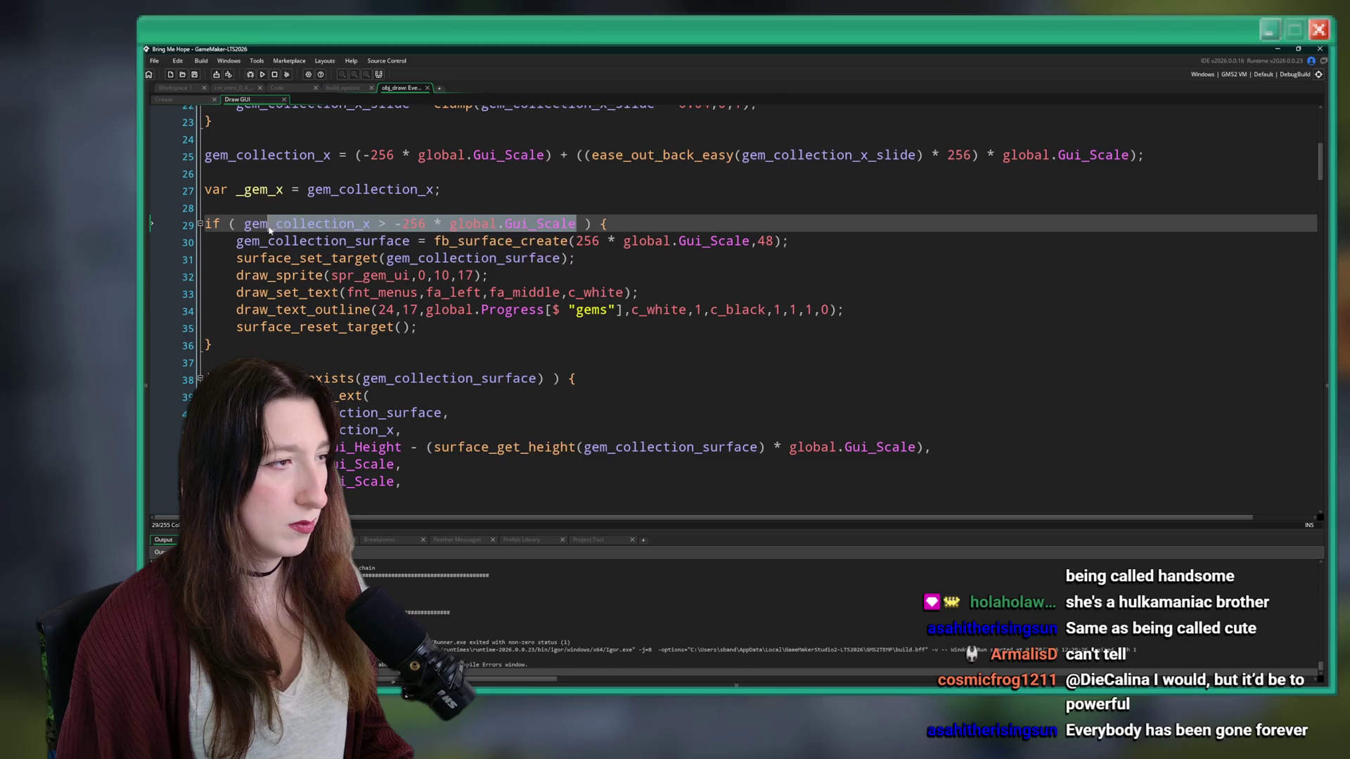
pyautogui.click(498, 192)
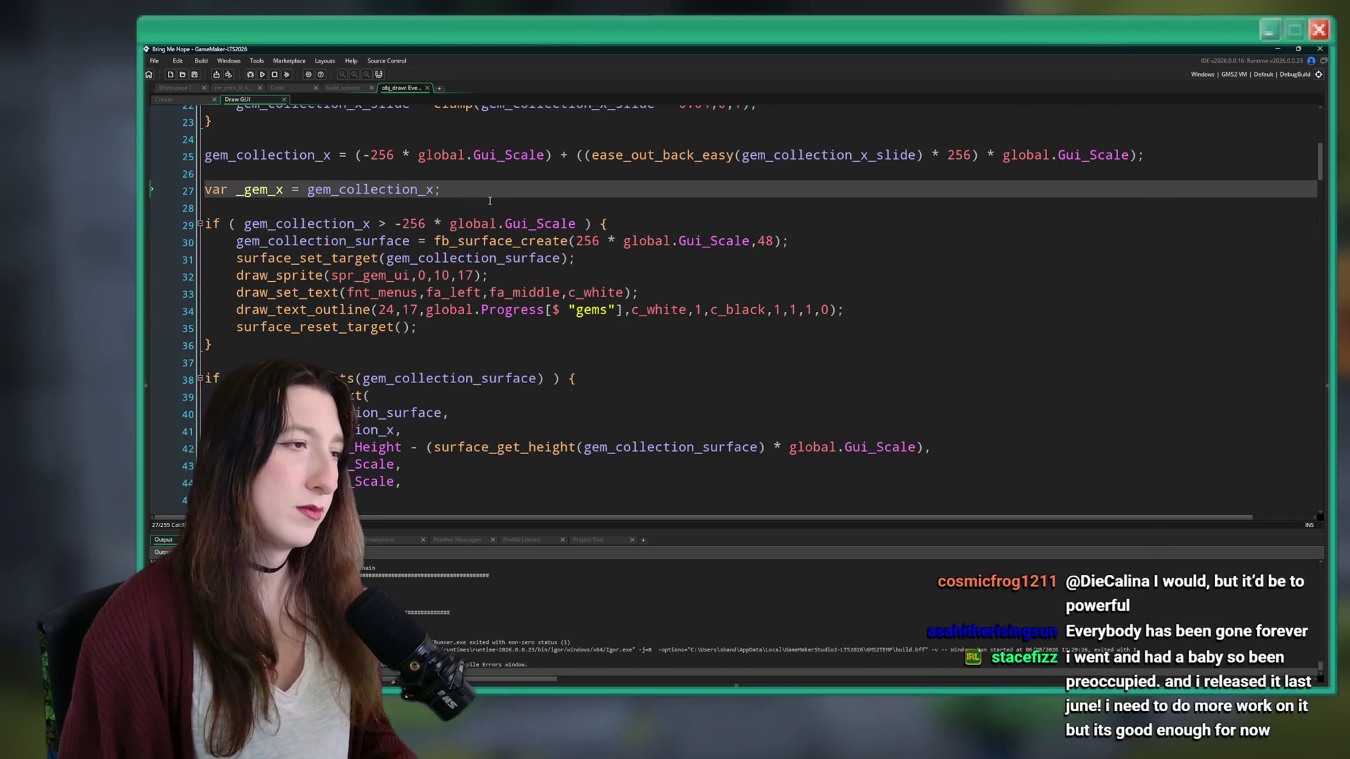
pyautogui.press('Return')
pyautogui.press('Return')
pyautogui.press('BackSpace')
pyautogui.press('BackSpace')
pyautogui.scroll(-3, 703, 316)
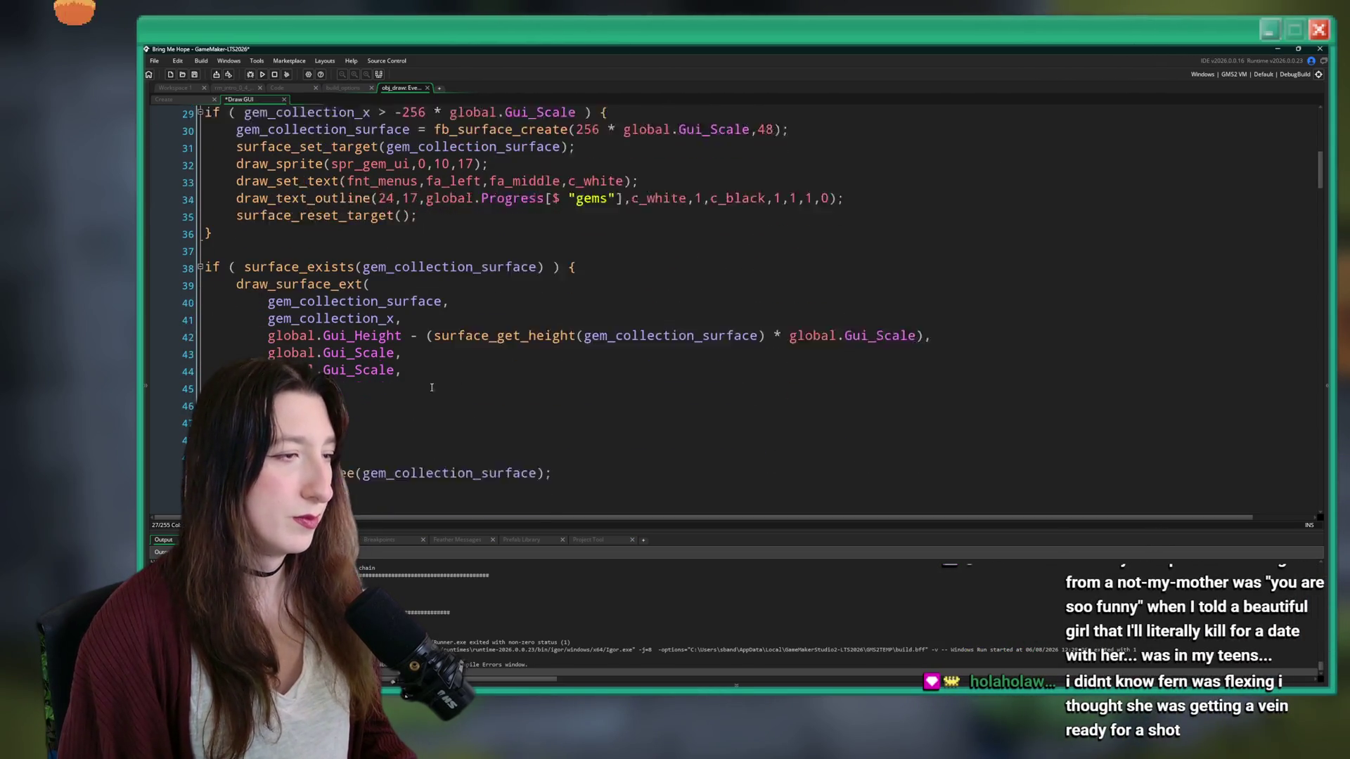
# - Move the surface_exists block inside the gem counter's if block
pyautogui.click(310, 383)
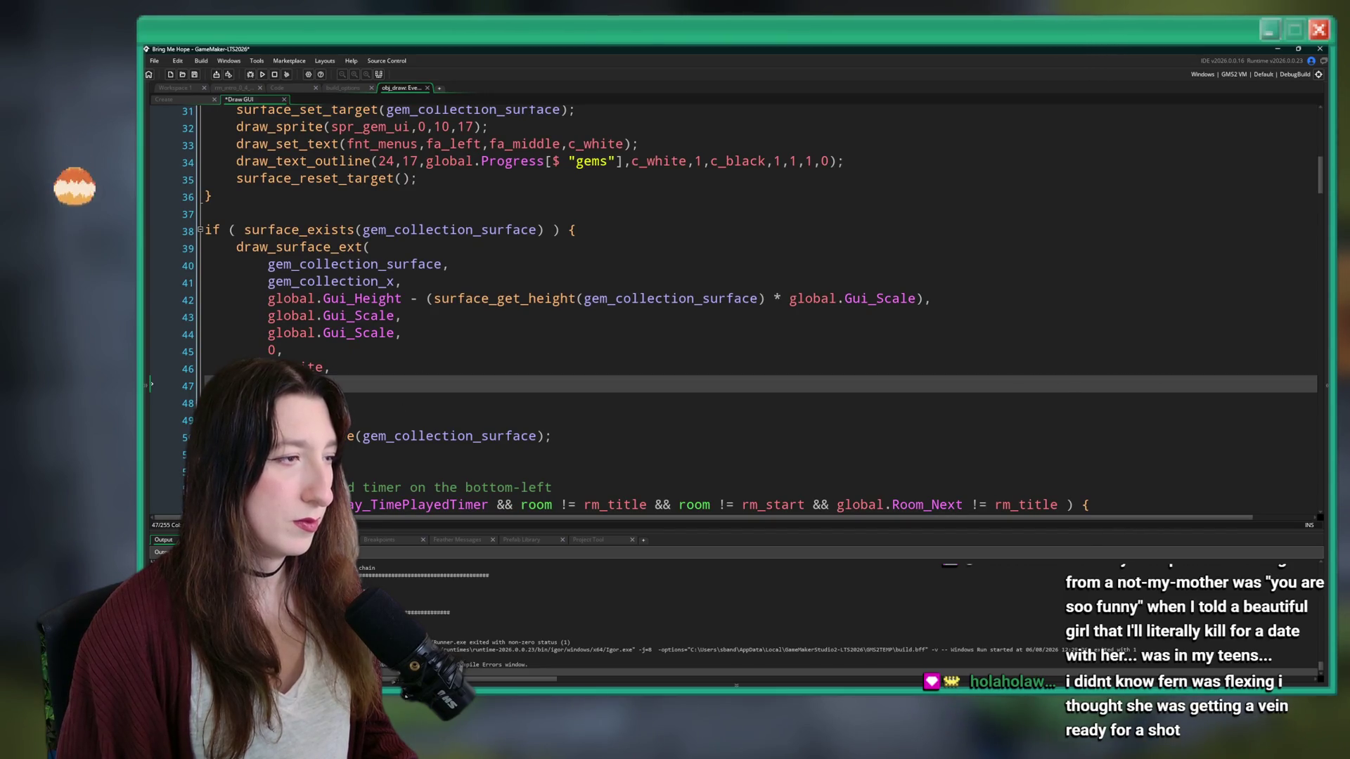
pyautogui.moveTo(553, 436); pyautogui.dragTo(236, 247)
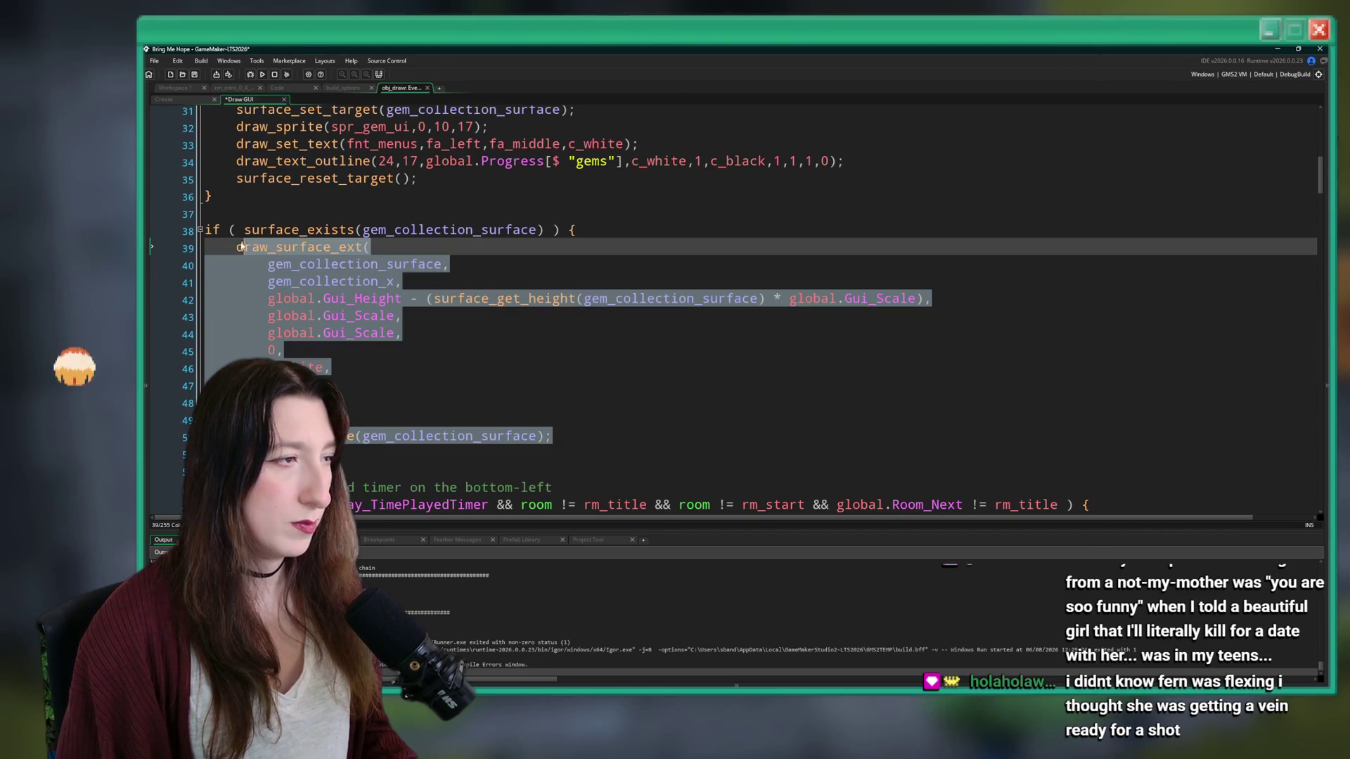
pyautogui.click(405, 179)
pyautogui.moveTo(553, 436); pyautogui.dragTo(203, 230)
pyautogui.click(405, 403)
pyautogui.moveTo(553, 436); pyautogui.dragTo(204, 229)
pyautogui.press('Delete')
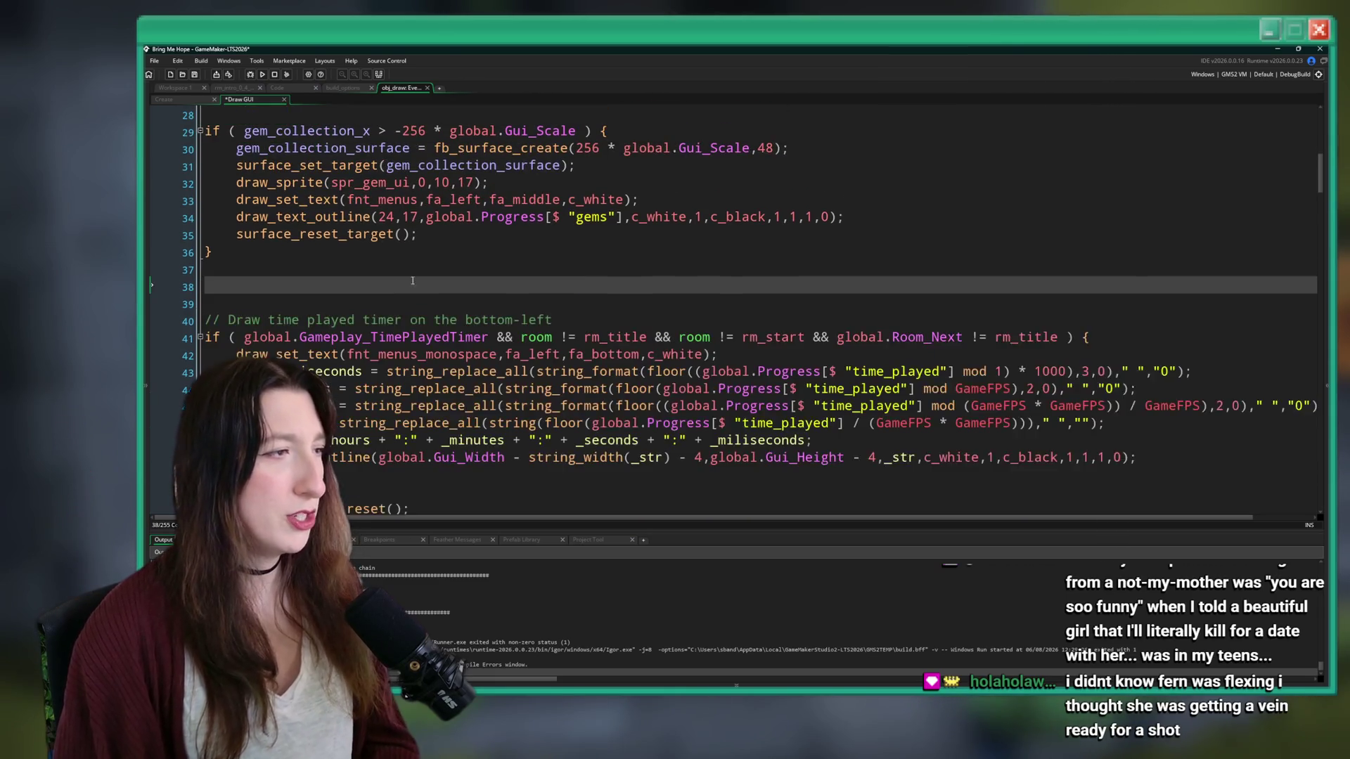
pyautogui.press('BackSpace')
pyautogui.press('BackSpace')
pyautogui.hotkey('ctrl', 'z')
pyautogui.hotkey('ctrl', 'z')
pyautogui.hotkey('ctrl', 'z')
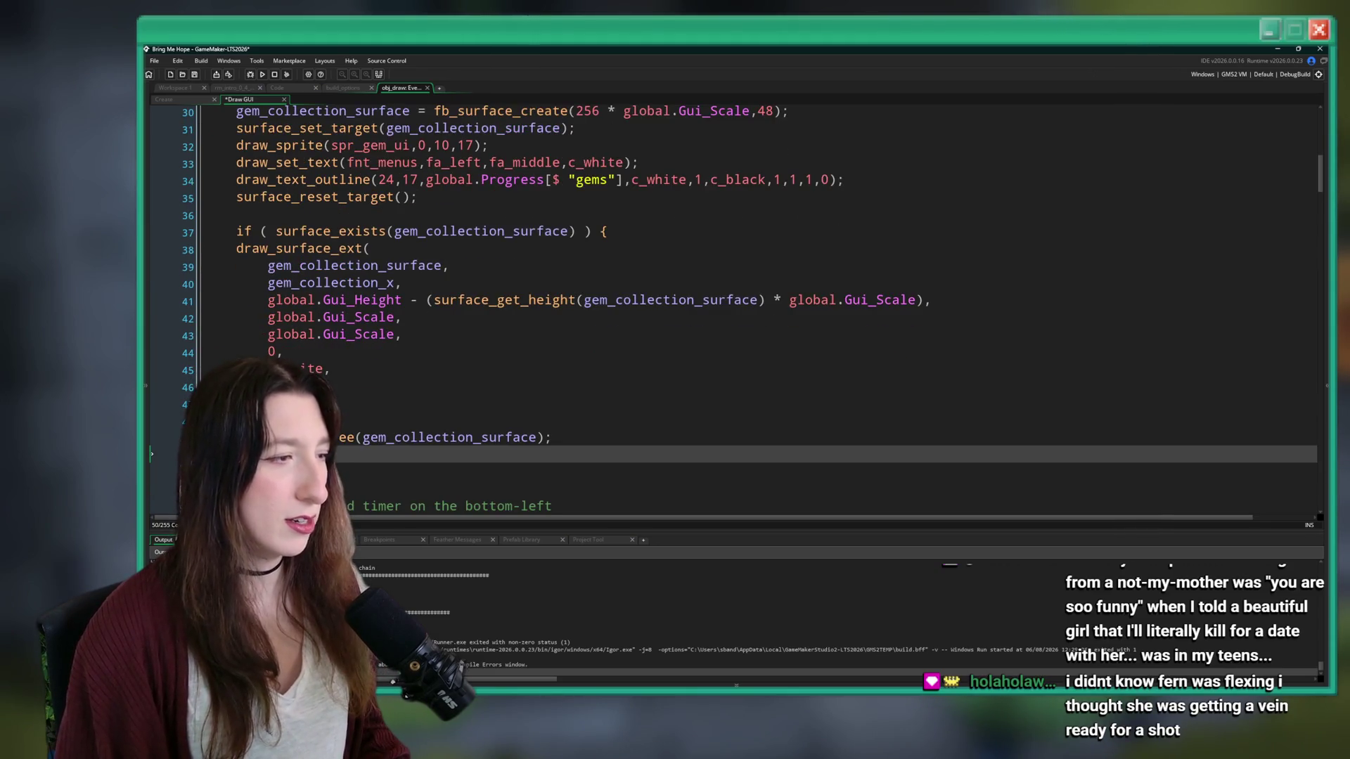
# - Remove the empty line, indent the nested drawing call, and save and run with F5
pyautogui.scroll(-1, 703, 309)
pyautogui.press('BackSpace')
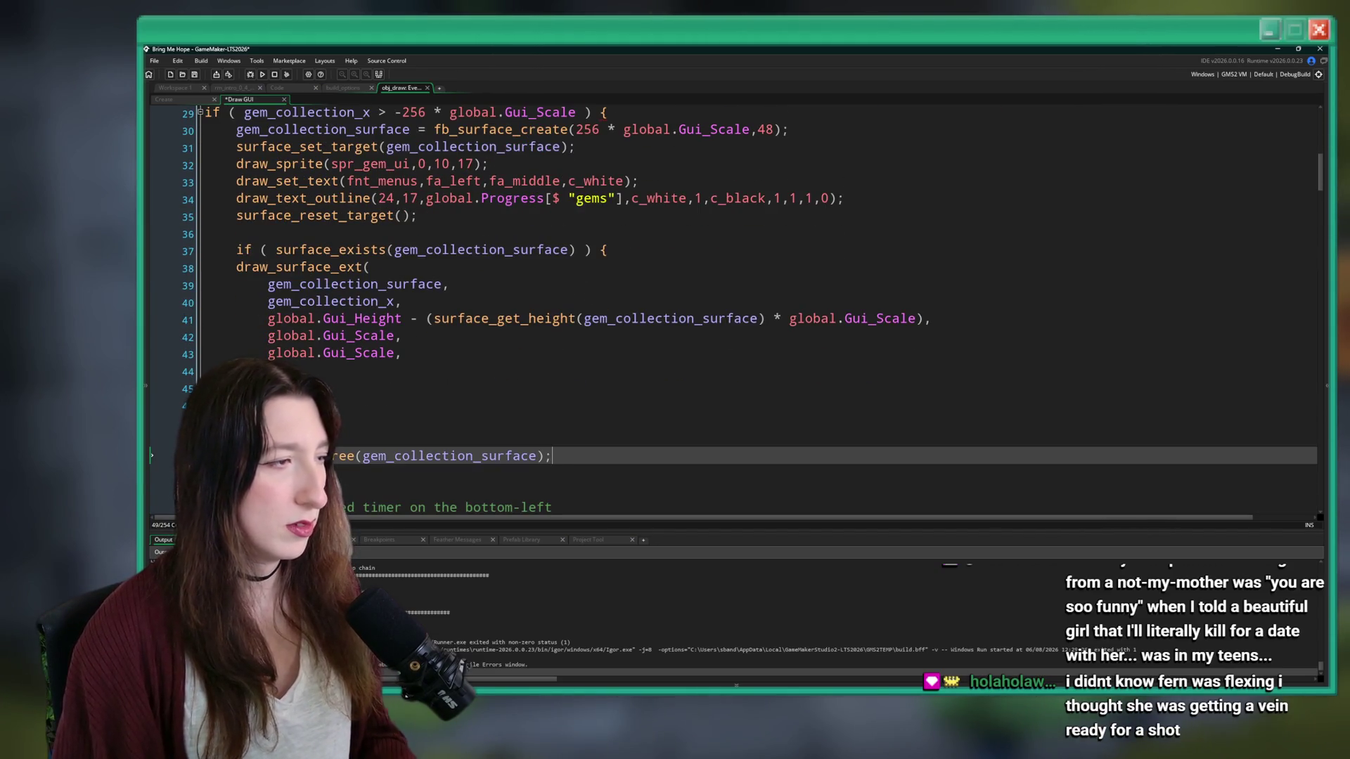
pyautogui.moveTo(552, 456); pyautogui.dragTo(267, 268)
pyautogui.press('Tab')
pyautogui.scroll(8, 290, 237)
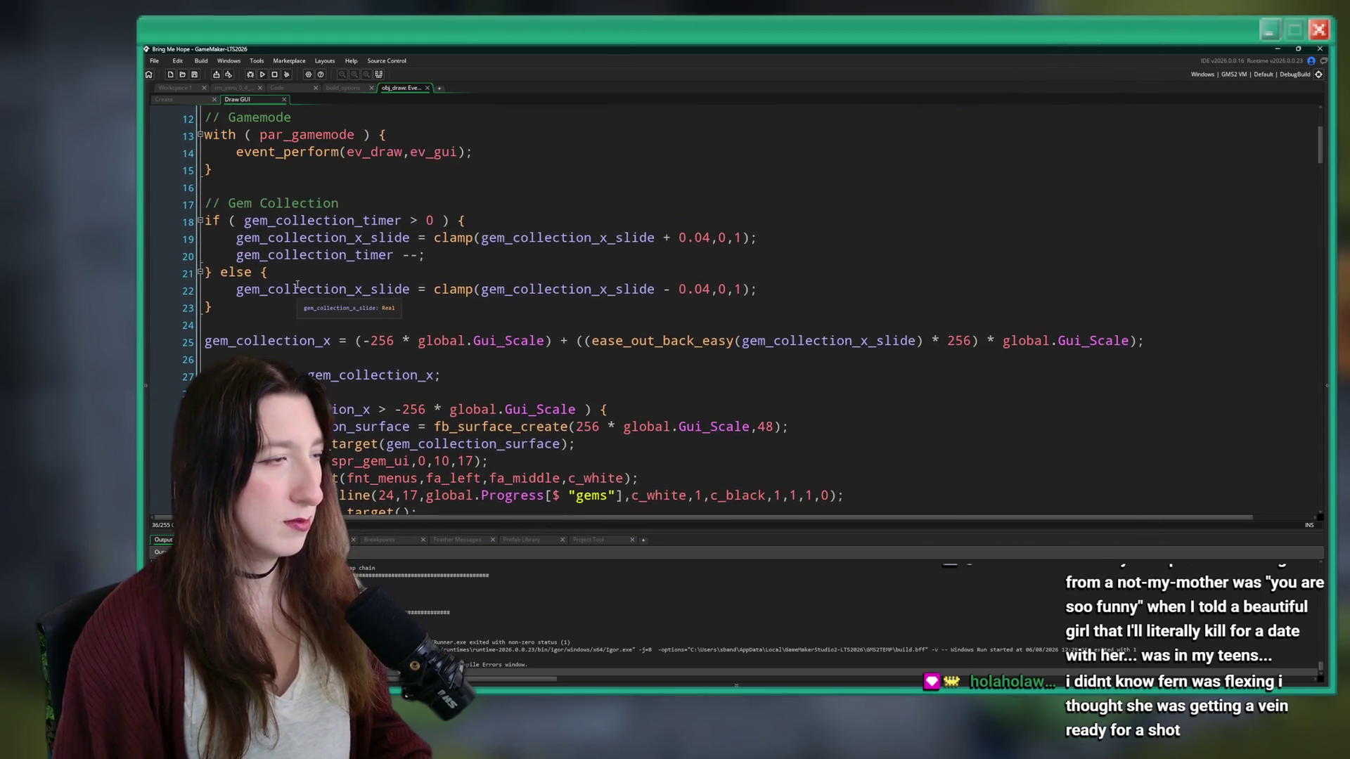
pyautogui.press('F5')
pyautogui.scroll(-9, 293, 292)
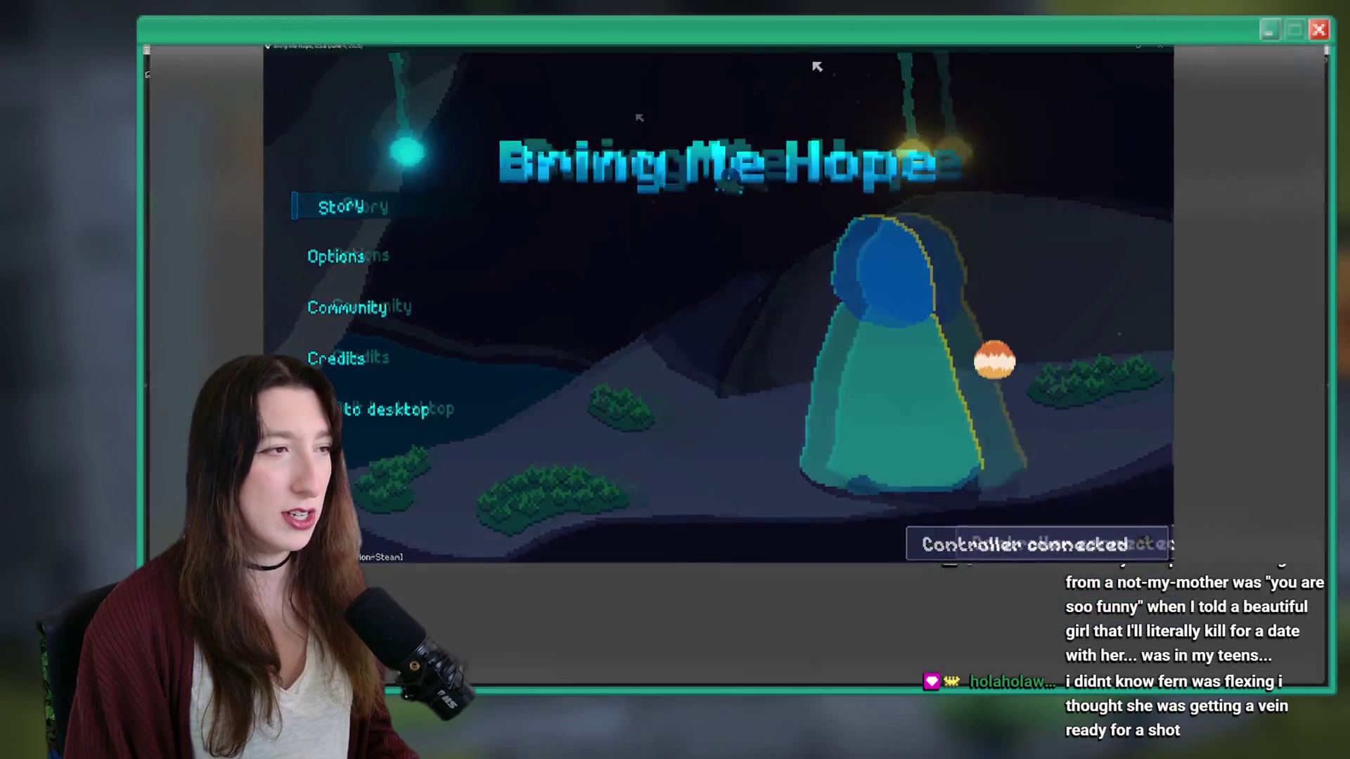
# - Start Story mode, see the gem counter read undefined, then close the game
pyautogui.click(259, 241)
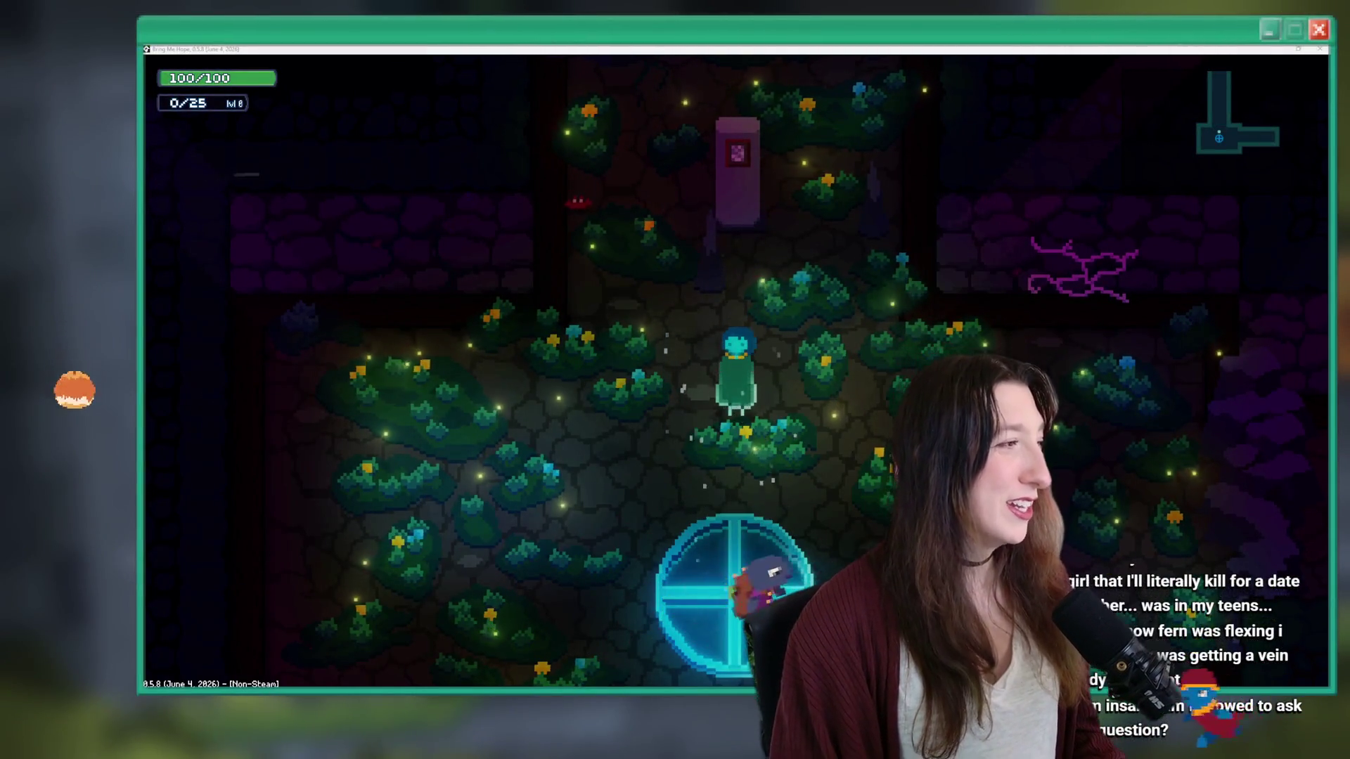
pyautogui.click(589, 429)
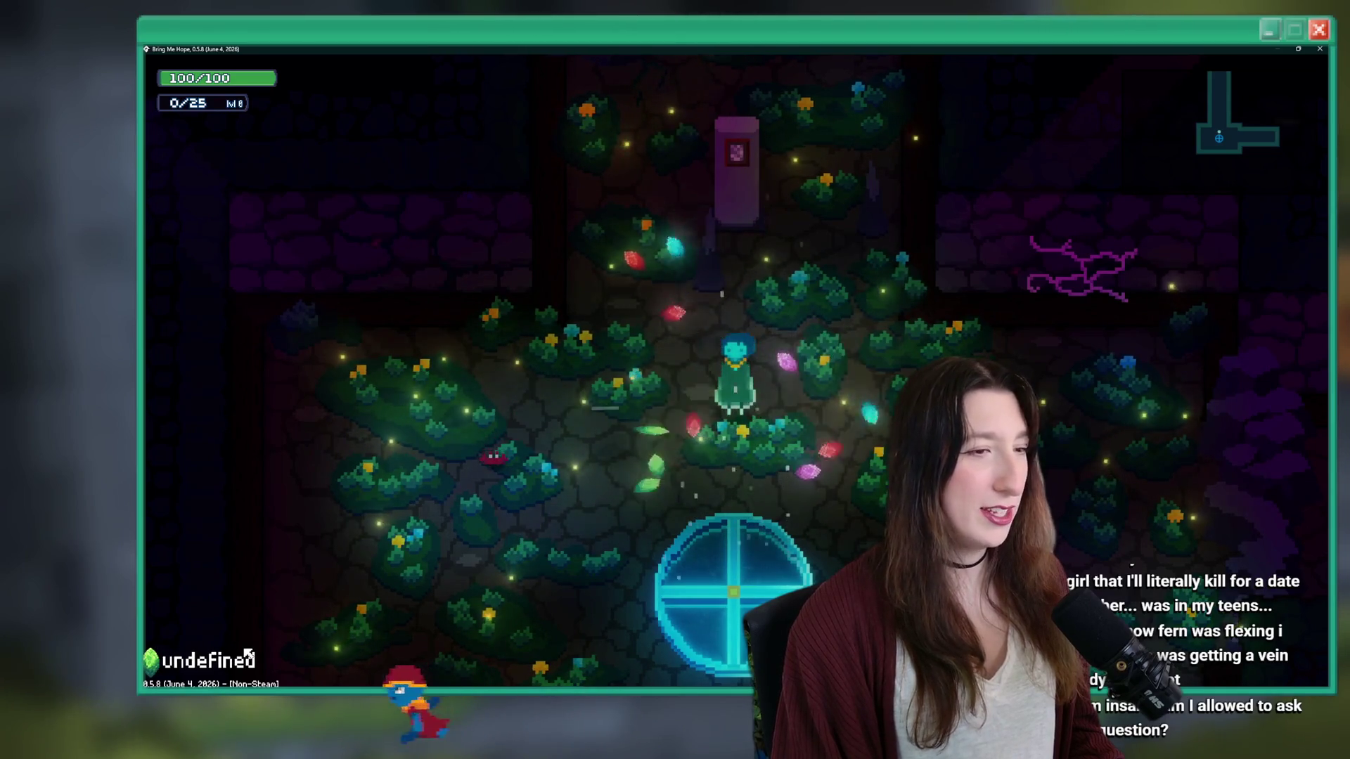
pyautogui.press('Escape')
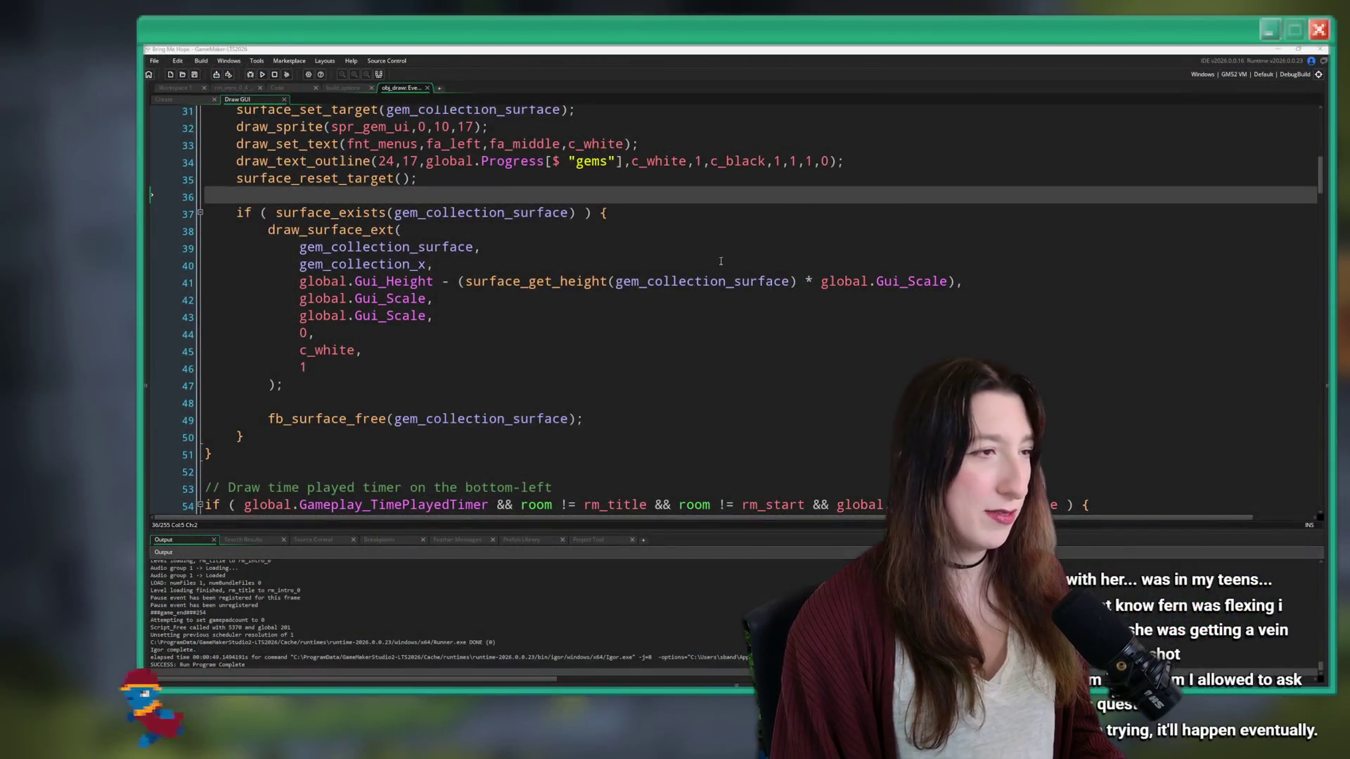
# - Review the surface code and highlight every use of gem_collection_x
pyautogui.click(718, 214)
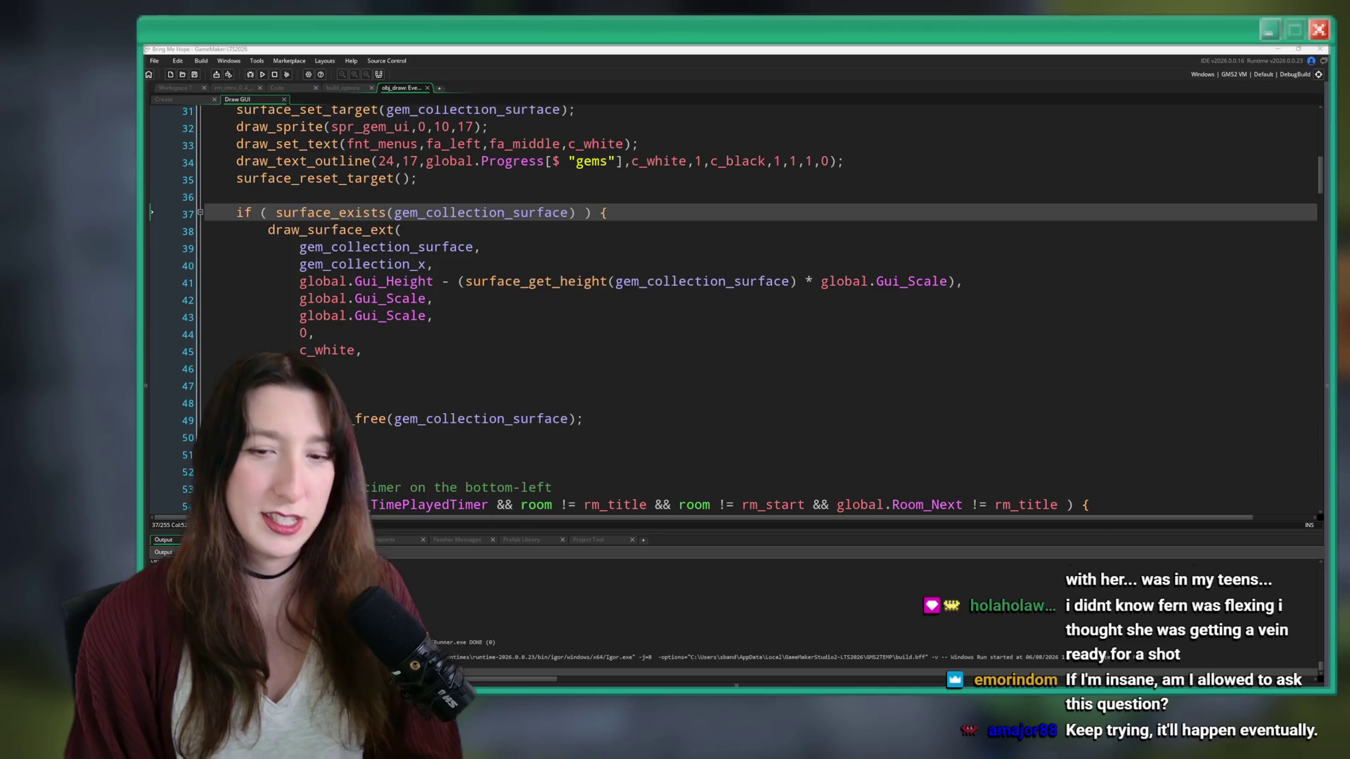
pyautogui.click(728, 267)
pyautogui.scroll(2, 728, 271)
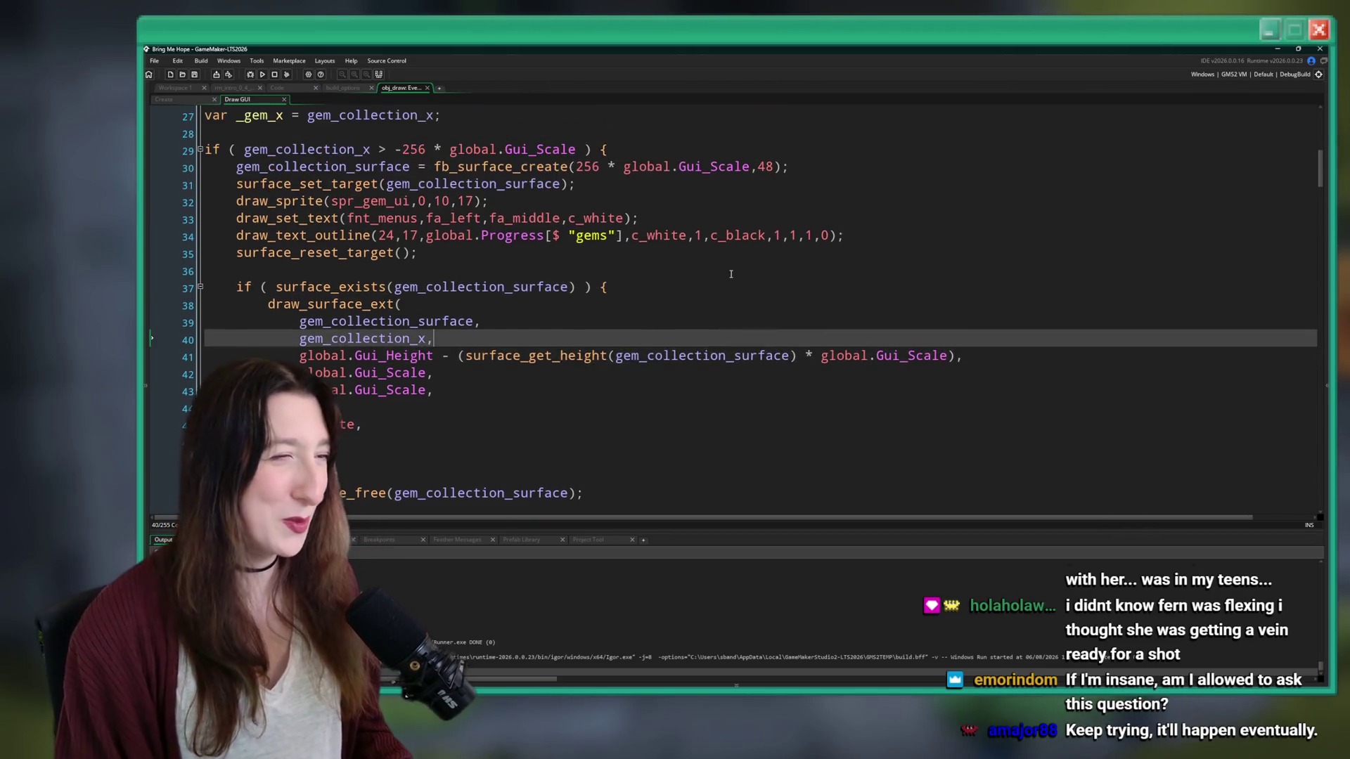
pyautogui.scroll(-2, 507, 270)
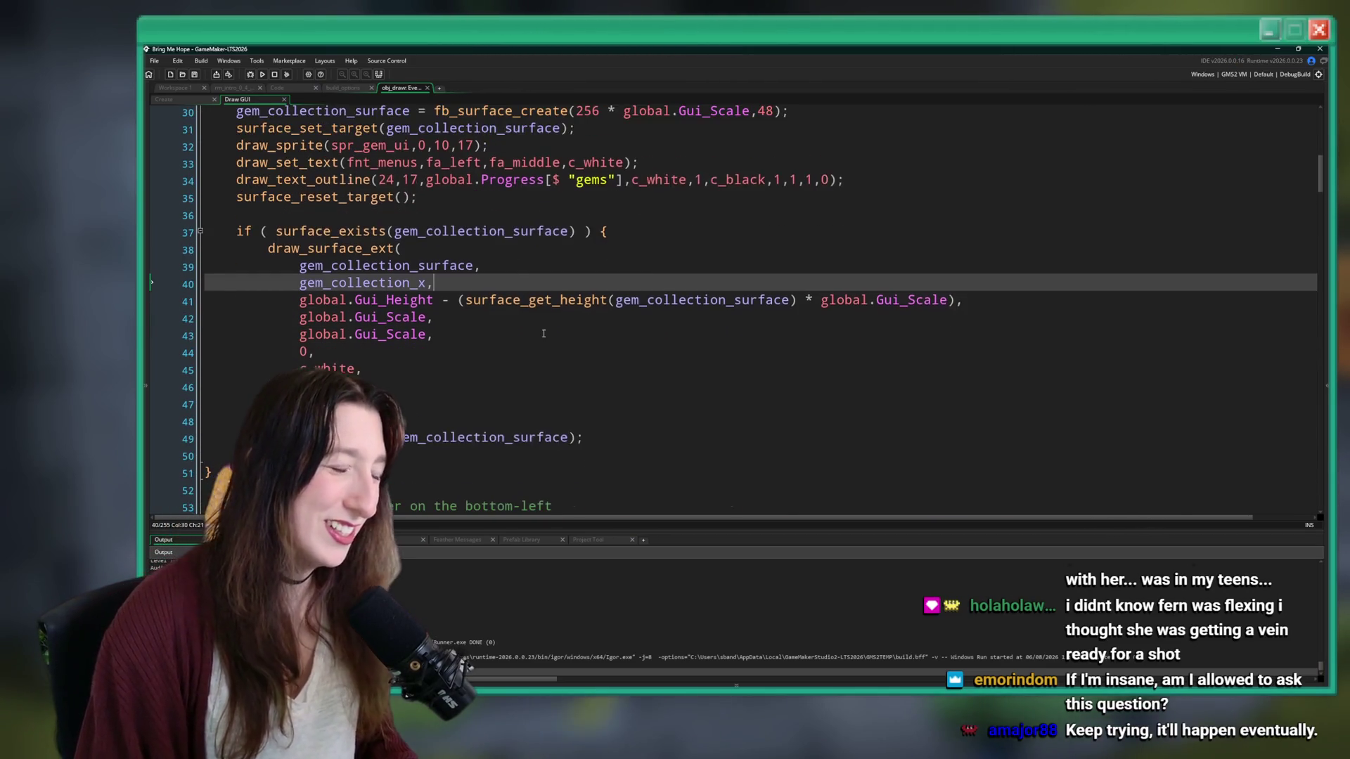
pyautogui.scroll(2, 543, 333)
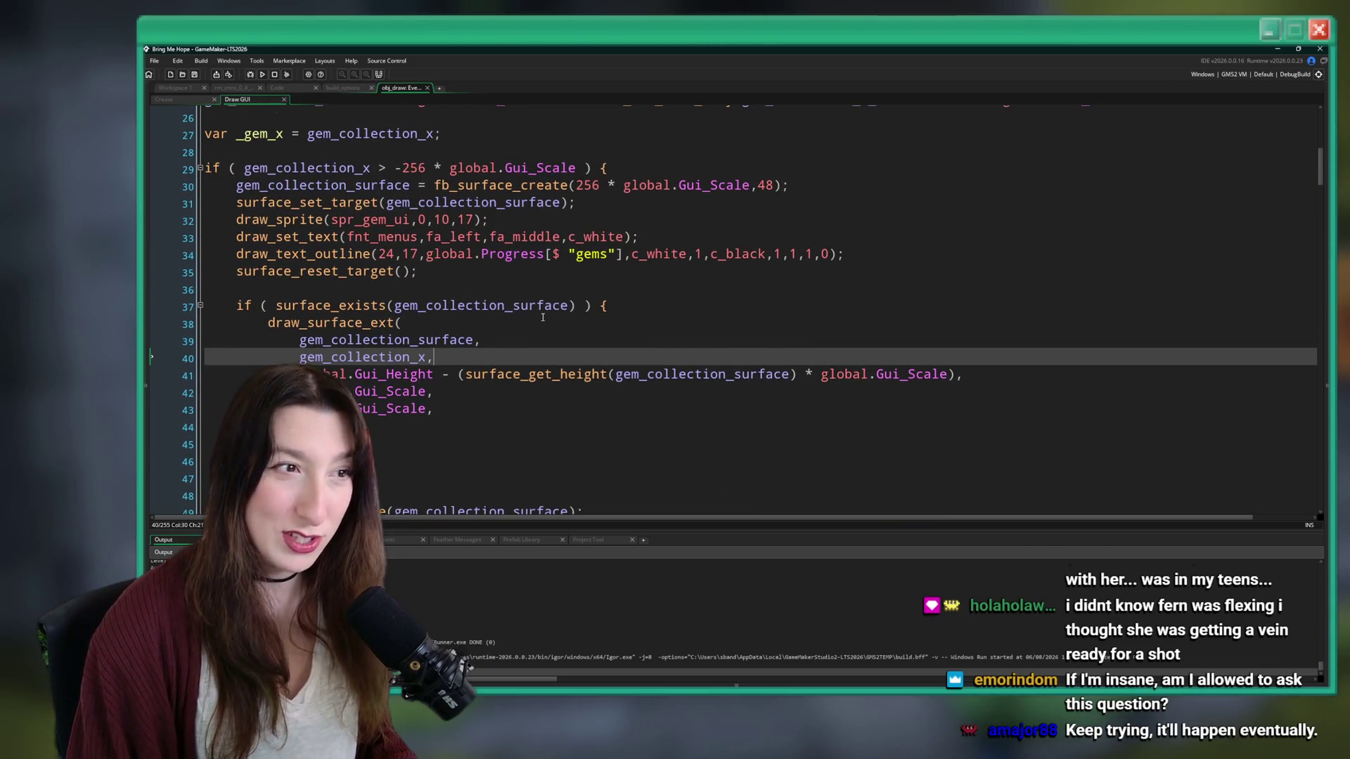
pyautogui.click(568, 221)
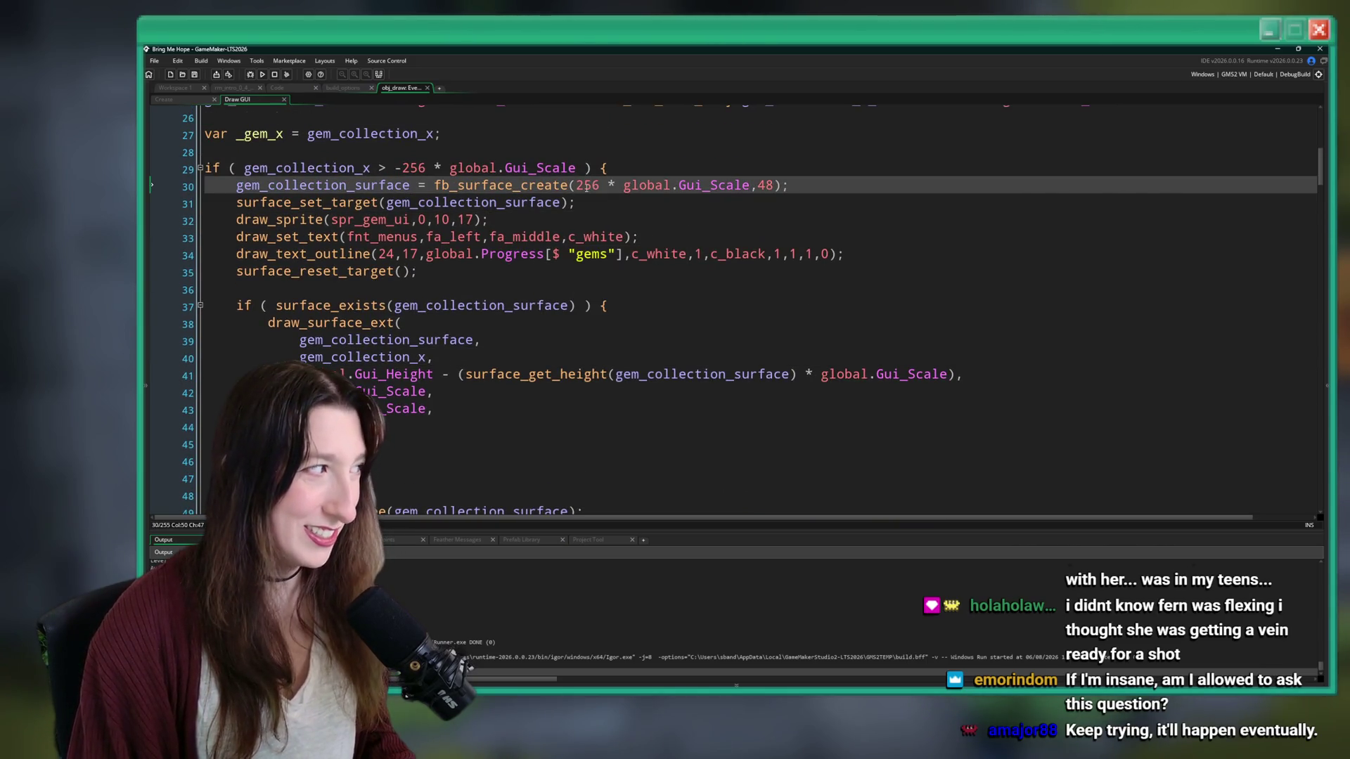
pyautogui.press('Down')
pyautogui.press('Up')
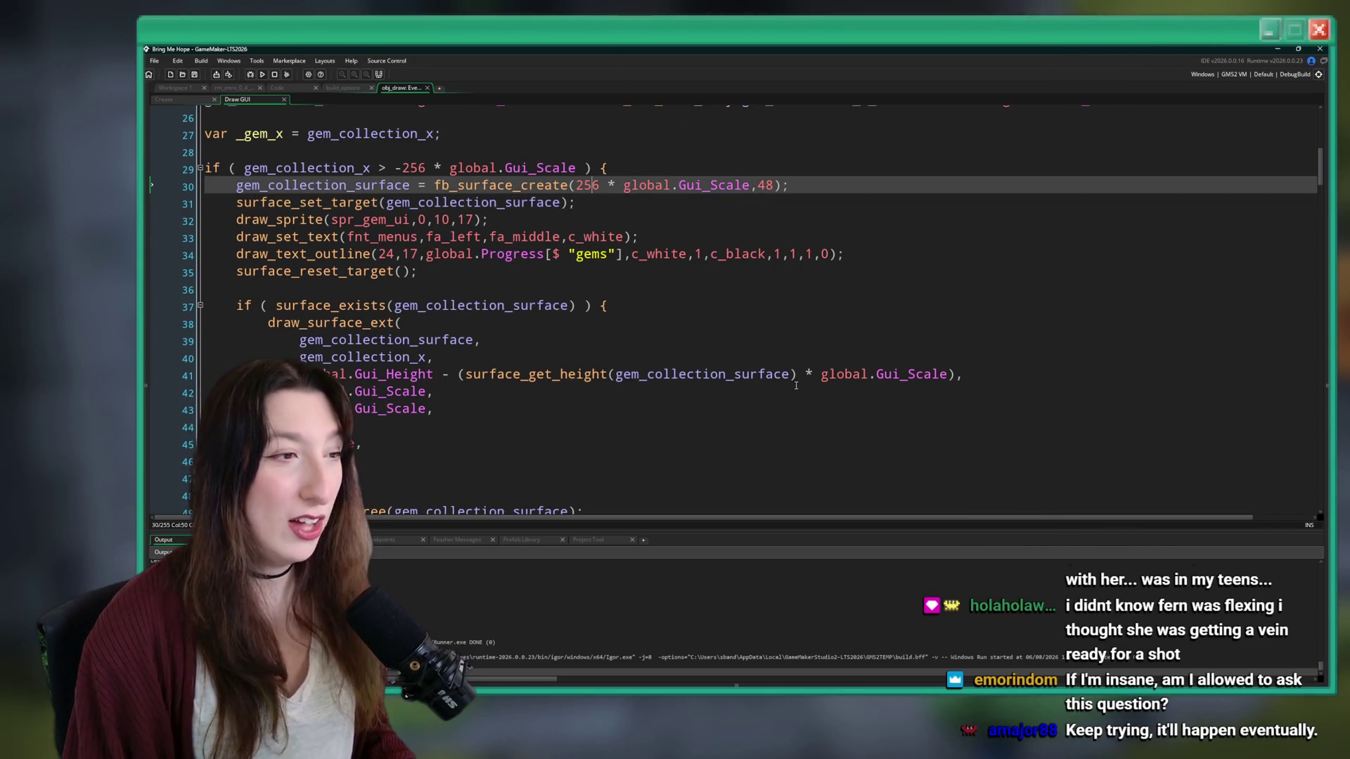
pyautogui.scroll(-2, 796, 386)
pyautogui.doubleClick(396, 245)
pyautogui.scroll(2, 396, 240)
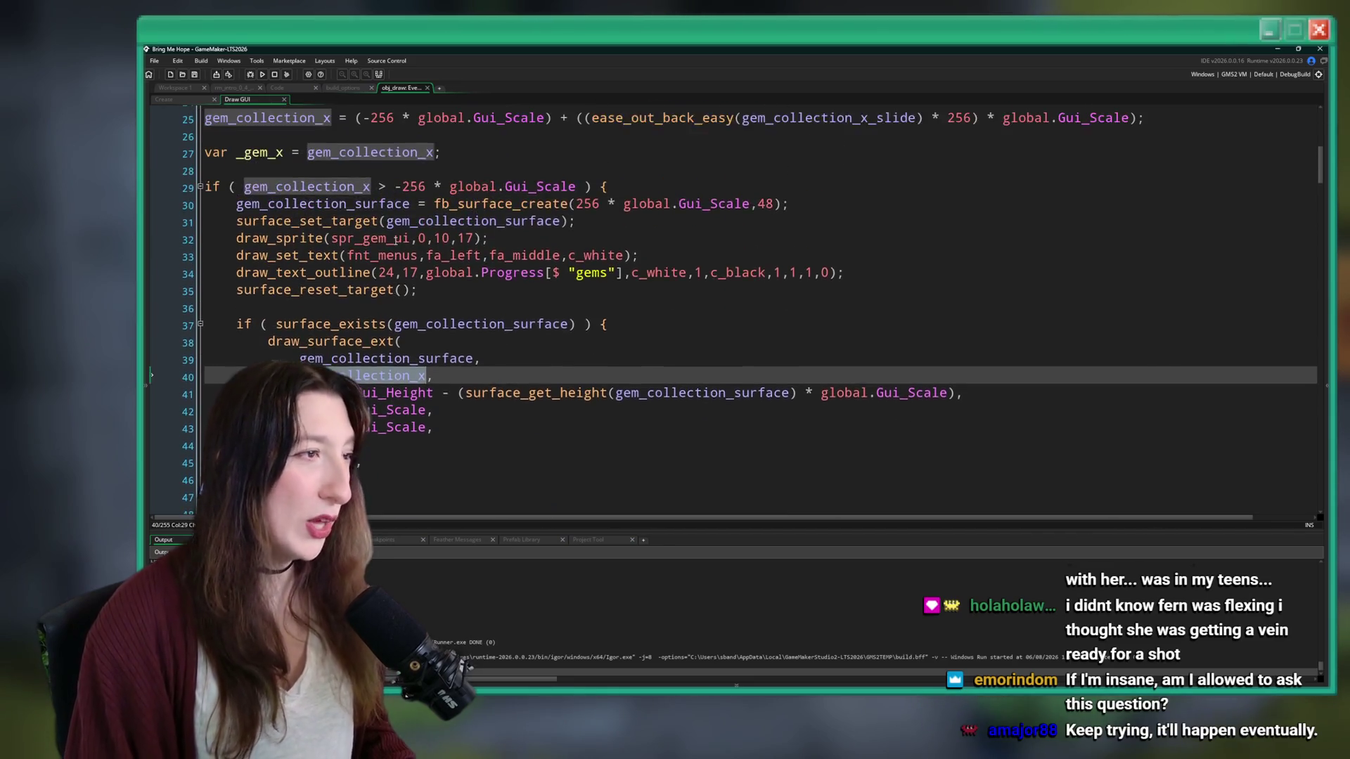
pyautogui.scroll(3, 396, 239)
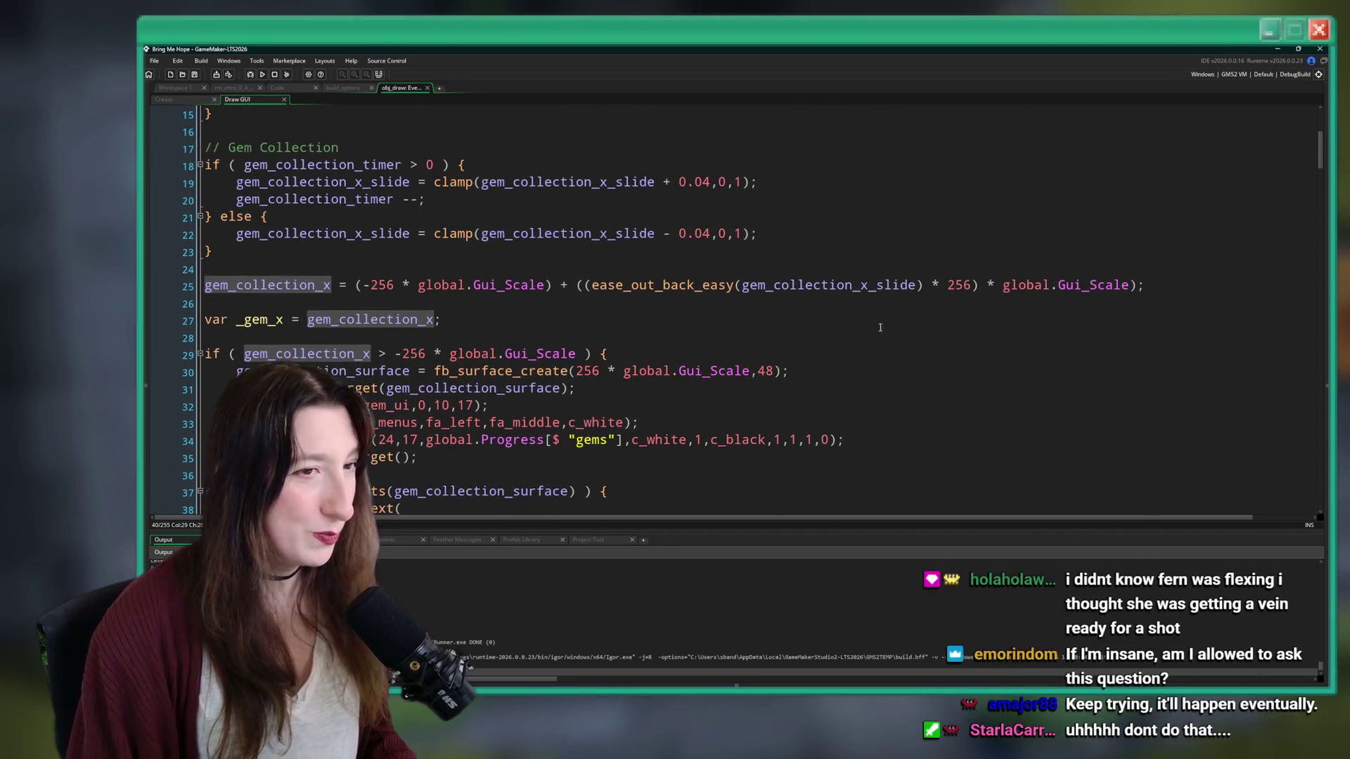
# - Change line 25's slide distance from * 256 to * (256 + 8) and save
pyautogui.click(967, 286)
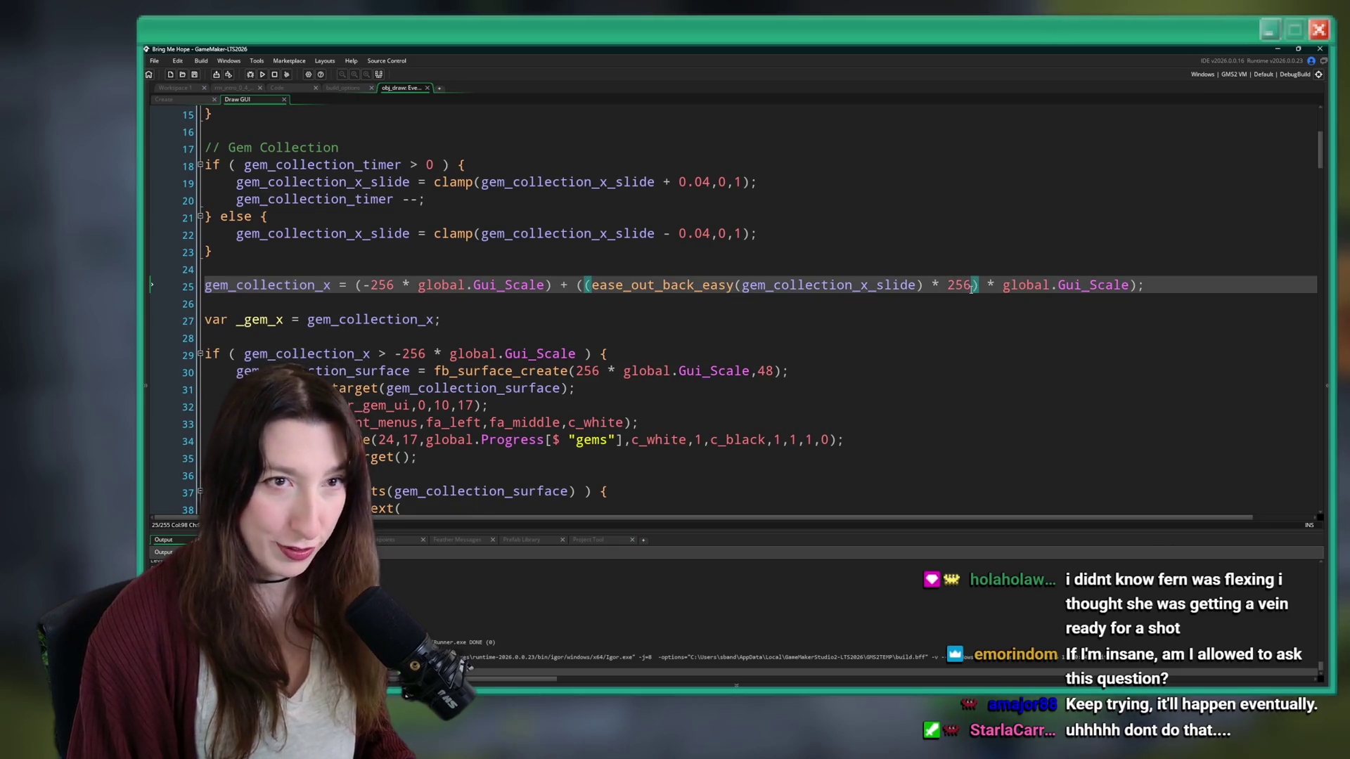
pyautogui.write(' + 8')
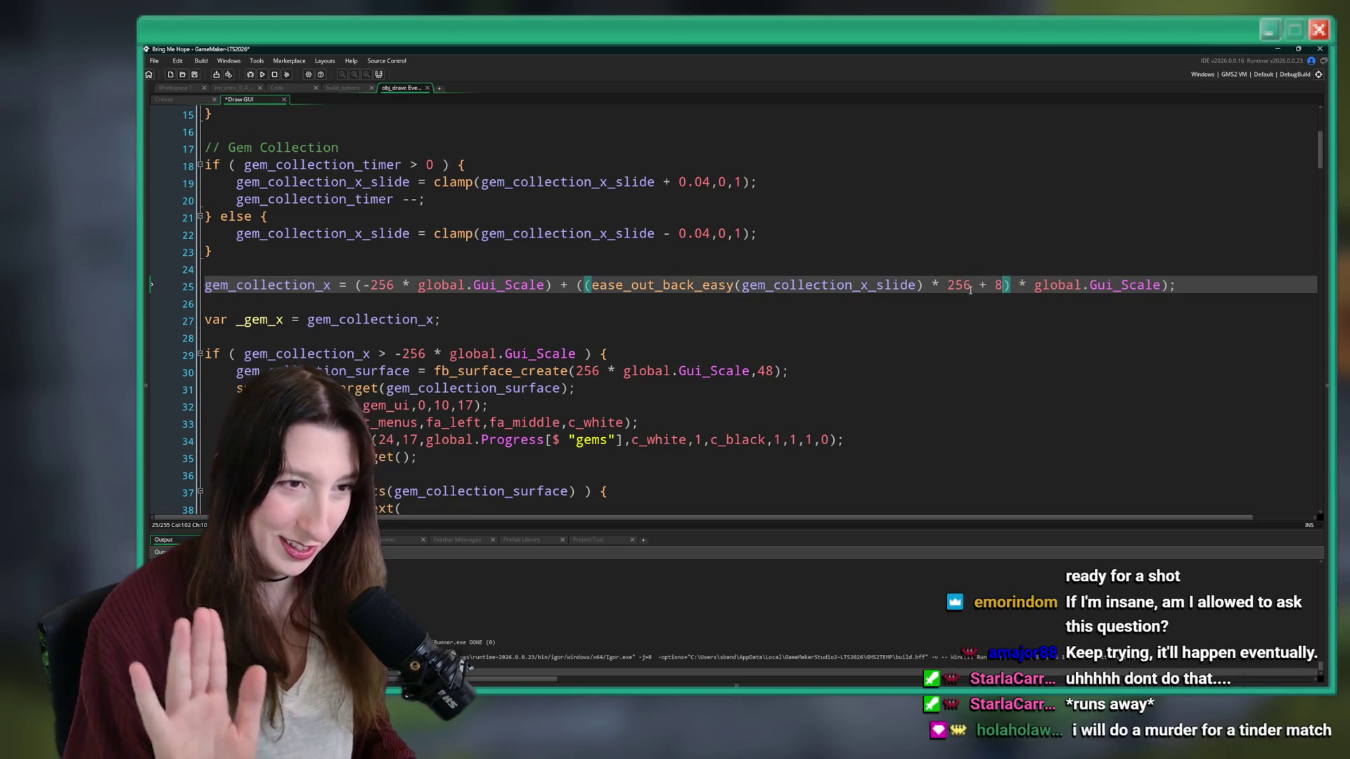
pyautogui.write(')')
pyautogui.click(946, 286)
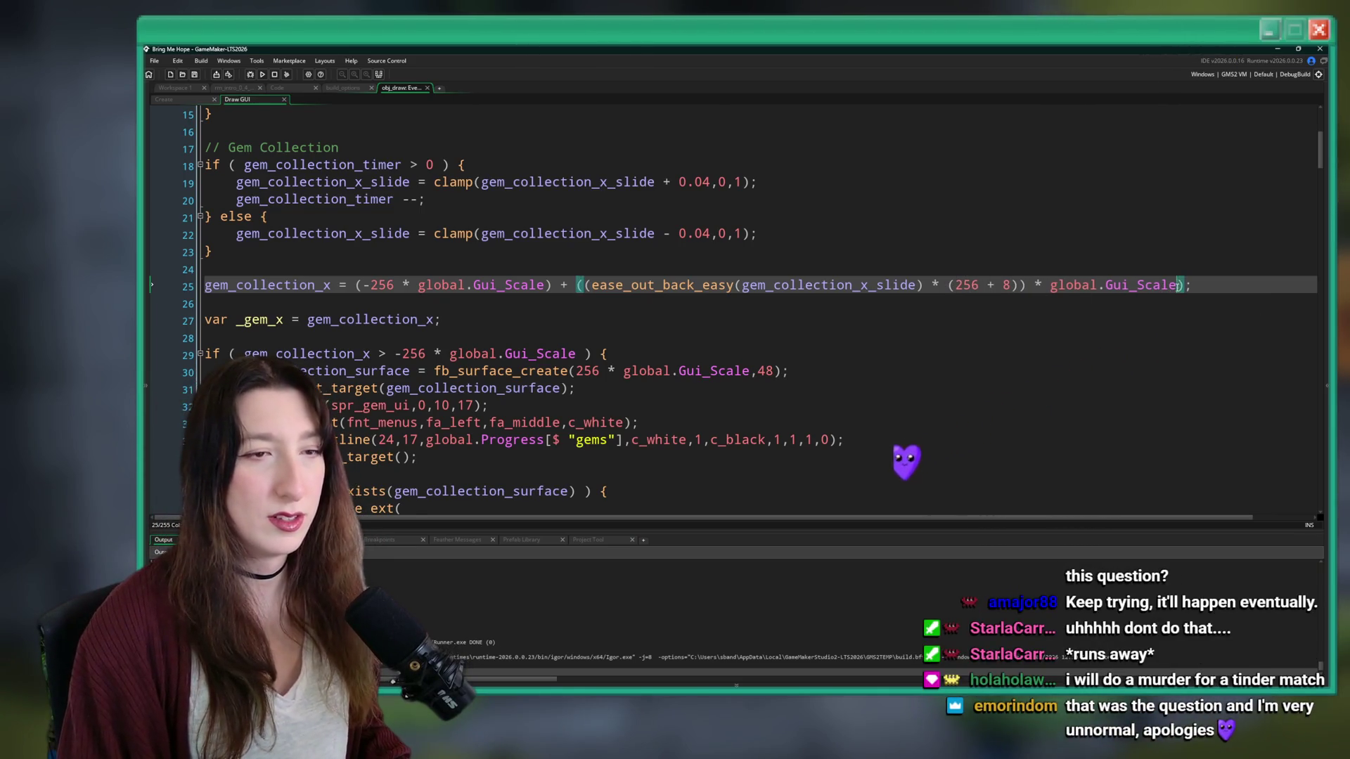
pyautogui.moveTo(1178, 285); pyautogui.dragTo(1065, 286)
pyautogui.hotkey('ctrl', 's')
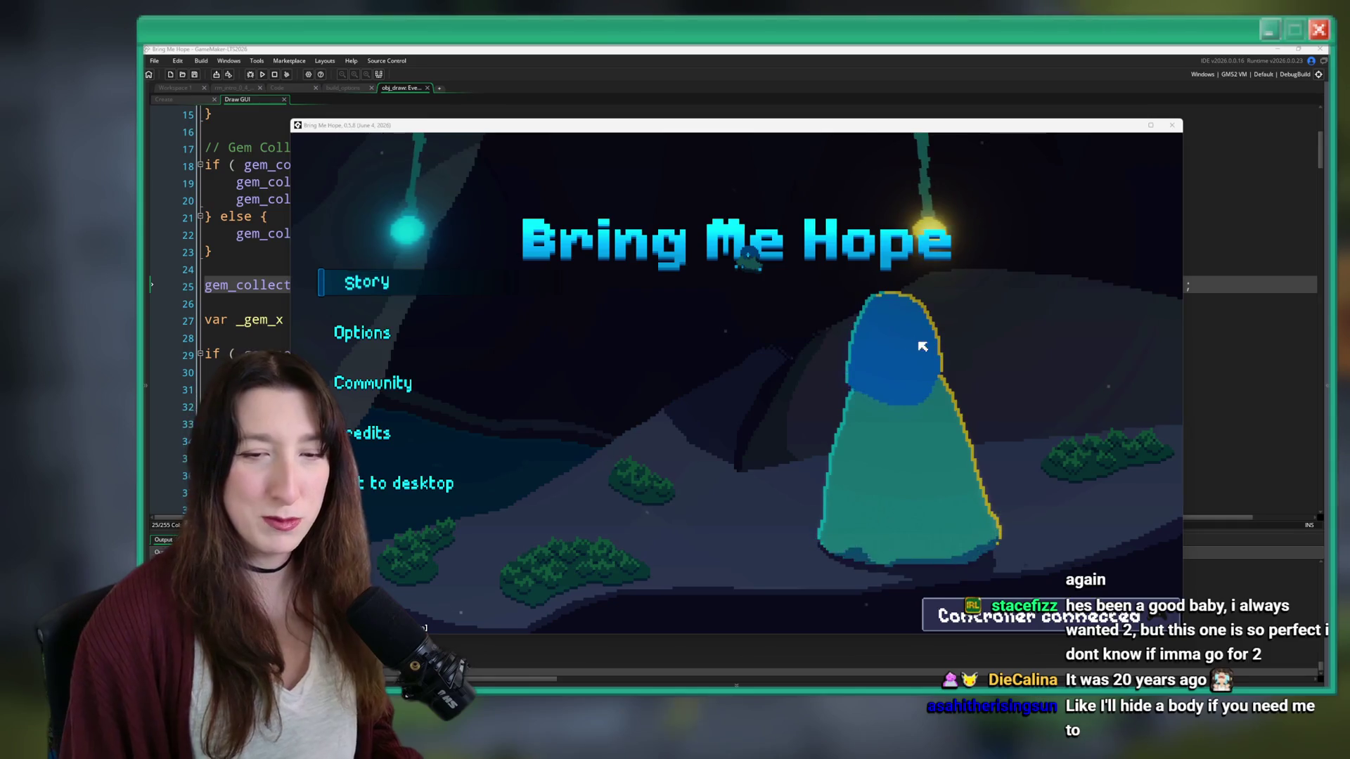
# - Quit Story to the title menu, reset all progress in Options, then close the game
pyautogui.press('Return')
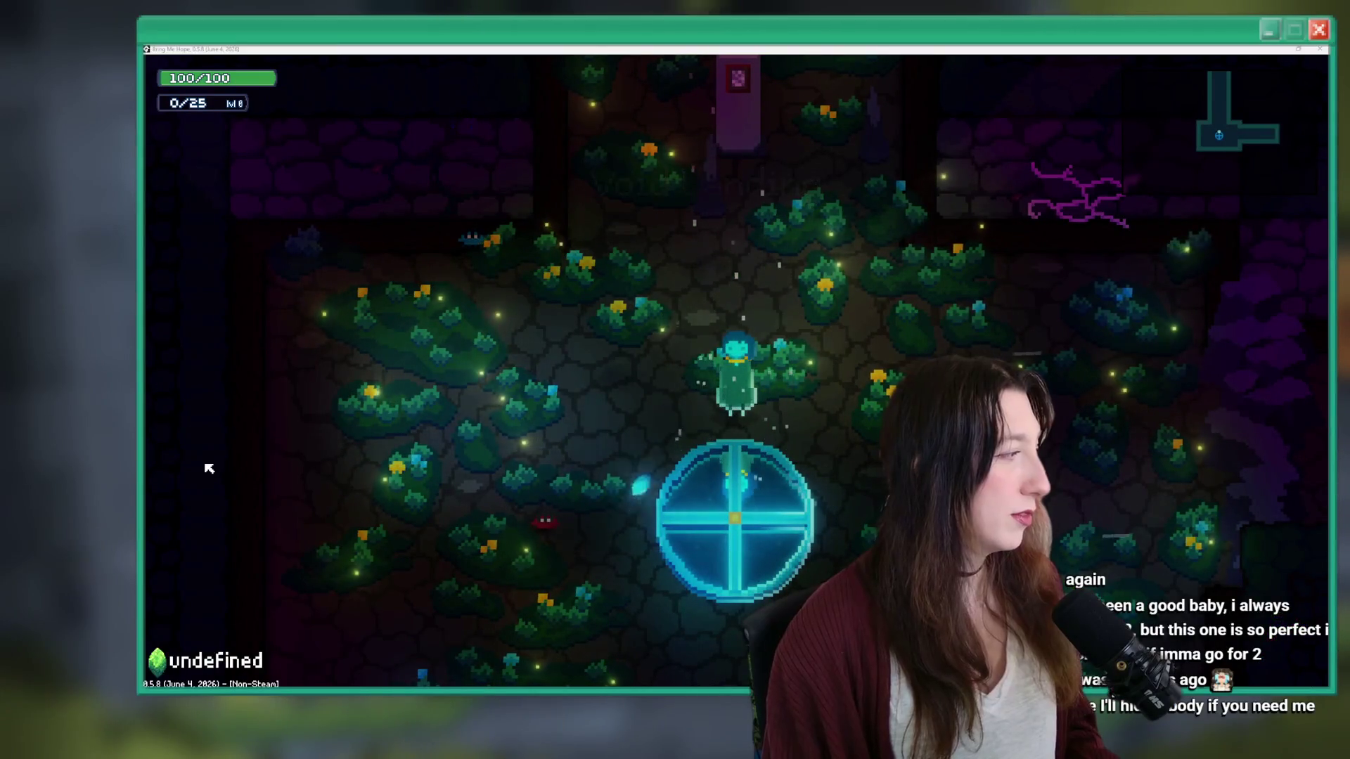
pyautogui.press('Escape')
pyautogui.press('Up')
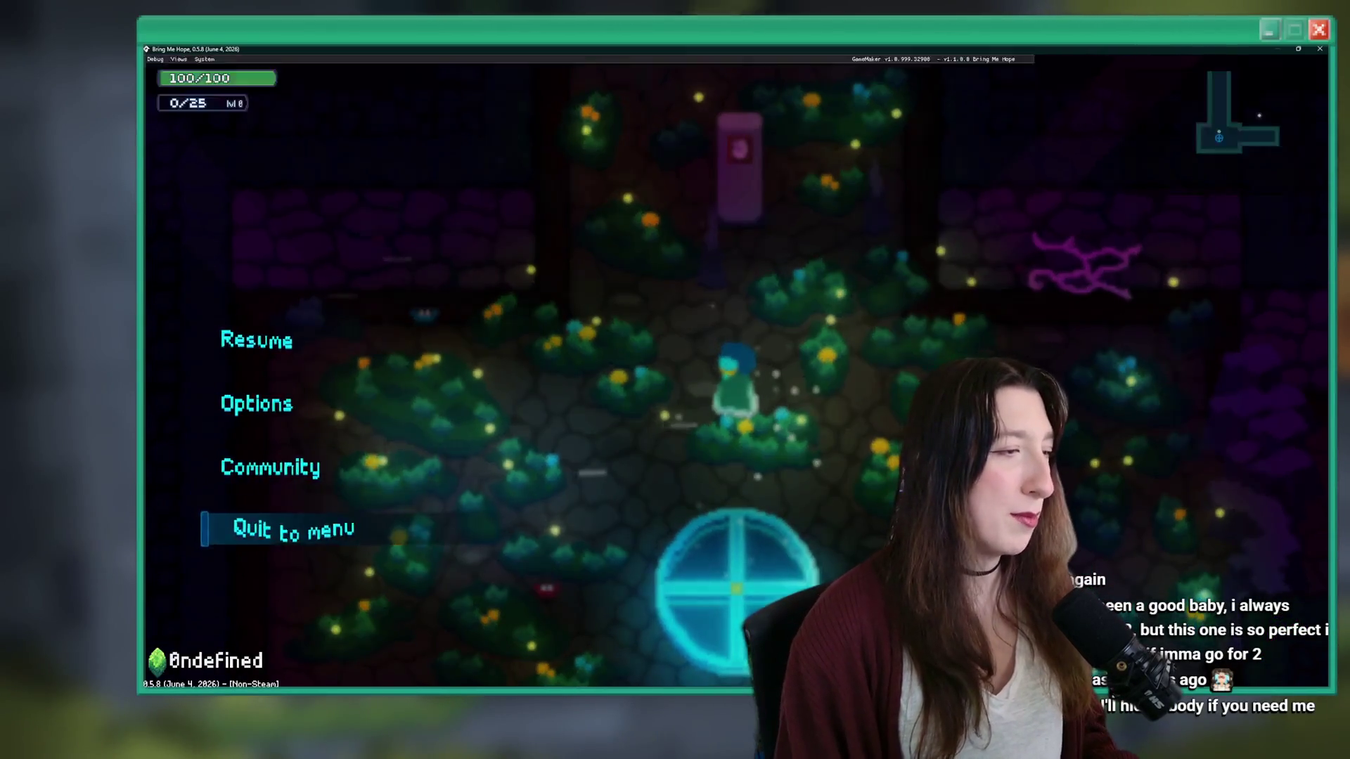
pyautogui.press('Return')
pyautogui.press('Down')
pyautogui.press('Return')
pyautogui.press('Return')
pyautogui.press('Return')
pyautogui.press('Down')
pyautogui.press('Return')
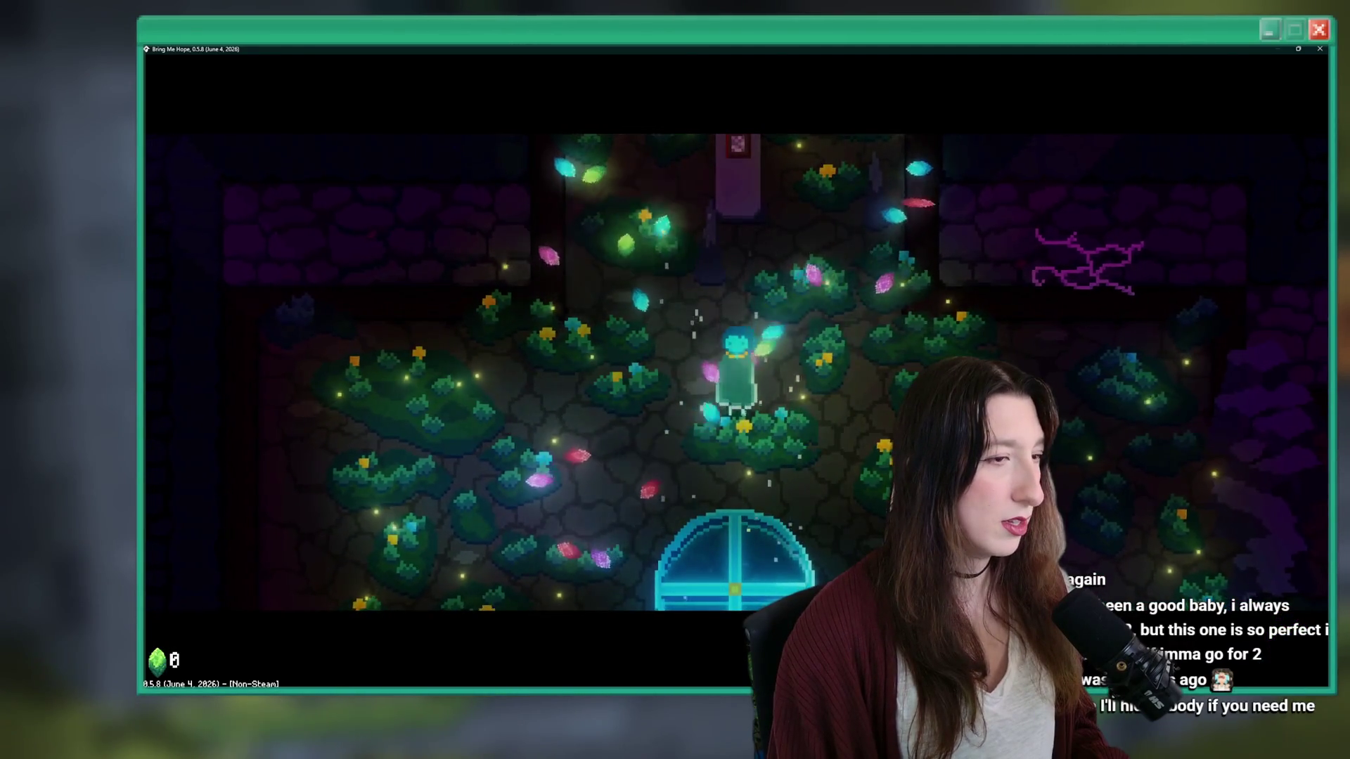
pyautogui.click(1319, 49)
# - Change the gem count text y on line 34 from 17 to 19
pyautogui.click(844, 243)
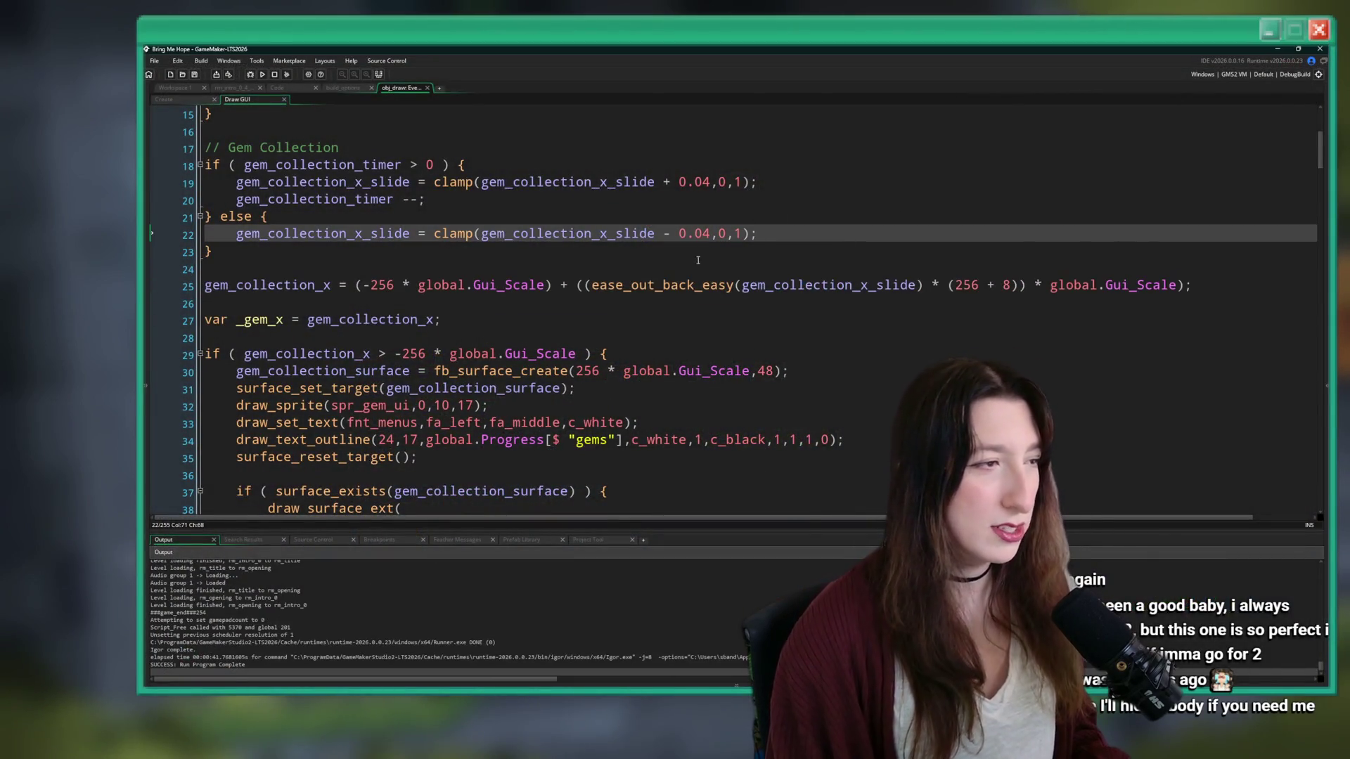
pyautogui.scroll(-2, 698, 260)
pyautogui.click(417, 365)
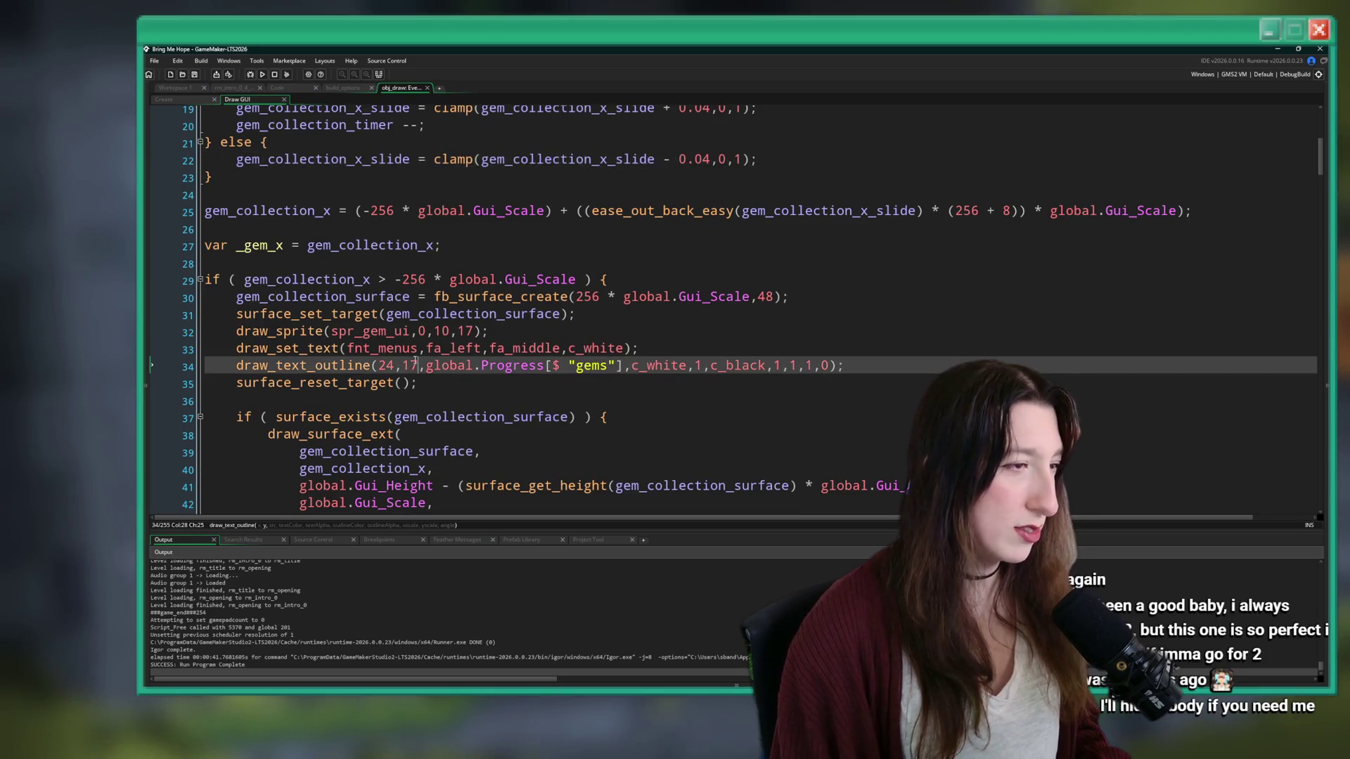
pyautogui.press('BackSpace')
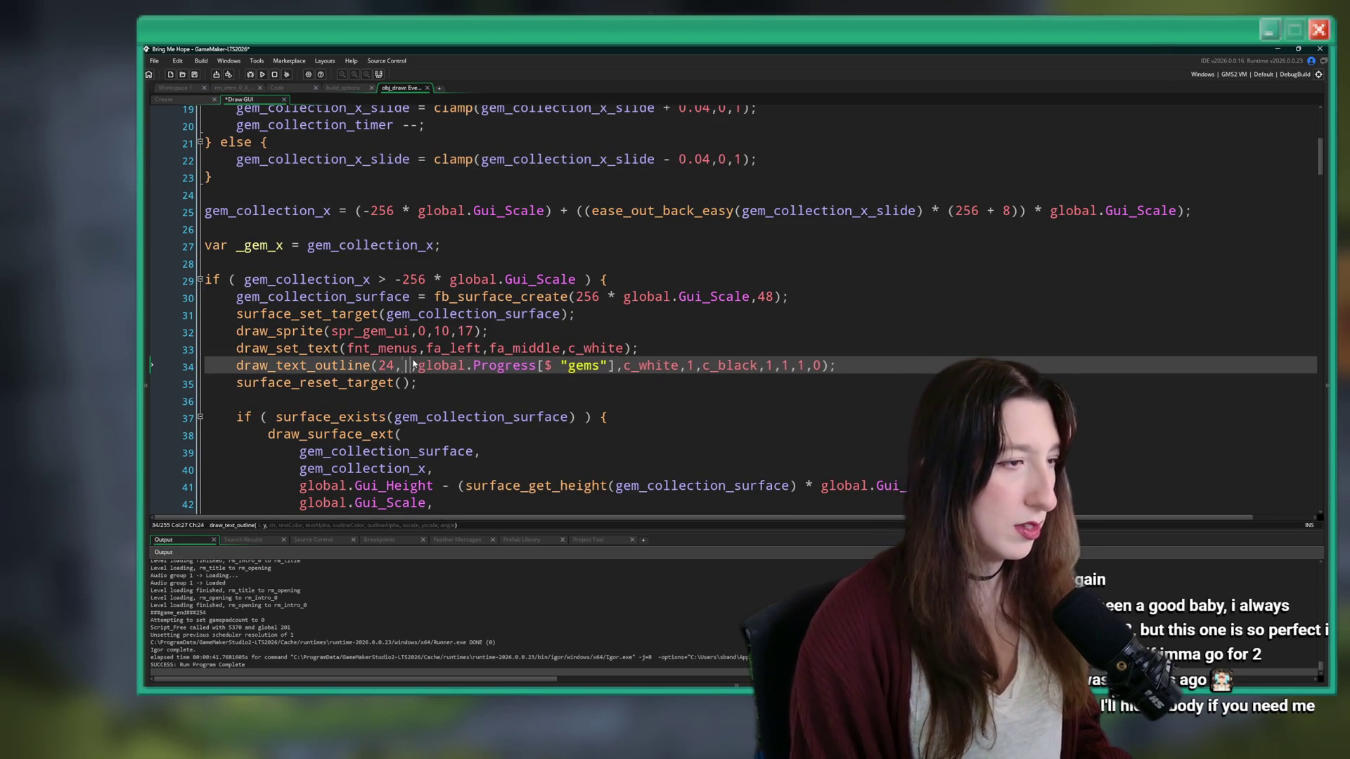
pyautogui.write('9')
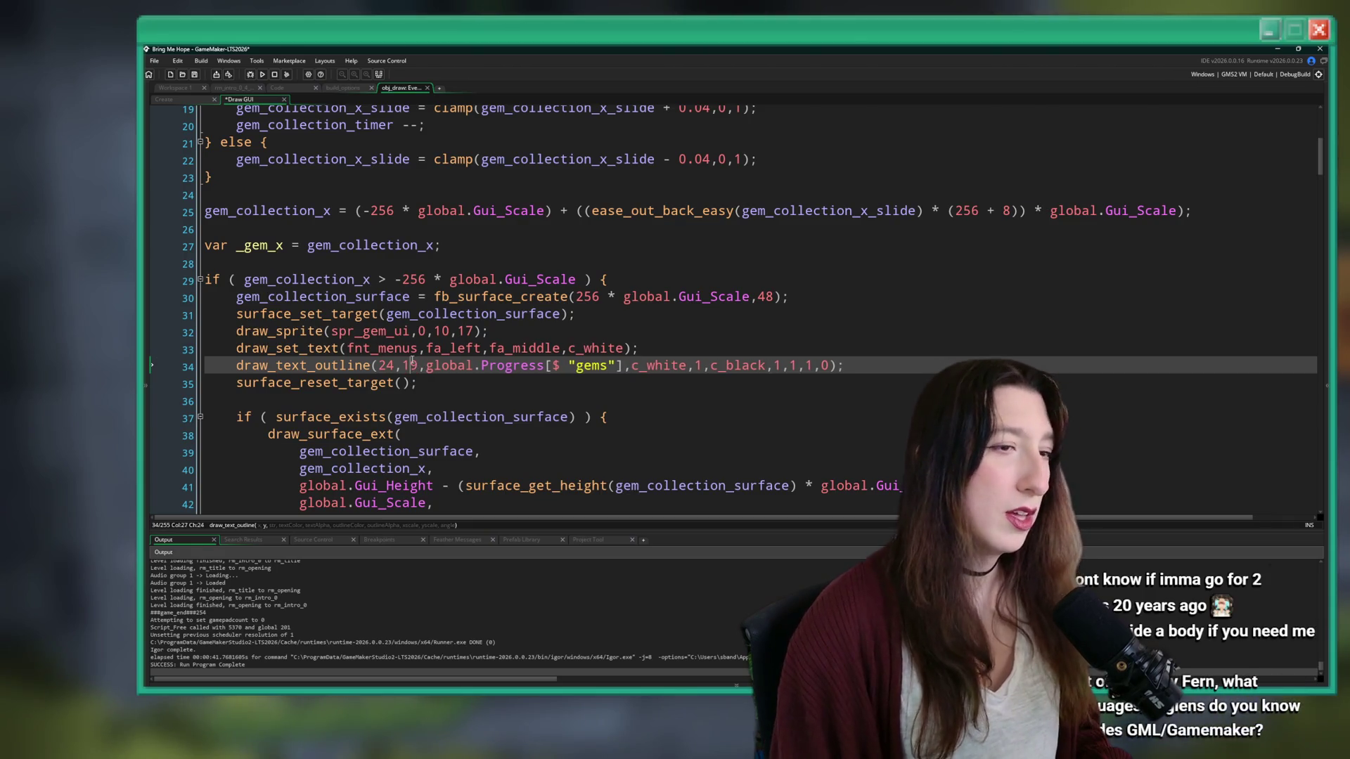
# - Make line 41's y use (surface_get_height(...) + 8) * global.Gui_Scale, then save
pyautogui.scroll(-2, 443, 352)
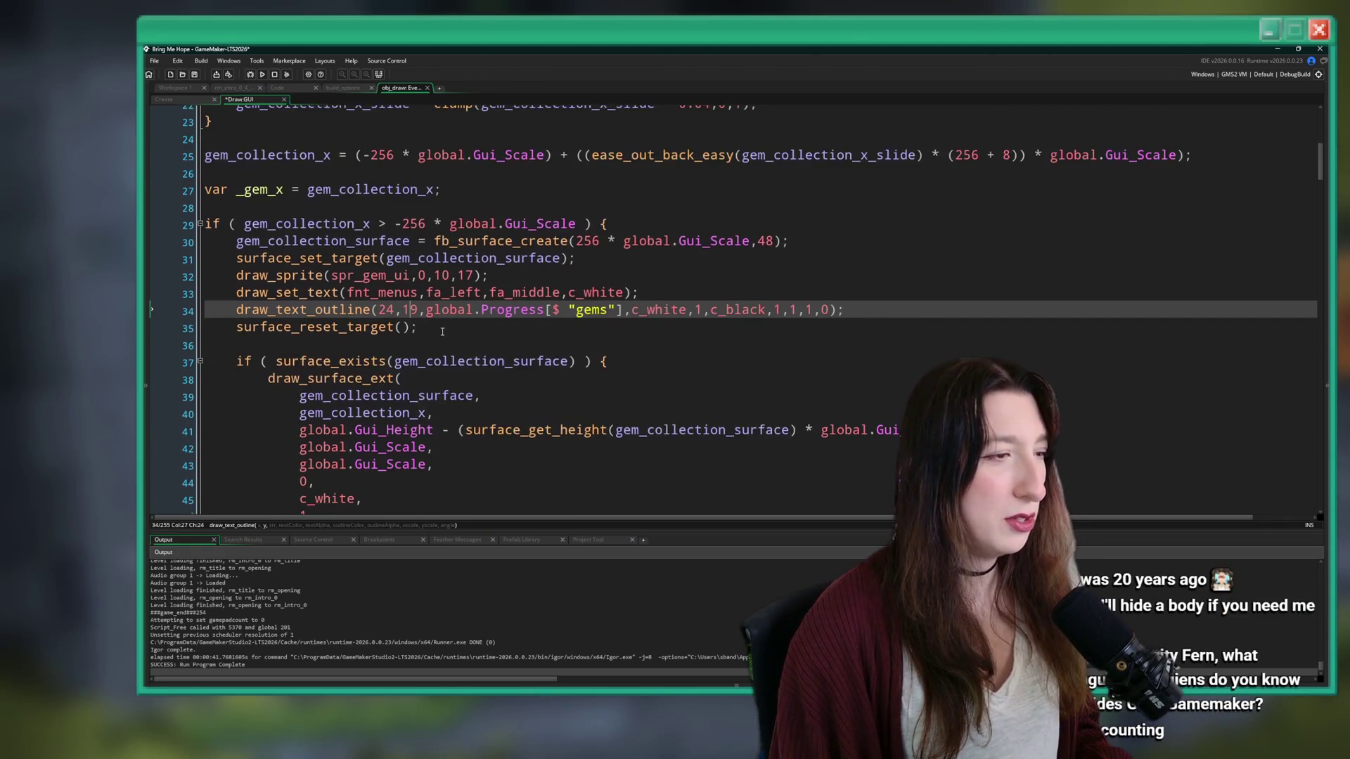
pyautogui.click(428, 391)
pyautogui.click(435, 374)
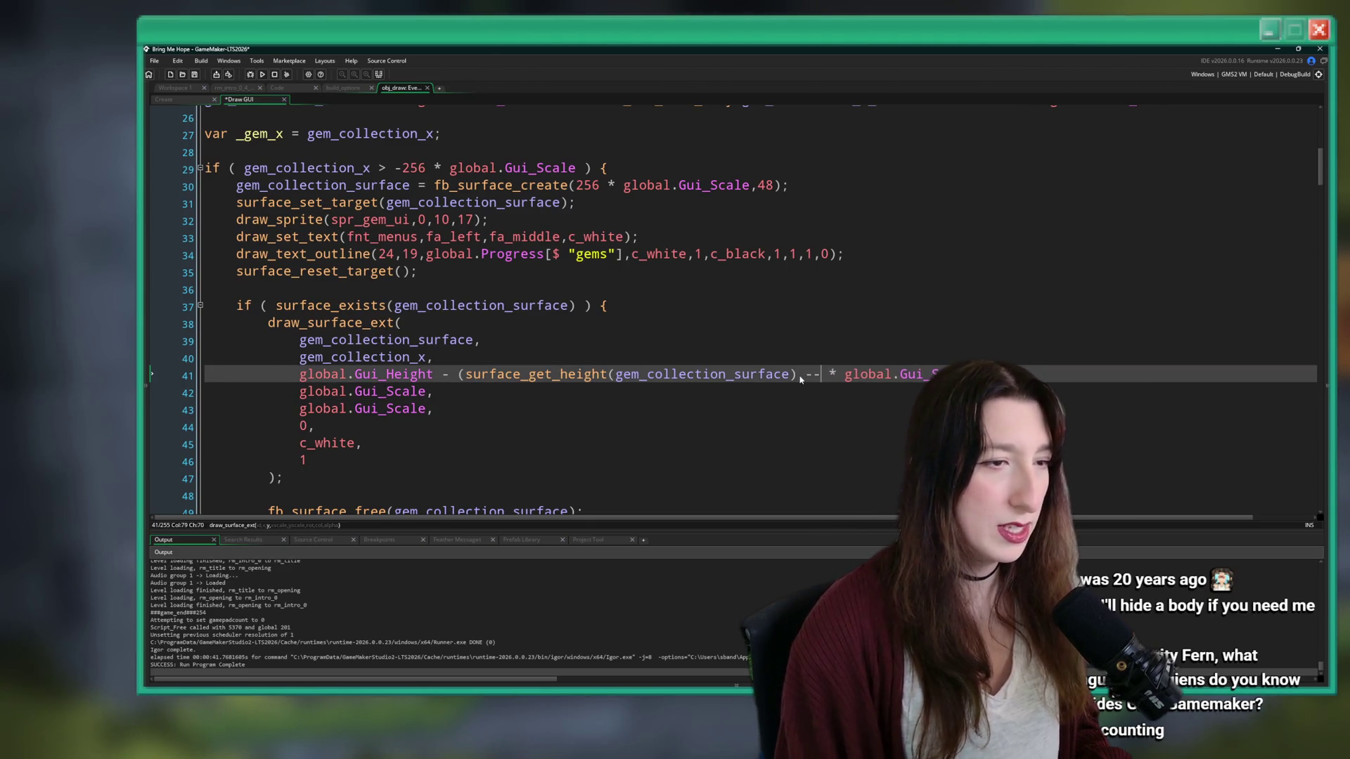
pyautogui.press('BackSpace')
pyautogui.press('BackSpace')
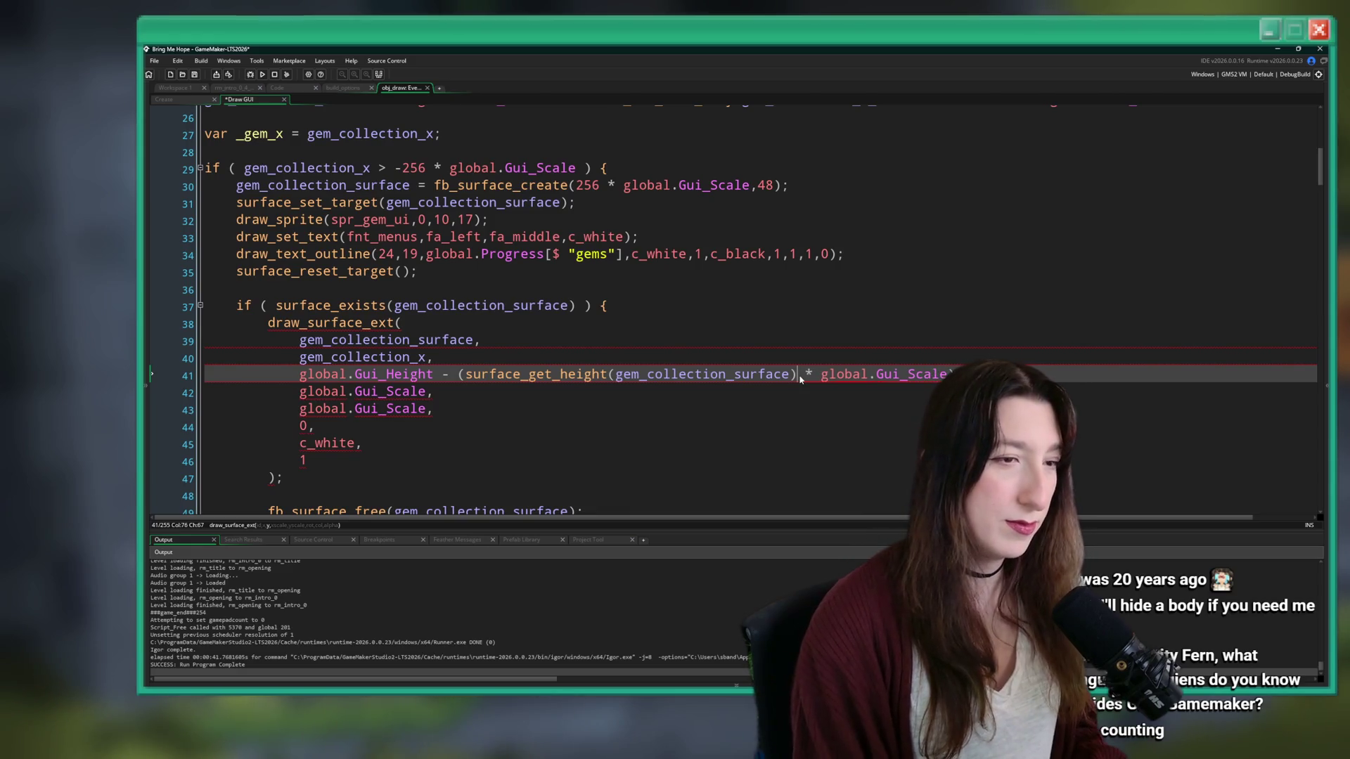
pyautogui.write('+ ')
pyautogui.write('8)')
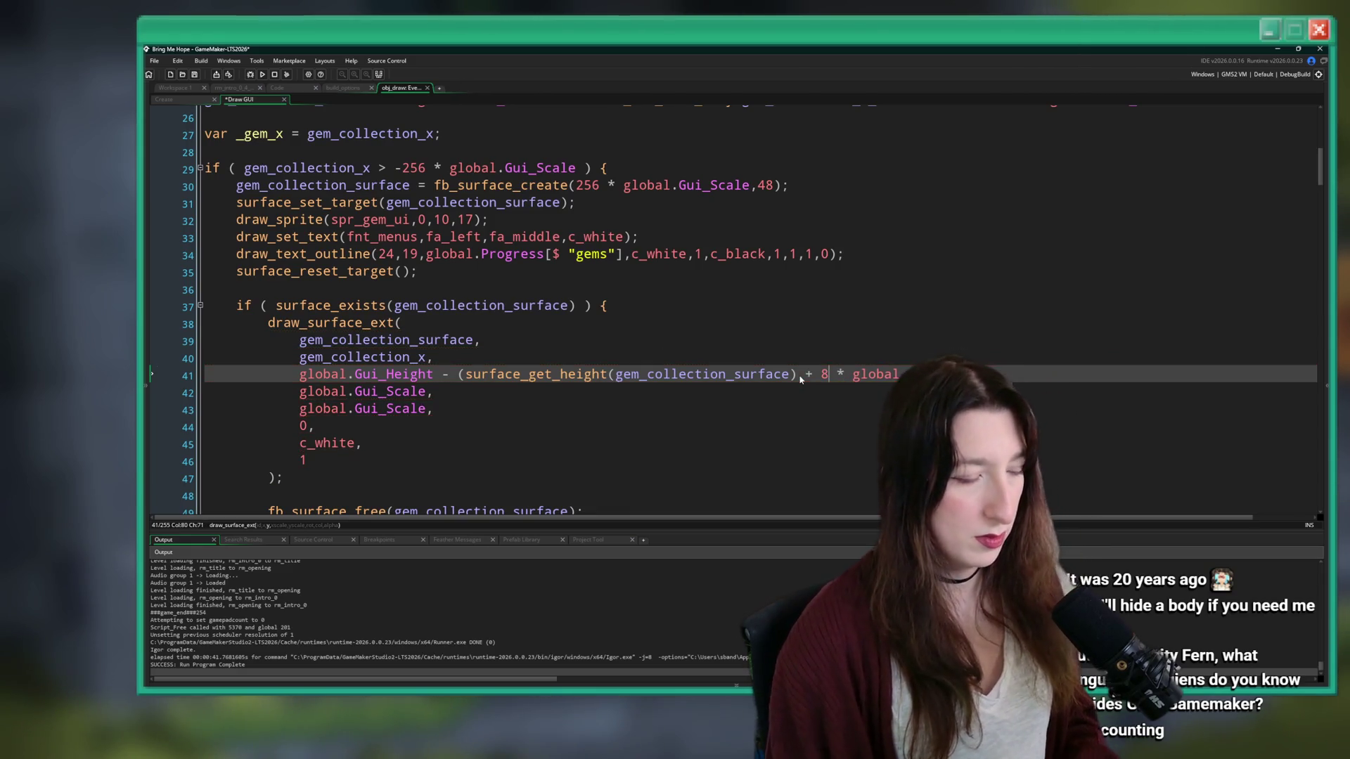
pyautogui.click(466, 374)
pyautogui.write('(')
pyautogui.click(466, 340)
pyautogui.hotkey('ctrl', 's')
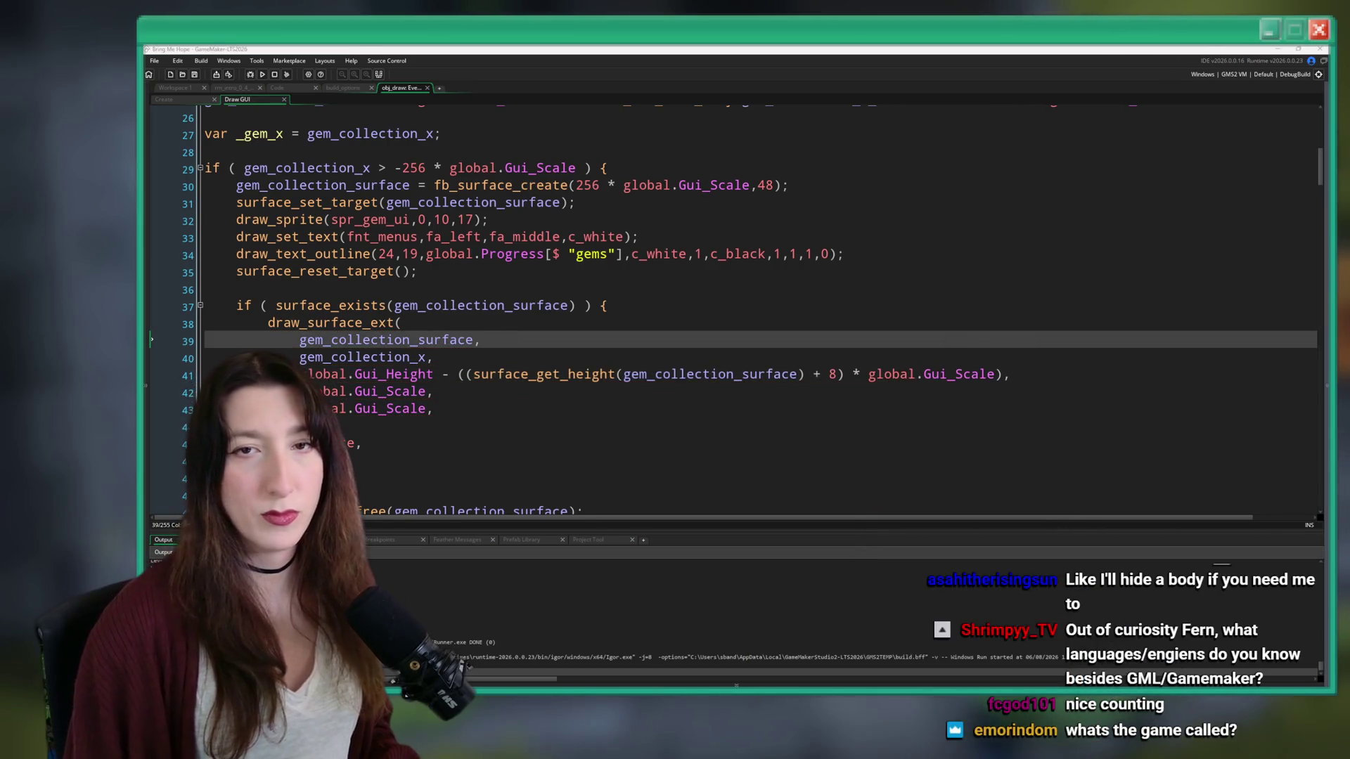
# - Launch Steam from Windows search
pyautogui.click(987, 307)
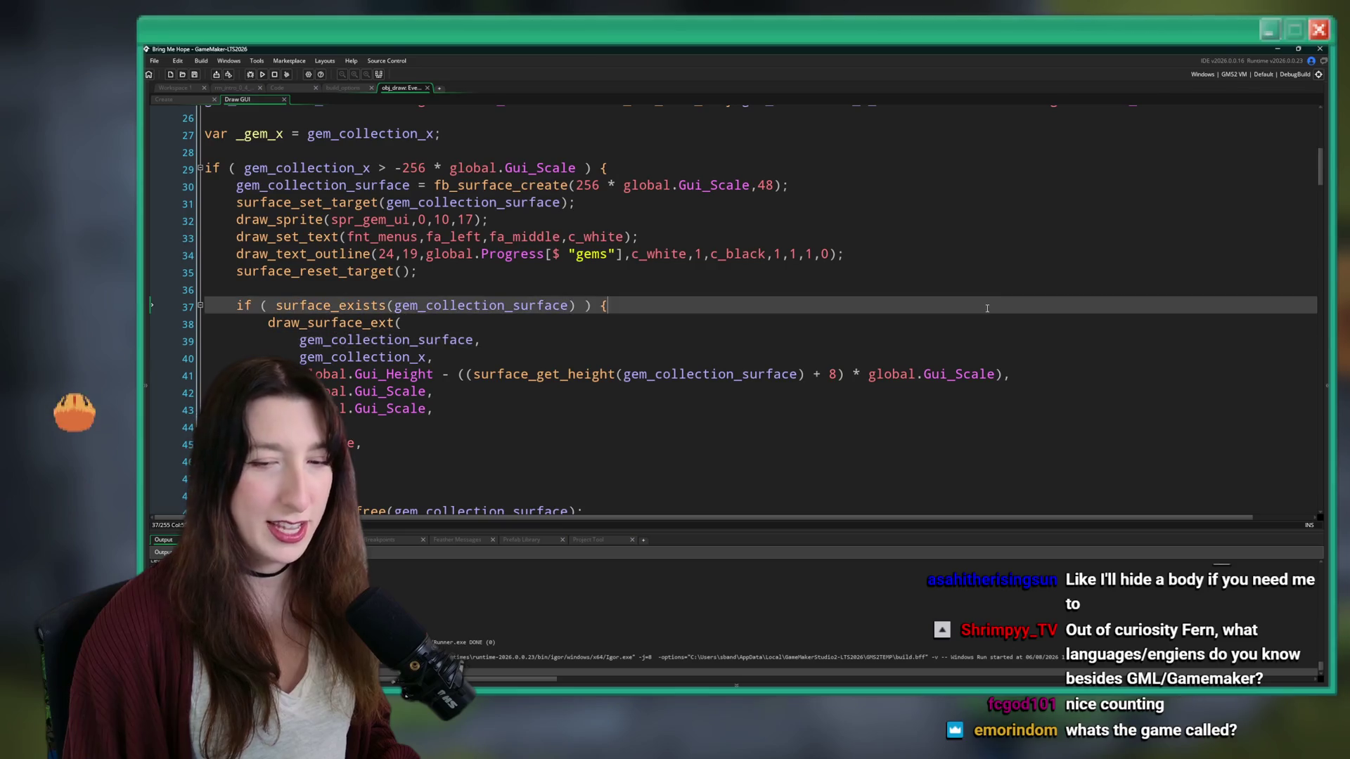
pyautogui.scroll(1, 939, 323)
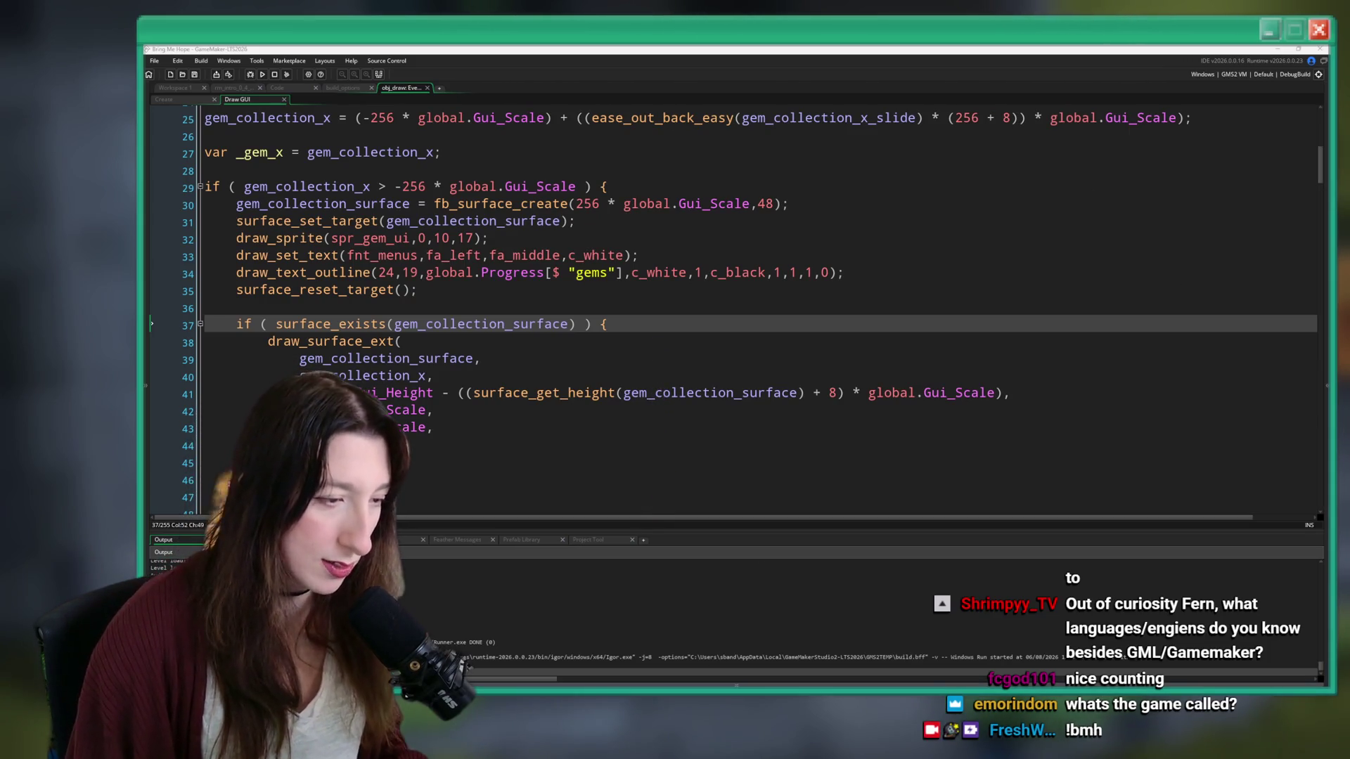
pyautogui.press('super')
pyautogui.write('steam')
pyautogui.press('Return')
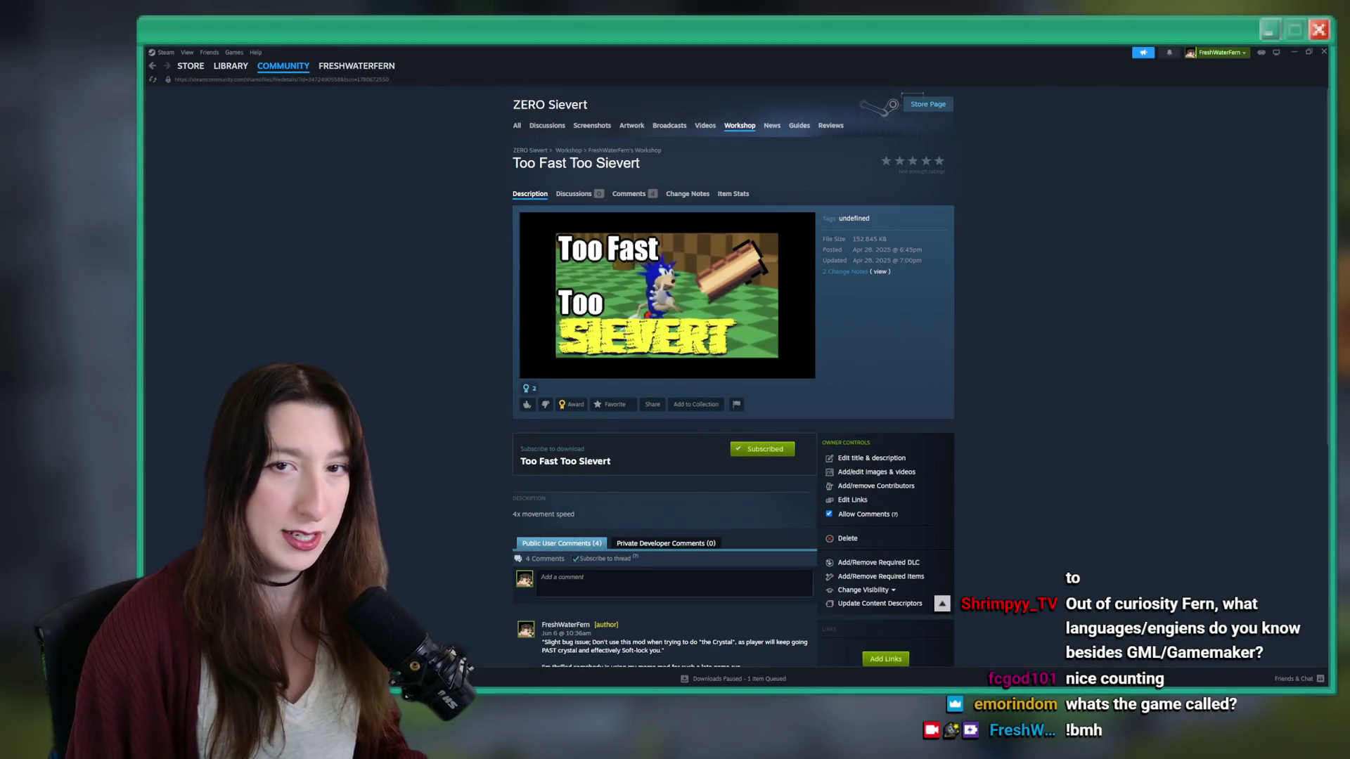
# - Find Bring Me Hope Demo in the Steam library with 'br' and open its store page
pyautogui.click(230, 87)
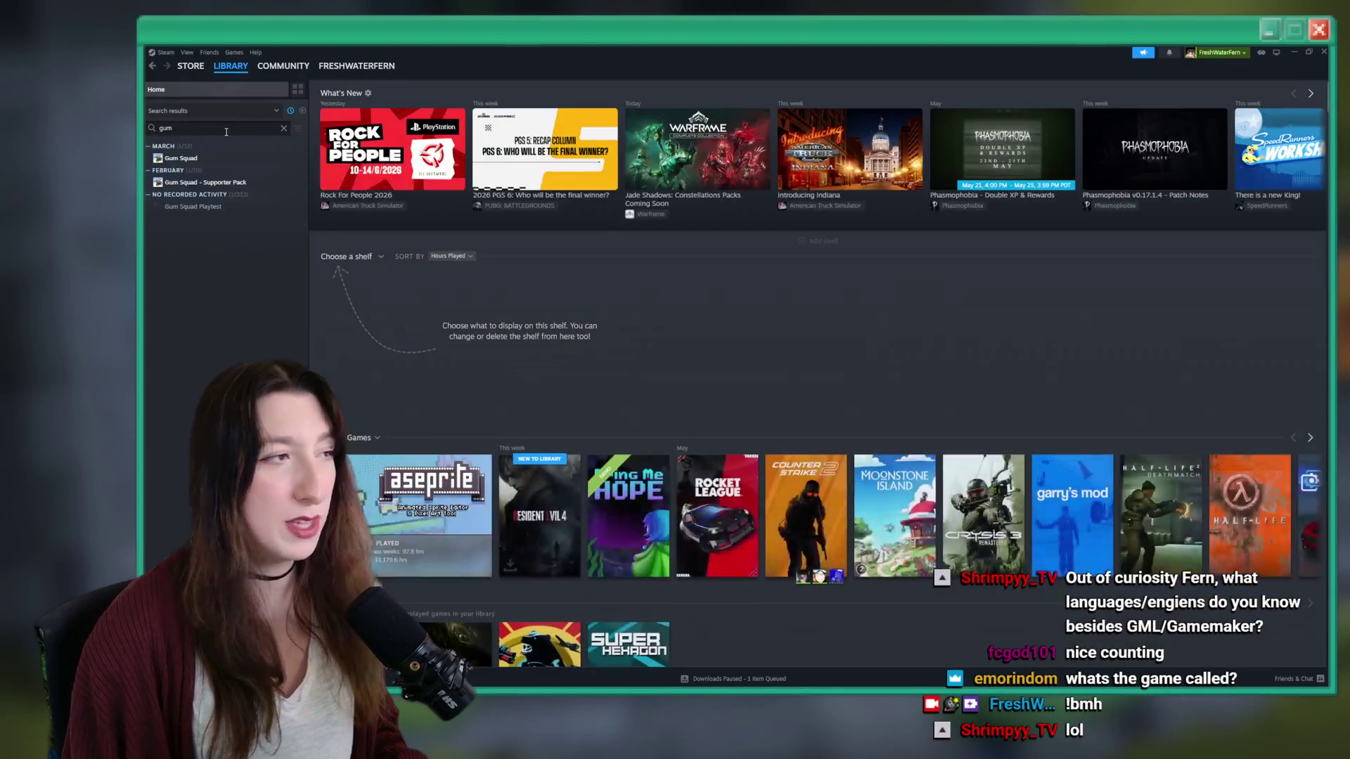
pyautogui.write('br')
pyautogui.click(184, 158)
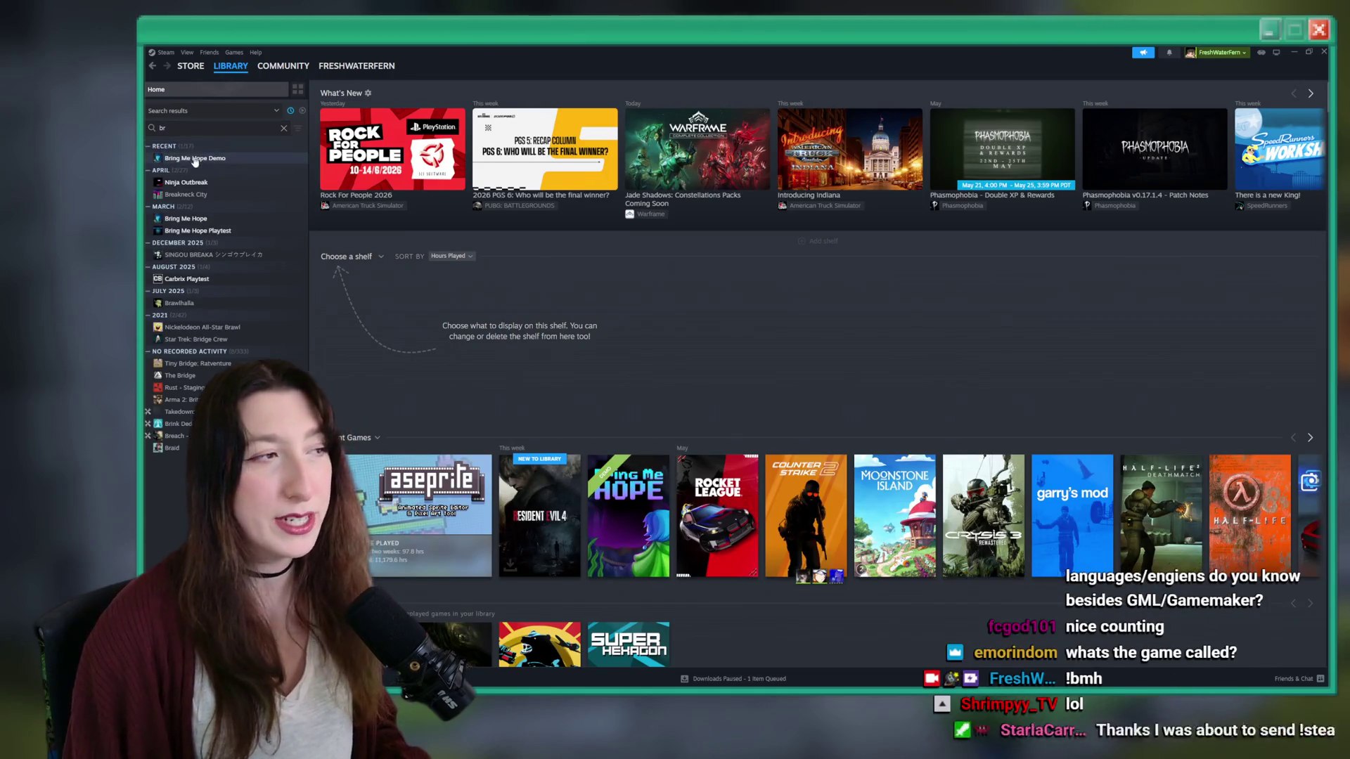
pyautogui.click(351, 274)
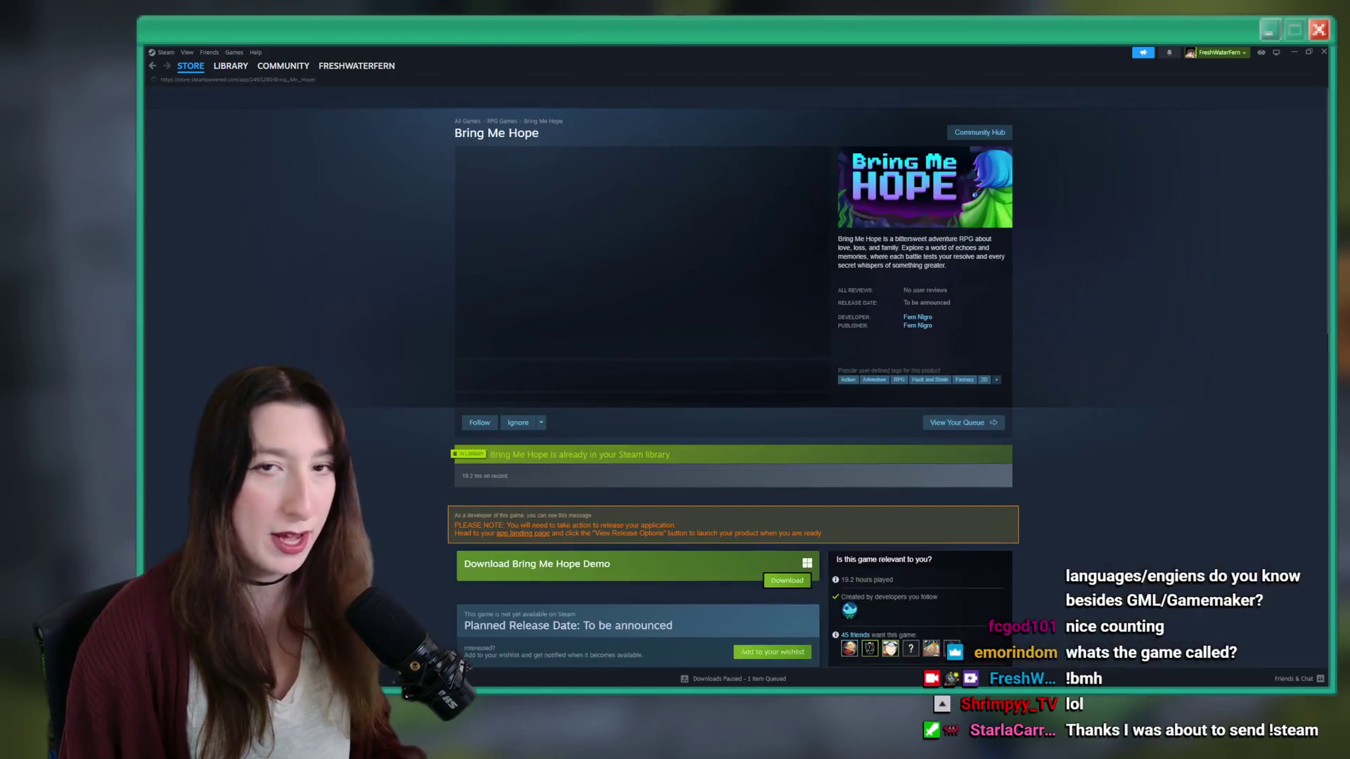
# - Browse the store screenshots, viewing the inventory one full size
pyautogui.click(640, 373)
pyautogui.click(595, 376)
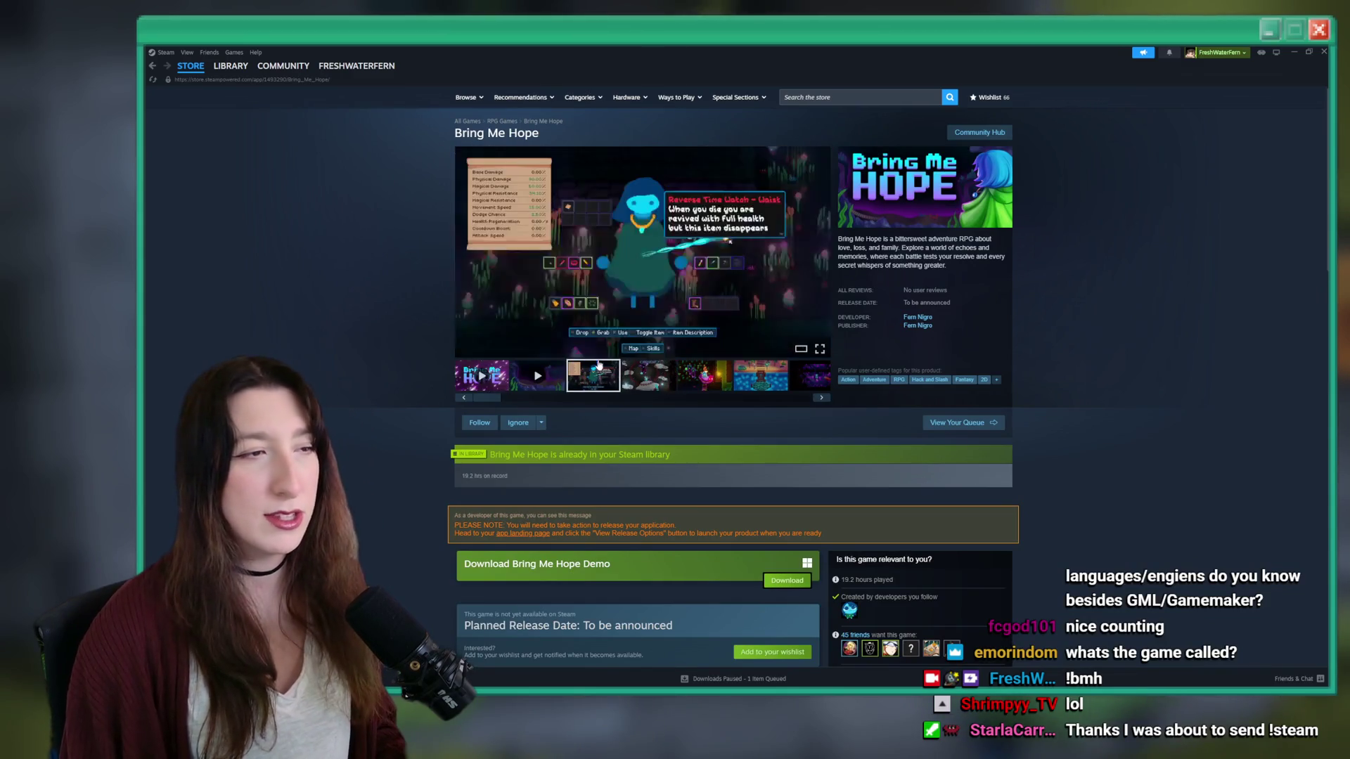
pyautogui.click(614, 322)
pyautogui.click(1211, 455)
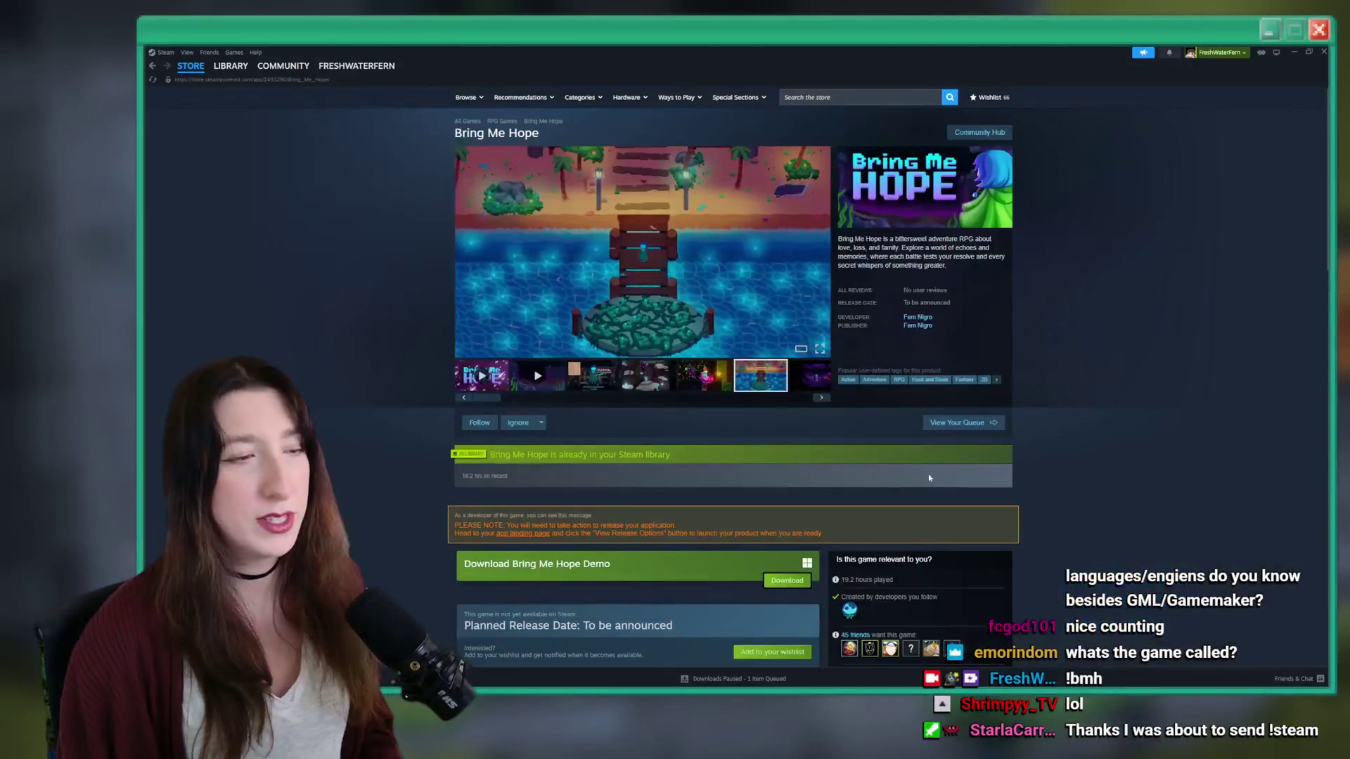
pyautogui.scroll(-3, 913, 297)
pyautogui.scroll(-5, 913, 297)
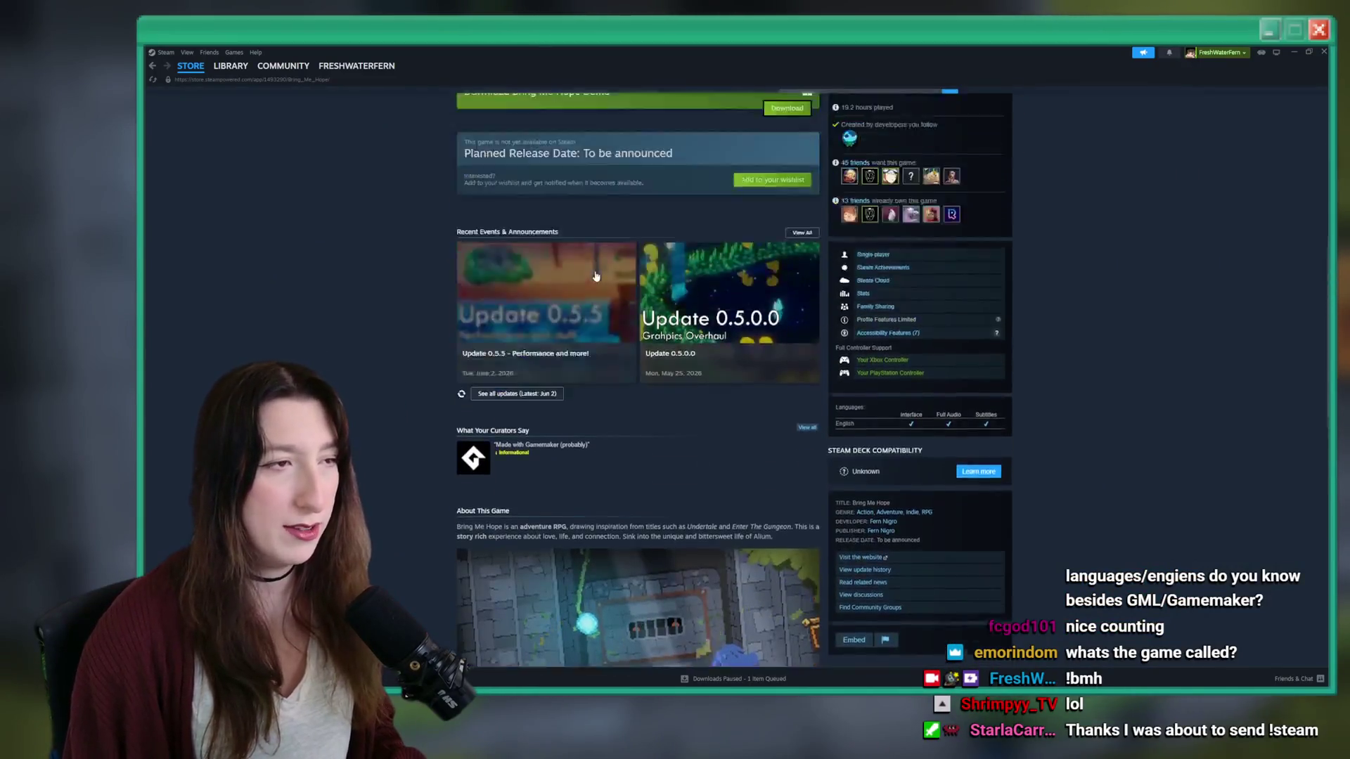
pyautogui.scroll(1, 635, 313)
# - Read the update announcement on the store page, then return to GameMaker
pyautogui.click(634, 313)
pyautogui.scroll(-4, 634, 313)
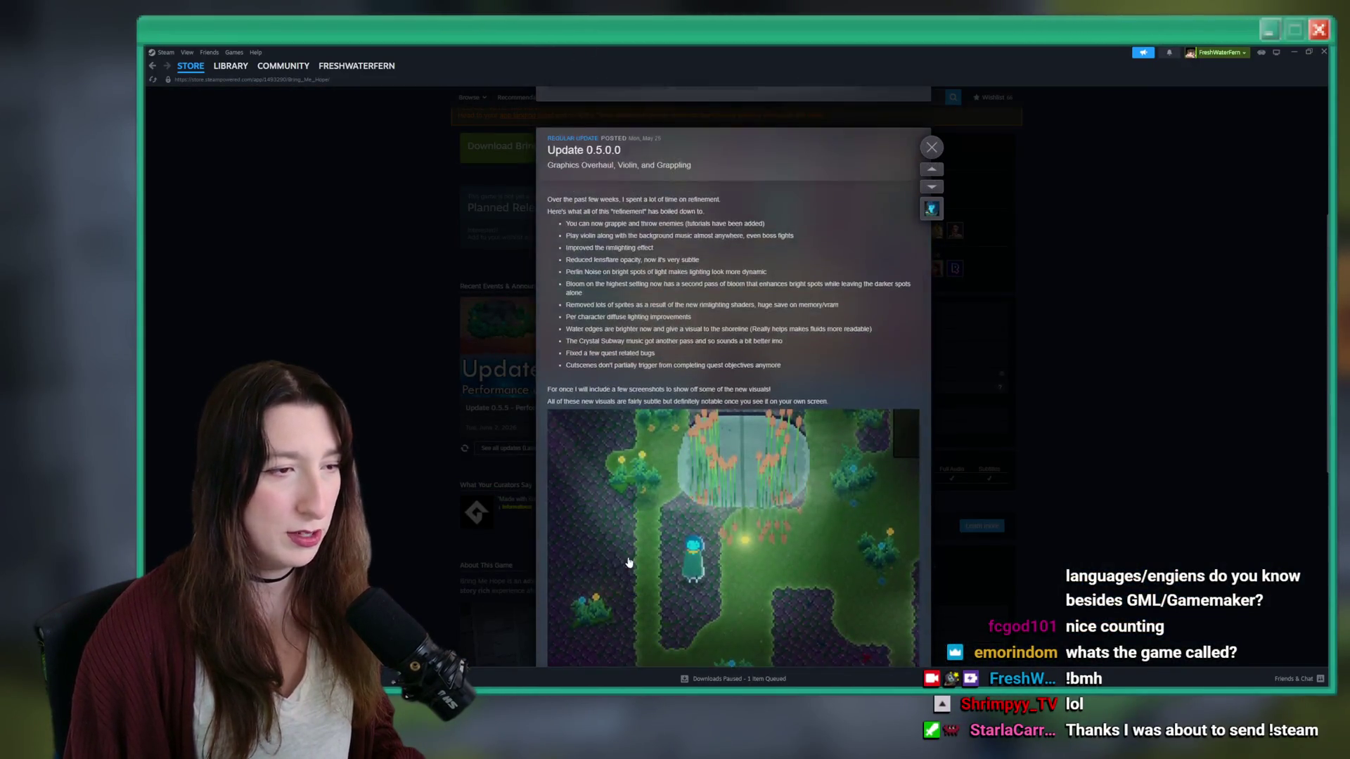
pyautogui.scroll(3, 643, 404)
pyautogui.click(413, 368)
pyautogui.scroll(-10, 1121, 378)
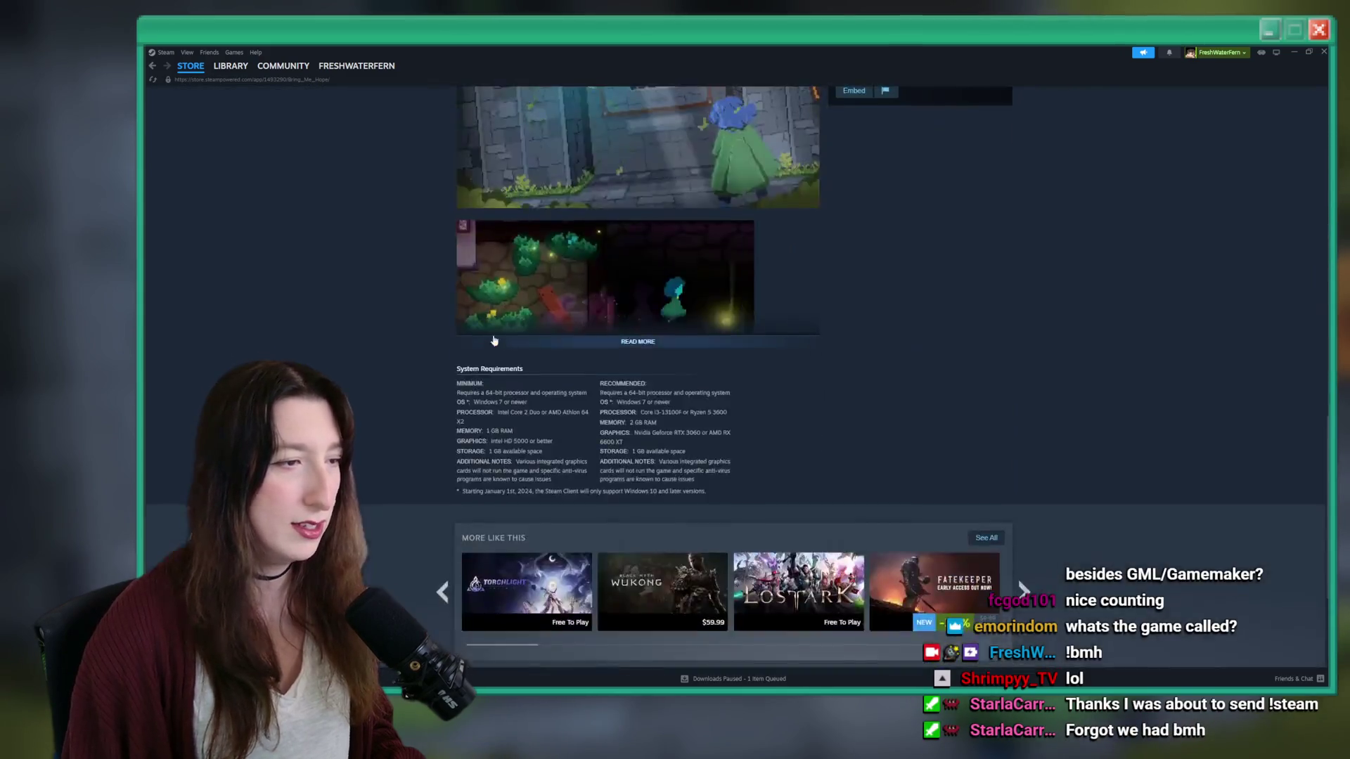
pyautogui.scroll(12, 1121, 377)
pyautogui.scroll(8, 1121, 378)
pyautogui.hotkey('alt', 'Tab')
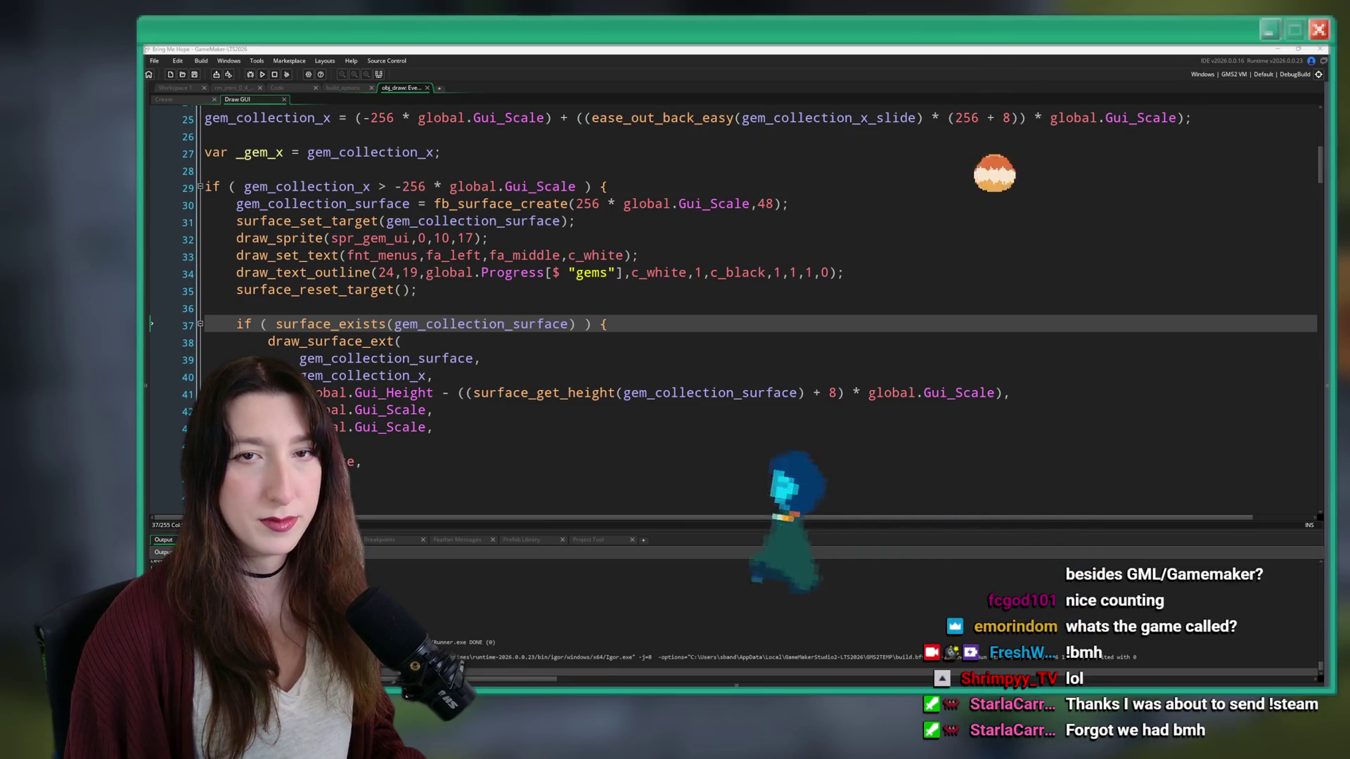
# - Search the project for every use of global.Progress[$ "gems"]
pyautogui.moveTo(623, 273); pyautogui.dragTo(434, 273)
pyautogui.hotkey('ctrl', 'shift', 'f')
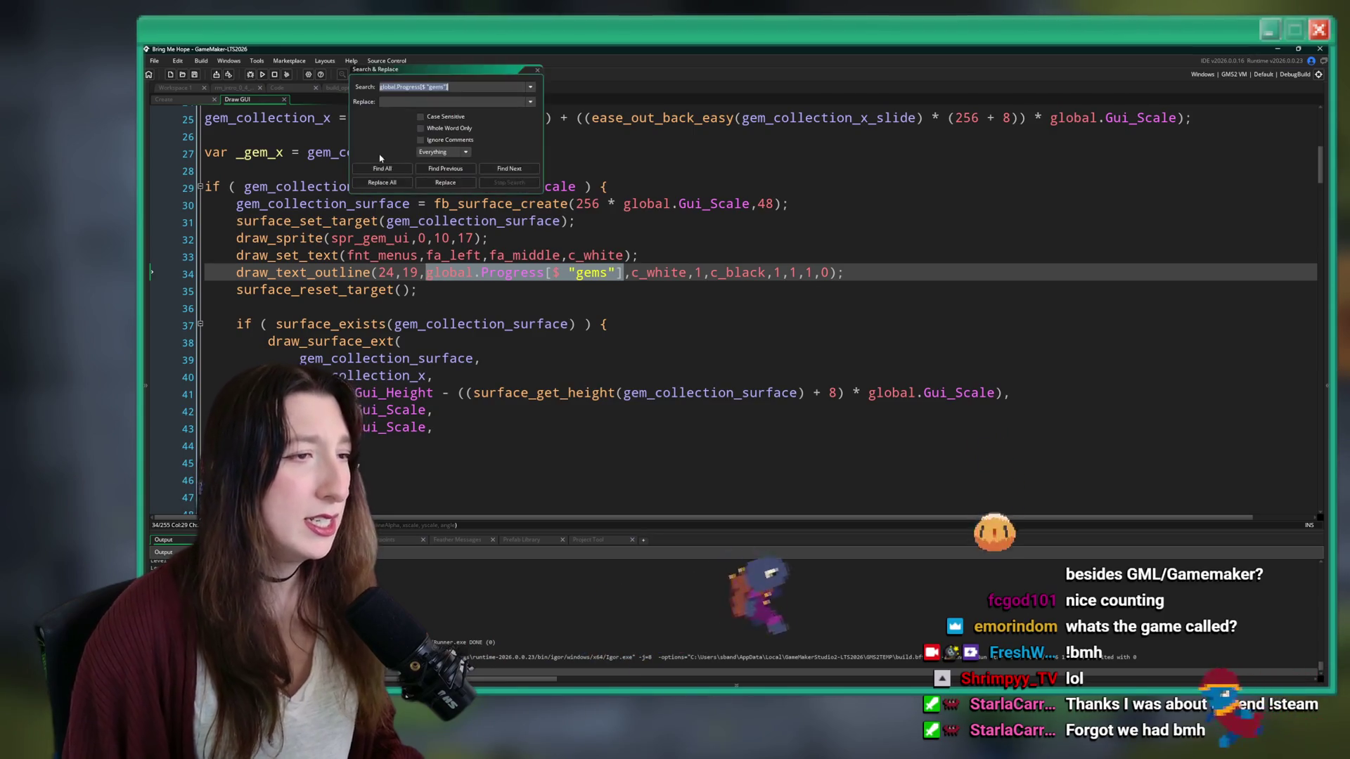
pyautogui.press('Return')
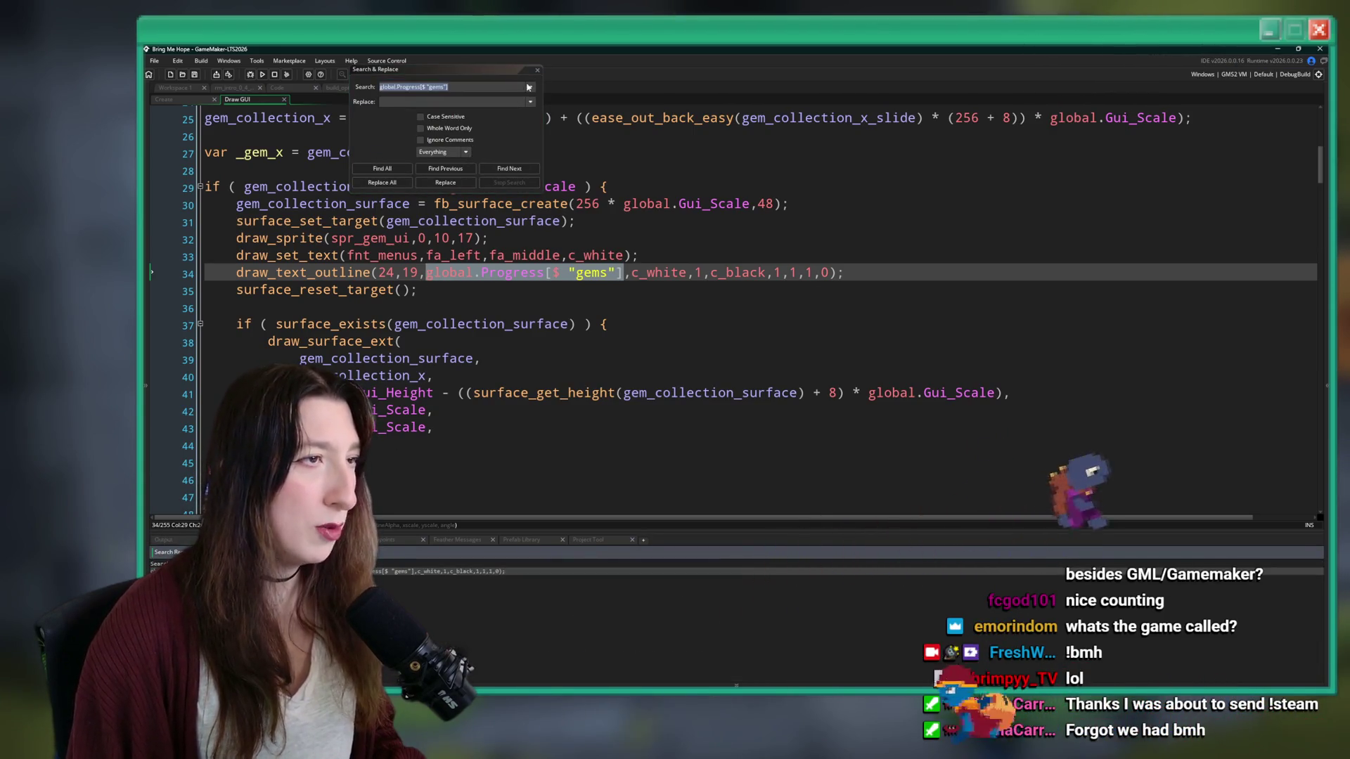
pyautogui.rightClick(534, 273)
pyautogui.click(550, 284)
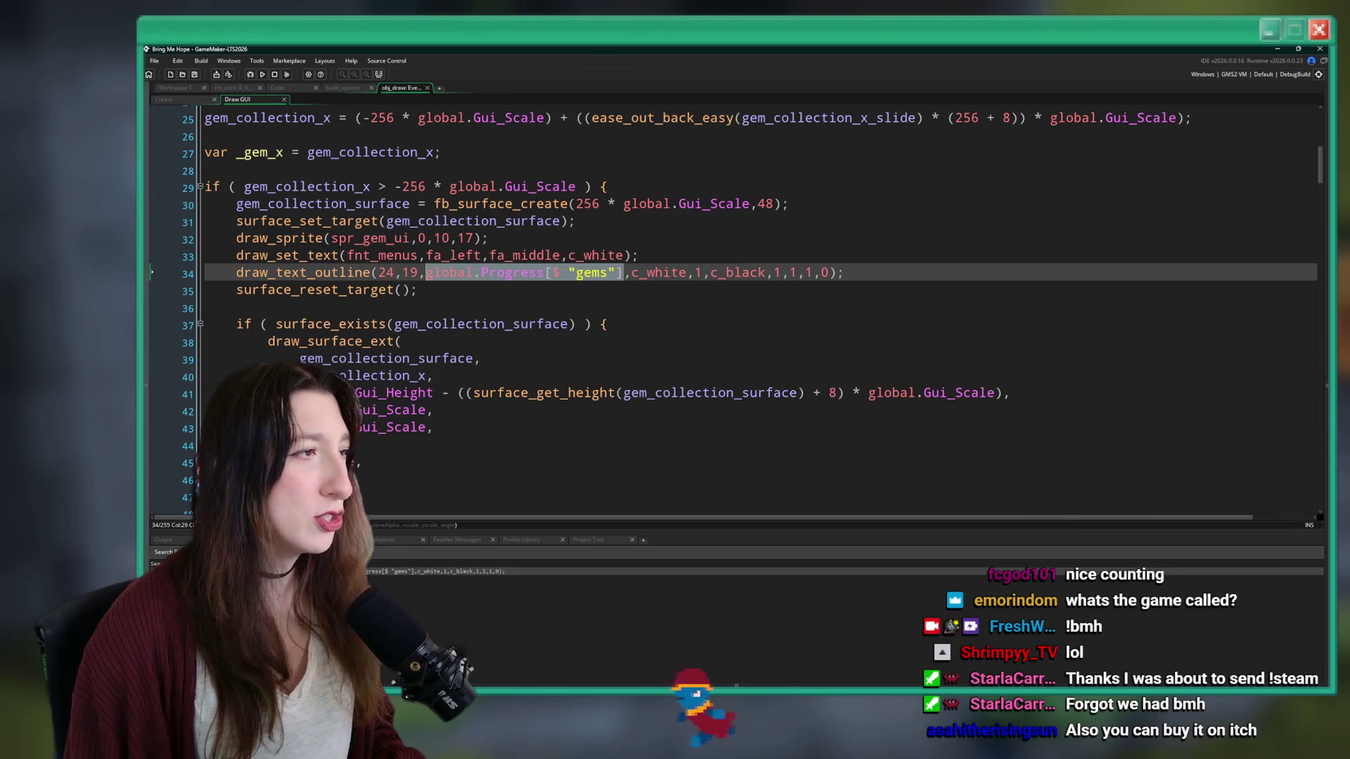
# - Inspect obj_gem_drop's Step event magnetism and pickup distance code
pyautogui.click(292, 89)
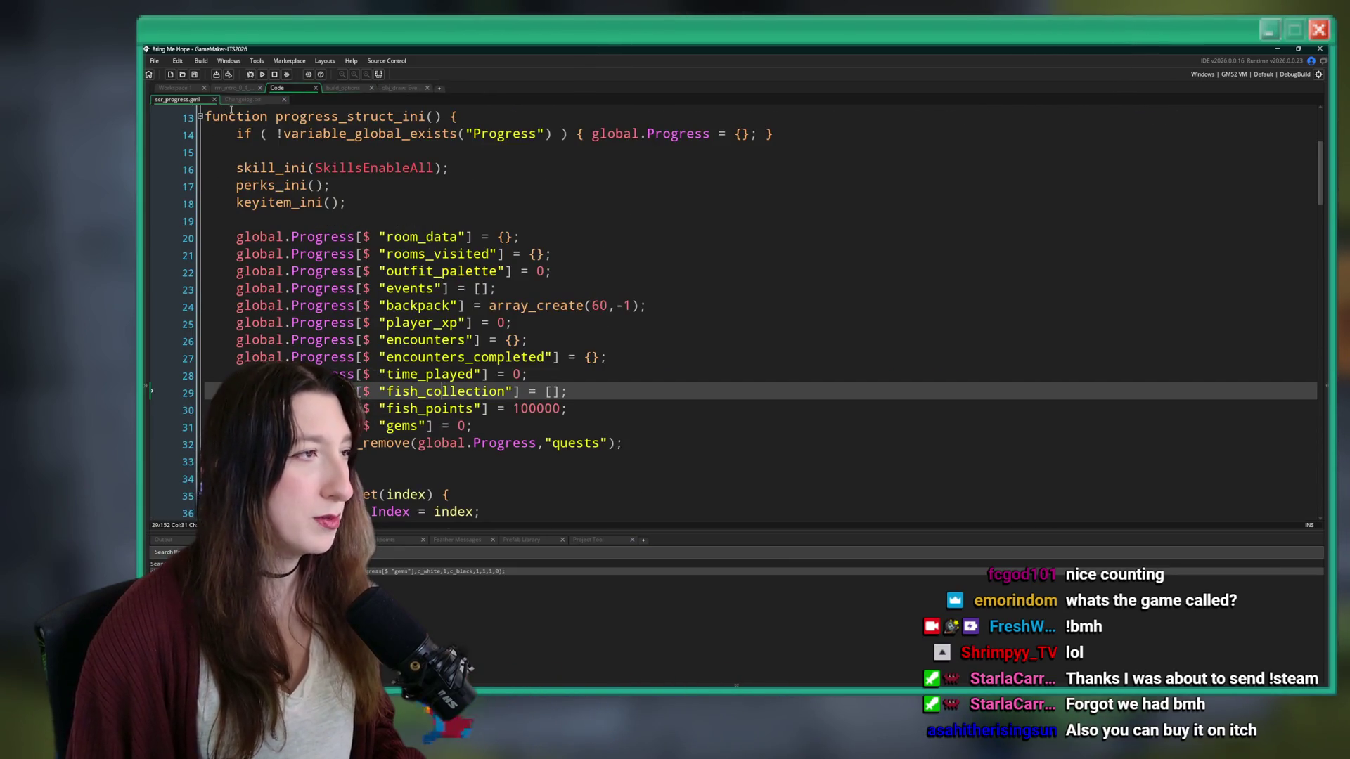
pyautogui.click(176, 88)
pyautogui.scroll(-5, 495, 297)
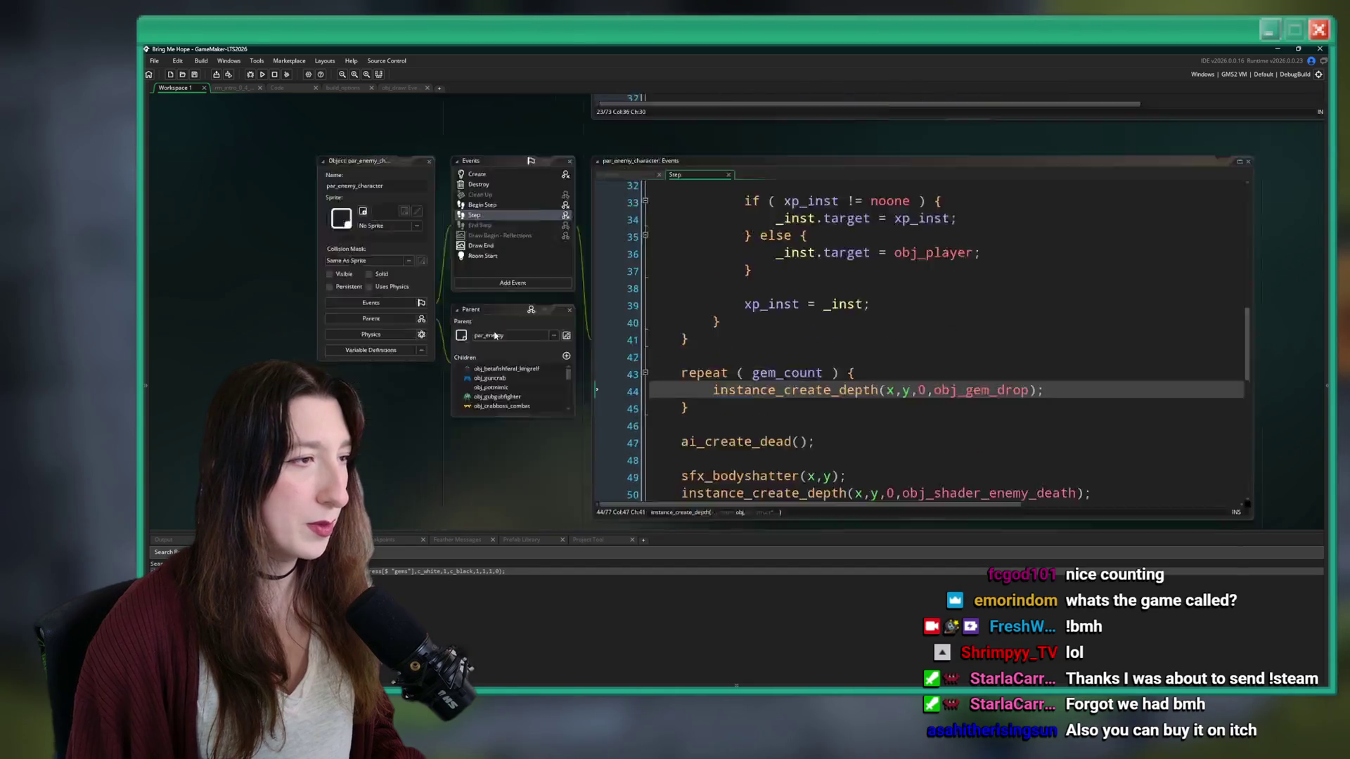
pyautogui.scroll(5, 496, 297)
pyautogui.click(338, 225)
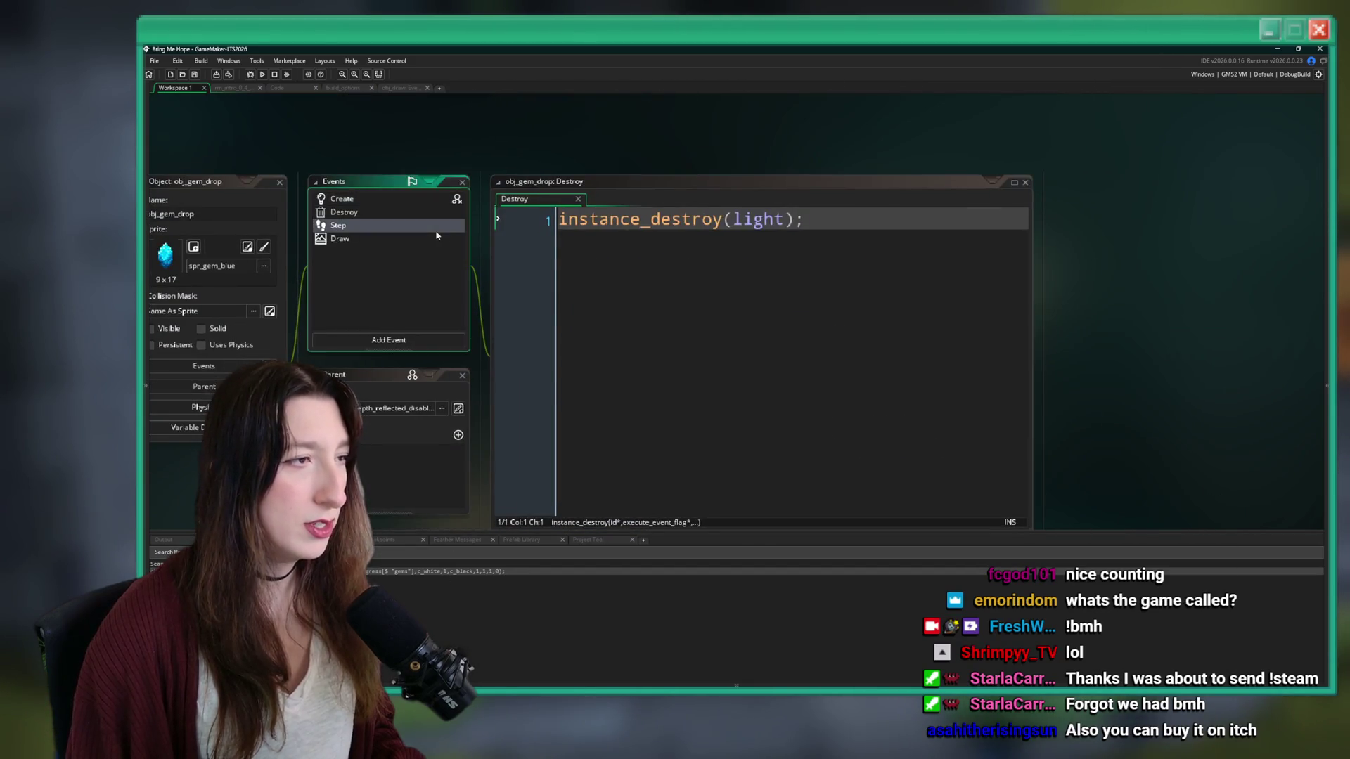
pyautogui.scroll(-15, 762, 284)
pyautogui.click(762, 284)
pyautogui.moveTo(1014, 533); pyautogui.dragTo(688, 438)
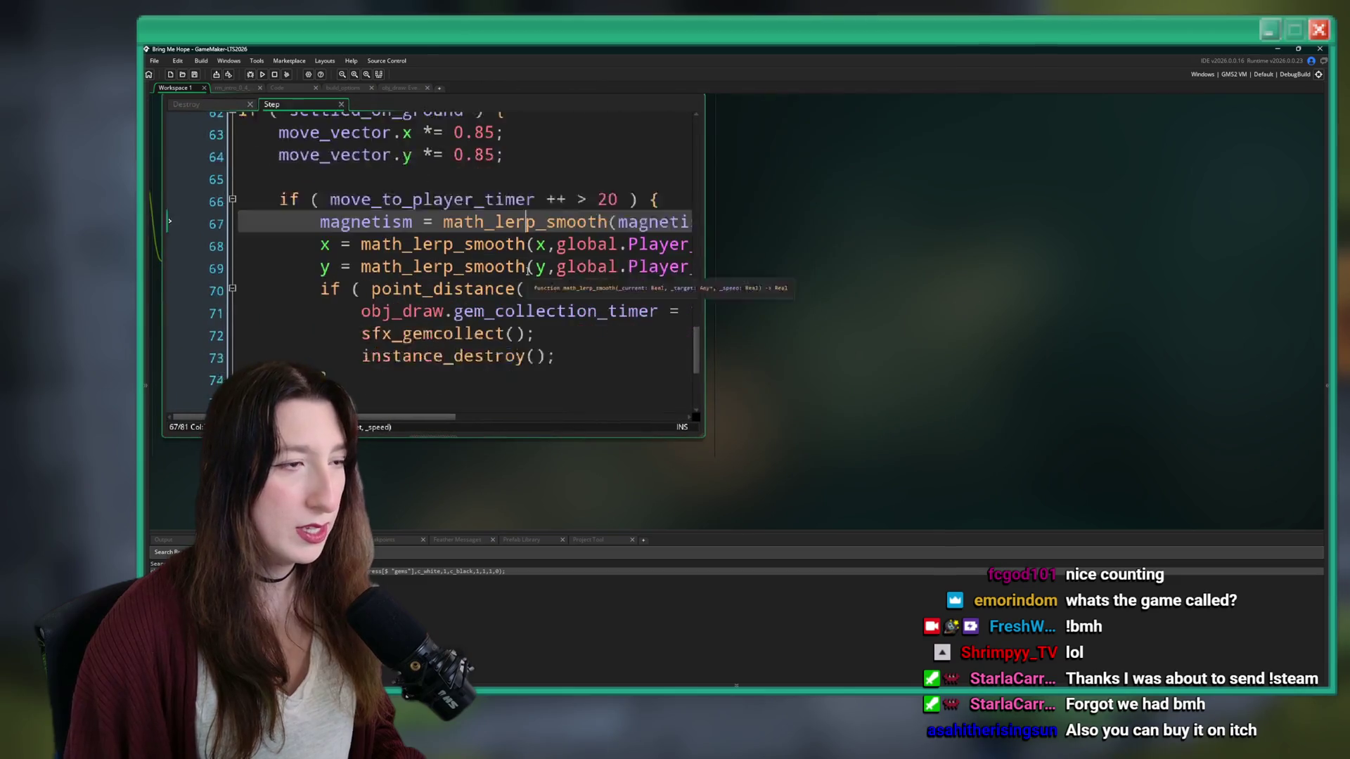
pyautogui.click(488, 319)
pyautogui.scroll(-5, 412, 318)
pyautogui.scroll(5, 412, 318)
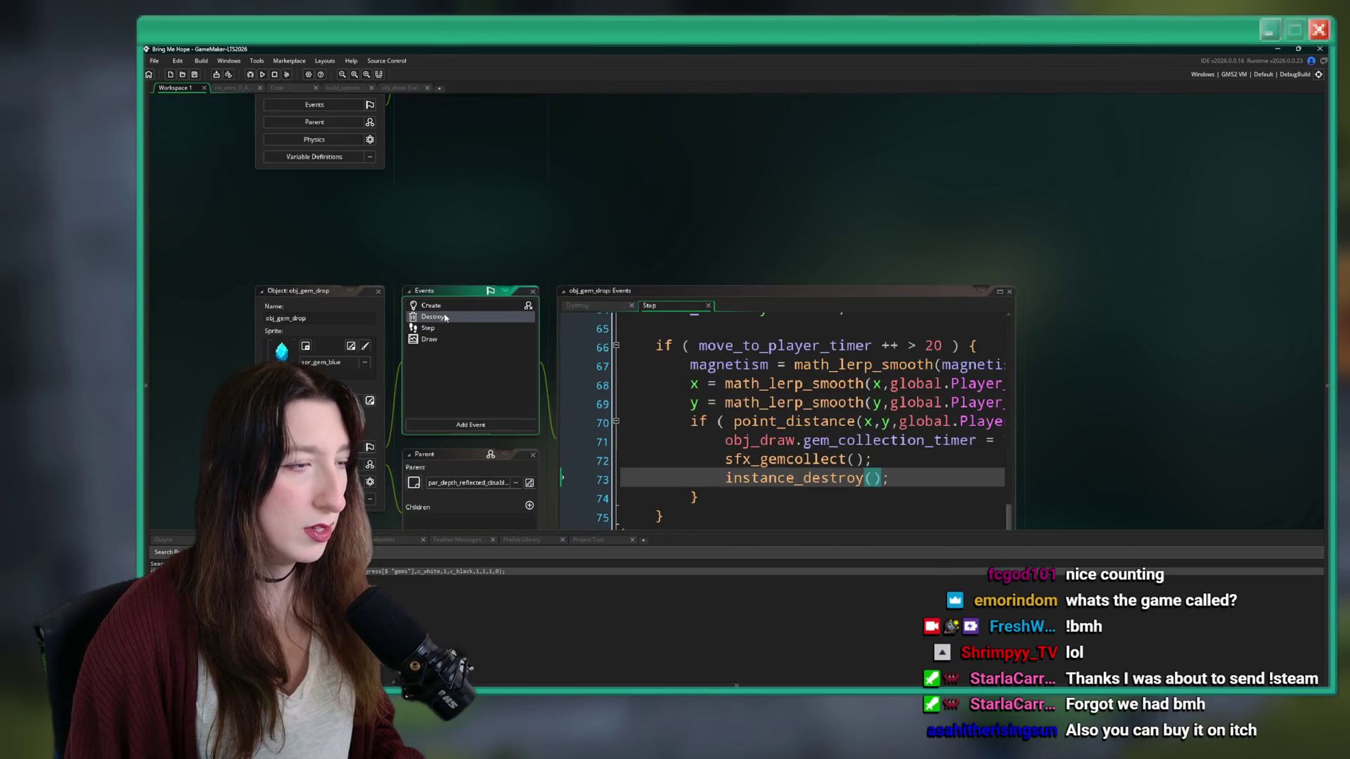
# - Add global.Progress[$ "gems"] ++; after instance_destroy(light) in the Destroy event and run
pyautogui.click(415, 170)
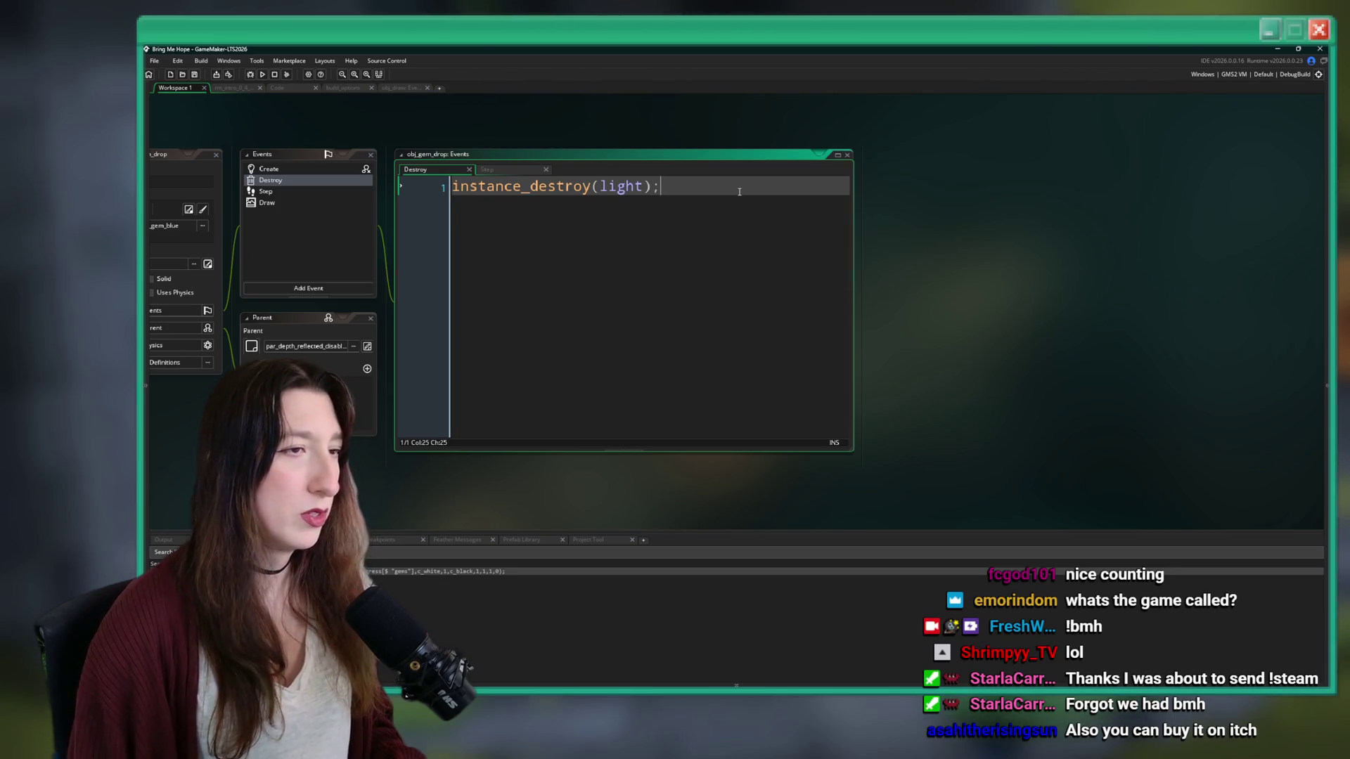
pyautogui.press('Return')
pyautogui.press('Return')
pyautogui.write('global.Progress[$ "gems"]')
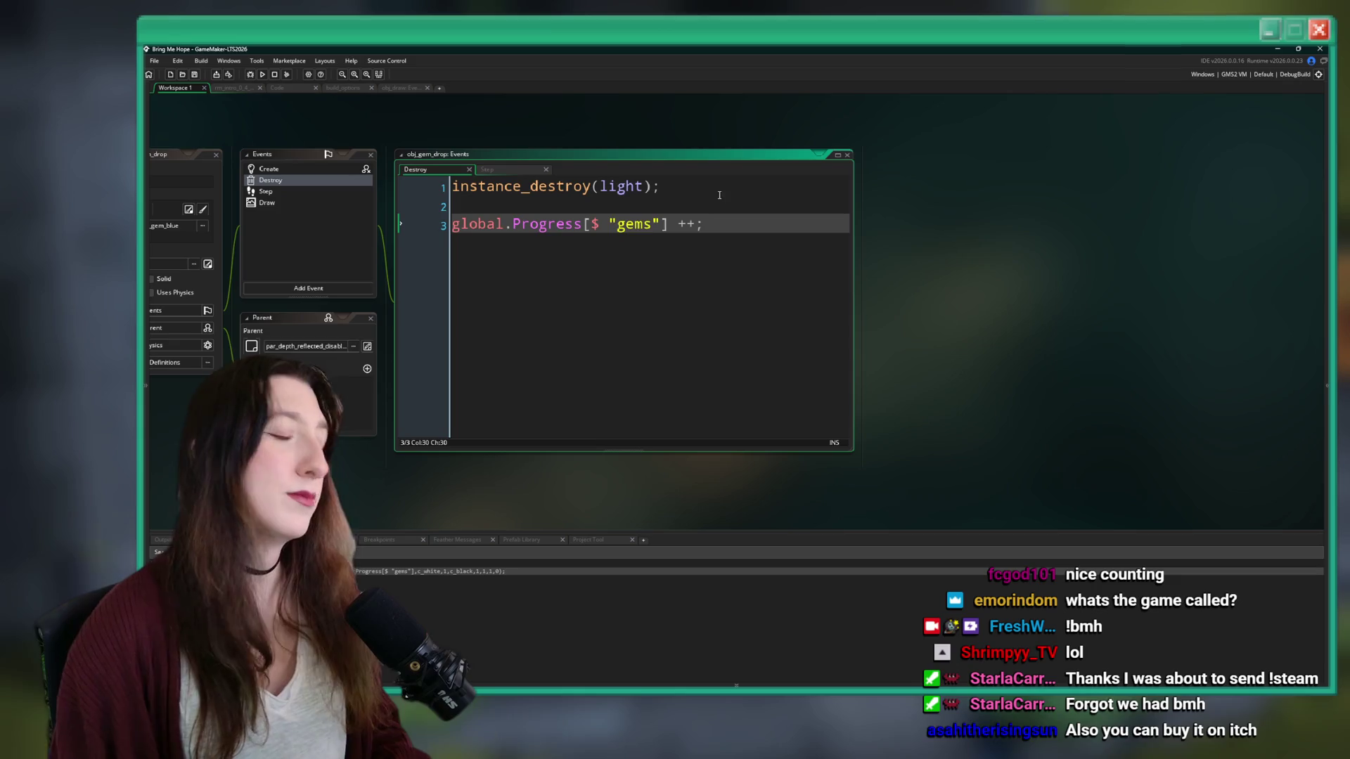
pyautogui.press('F5')
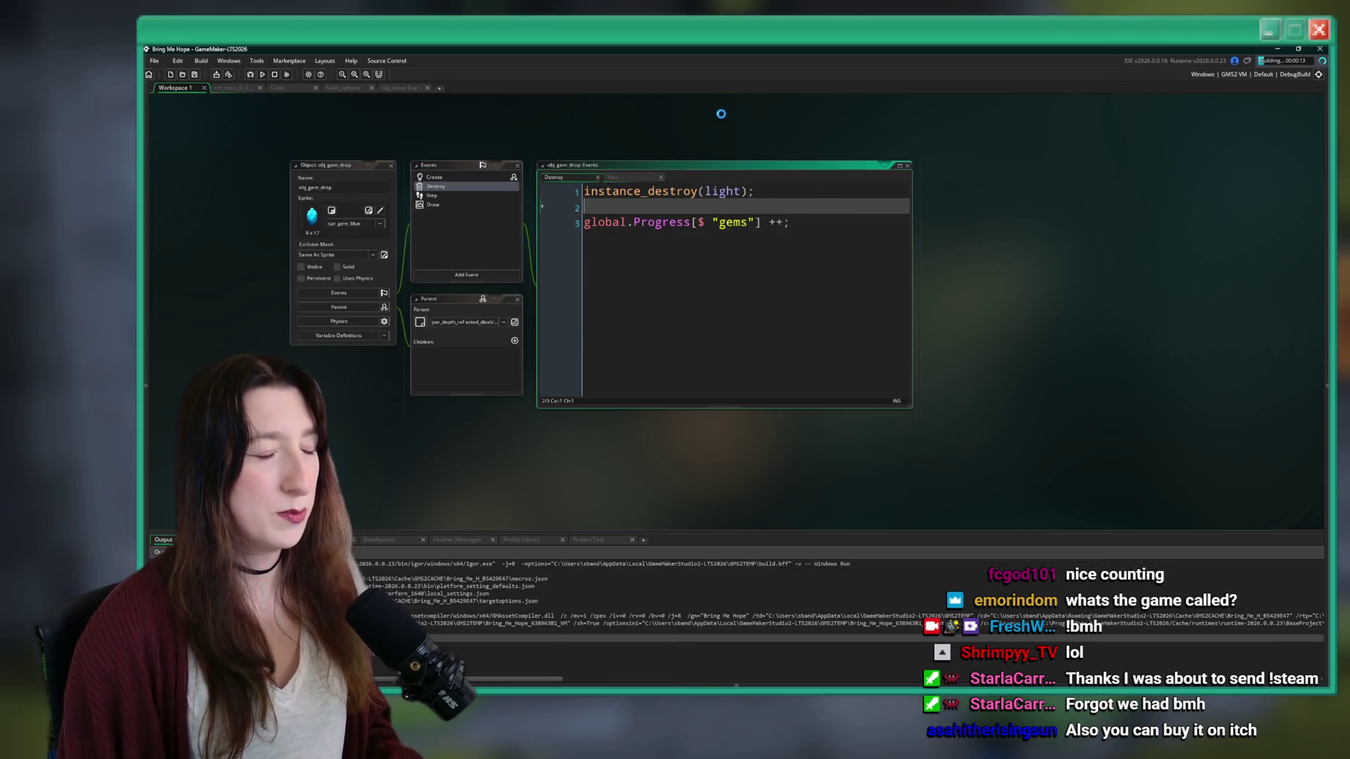
# - Scroll through the game's itch.io page, then return to the running Bring Me Hope window
pyautogui.scroll(2, 546, 238)
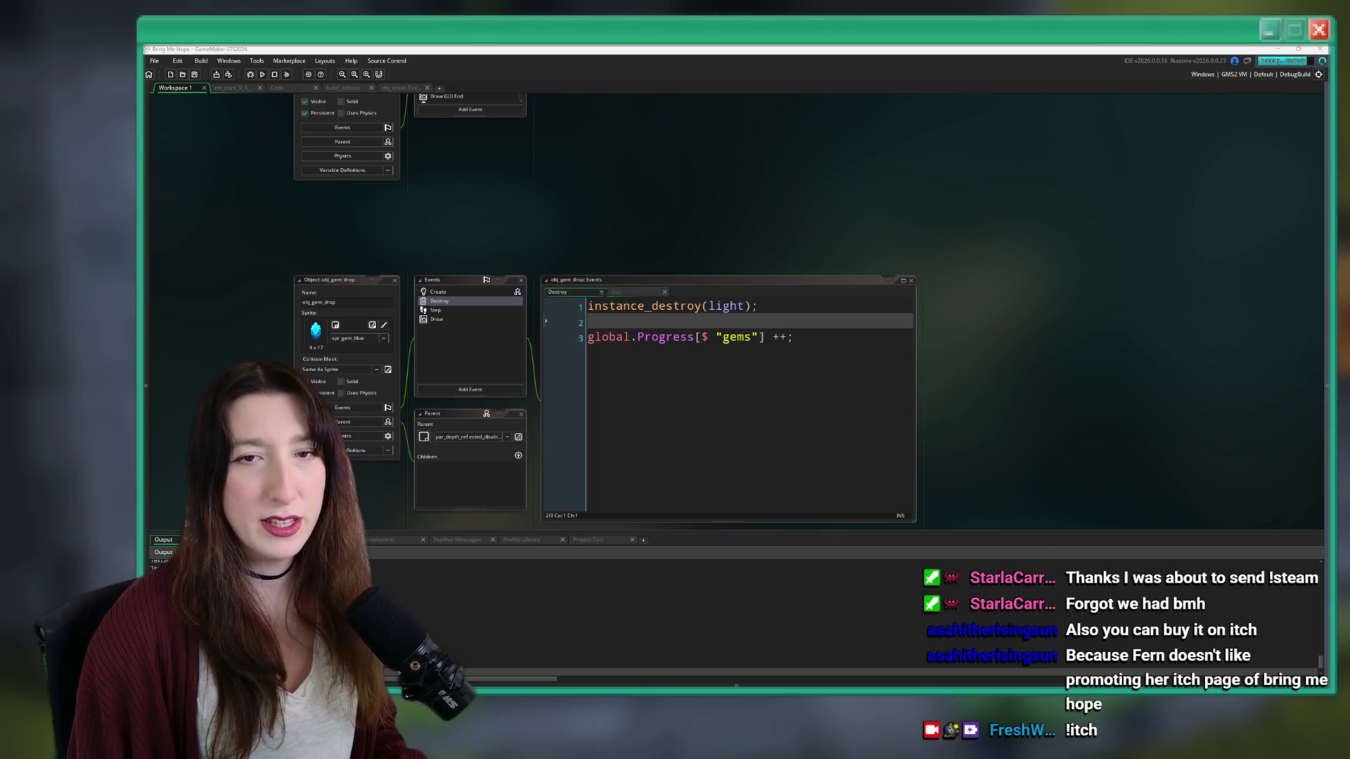
pyautogui.hotkey('alt', 'Tab')
pyautogui.scroll(-5, 669, 369)
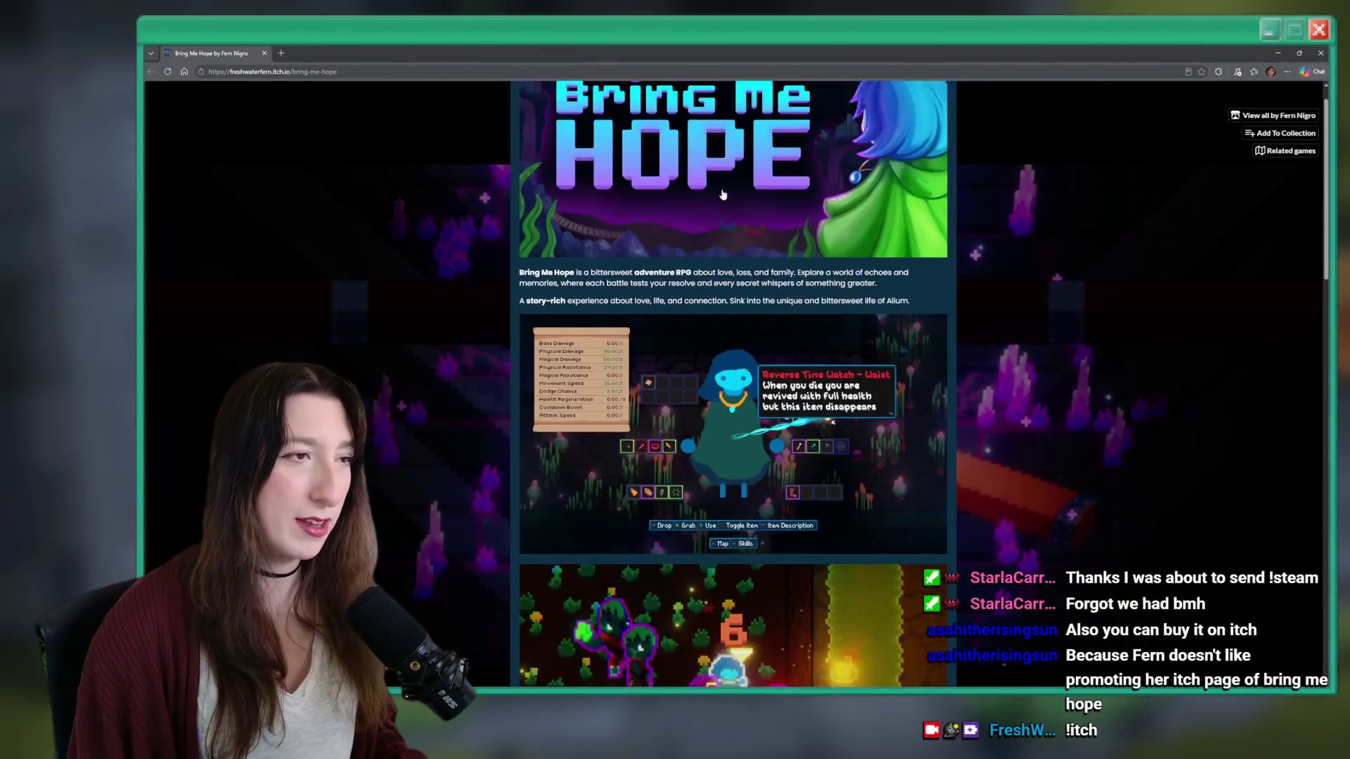
pyautogui.scroll(-15, 669, 367)
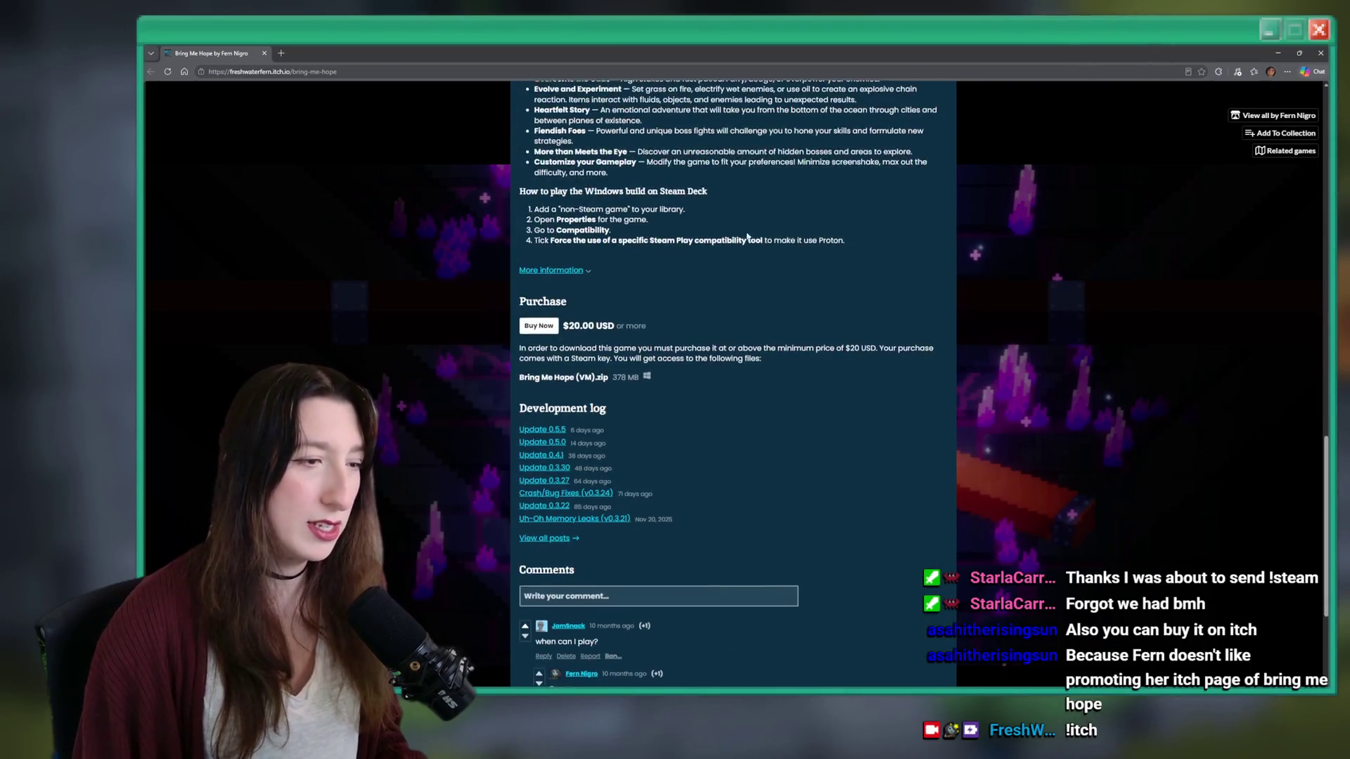
pyautogui.hotkey('alt', 'Tab')
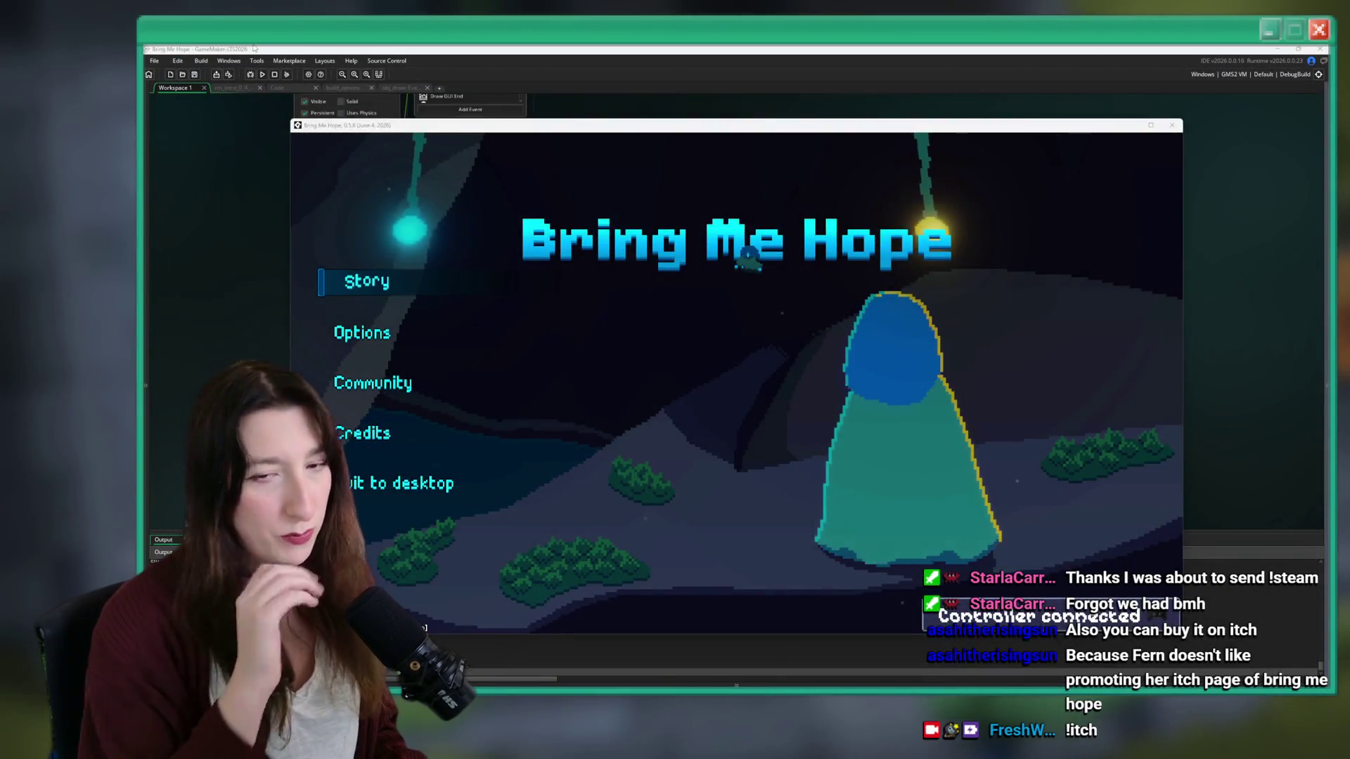
# - Maximize Bring Me Hope, start Story, walk left in Void Landing, then return to Draw GUI
pyautogui.press('super+Up')
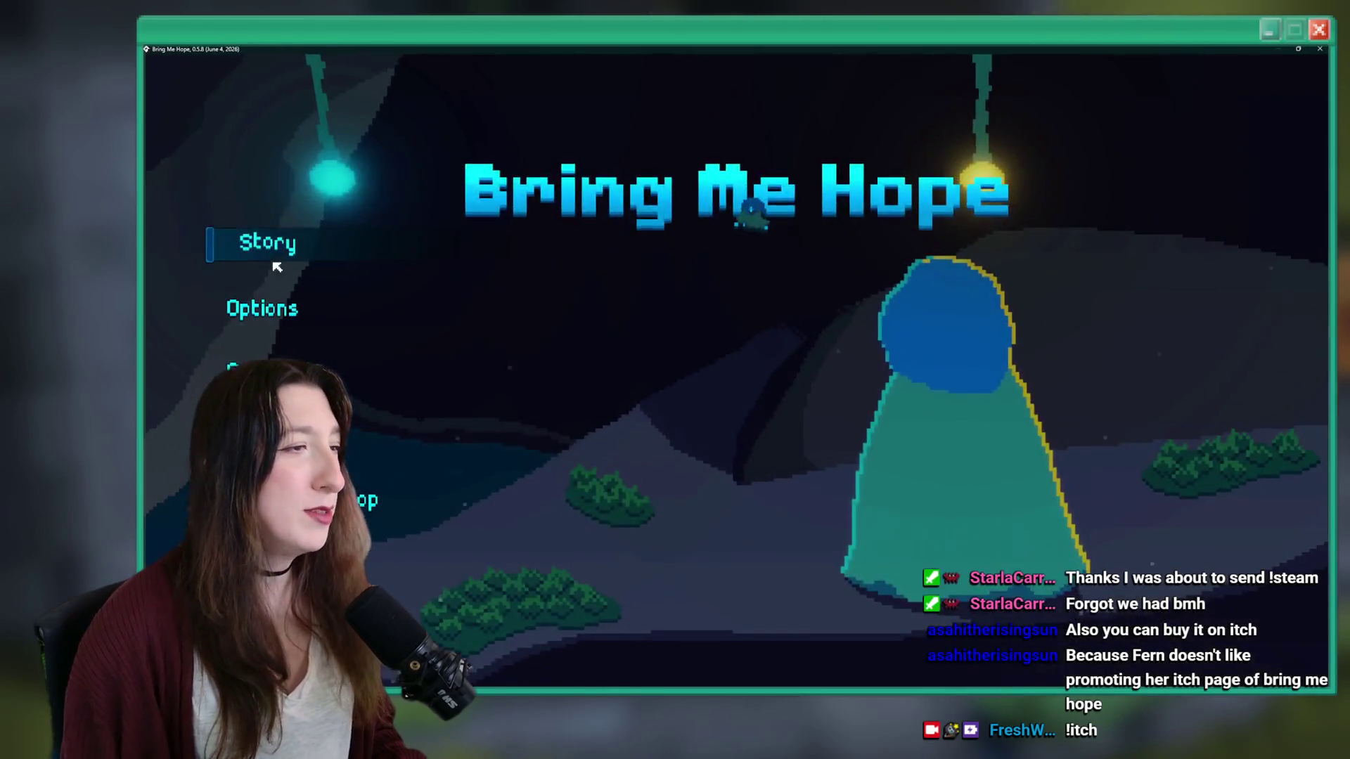
pyautogui.click(274, 265)
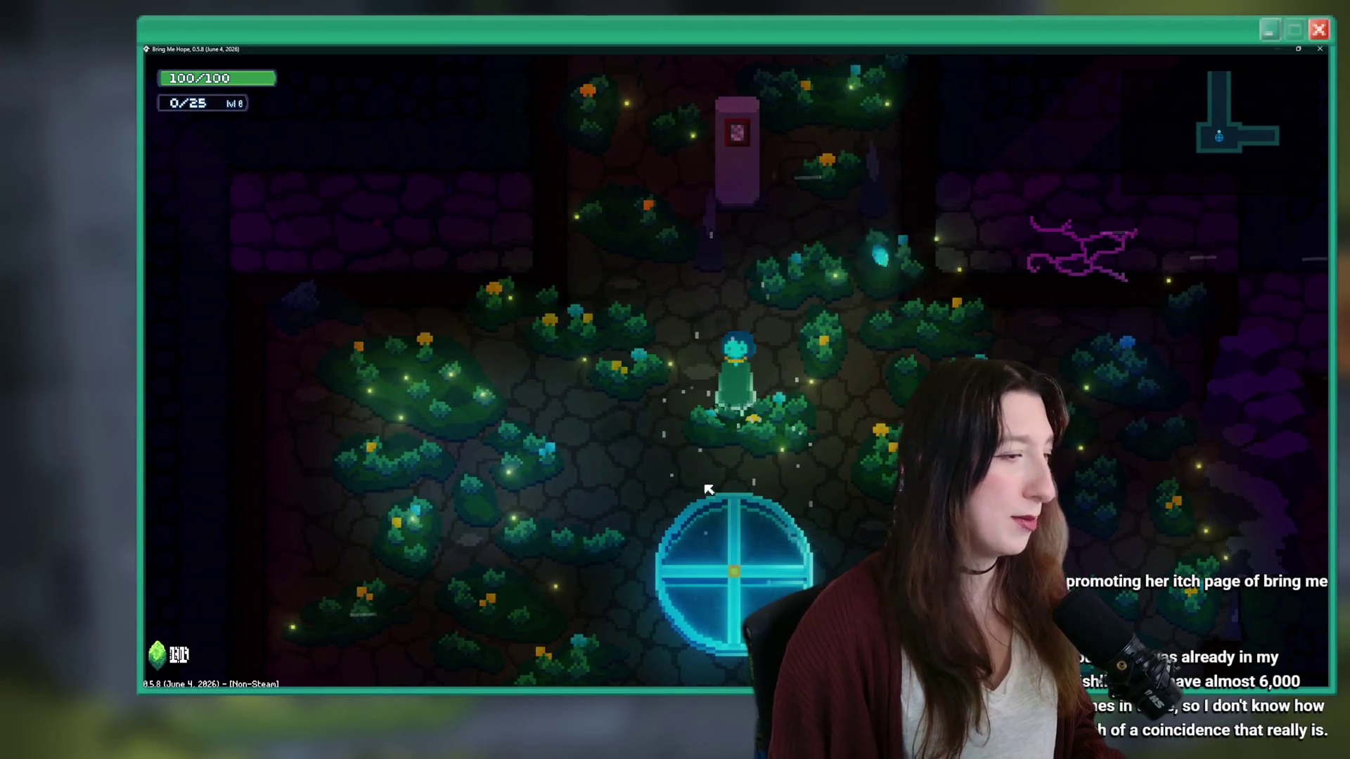
pyautogui.press('a')
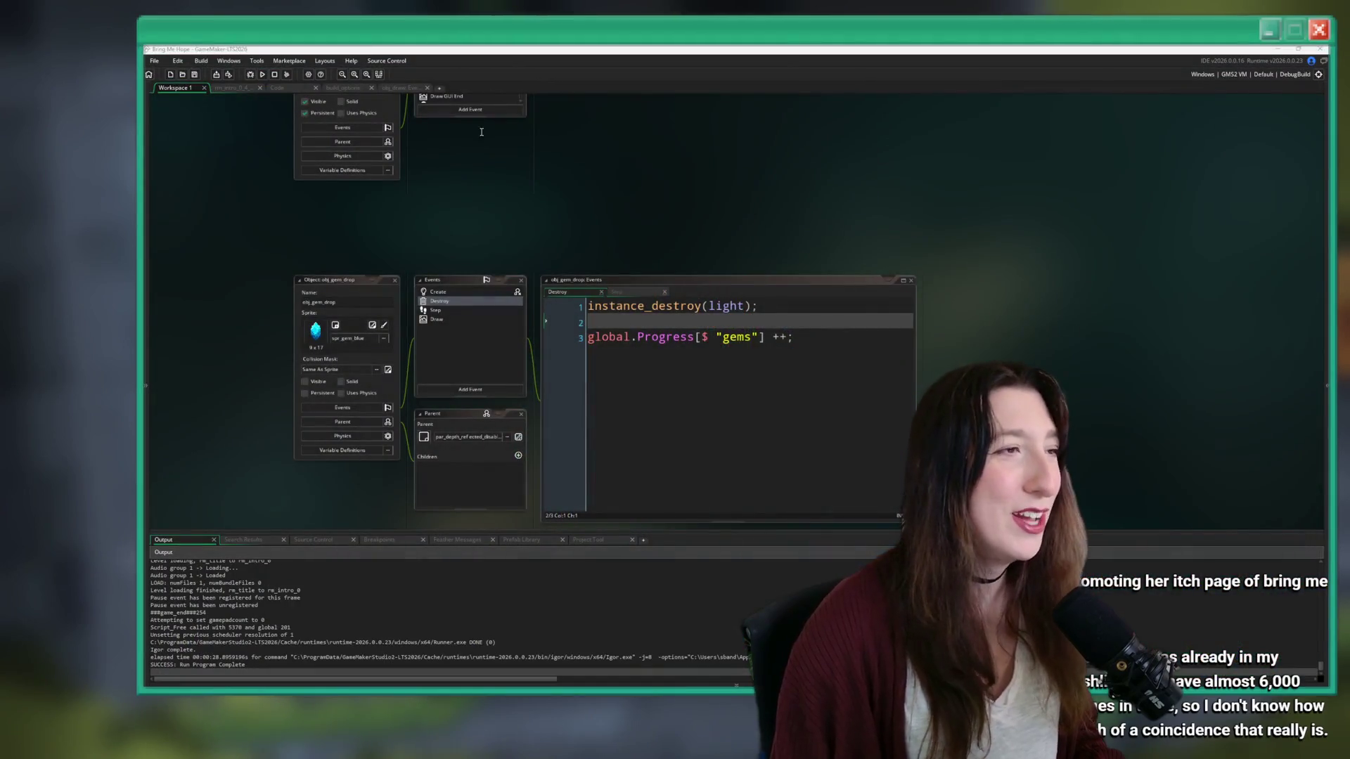
pyautogui.click(391, 86)
# - Insert draw_clear_alpha(0,0); after surface_set_target(gem_collection_surface) on line 32 and rerun with F5
pyautogui.click(547, 222)
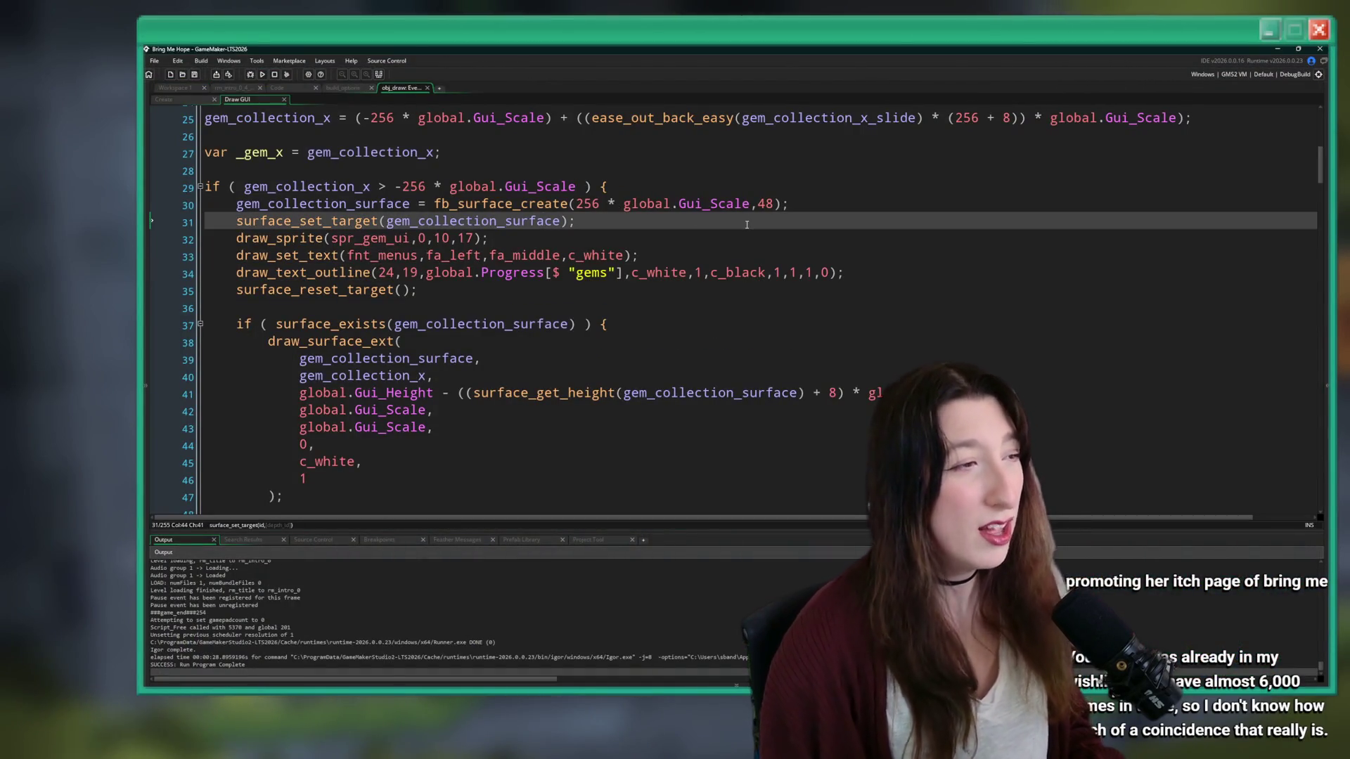
pyautogui.press('Return')
pyautogui.hotkey('ctrl', 'z')
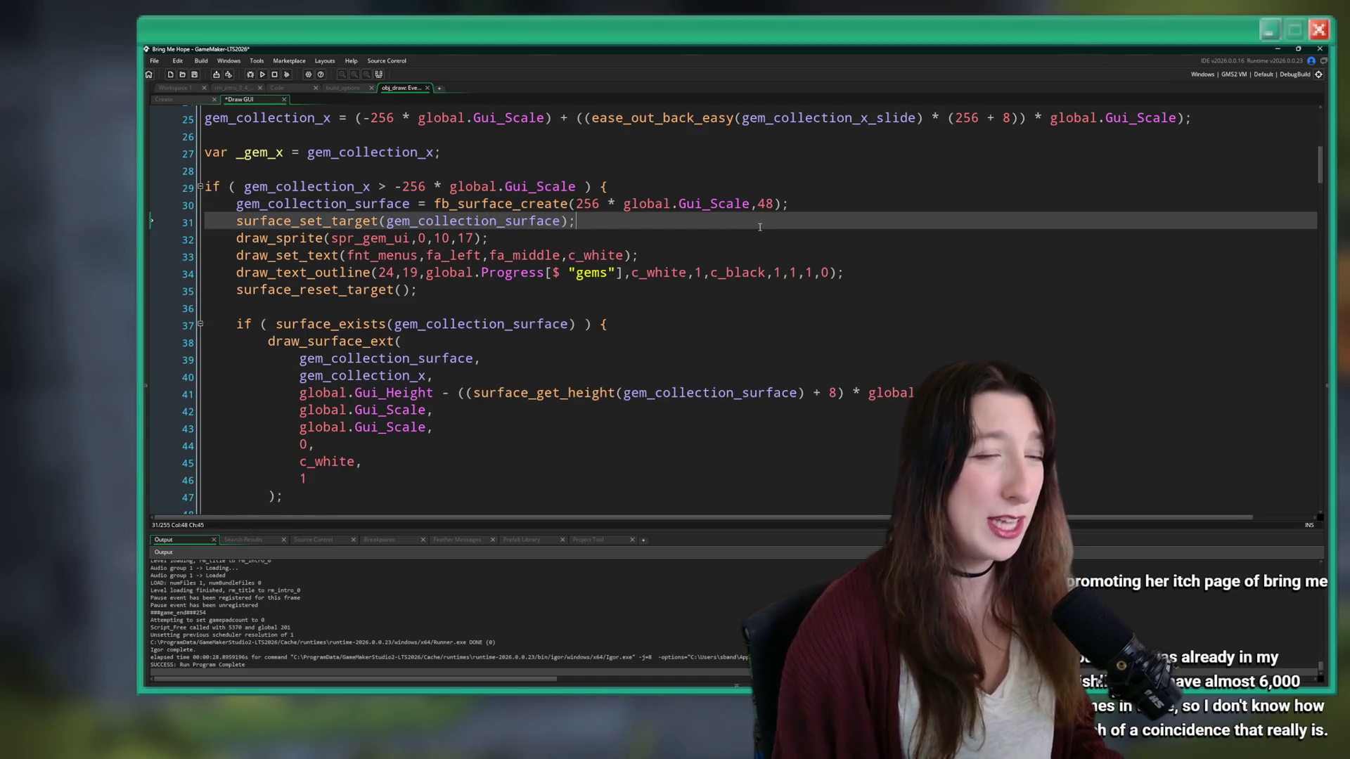
pyautogui.press('Return')
pyautogui.write('draw_Clear_')
pyautogui.press('Down')
pyautogui.press('Return')
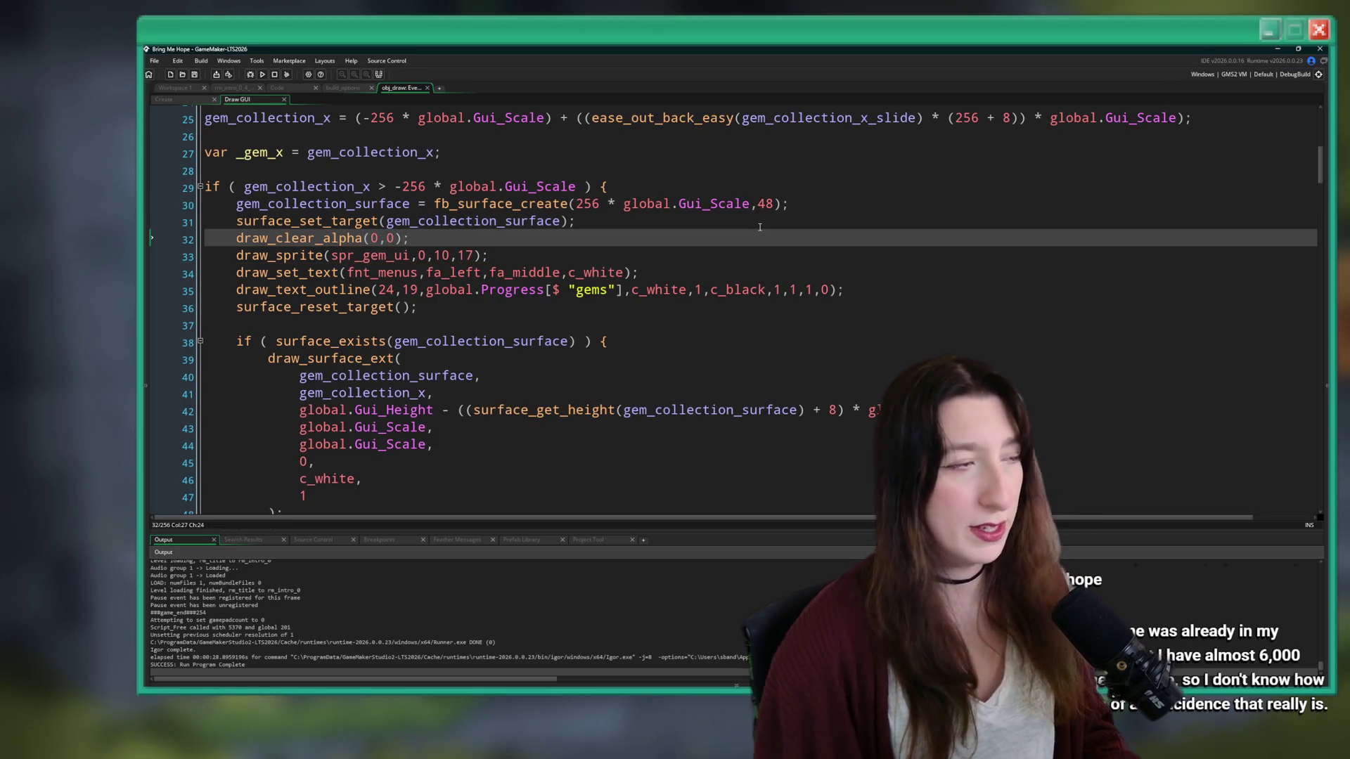
pyautogui.press('F5')
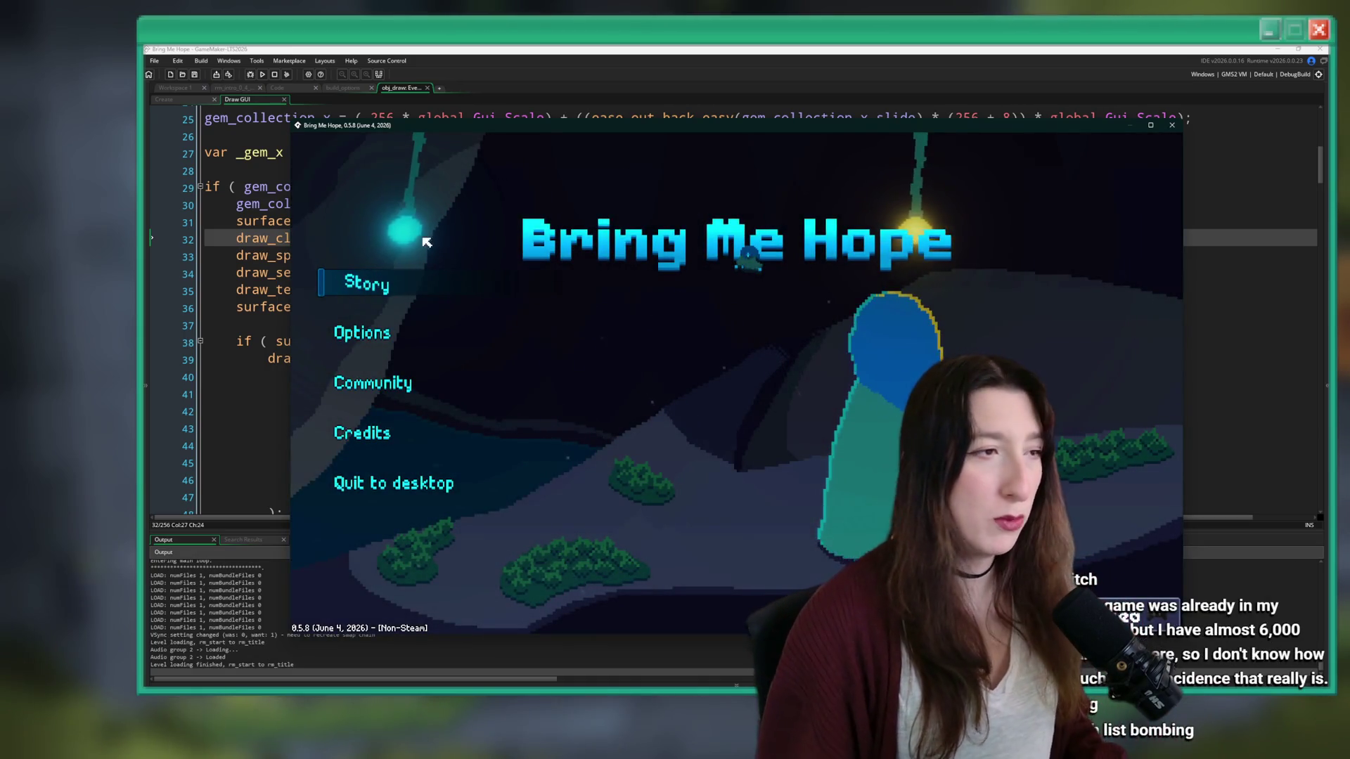
# - Load Void Landing, open the debug console, collect gems up to 73, then close the game
pyautogui.press('Return')
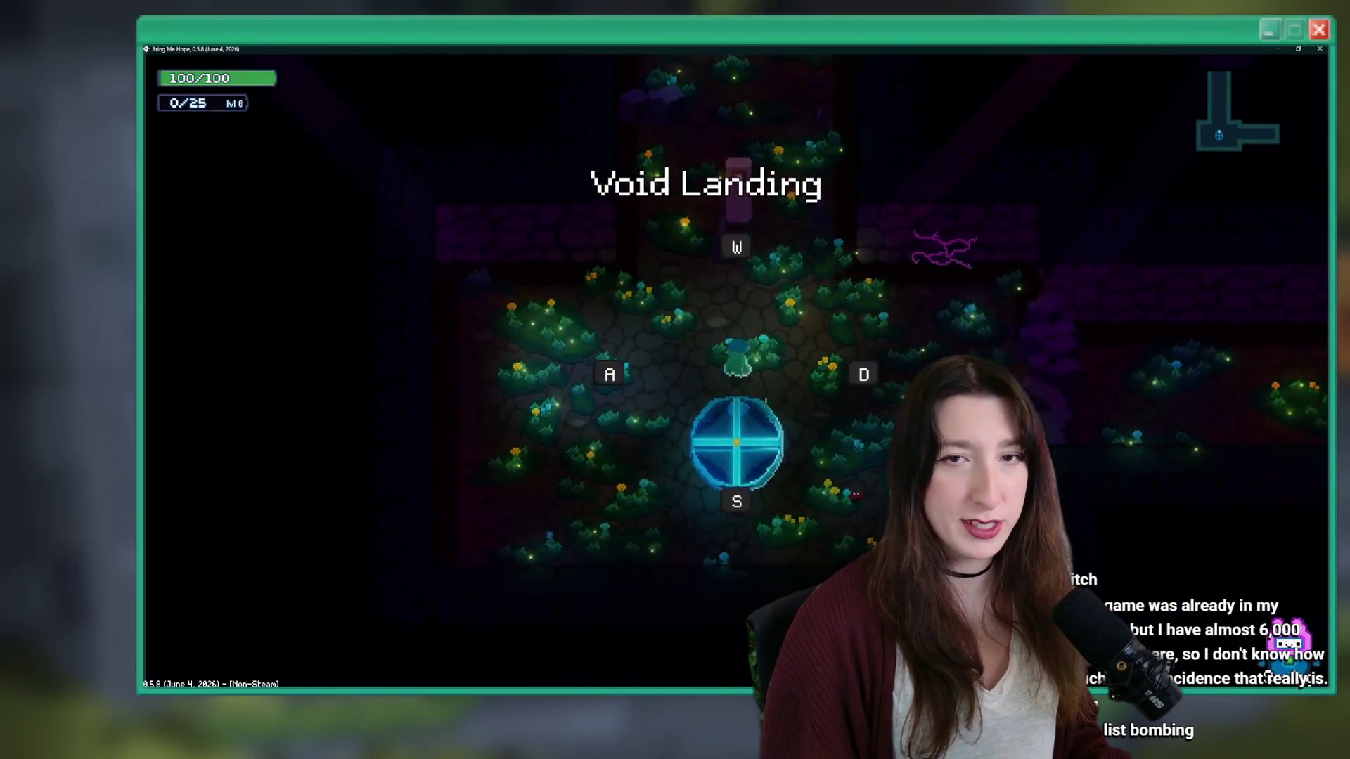
pyautogui.press('`')
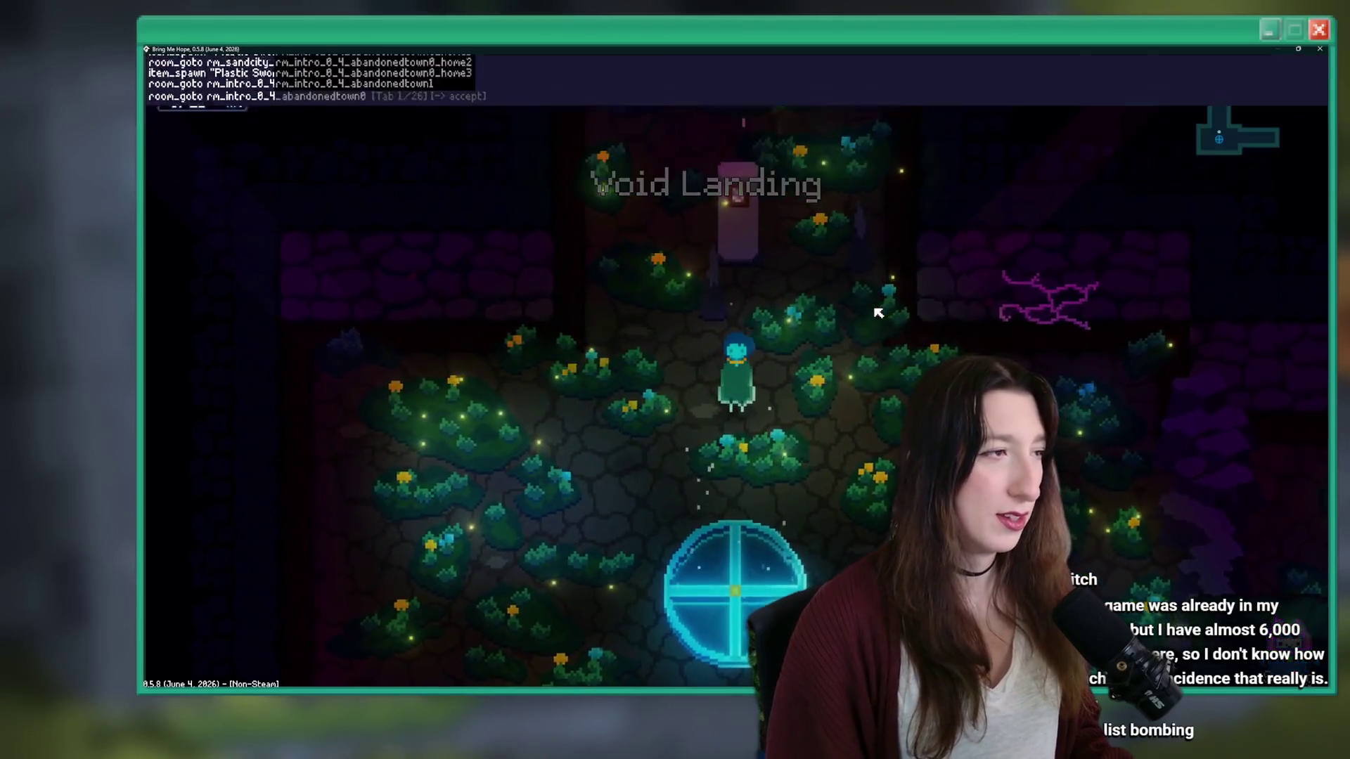
pyautogui.press('`')
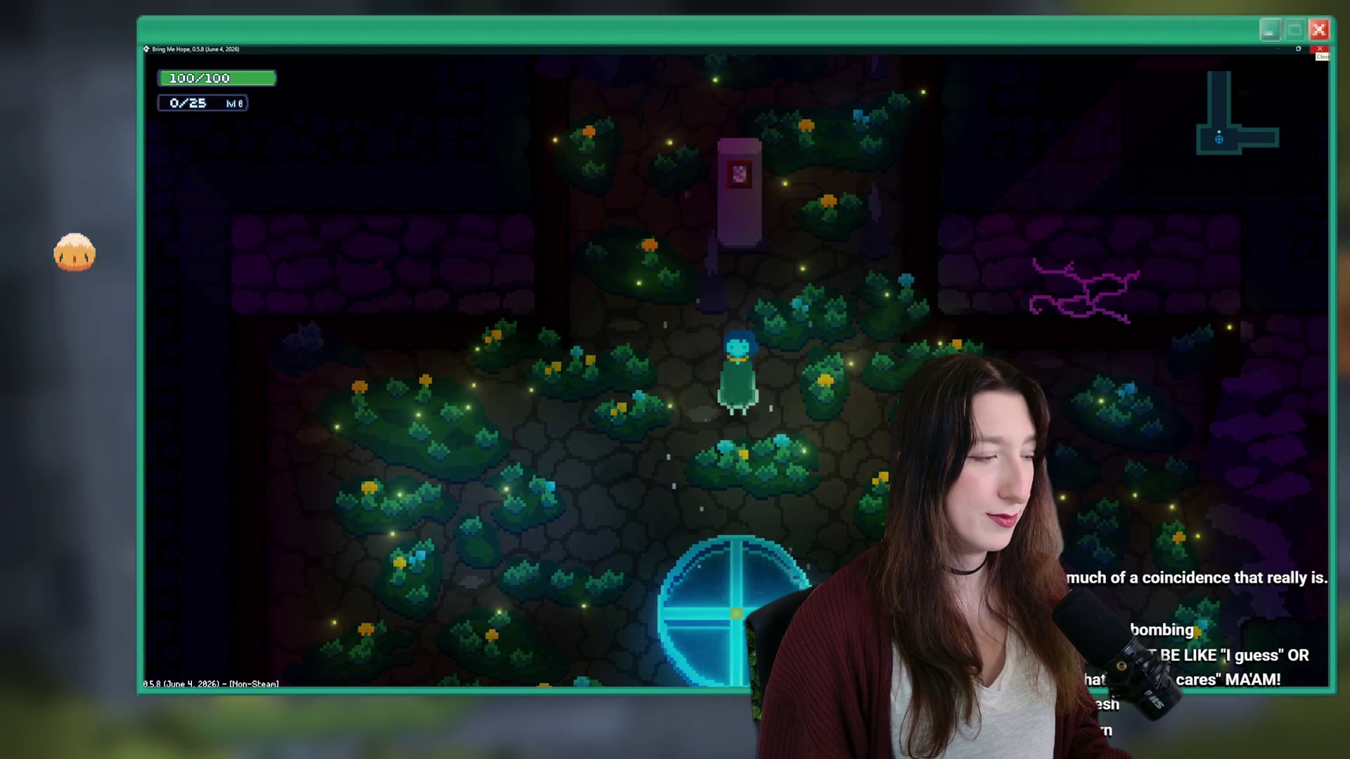
pyautogui.click(1319, 50)
pyautogui.click(704, 255)
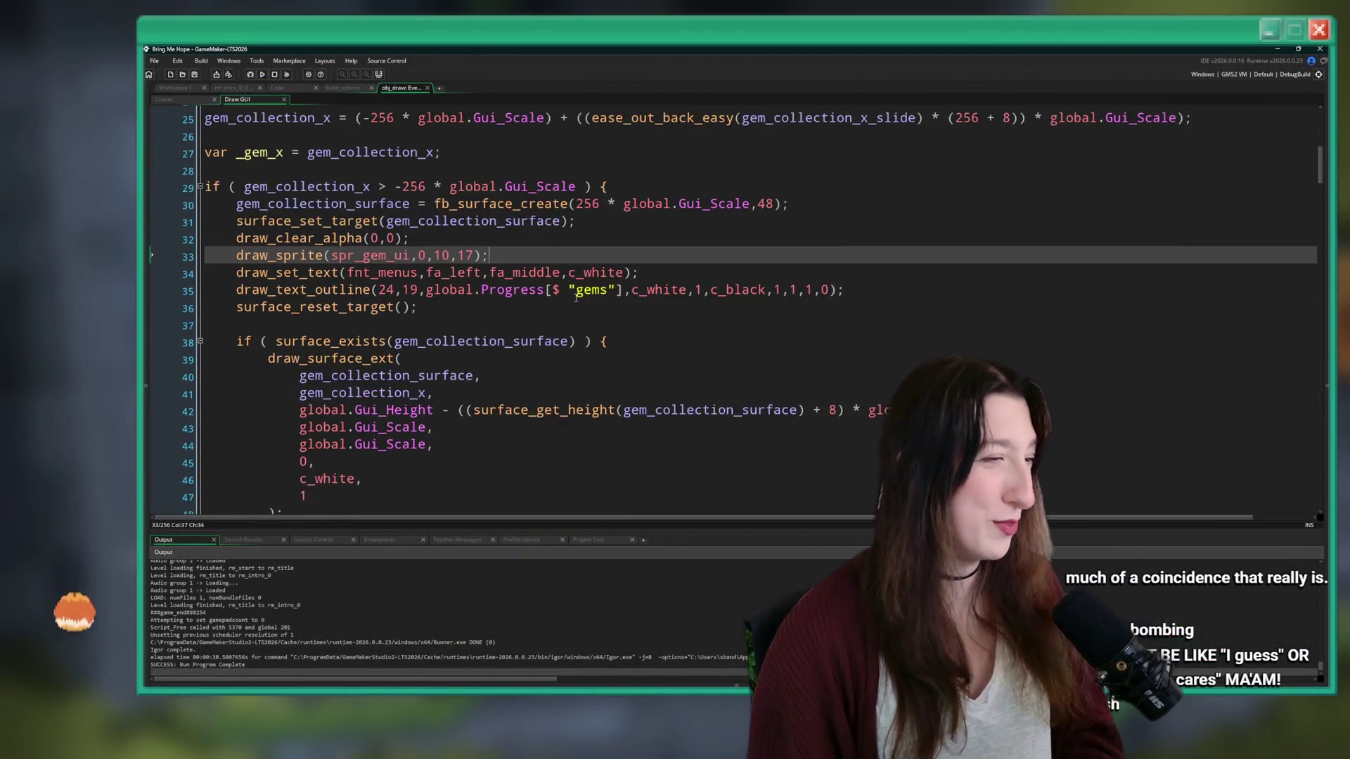
# - Change the + 8 on line 42 and the (256 + 8) on line 25 to 10
pyautogui.scroll(-1, 560, 204)
pyautogui.click(829, 355)
pyautogui.write('10')
pyautogui.scroll(-3, 752, 393)
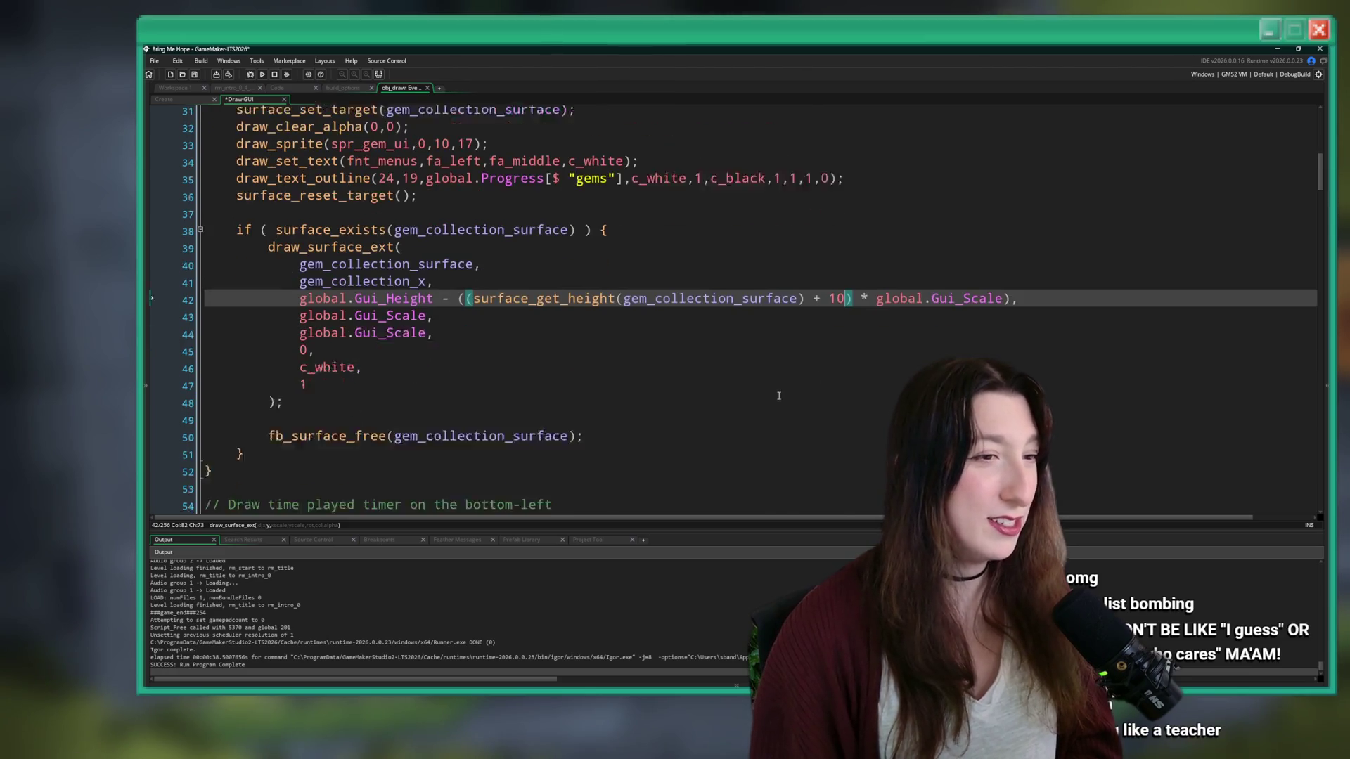
pyautogui.scroll(5, 702, 367)
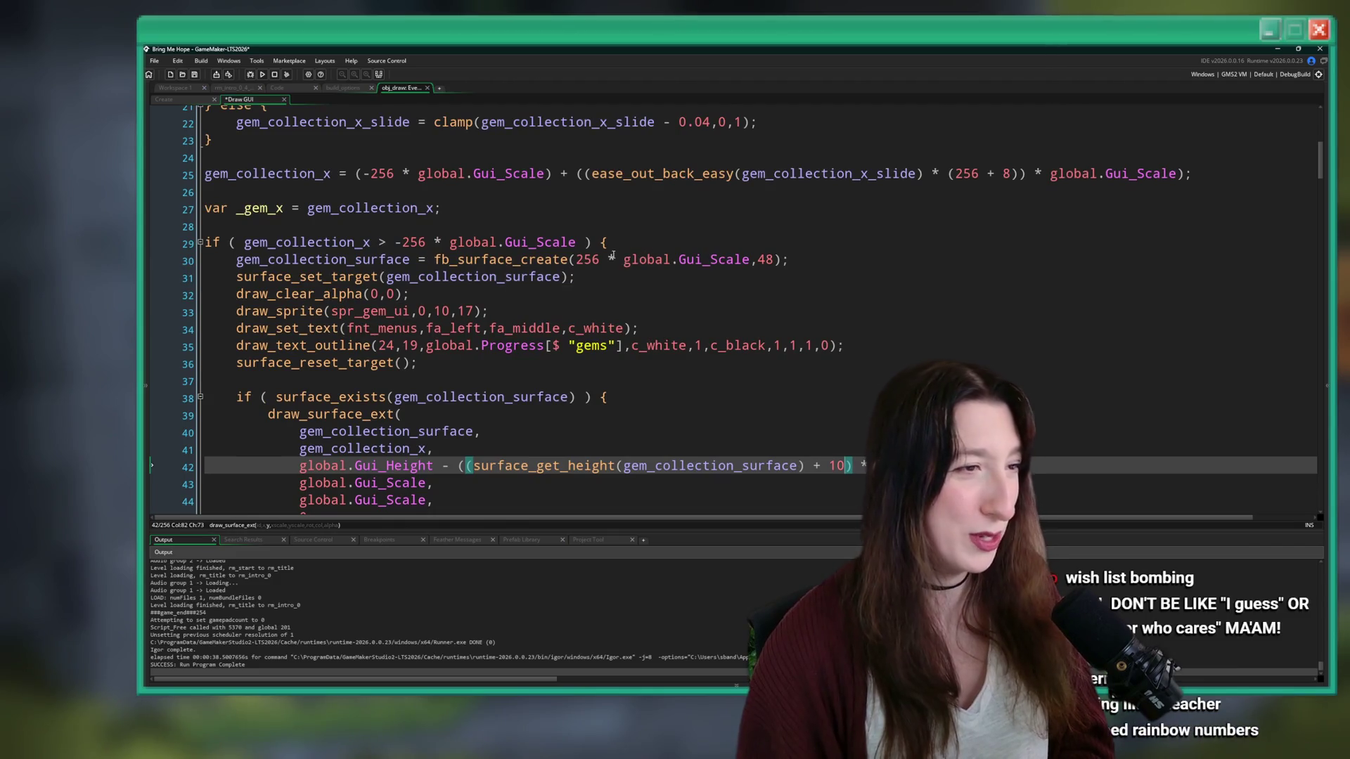
pyautogui.scroll(1, 961, 259)
pyautogui.click(1012, 229)
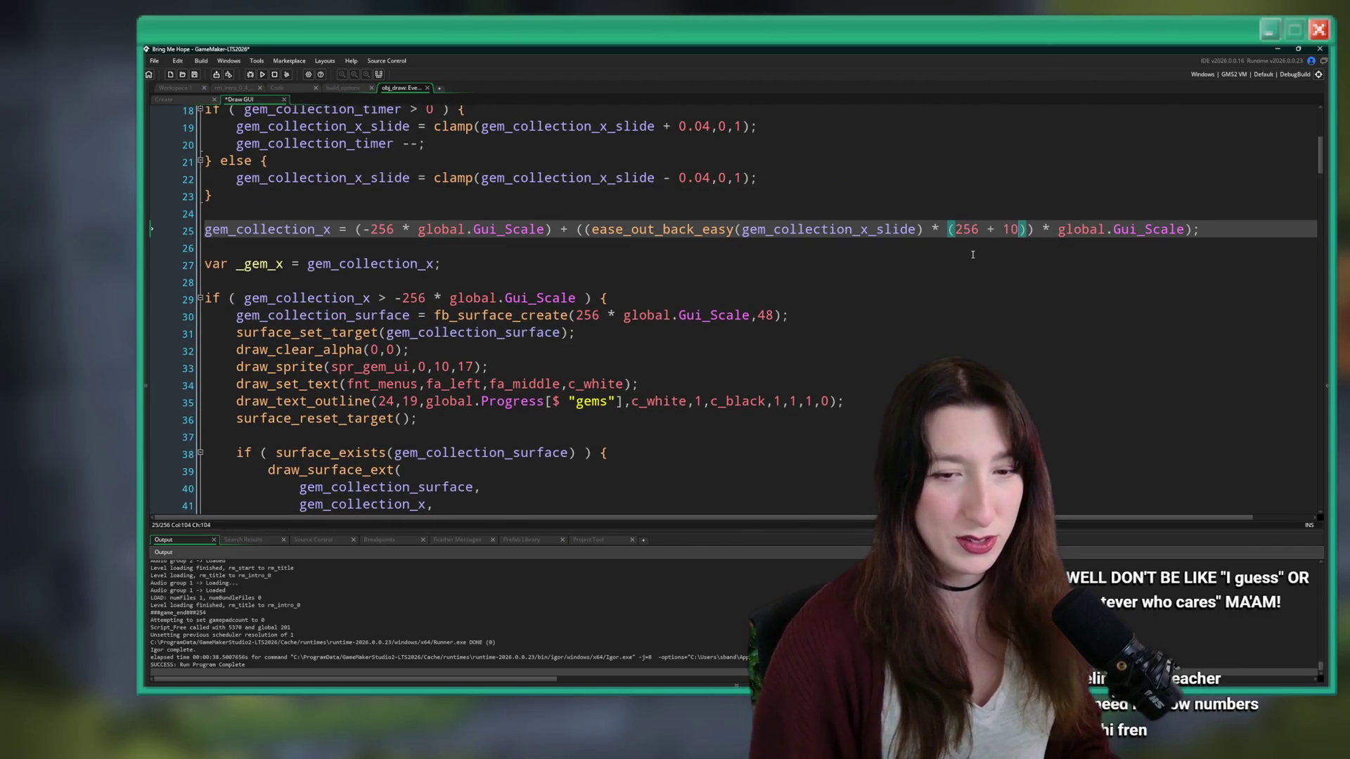
pyautogui.click(973, 254)
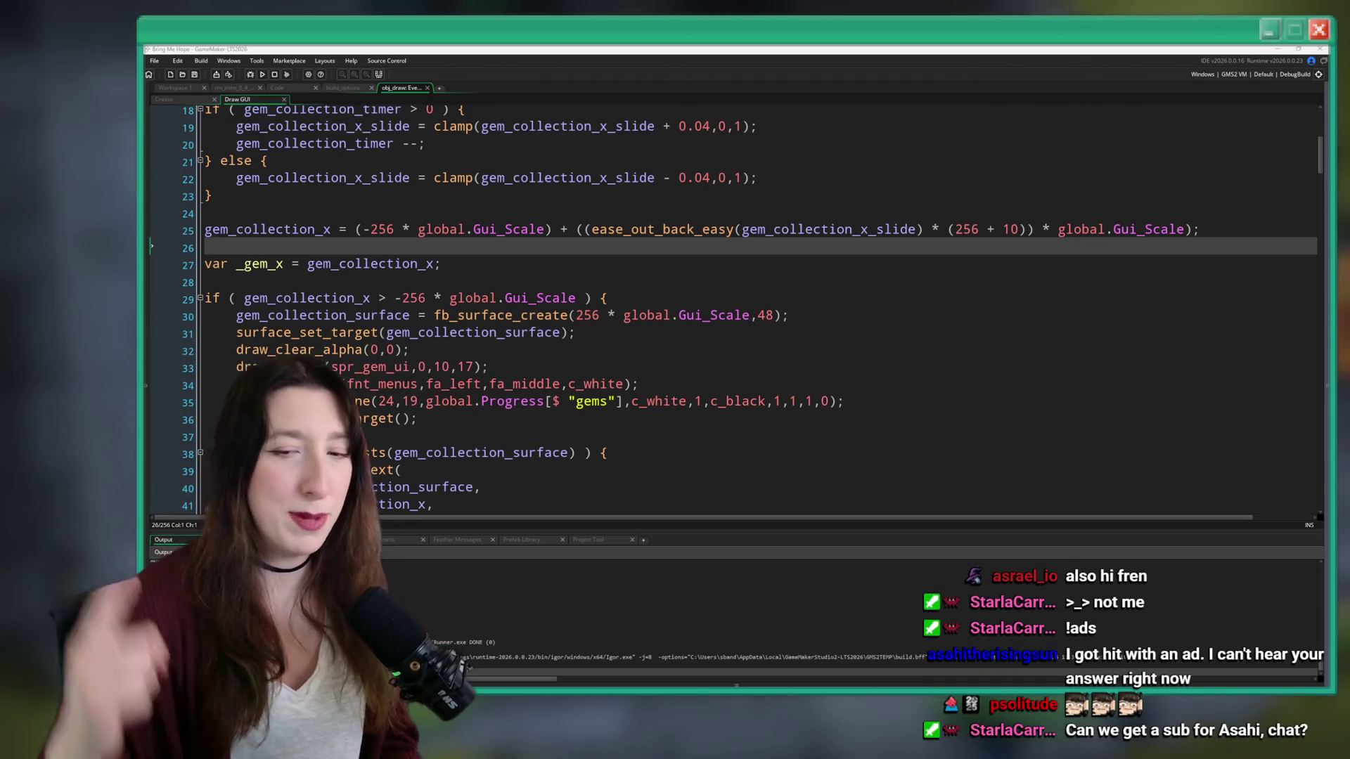
pyautogui.click(553, 257)
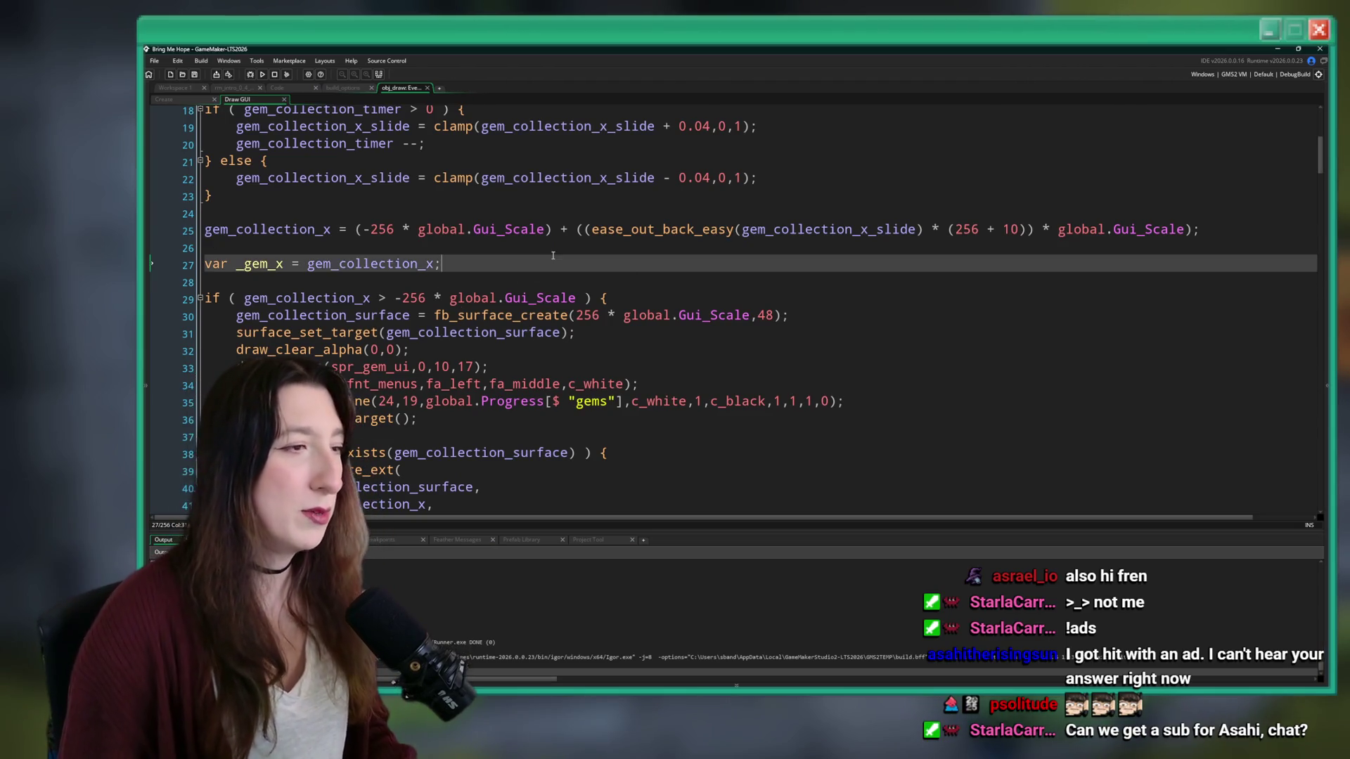
# - Scroll through Draw GUI to review the gem count text drawing line
pyautogui.scroll(-1, 656, 300)
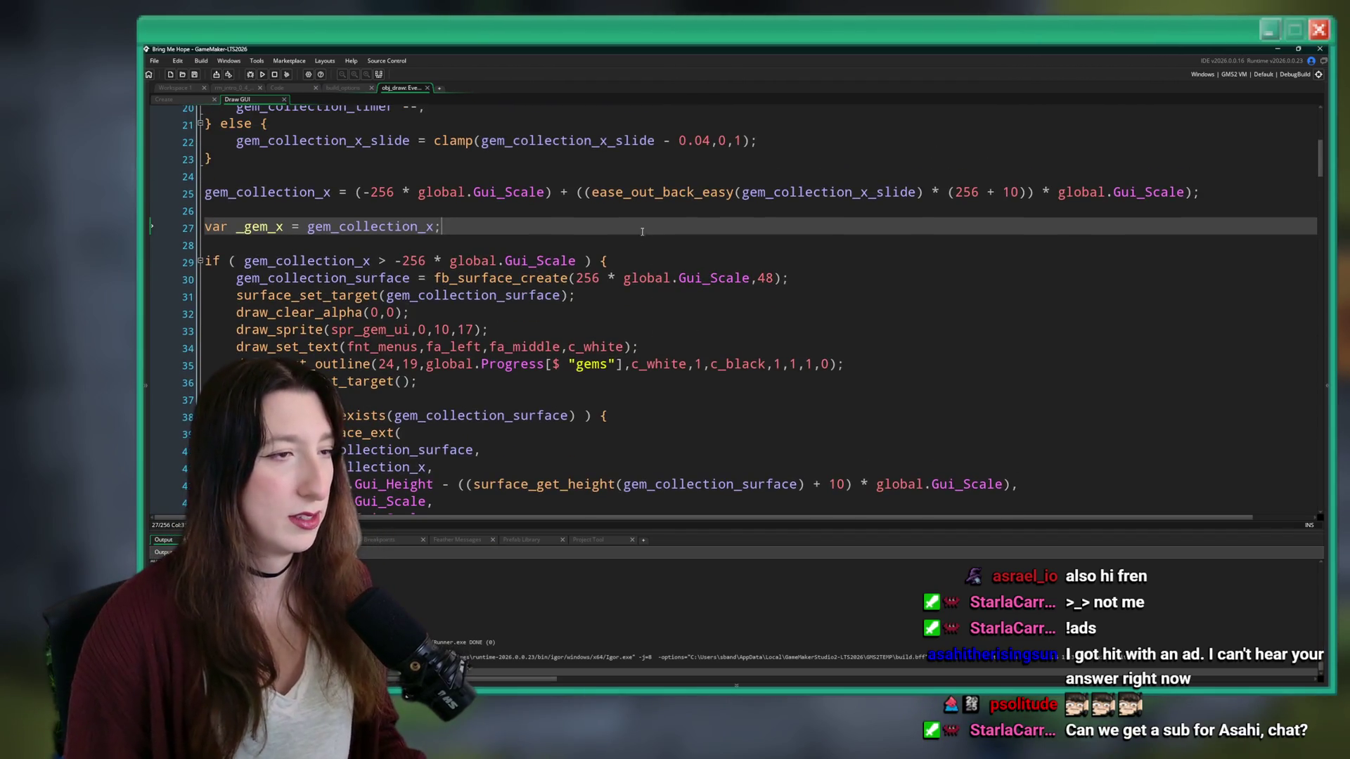
pyautogui.scroll(-2, 642, 231)
pyautogui.scroll(3, 642, 231)
pyautogui.scroll(-3, 542, 358)
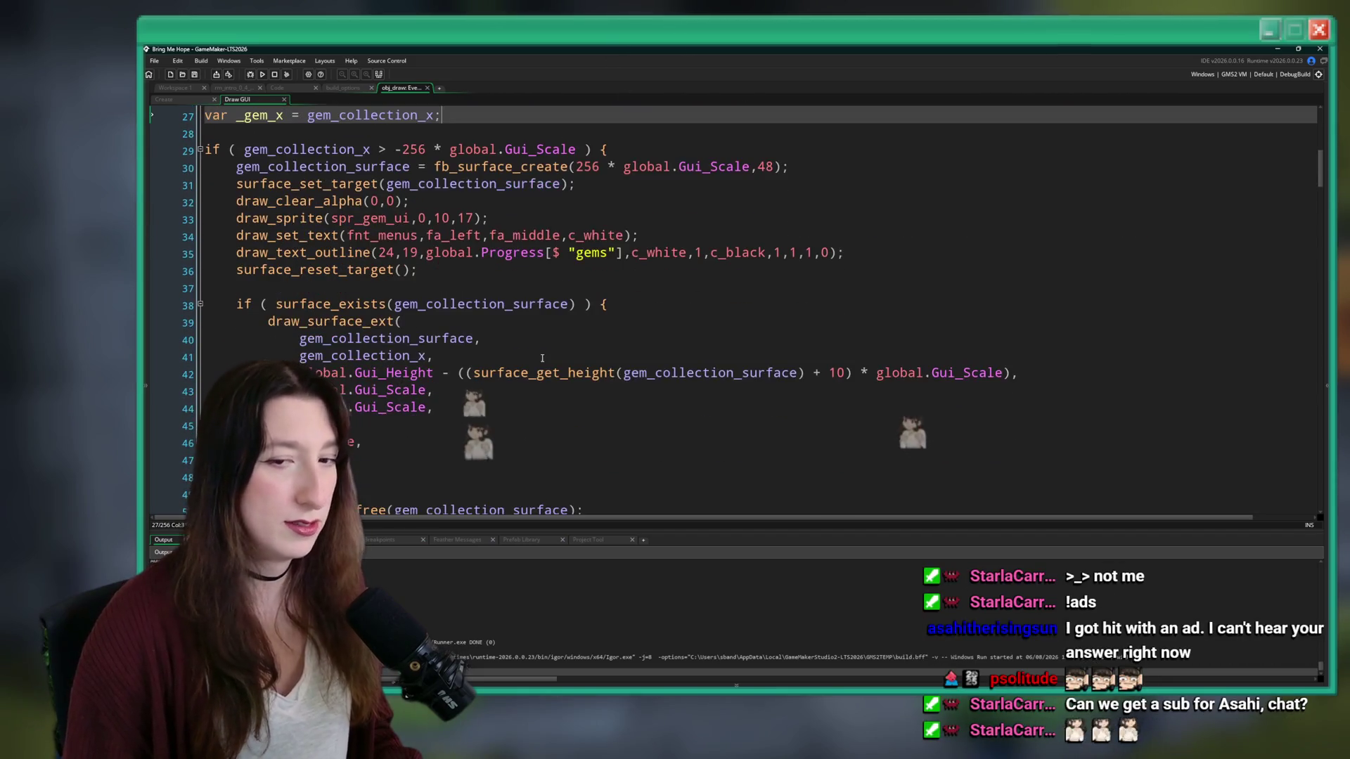
pyautogui.scroll(-5, 545, 359)
pyautogui.scroll(6, 567, 302)
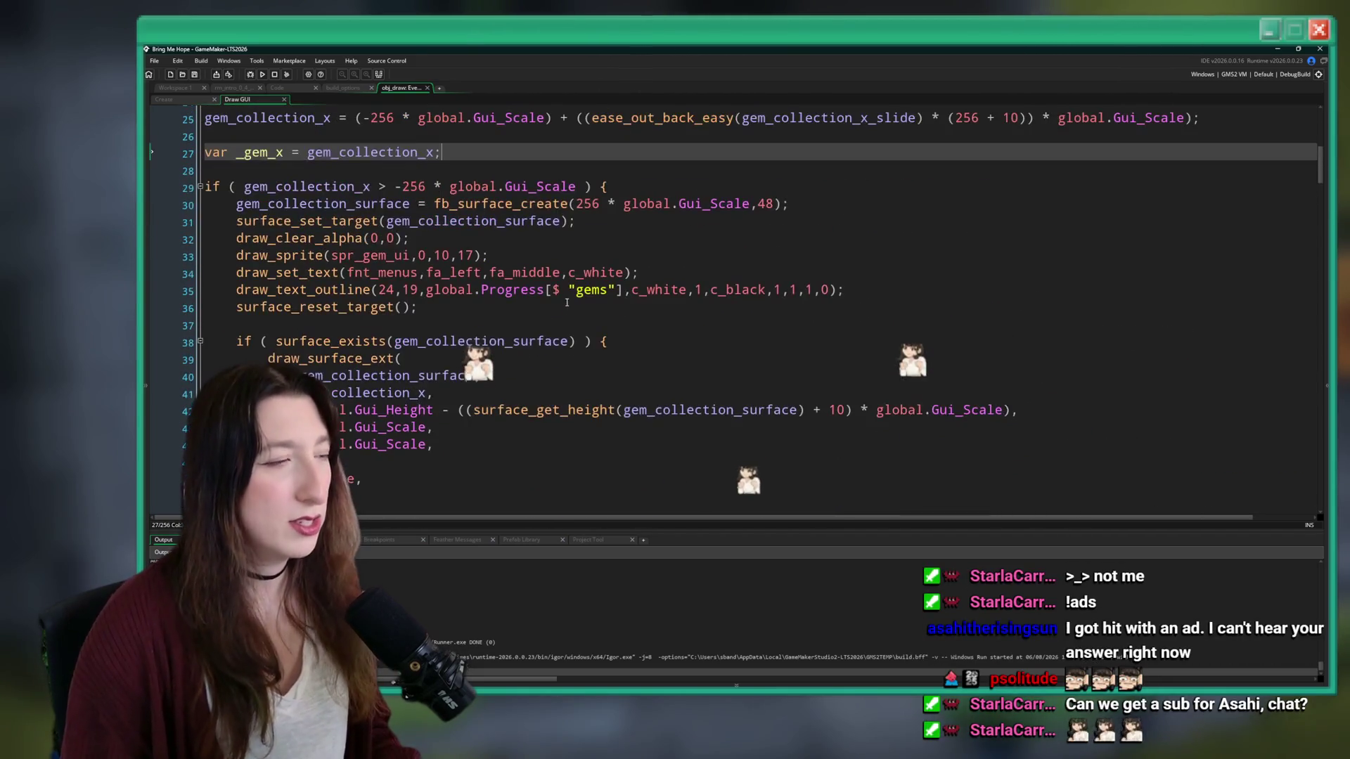
pyautogui.click(406, 290)
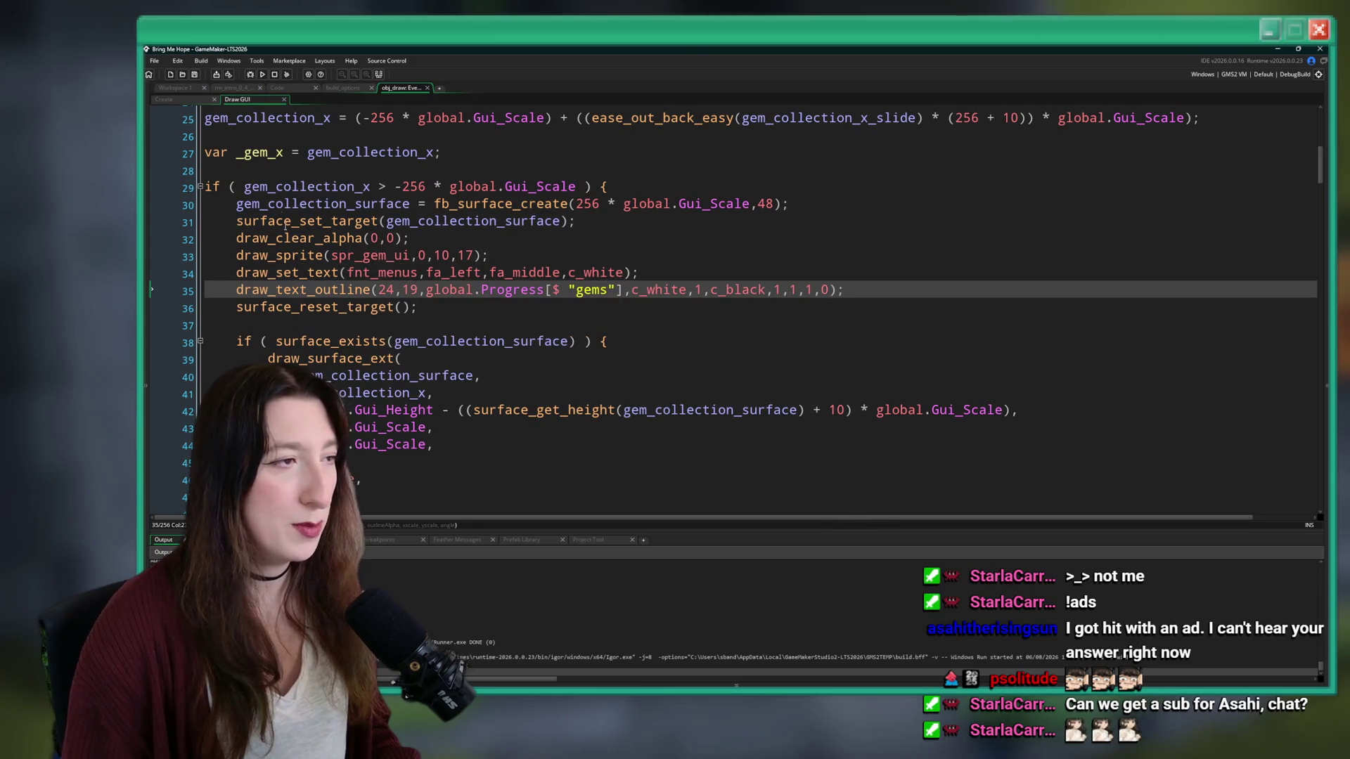
# - Glance at scr_progress.gml, then go back to Workspace 1 and pan to obj_draw's windows
pyautogui.click(300, 88)
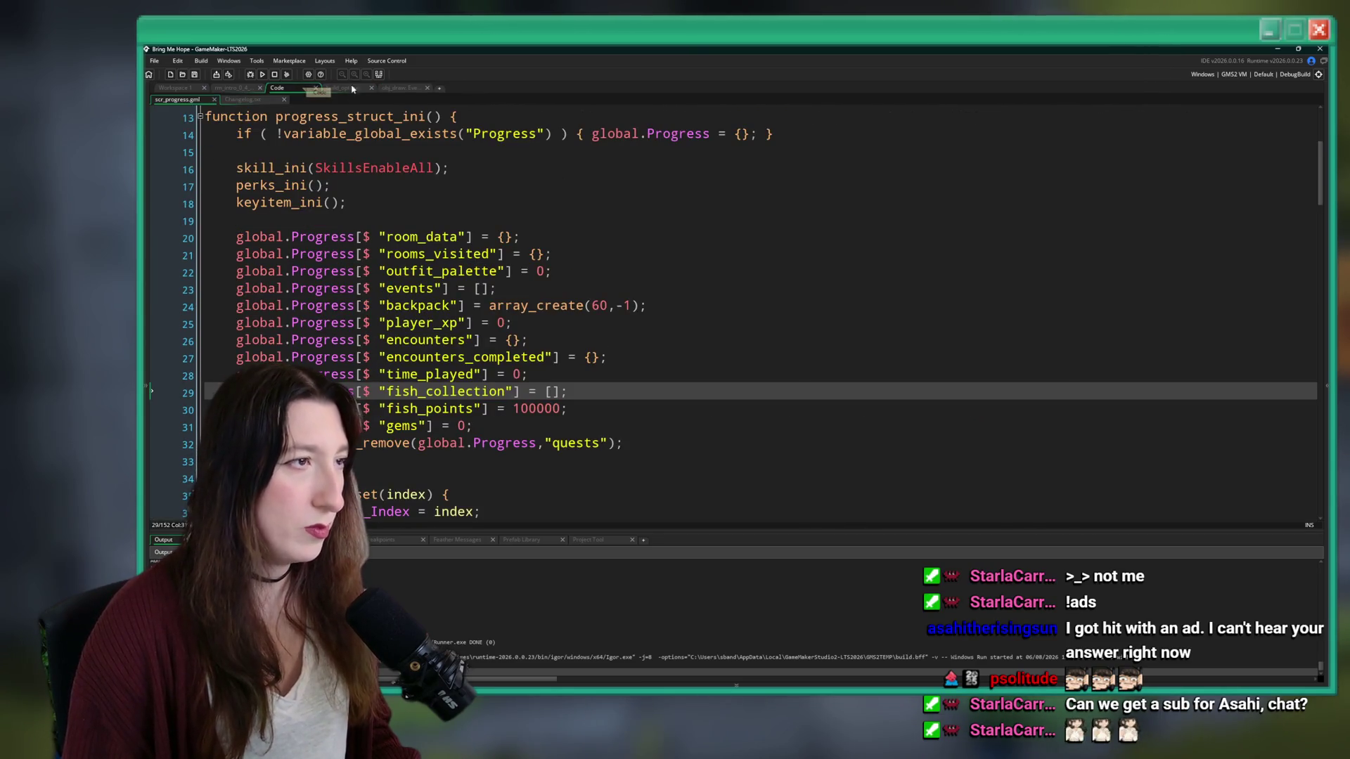
pyautogui.click(398, 88)
pyautogui.click(200, 88)
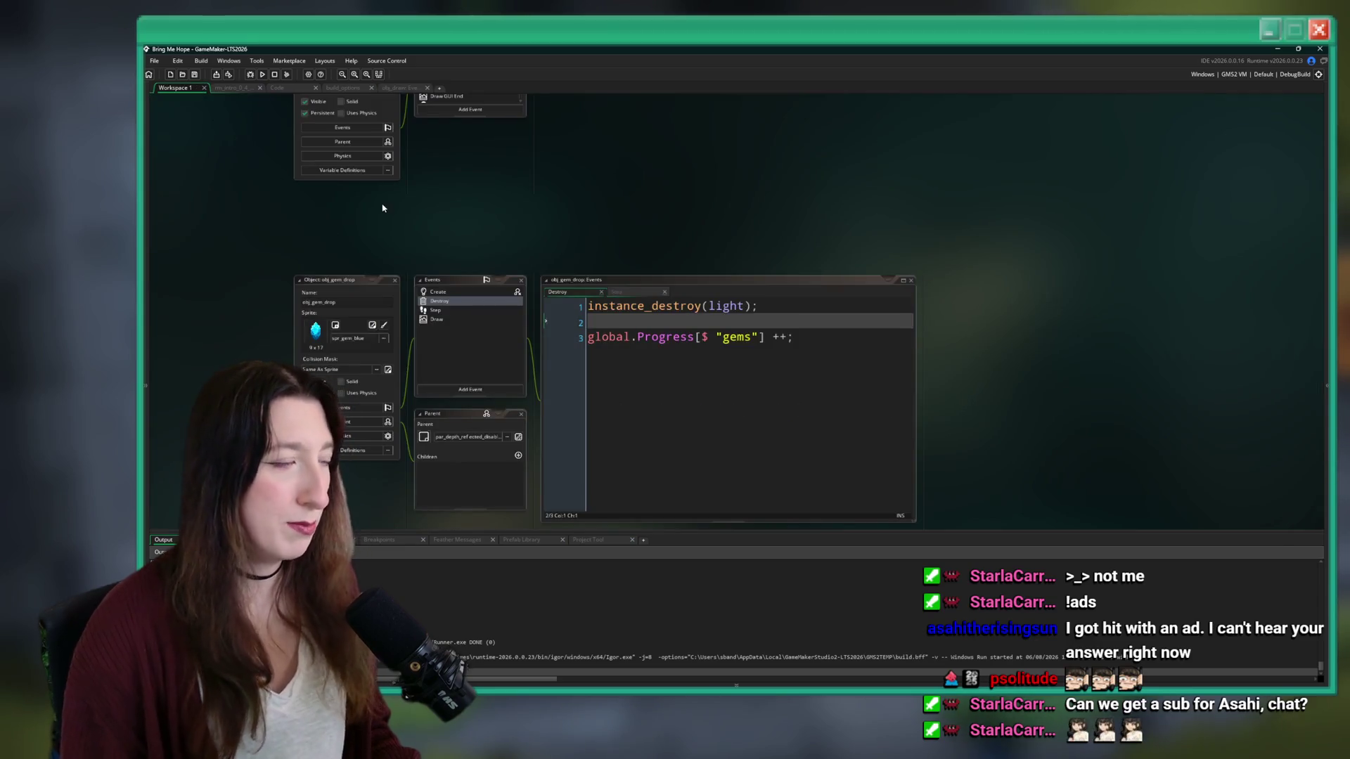
pyautogui.moveTo(382, 208); pyautogui.dragTo(413, 360)
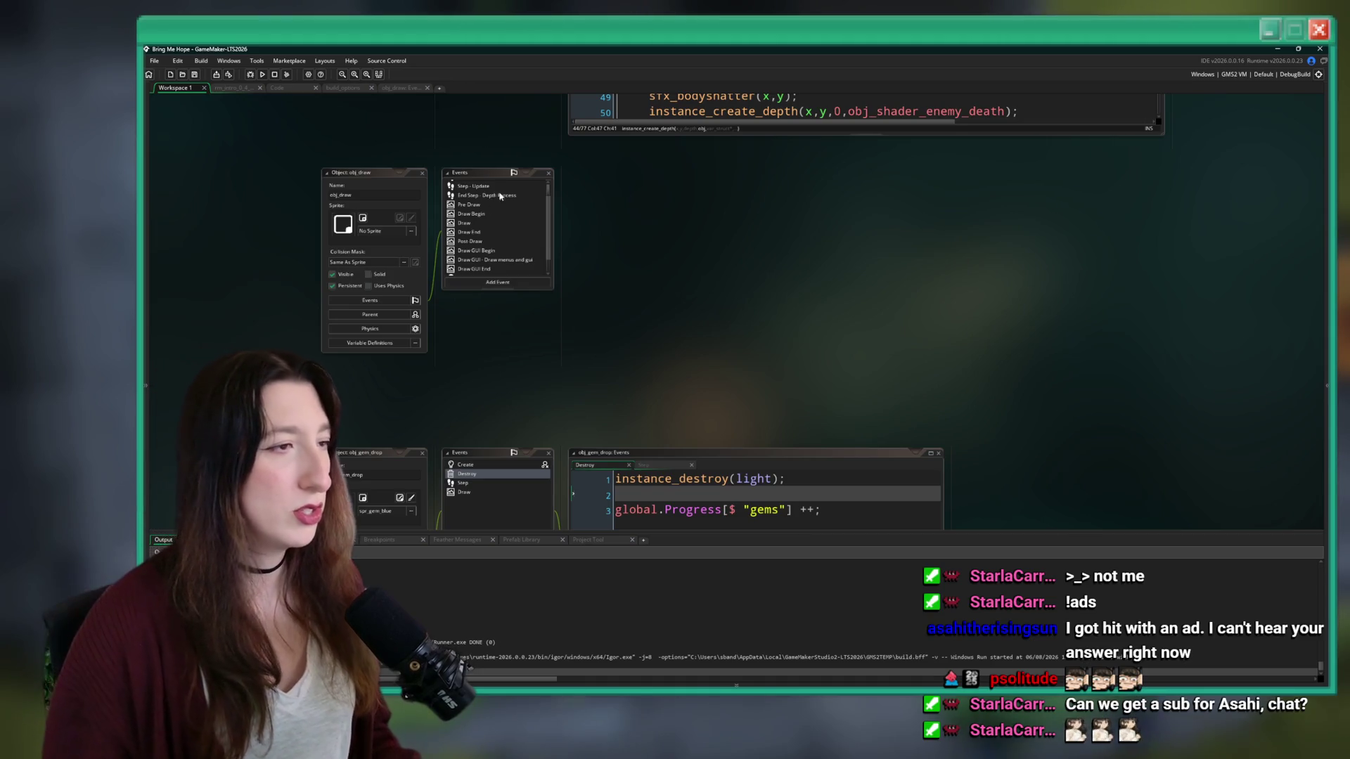
# - Add 'gem_collection_bounce = 0;' after gem_collection_timer in obj_draw's Create event
pyautogui.click(401, 88)
pyautogui.click(479, 222)
pyautogui.click(479, 239)
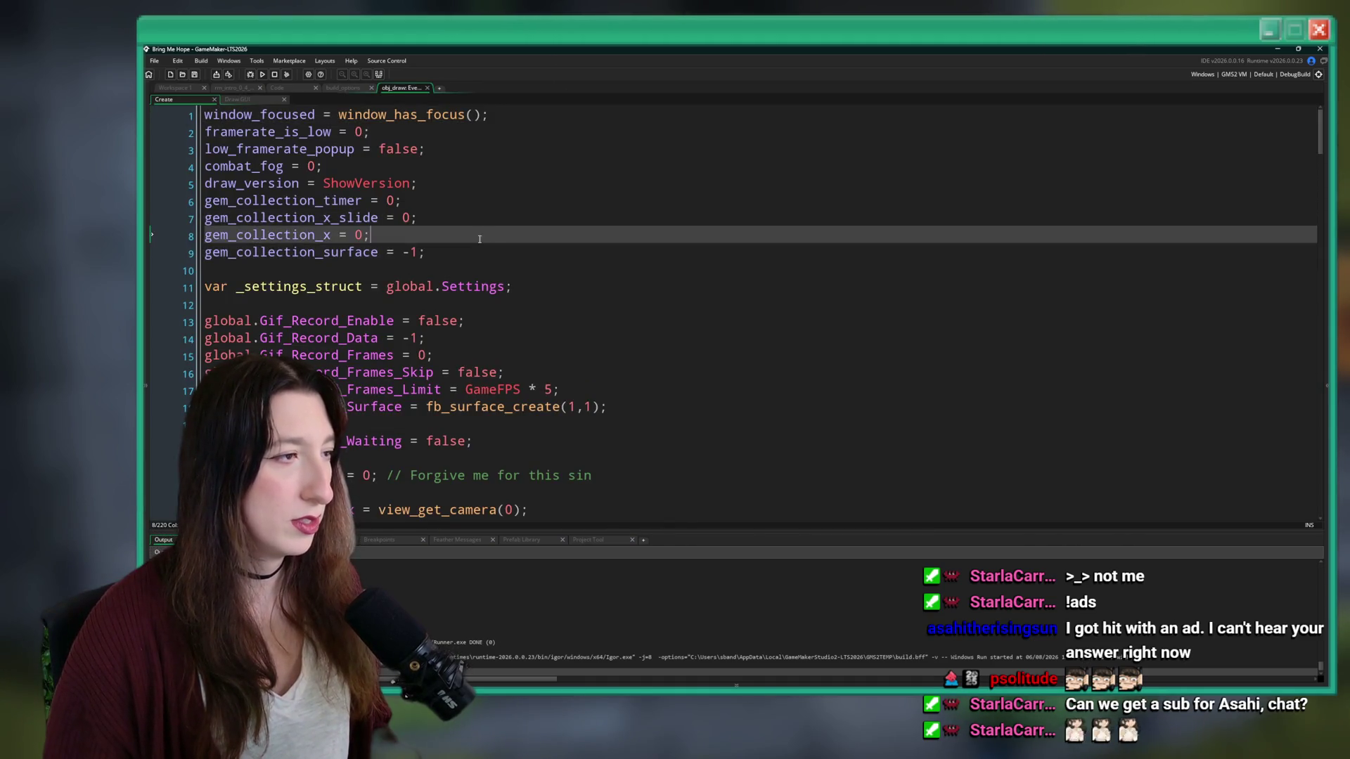
pyautogui.click(503, 202)
pyautogui.press('Up')
pyautogui.click(514, 201)
pyautogui.press('Return')
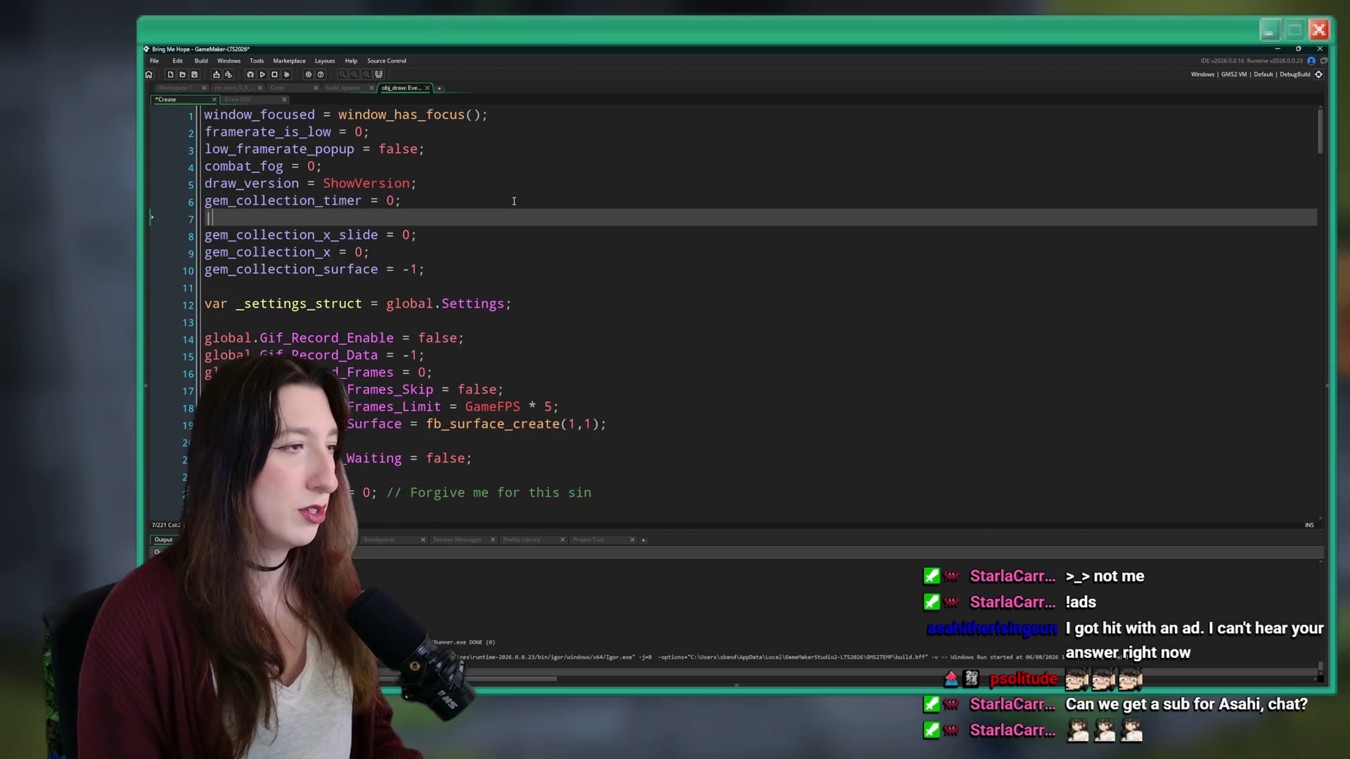
pyautogui.write('gem_collect')
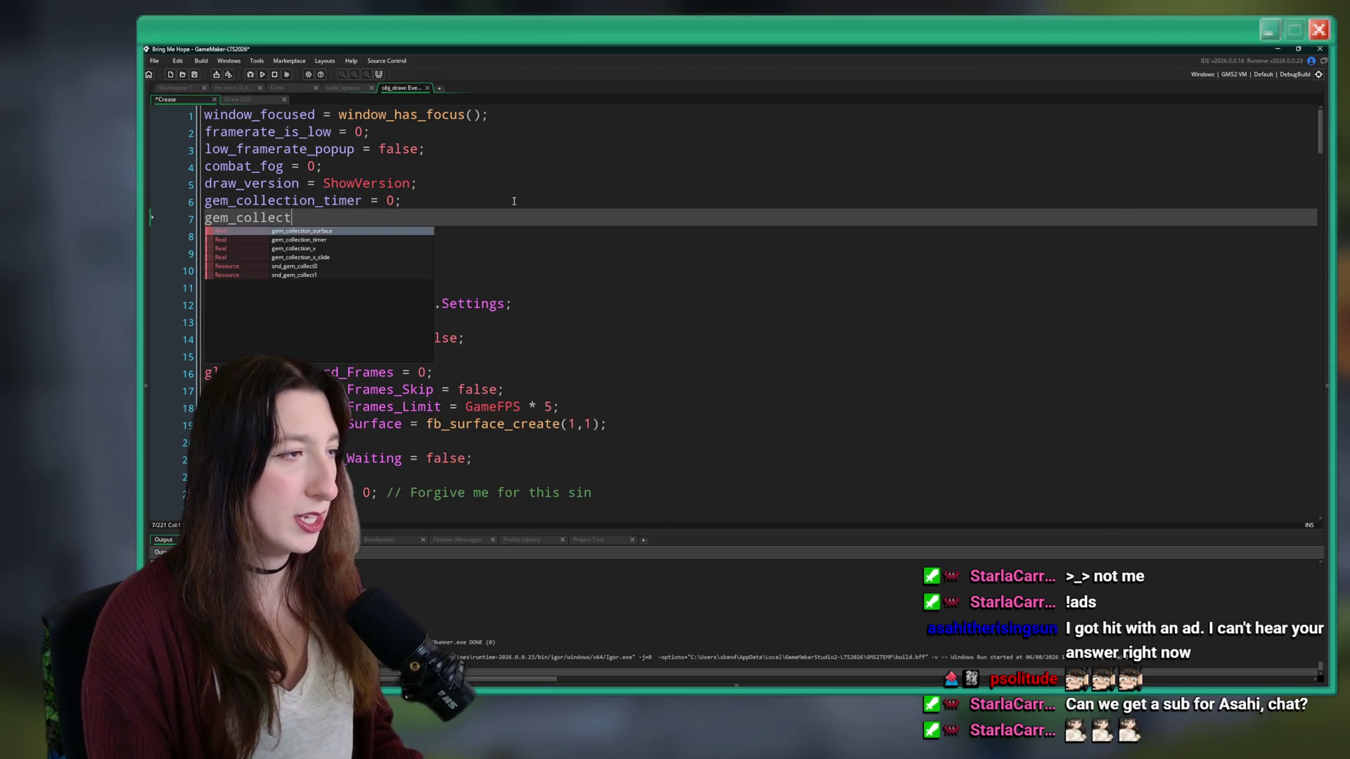
pyautogui.write('k')
pyautogui.press('BackSpace')
pyautogui.write('bounce = 0;')
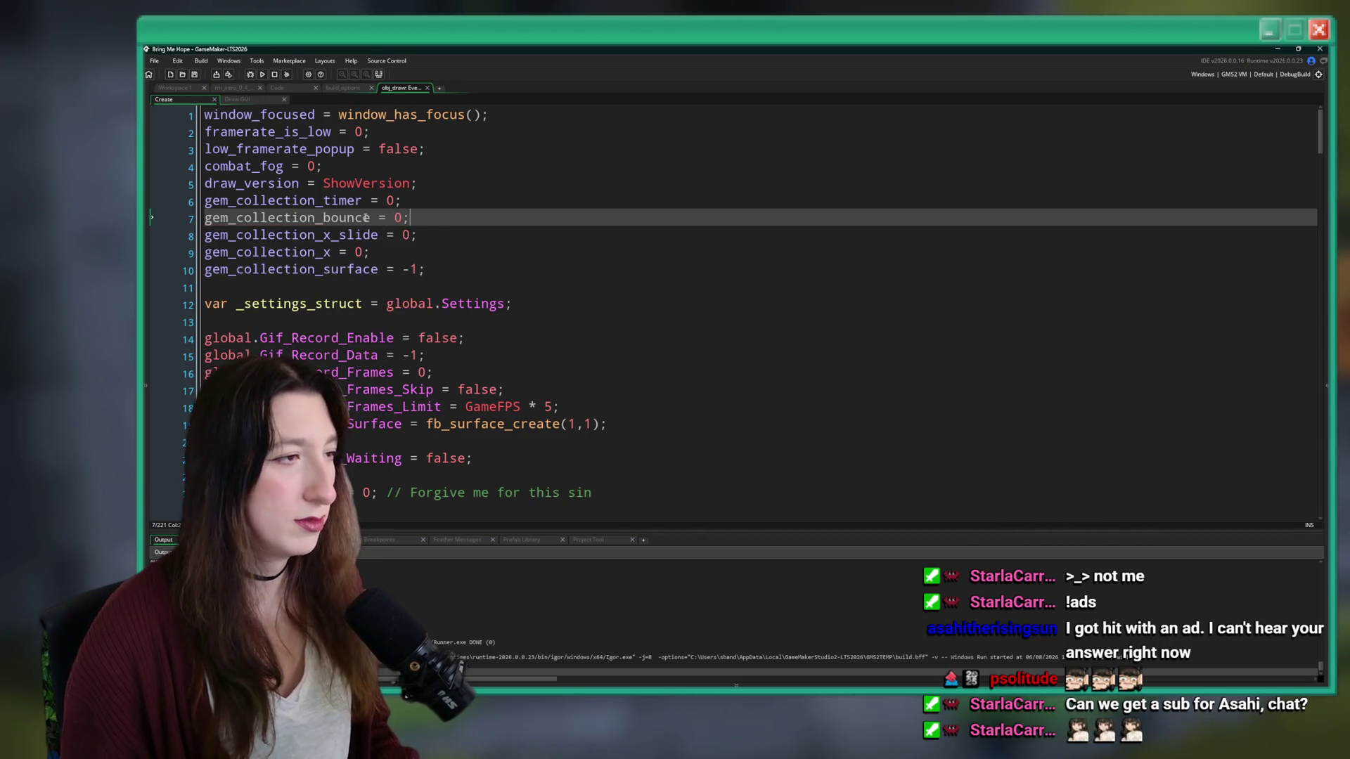
pyautogui.doubleClick(367, 218)
pyautogui.hotkey('ctrl', 'c')
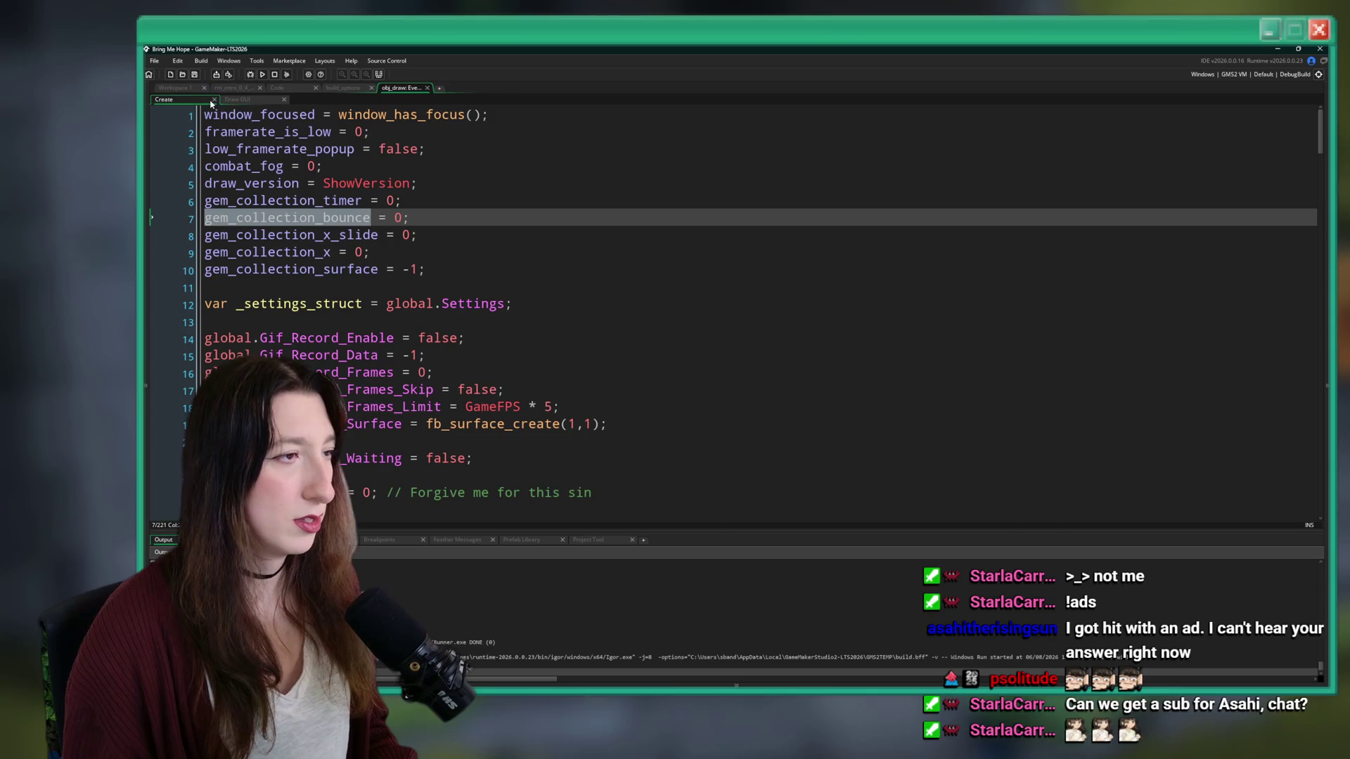
# - Check the scr_progress script, then return to obj_gem_drop's Destroy event code
pyautogui.click(160, 88)
pyautogui.click(277, 87)
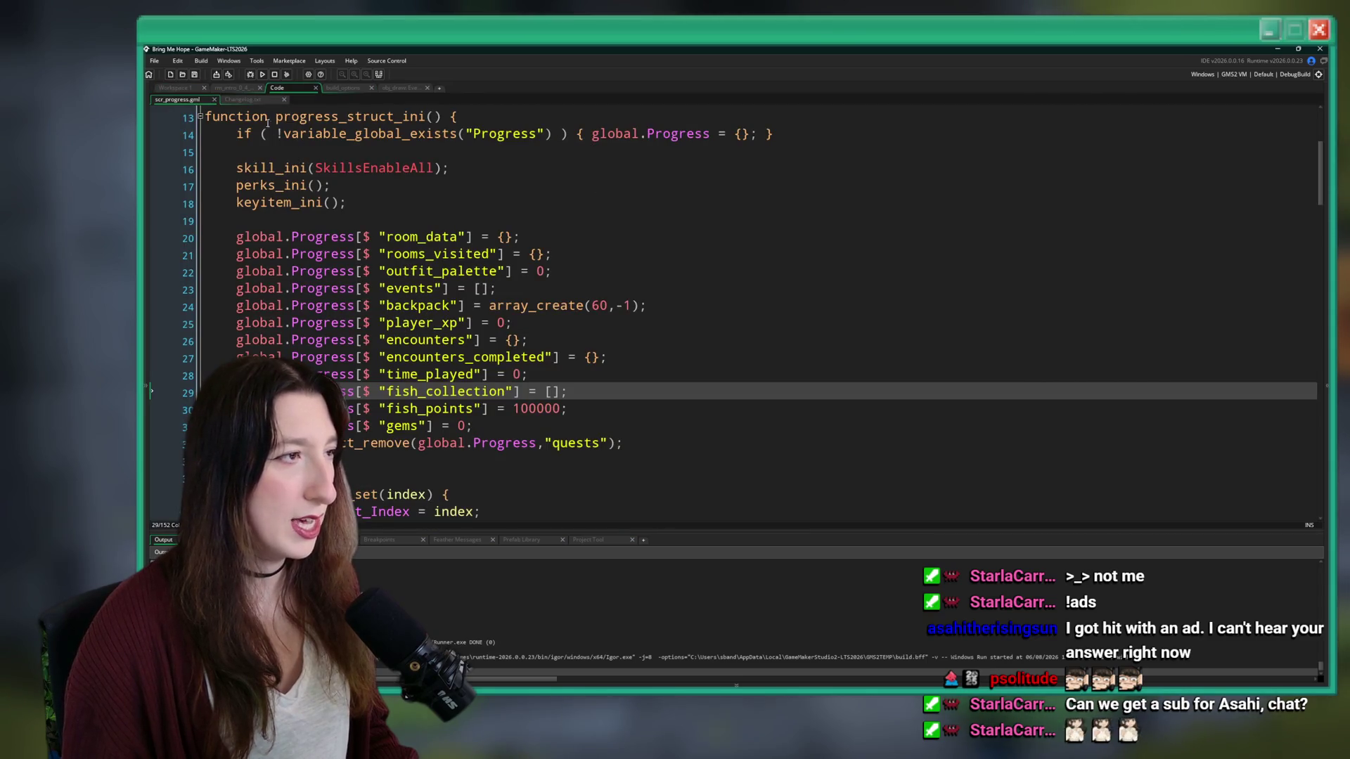
pyautogui.click(174, 88)
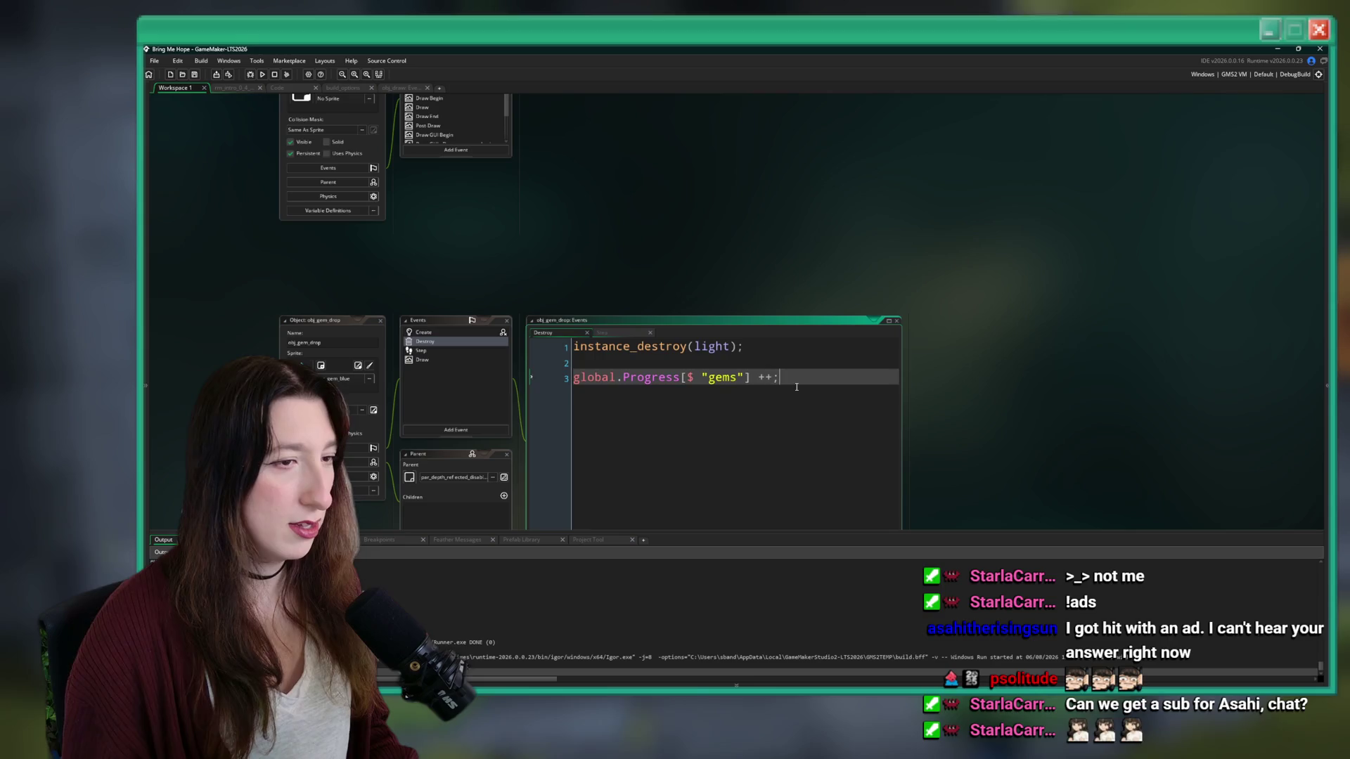
# - Add 'obj_draw.gem_collection_bounce = 1;' below the gems increment in obj_gem_drop's Destroy event
pyautogui.press('Return')
pyautogui.hotkey('ctrl', 'v')
pyautogui.write('_draw.gem_collection_bounce +')
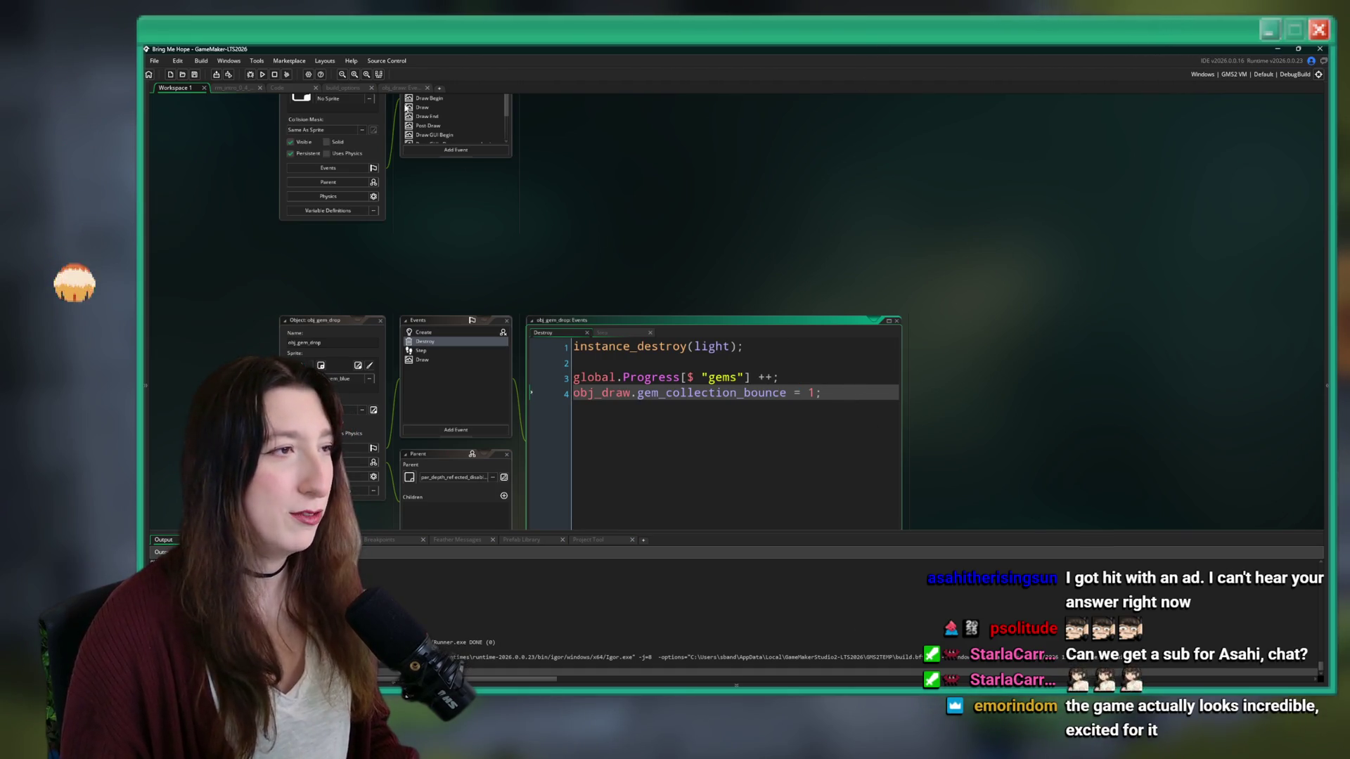
# - Review obj_draw's Create code around lines 7 and 19, then view scr_progress's progress_struct_ini
pyautogui.click(401, 87)
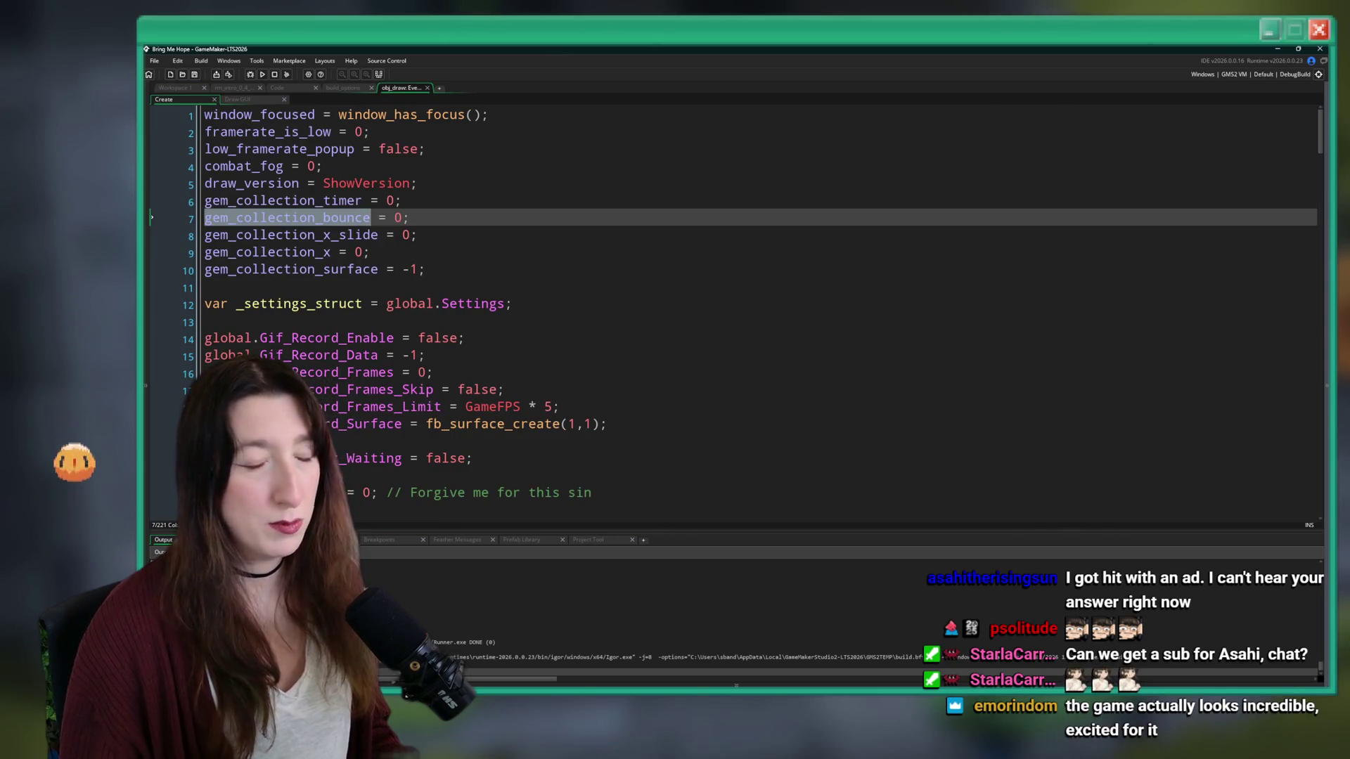
pyautogui.click(513, 217)
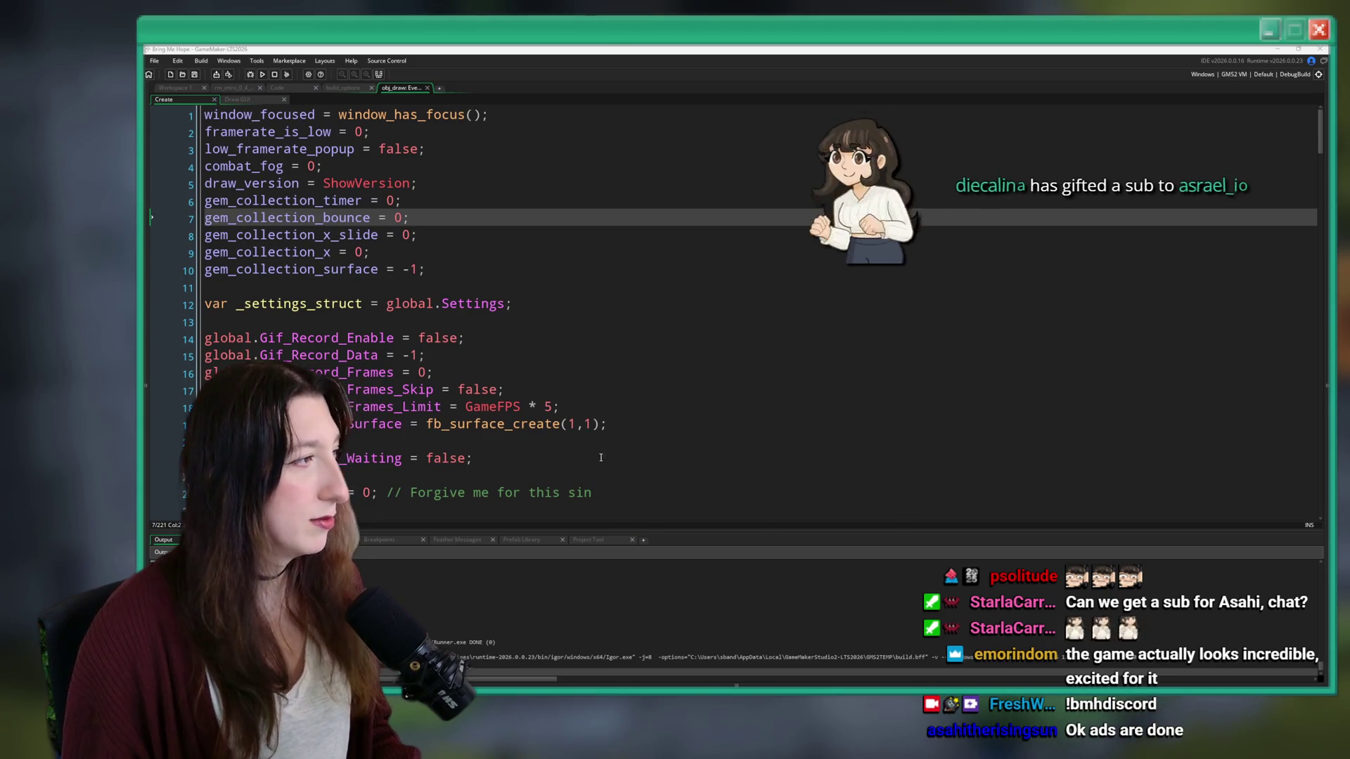
pyautogui.click(601, 407)
pyautogui.click(606, 423)
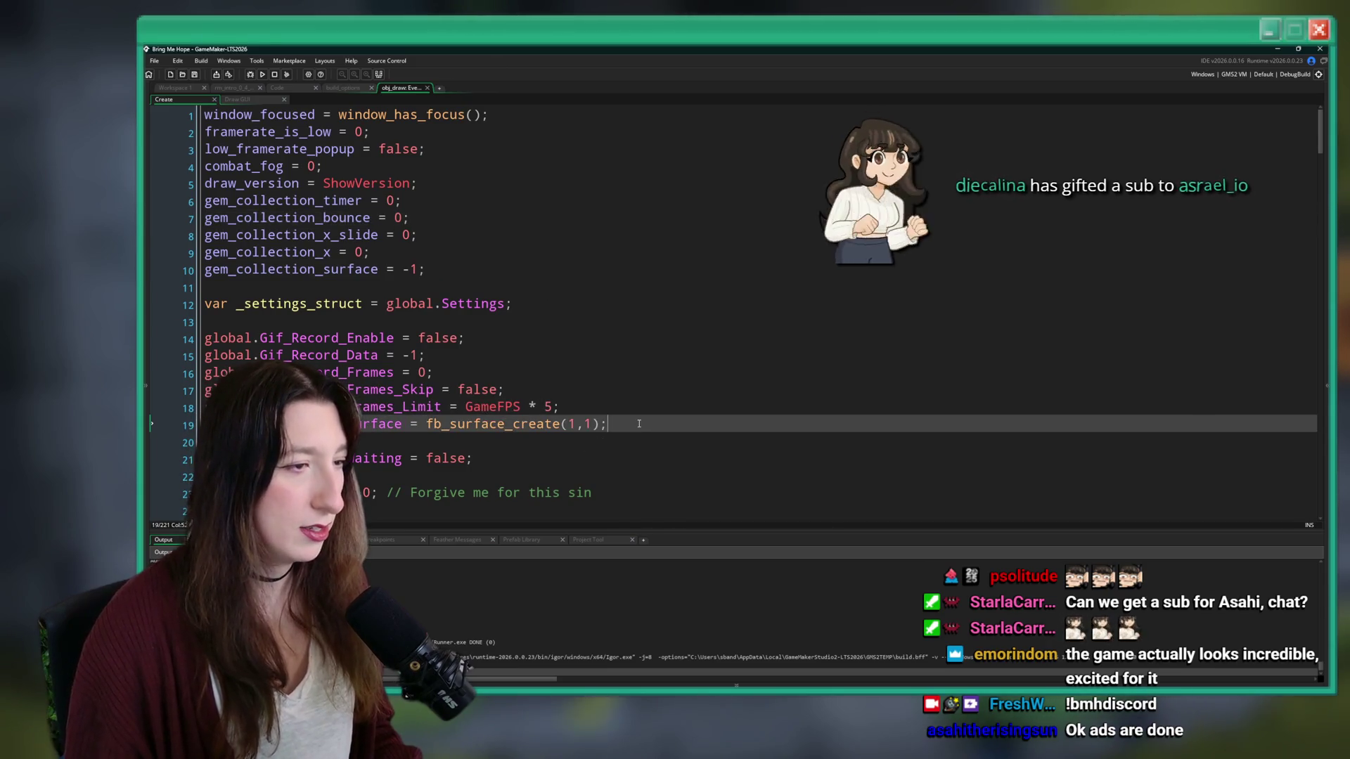
pyautogui.click(270, 90)
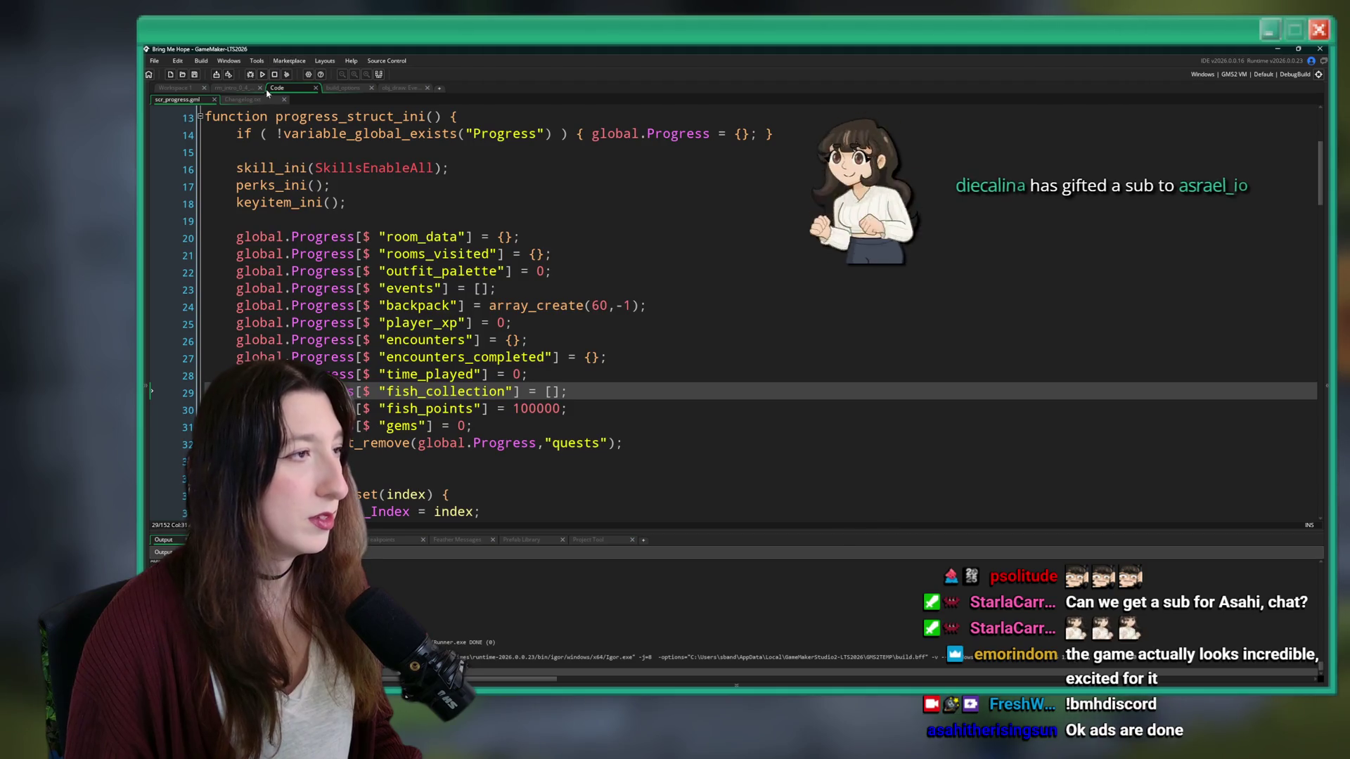
# - In Draw GUI, start a gem_collection_bounce line inside the if block, then cut it
pyautogui.hotkey('ctrl', 'Tab')
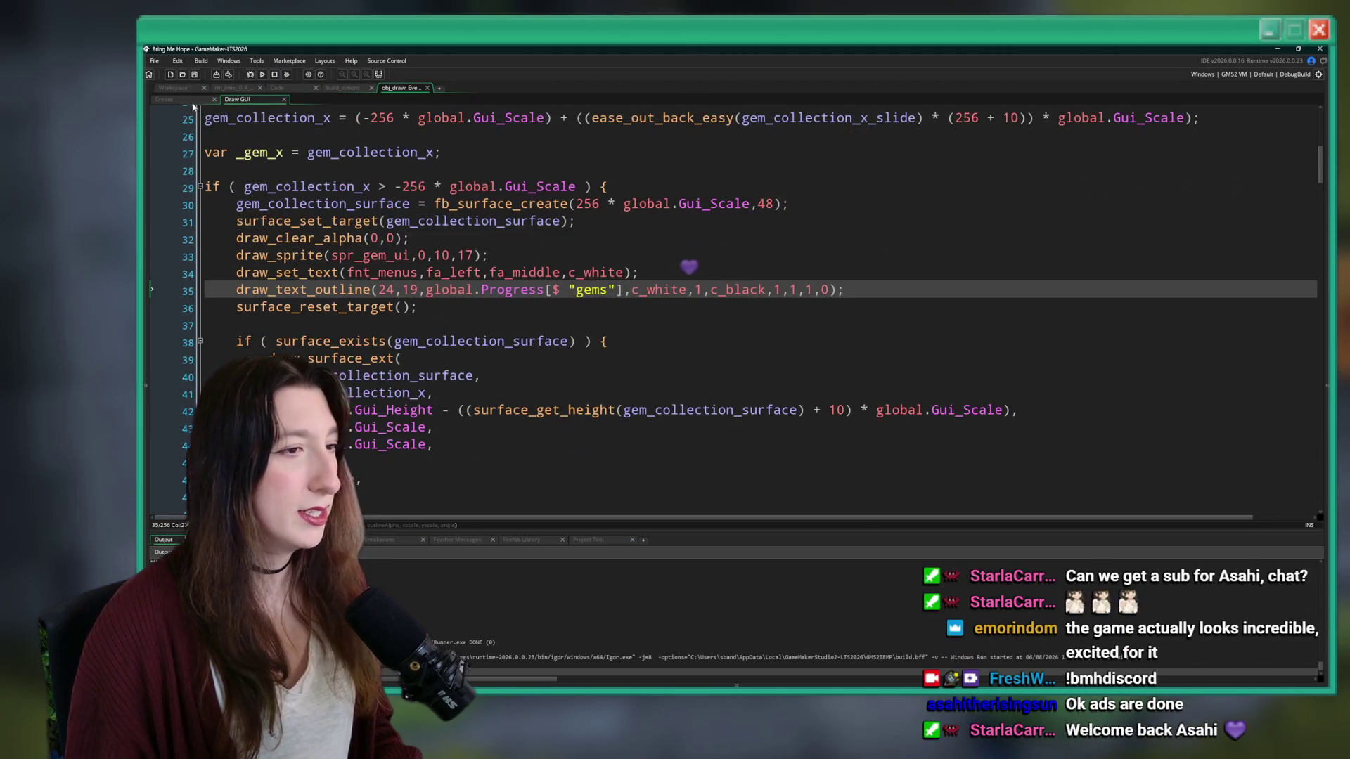
pyautogui.click(695, 269)
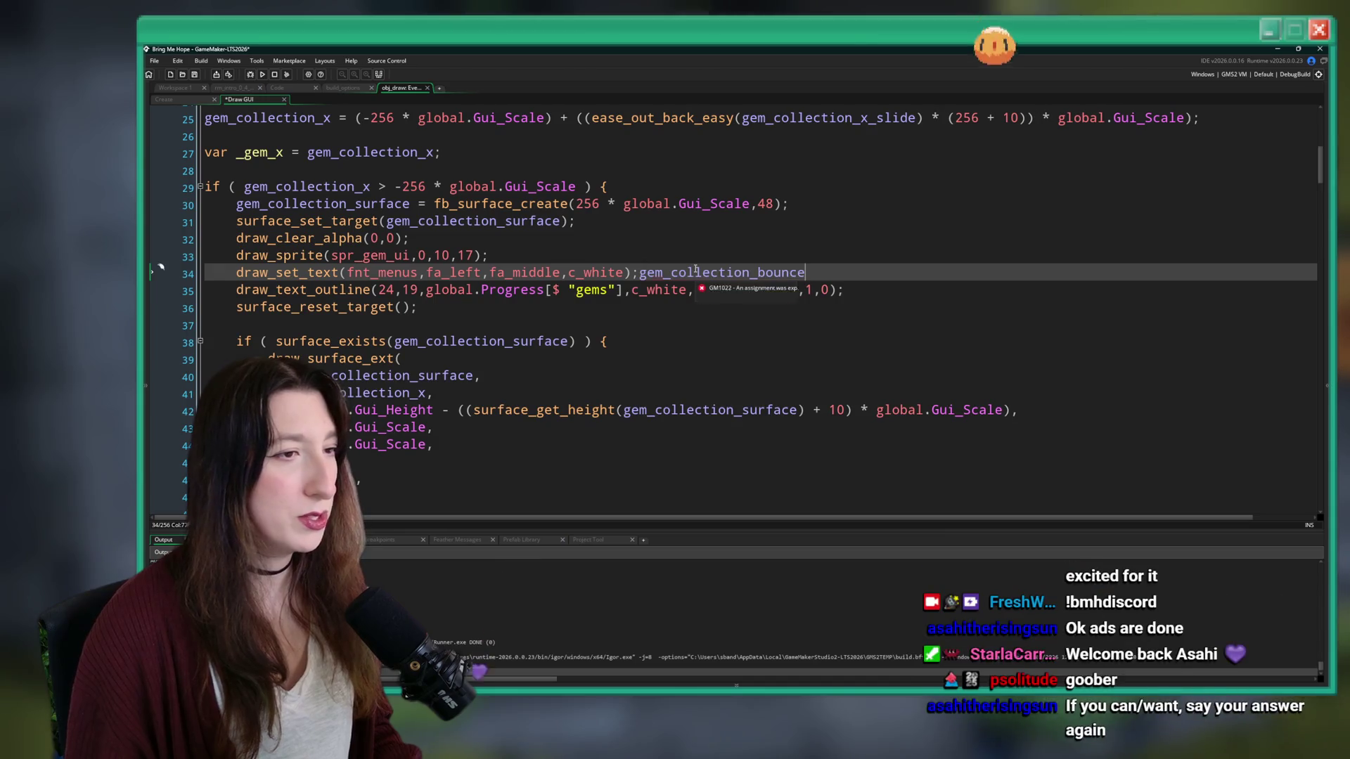
pyautogui.click(816, 202)
pyautogui.press('Up')
pyautogui.press('Return')
pyautogui.write('gem_collection_bounce -=')
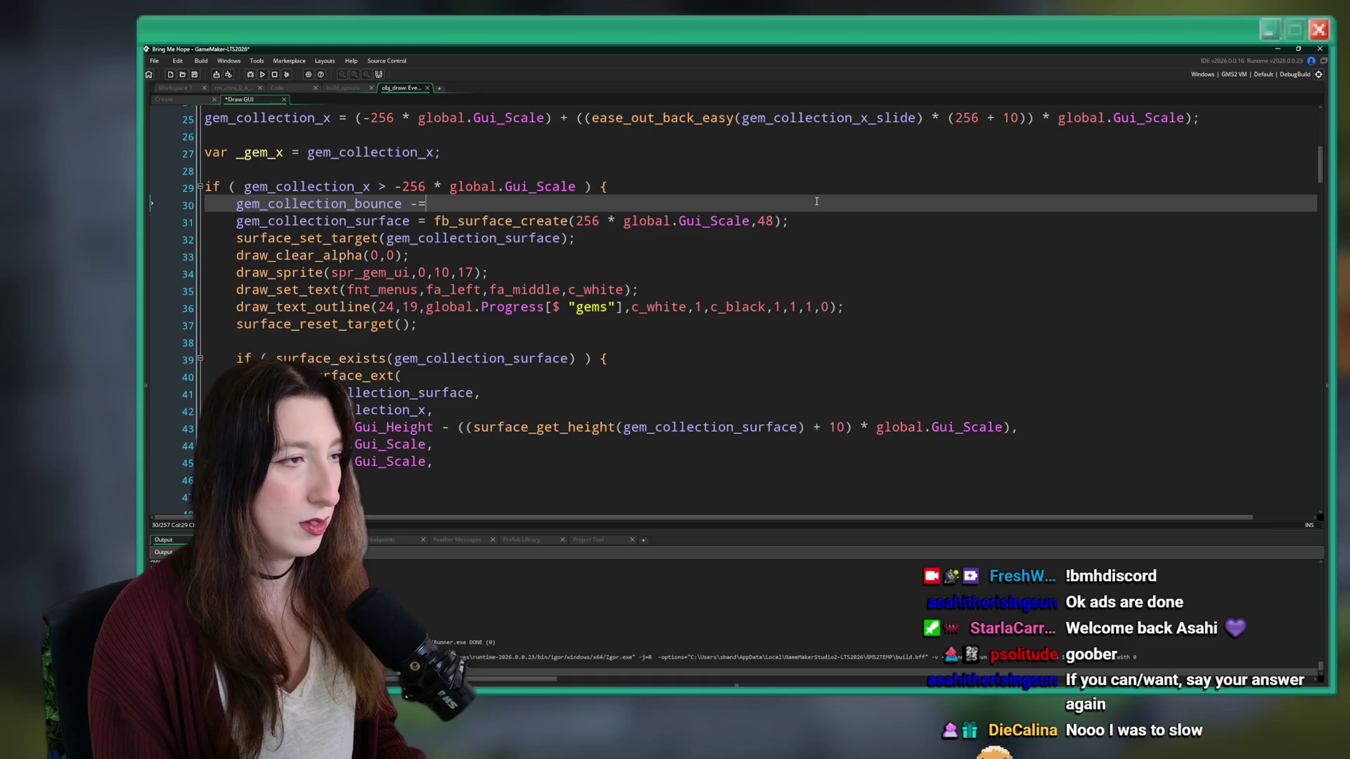
pyautogui.press('BackSpace')
pyautogui.press('BackSpace')
pyautogui.press('BackSpace')
pyautogui.write('|\\')
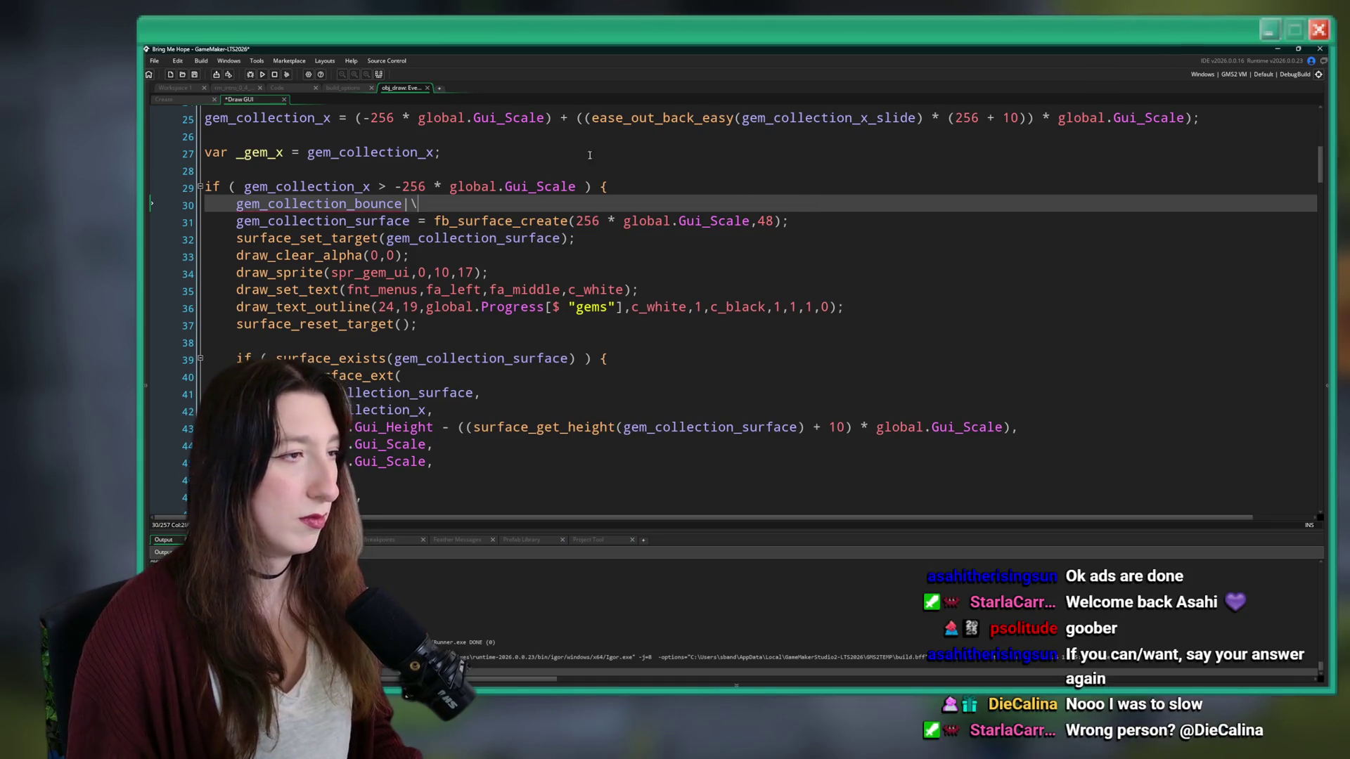
pyautogui.press('BackSpace')
# - Place 'gem_collection_bounce = clamp(gem_collection_bounce - 0.1,0,1);' below var _gem_x
pyautogui.click(573, 158)
pyautogui.press('Return')
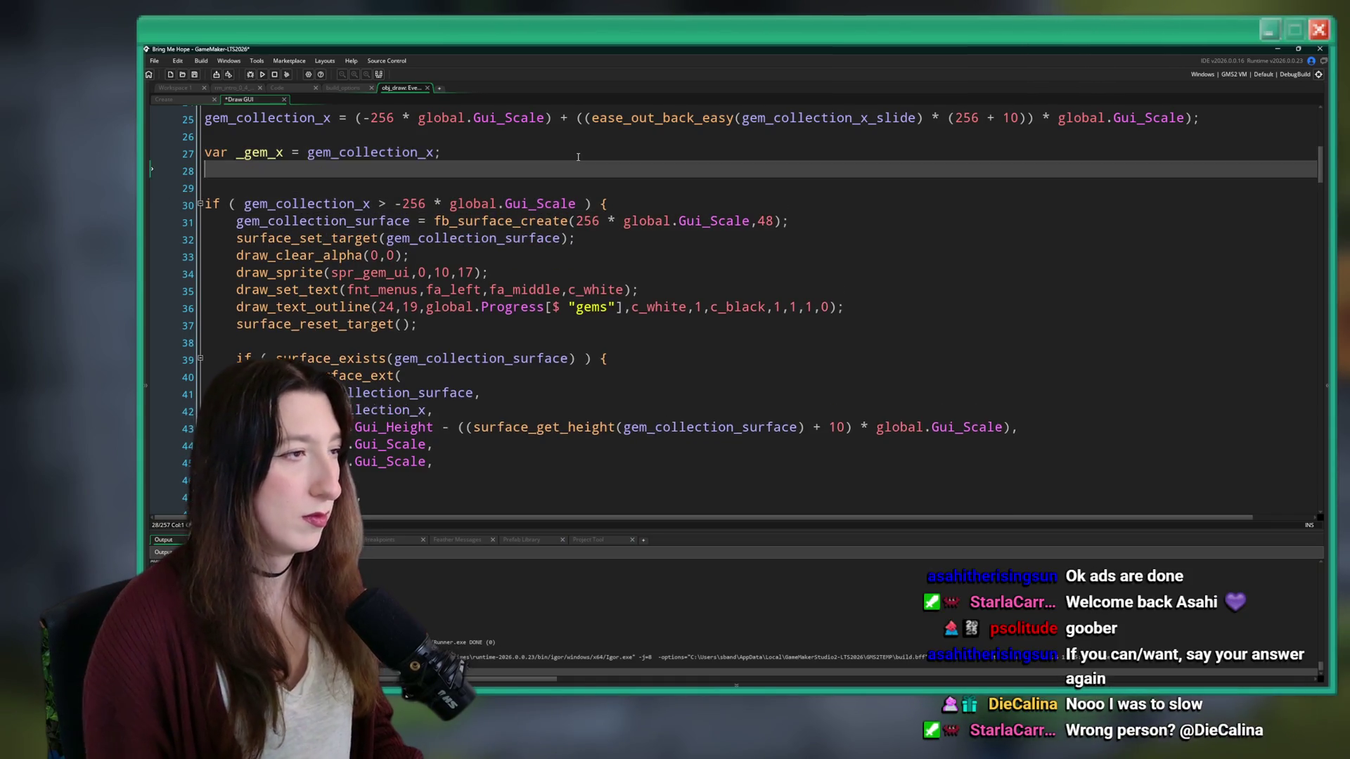
pyautogui.press('Return')
pyautogui.write('gem_collection_bounce')
pyautogui.write('= clam')
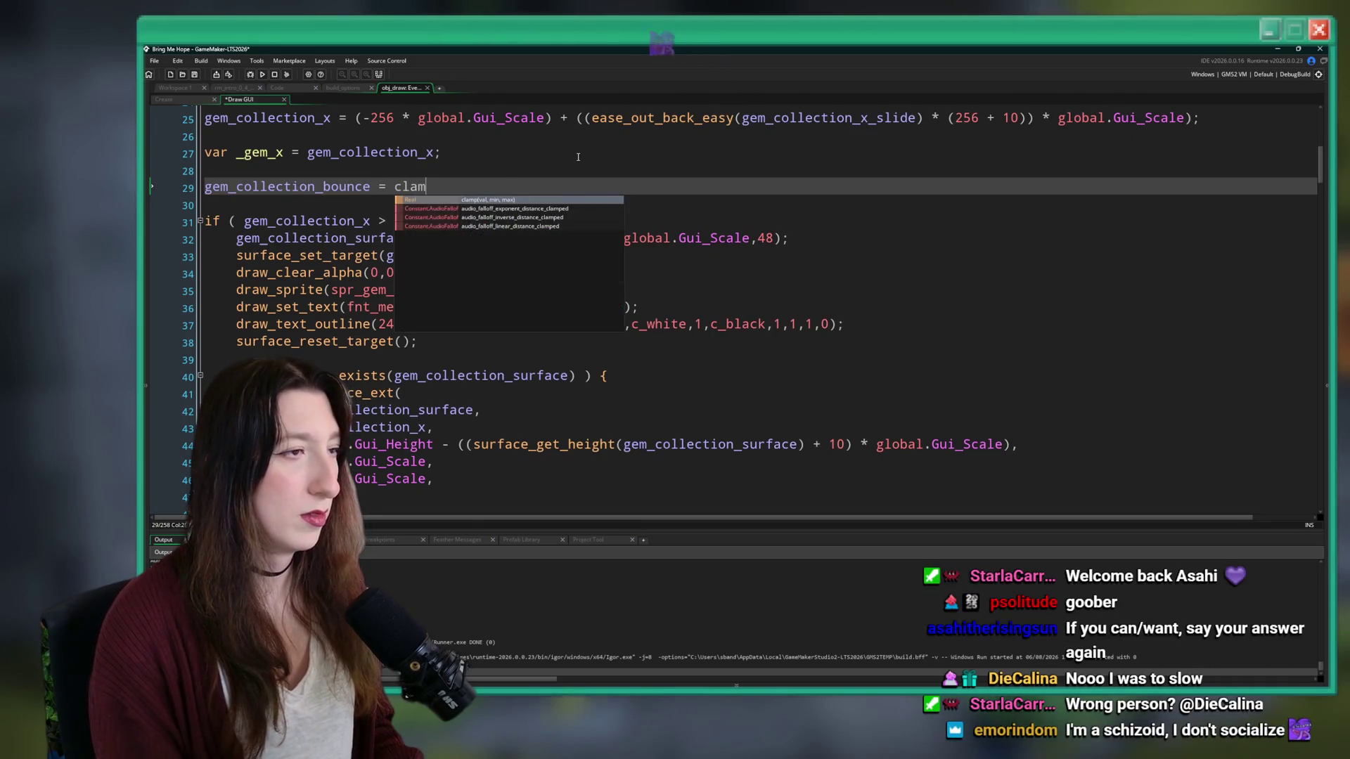
pyautogui.write('p(')
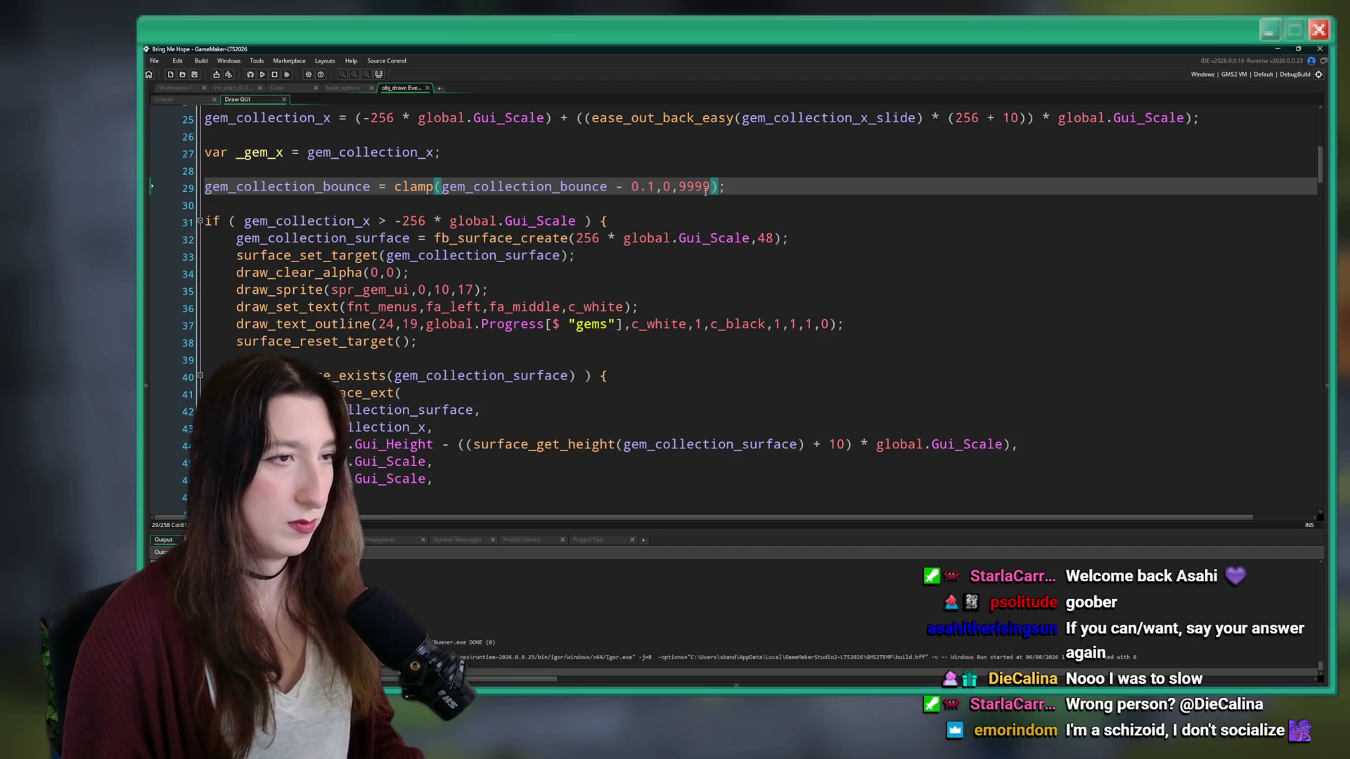
pyautogui.write('1')
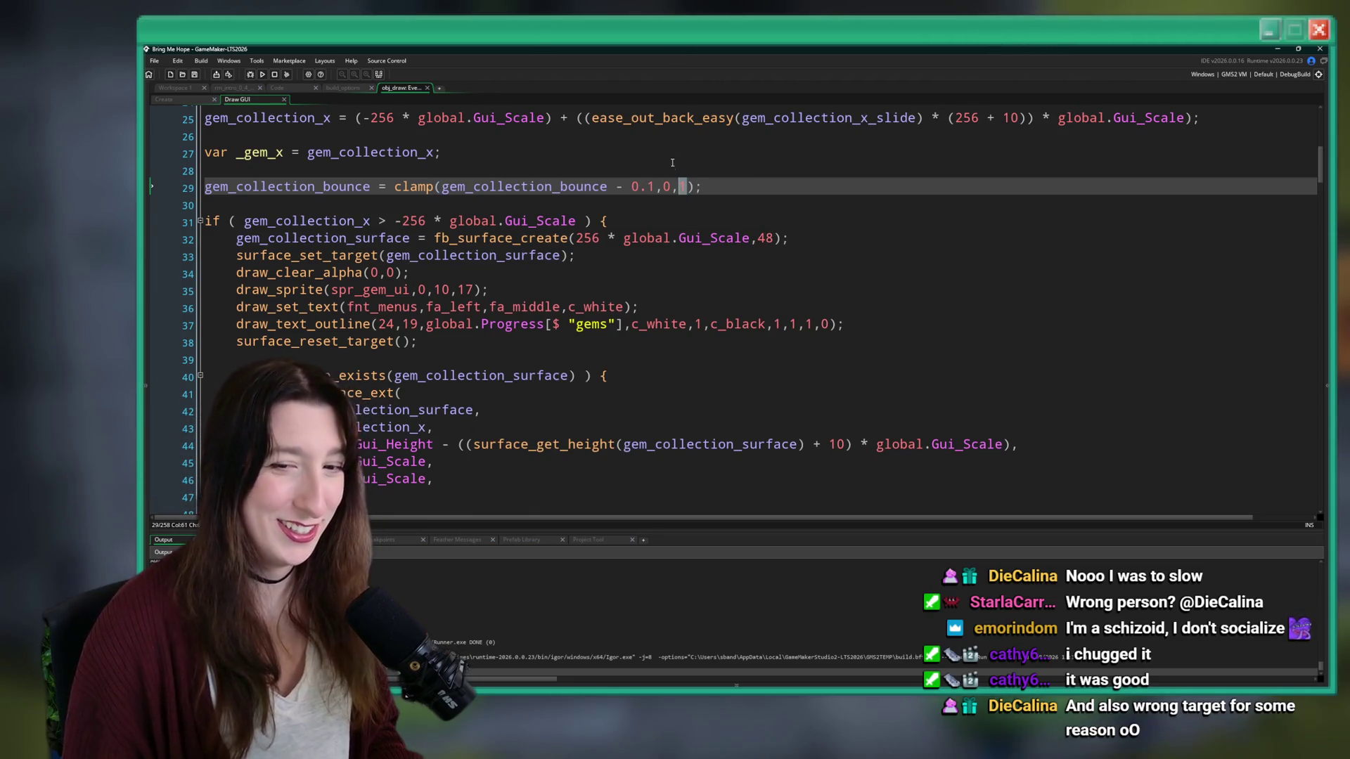
# - Verify the 0.1 decay step and check where gem_collection_bounce is used
pyautogui.click(649, 187)
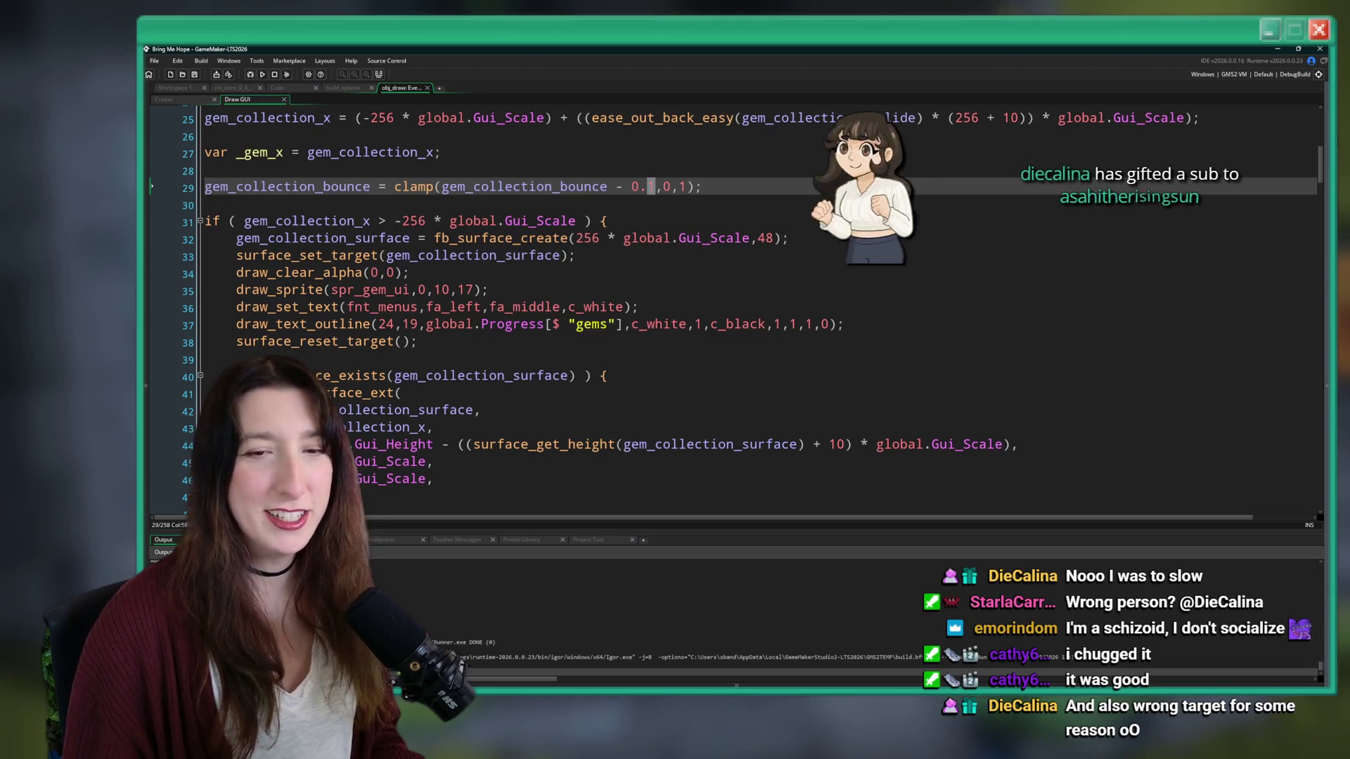
pyautogui.click(796, 188)
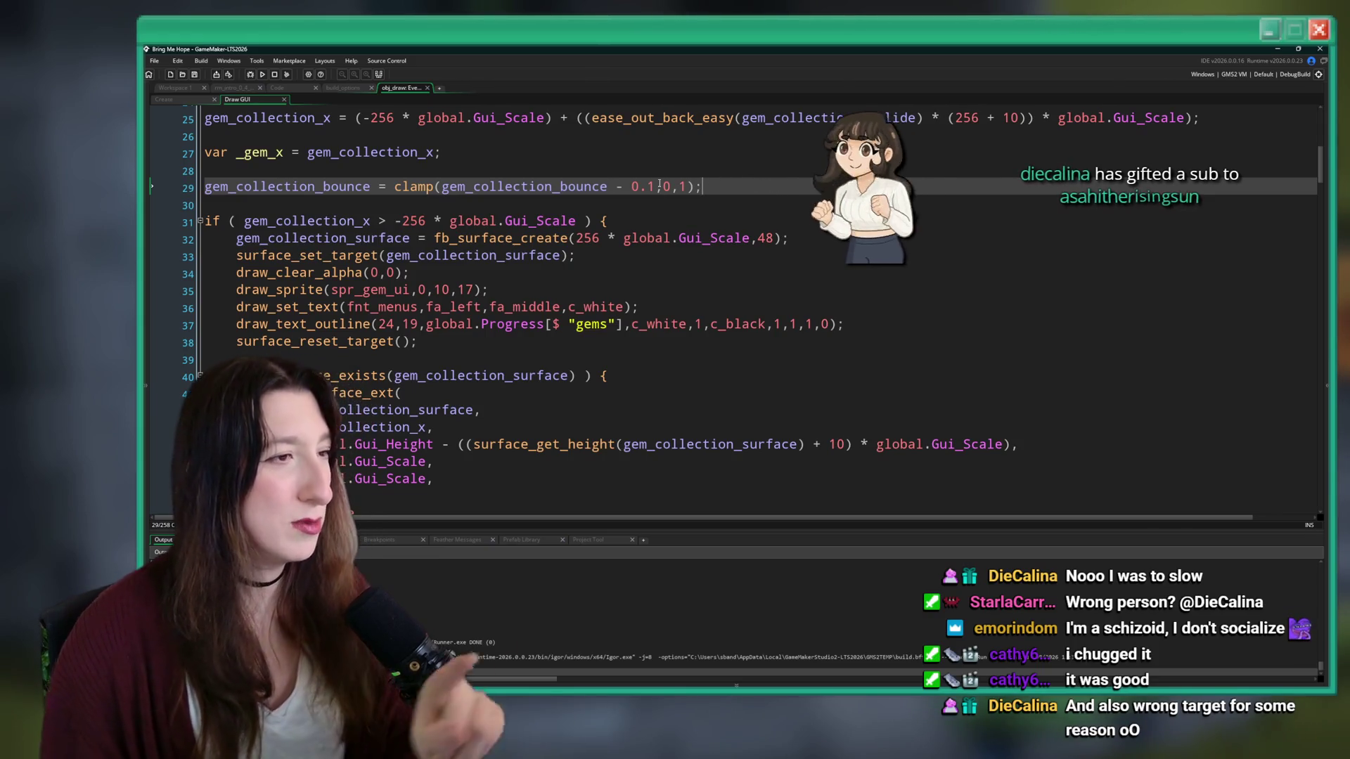
pyautogui.doubleClick(345, 192)
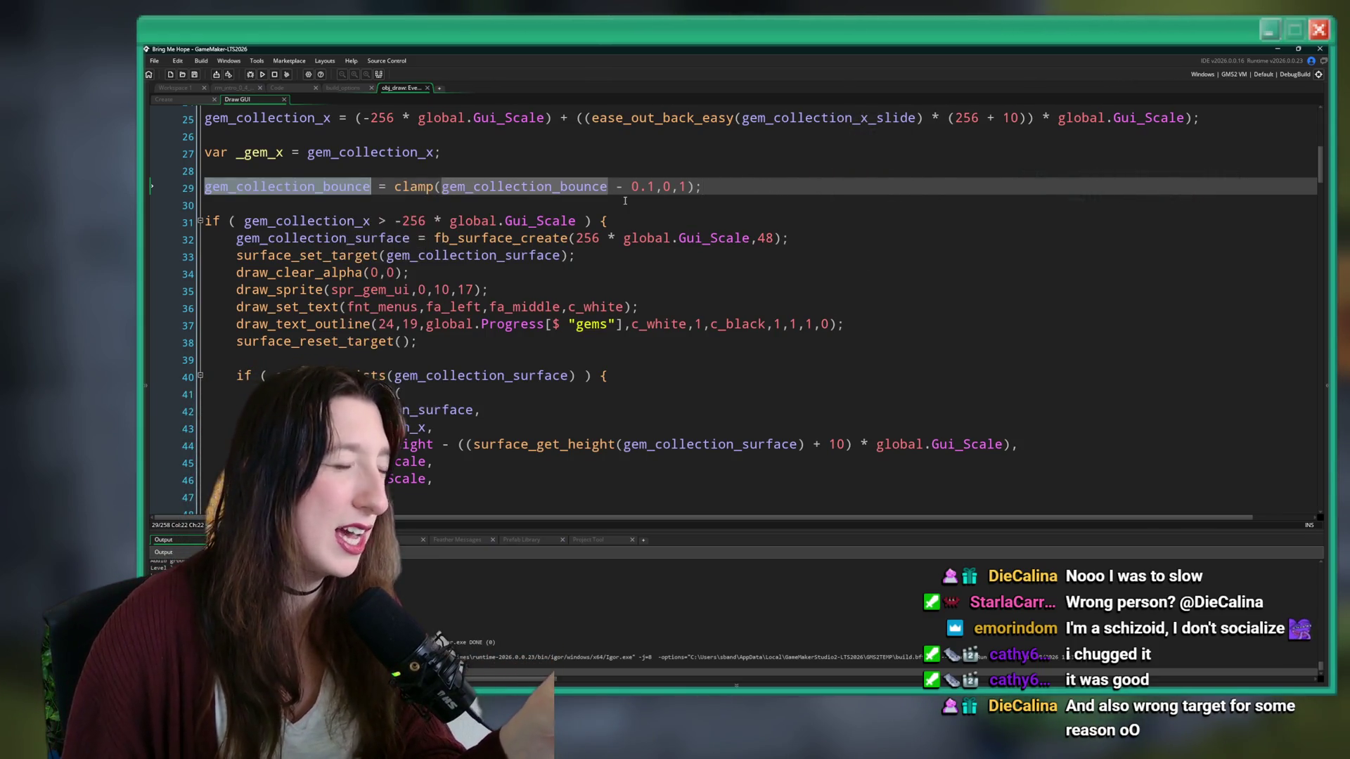
pyautogui.scroll(-2, 668, 204)
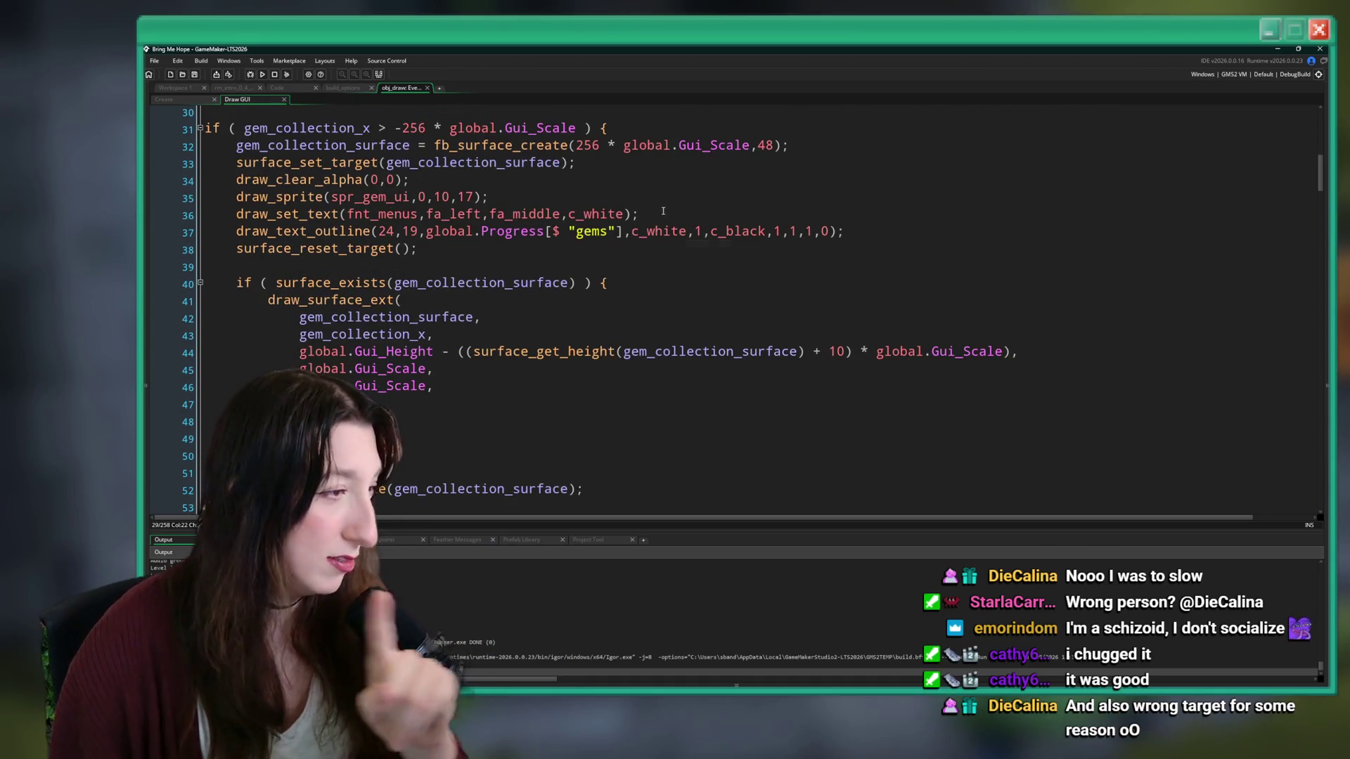
pyautogui.scroll(2, 650, 228)
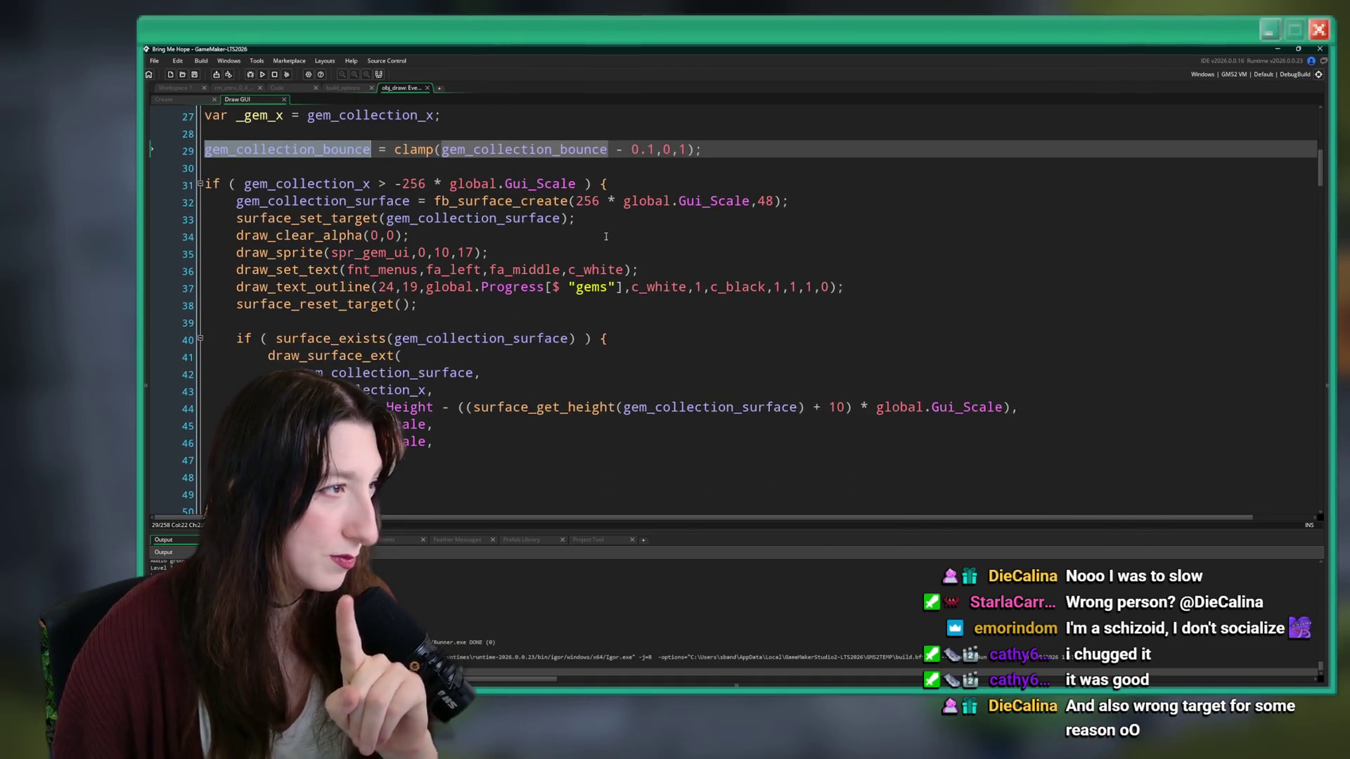
pyautogui.click(724, 170)
pyautogui.click(722, 133)
# - Add 'var _gem_text_scale = ease_out_bounce(gem_collection_bounce);' below var _gem_x
pyautogui.press('Return')
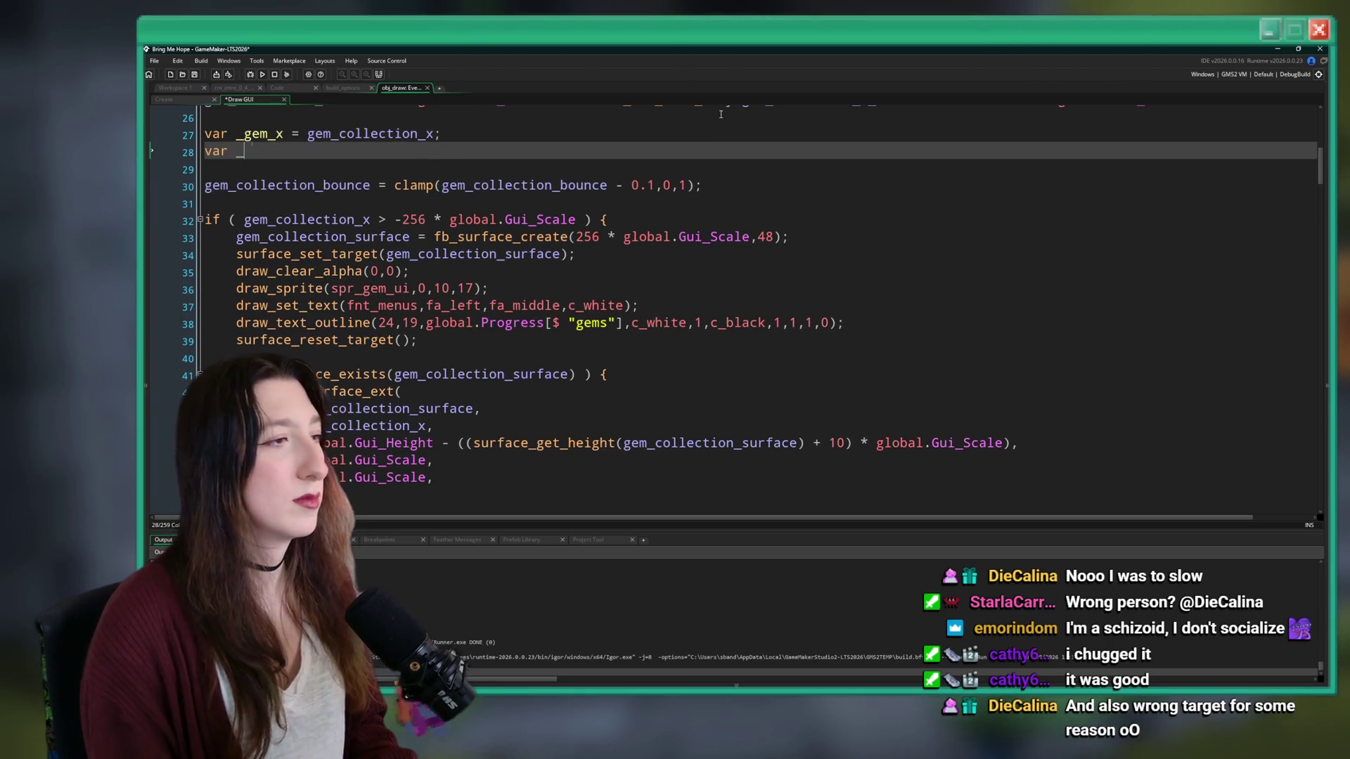
pyautogui.write('gem_scalk')
pyautogui.press('BackSpace')
pyautogui.press('BackSpace')
pyautogui.press('BackSpace')
pyautogui.write('text_scale = ')
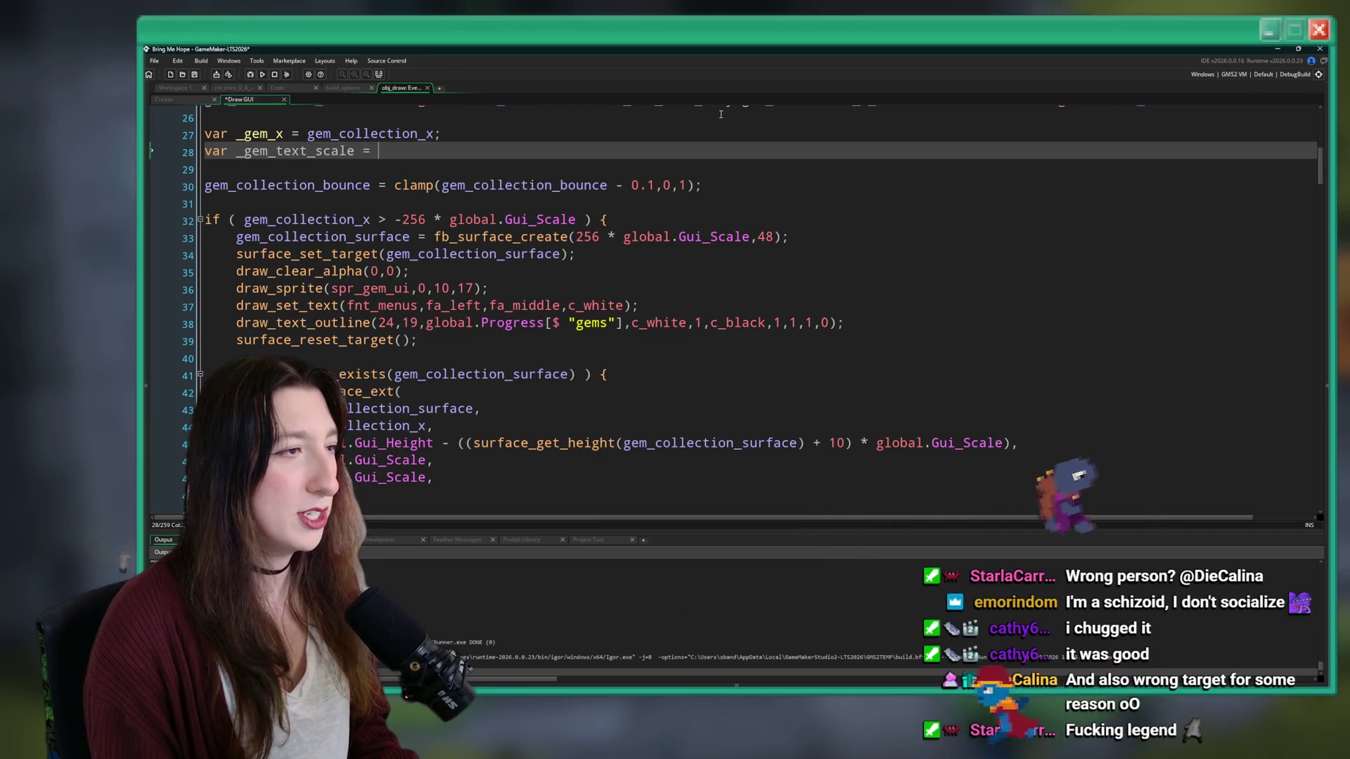
pyautogui.write('ease')
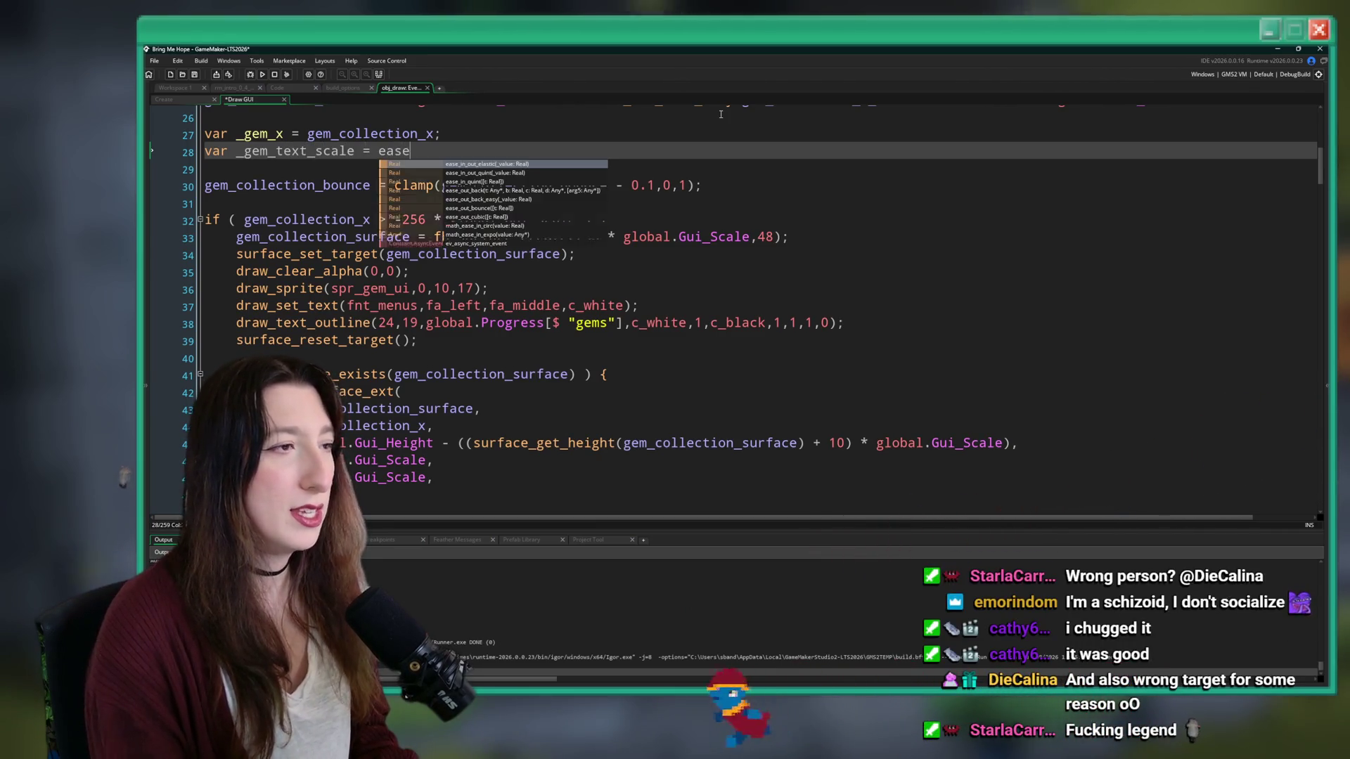
pyautogui.write('_')
pyautogui.press('Down')
pyautogui.press('Down')
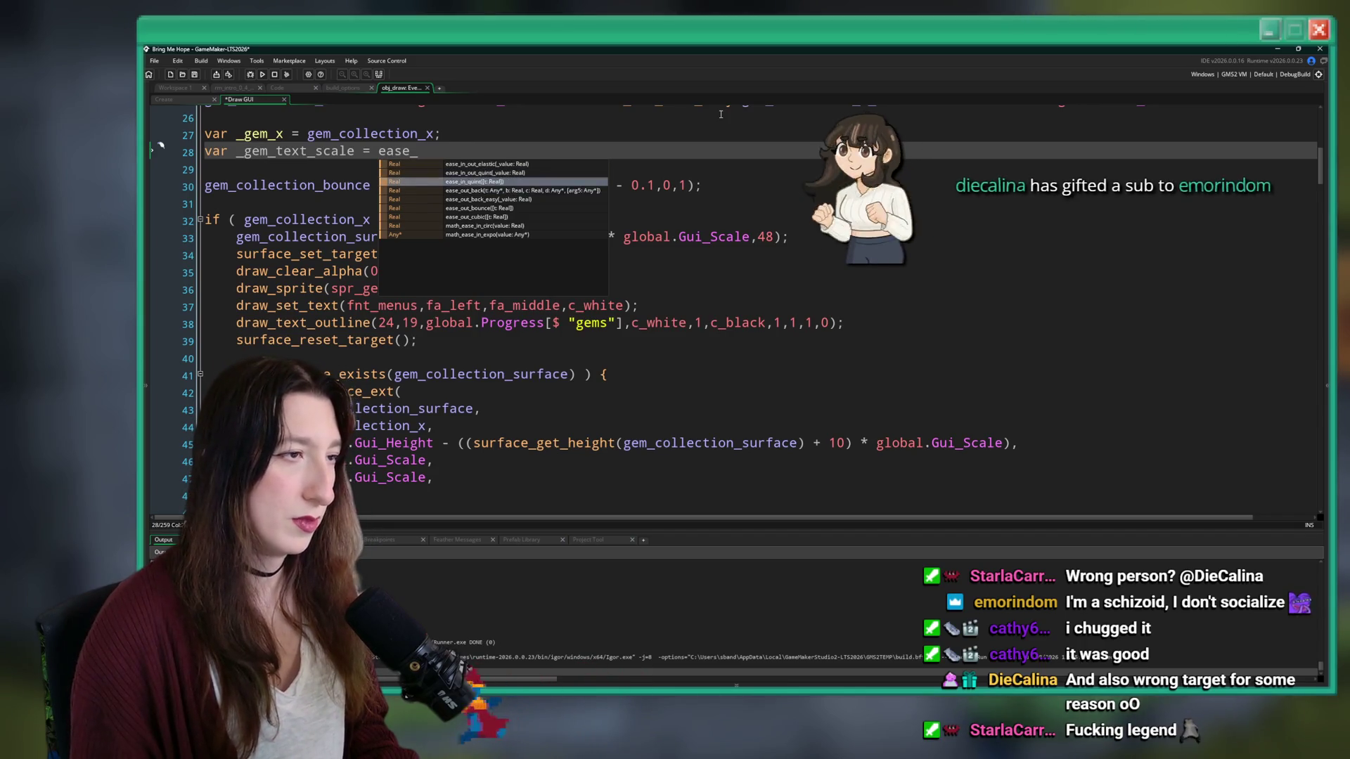
pyautogui.press('Down')
pyautogui.press('Down')
pyautogui.press('Down')
pyautogui.press('Return')
pyautogui.write('(gem_collection_bounce)')
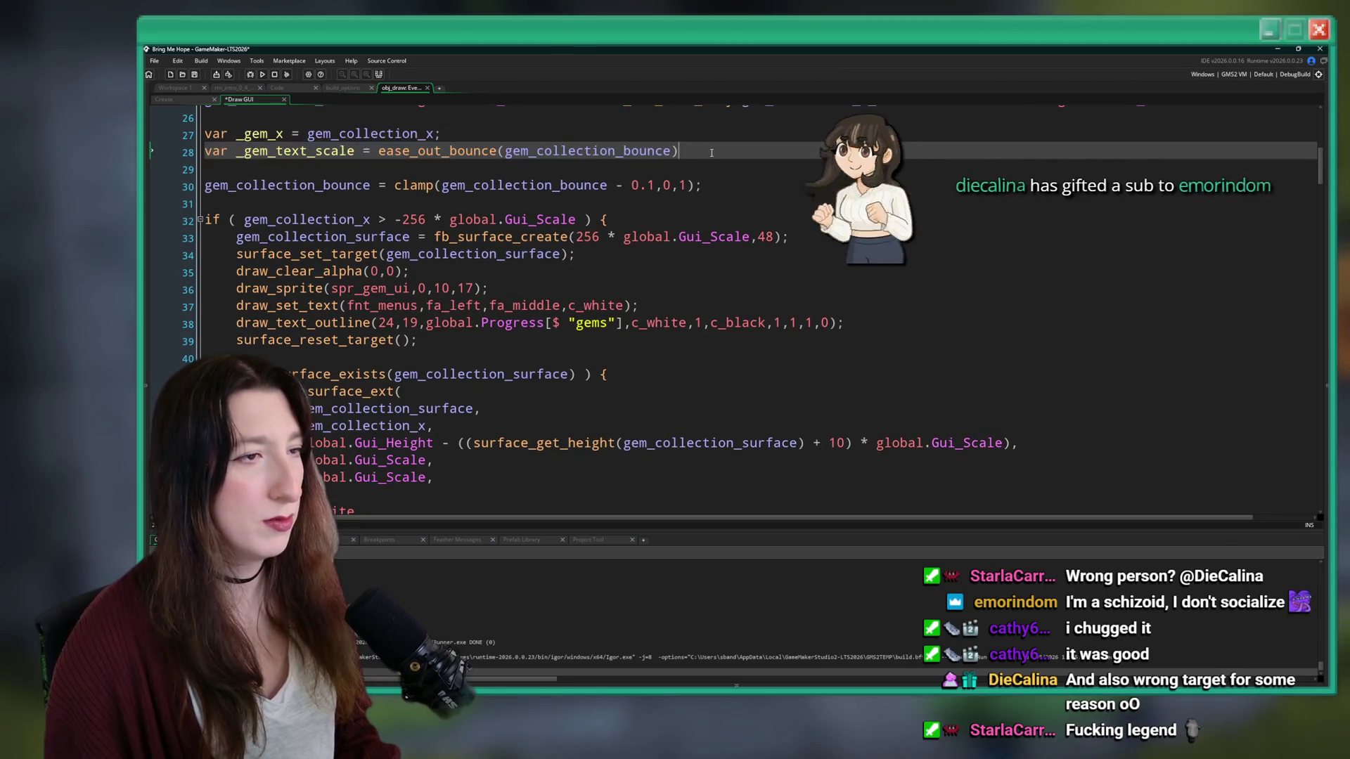
pyautogui.write(';')
# - Move the _gem_text_scale line to just below the bounce clamp line
pyautogui.moveTo(712, 153); pyautogui.dragTo(206, 149)
pyautogui.hotkey('ctrl', 'c')
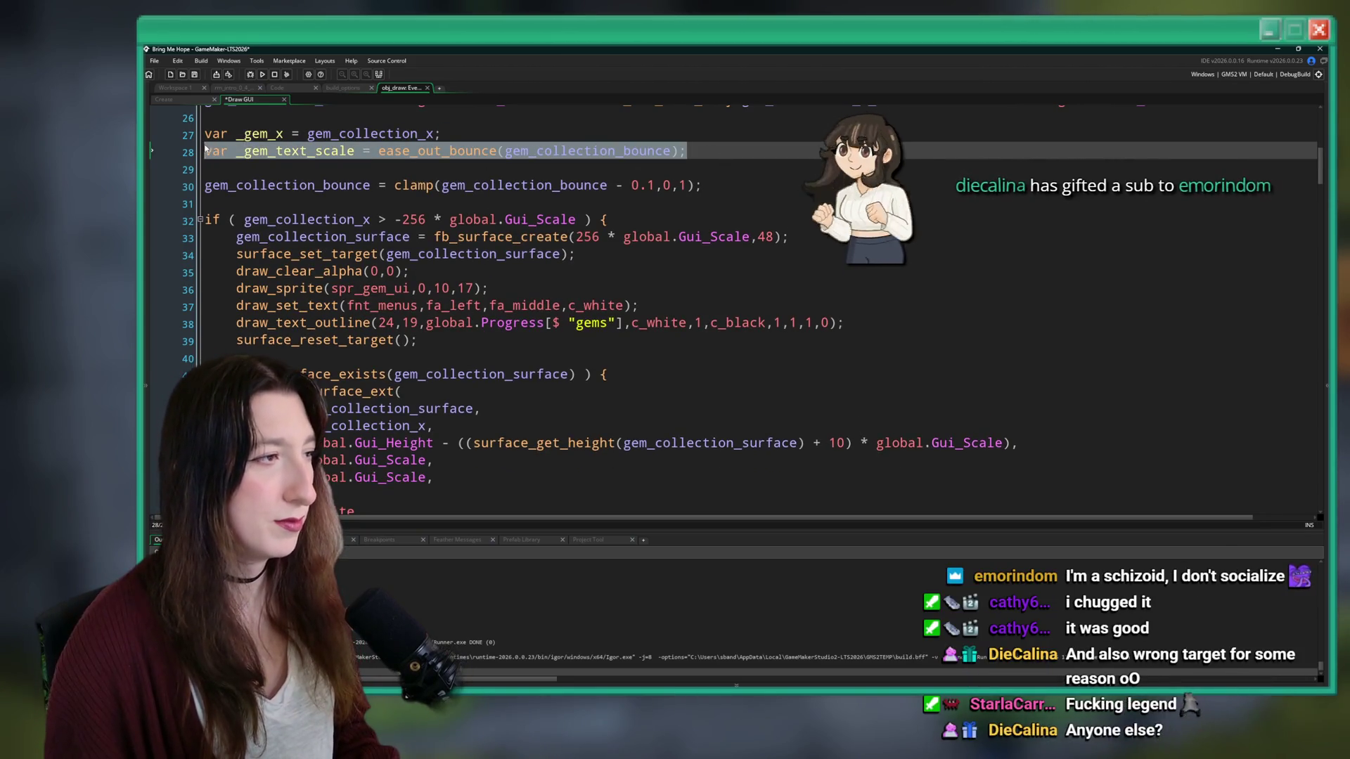
pyautogui.press('BackSpace')
pyautogui.press('BackSpace')
pyautogui.click(725, 175)
pyautogui.press('Return')
pyautogui.press('Return')
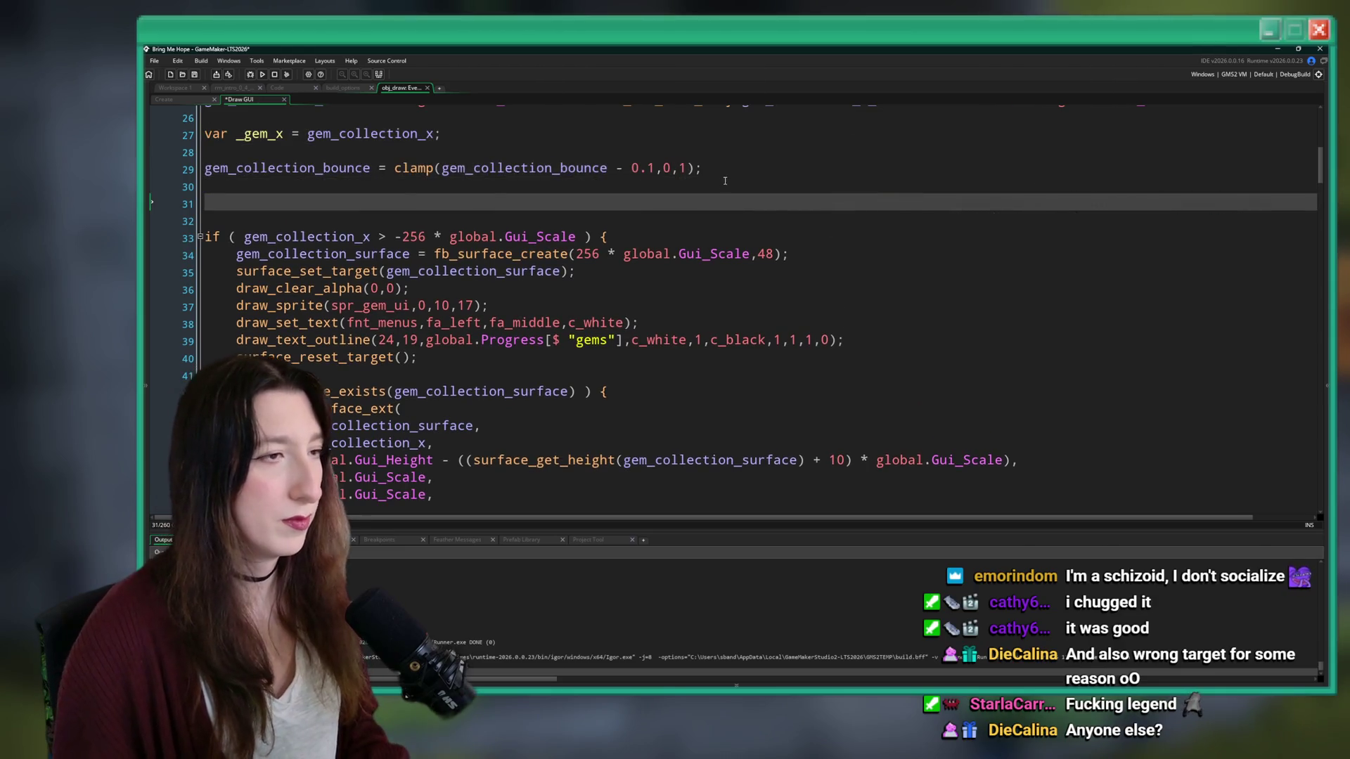
pyautogui.hotkey('ctrl', 'v')
pyautogui.doubleClick(295, 203)
# - Review the surface's vertical position and scale arguments in the draw calls
pyautogui.scroll(-5, 398, 340)
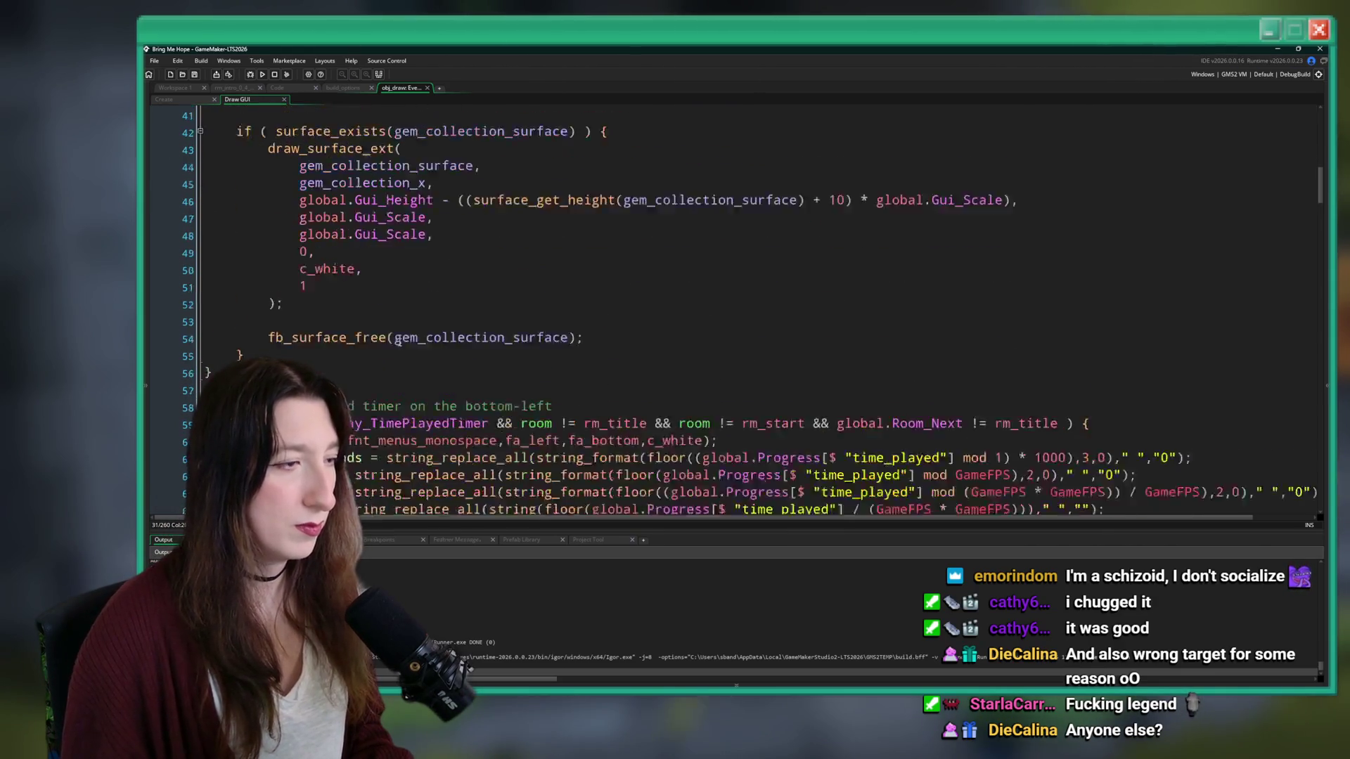
pyautogui.scroll(3, 398, 341)
pyautogui.scroll(2, 398, 326)
pyautogui.scroll(-4, 398, 326)
pyautogui.click(422, 291)
pyautogui.click(491, 270)
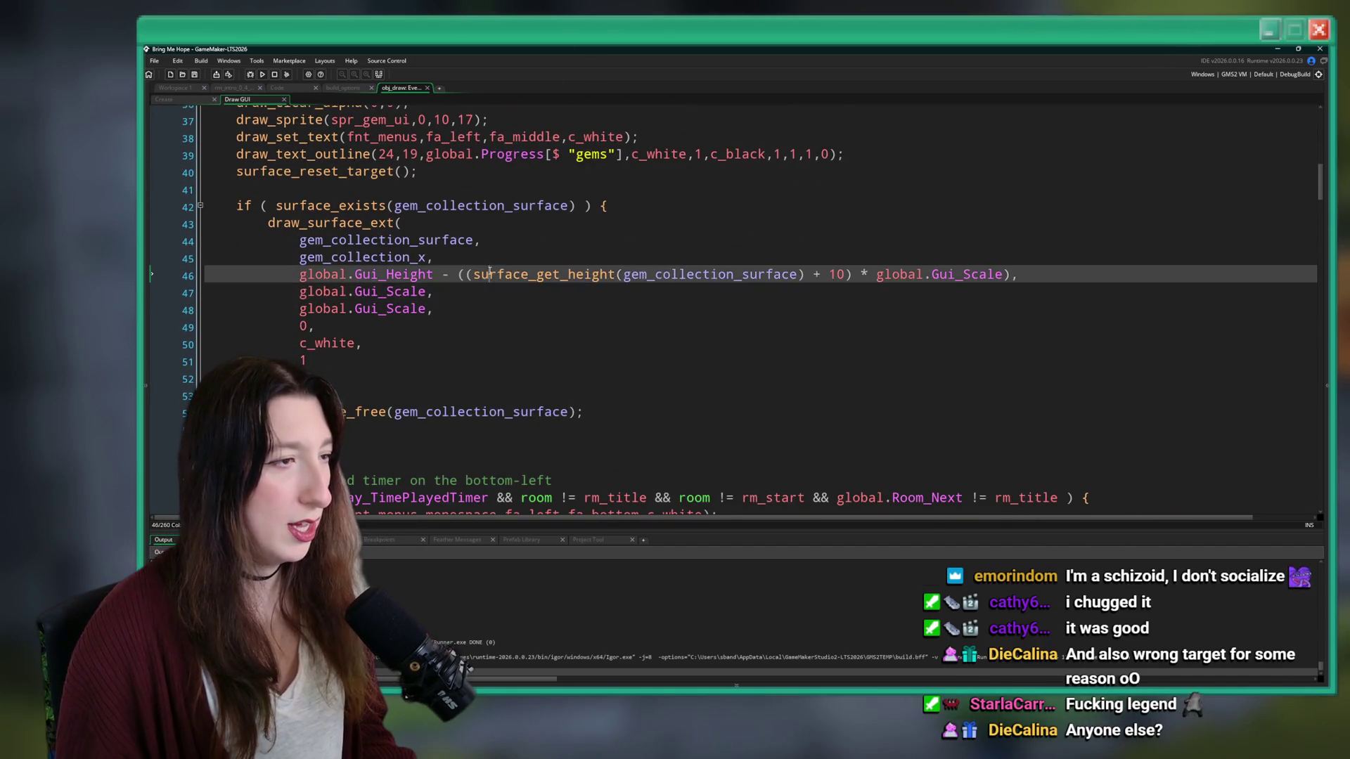
pyautogui.click(422, 291)
pyautogui.click(394, 309)
pyautogui.scroll(1, 415, 296)
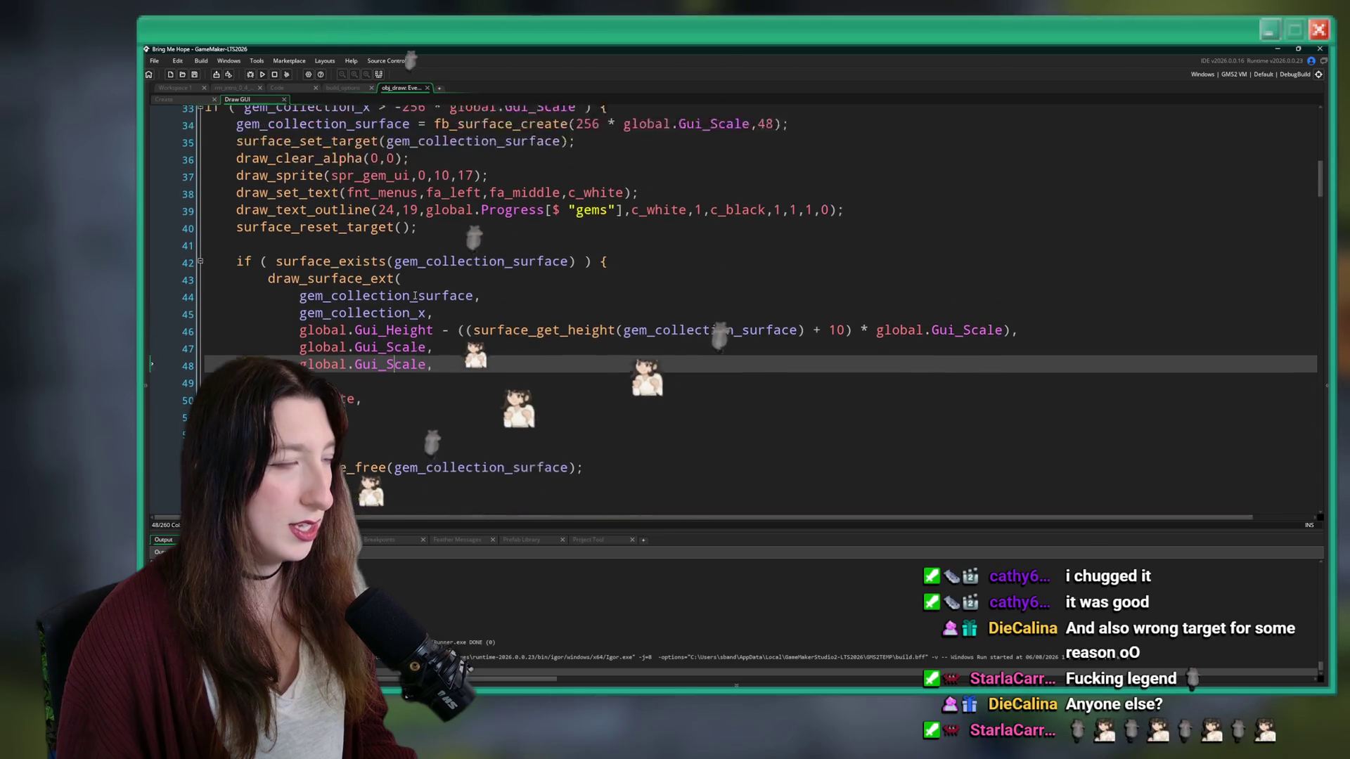
pyautogui.scroll(1, 415, 296)
# - Multiply the gem count text's draw_text_outline x/y scales by _gem_text_scale and save
pyautogui.click(768, 228)
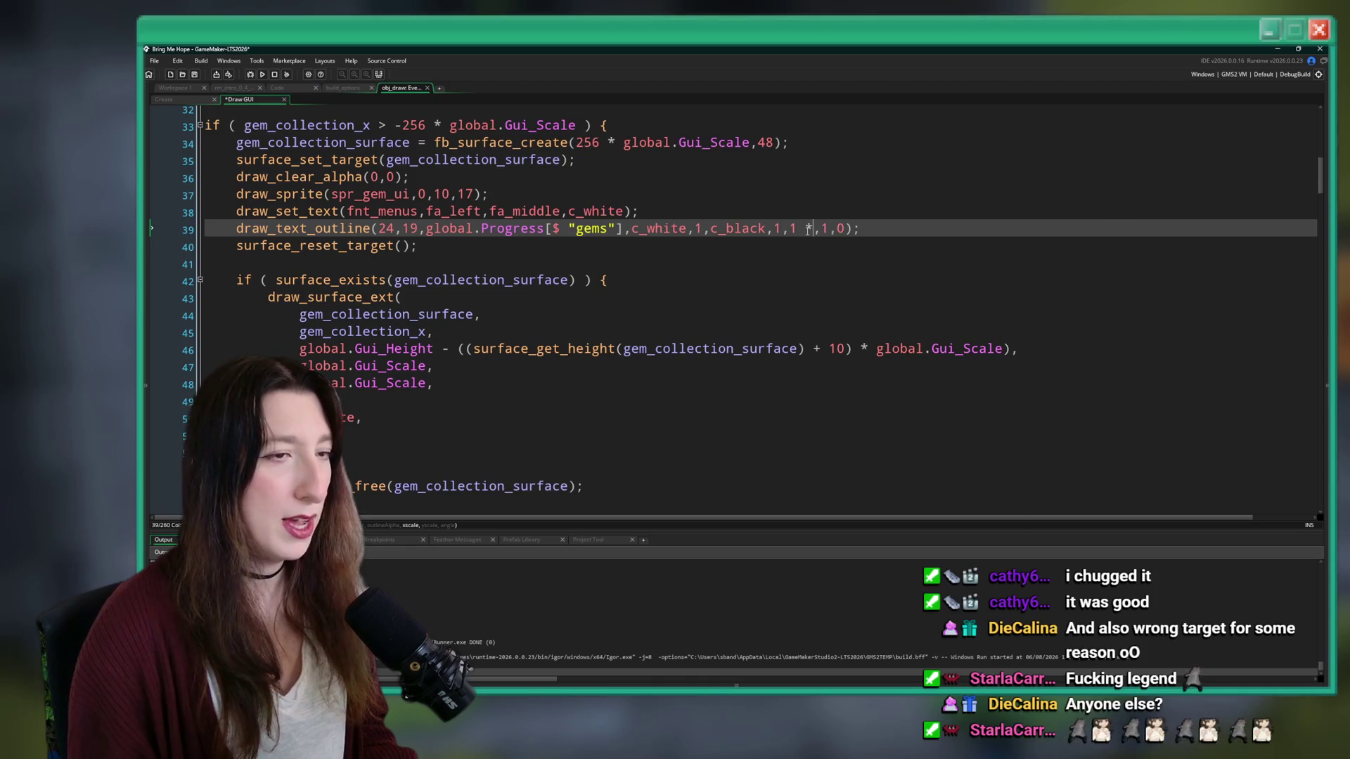
pyautogui.write('* _gem_text_scale')
pyautogui.hotkey('ctrl', 's')
pyautogui.scroll(1, 802, 229)
pyautogui.scroll(1, 801, 229)
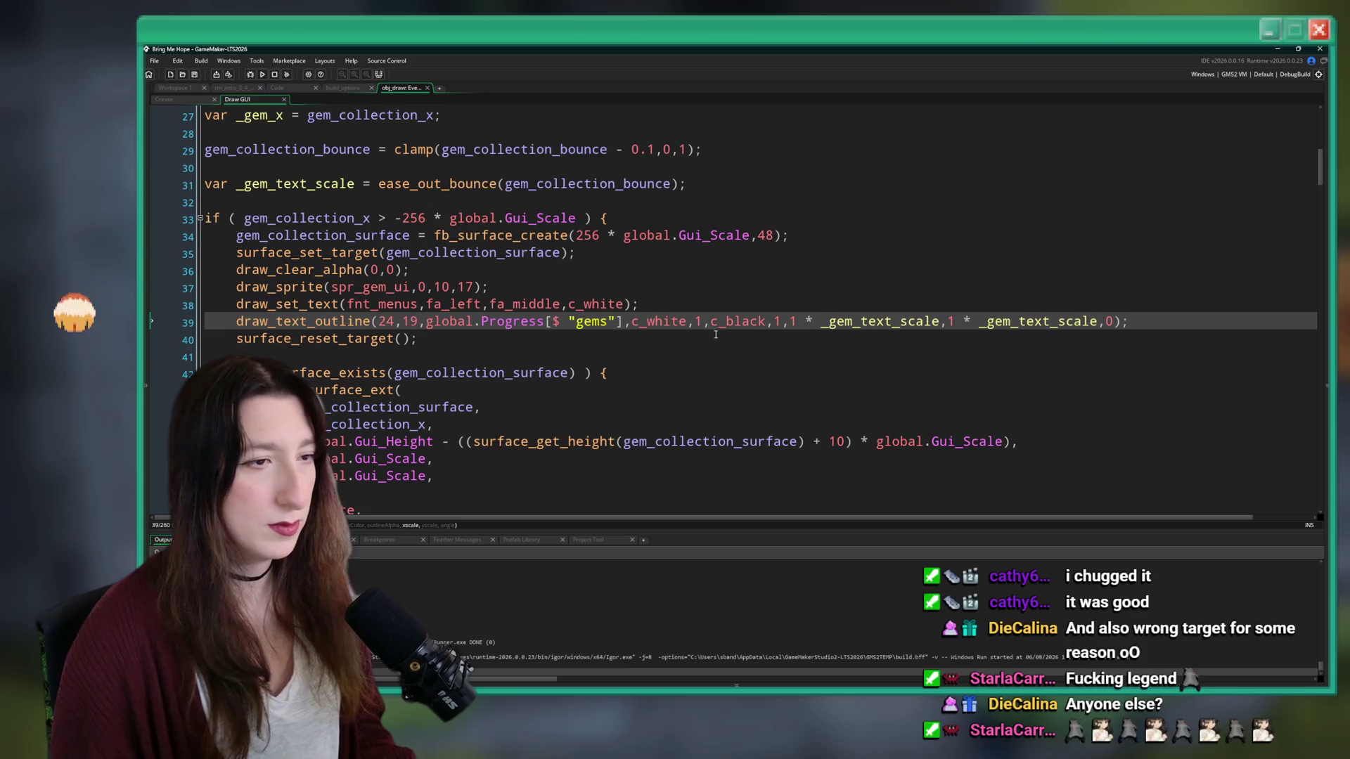
pyautogui.scroll(3, 768, 318)
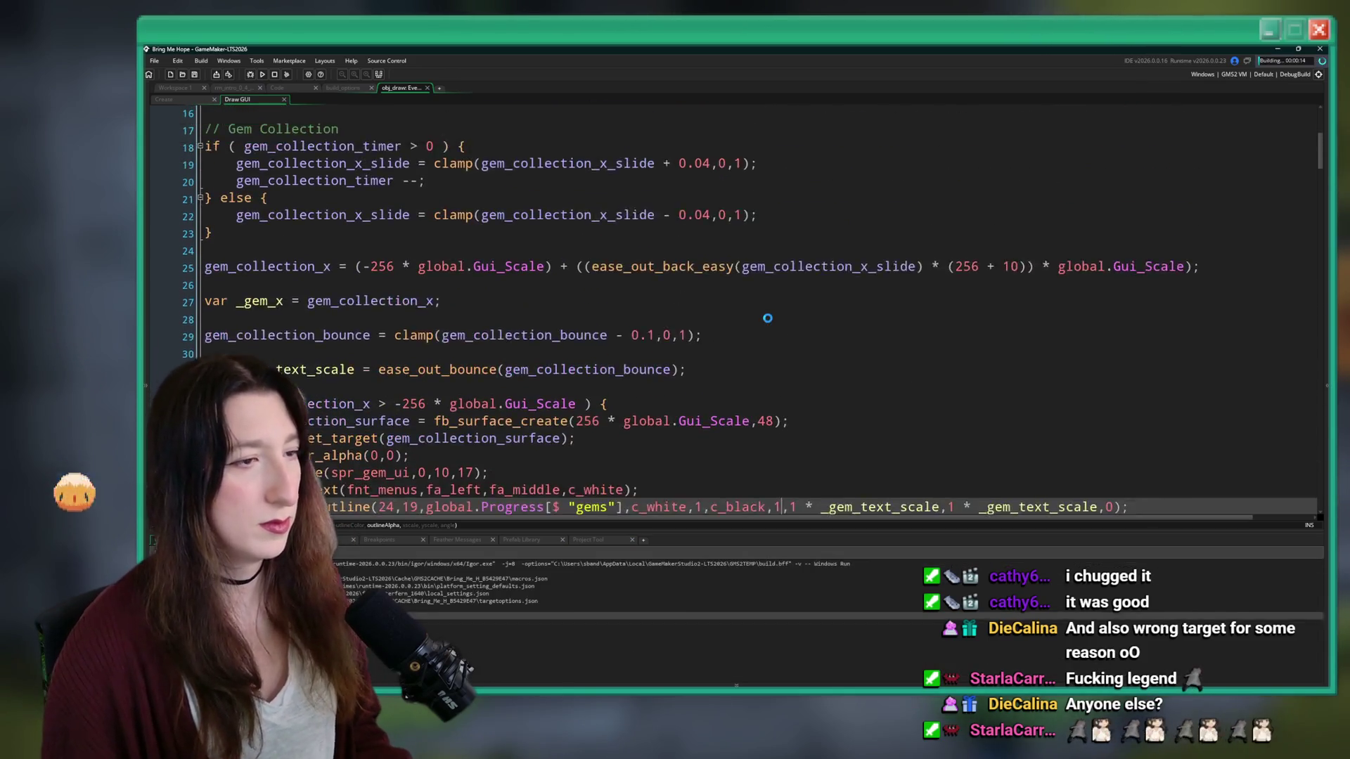
# - Make line 31 read 1 + ease_out_bounce(gem_collection_bounce), removing the stray parenthesis
pyautogui.scroll(-1, 768, 318)
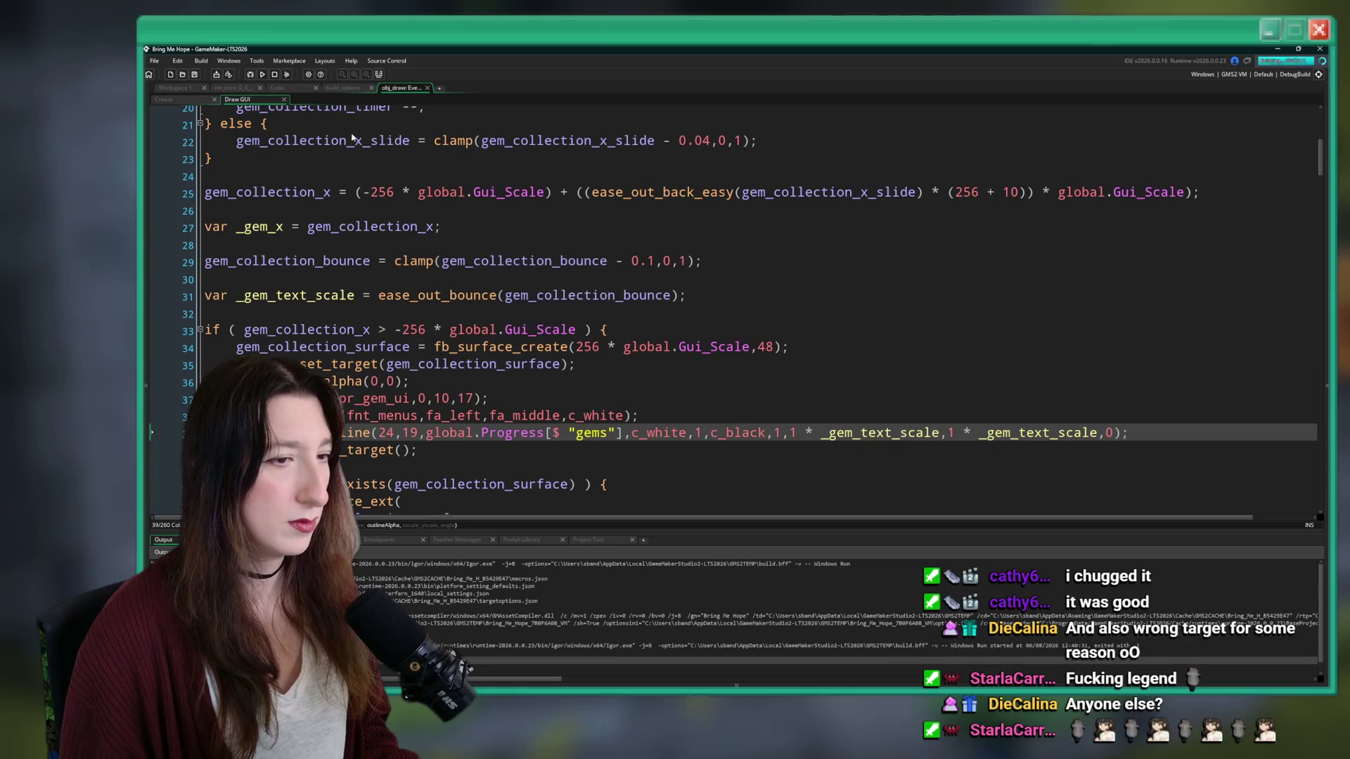
pyautogui.scroll(1, 628, 318)
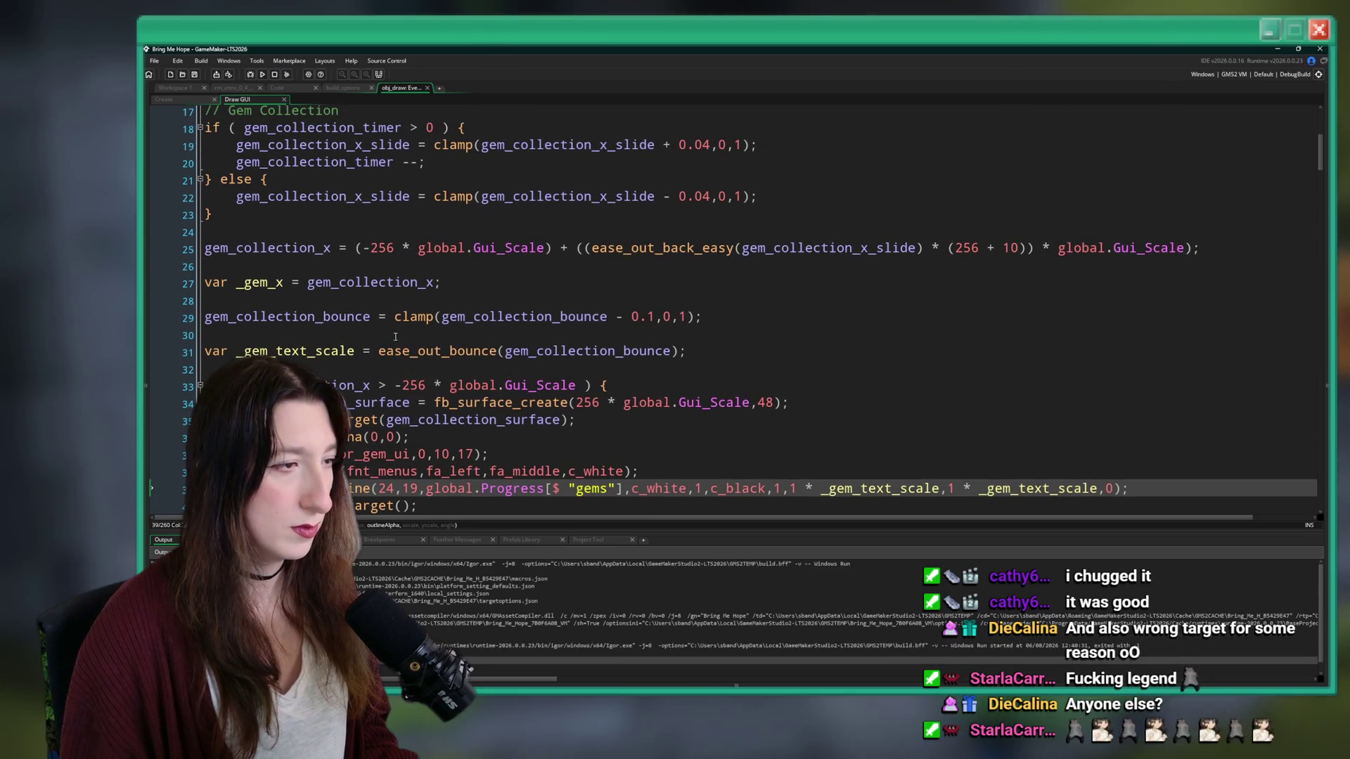
pyautogui.click(379, 351)
pyautogui.write('1 +')
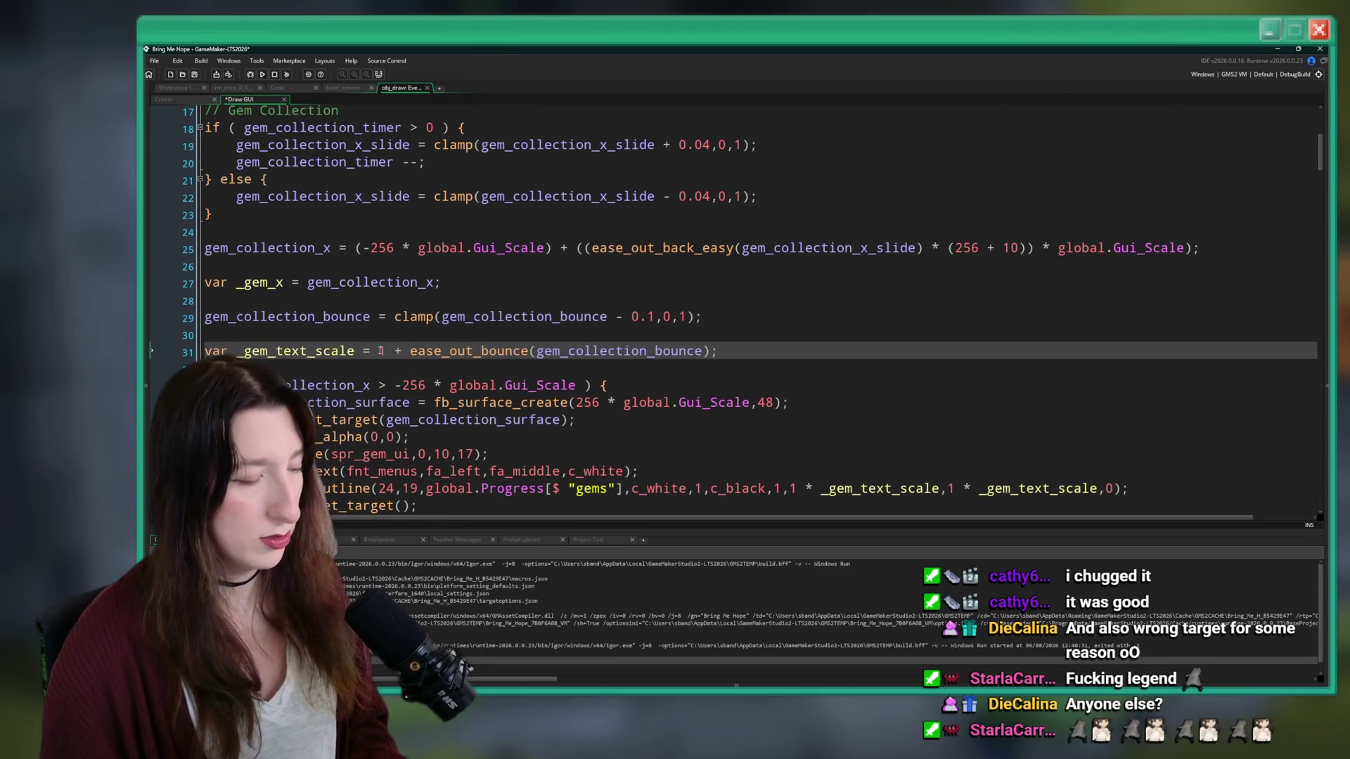
pyautogui.scroll(-1, 387, 353)
pyautogui.write('(')
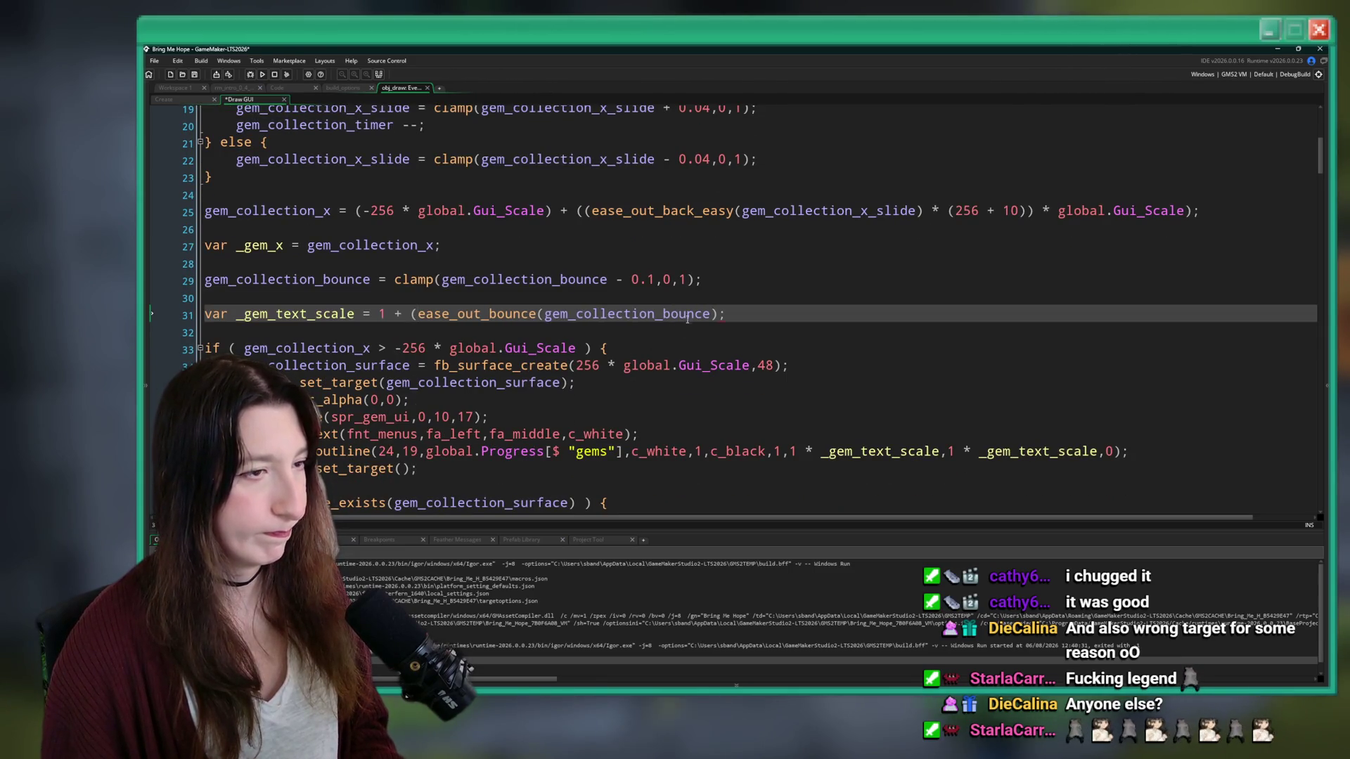
pyautogui.press('BackSpace')
# - Save and run the game to its title menu, rechecking gem_collection_bounce's uses
pyautogui.press('F5')
pyautogui.scroll(-1, 682, 176)
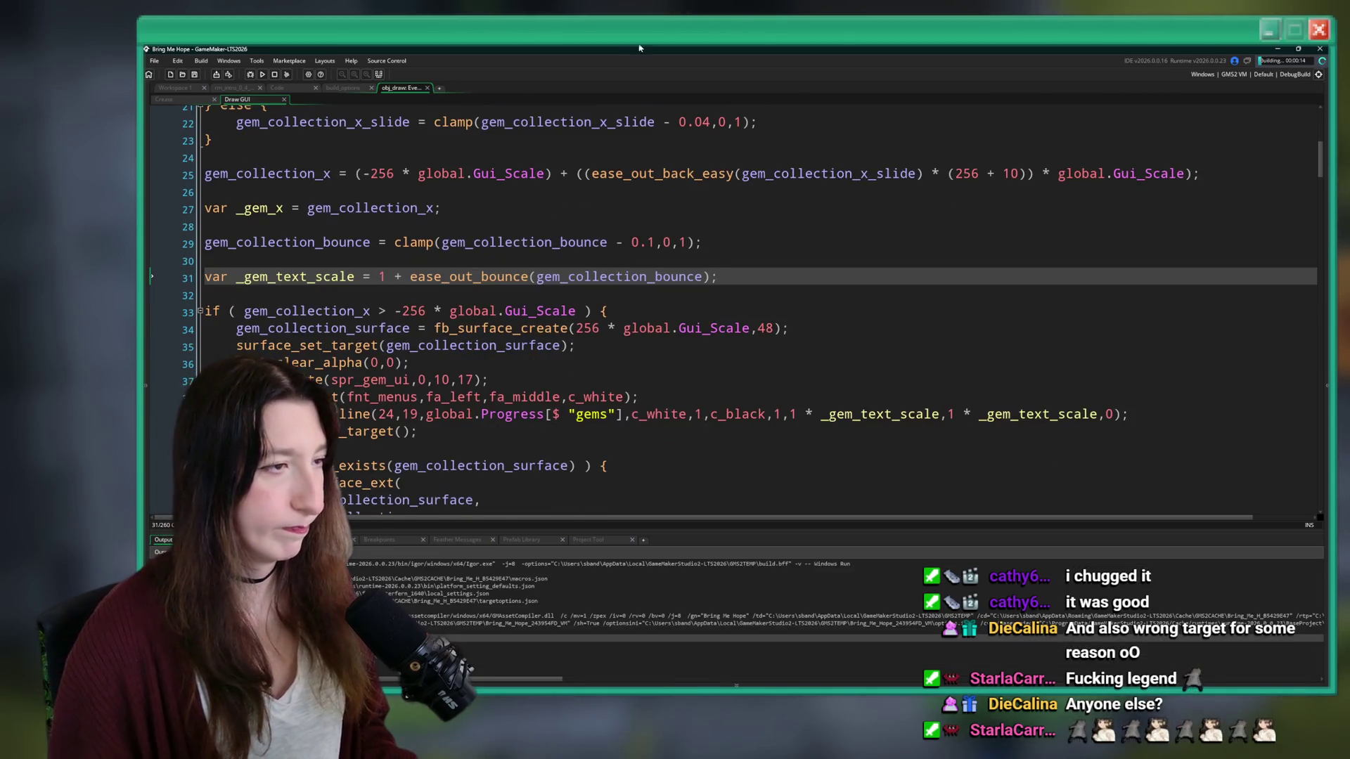
pyautogui.doubleClick(597, 276)
pyautogui.click(761, 282)
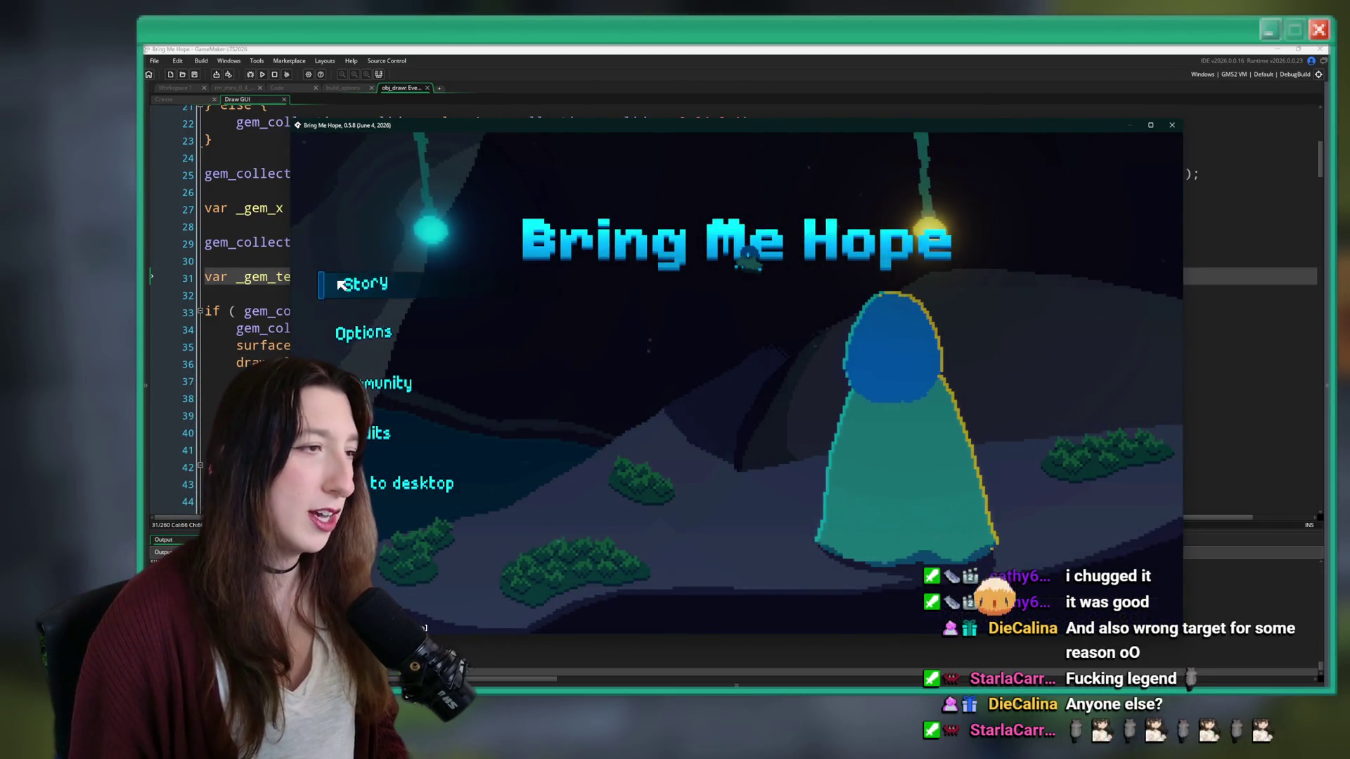
# - Start the story, watch the gem counter climb to 24, then close the game
pyautogui.press('Return')
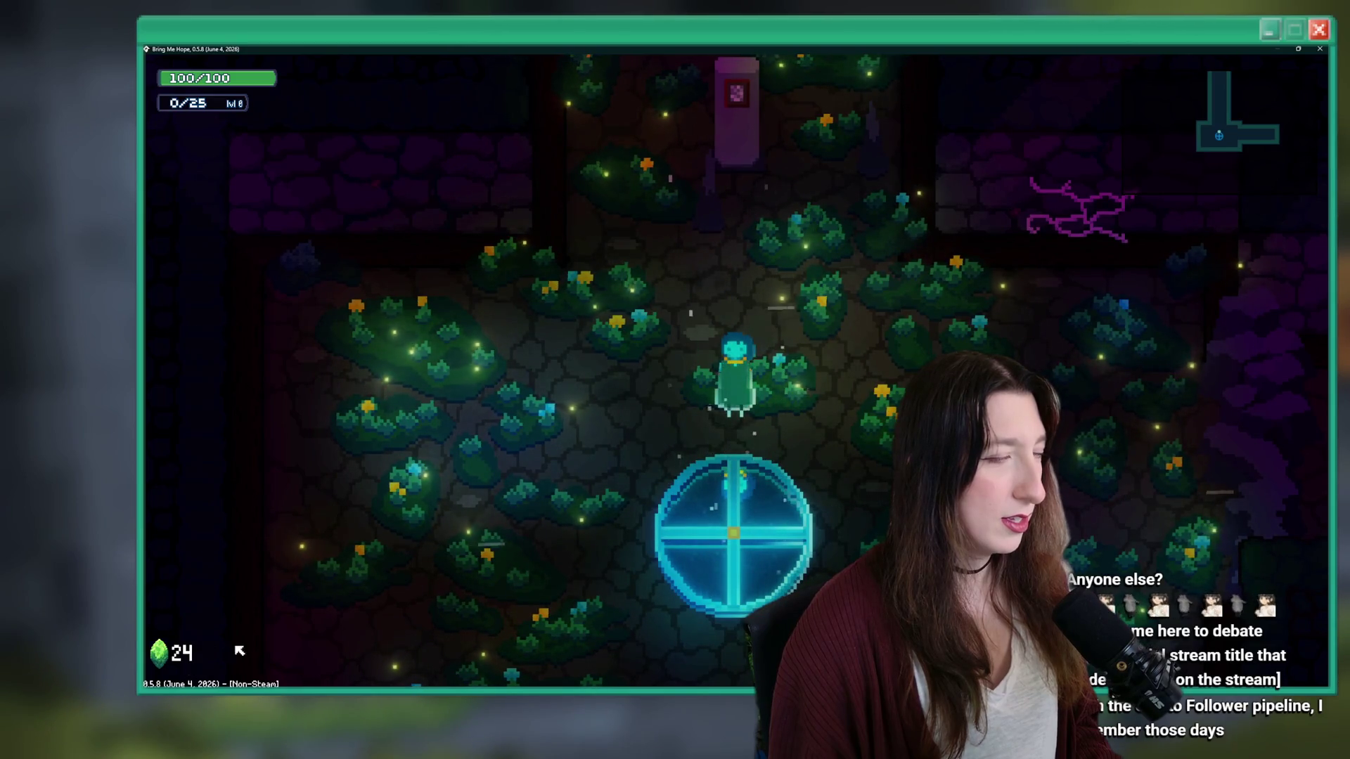
pyautogui.press('Escape')
pyautogui.scroll(-3, 640, 273)
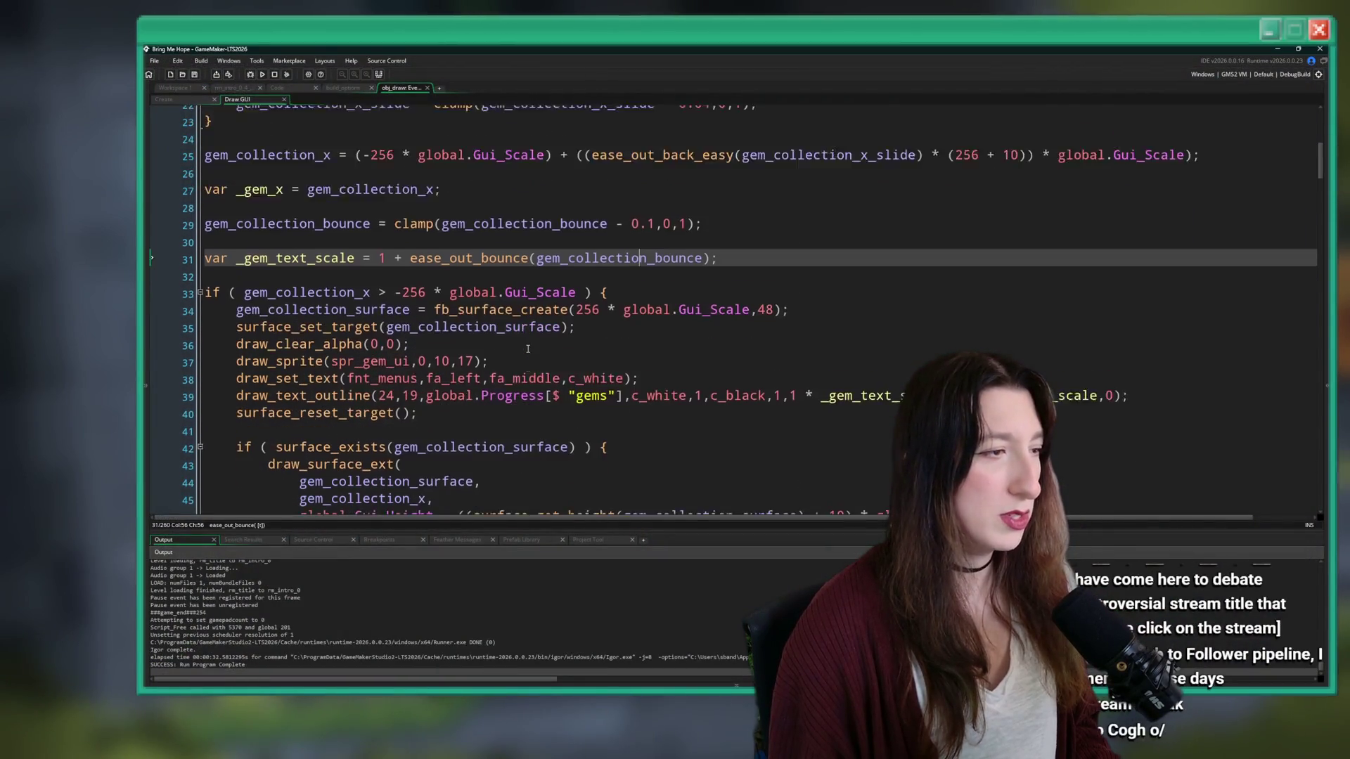
pyautogui.scroll(-1, 657, 352)
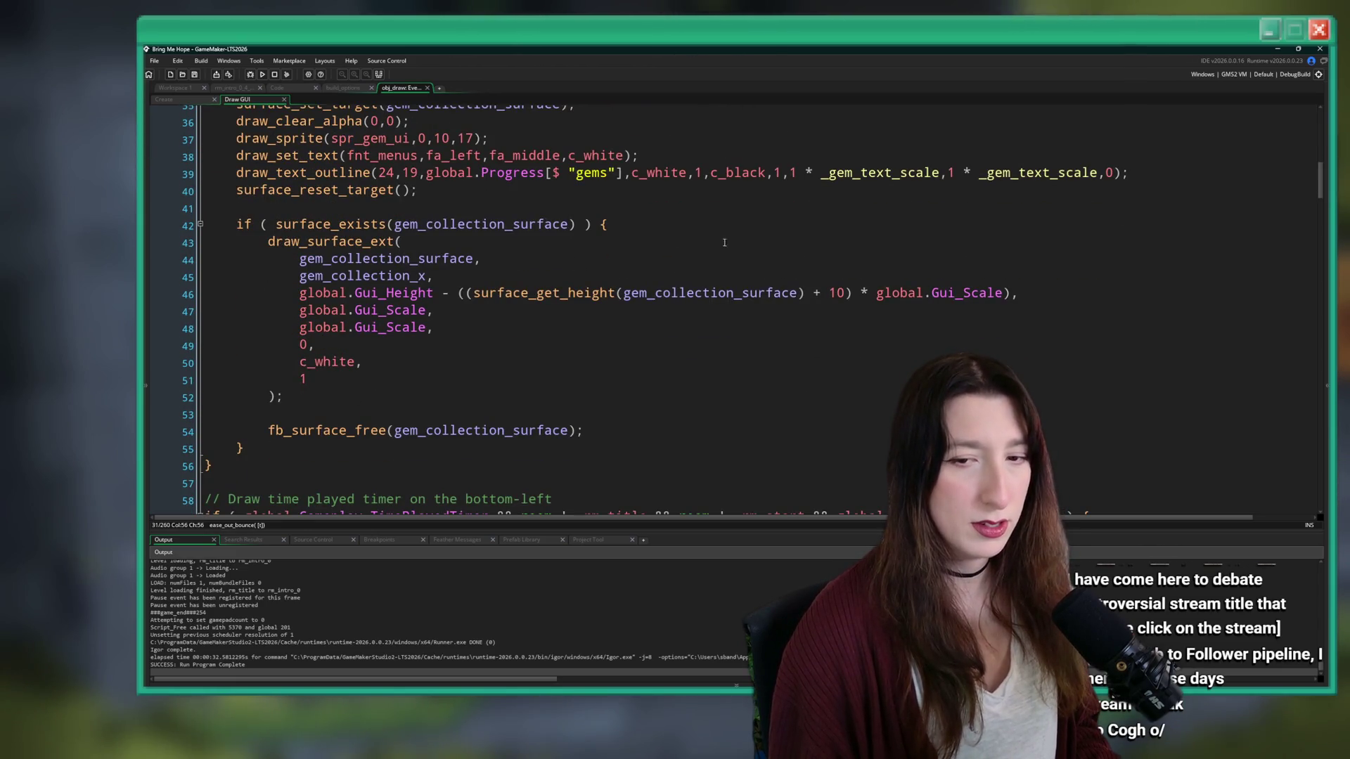
pyautogui.scroll(4, 718, 337)
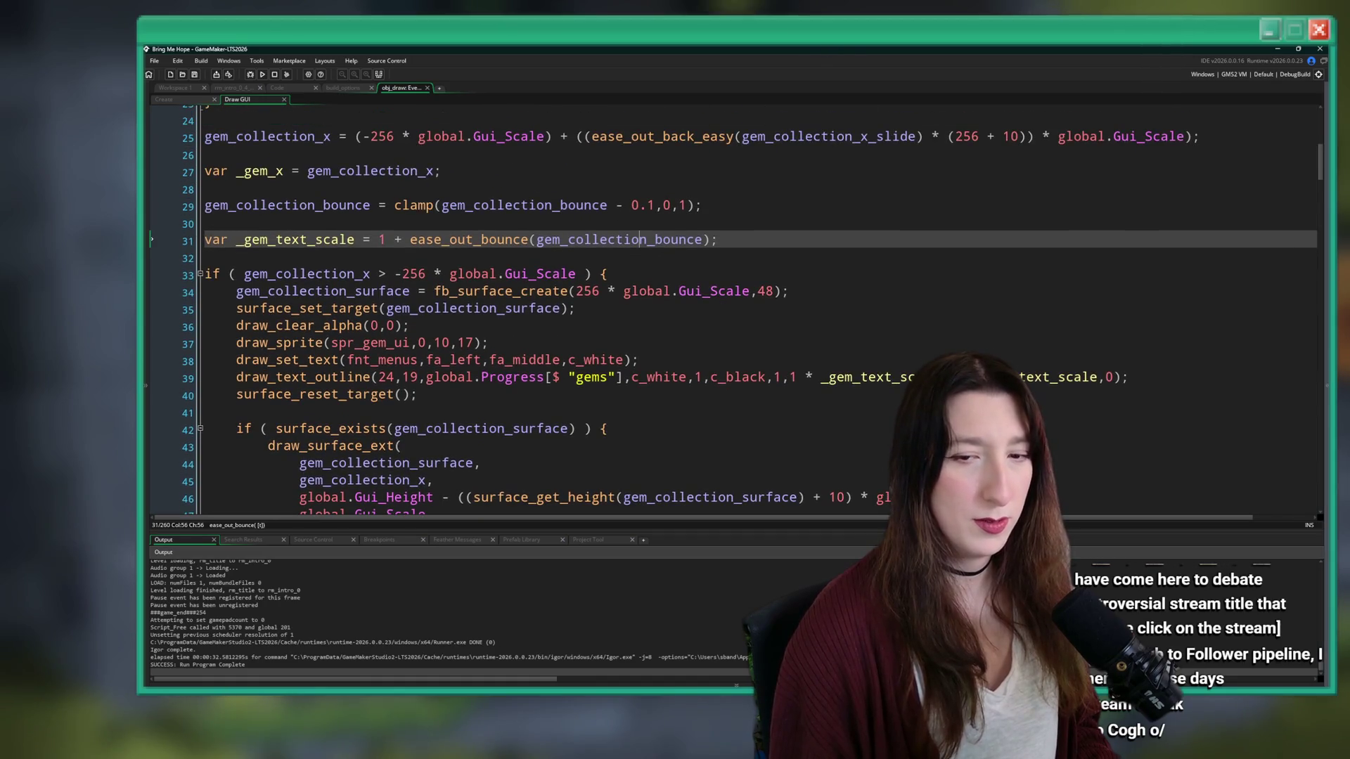
# - Append * 0.5 after ease_out_bounce(gem_collection_bounce) in the line 31 text scale
pyautogui.click(725, 240)
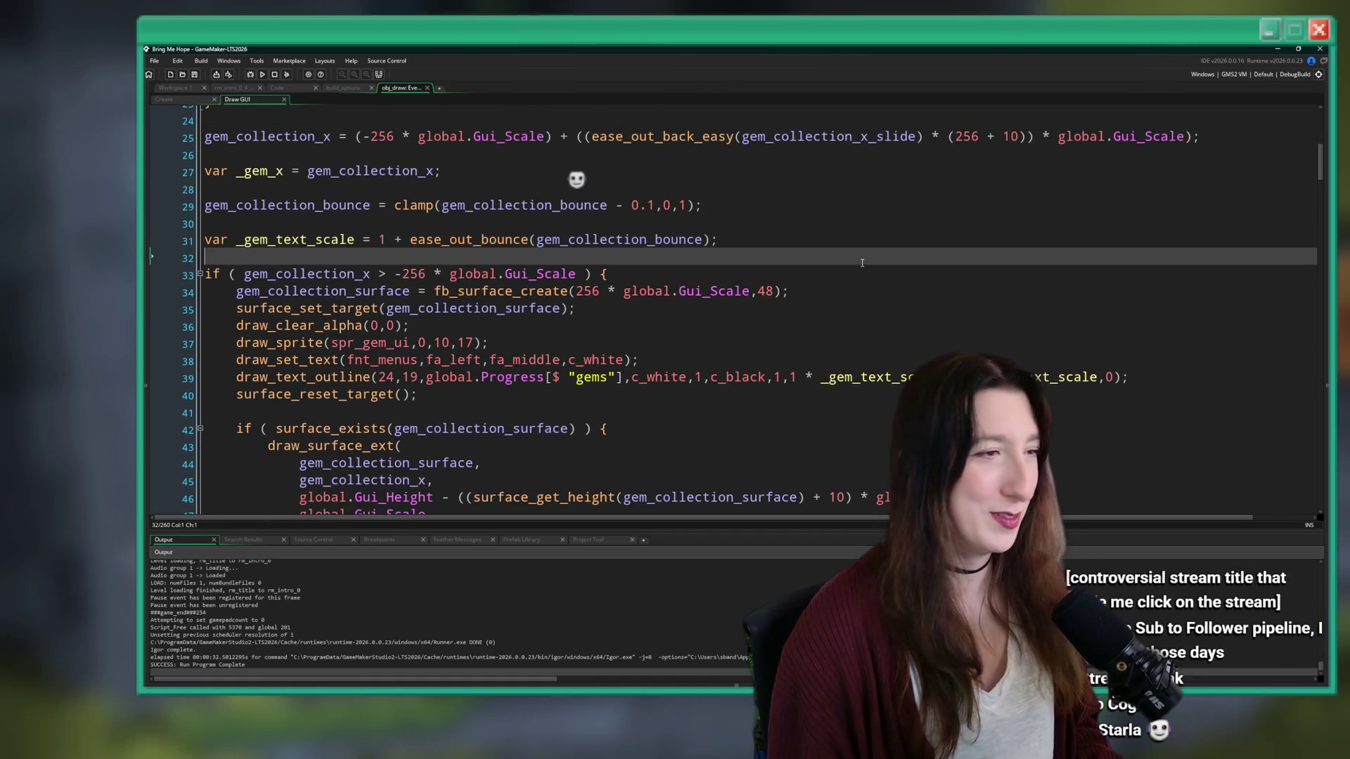
pyautogui.scroll(1, 724, 239)
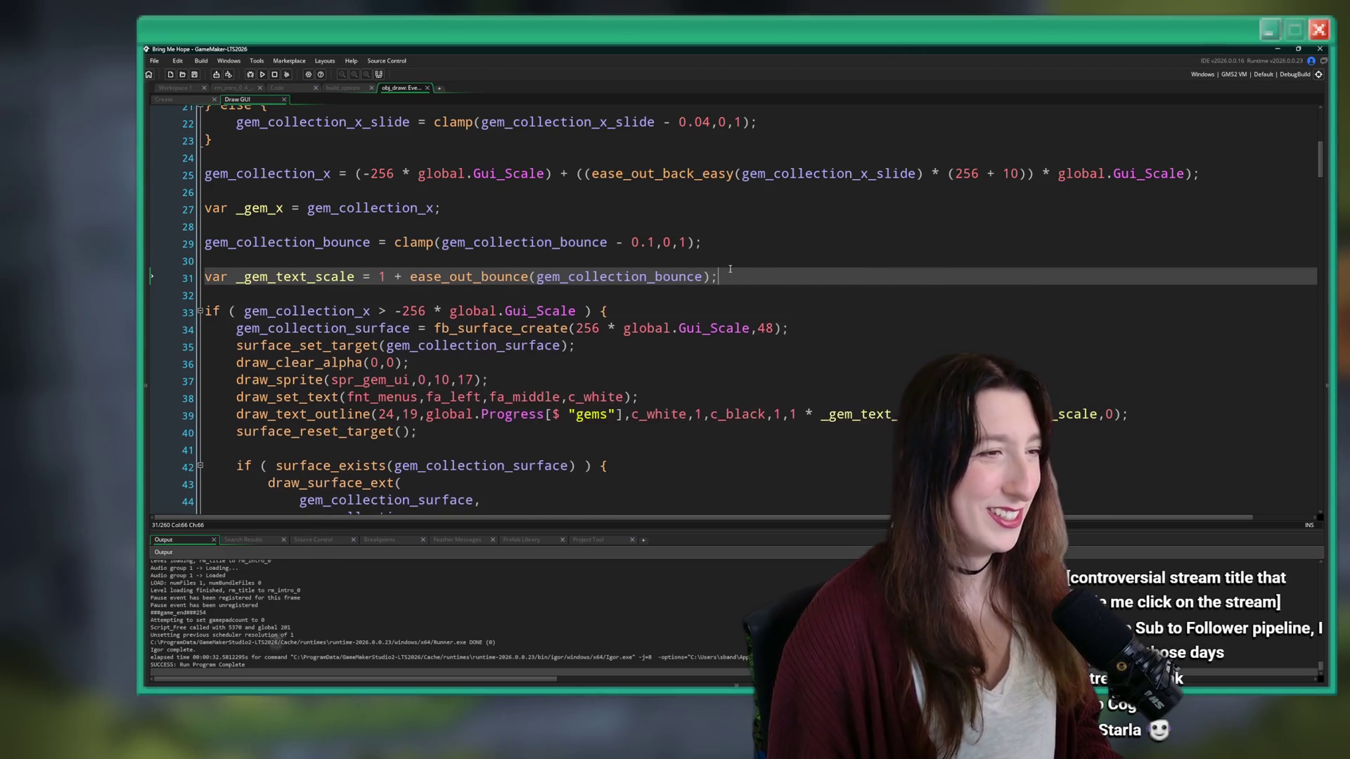
pyautogui.scroll(-1, 730, 269)
pyautogui.click(709, 244)
pyautogui.write('*')
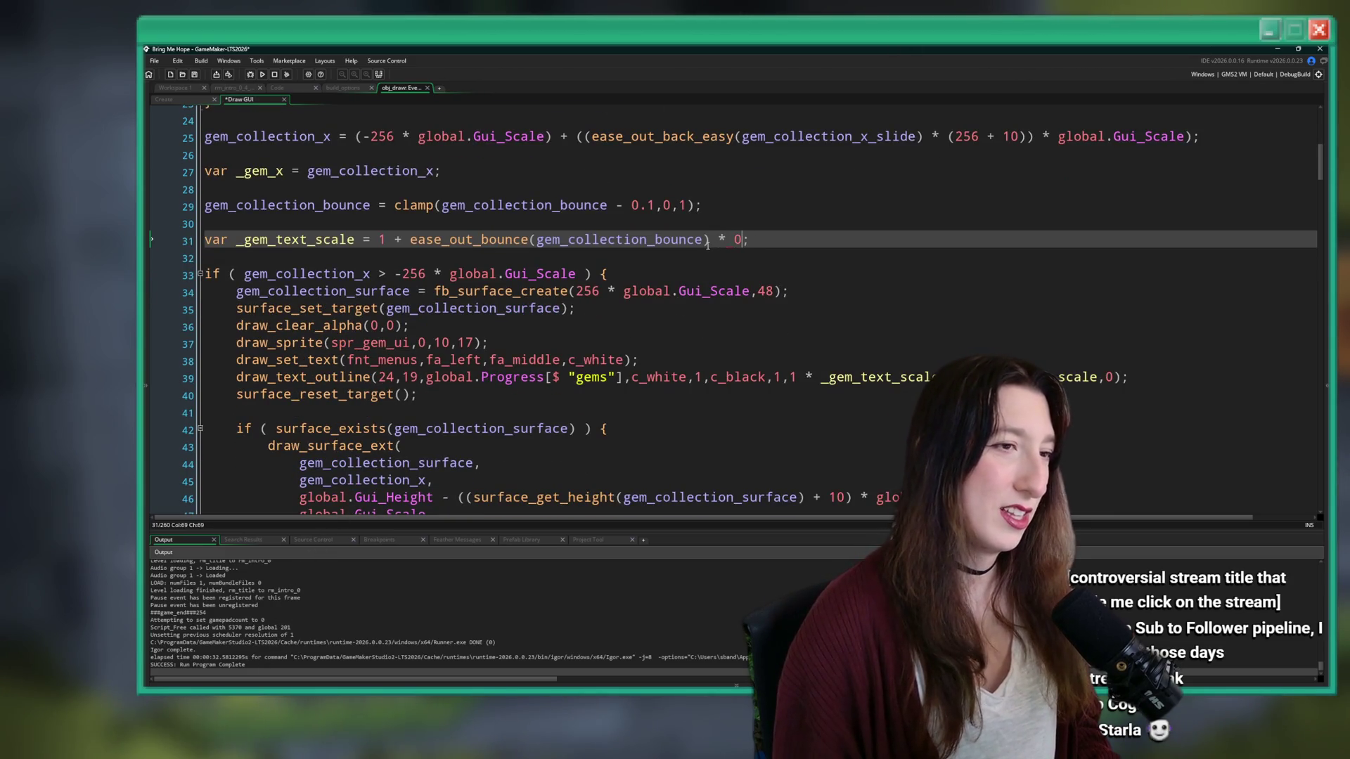
pyautogui.press('BackSpace')
pyautogui.write('5')
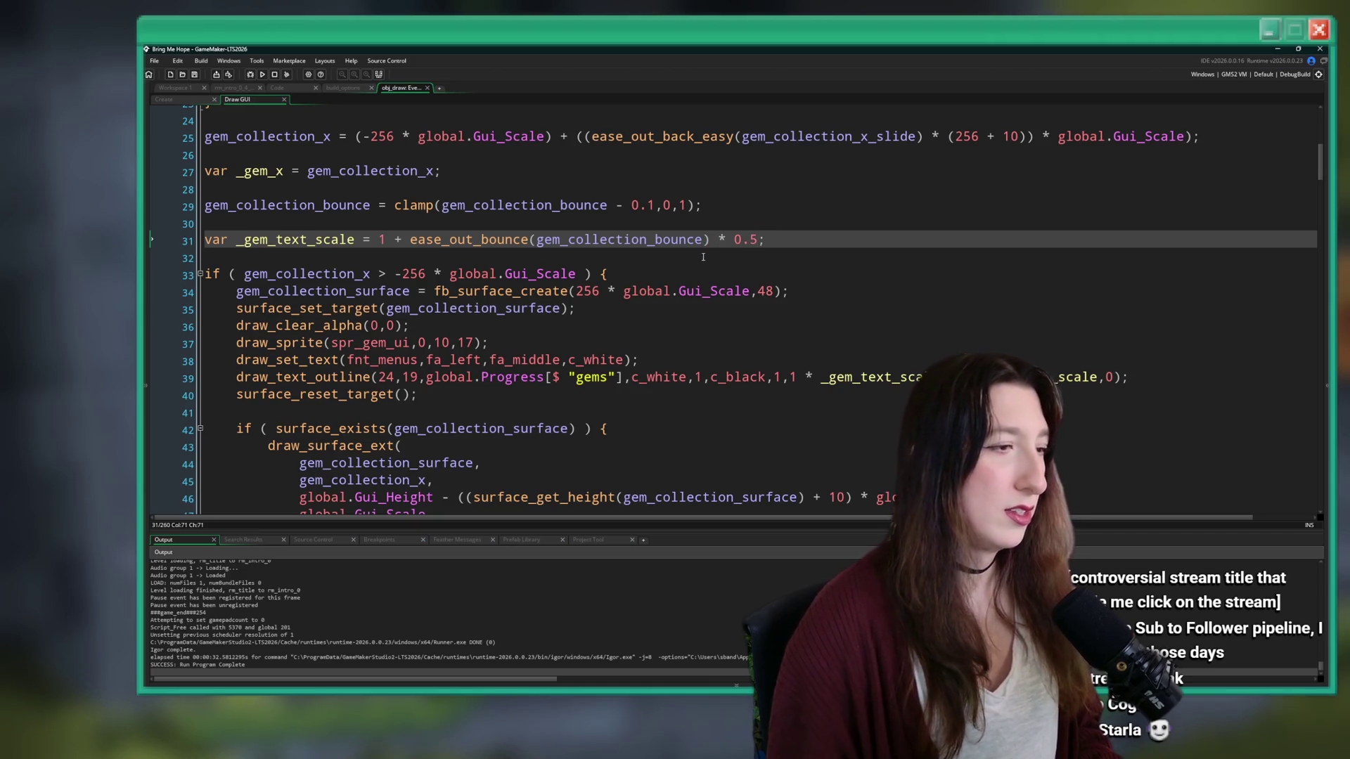
# - Locate the gem HUD surface height of 48 in the surface creation code
pyautogui.scroll(-8, 704, 257)
pyautogui.scroll(6, 436, 349)
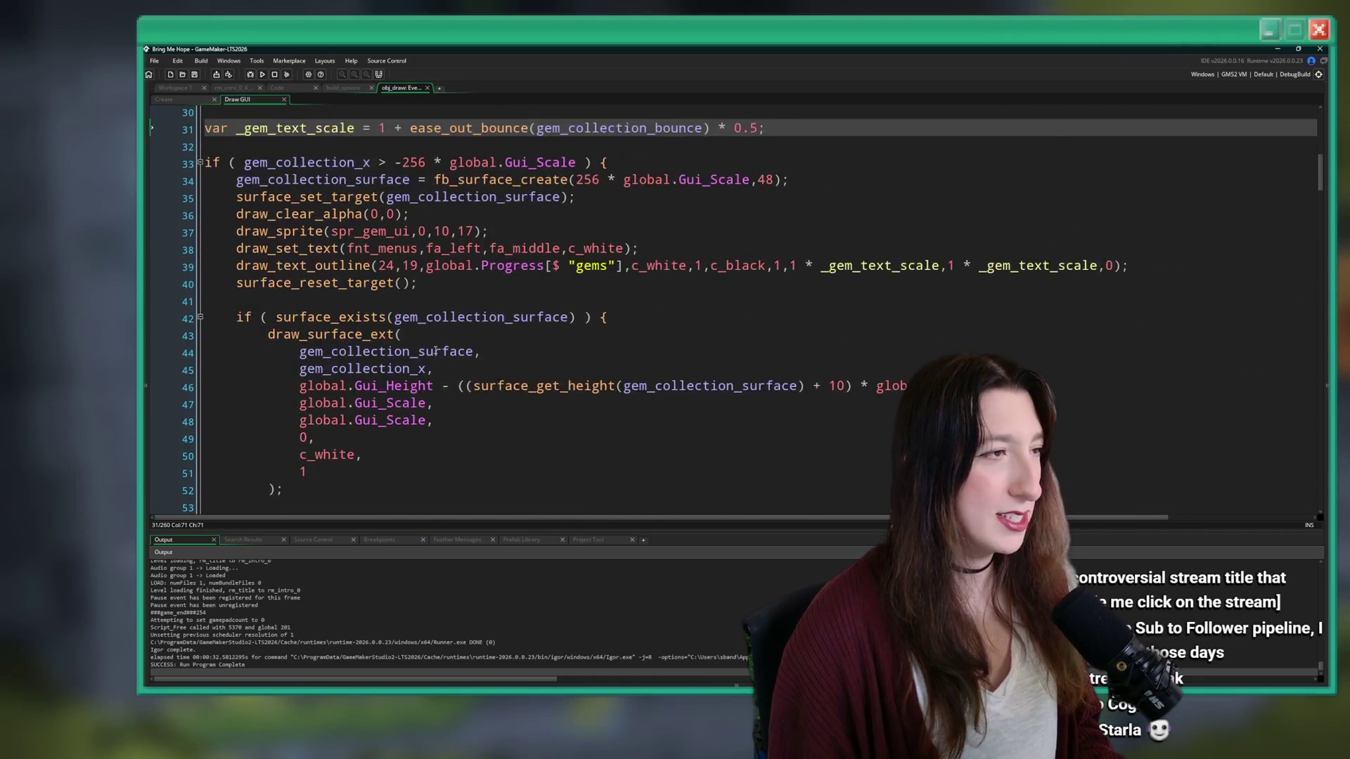
pyautogui.scroll(4, 436, 349)
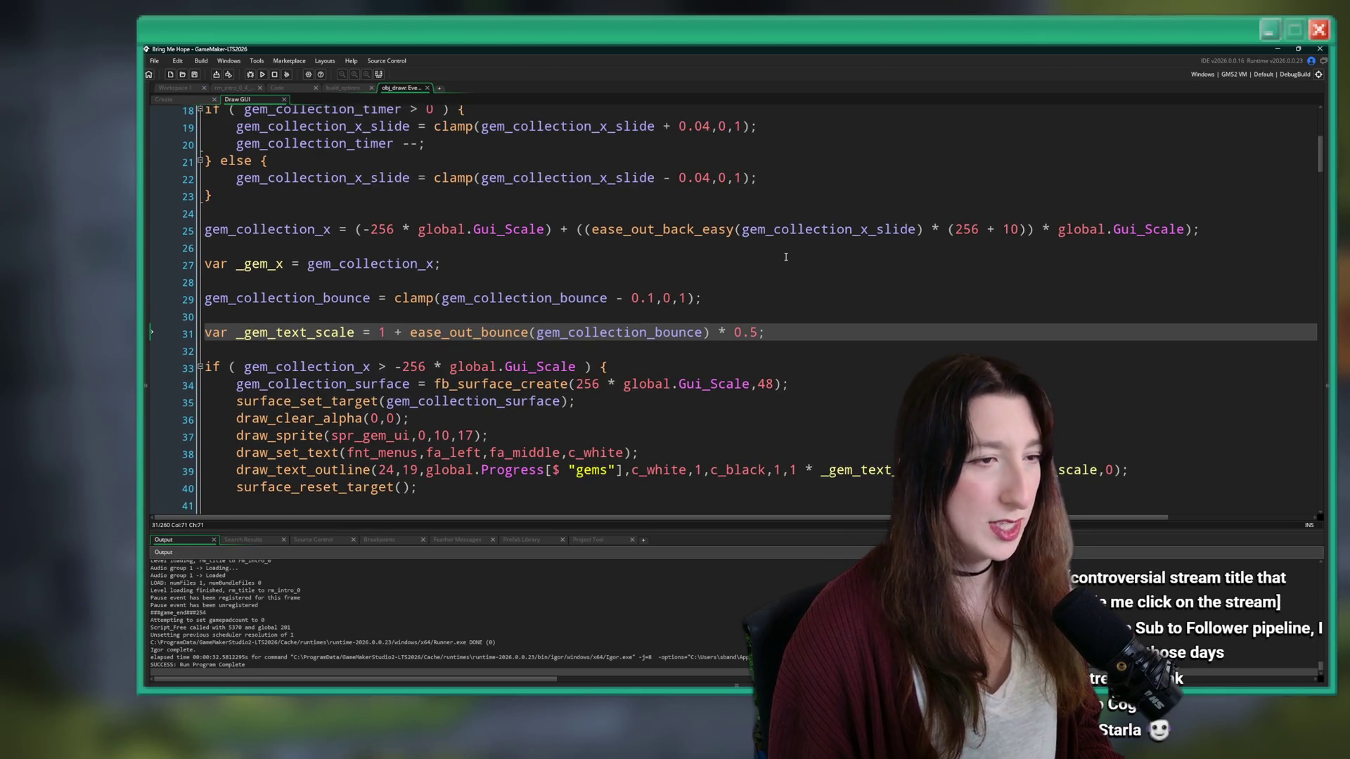
pyautogui.scroll(1, 871, 260)
pyautogui.click(872, 260)
pyautogui.scroll(3, 517, 251)
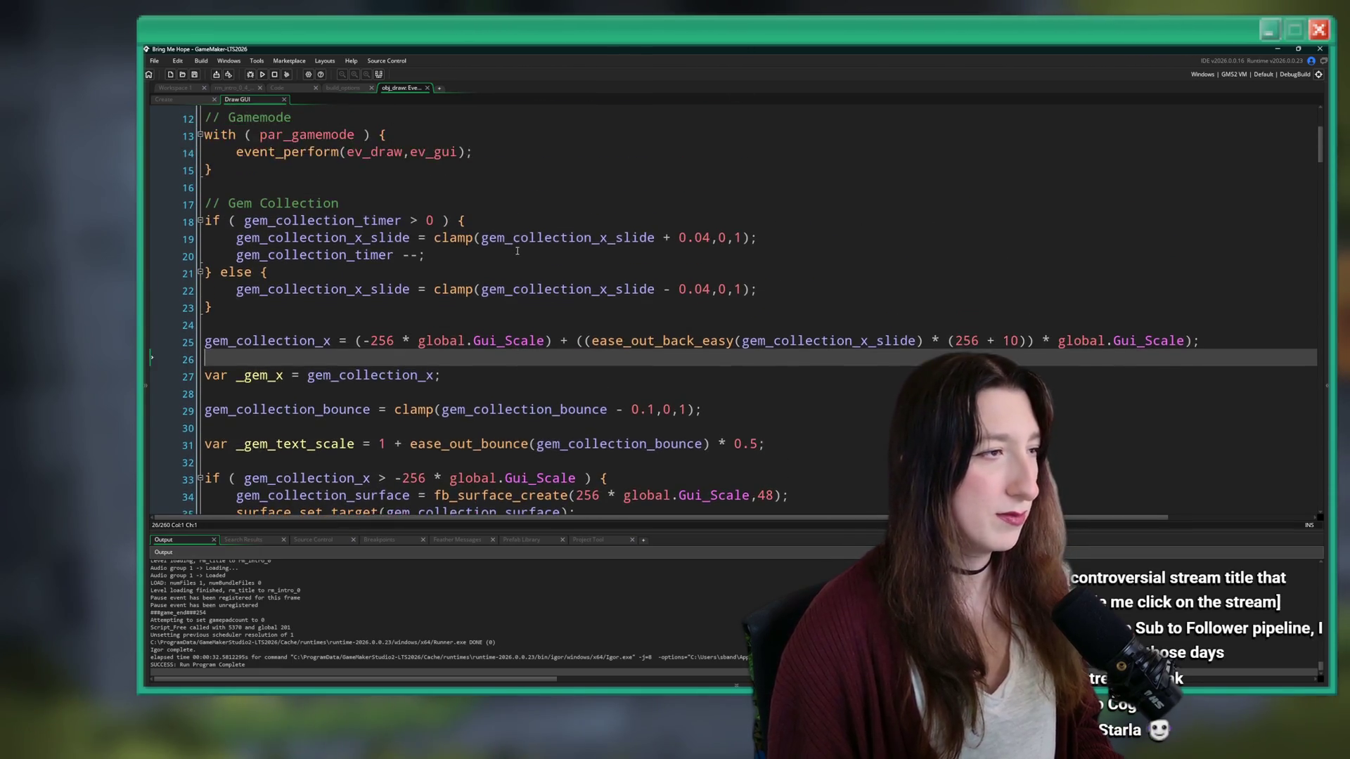
pyautogui.scroll(1, 517, 250)
pyautogui.scroll(-6, 442, 366)
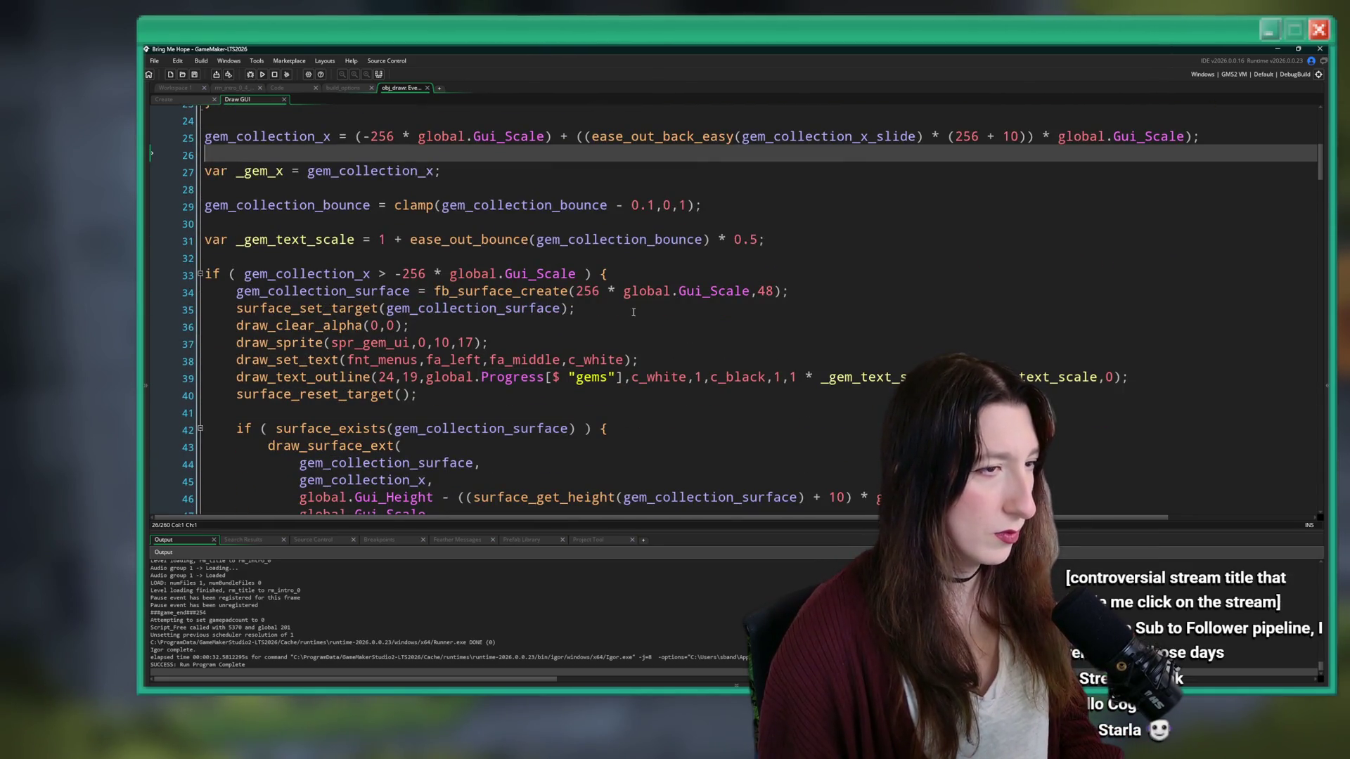
pyautogui.doubleClick(771, 293)
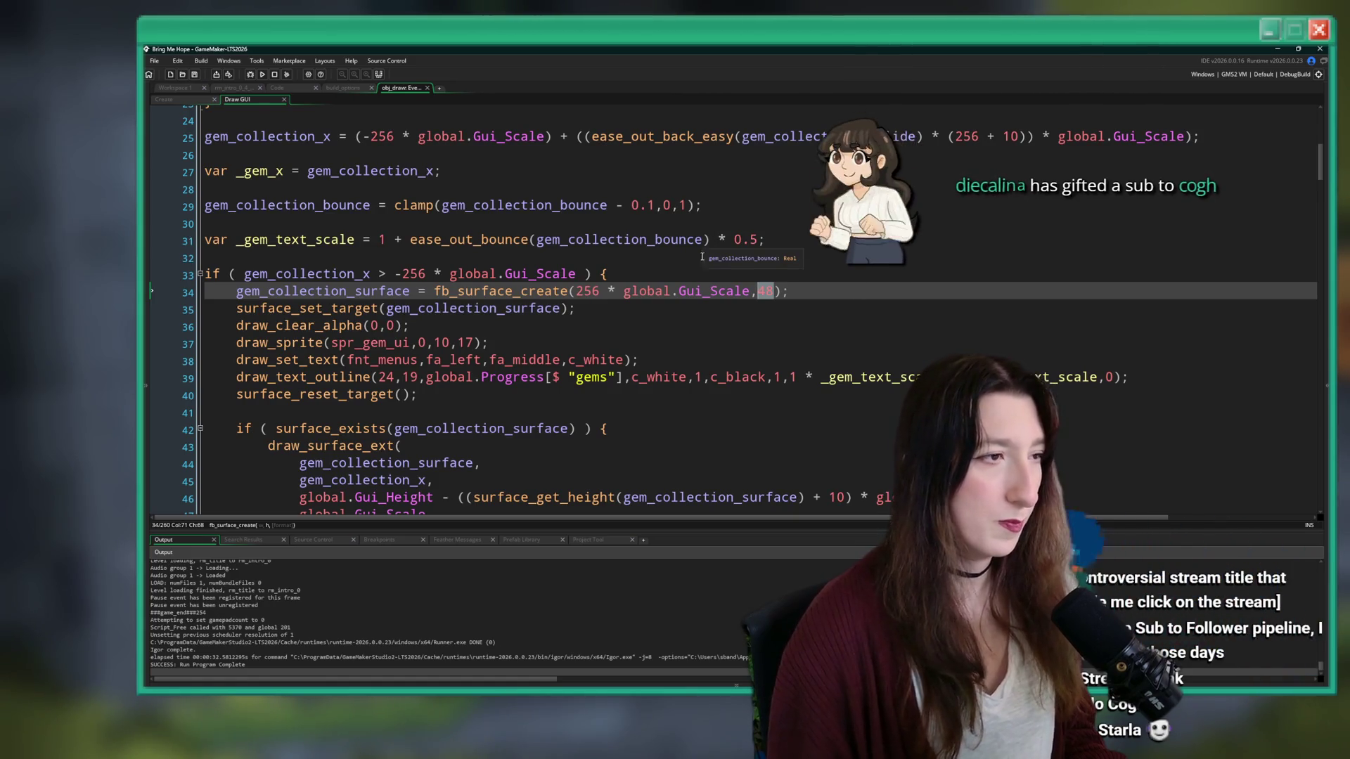
pyautogui.press('Down')
pyautogui.press('Down')
pyautogui.scroll(-4, 622, 307)
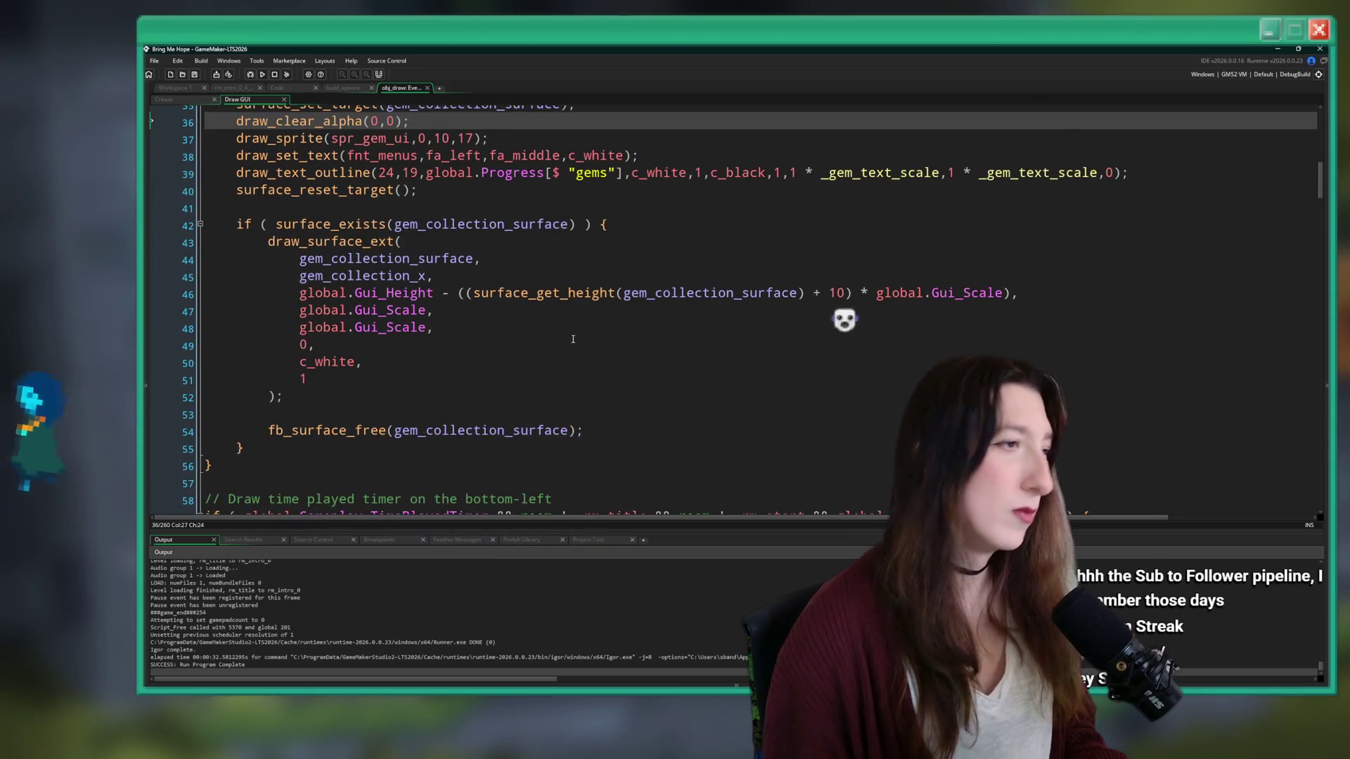
# - Make the gem surface 56 tall, with the icon at y 21 and count at y 23, and save
pyautogui.scroll(2, 572, 281)
pyautogui.scroll(2, 571, 282)
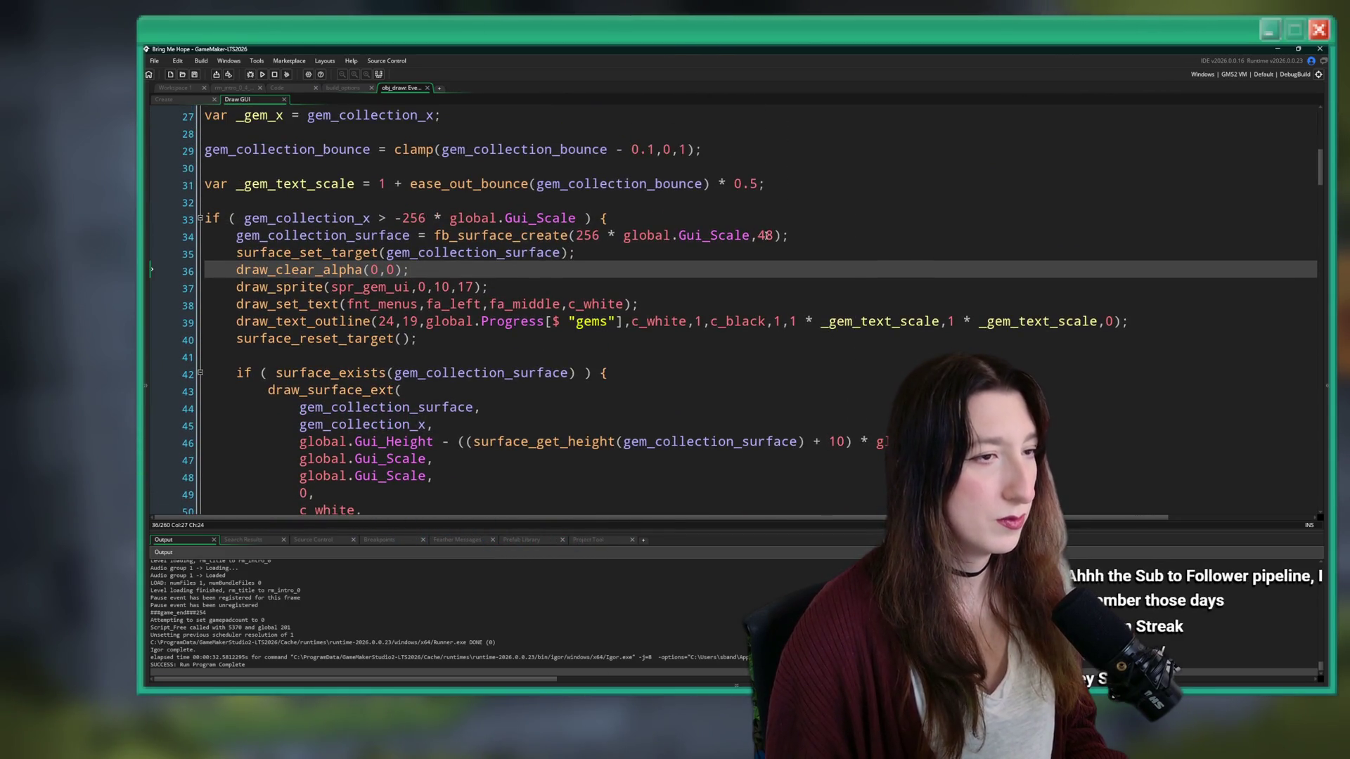
pyautogui.doubleClick(765, 235)
pyautogui.write('56')
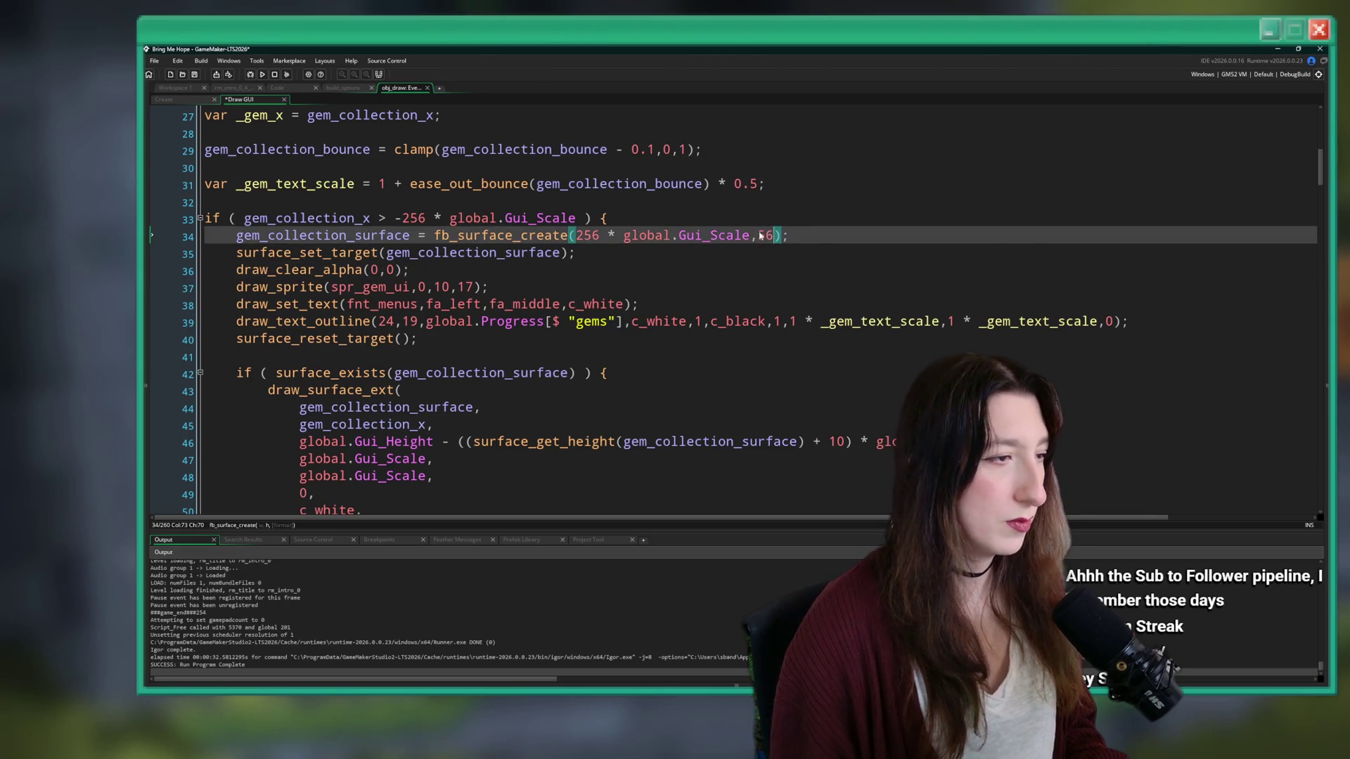
pyautogui.doubleClick(472, 287)
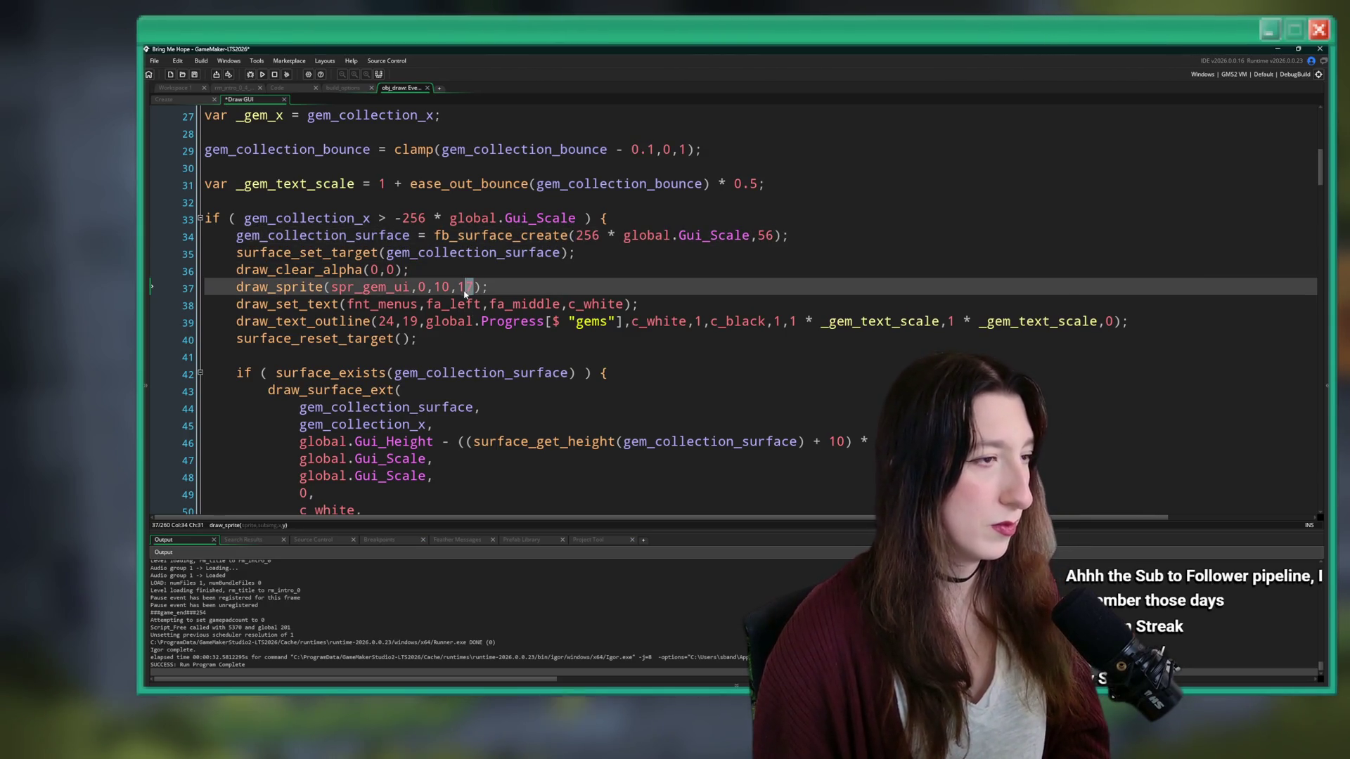
pyautogui.write('2')
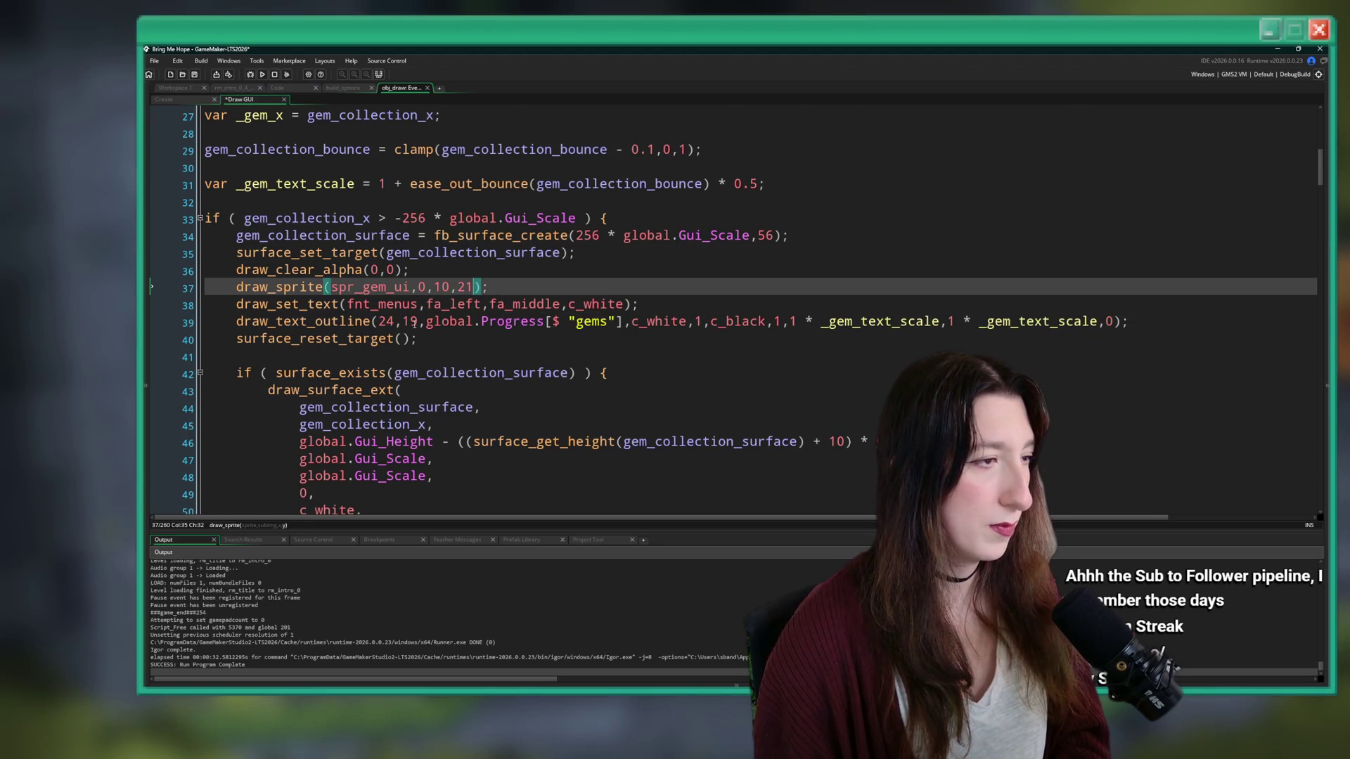
pyautogui.doubleClick(409, 321)
pyautogui.write('23')
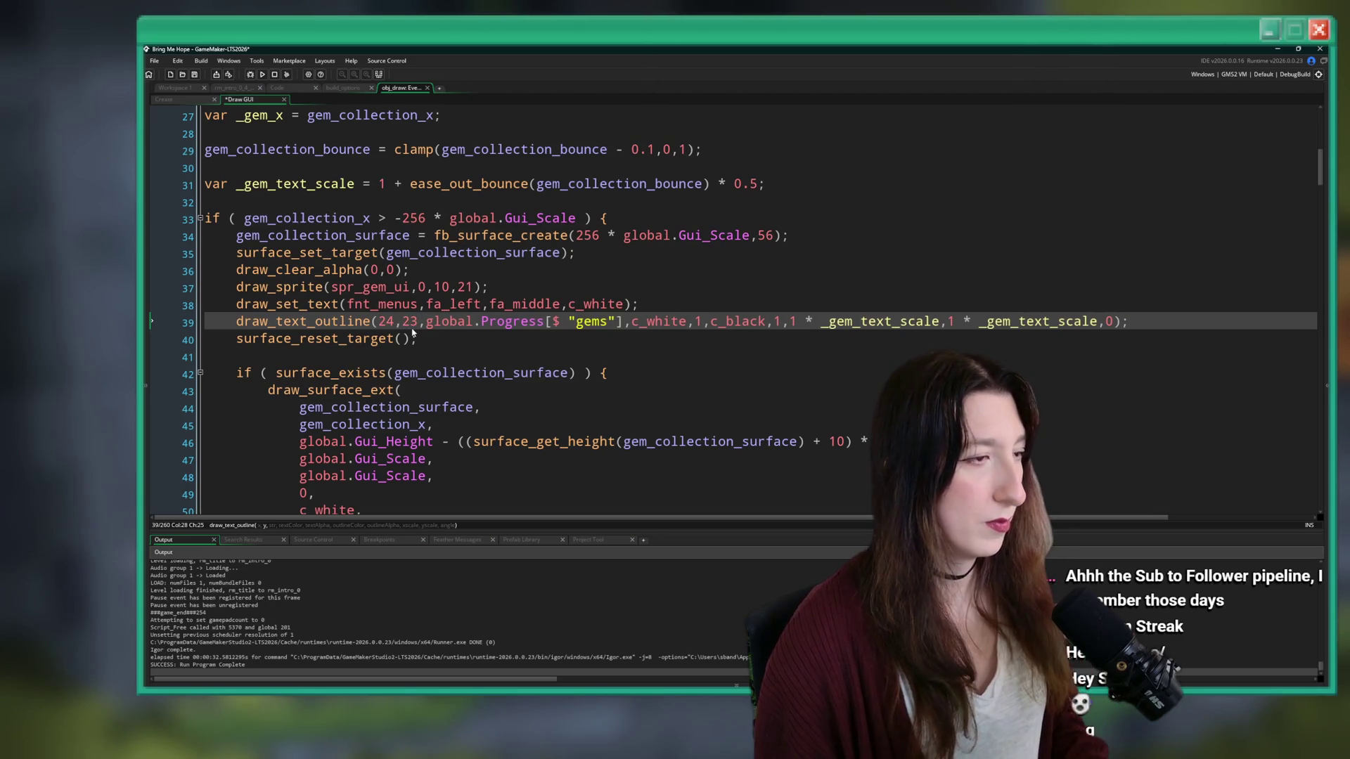
pyautogui.hotkey('ctrl', 's')
# - Change the gem count text alignment from fa_left to fa_center on line 38
pyautogui.click(492, 287)
pyautogui.click(661, 304)
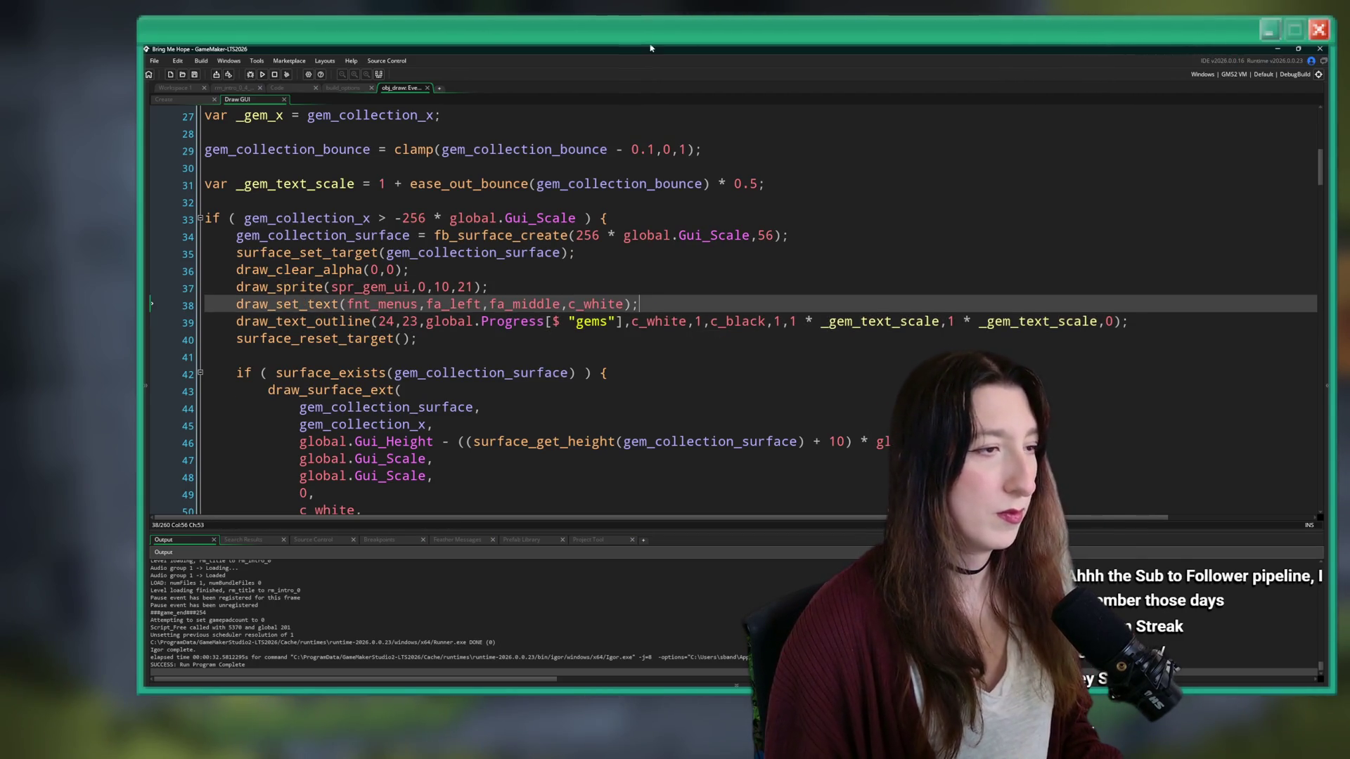
pyautogui.scroll(-1, 568, 369)
pyautogui.scroll(1, 563, 232)
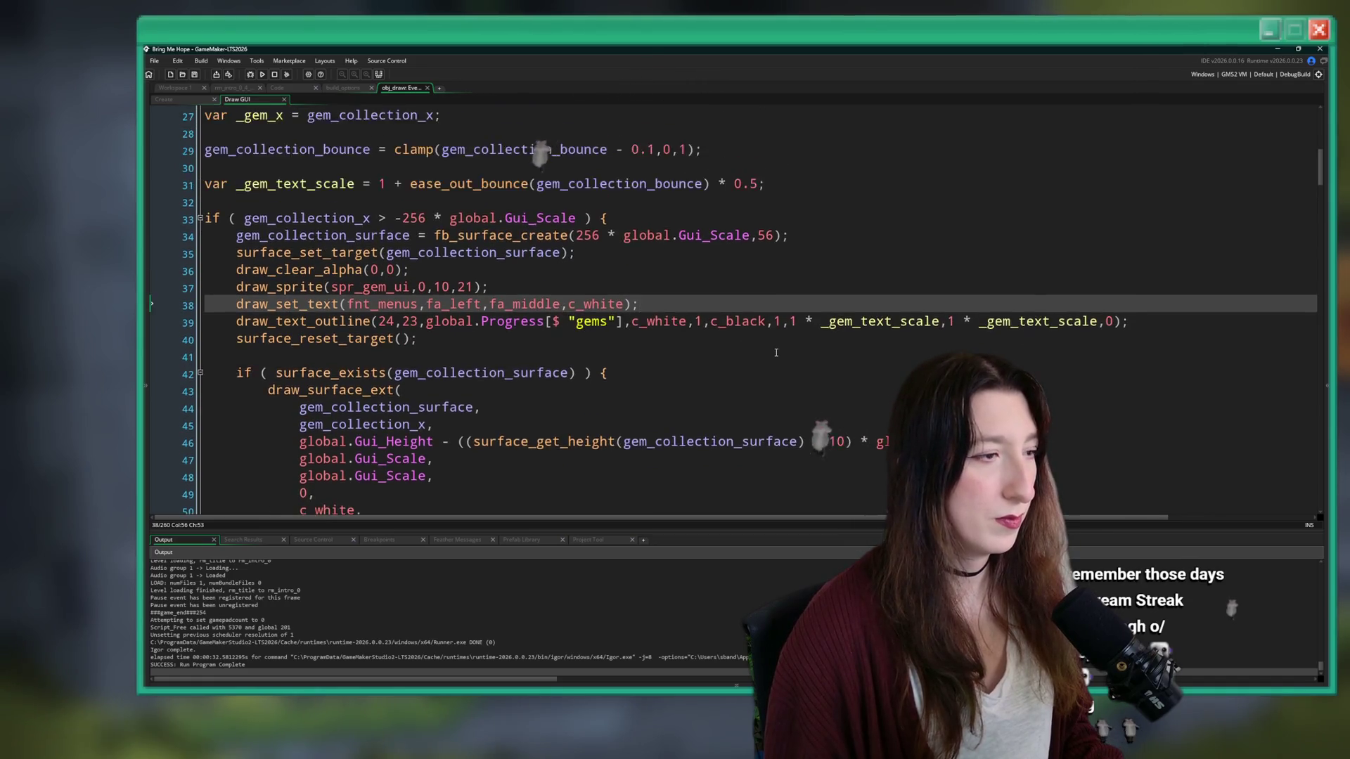
pyautogui.scroll(-3, 598, 225)
pyautogui.click(636, 208)
pyautogui.scroll(2, 638, 222)
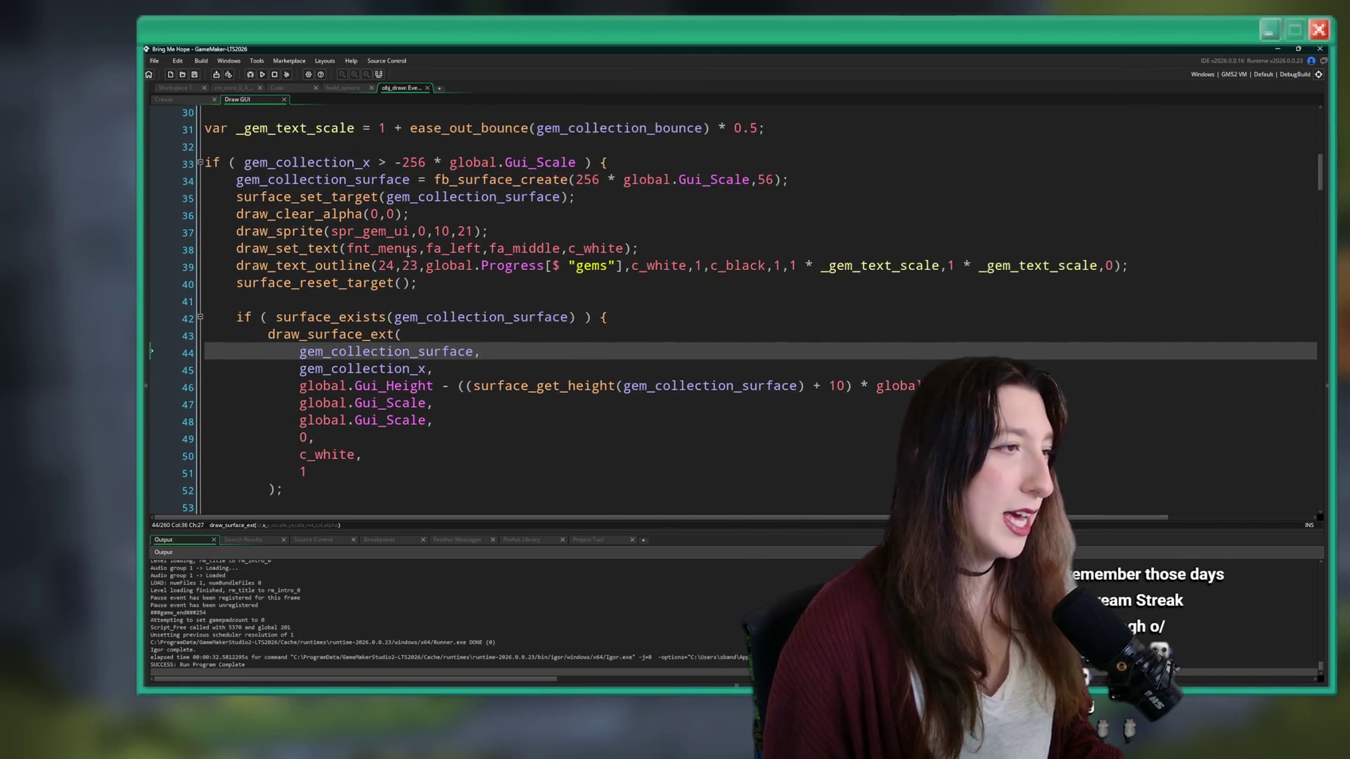
pyautogui.click(479, 247)
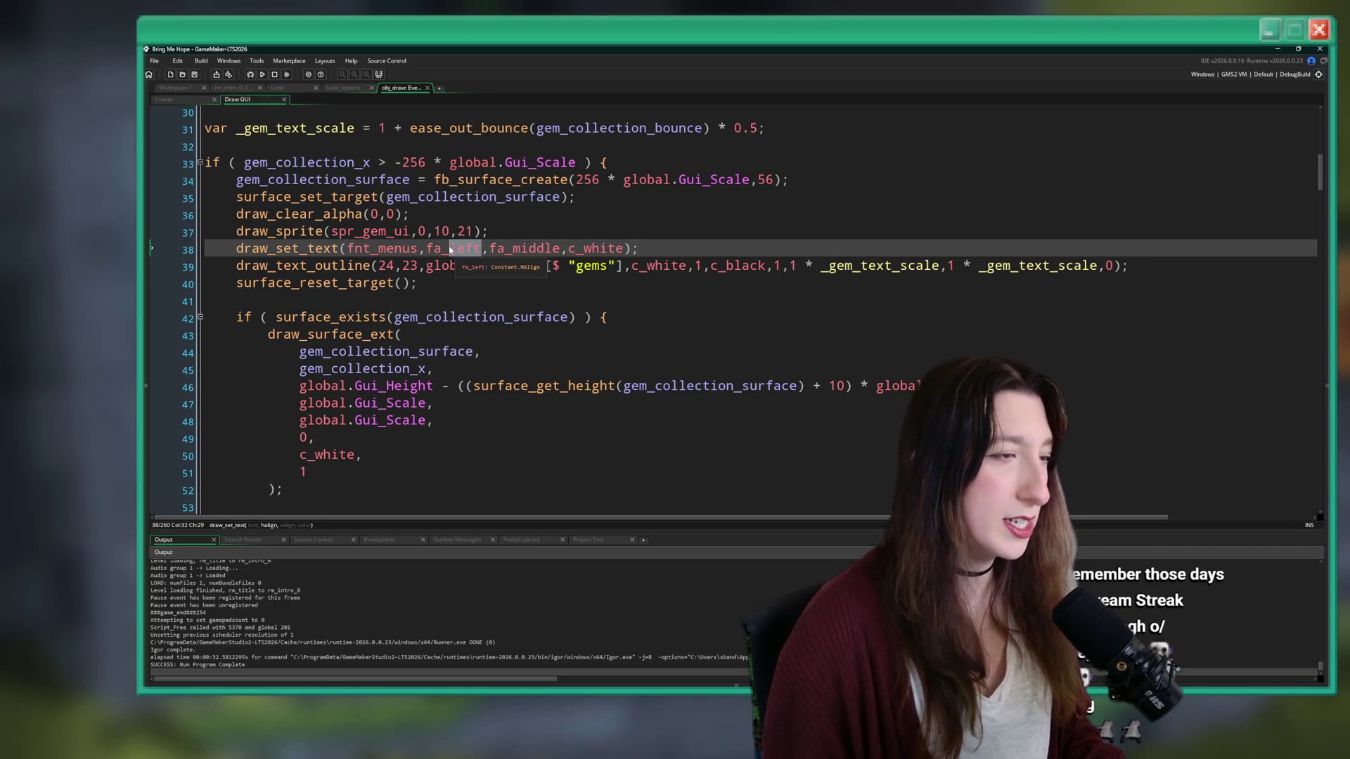
pyautogui.write('center')
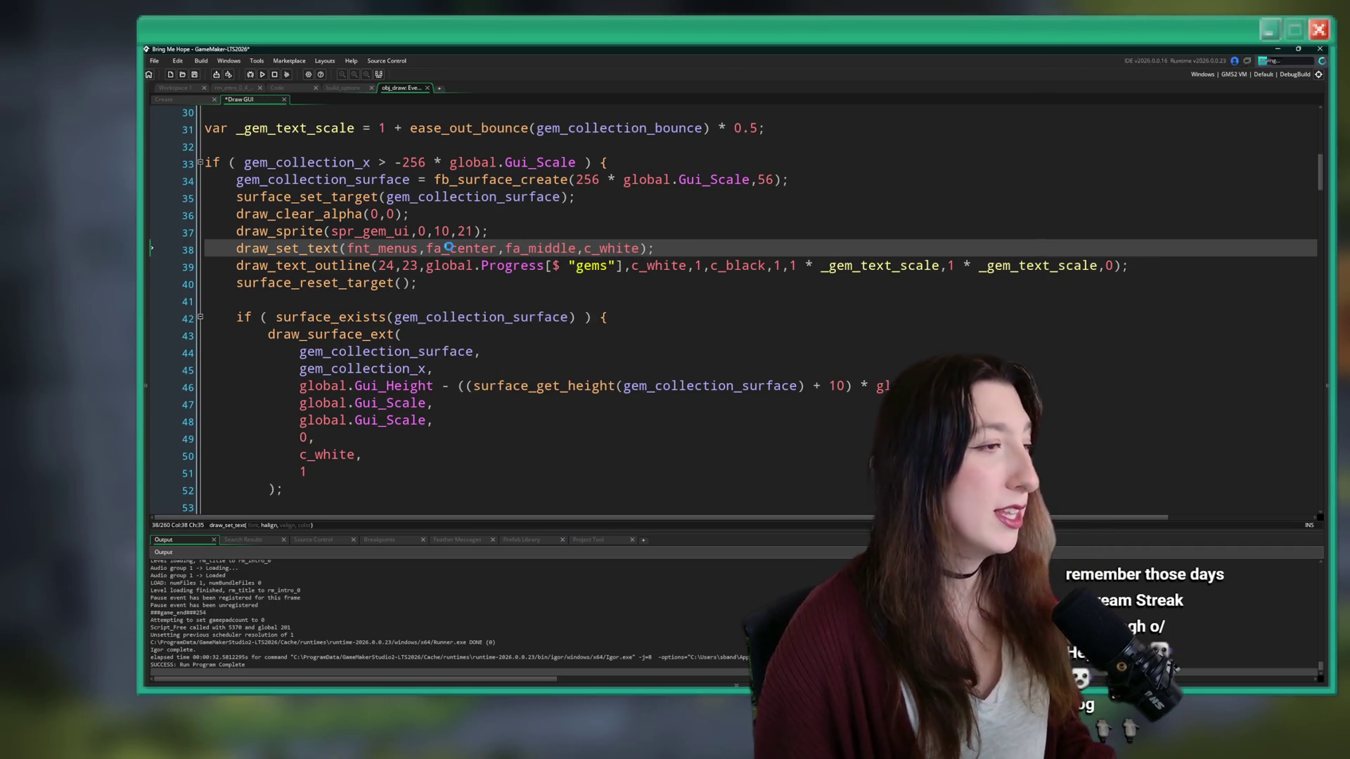
# - Review the draw_surface_ext x and y position arguments for the gem HUD surface
pyautogui.scroll(-1, 509, 300)
pyautogui.scroll(-1, 510, 300)
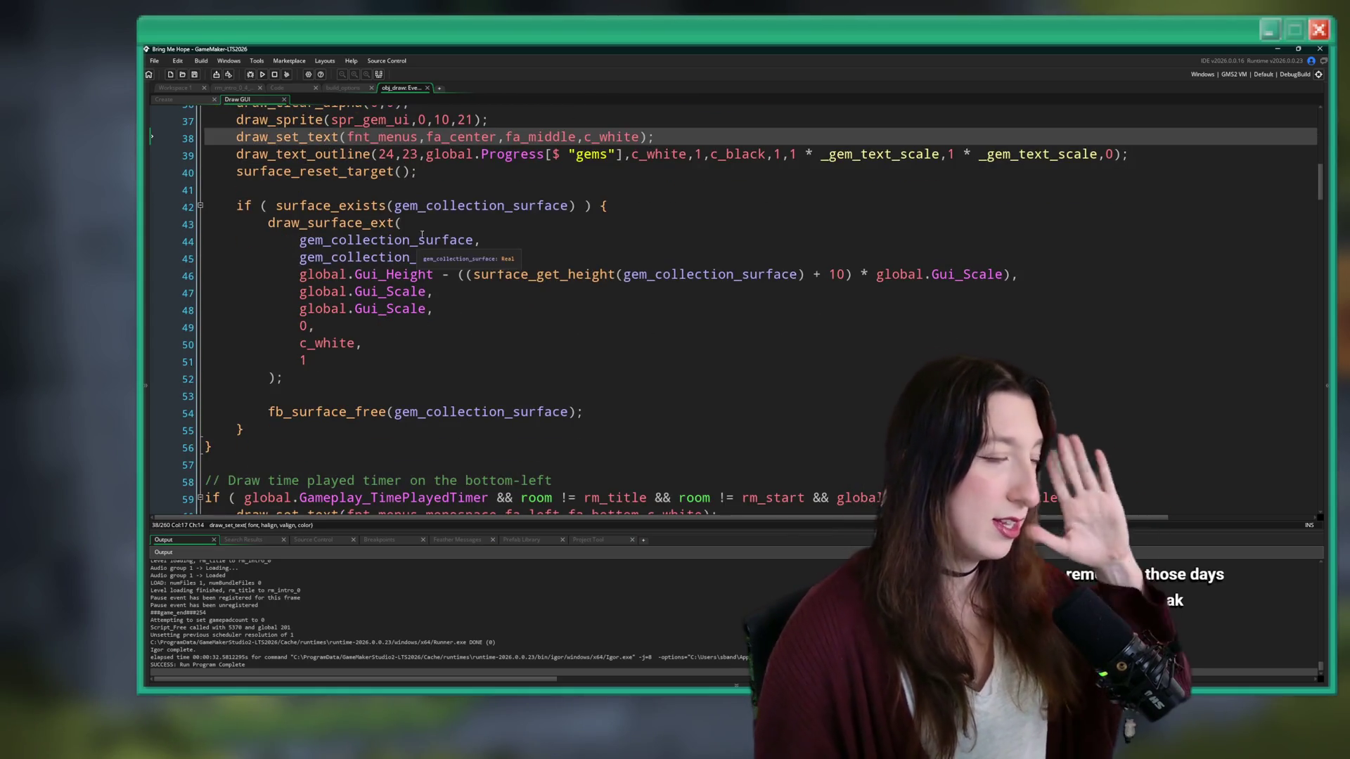
pyautogui.click(509, 298)
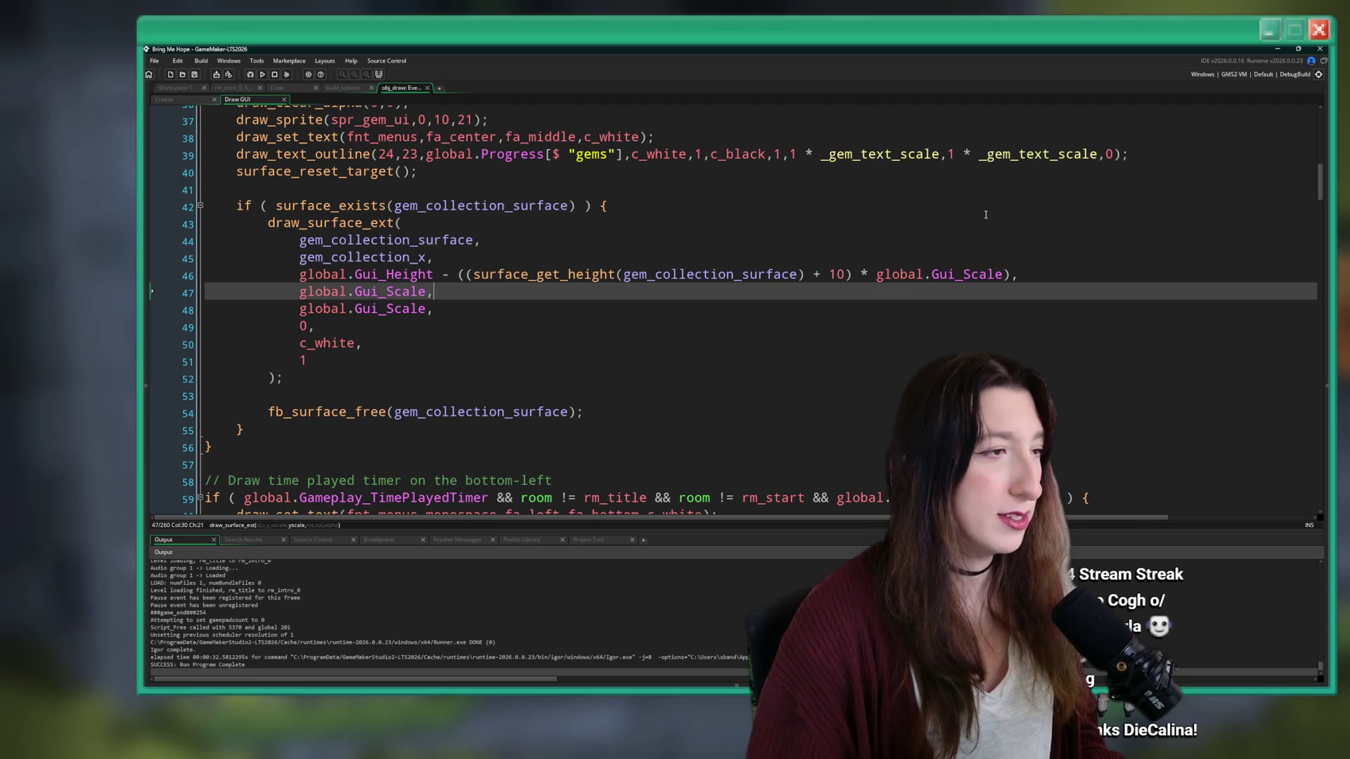
pyautogui.scroll(-1, 1059, 272)
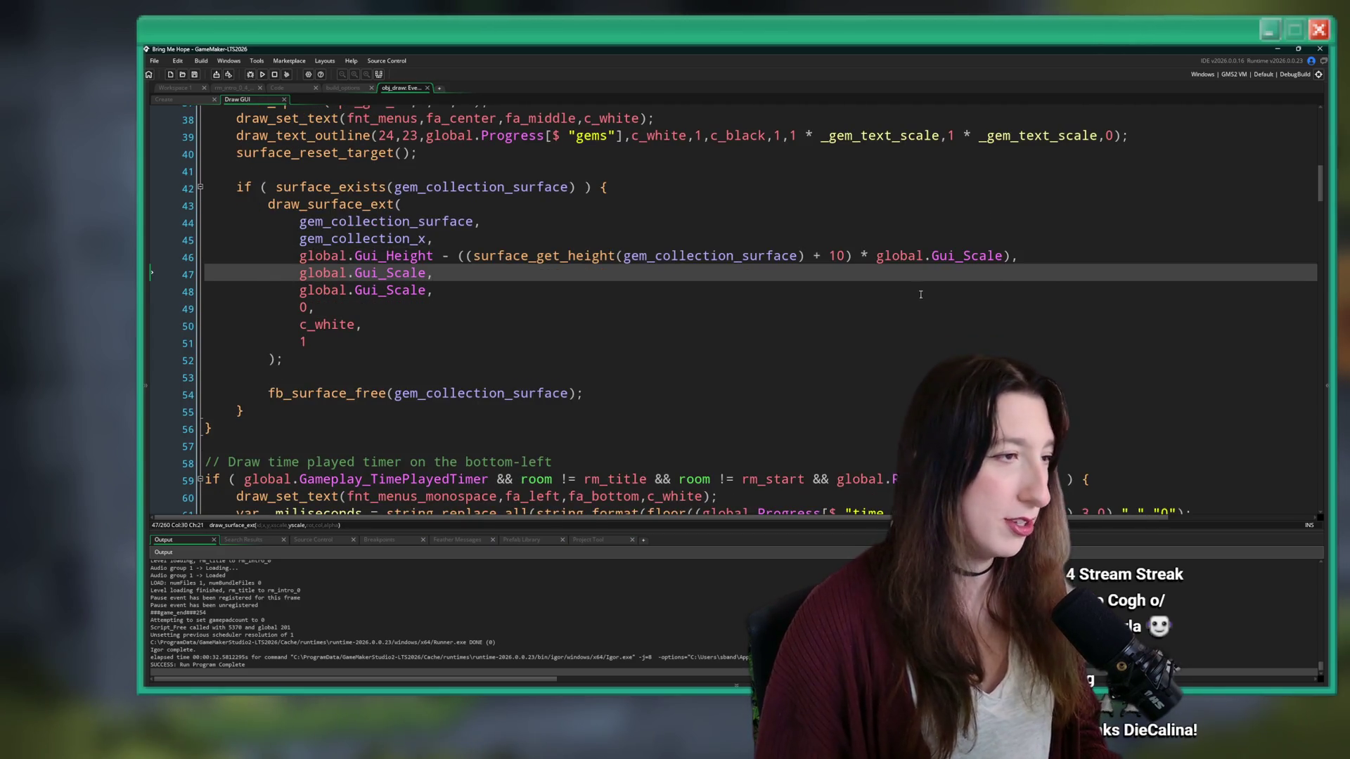
pyautogui.scroll(1, 446, 254)
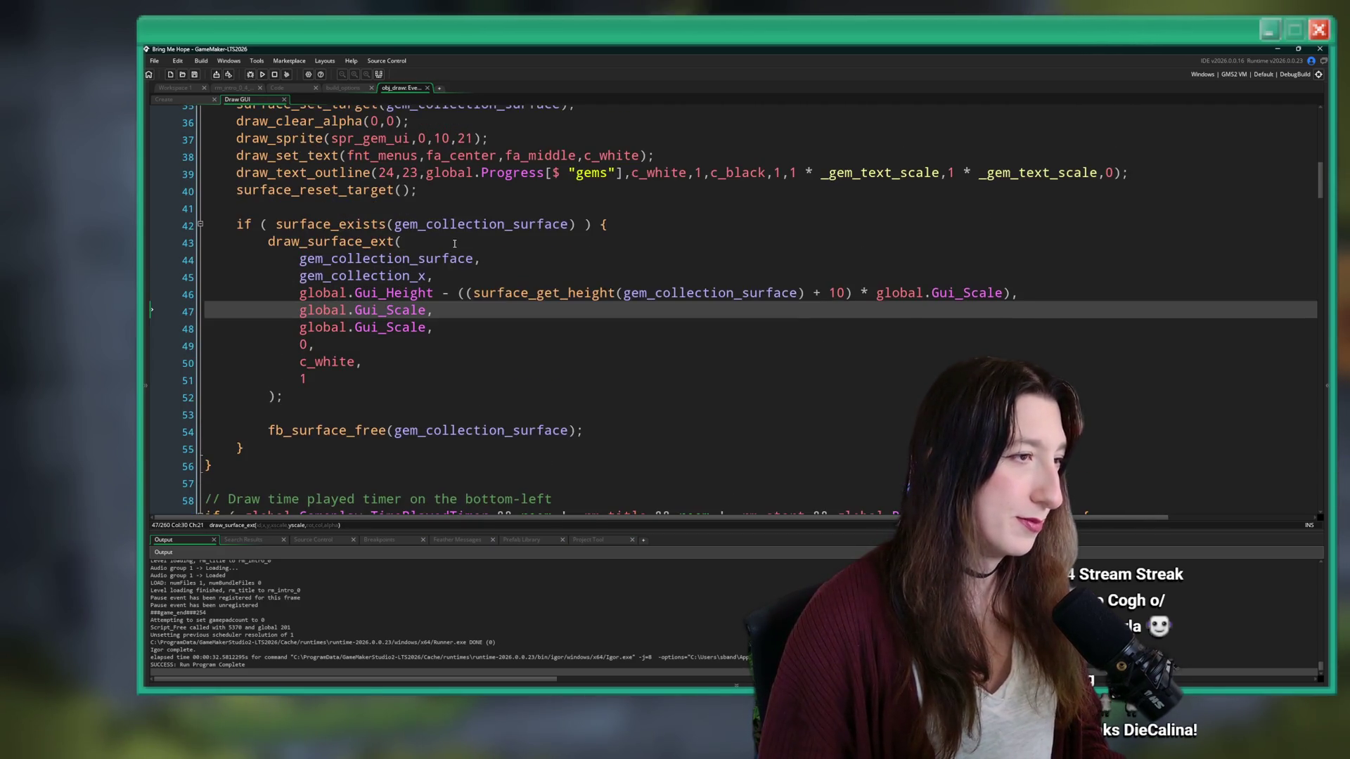
pyautogui.click(489, 294)
pyautogui.hotkey('shift', 'End')
pyautogui.click(487, 276)
pyautogui.scroll(2, 483, 313)
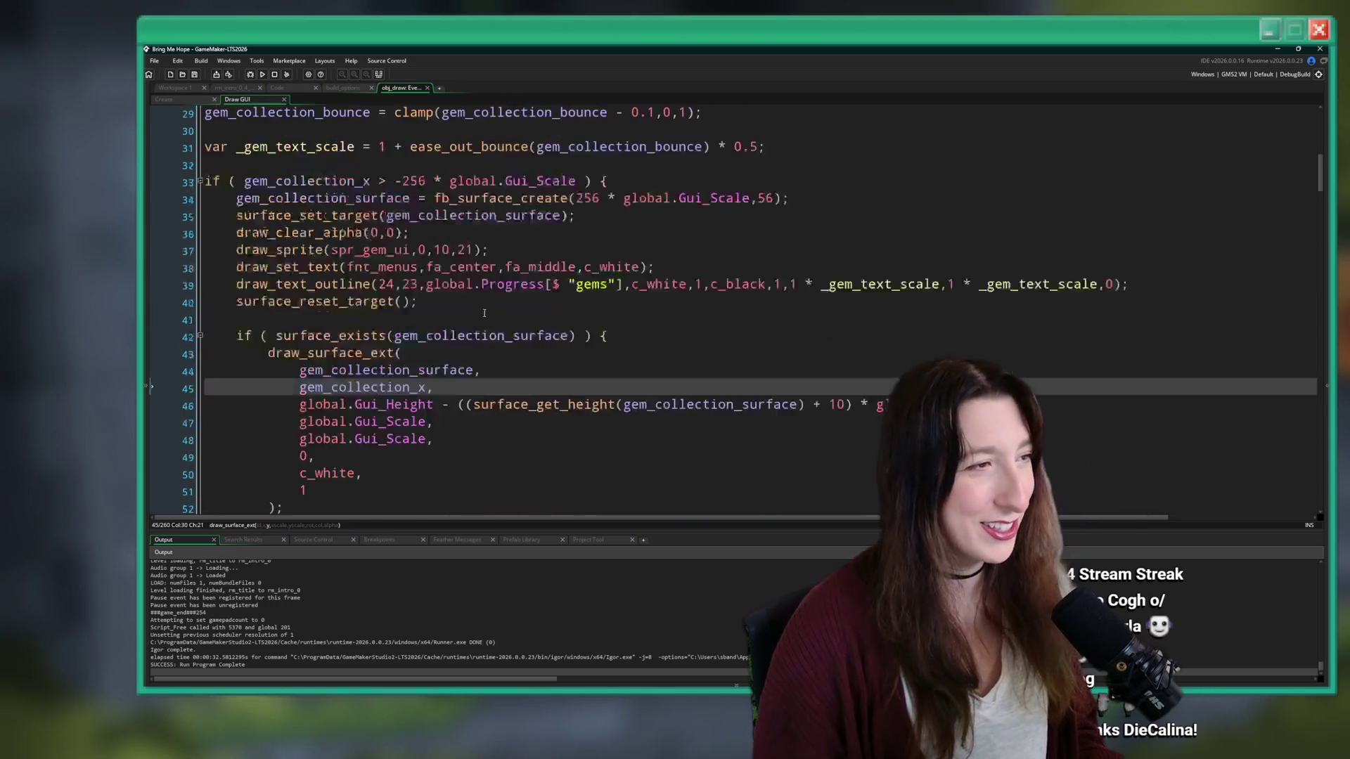
pyautogui.click(583, 233)
pyautogui.scroll(1, 612, 140)
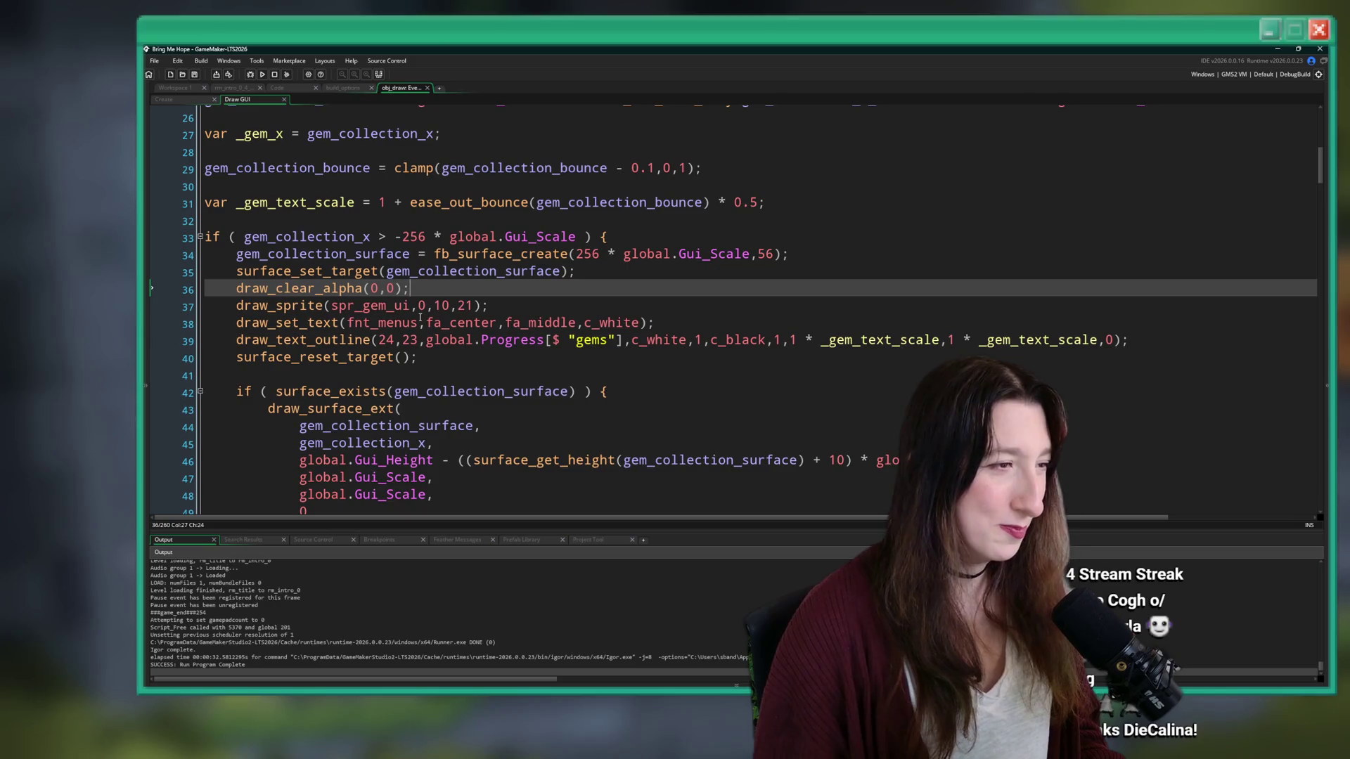
# - Add string_width(global.Progress[$ "gems"]) to the gem count's x offset 24 on line 39
pyautogui.click(394, 339)
pyautogui.write('+ ')
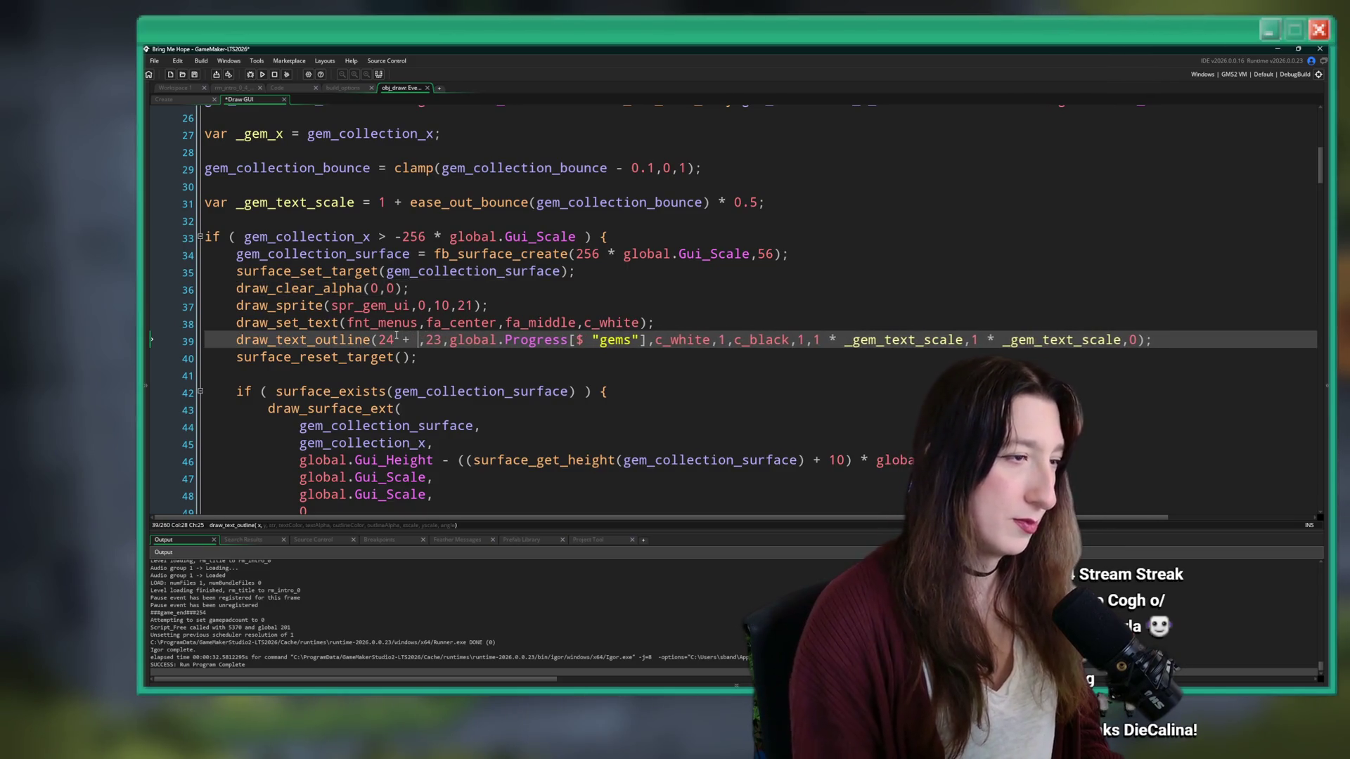
pyautogui.write('string-width')
pyautogui.press('BackSpace')
pyautogui.press('BackSpace')
pyautogui.press('BackSpace')
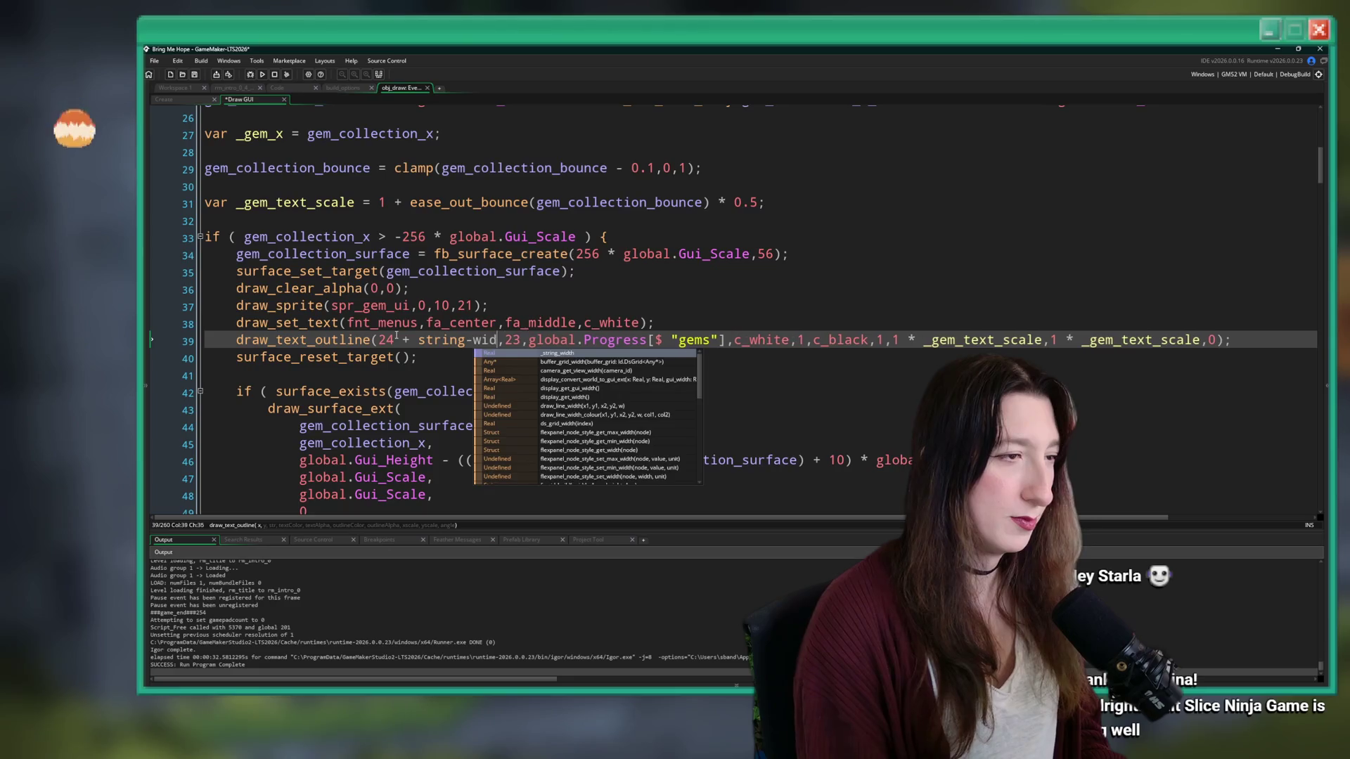
pyautogui.write('width')
pyautogui.press('Return')
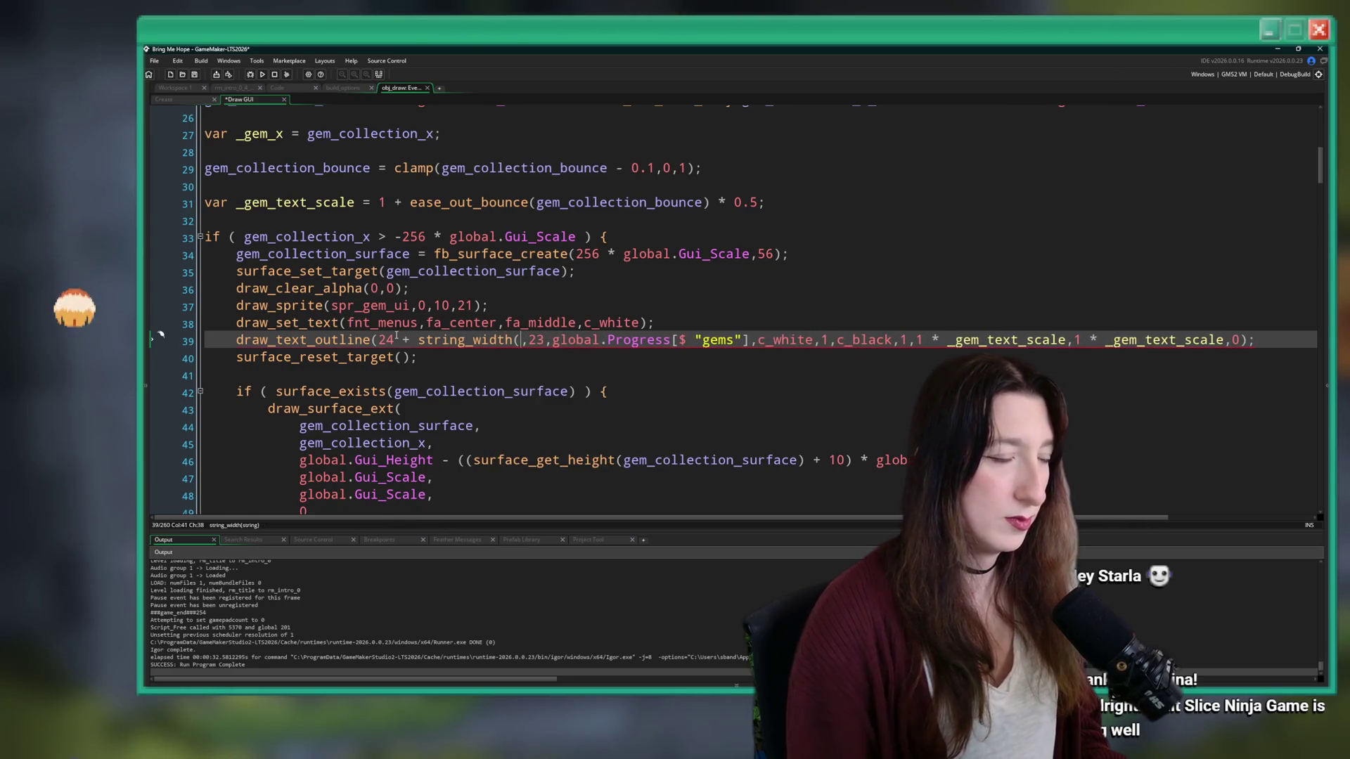
pyautogui.moveTo(750, 340); pyautogui.dragTo(553, 340)
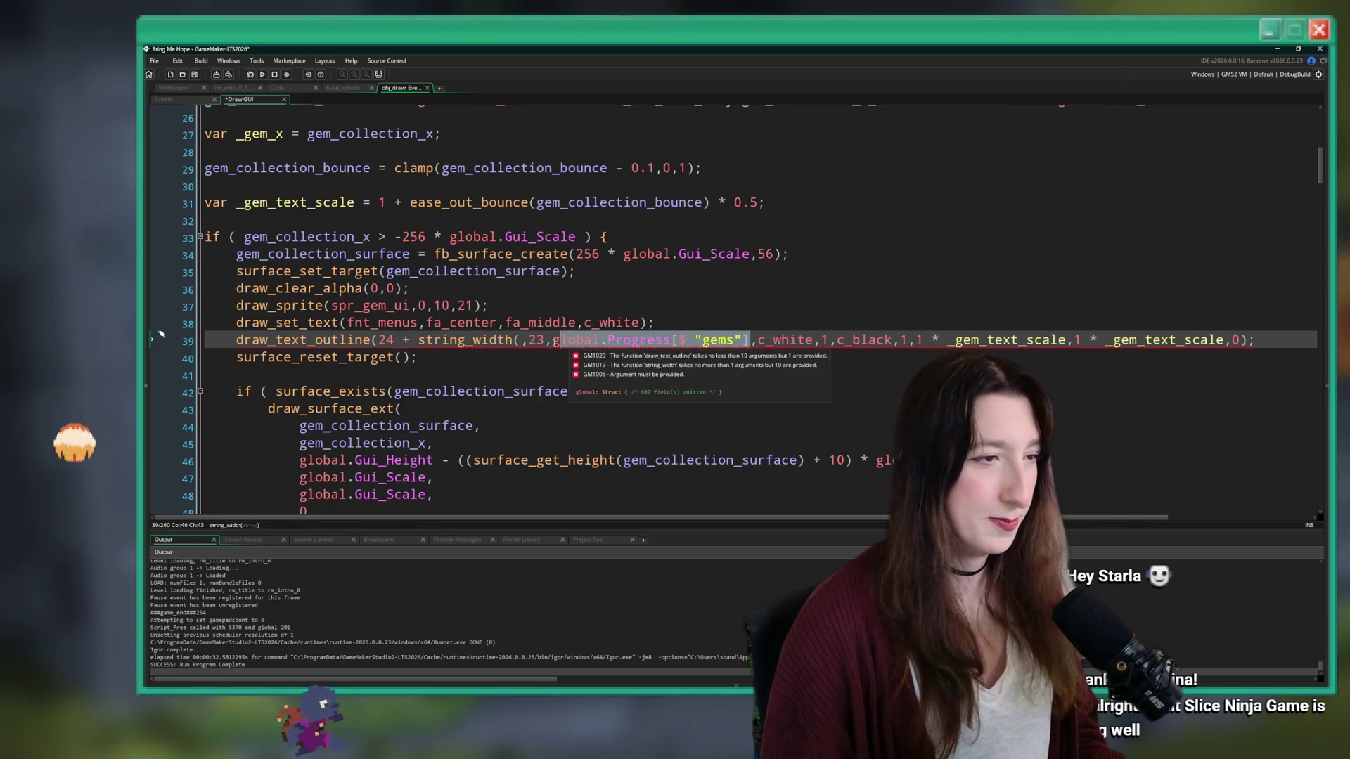
pyautogui.hotkey('ctrl', 'c')
pyautogui.click(524, 340)
pyautogui.hotkey('ctrl', 'v')
# - Multiply the width term by 0.5 inside parentheses, then save and run with F5
pyautogui.write(')')
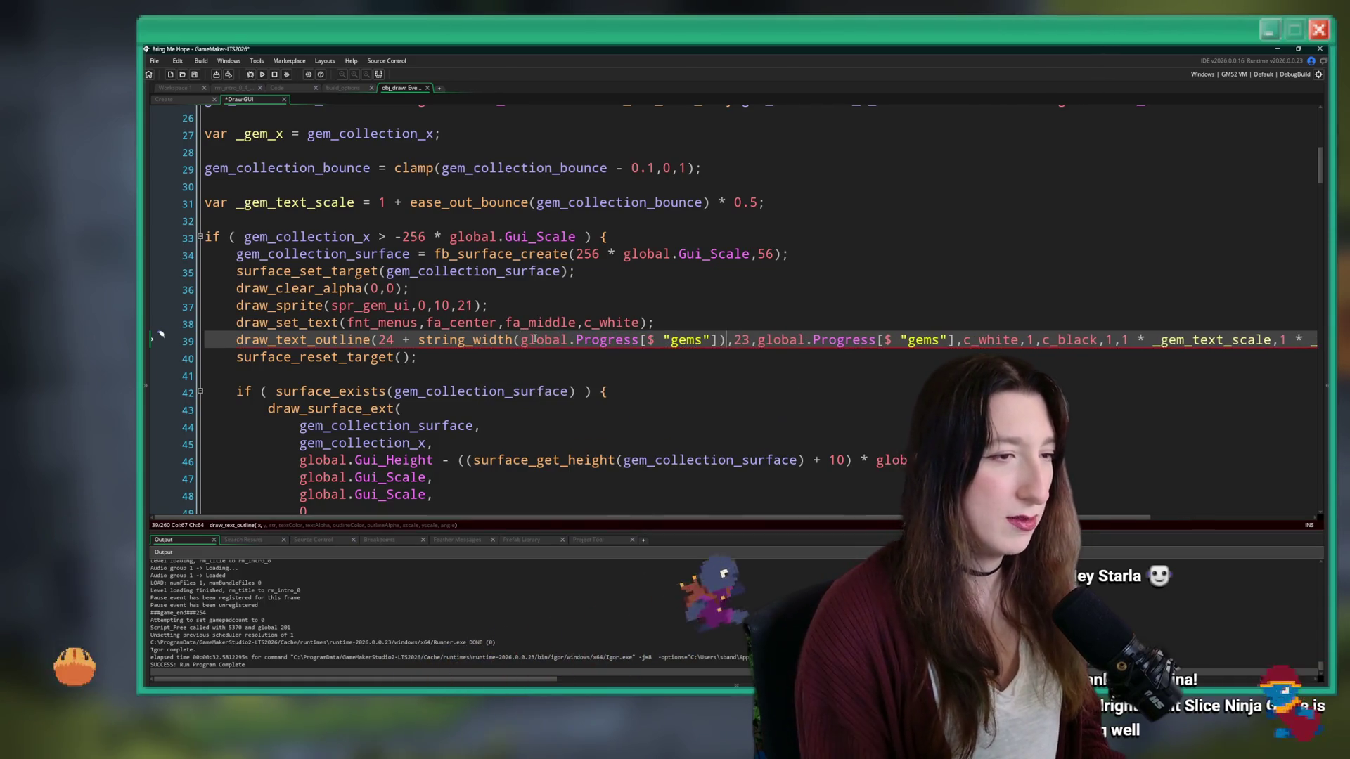
pyautogui.write(' -')
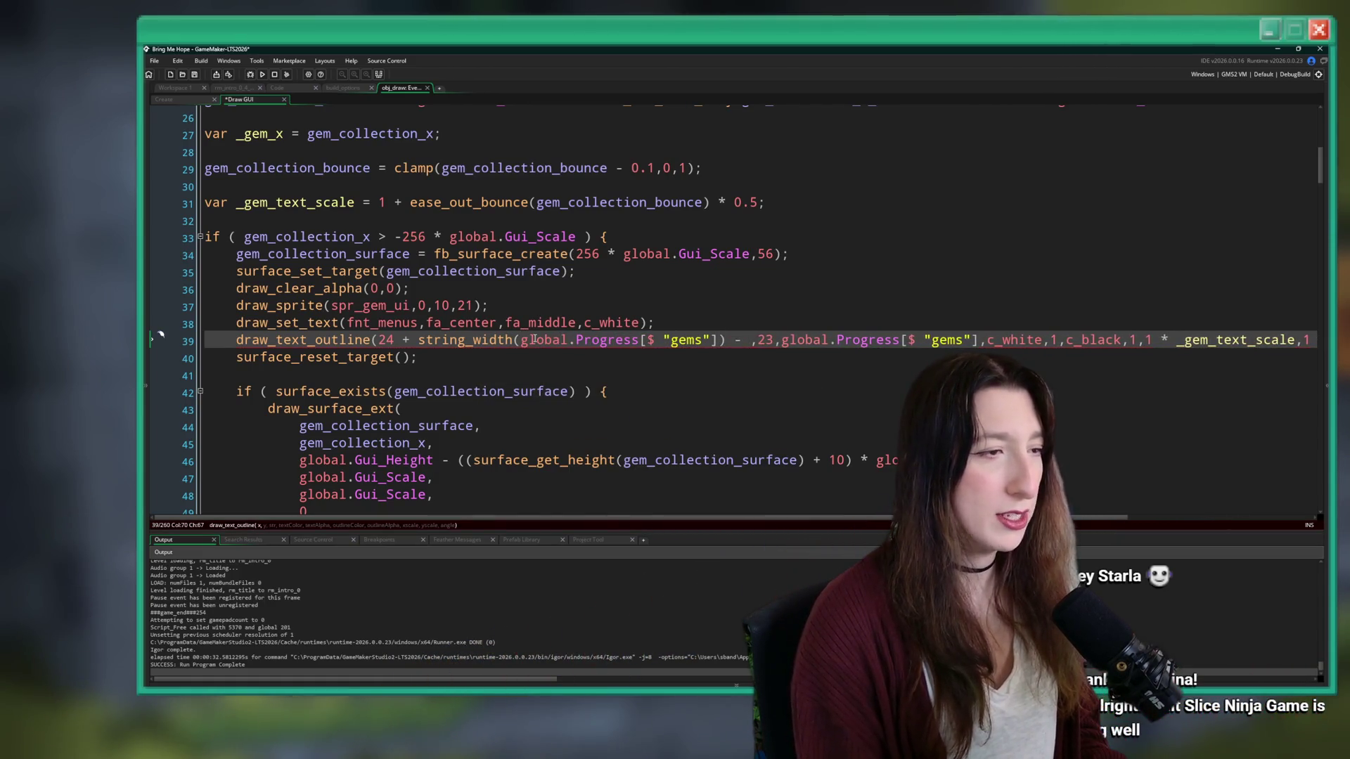
pyautogui.press('BackSpace')
pyautogui.write('*')
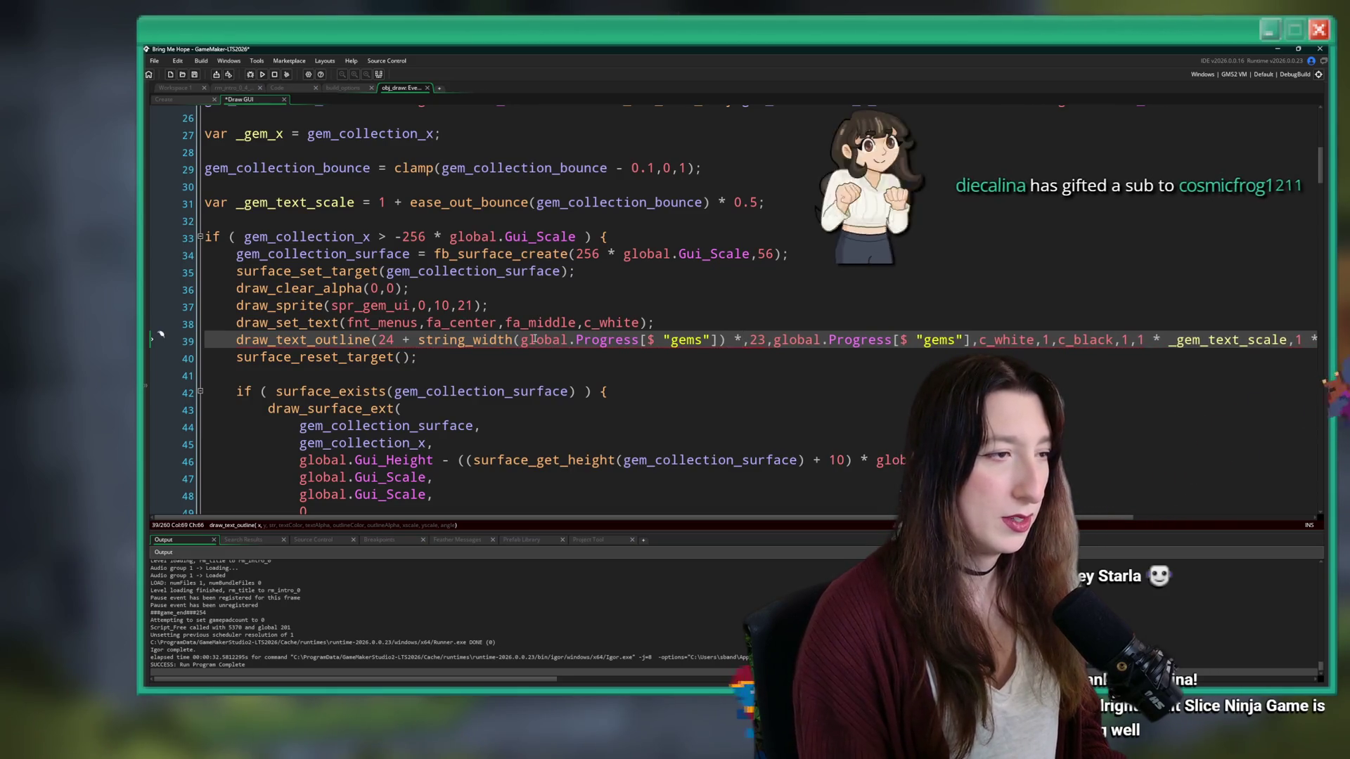
pyautogui.write(' 0.5)')
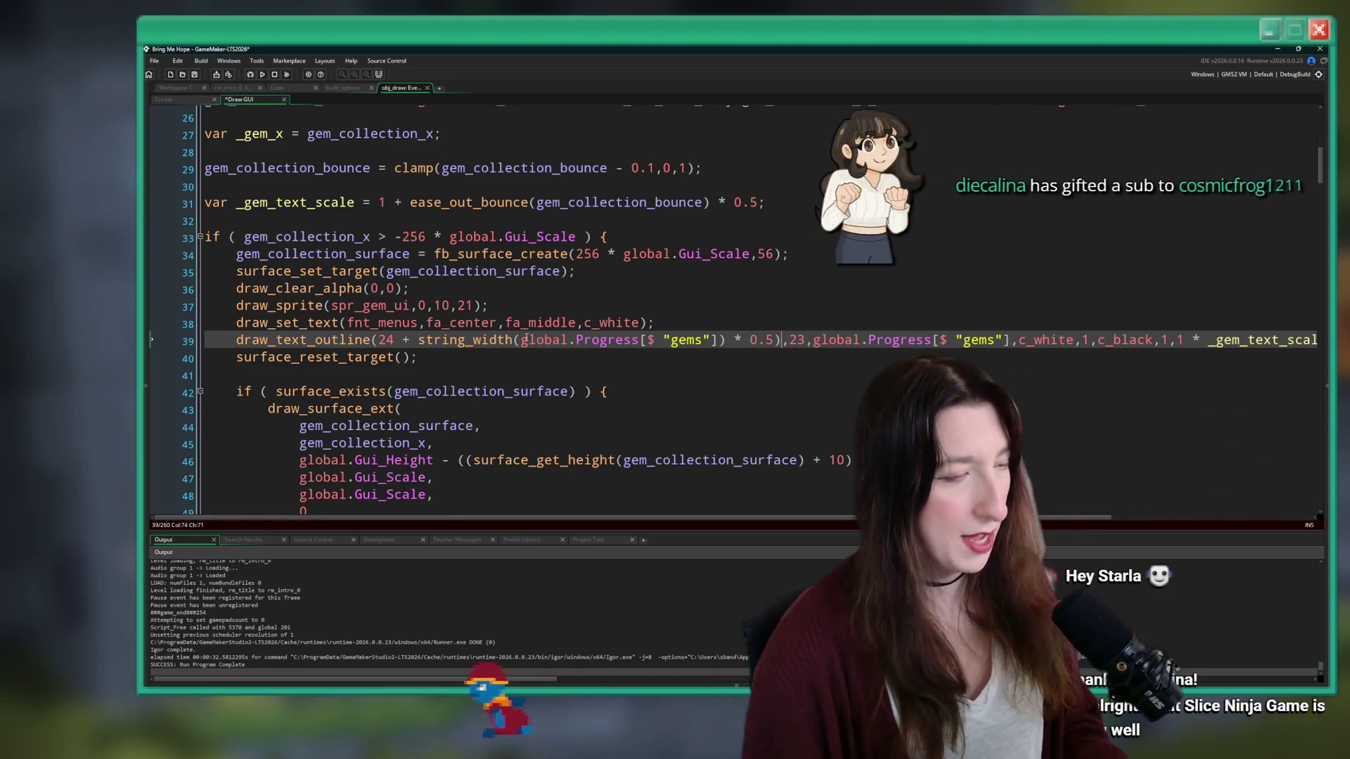
pyautogui.click(419, 339)
pyautogui.write('(')
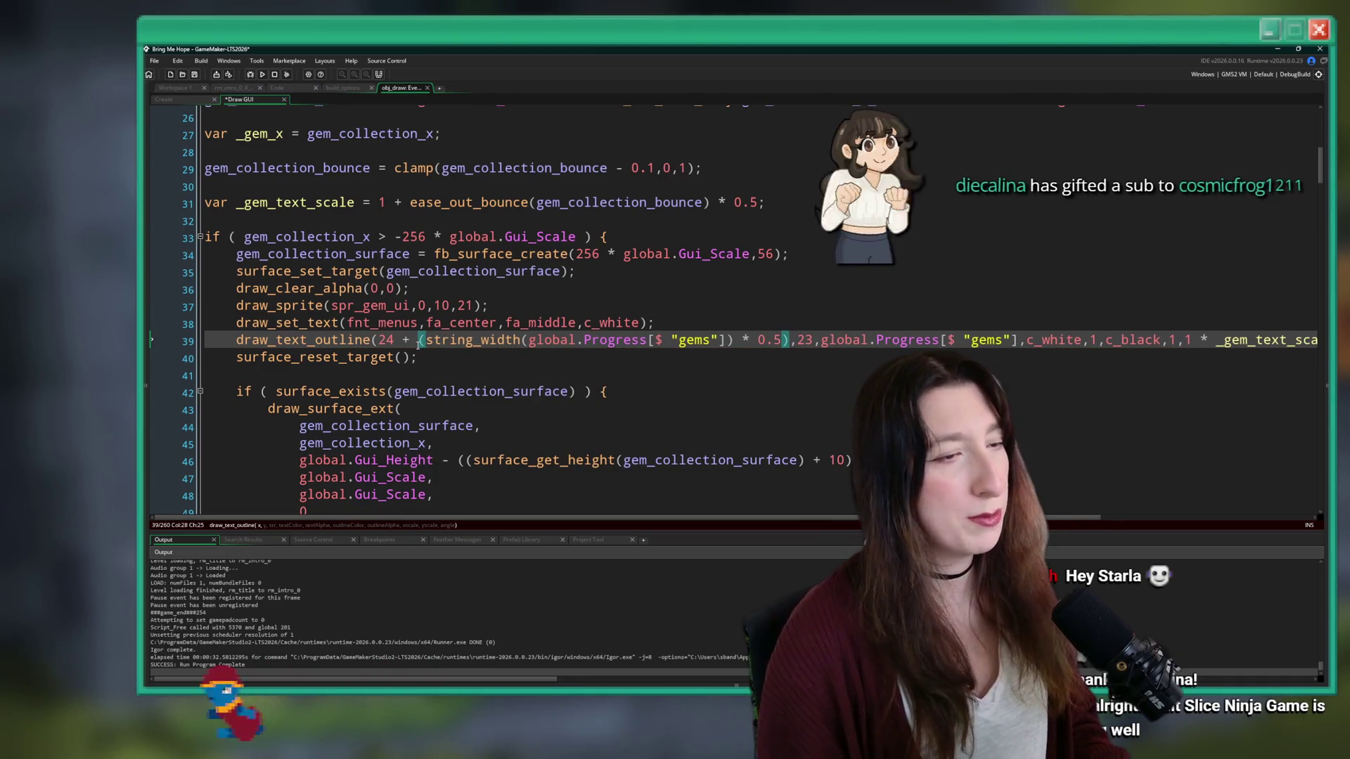
pyautogui.press('F5')
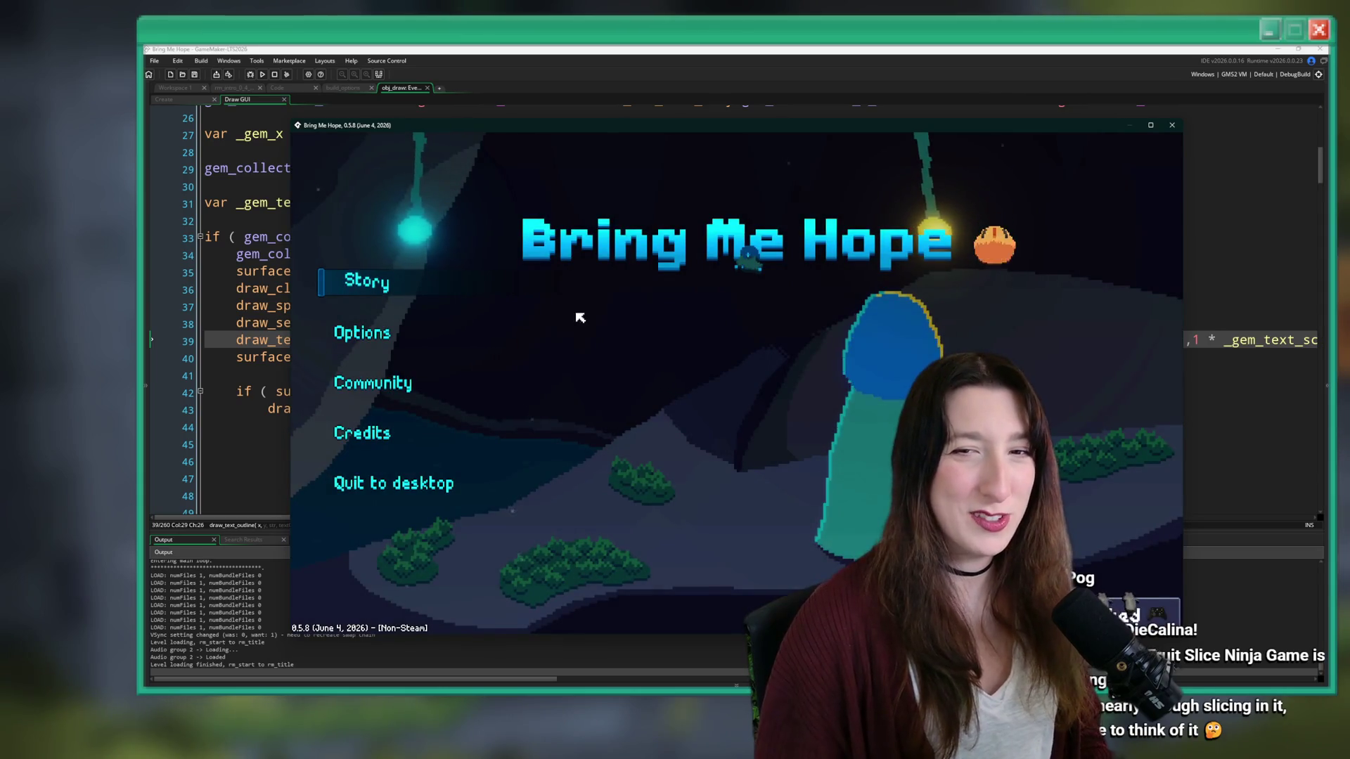
# - Start the story, maximize the game window, and walk out of the Void Landing portal
pyautogui.click(361, 285)
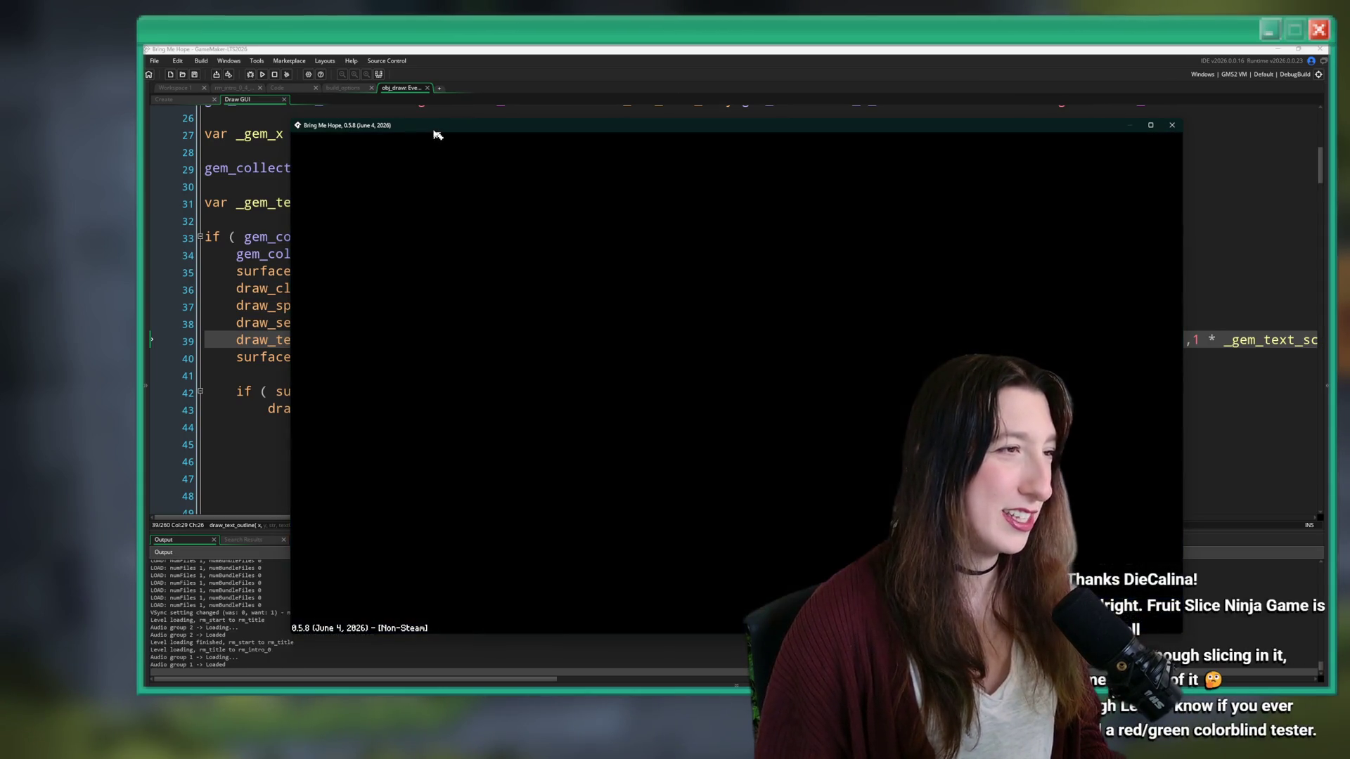
pyautogui.moveTo(437, 128); pyautogui.dragTo(425, 50)
pyautogui.press('Up')
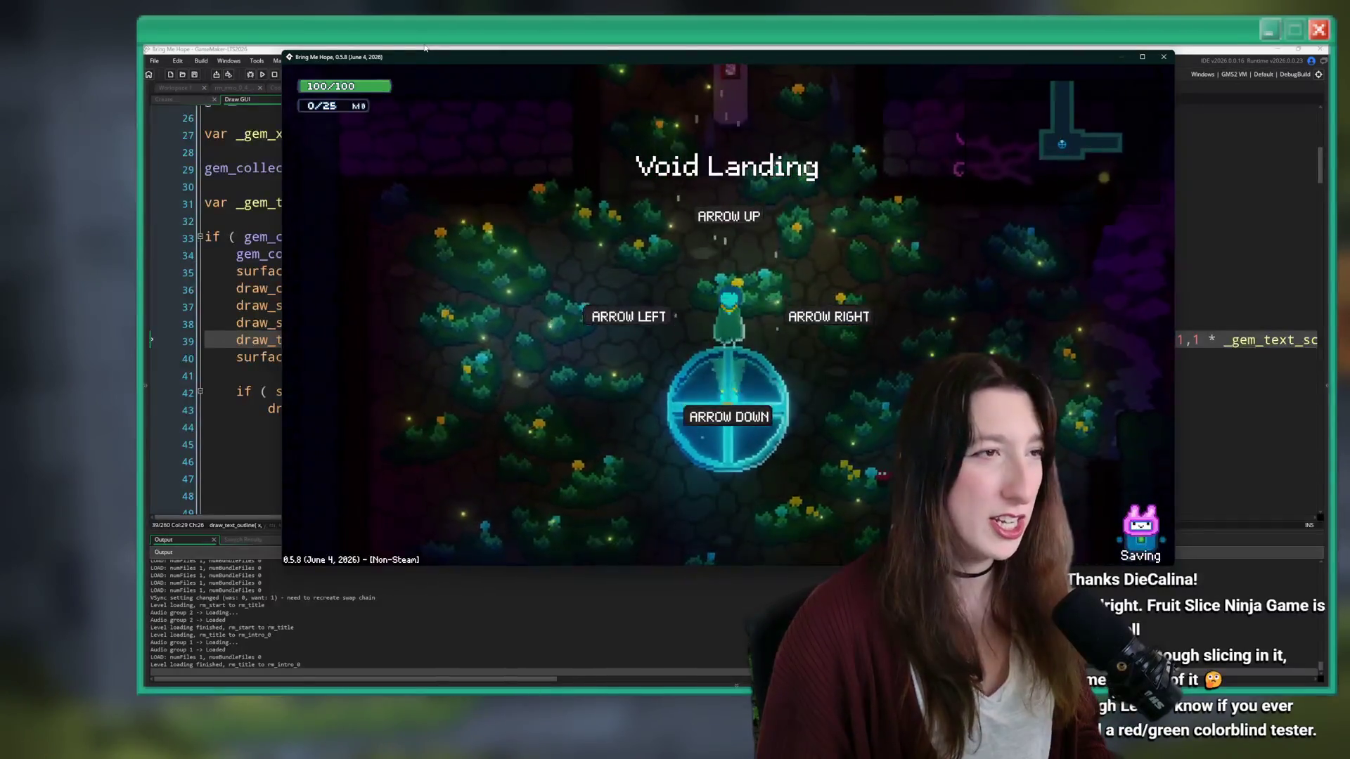
pyautogui.doubleClick(425, 49)
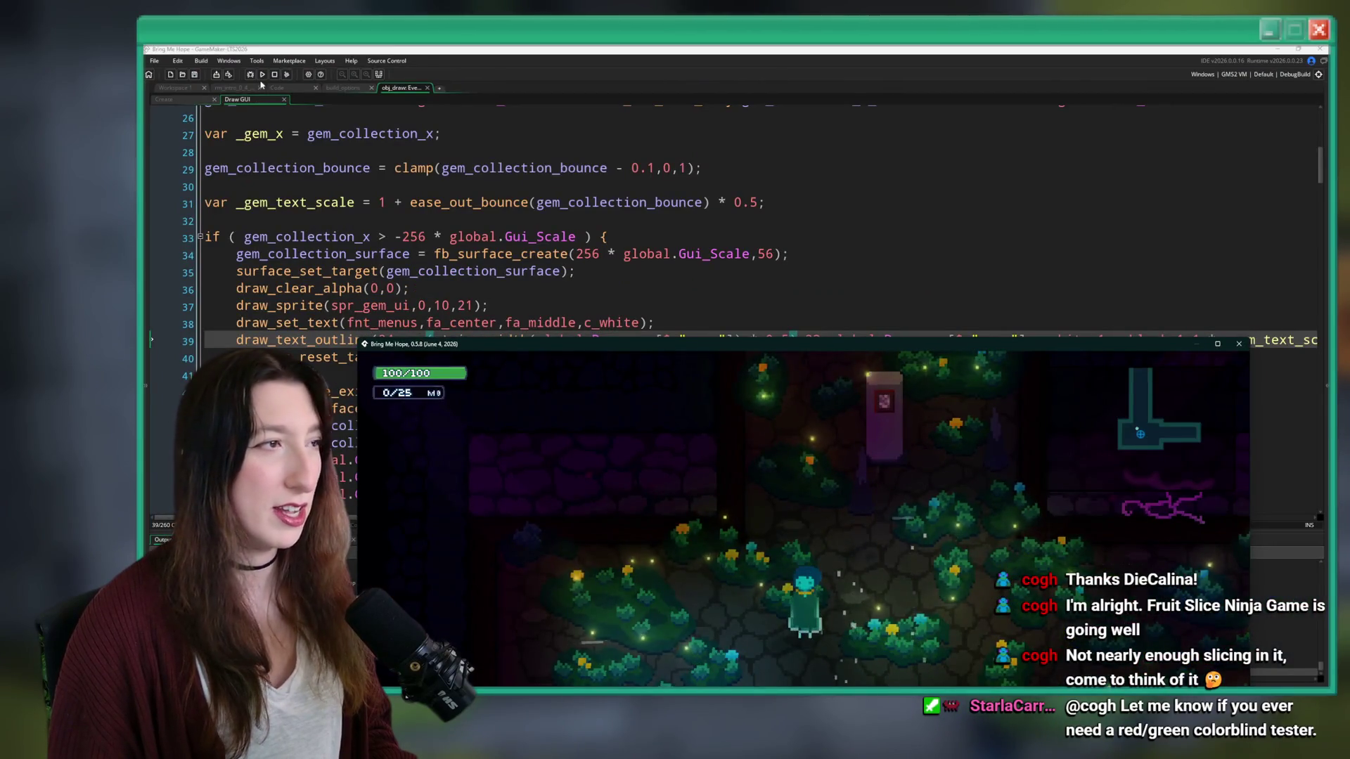
pyautogui.click(421, 339)
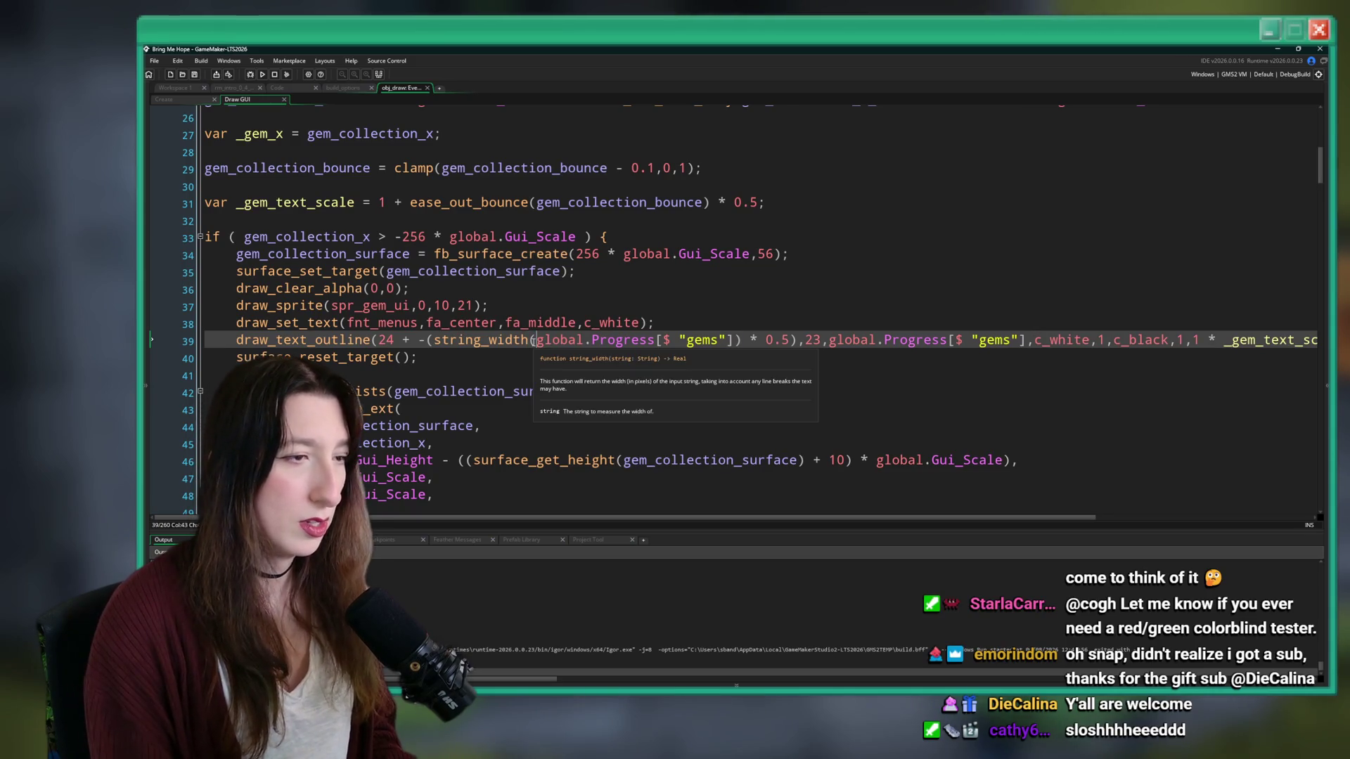
# - Wrap the gem count in string() inside string_width, delete the stray minus, and rebuild with F5
pyautogui.write('string(')
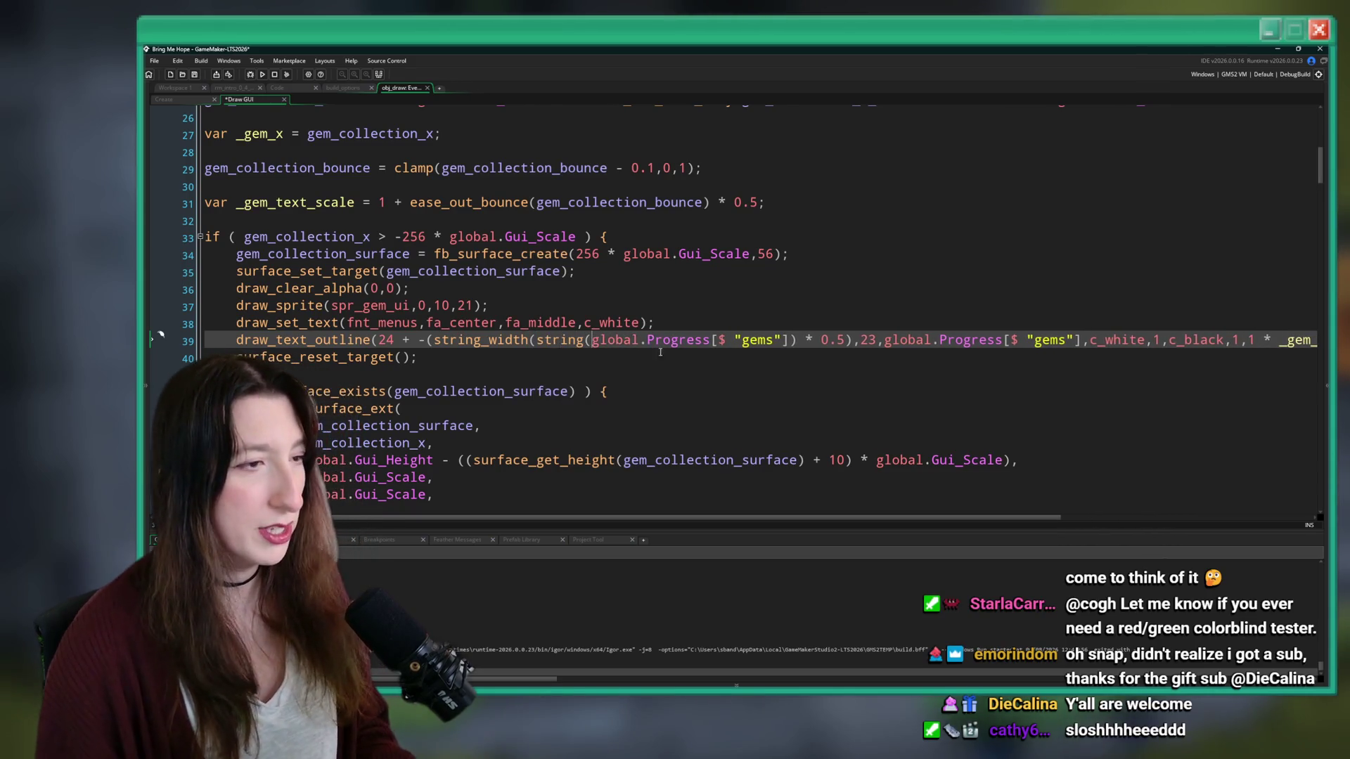
pyautogui.write(')')
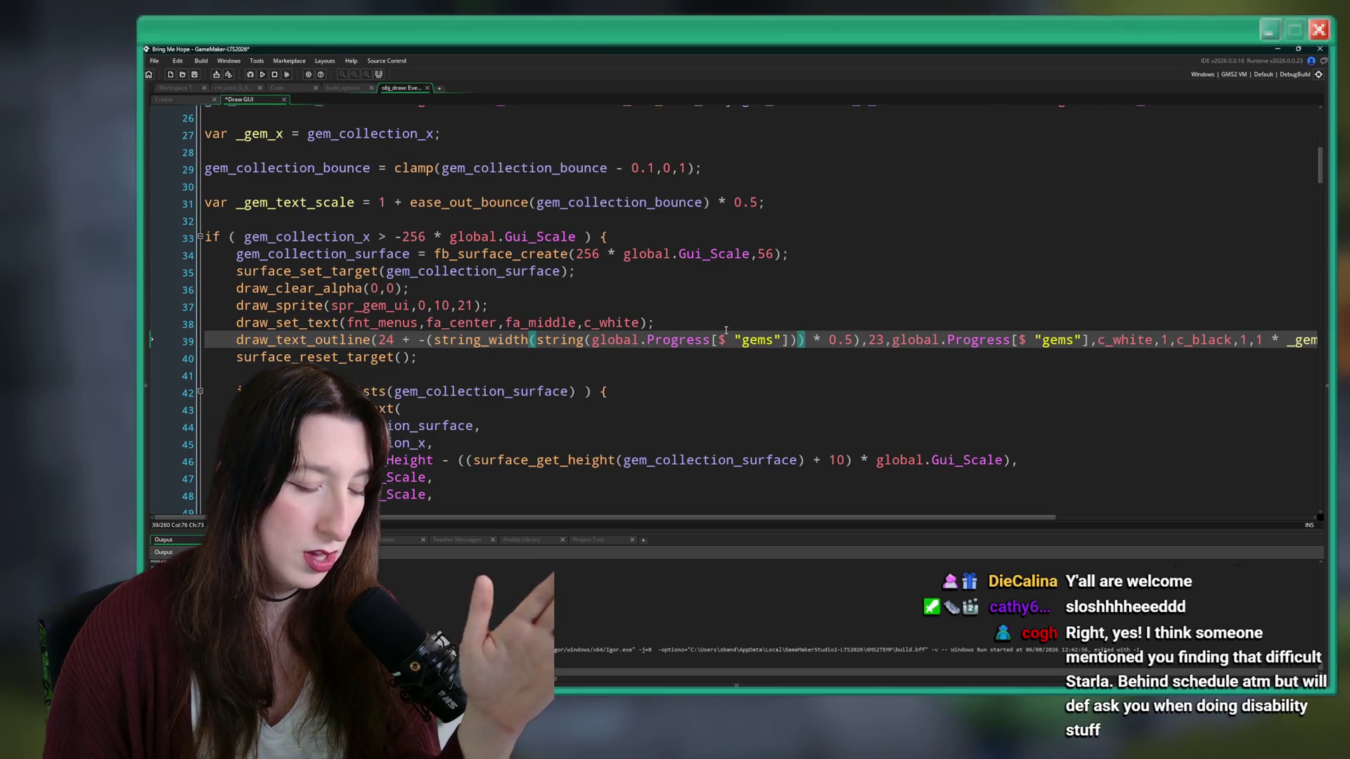
pyautogui.click(433, 340)
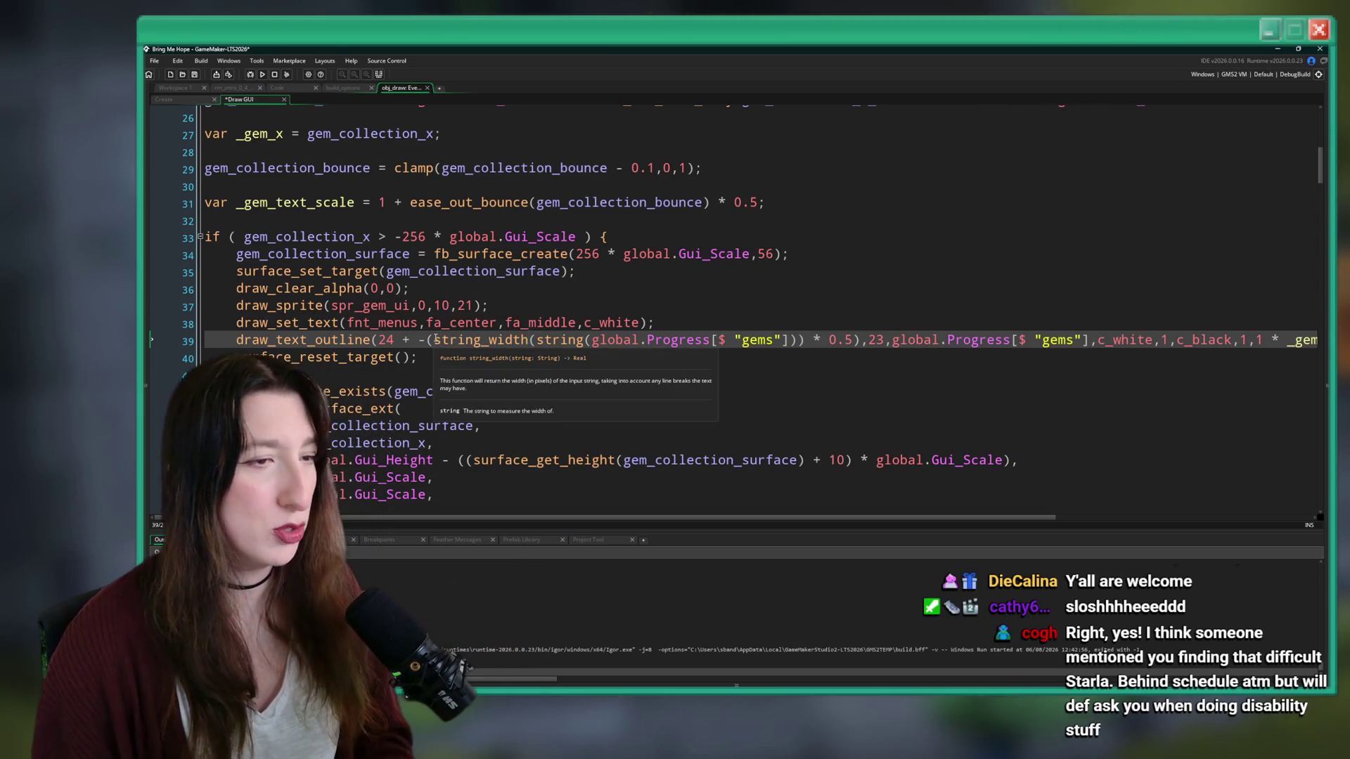
pyautogui.click(425, 328)
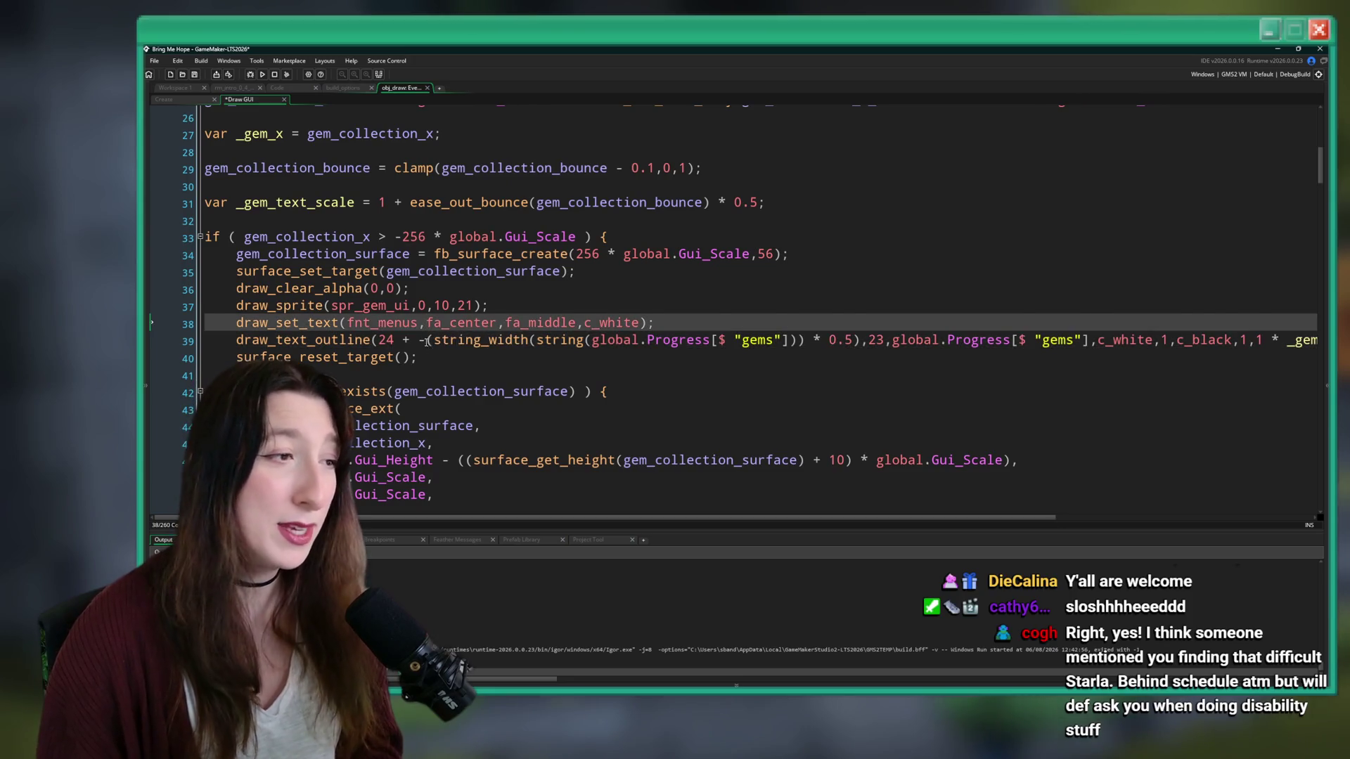
pyautogui.click(427, 341)
pyautogui.press('BackSpace')
pyautogui.press('F5')
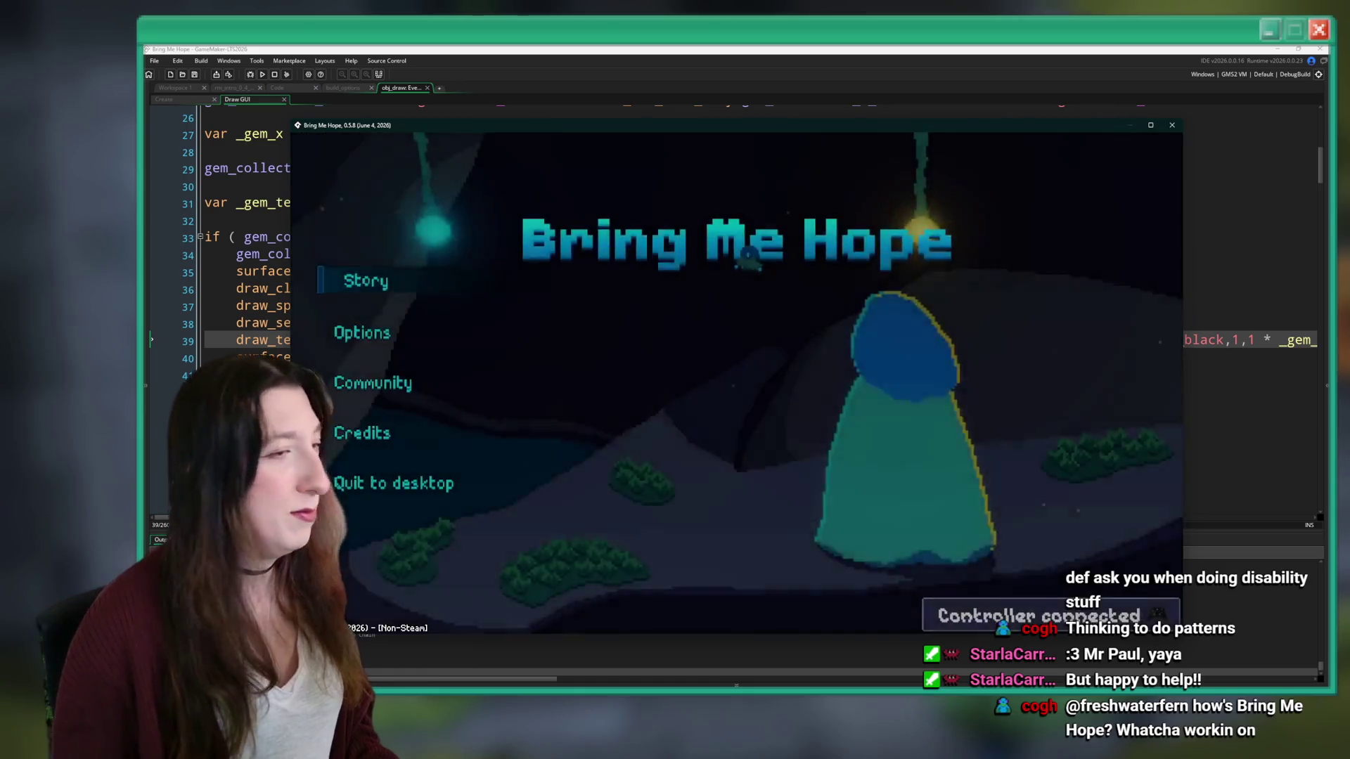
# - Start the story and walk around collecting gems until the counter reaches 51, then close the game
pyautogui.click(361, 283)
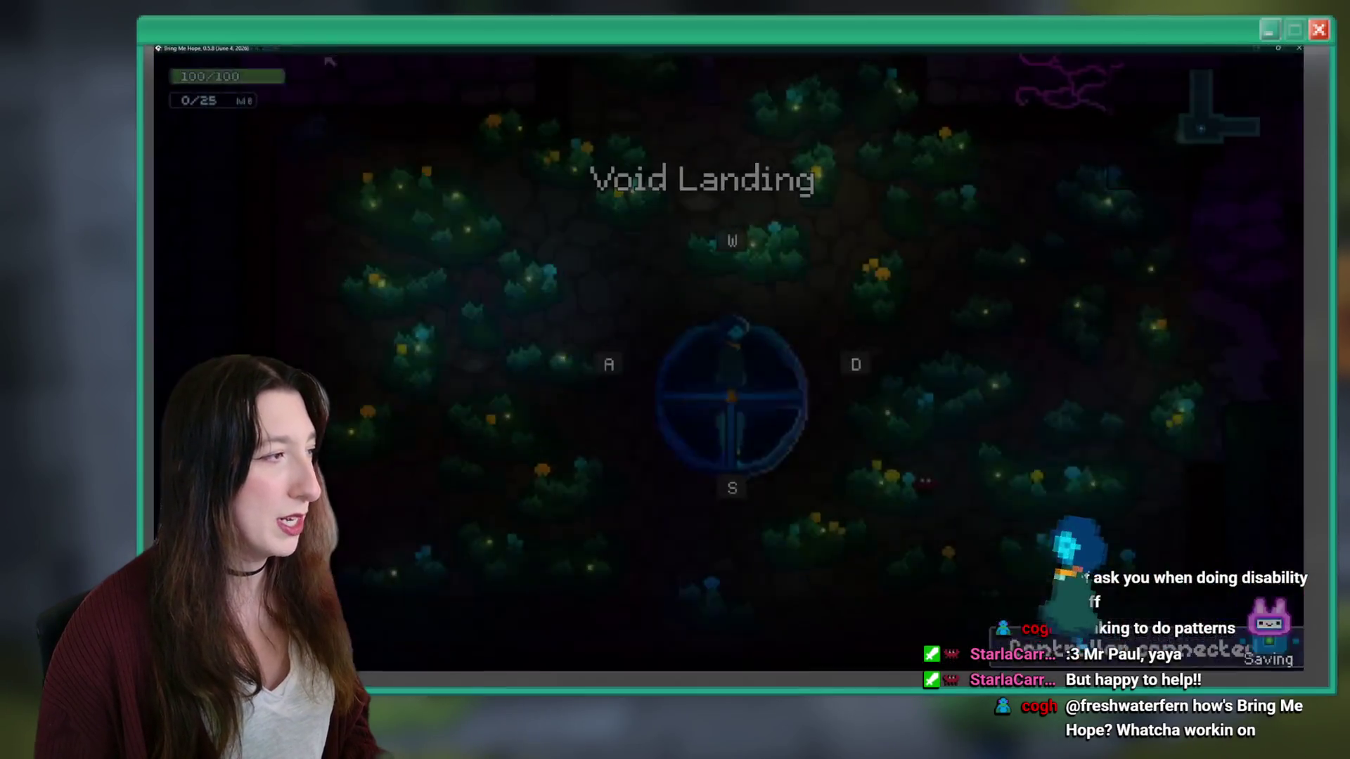
pyautogui.press('a')
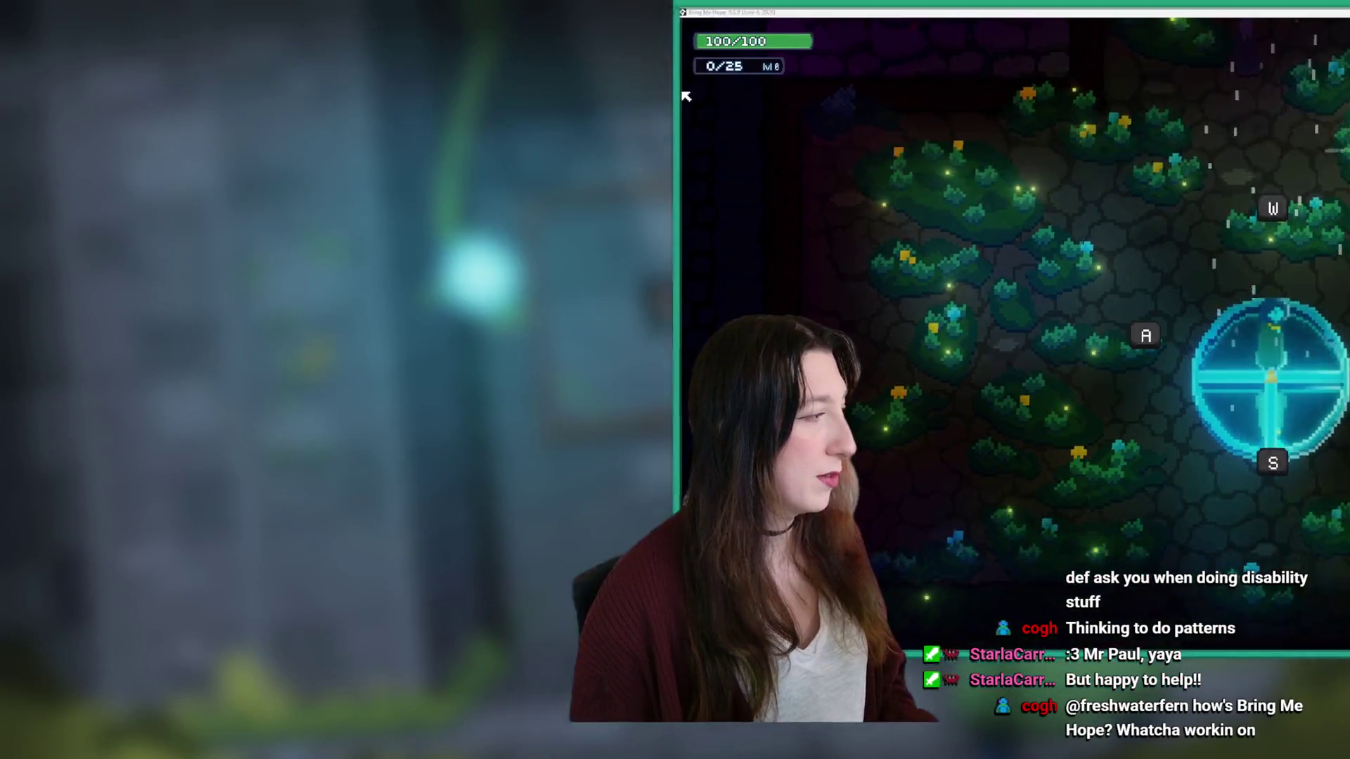
pyautogui.press('Left')
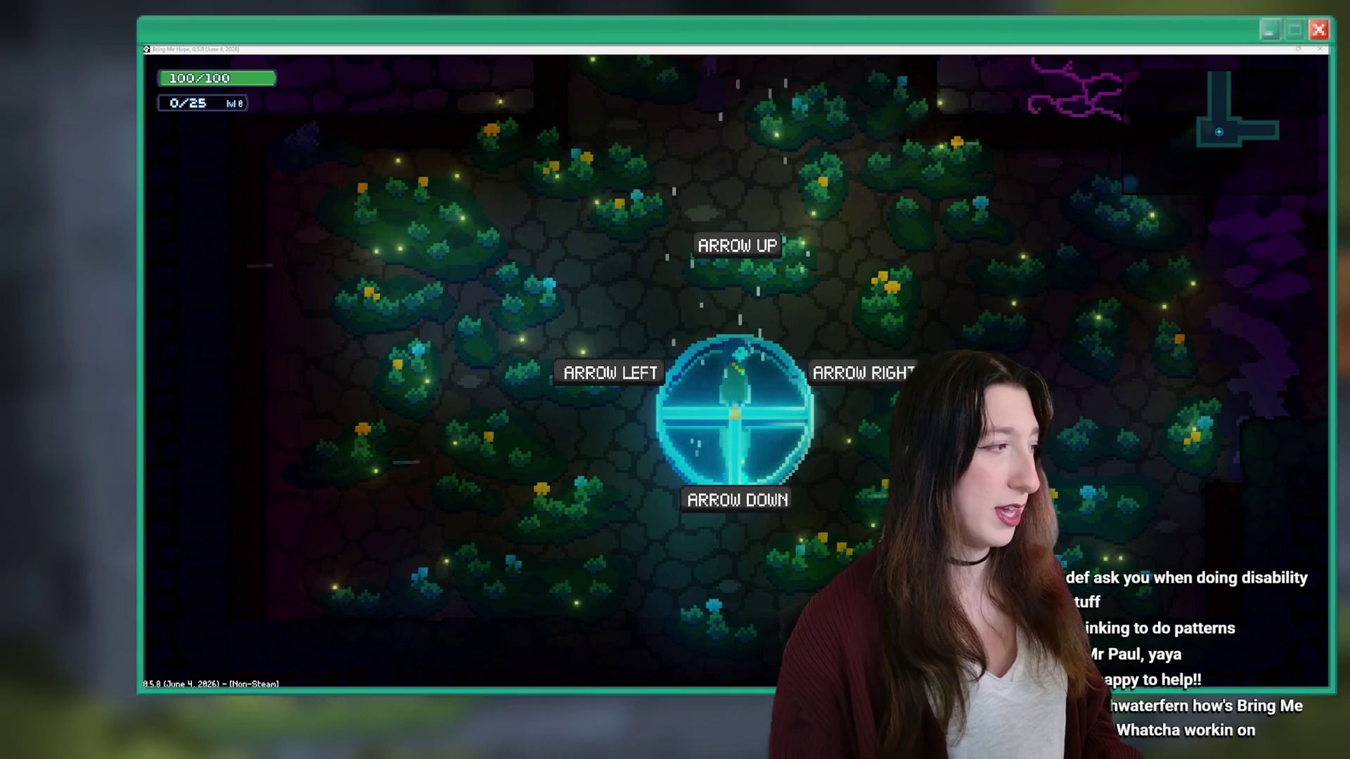
pyautogui.click(600, 417)
pyautogui.press('Up')
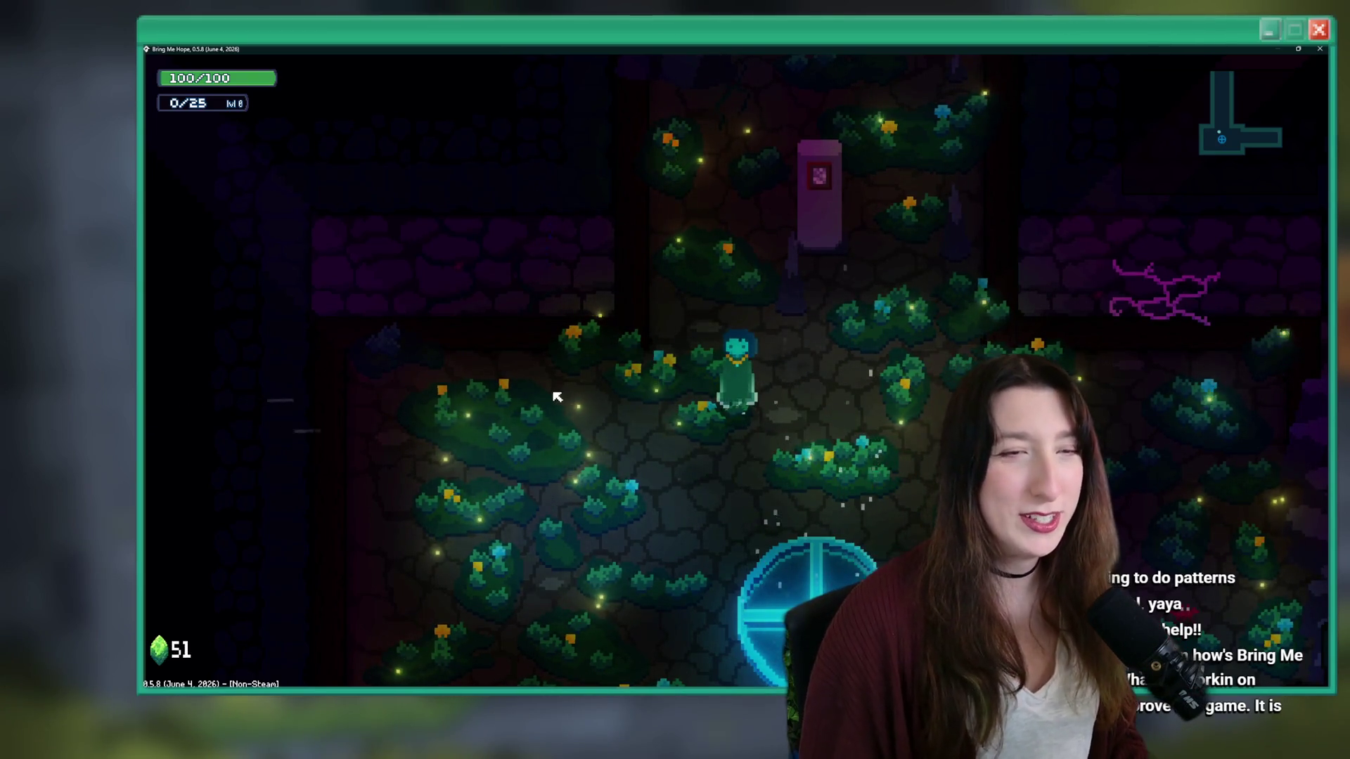
pyautogui.click(1320, 49)
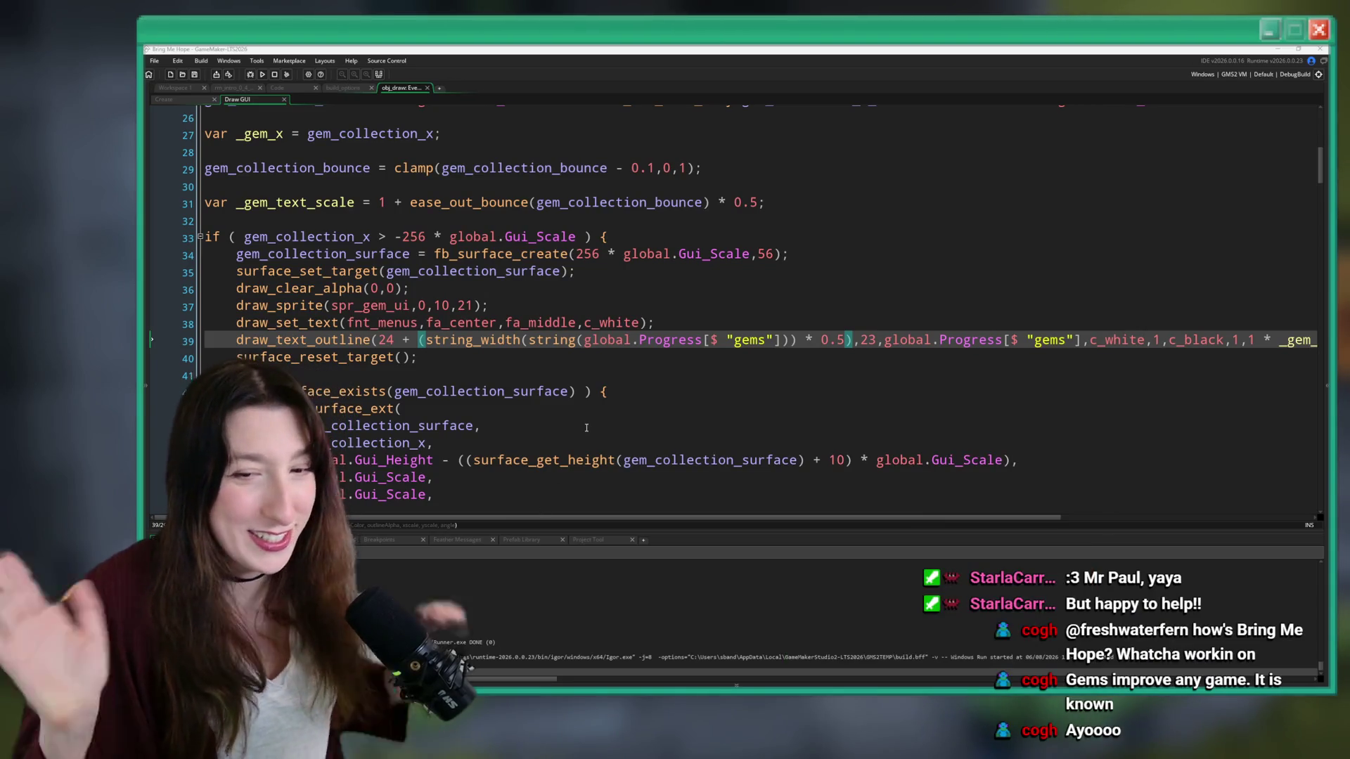
# - Select the 0.5 text scale multiplier on line 31 and check the 56-pixel surface creation on line 34
pyautogui.click(777, 259)
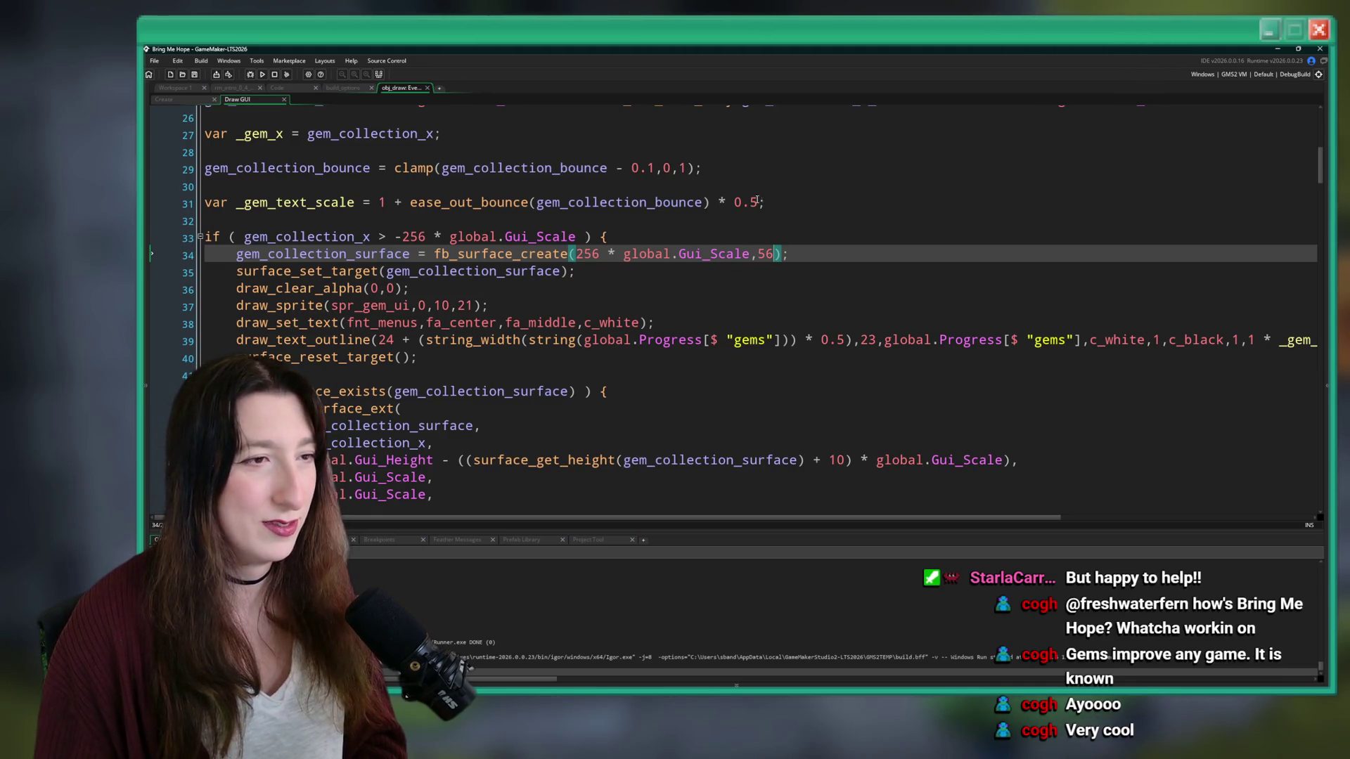
pyautogui.doubleClick(758, 202)
pyautogui.write('6')
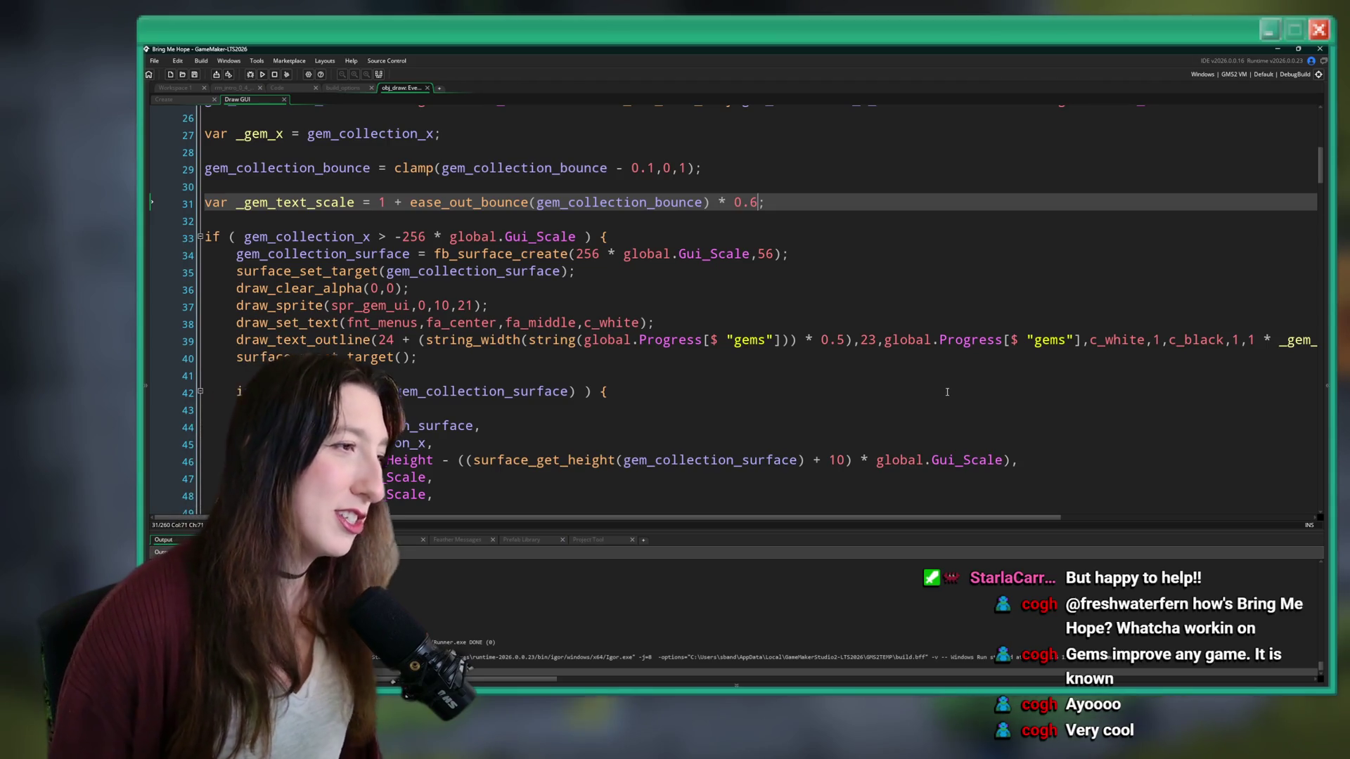
pyautogui.click(936, 253)
pyautogui.scroll(-1, 872, 176)
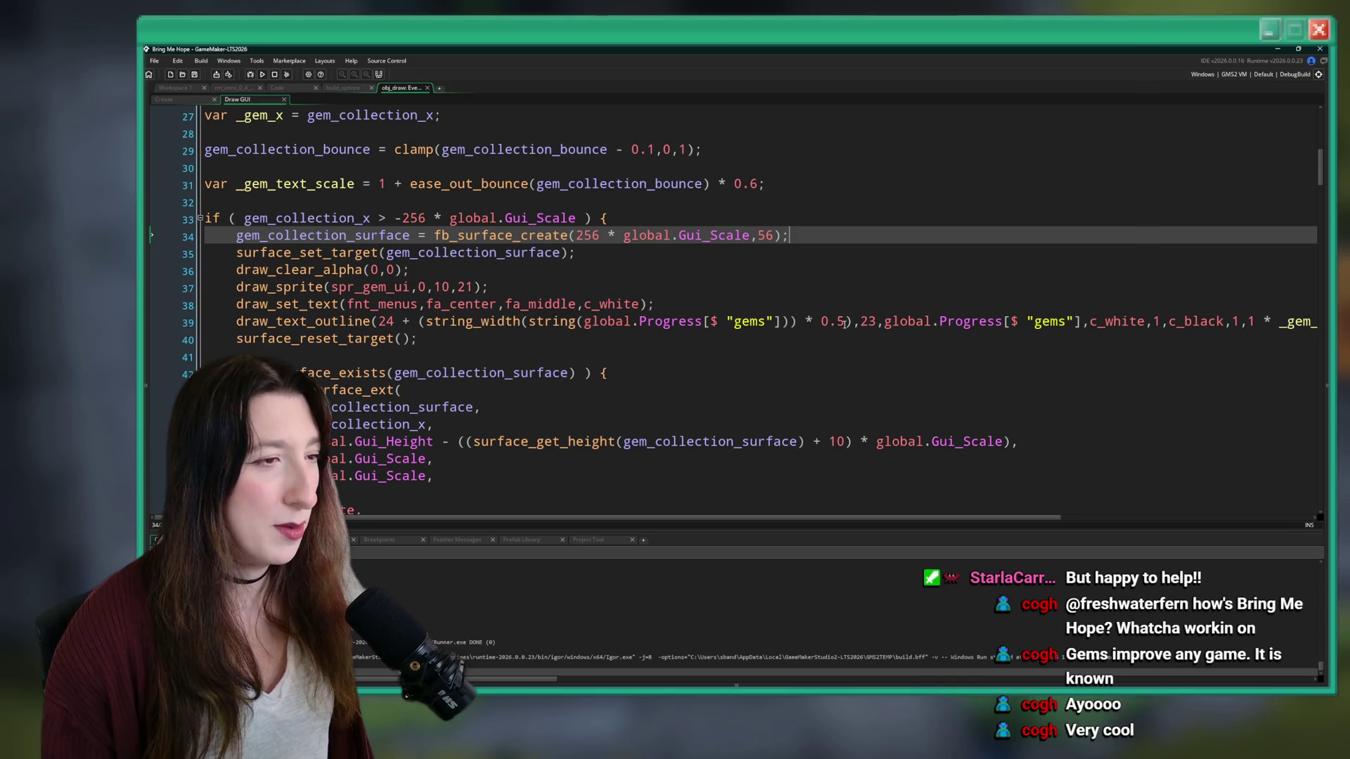
pyautogui.scroll(2, 844, 323)
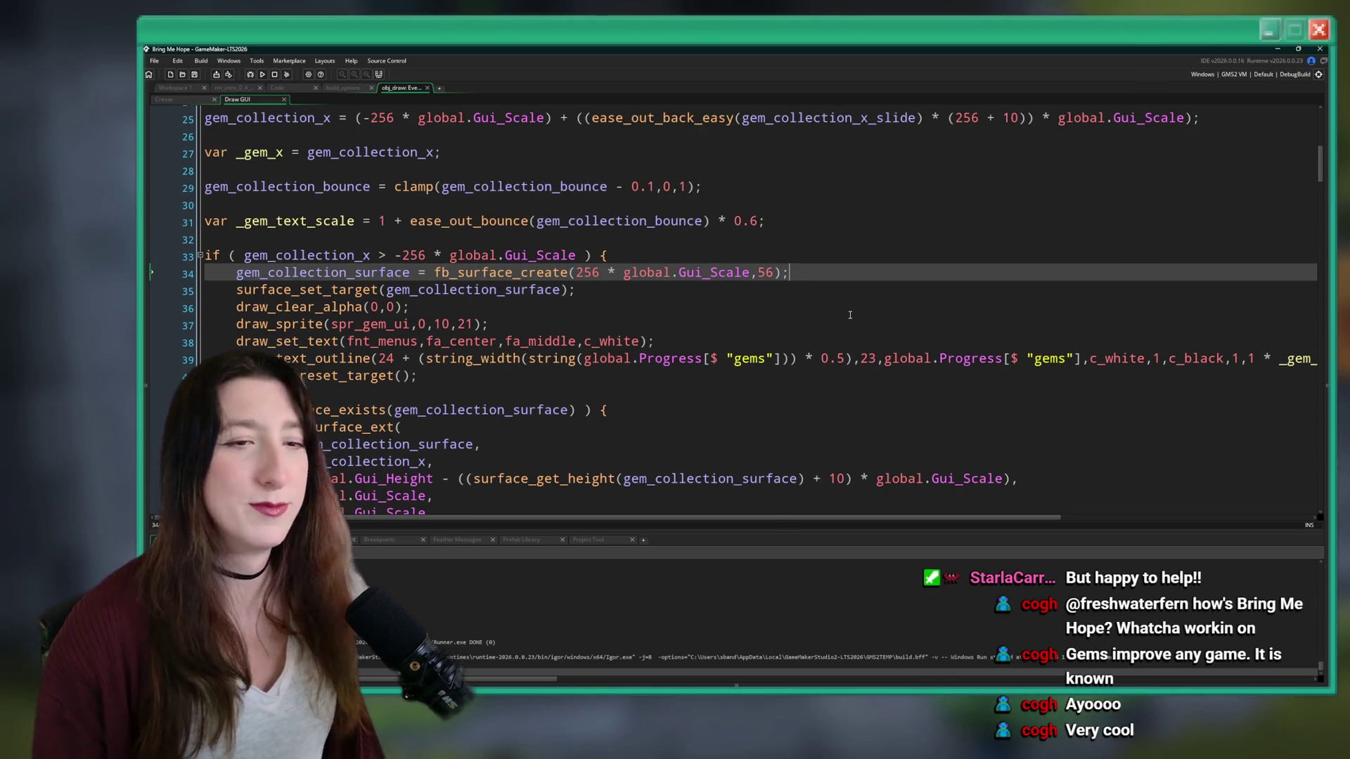
pyautogui.scroll(-1, 849, 315)
pyautogui.scroll(4, 726, 357)
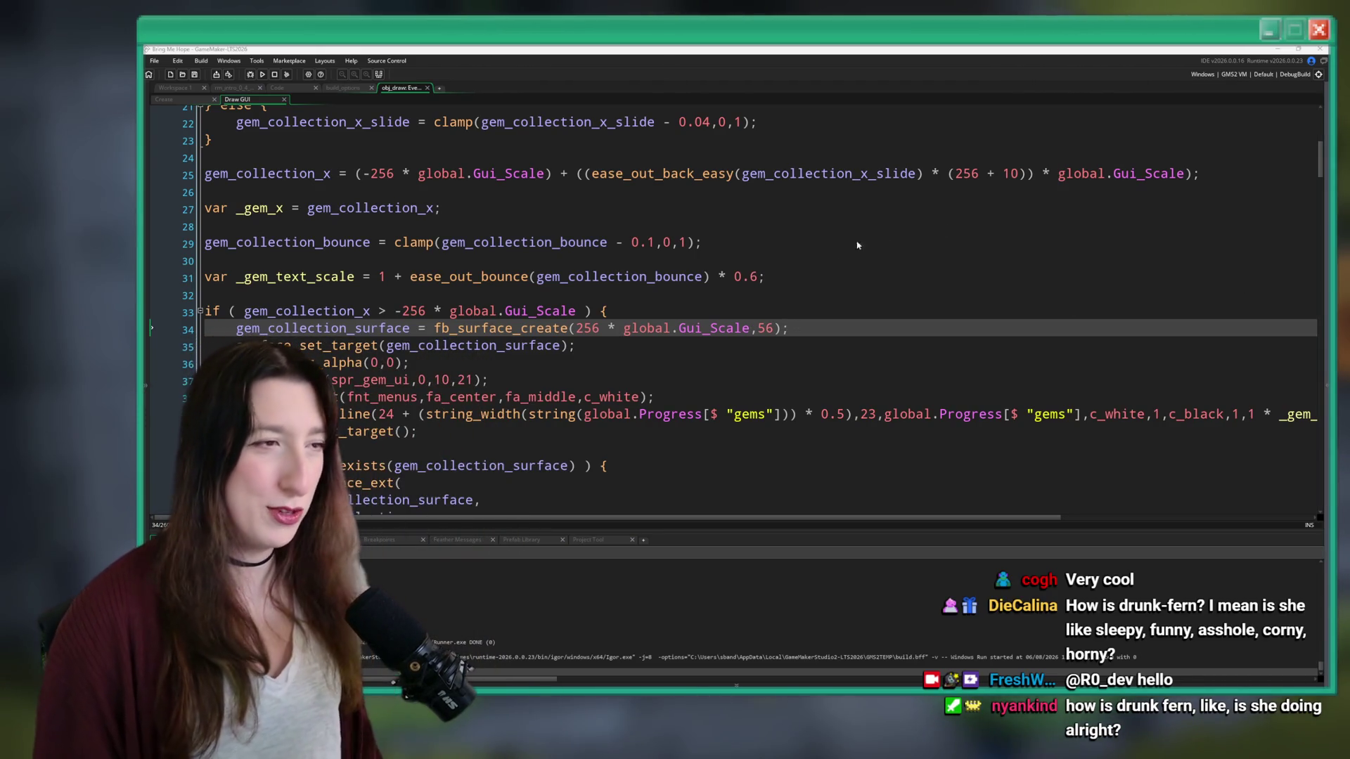
# - Review the Draw GUI code around line 35, then switch to obj_draw's Create event
pyautogui.click(794, 332)
pyautogui.scroll(-2, 808, 327)
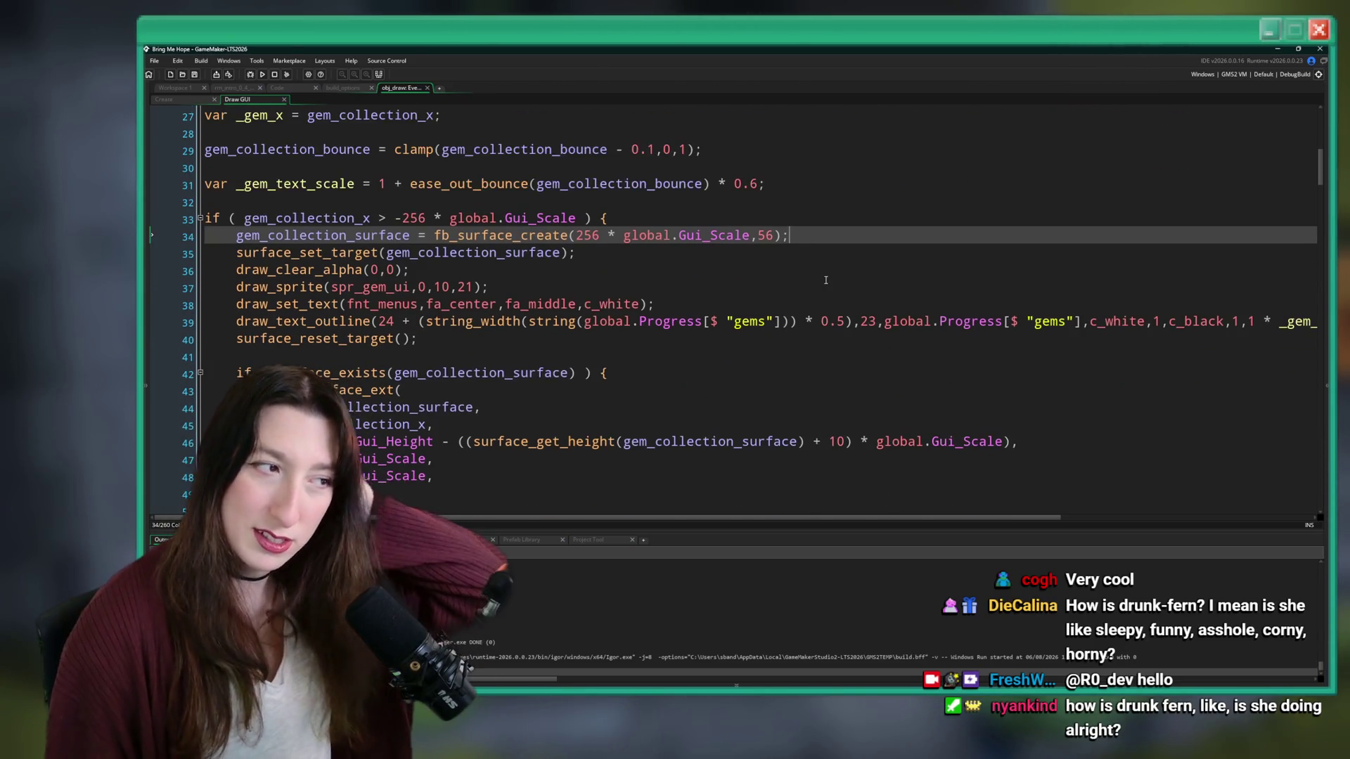
pyautogui.scroll(-1, 809, 282)
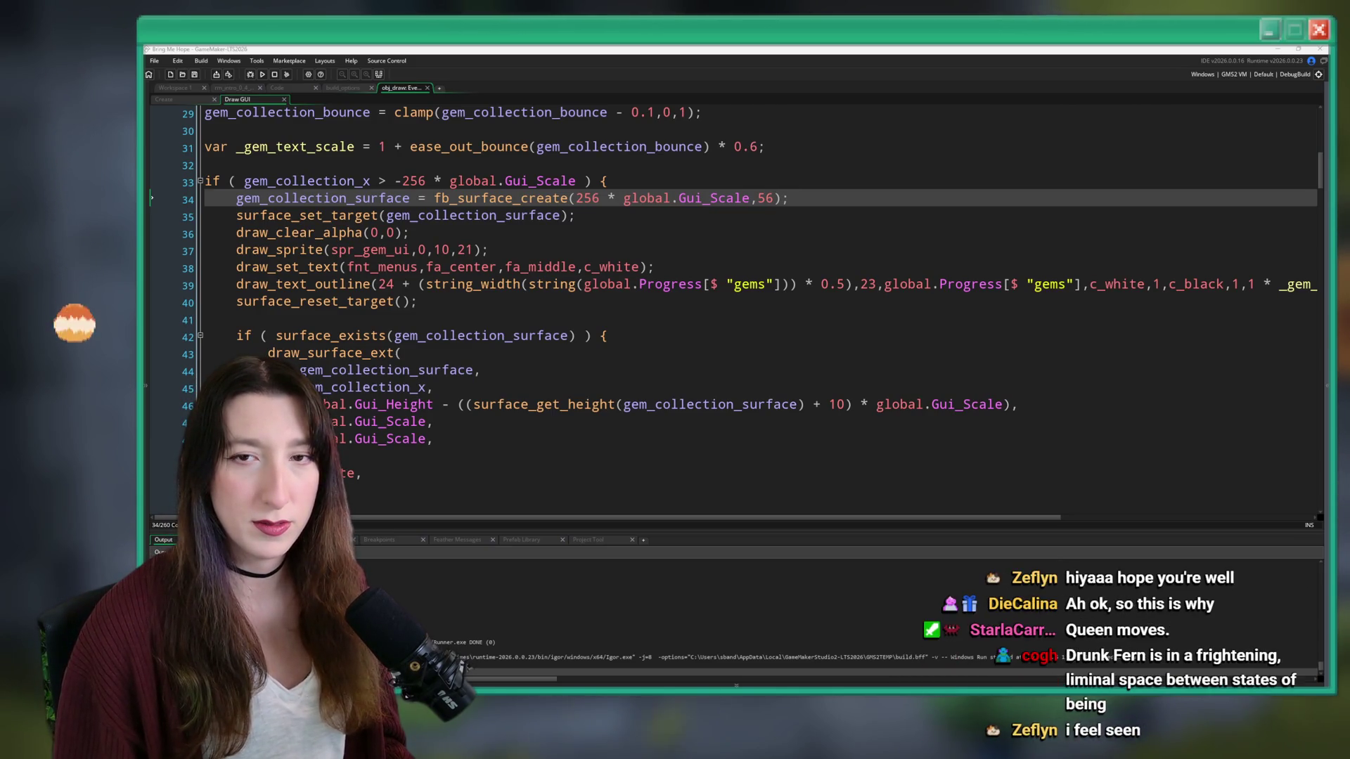
pyautogui.click(705, 214)
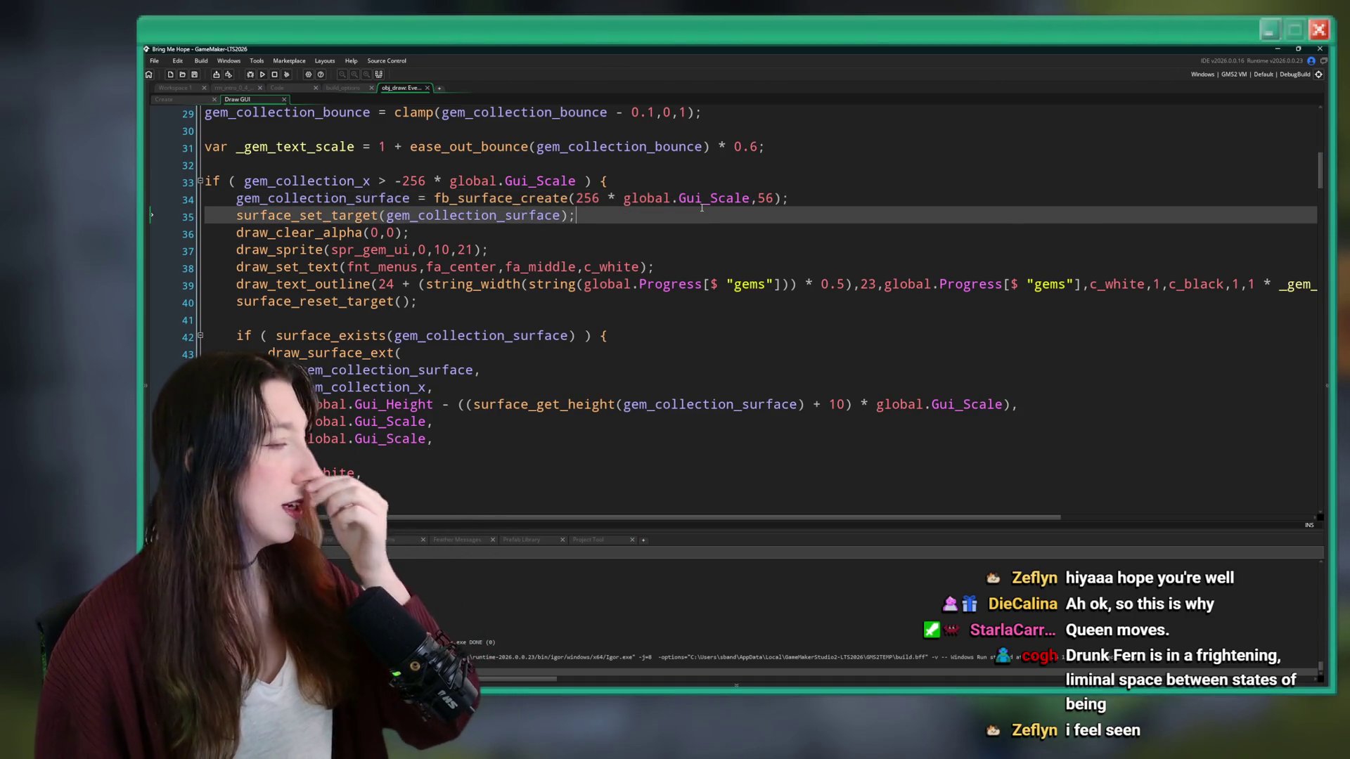
pyautogui.scroll(3, 415, 177)
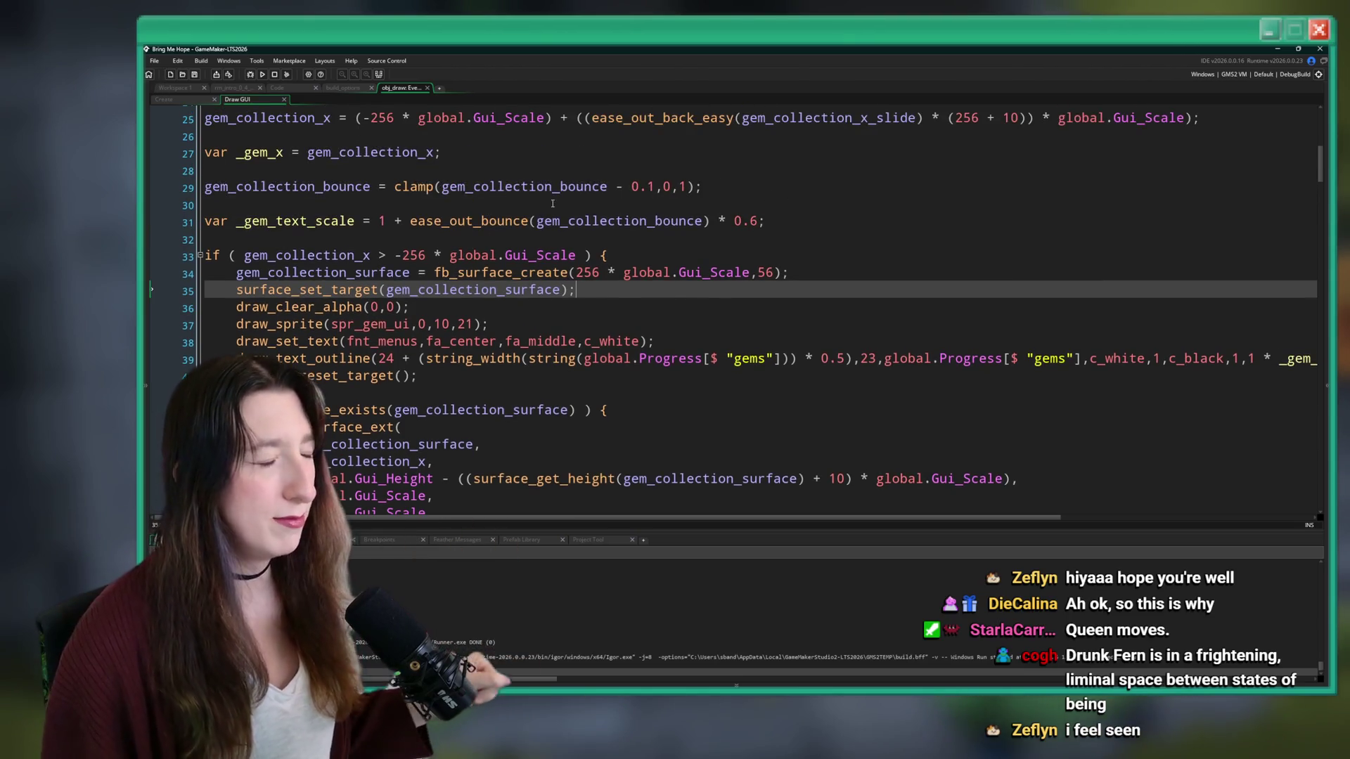
pyautogui.click(207, 101)
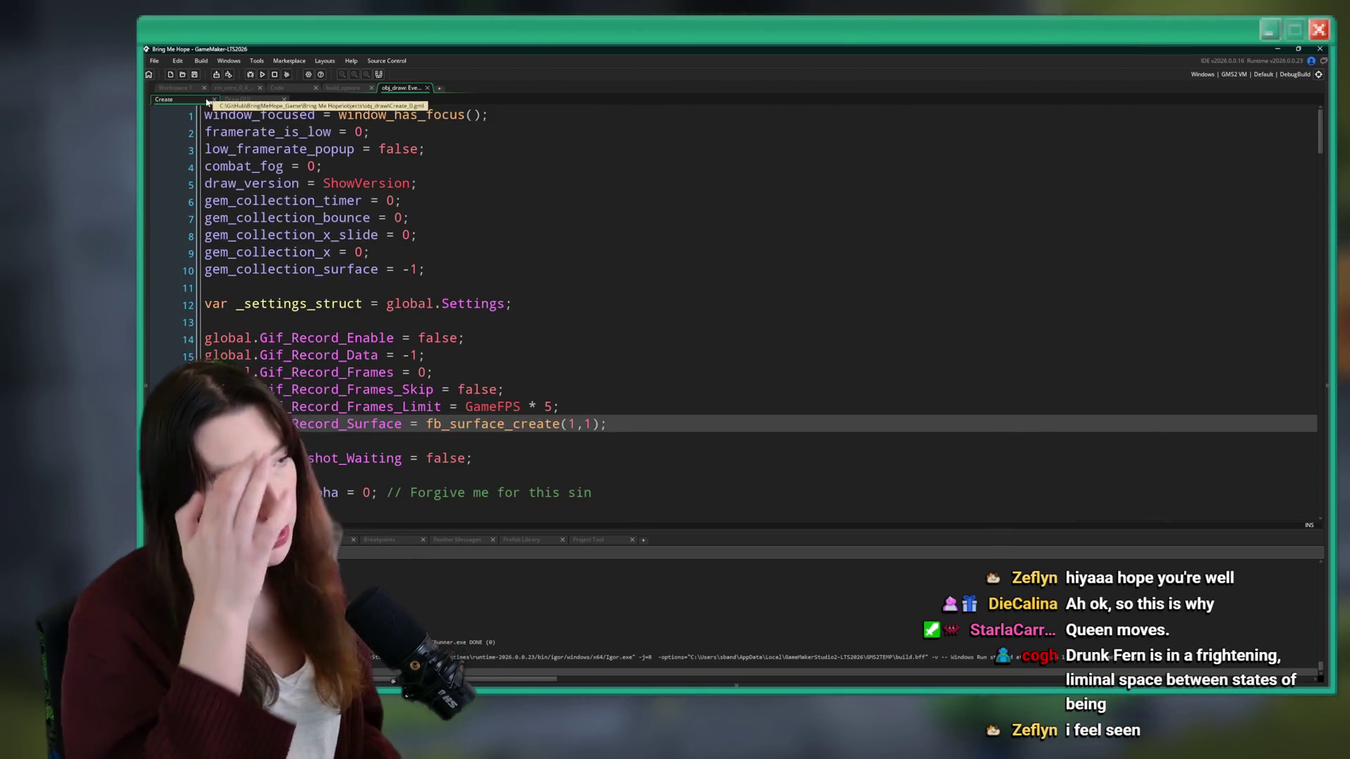
# - Duplicate the gem_collection_bounce line in Create, then search its uses and open obj_gem_drop's Destroy event
pyautogui.click(454, 217)
pyautogui.hotkey('ctrl', 'd')
pyautogui.click(371, 235)
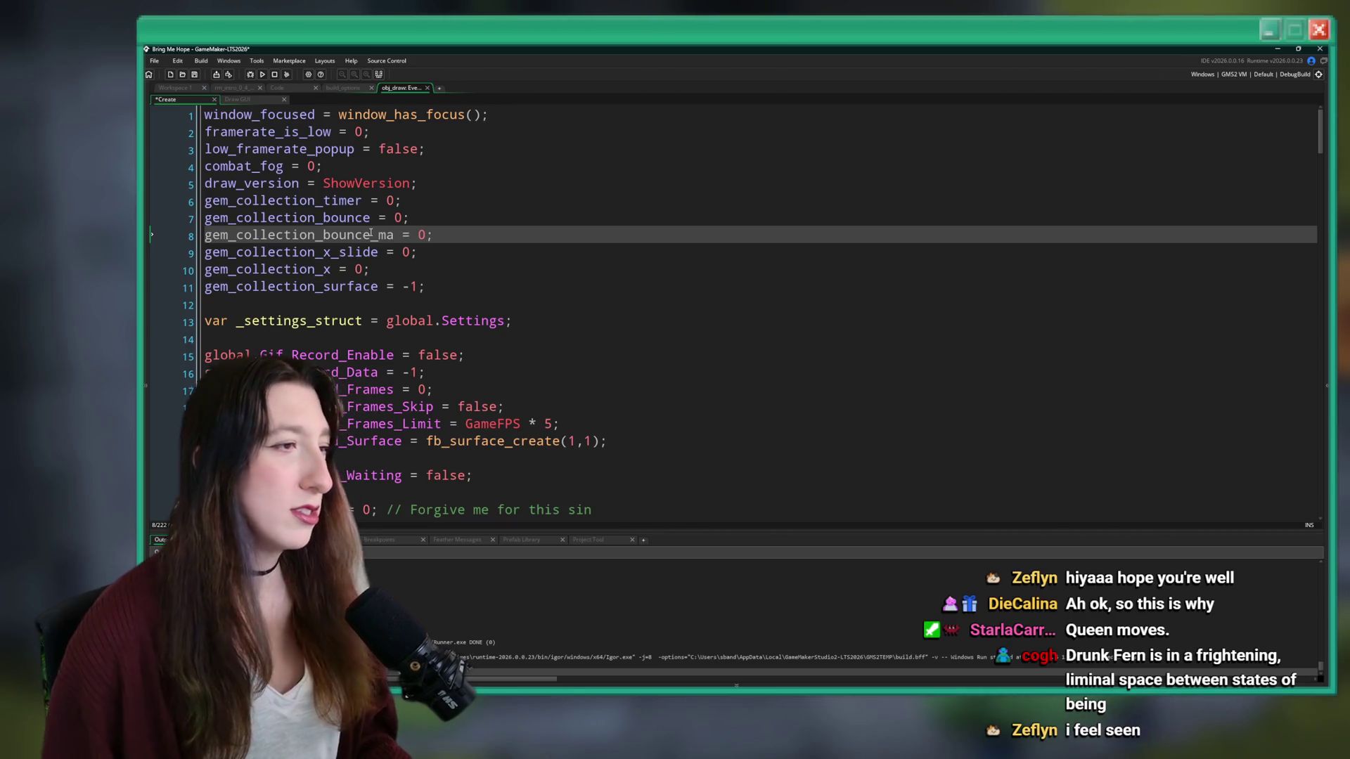
pyautogui.write('x')
pyautogui.doubleClick(338, 217)
pyautogui.hotkey('ctrl', 'f')
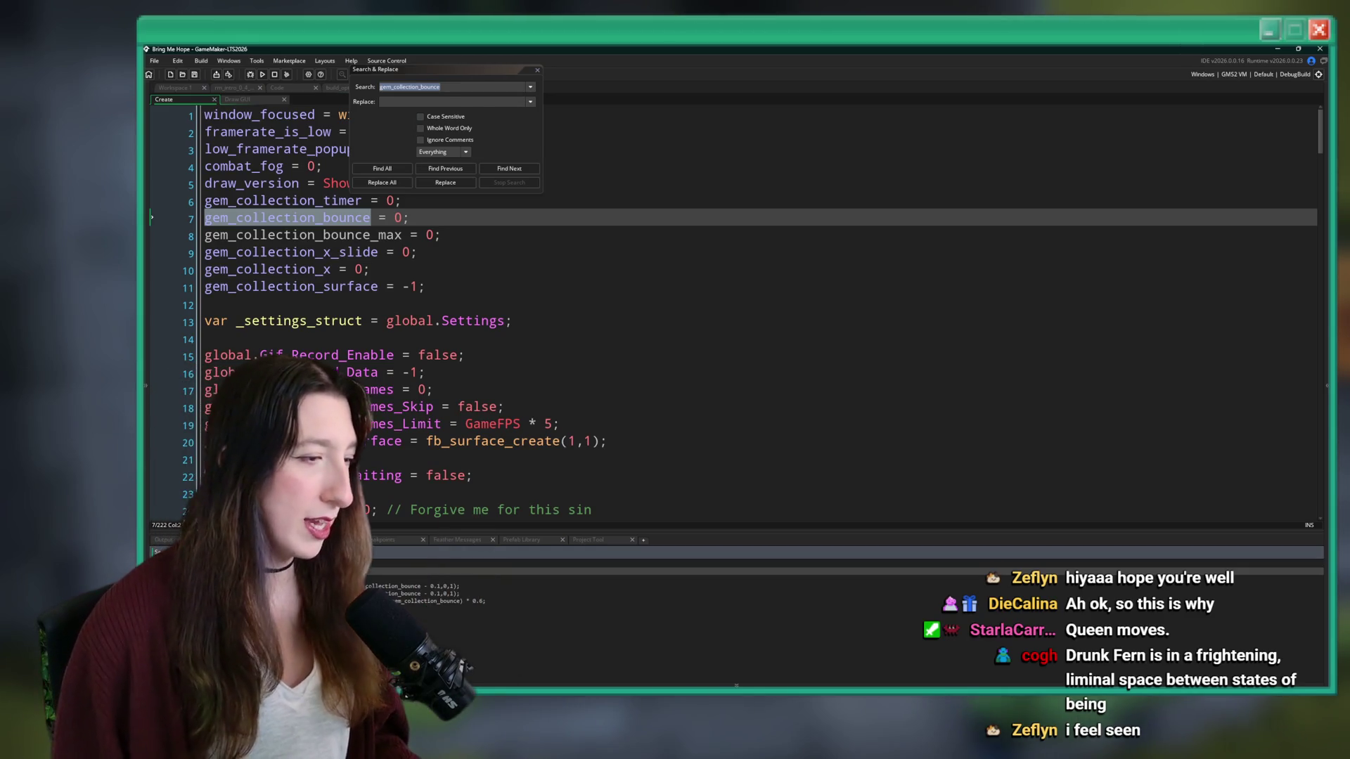
pyautogui.doubleClick(703, 607)
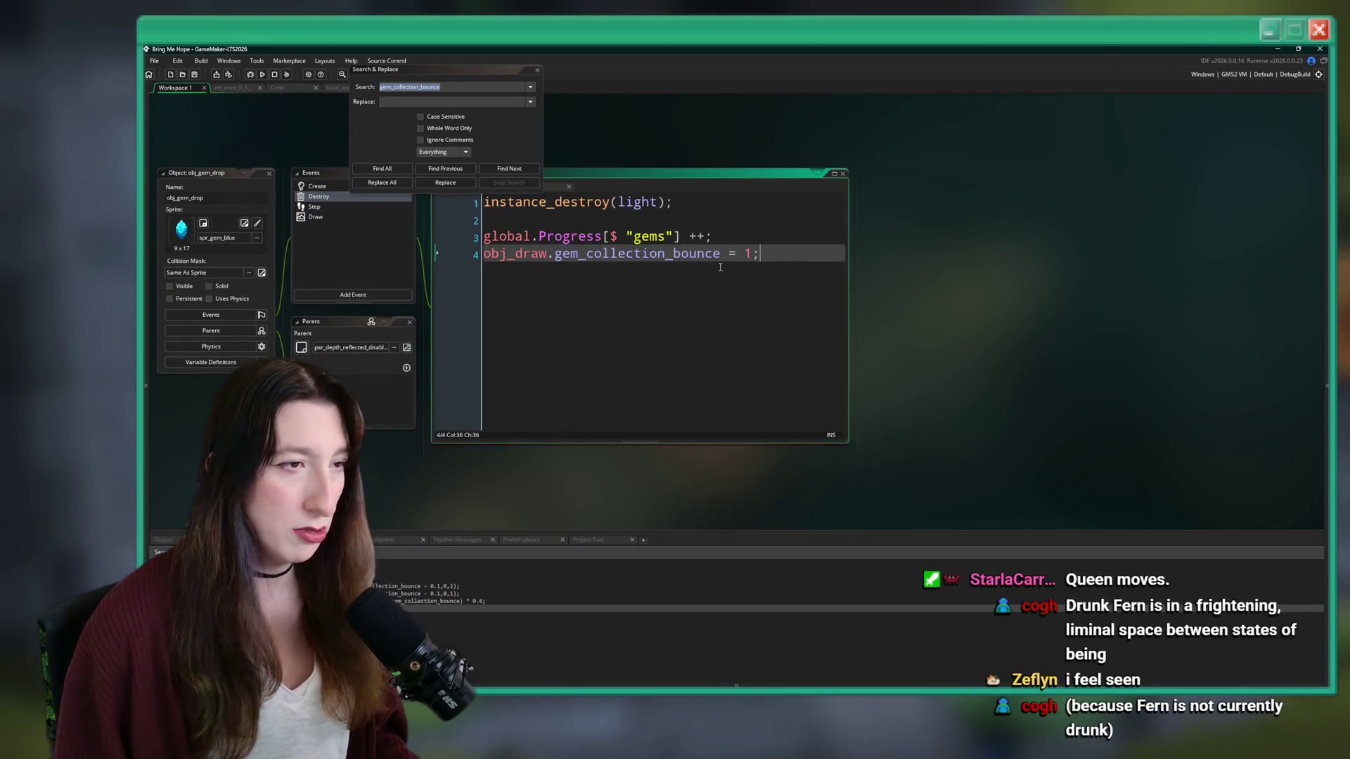
# - In the Destroy event, add obj_draw.gem_collection_bounce_max = 0.5 + random(0.25) below the bounce line
pyautogui.hotkey('ctrl', 'd')
pyautogui.click(720, 271)
pyautogui.write('_max')
pyautogui.doubleClick(780, 271)
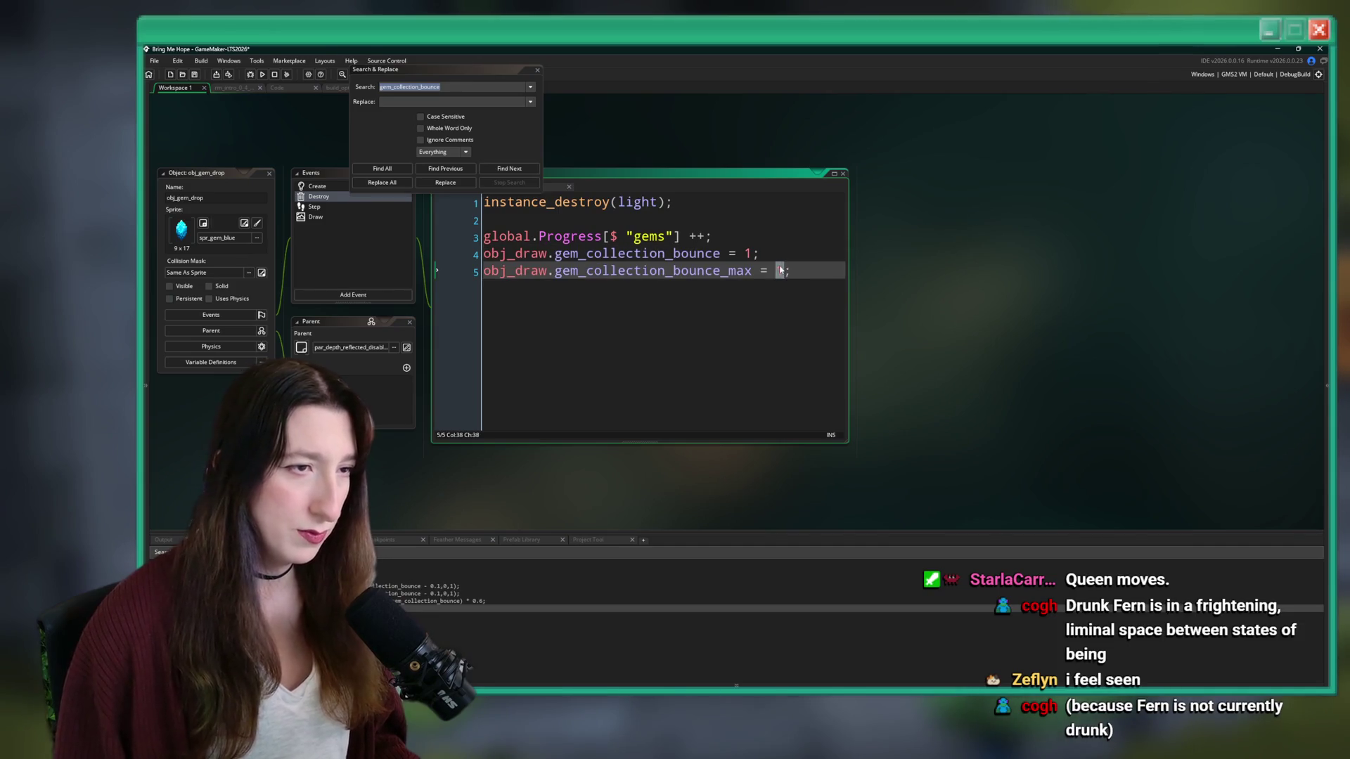
pyautogui.write('random')
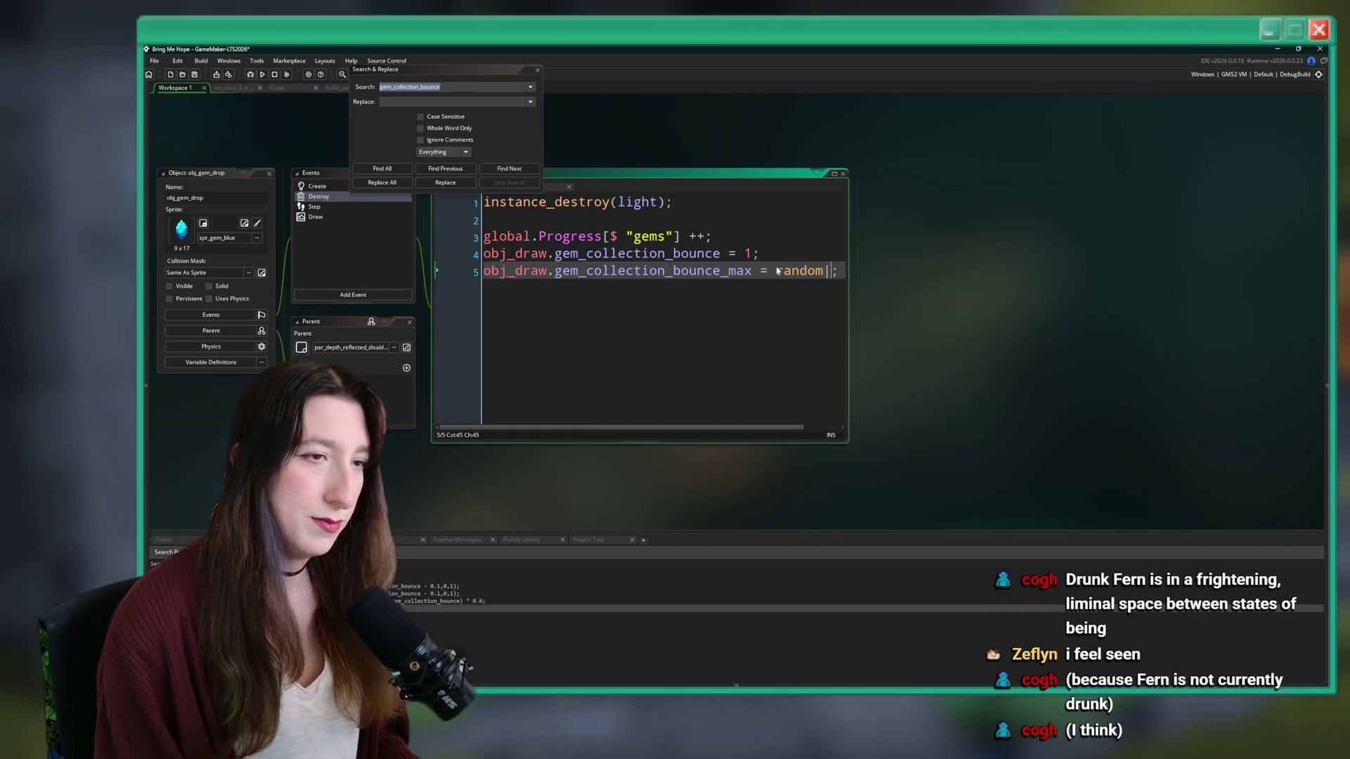
pyautogui.press('BackSpace')
pyautogui.press('BackSpace')
pyautogui.press('BackSpace')
pyautogui.write('1')
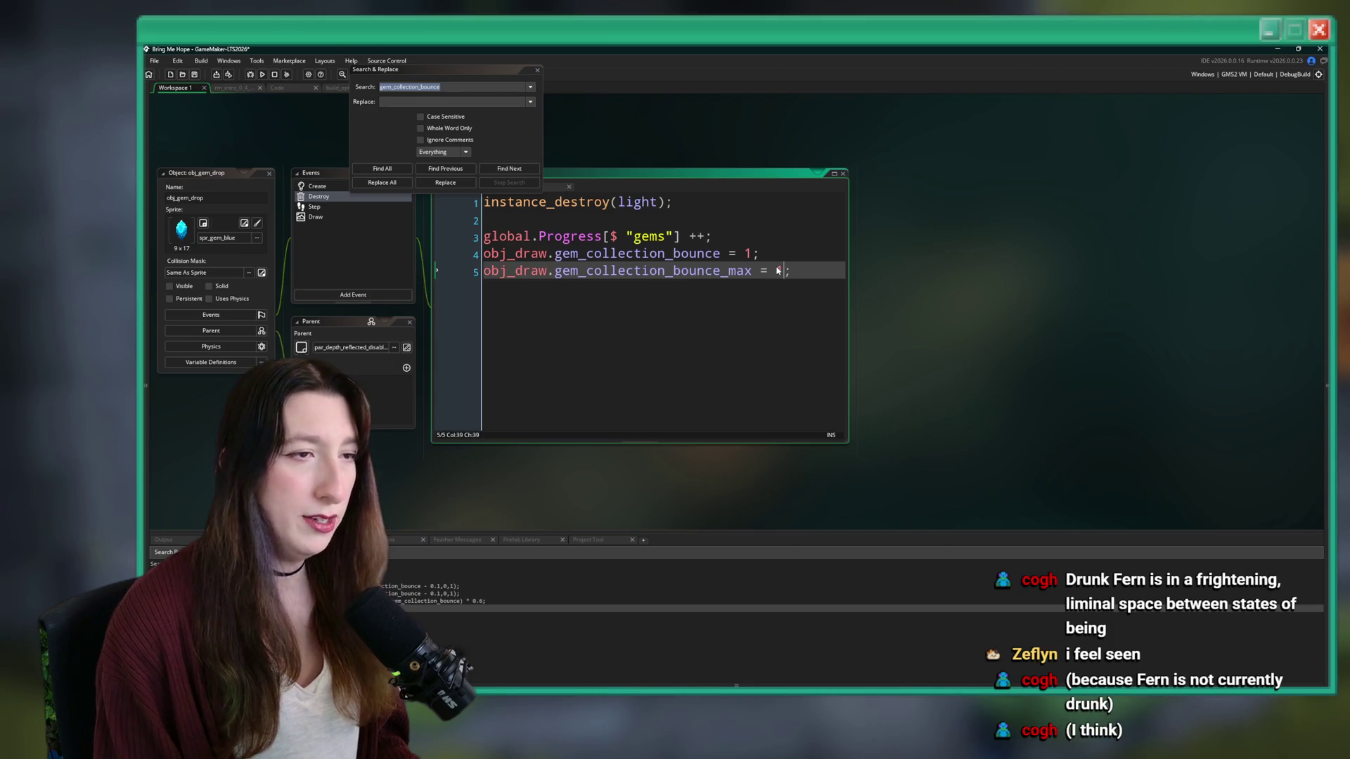
pyautogui.write(' + random(0.')
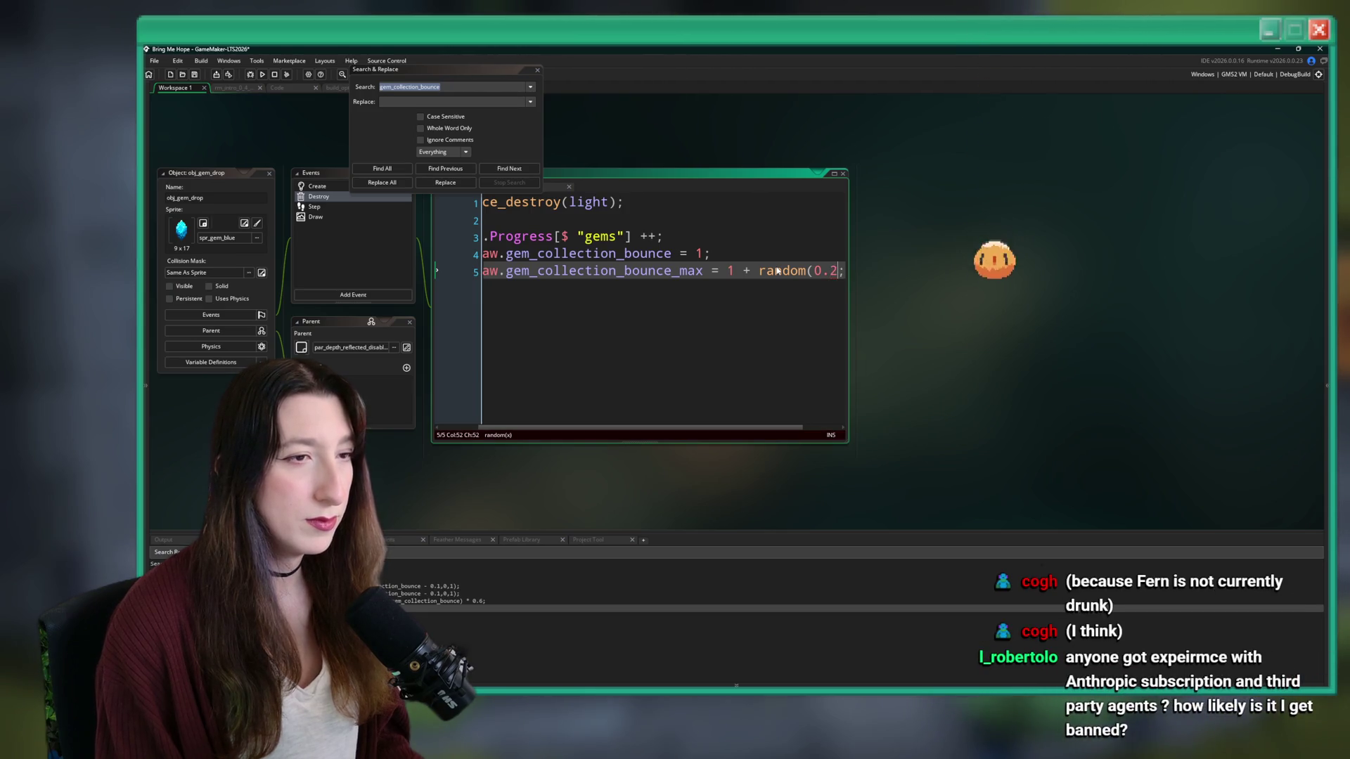
pyautogui.write('2')
pyautogui.write('5)')
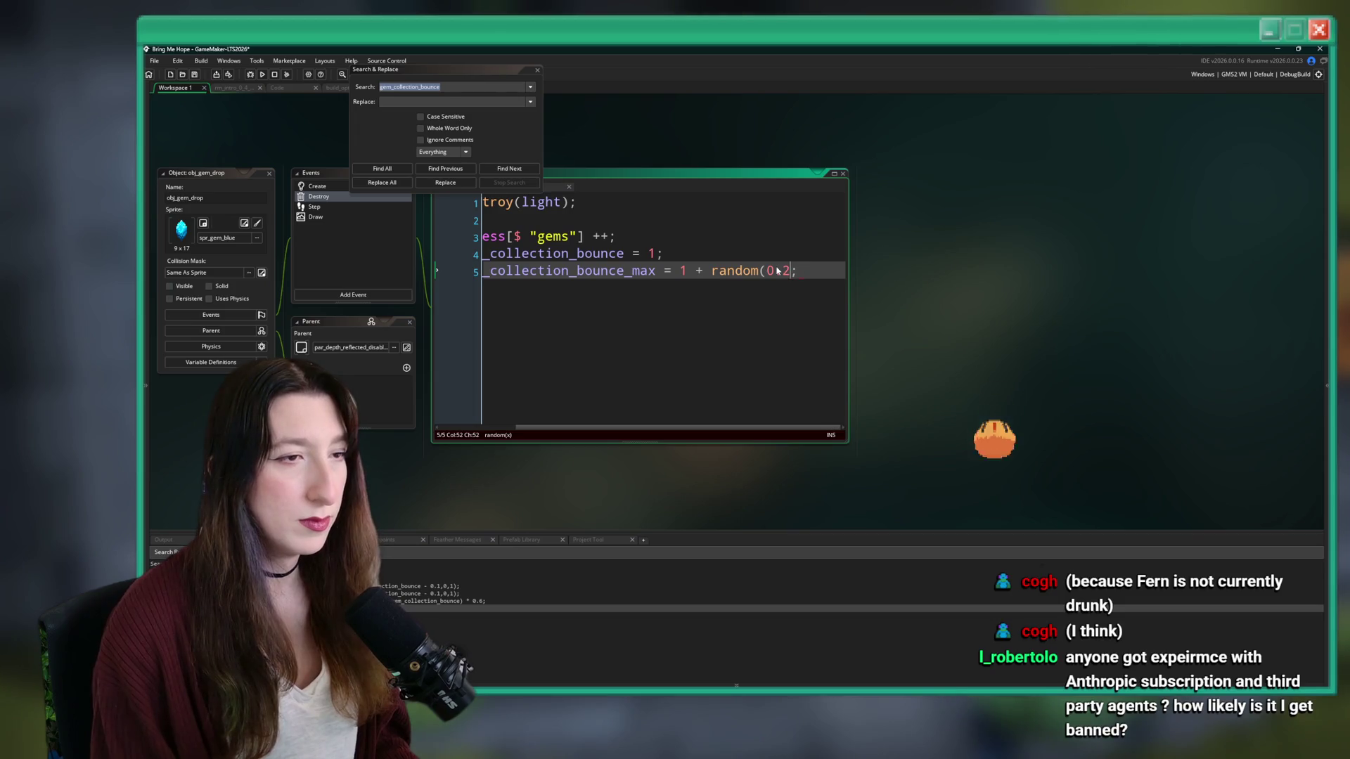
pyautogui.doubleClick(683, 271)
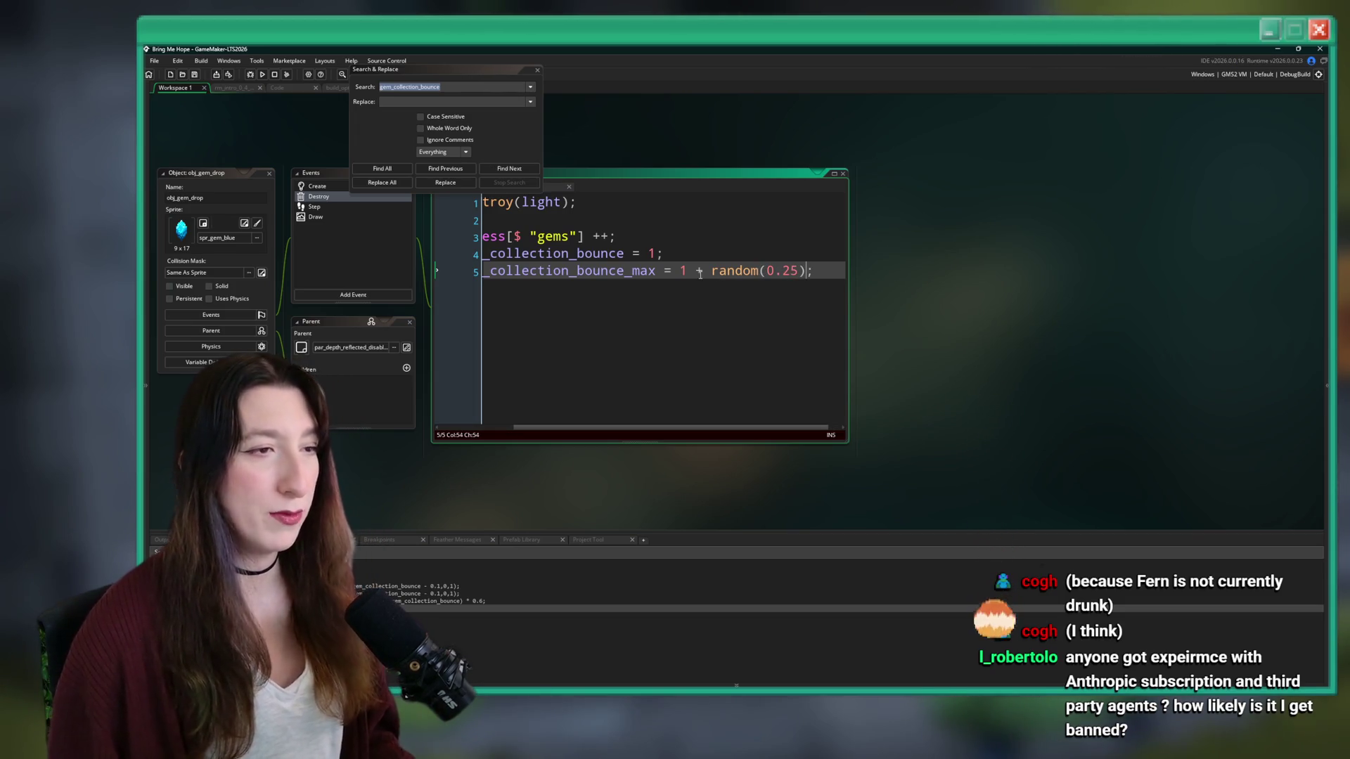
pyautogui.write('0.5')
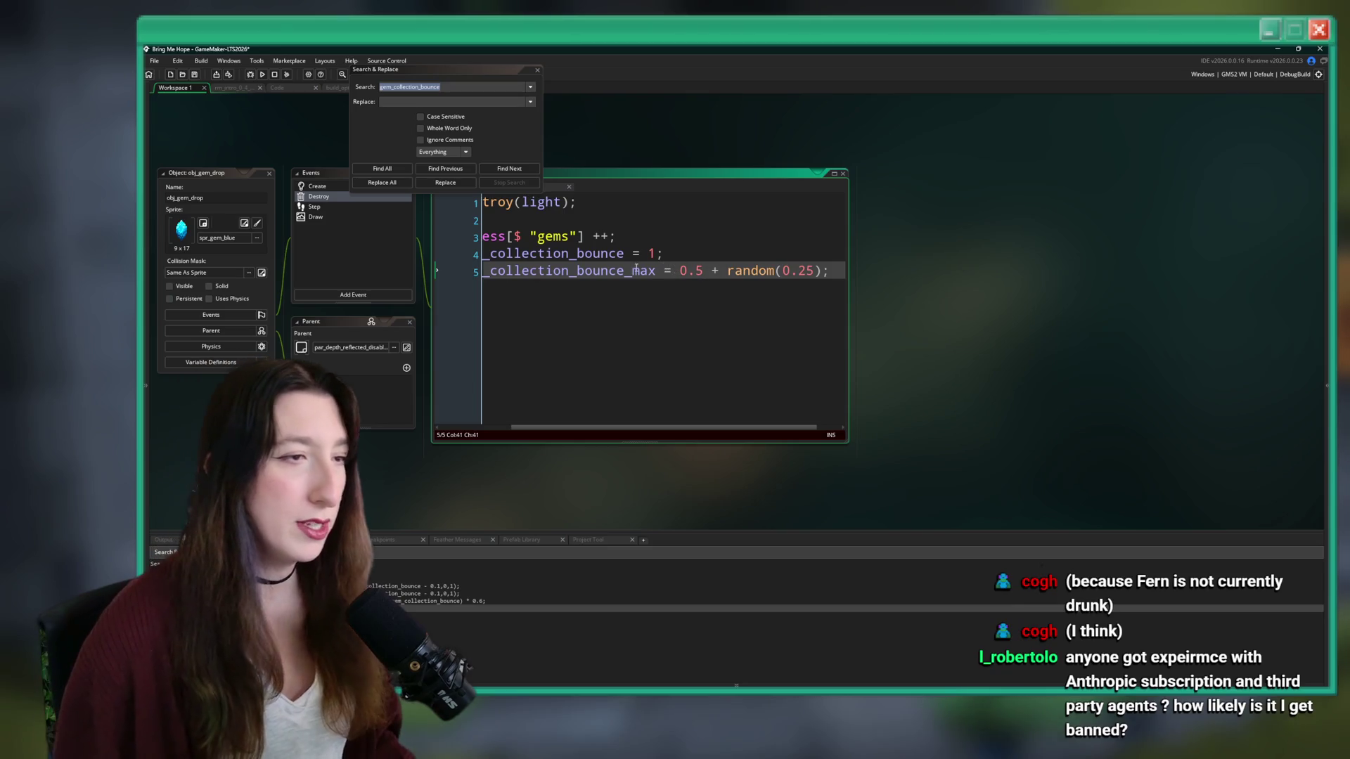
# - Close the project search and jump back with F12
pyautogui.moveTo(655, 271); pyautogui.dragTo(483, 270)
pyautogui.doubleClick(654, 271)
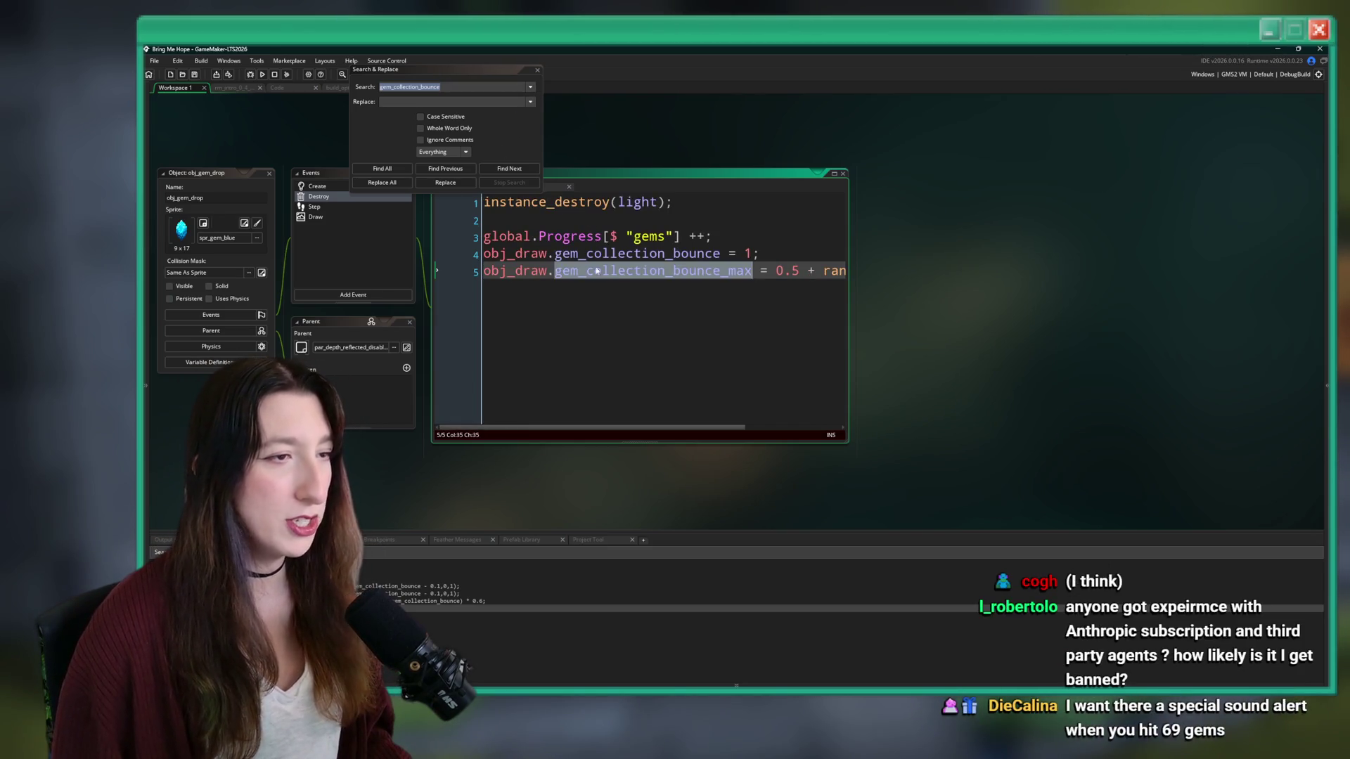
pyautogui.click(540, 71)
pyautogui.click(538, 70)
pyautogui.press('F12')
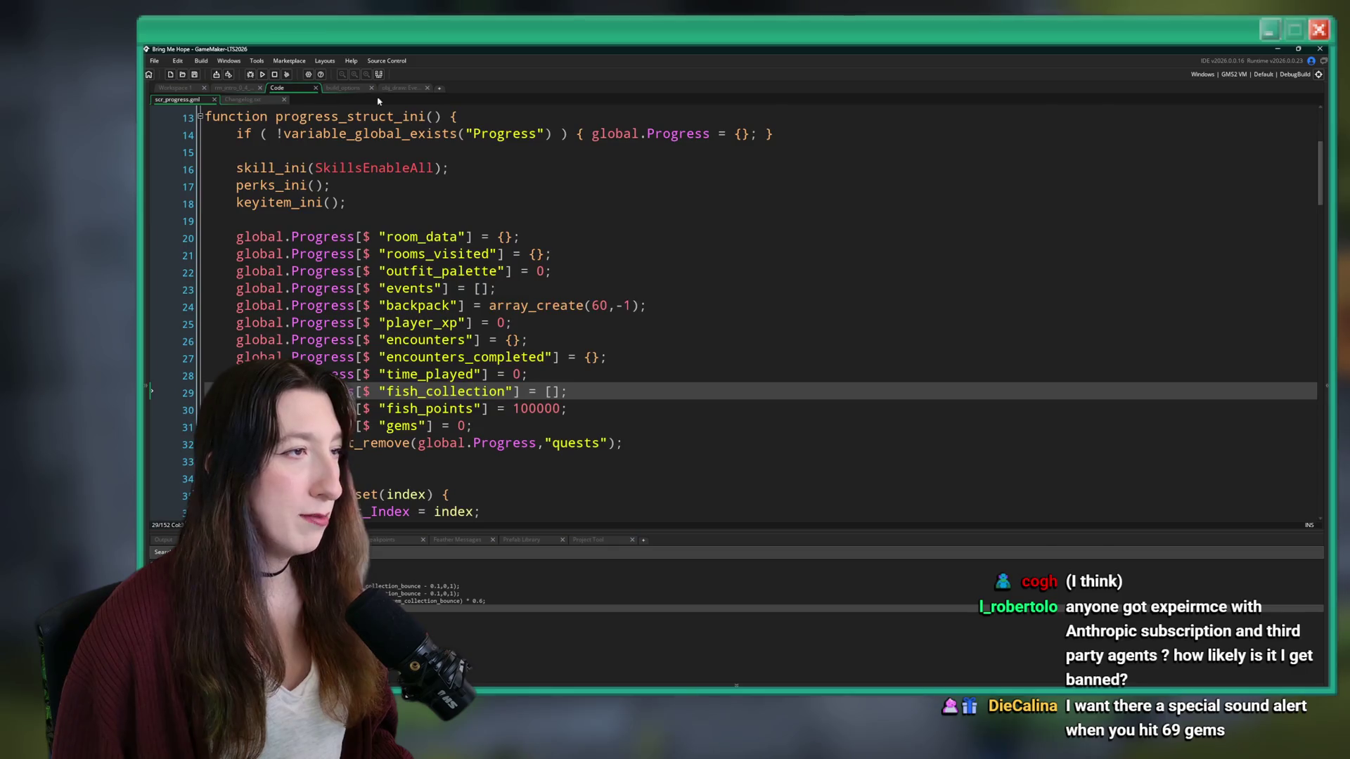
# - In the Draw GUI code, replace the fixed 0.6 on line 31 with gem_collection_bounce_max
pyautogui.scroll(-12, 432, 177)
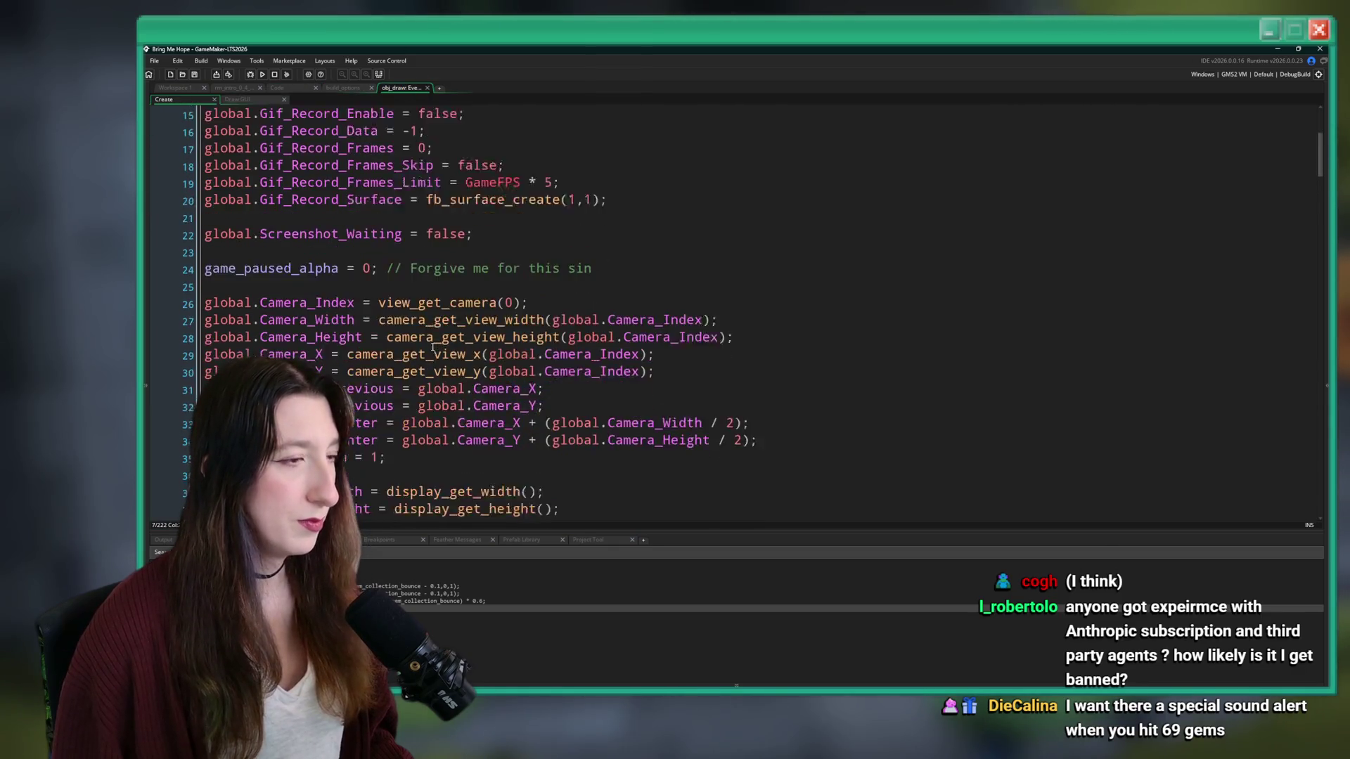
pyautogui.hotkey('ctrl', 'Tab')
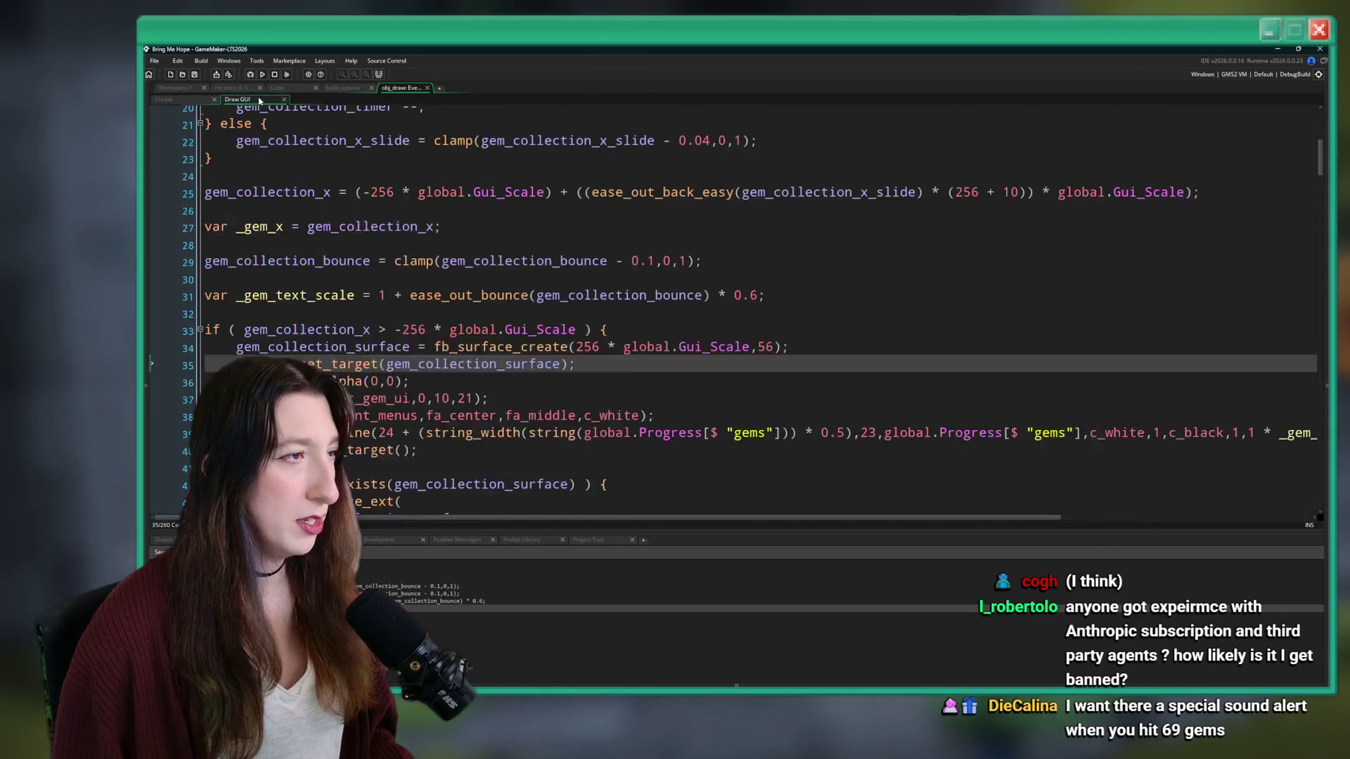
pyautogui.click(466, 260)
pyautogui.scroll(-2, 507, 295)
pyautogui.scroll(3, 577, 289)
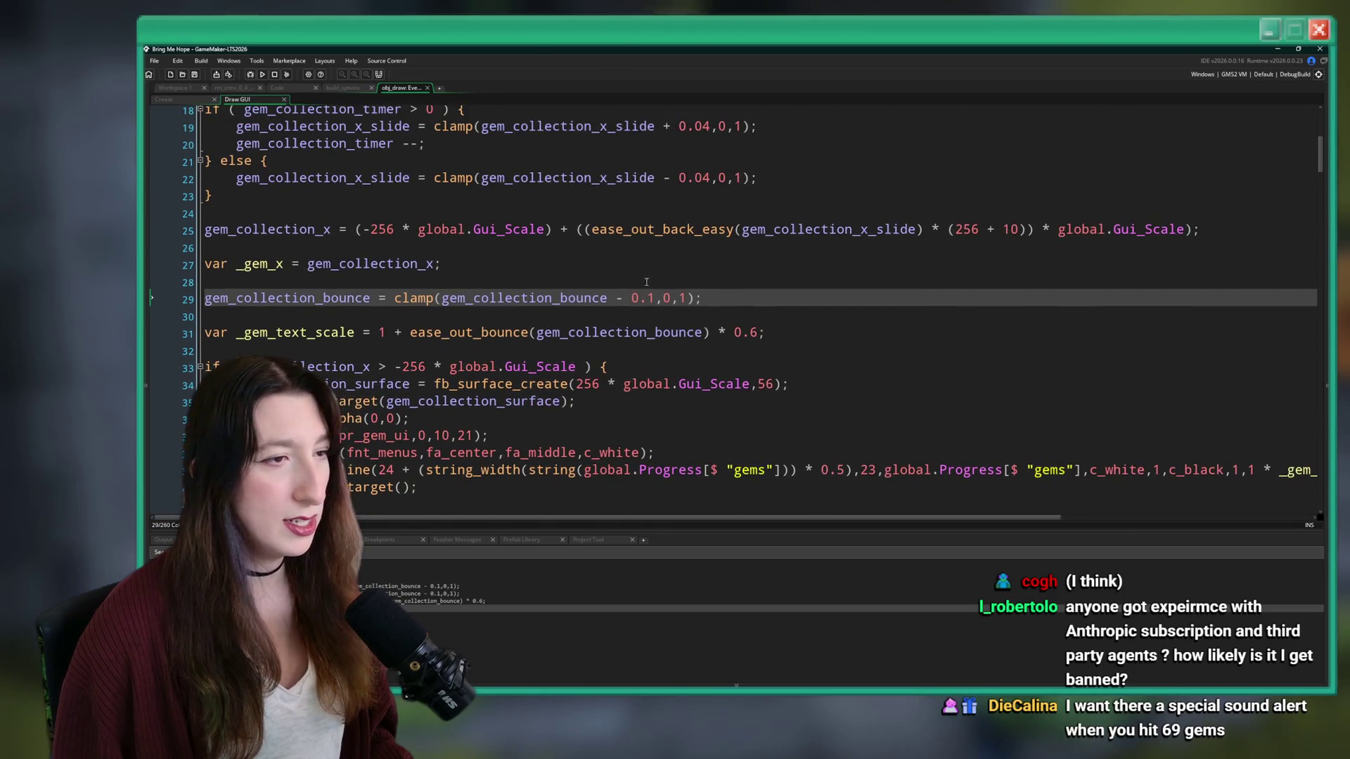
pyautogui.scroll(-3, 539, 367)
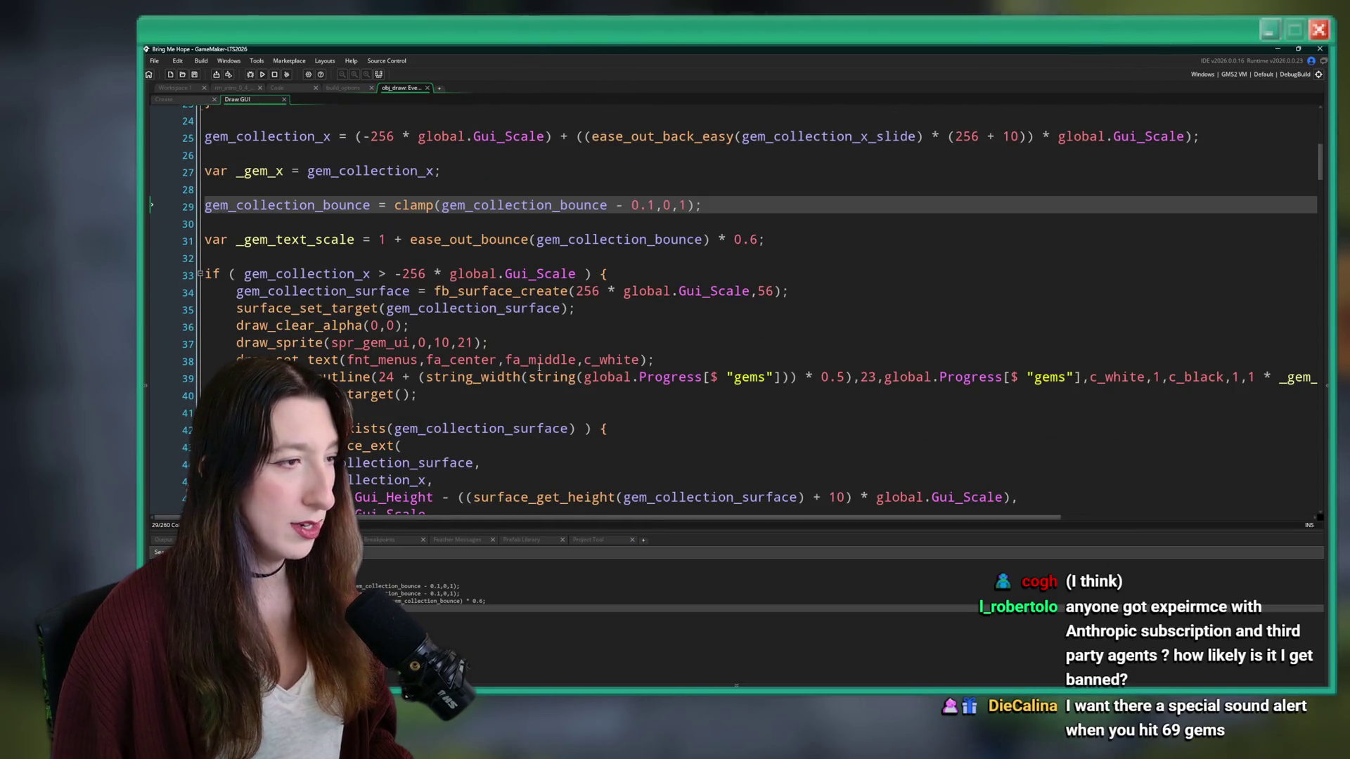
pyautogui.click(1298, 378)
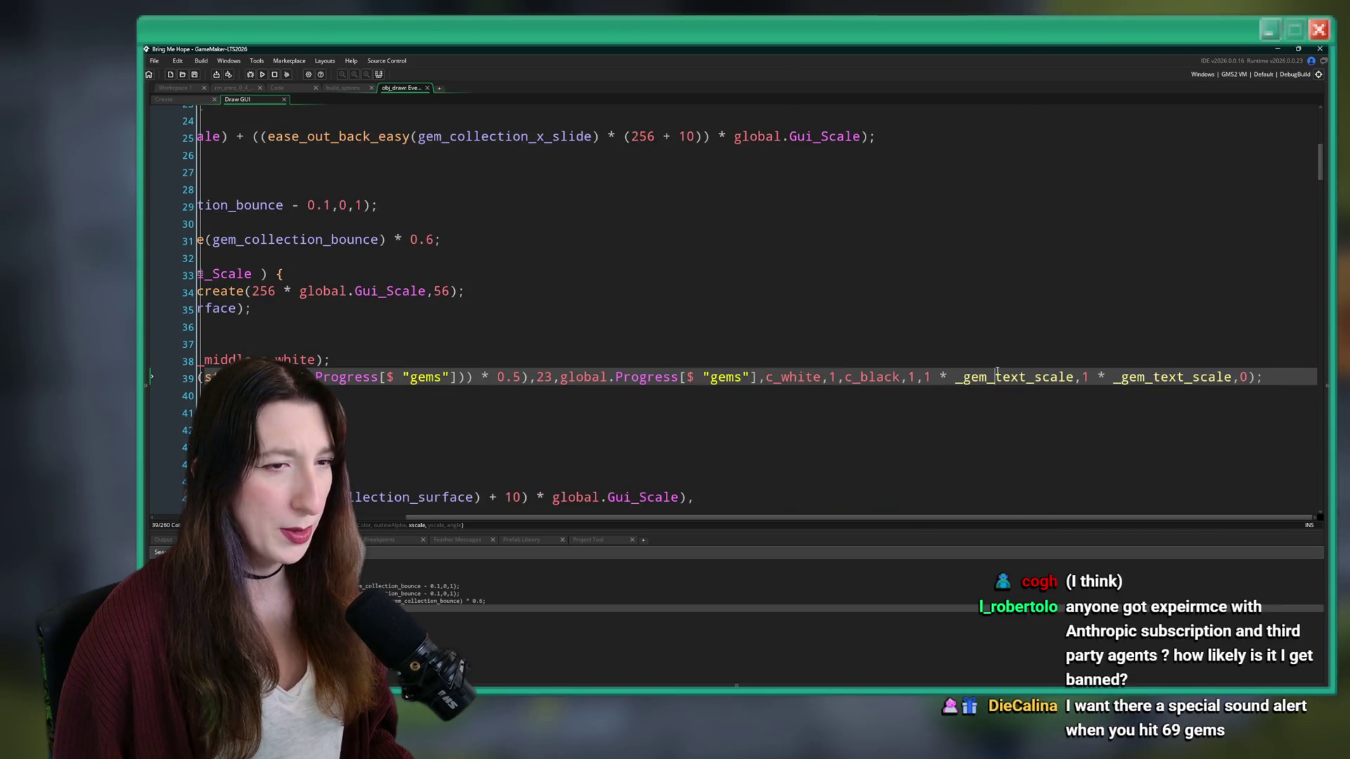
pyautogui.hscroll(-3, 889, 299)
pyautogui.click(436, 239)
pyautogui.scroll(3, 505, 369)
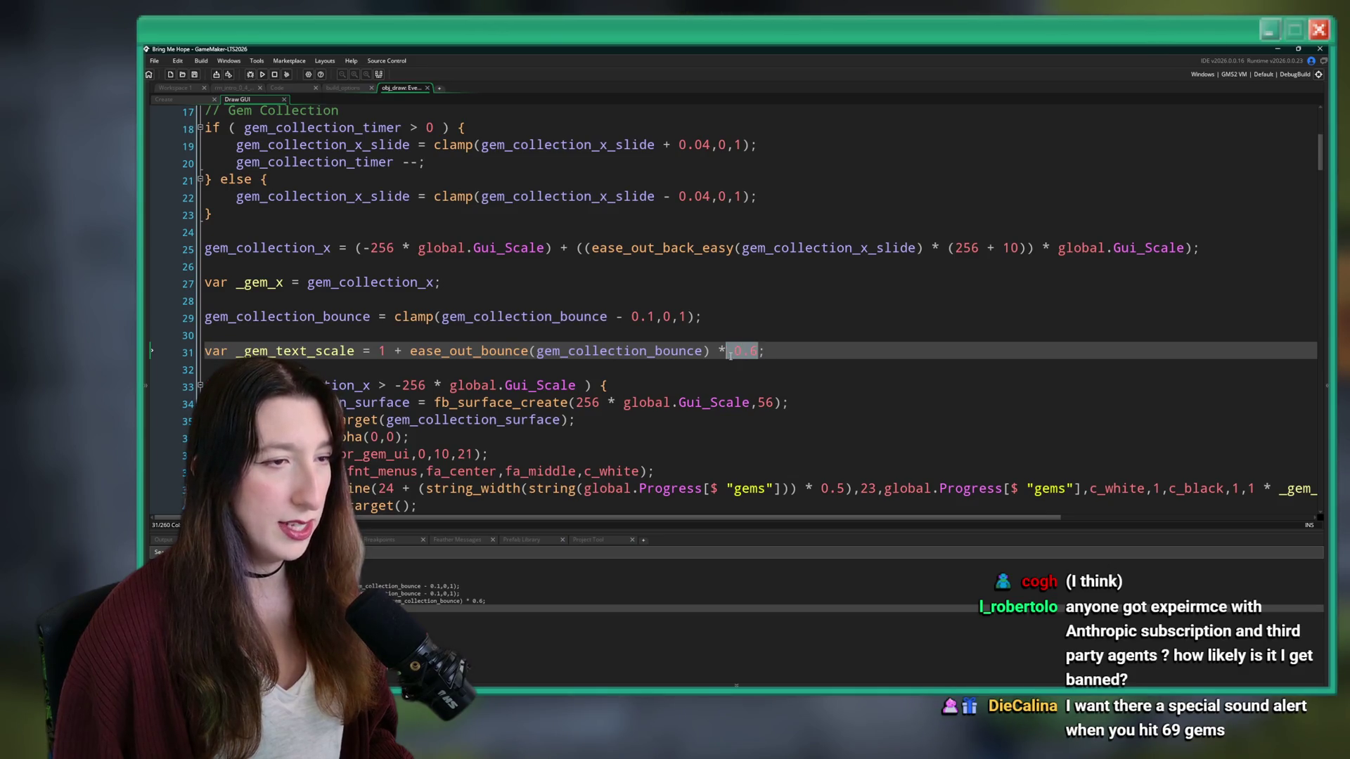
pyautogui.write('gem_collection_bounce_max')
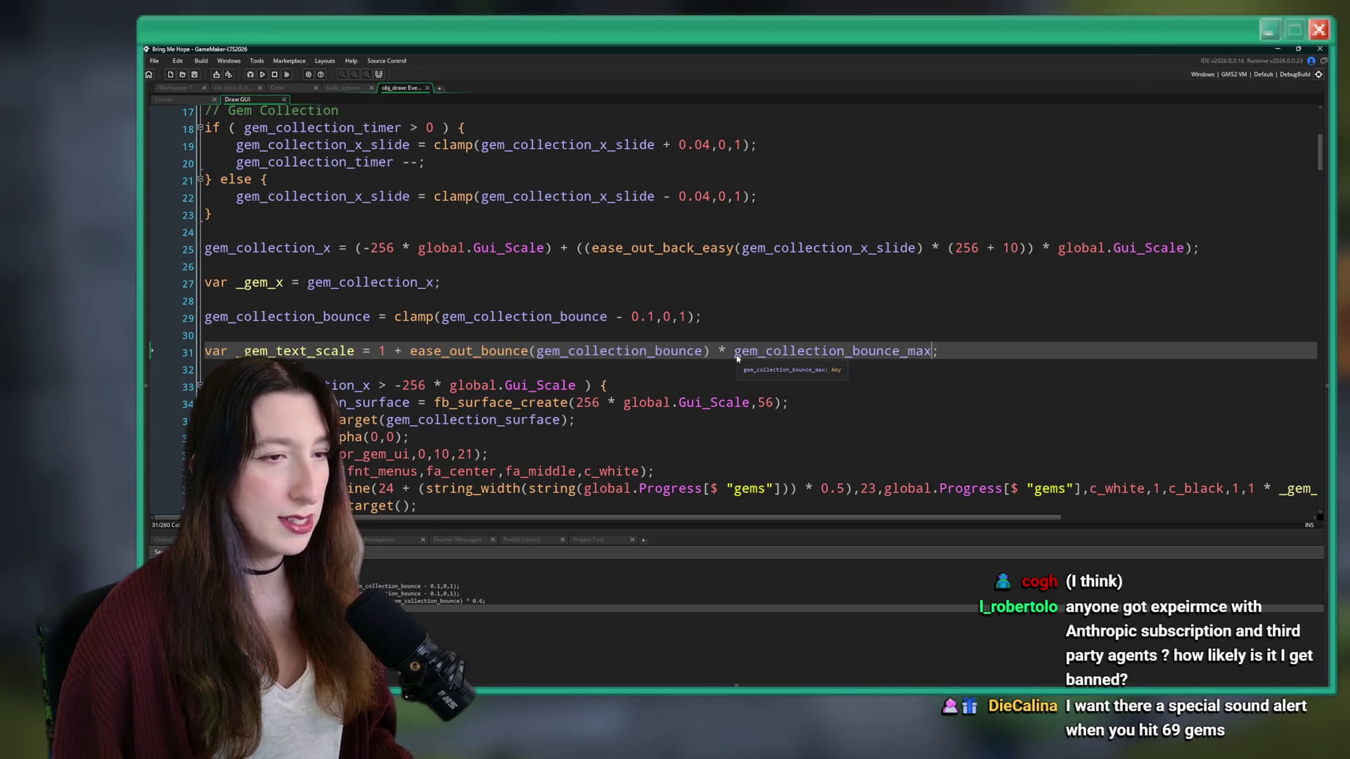
pyautogui.scroll(-1, 753, 359)
pyautogui.scroll(-2, 770, 358)
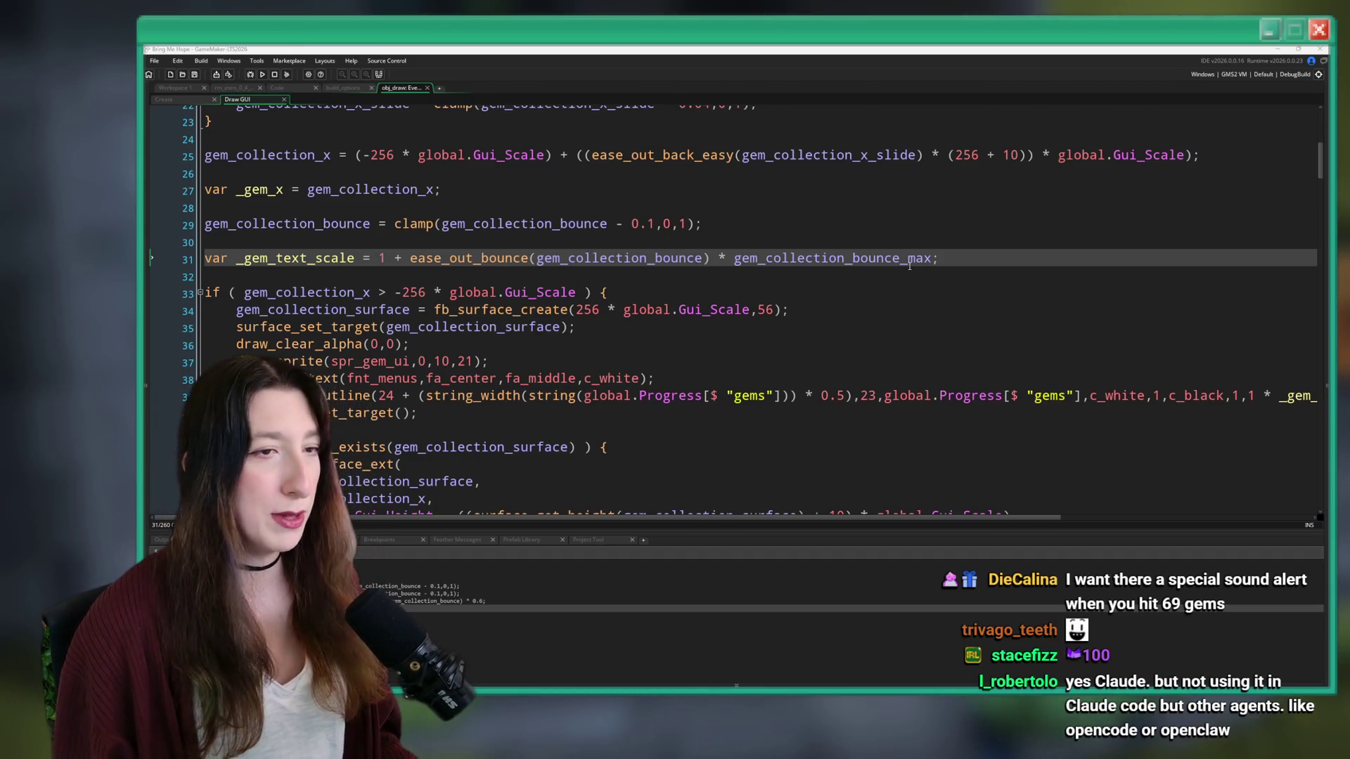
# - Review the bounce clamp and _gem_text_scale lines, then build and run the game with F5
pyautogui.click(962, 259)
pyautogui.scroll(1, 961, 259)
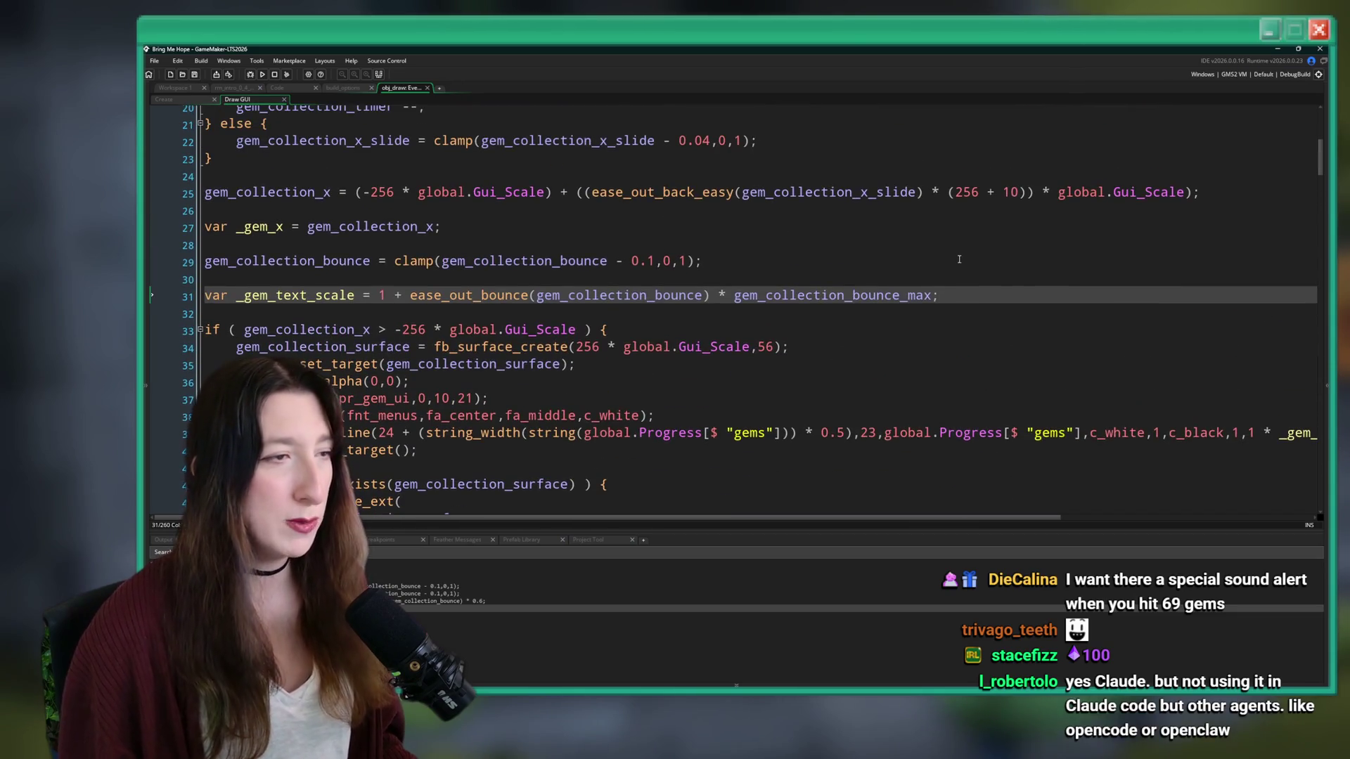
pyautogui.click(961, 260)
pyautogui.click(956, 322)
pyautogui.click(976, 260)
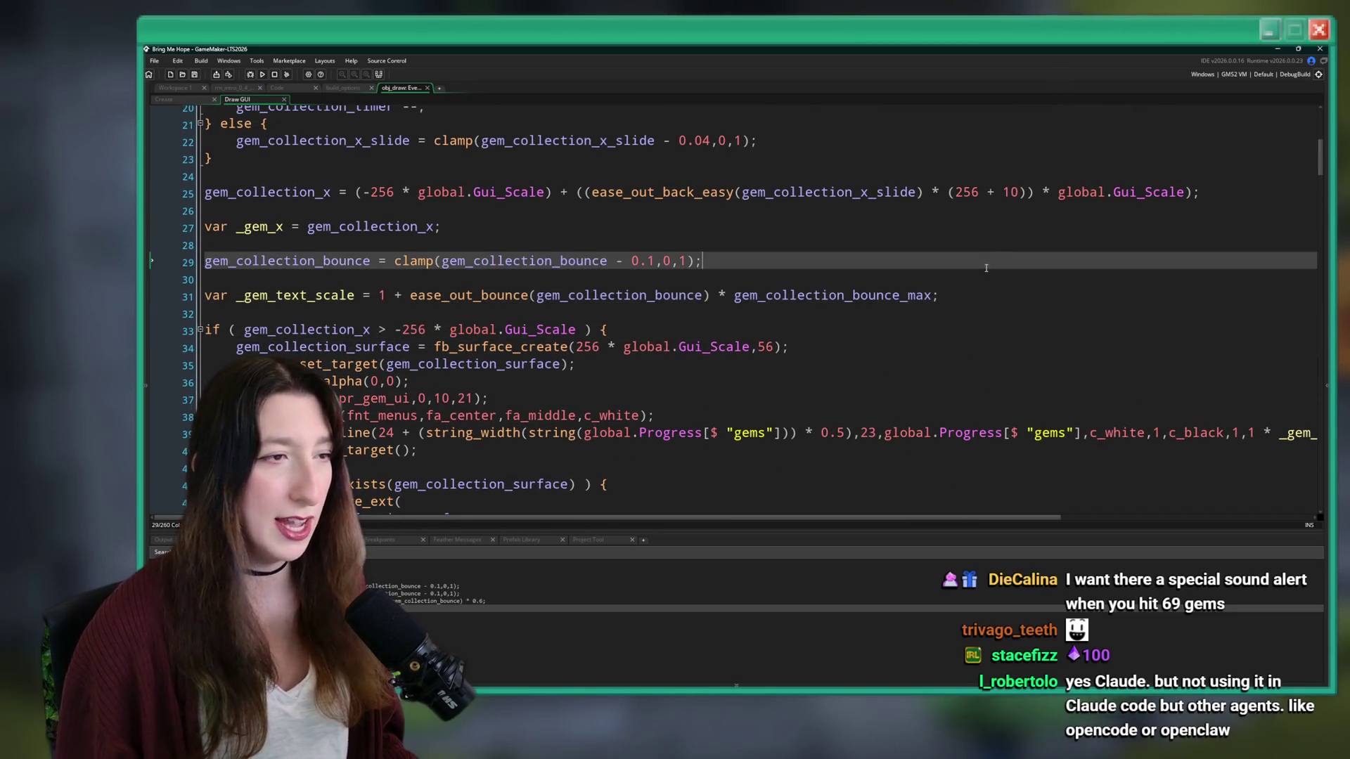
pyautogui.click(970, 294)
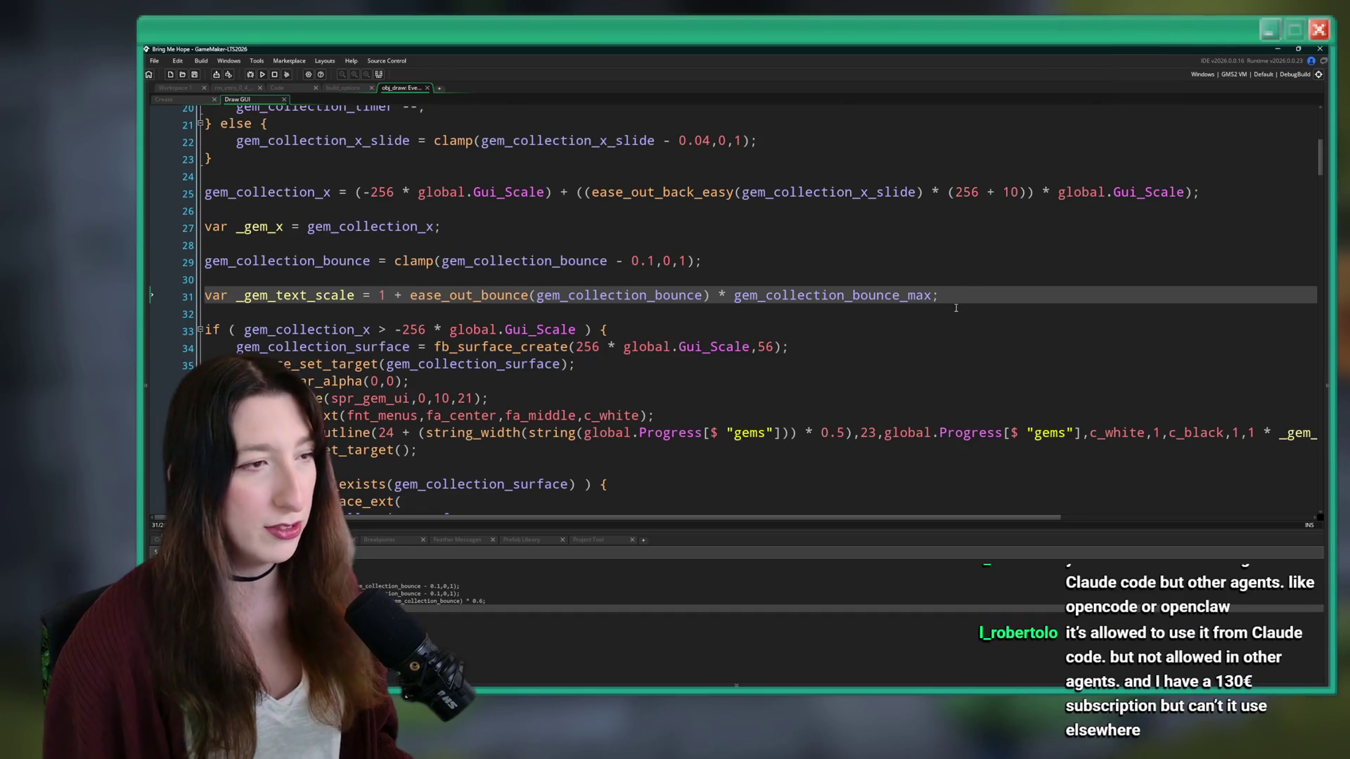
pyautogui.press('F5')
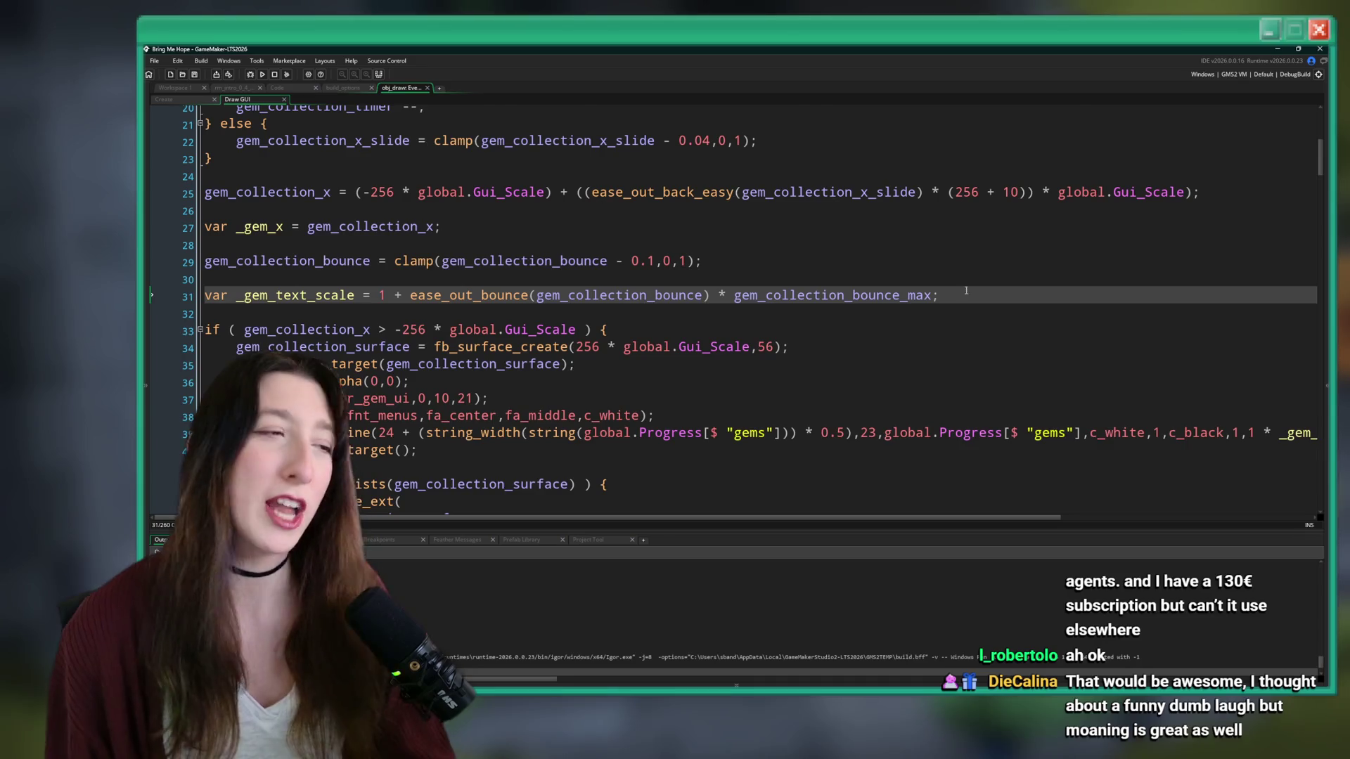
# - Inspect the gem_collection_bounce_max variable, then place the caret on the gem sprite line 37
pyautogui.click(680, 295)
pyautogui.doubleClick(748, 296)
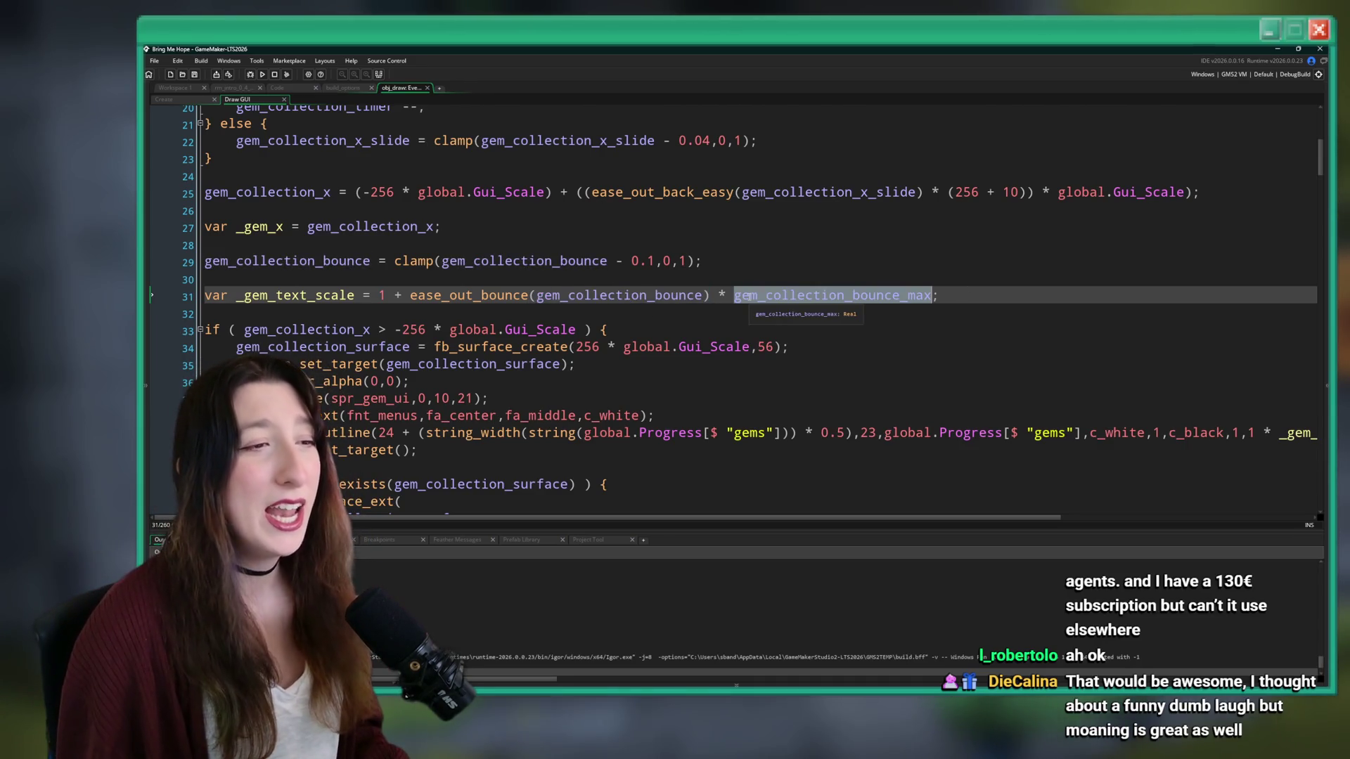
pyautogui.click(660, 296)
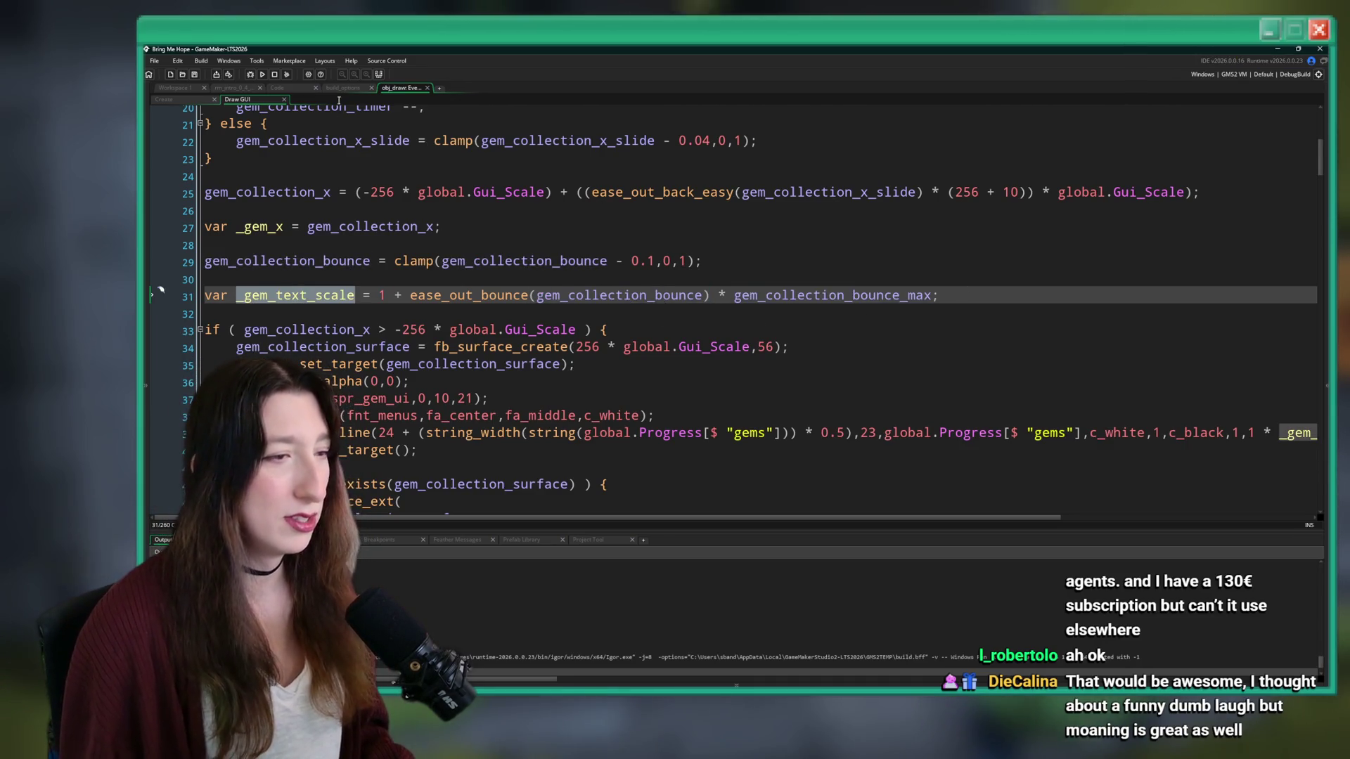
pyautogui.scroll(-5, 501, 312)
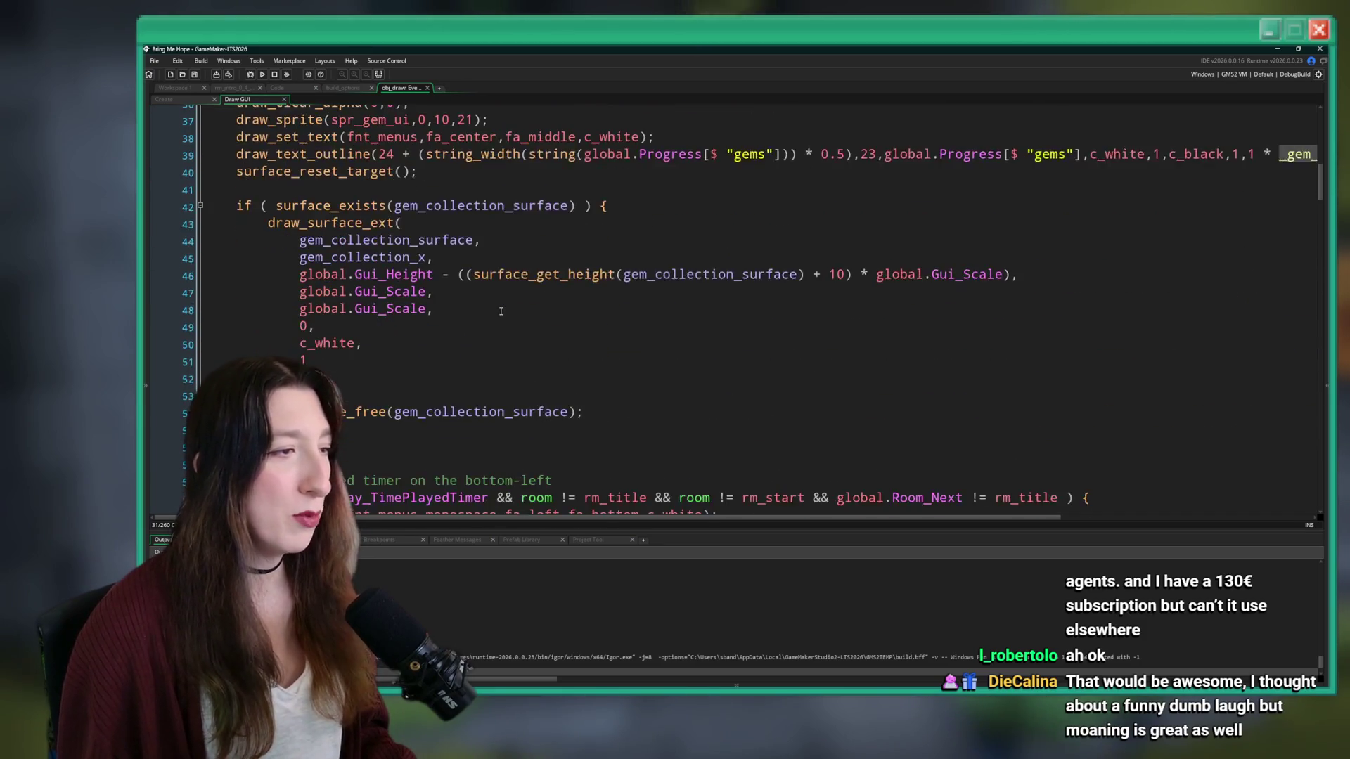
pyautogui.scroll(-2, 501, 312)
pyautogui.scroll(5, 502, 312)
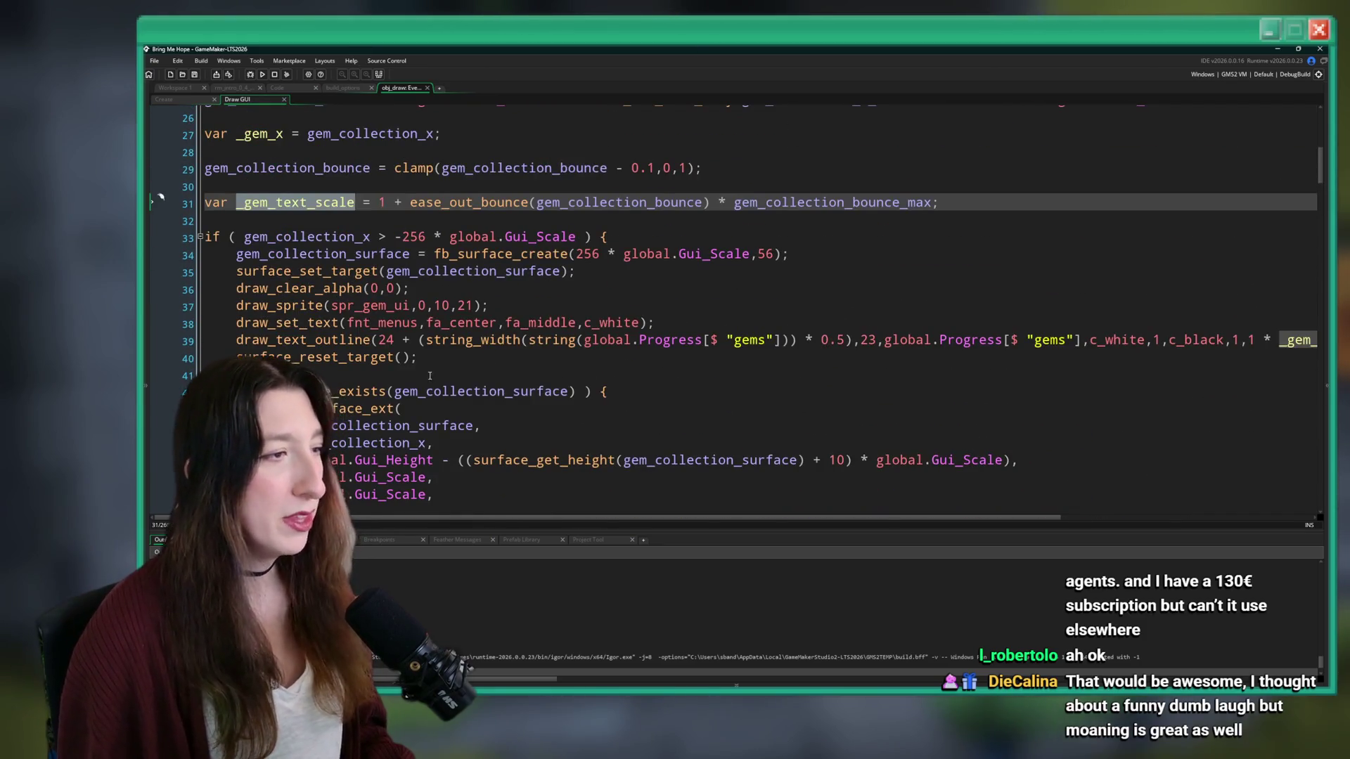
pyautogui.click(427, 323)
pyautogui.click(426, 306)
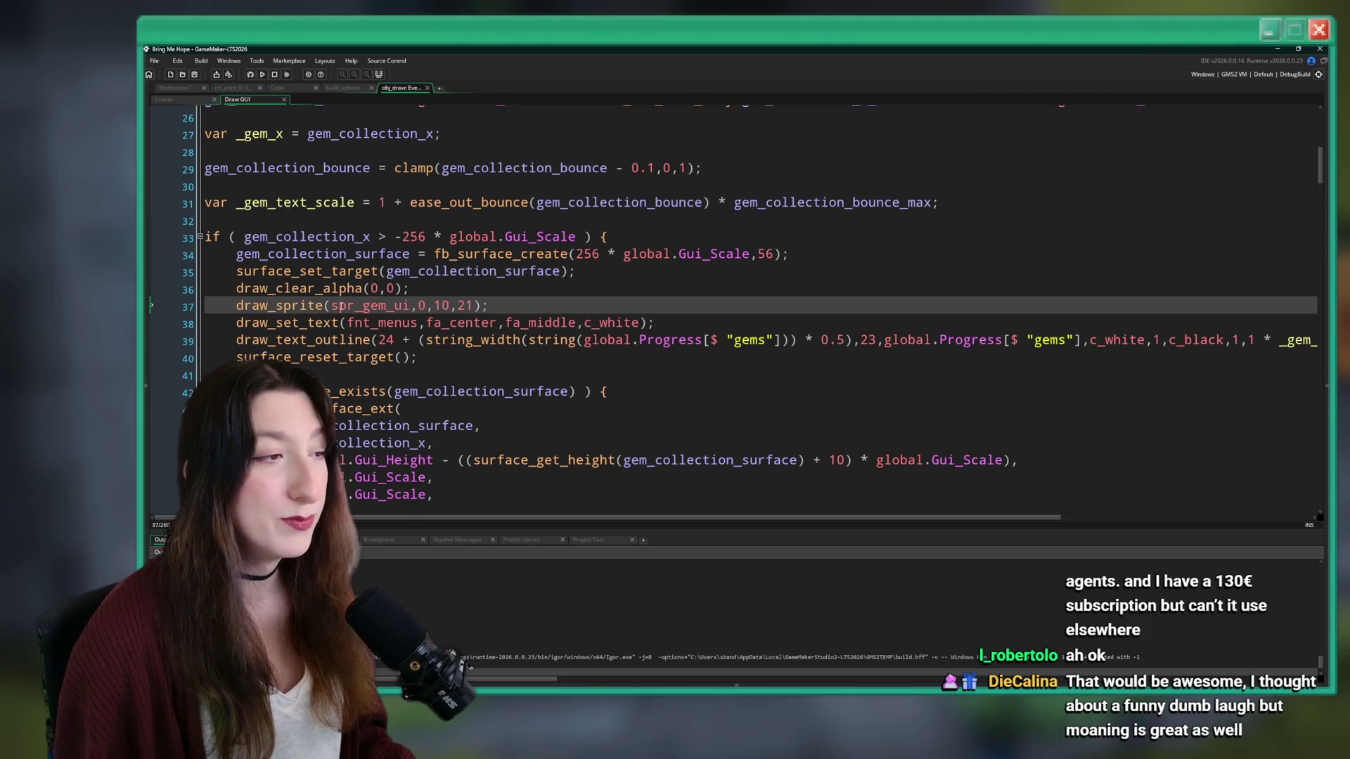
# - Change line 37 to draw_sprite_ext with _gem_text_scale scaling and c_white, then rebuild with F5
pyautogui.write('_ext')
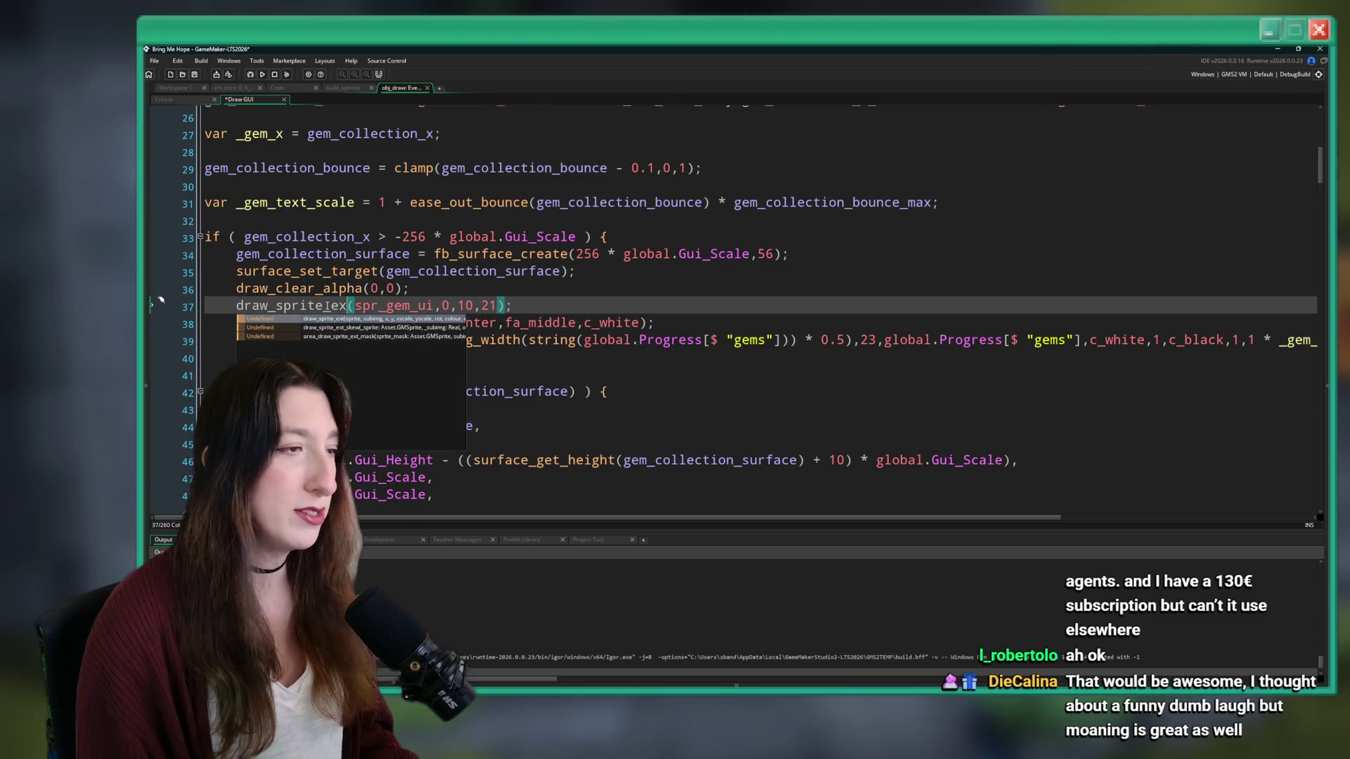
pyautogui.press('Escape')
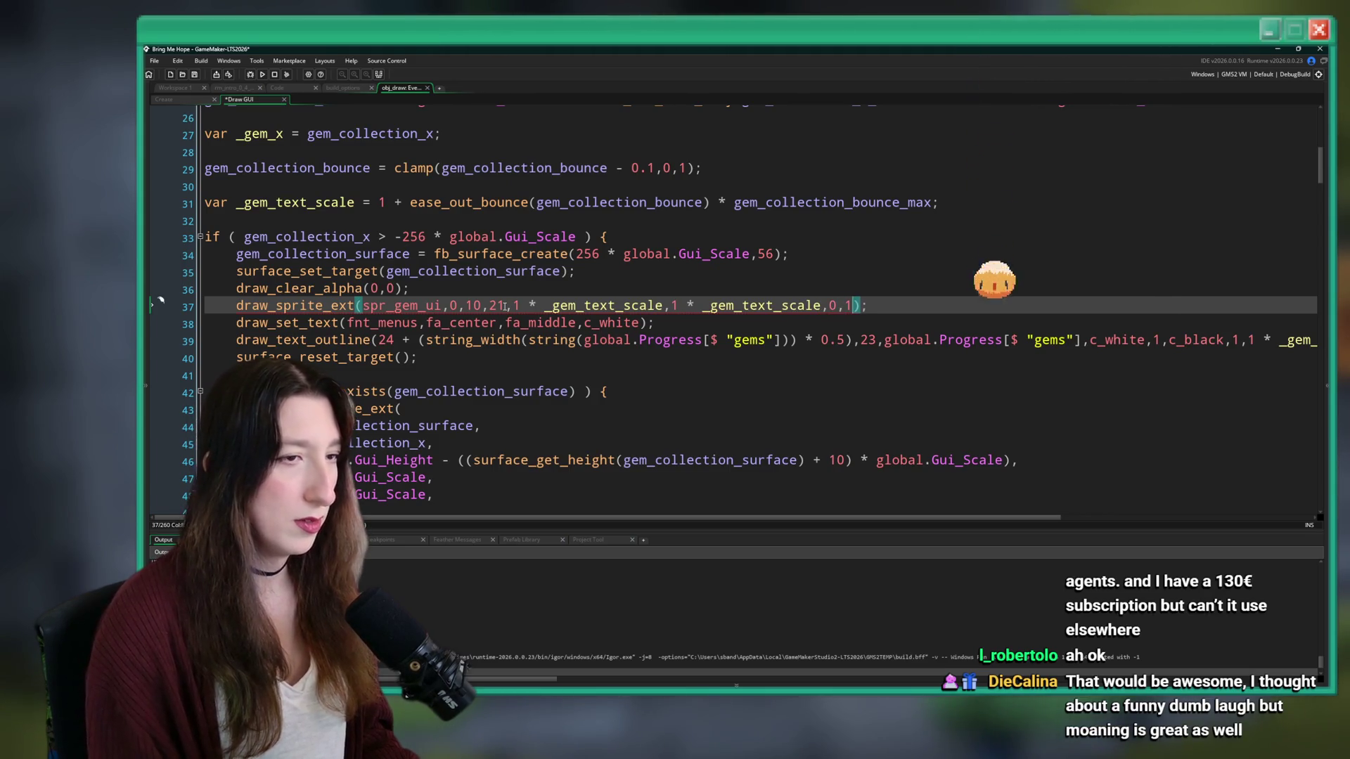
pyautogui.press('BackSpace')
pyautogui.write('c_white,')
pyautogui.press('F5')
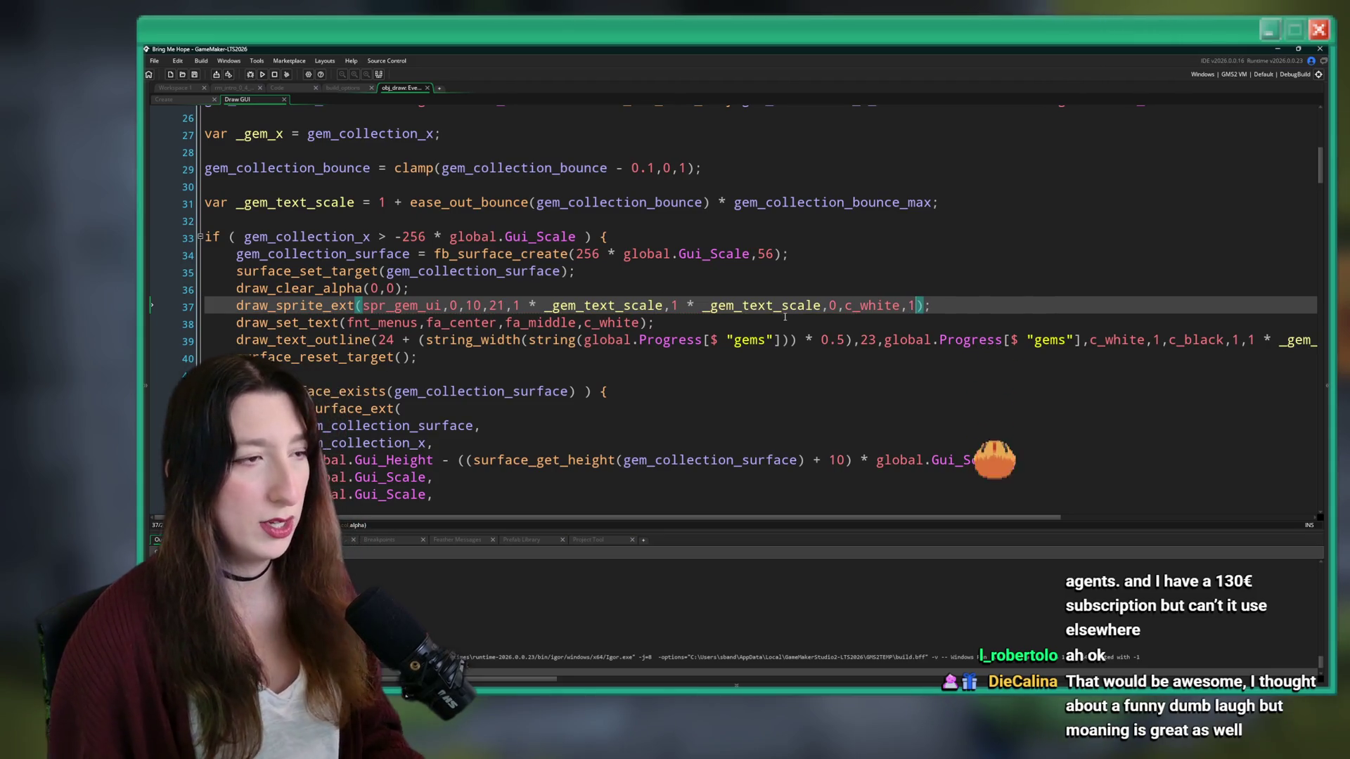
pyautogui.doubleClick(803, 308)
pyautogui.scroll(2, 803, 308)
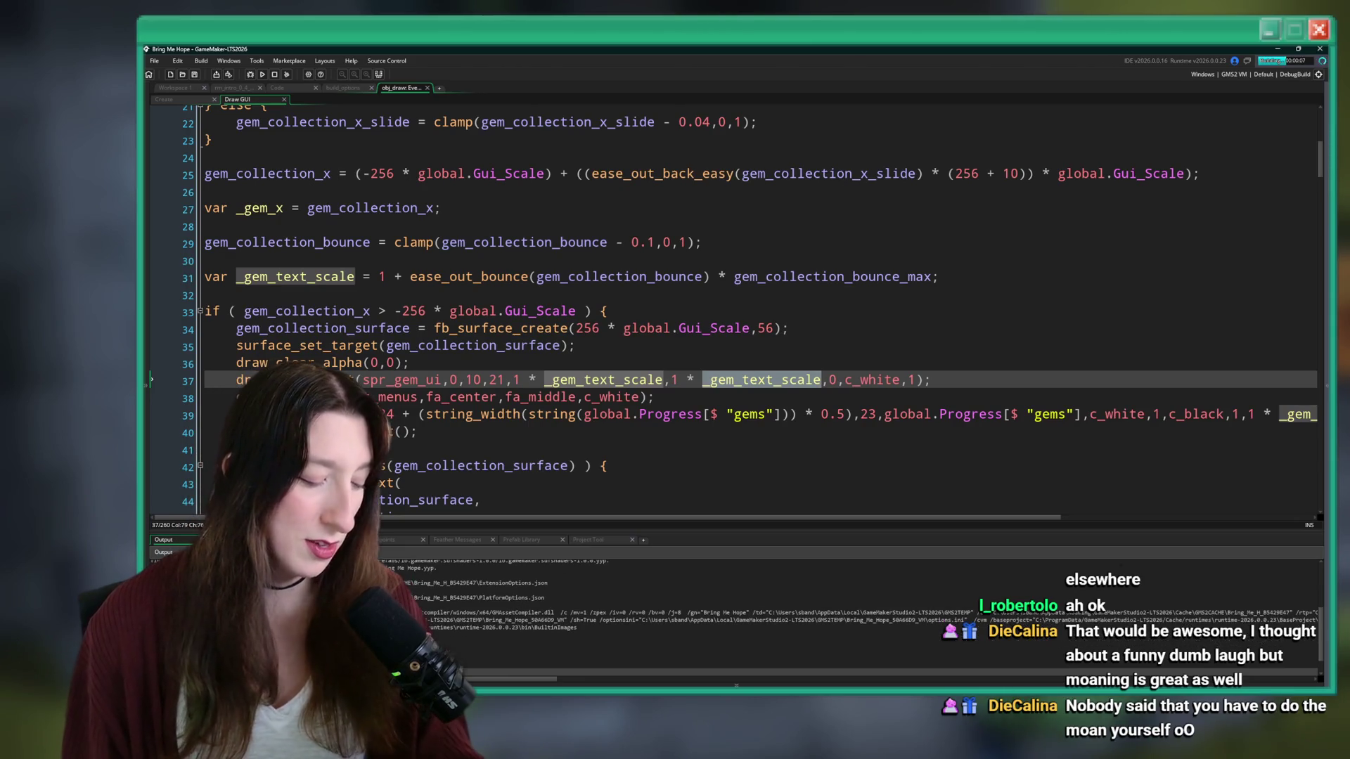
# - Leave the icon's vertical scale as '1 *' and start Story mode in a maximised game window
pyautogui.press('BackSpace')
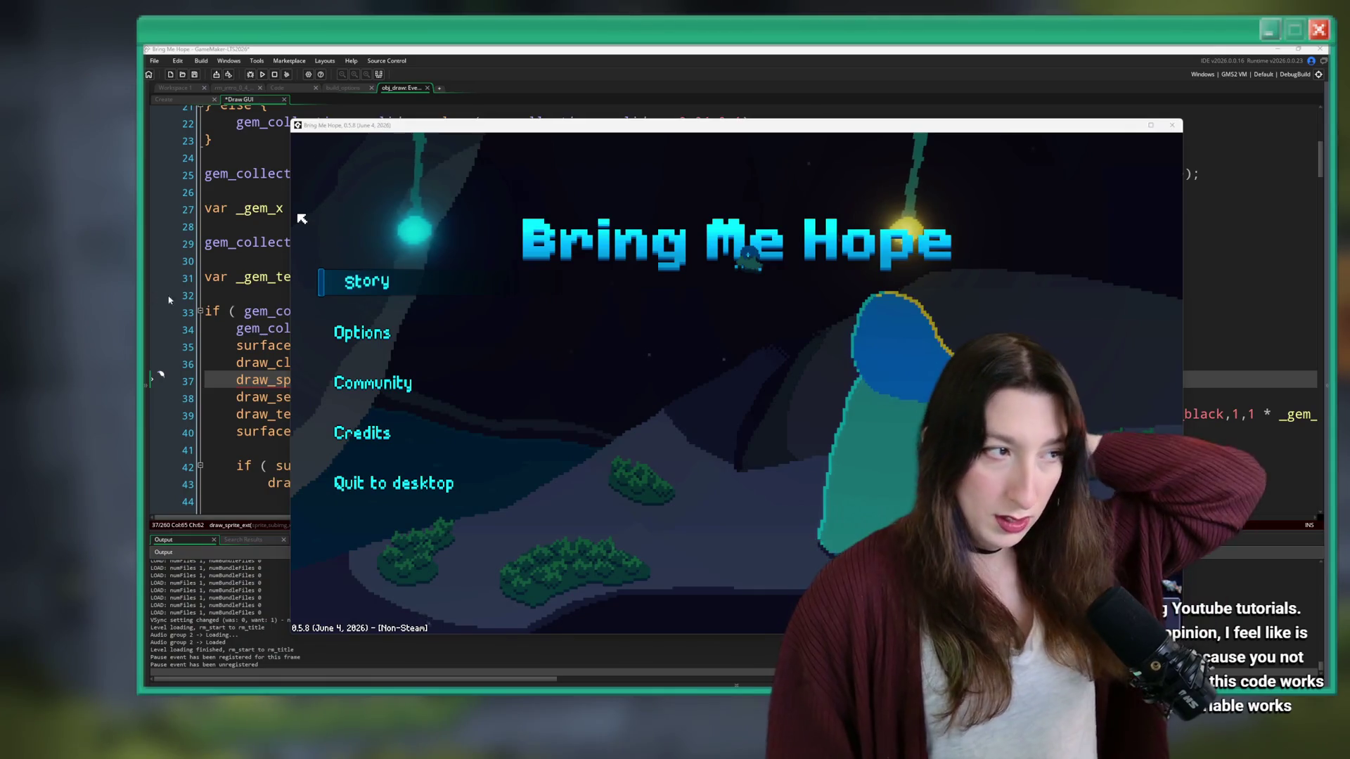
pyautogui.click(367, 302)
pyautogui.click(373, 293)
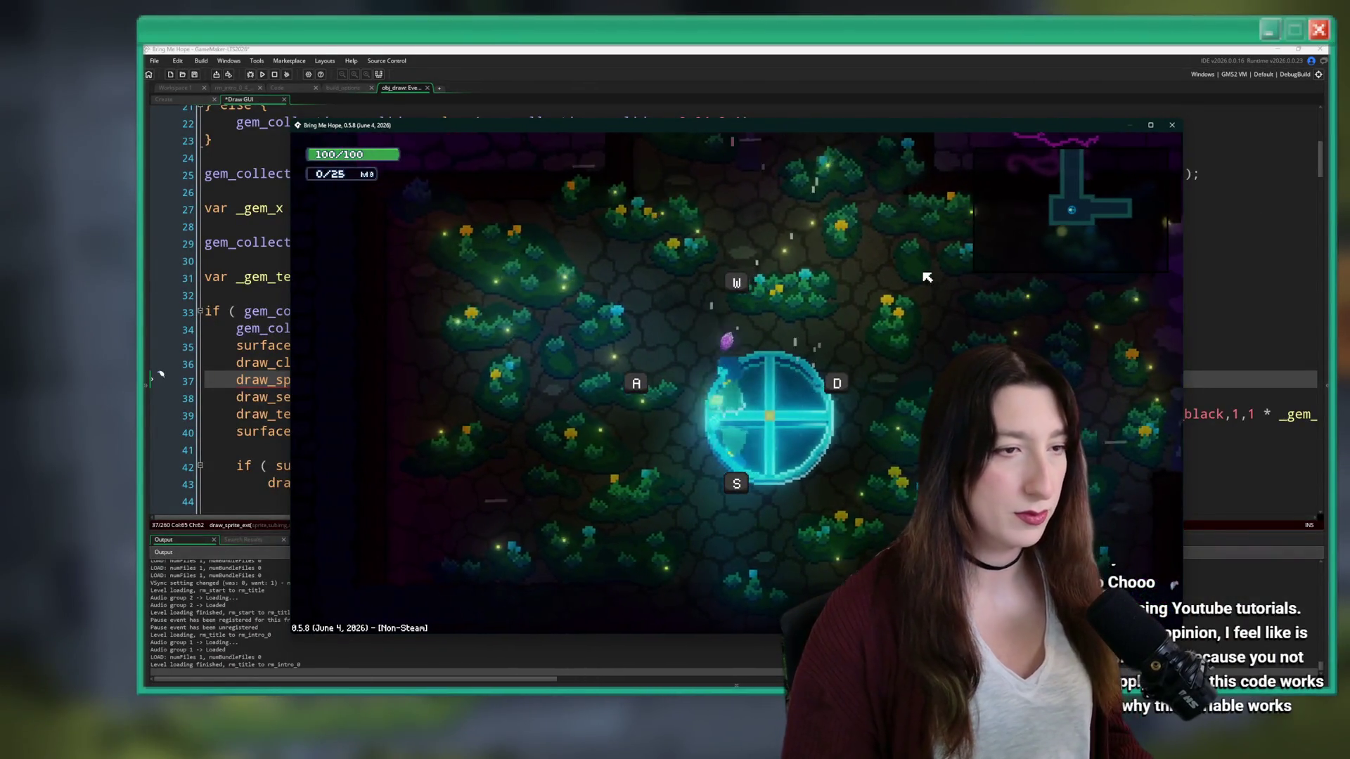
pyautogui.doubleClick(762, 127)
# - Walk around with WASD collecting gems up to 73, then quit the game
pyautogui.press('w')
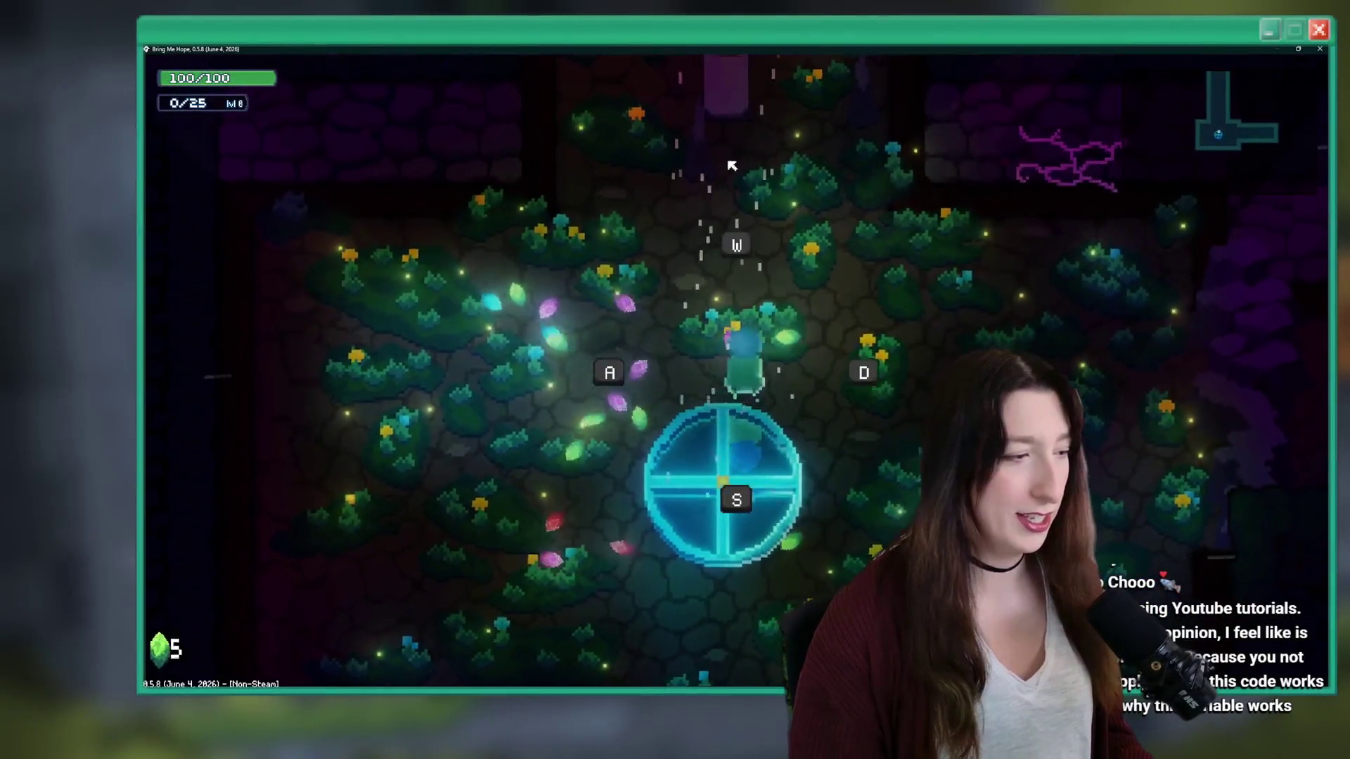
pyautogui.press('w')
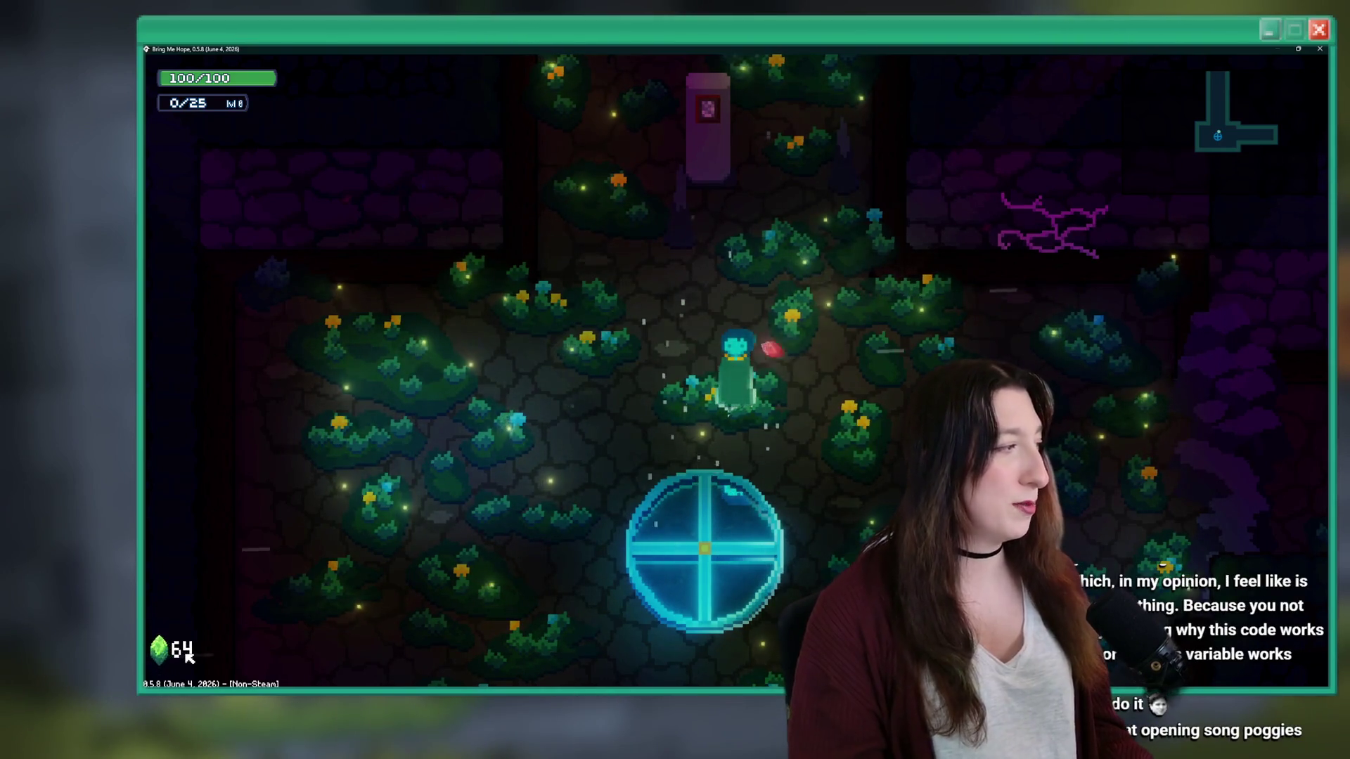
pyautogui.press('d')
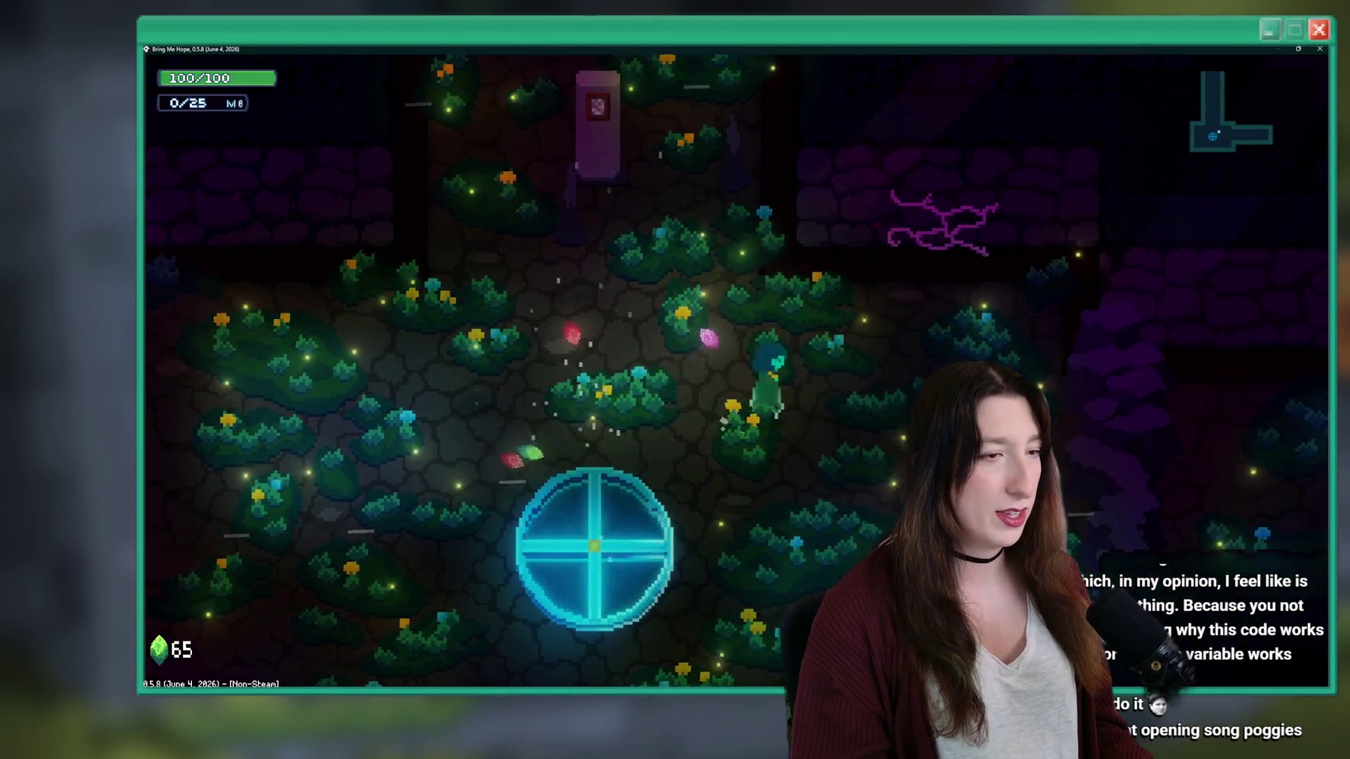
pyautogui.press('a')
pyautogui.press('a')
pyautogui.press('d')
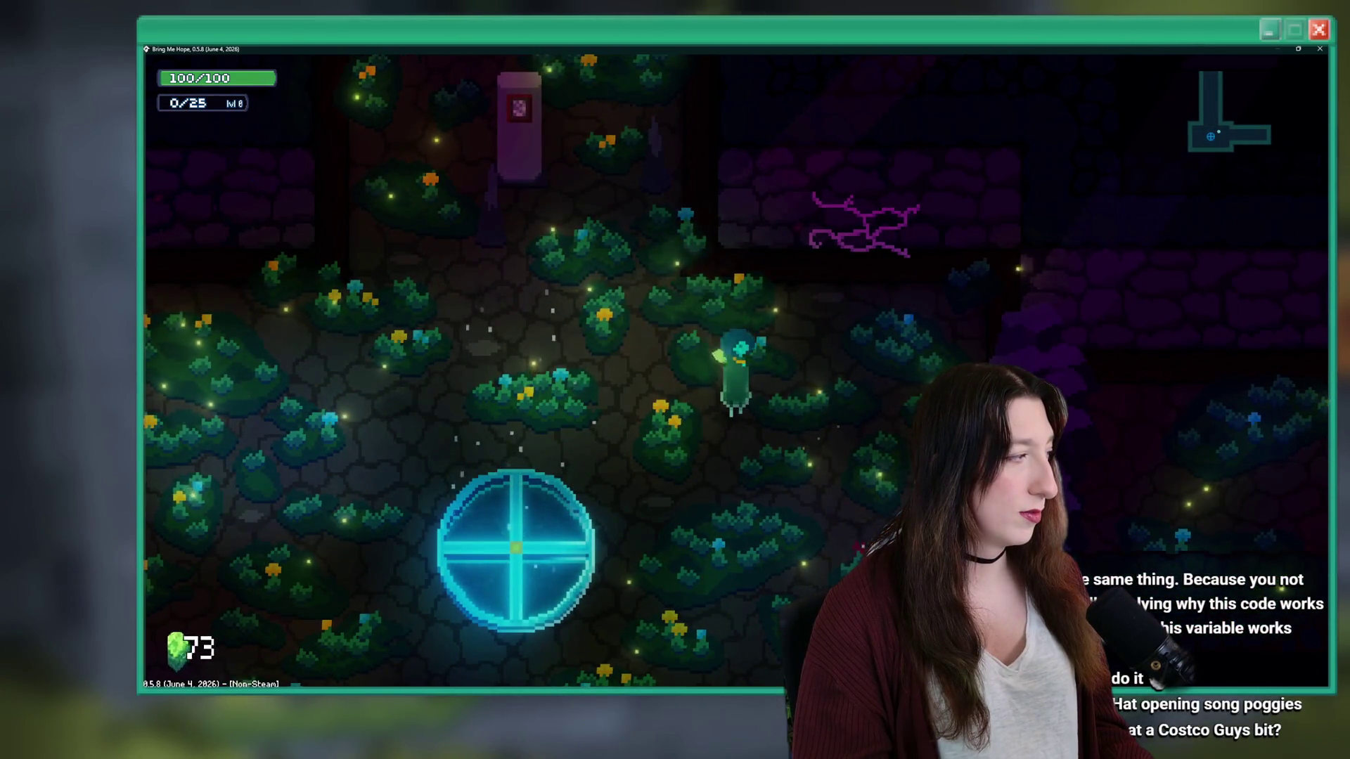
pyautogui.press('a')
pyautogui.press('Escape')
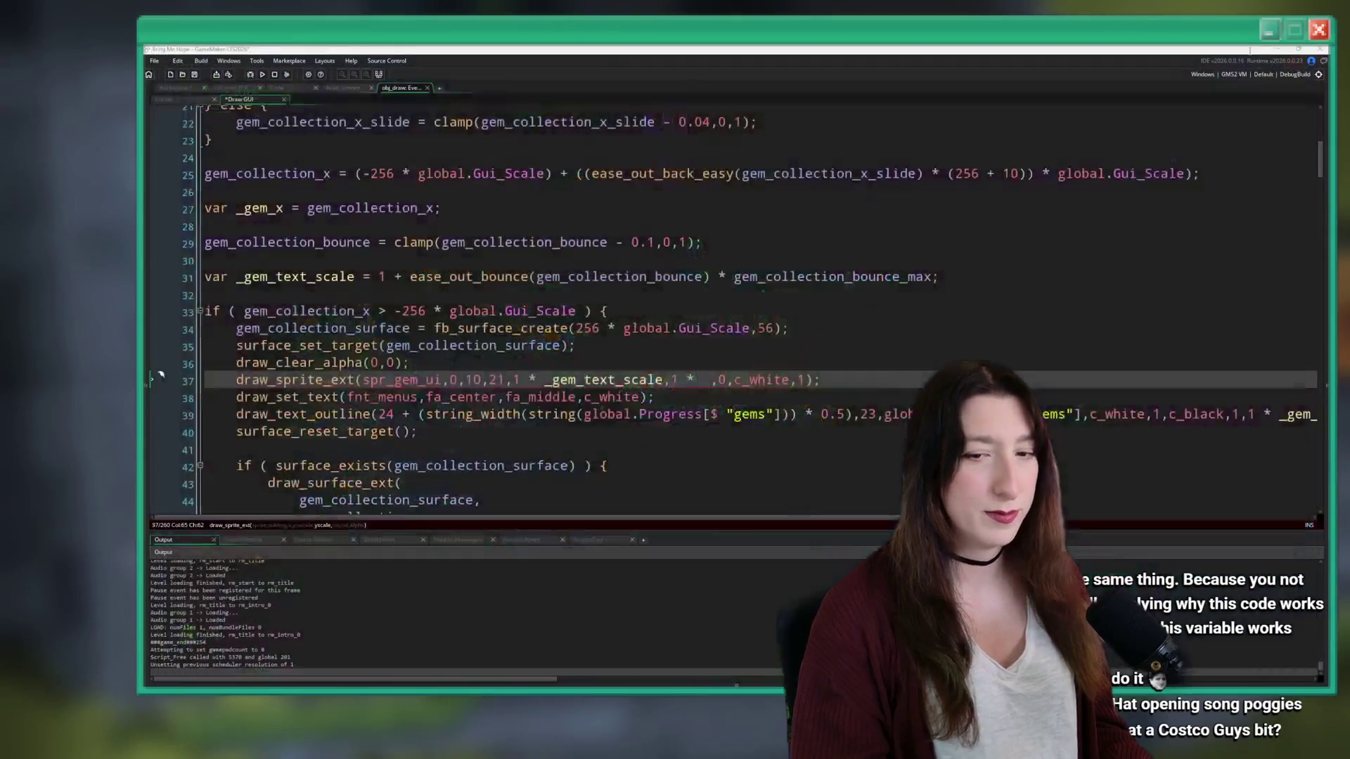
# - Restore _gem_text_scale as the icon's yscale, raise the surface height from 56 to 80, and save
pyautogui.click(623, 335)
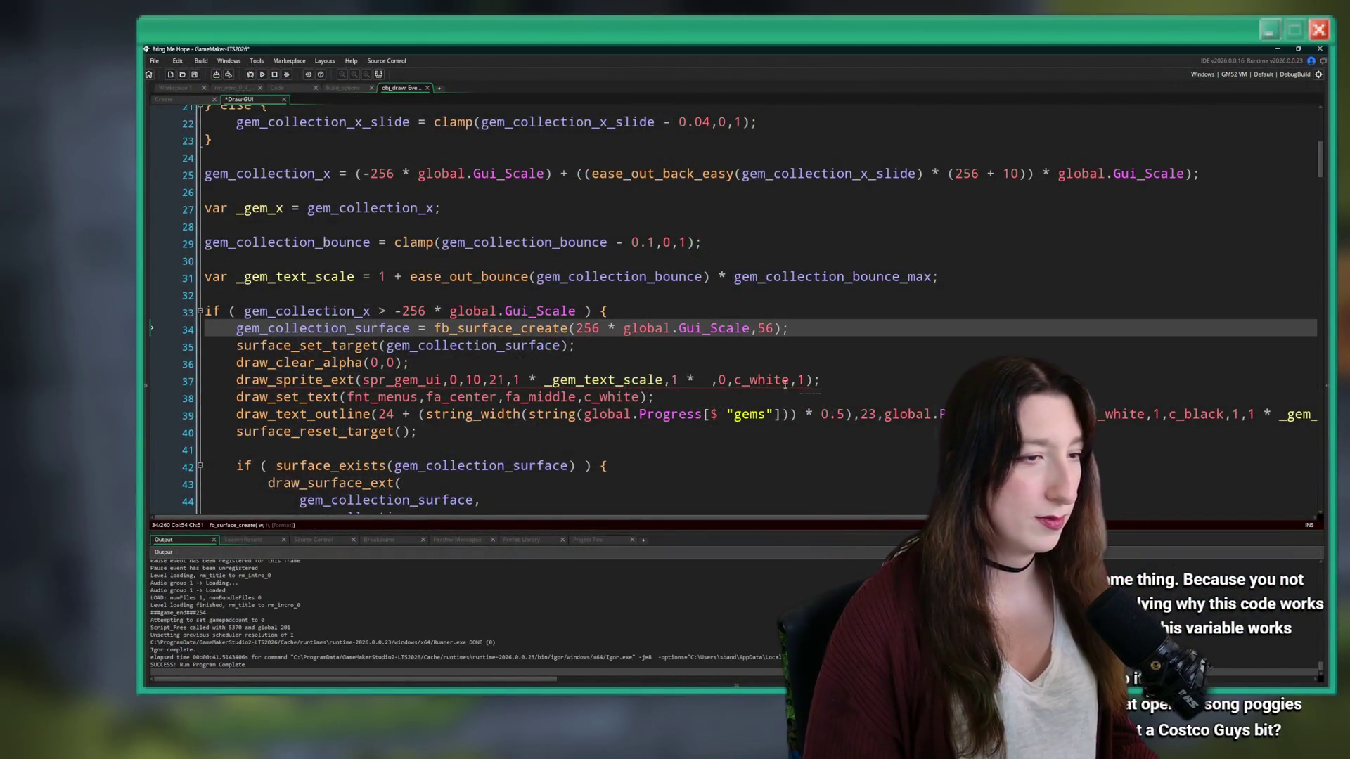
pyautogui.click(705, 381)
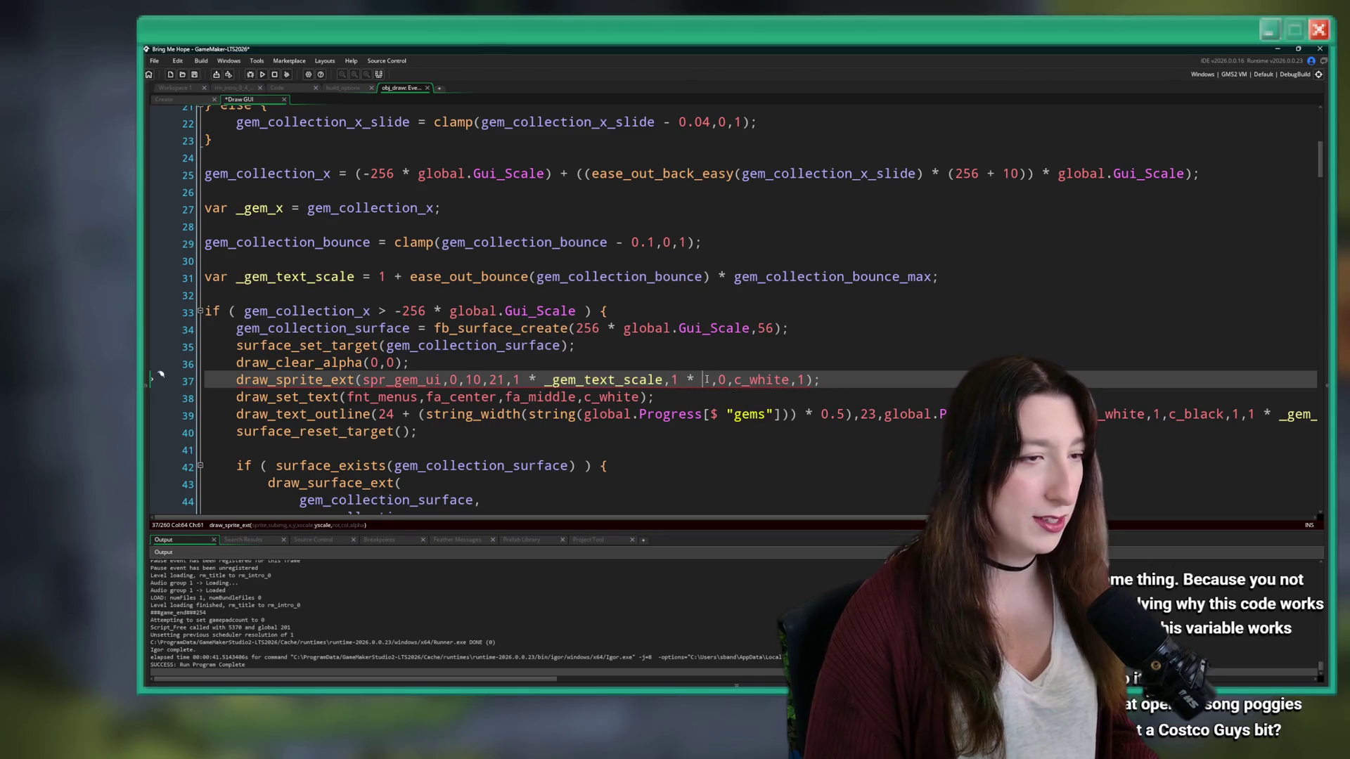
pyautogui.write('_gem_text_scale')
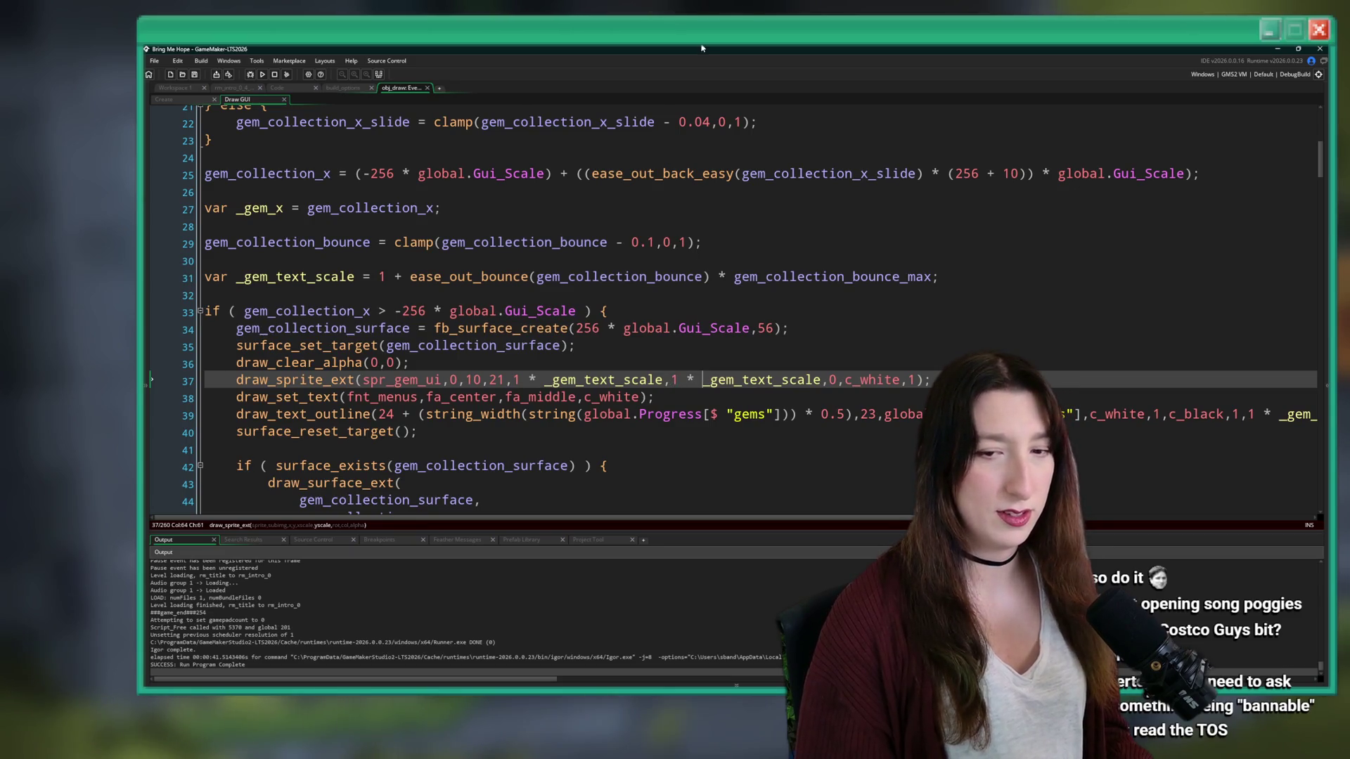
pyautogui.scroll(3, 486, 386)
pyautogui.scroll(4, 969, 289)
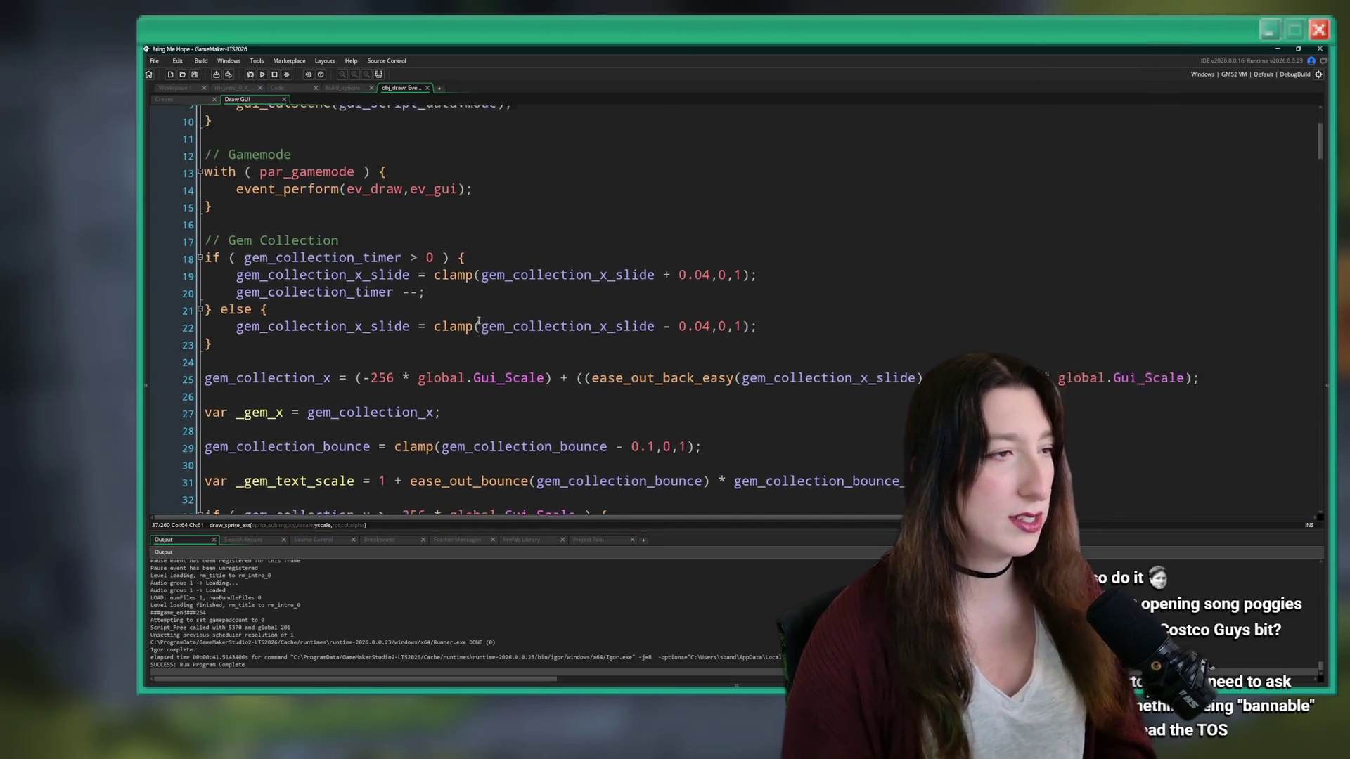
pyautogui.scroll(-6, 426, 258)
pyautogui.scroll(-2, 469, 299)
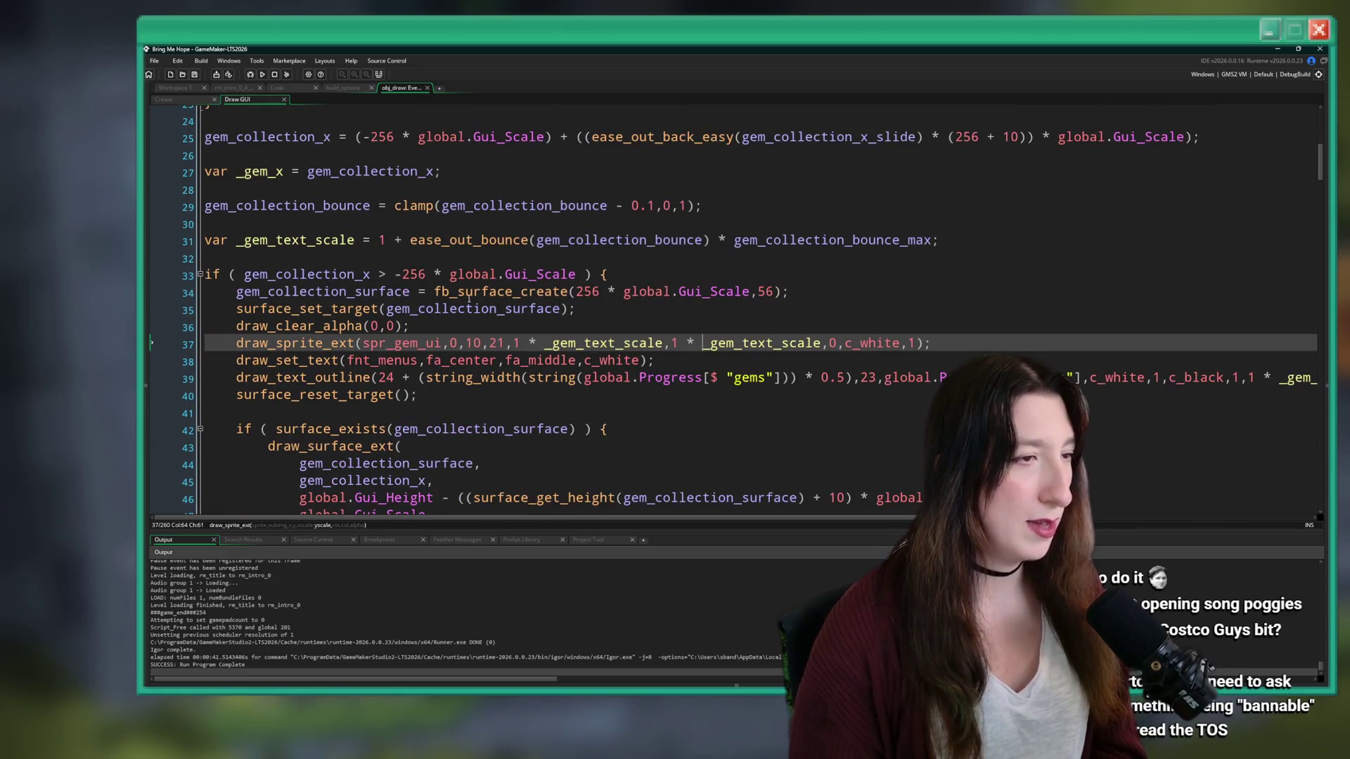
pyautogui.click(772, 292)
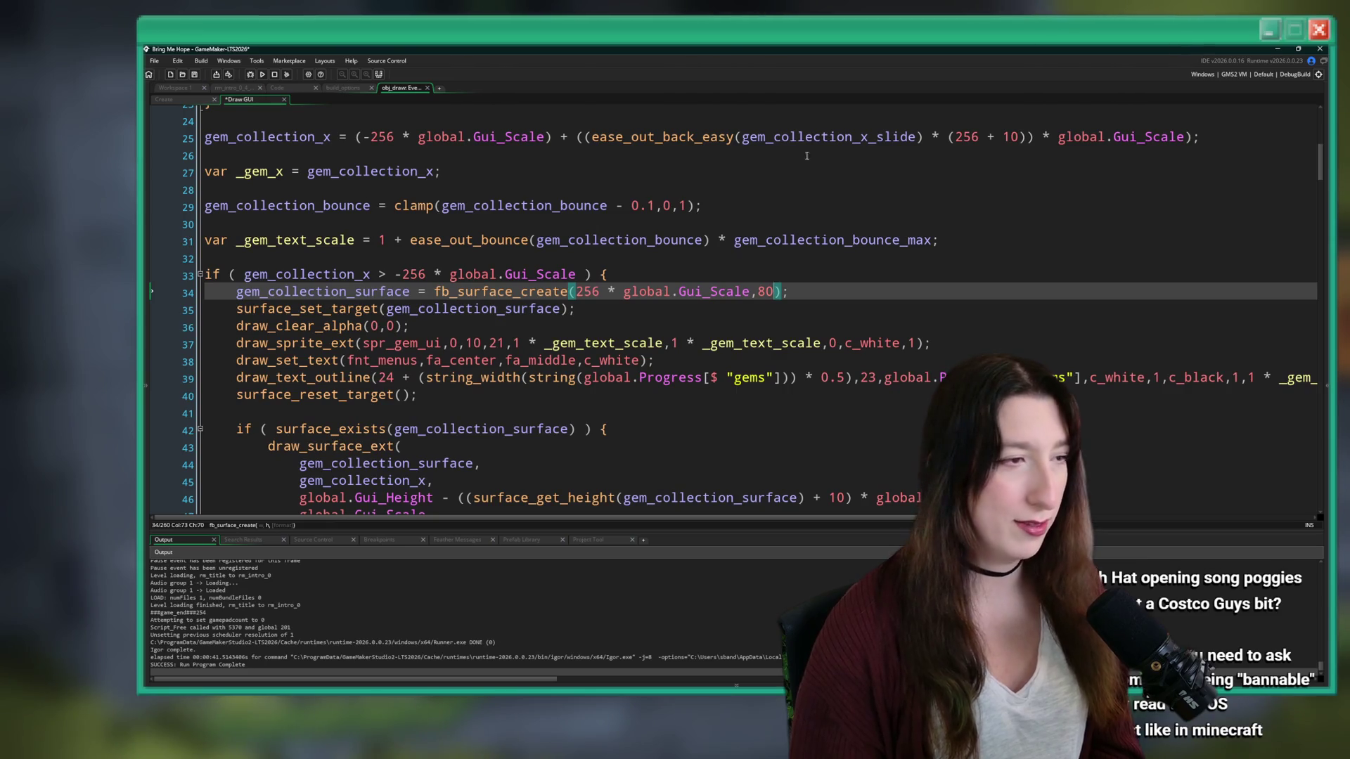
pyautogui.write('80')
pyautogui.hotkey('ctrl', 's')
# - Move the gem icon to y 45 and the count text offset to 48, then rerun with F5
pyautogui.click(609, 360)
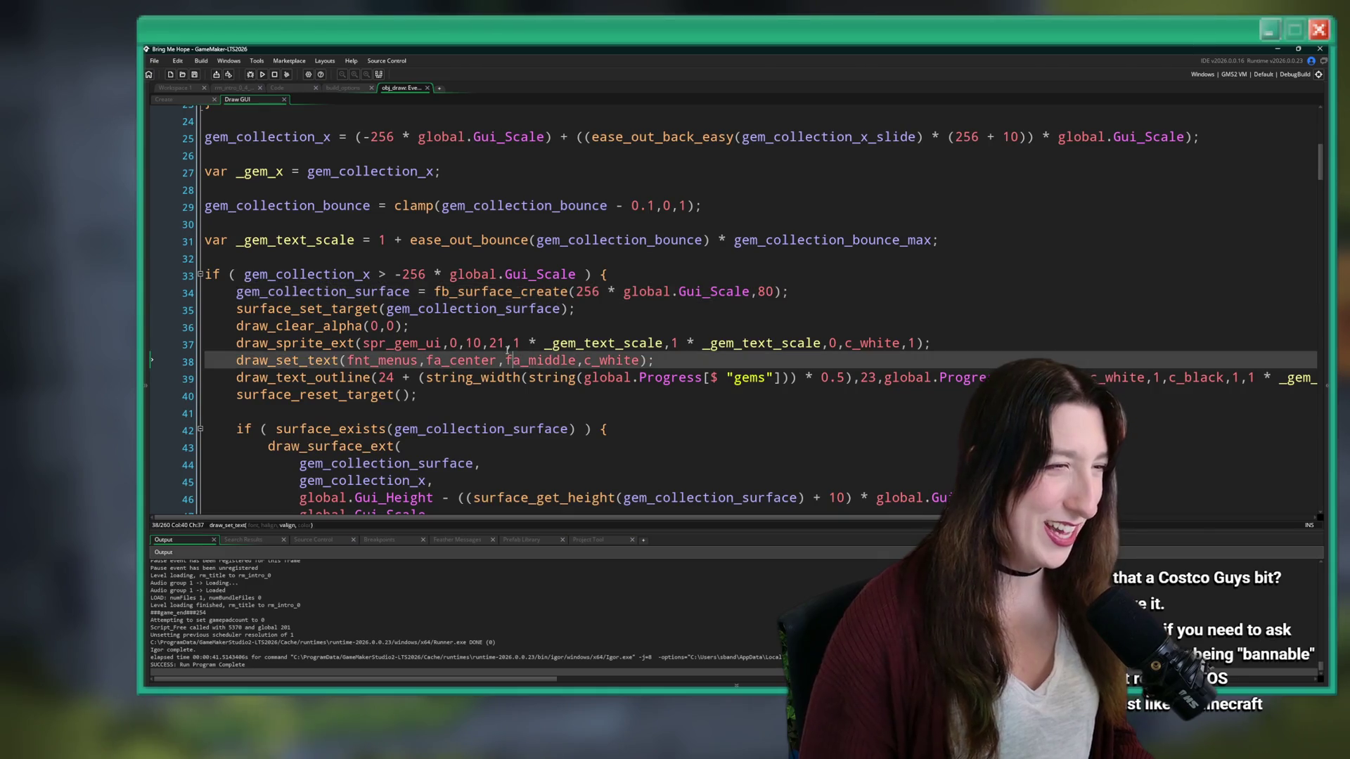
pyautogui.doubleClick(496, 343)
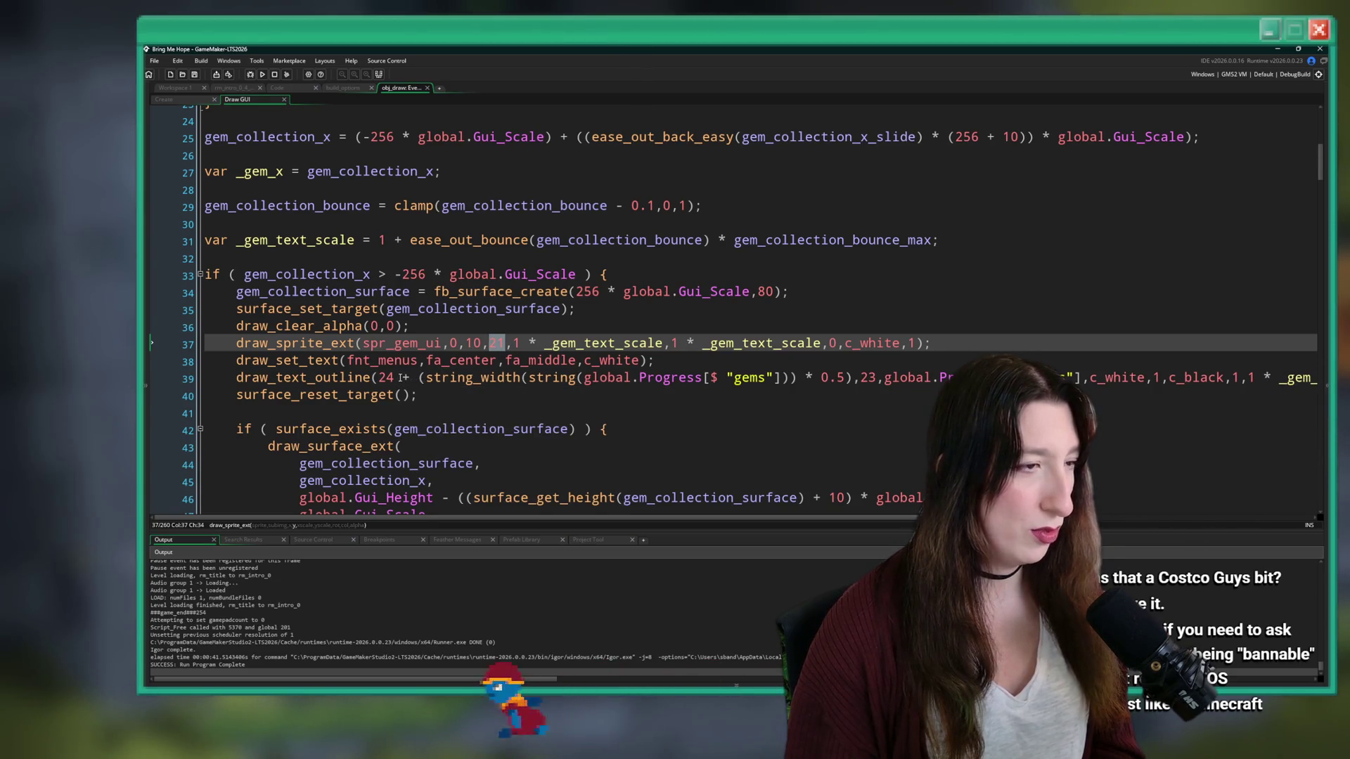
pyautogui.write('45')
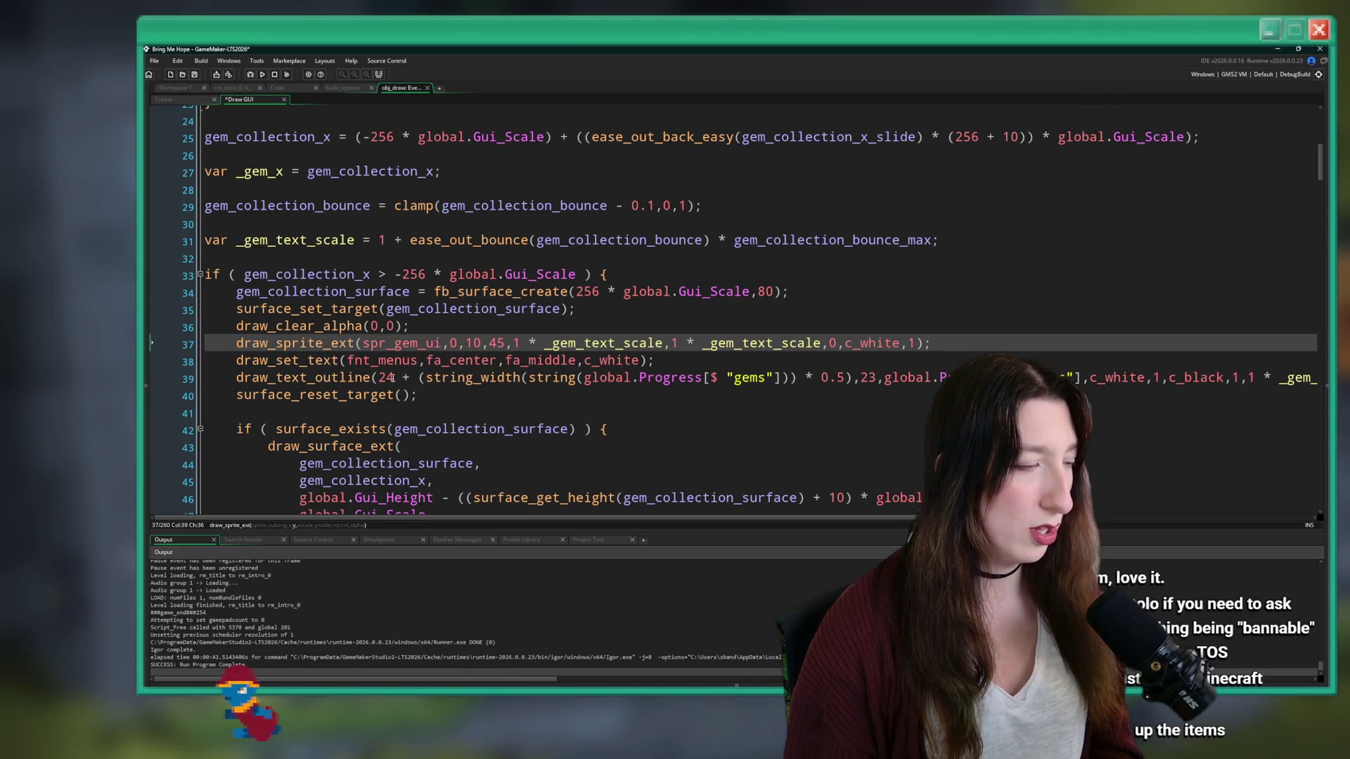
pyautogui.doubleClick(392, 378)
pyautogui.write('48 + (s')
pyautogui.click(440, 338)
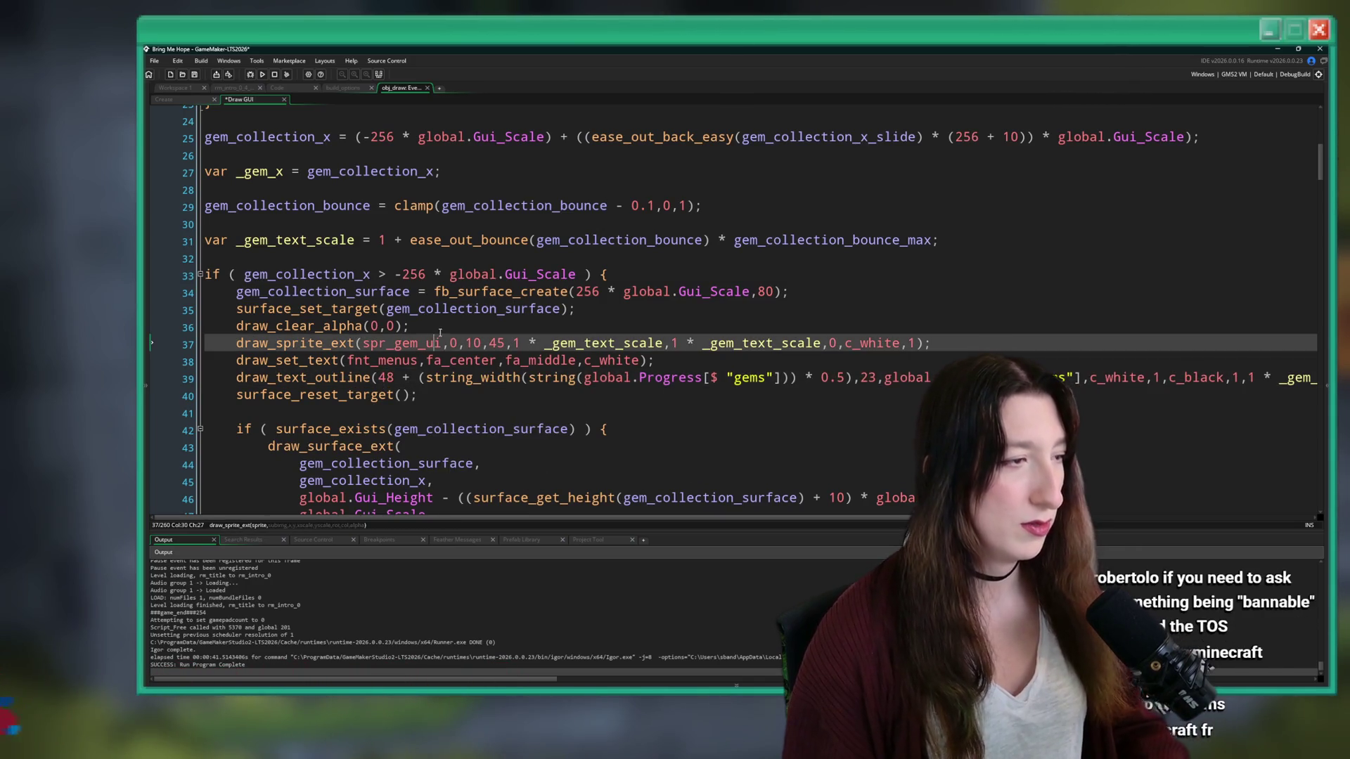
pyautogui.press('Up')
pyautogui.press('F5')
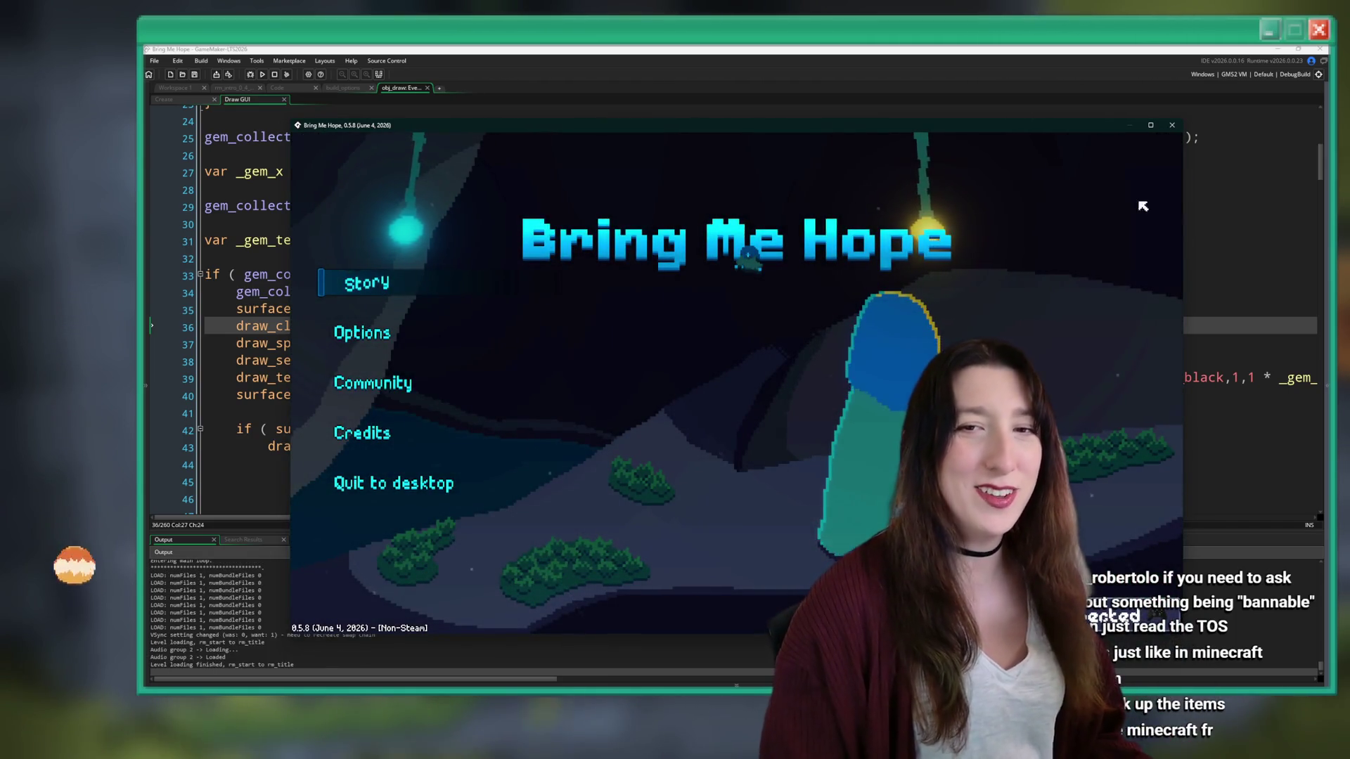
# - Start Story in a maximised window, collect gems up to 24, then close the game
pyautogui.press('Return')
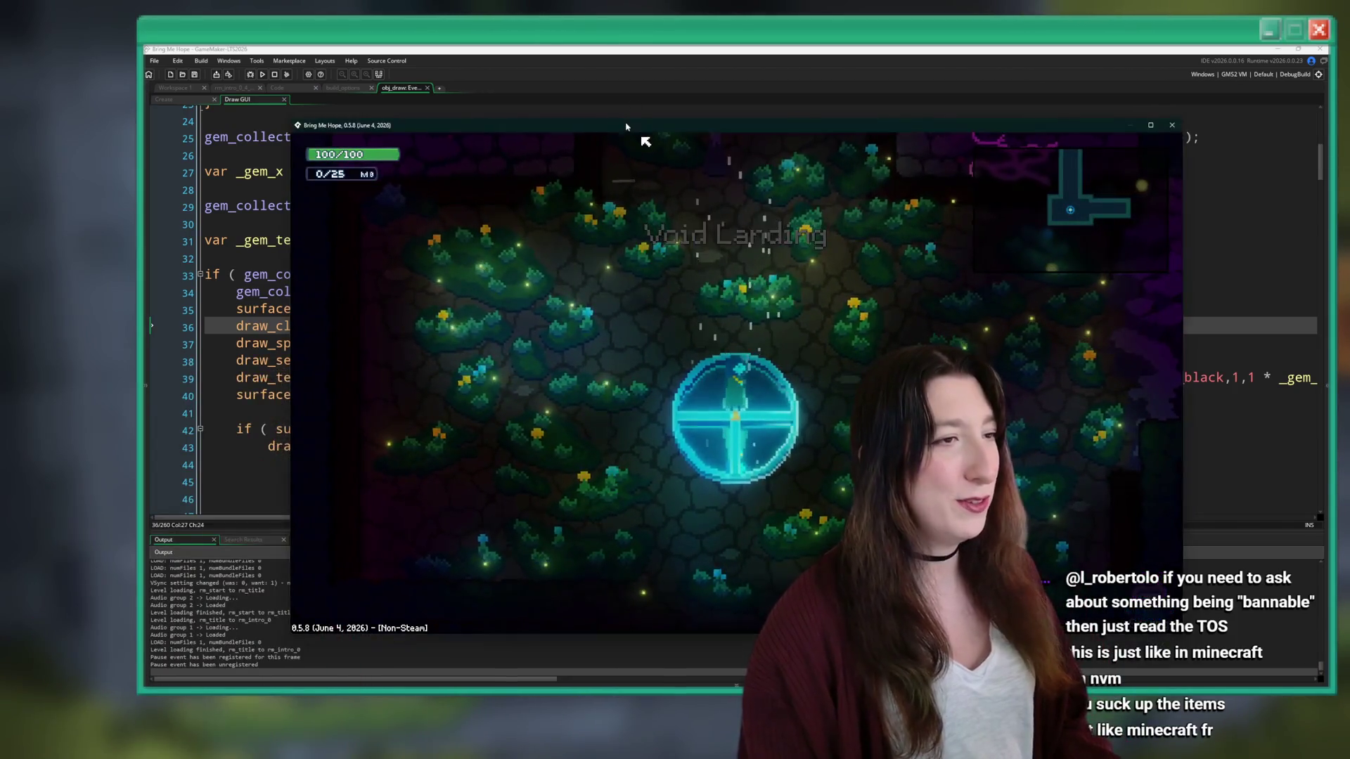
pyautogui.doubleClick(642, 128)
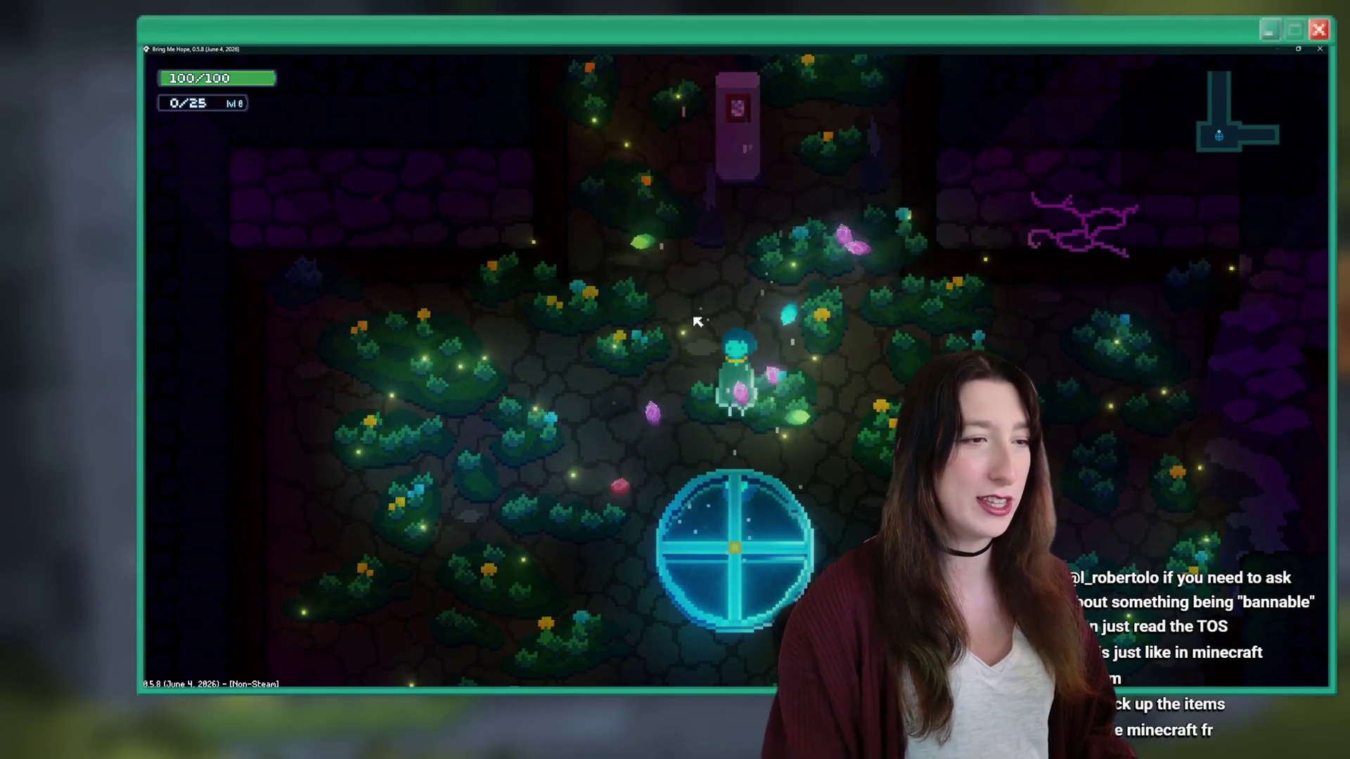
pyautogui.press('s')
pyautogui.press('w')
pyautogui.press('a')
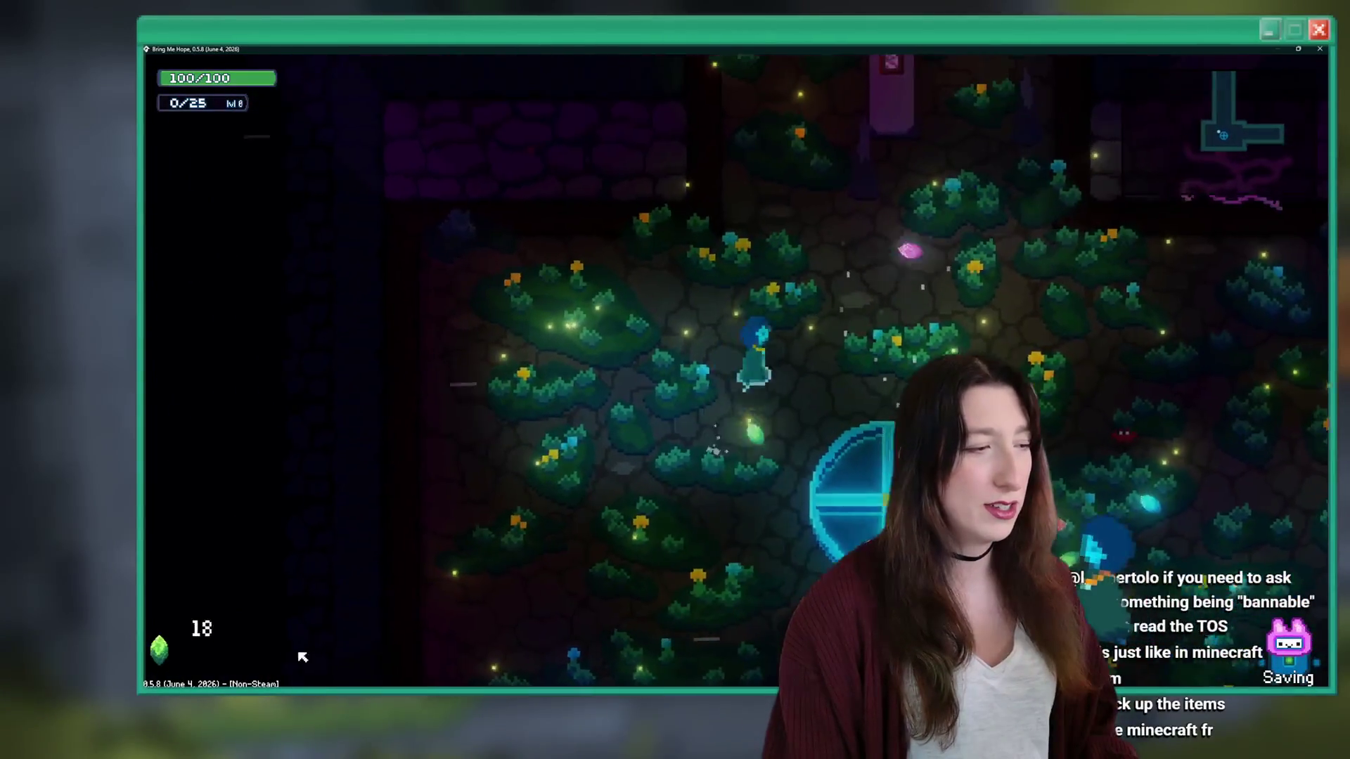
pyautogui.press('a')
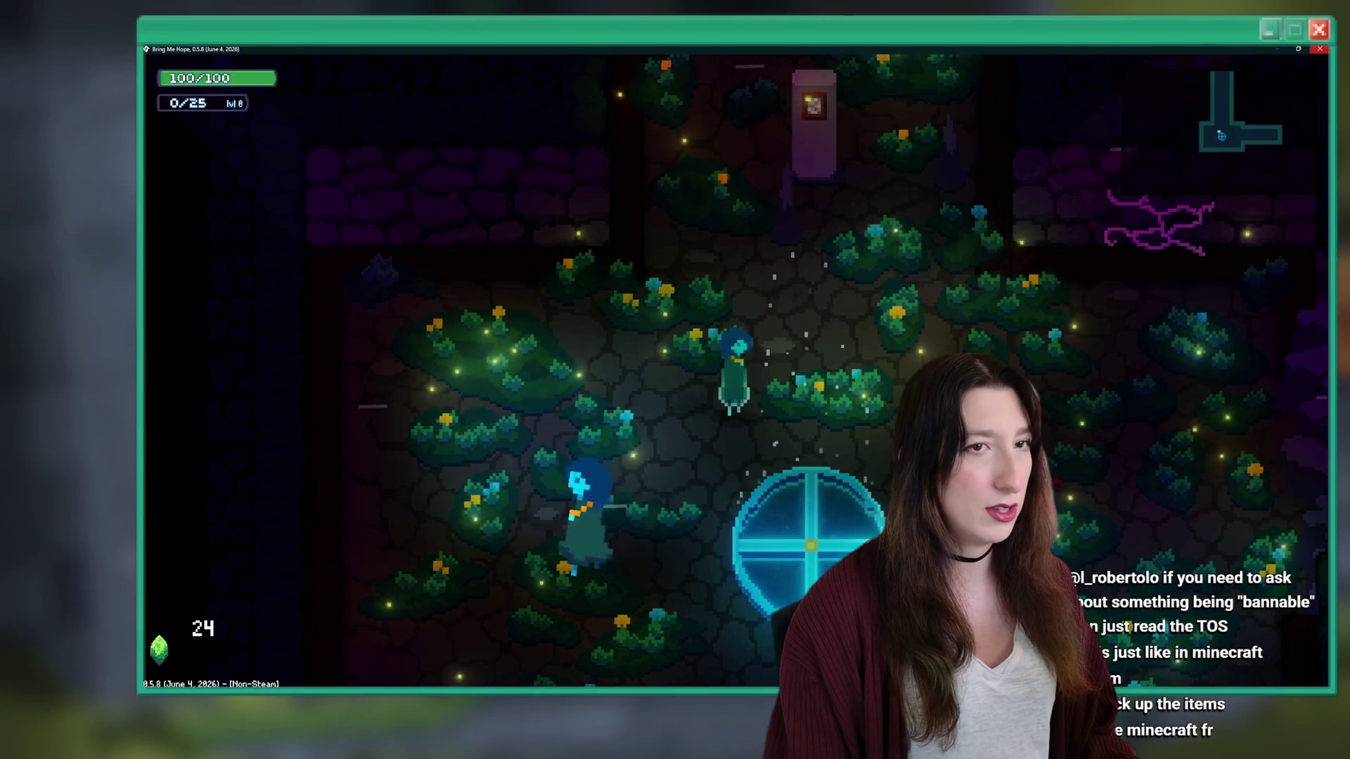
pyautogui.press('Escape')
pyautogui.click(713, 311)
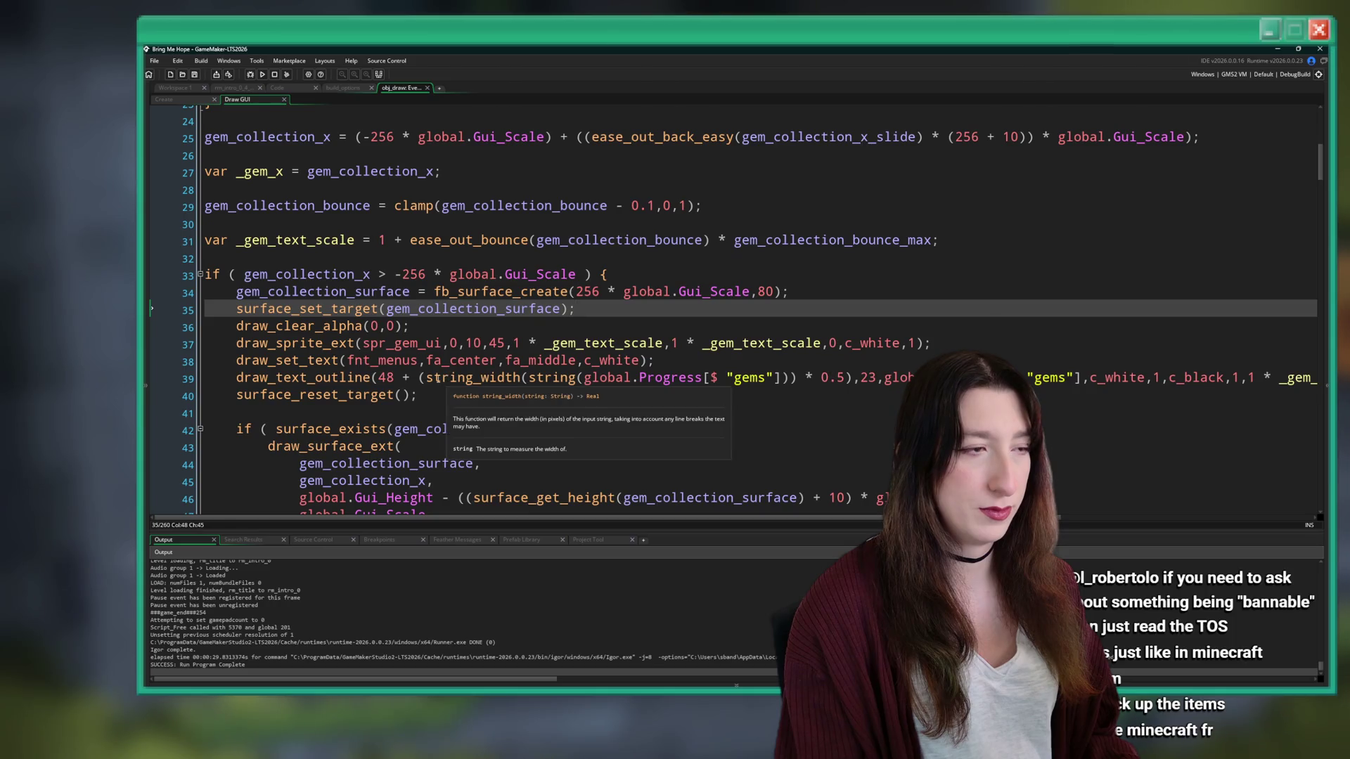
# - Set the gem count text's vertical position to 47
pyautogui.doubleClick(386, 378)
pyautogui.write('24')
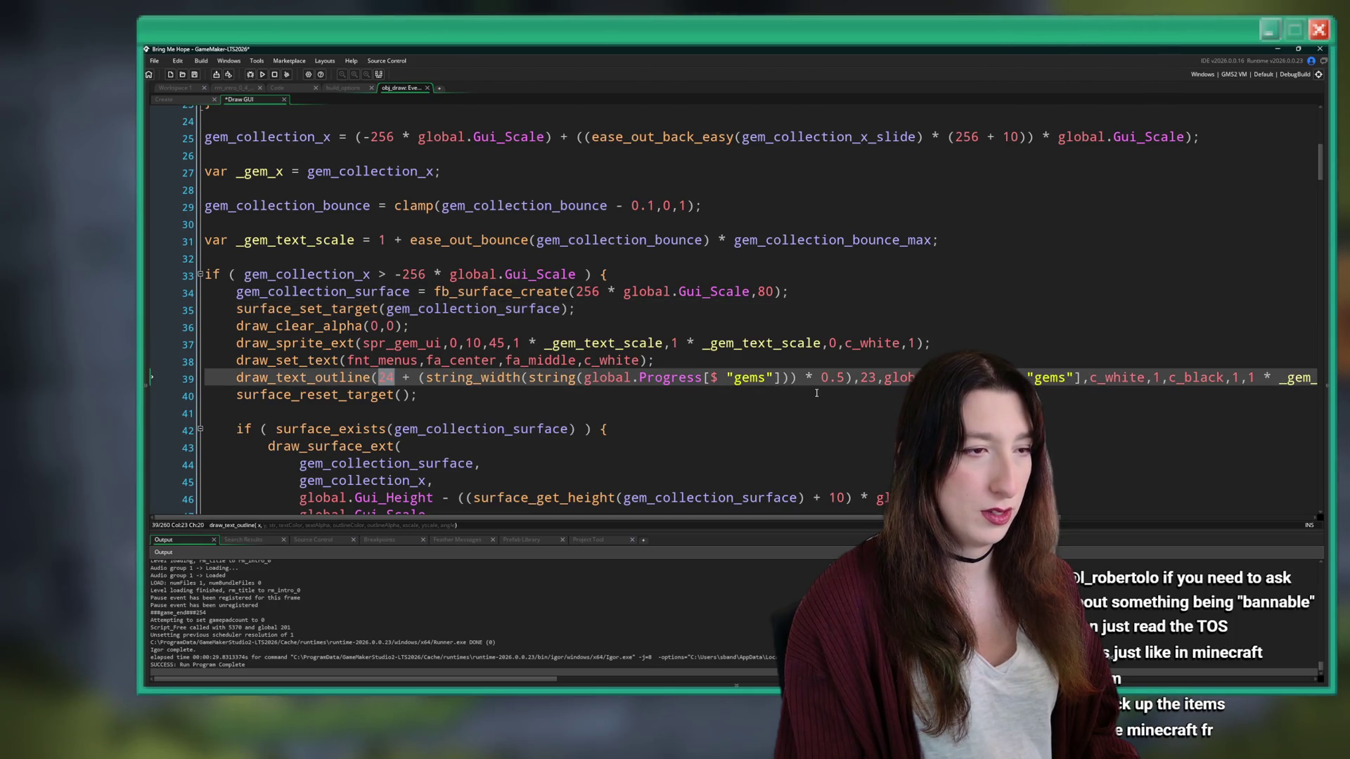
pyautogui.hotkey('ctrl', 'z')
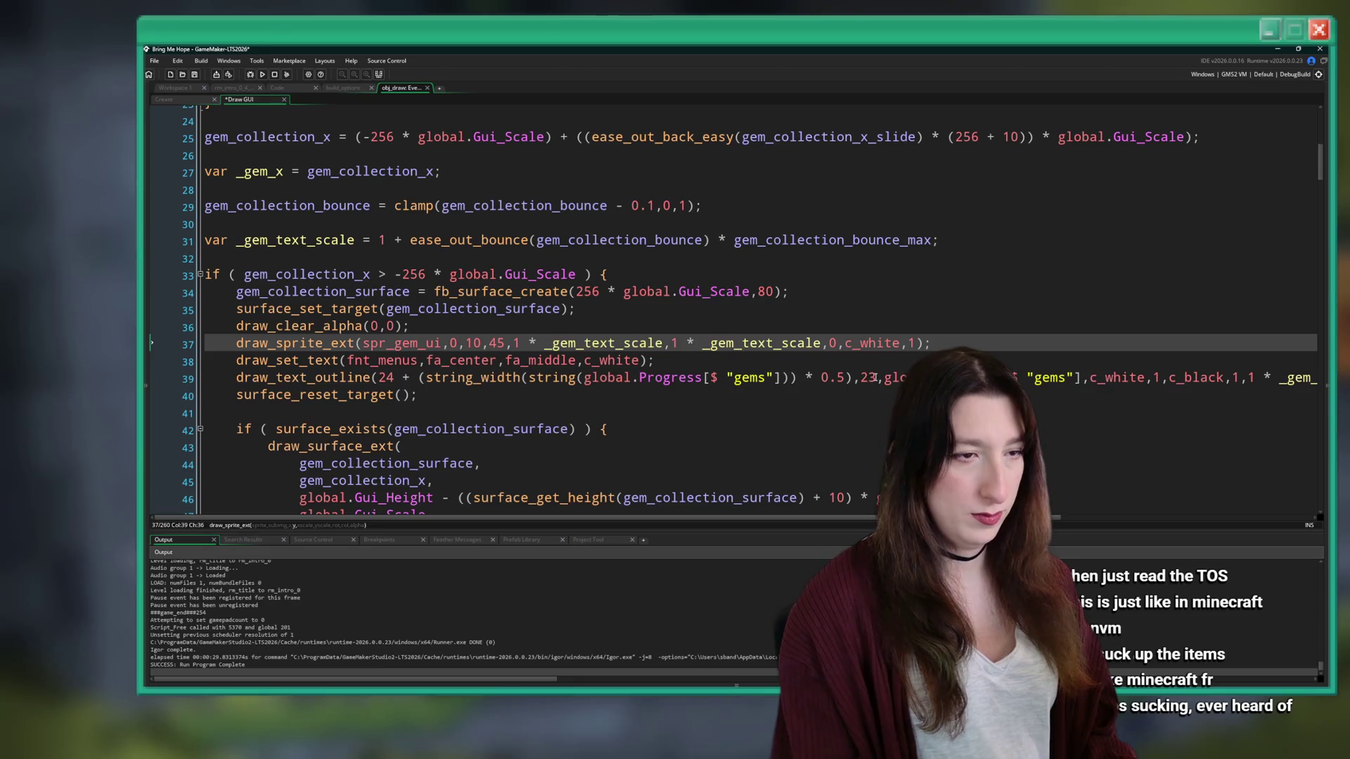
pyautogui.doubleClick(868, 379)
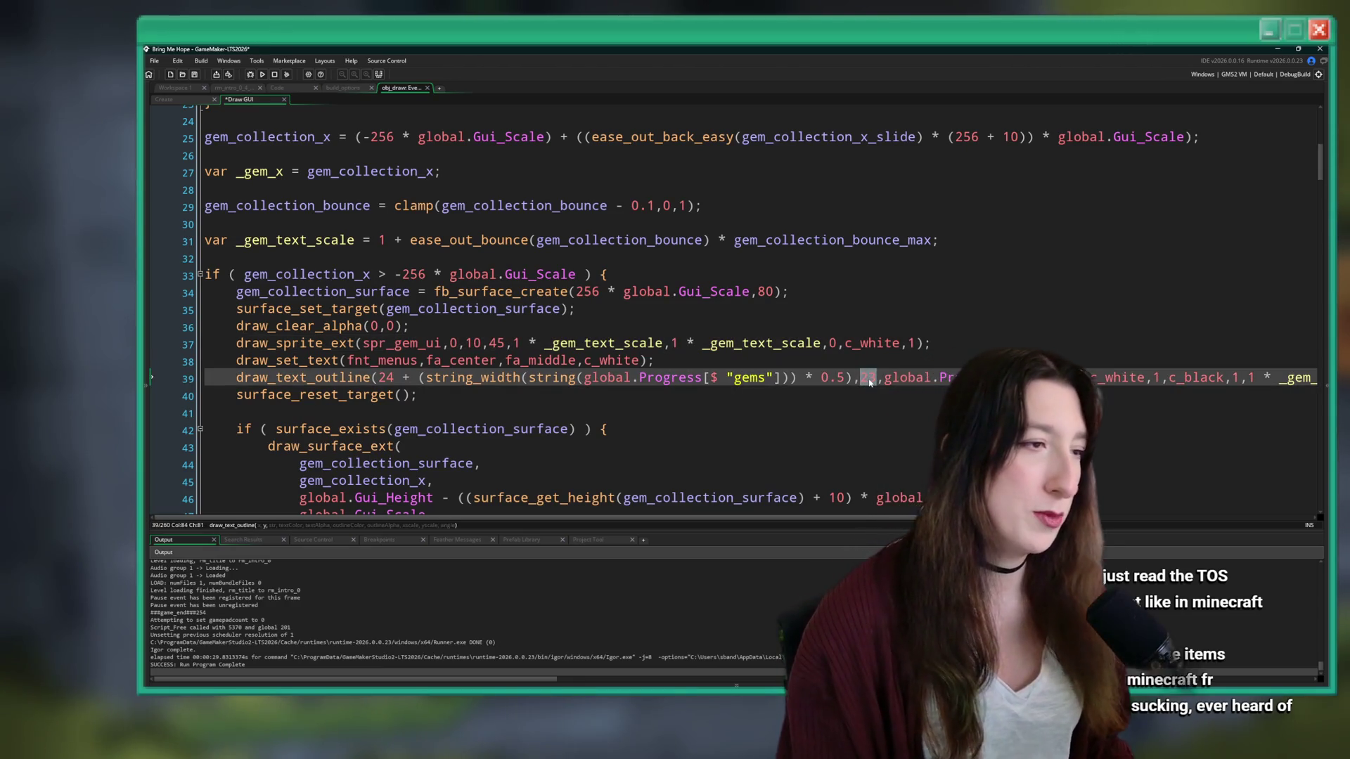
pyautogui.hotkey('ctrl', 'z')
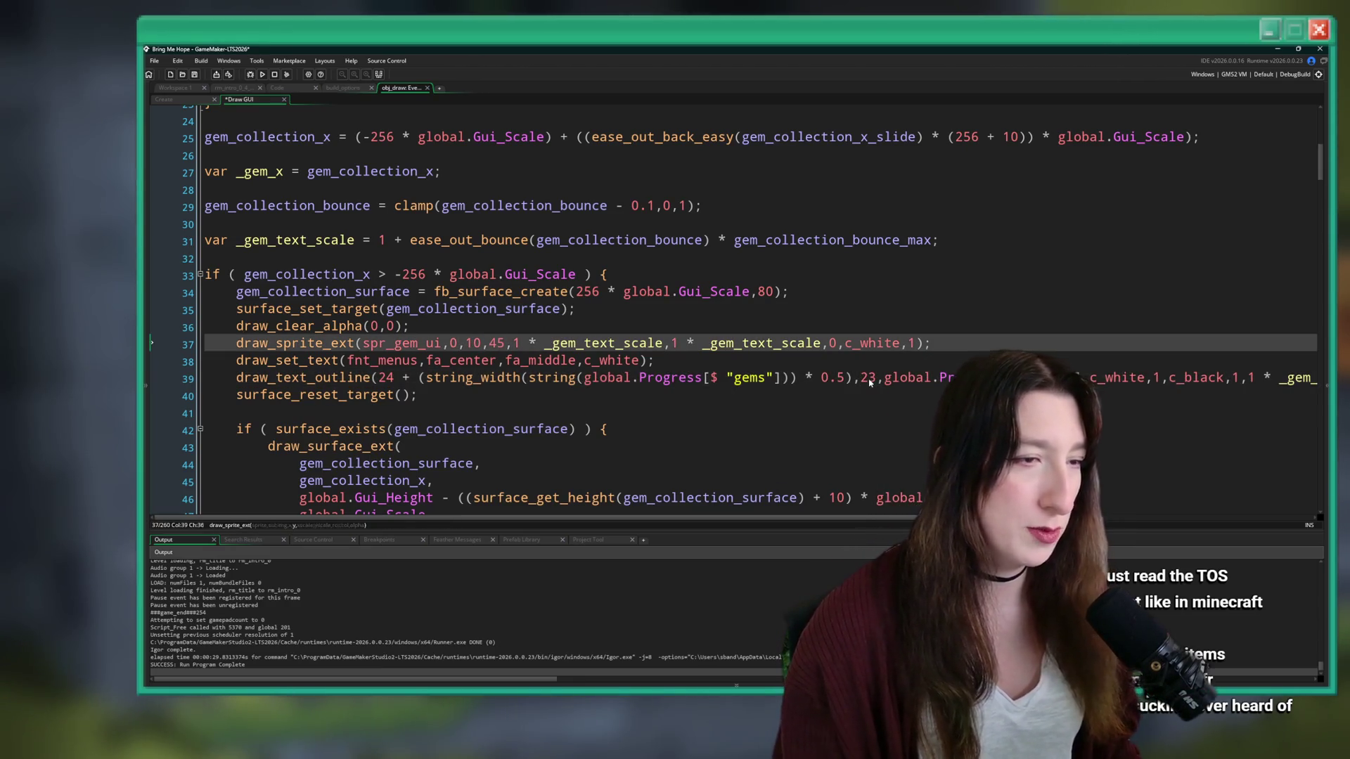
pyautogui.doubleClick(870, 380)
pyautogui.write('47')
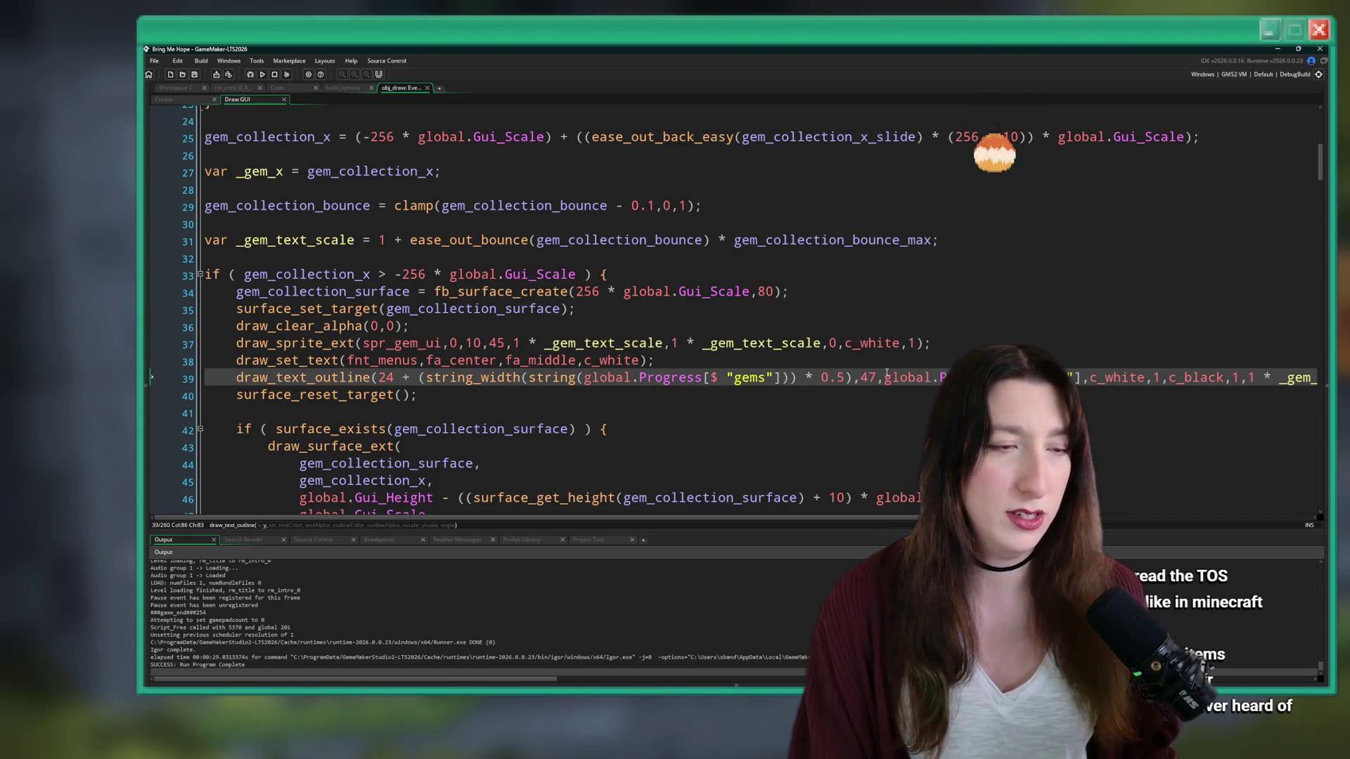
pyautogui.hotkey('ctrl', 'z')
pyautogui.click(942, 340)
# - Set the count text offset to 30 and the icon x to 16, then relaunch with F5
pyautogui.click(476, 345)
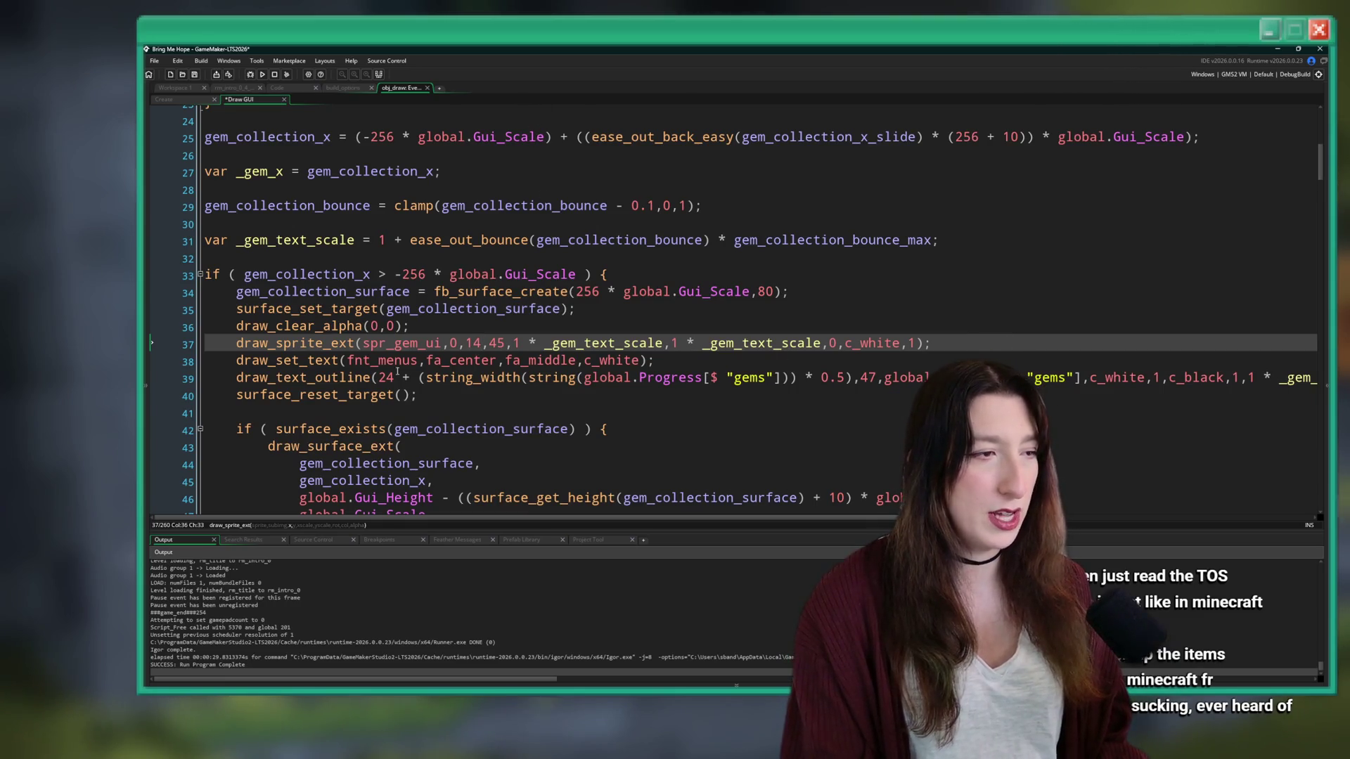
pyautogui.click(395, 379)
pyautogui.write('8')
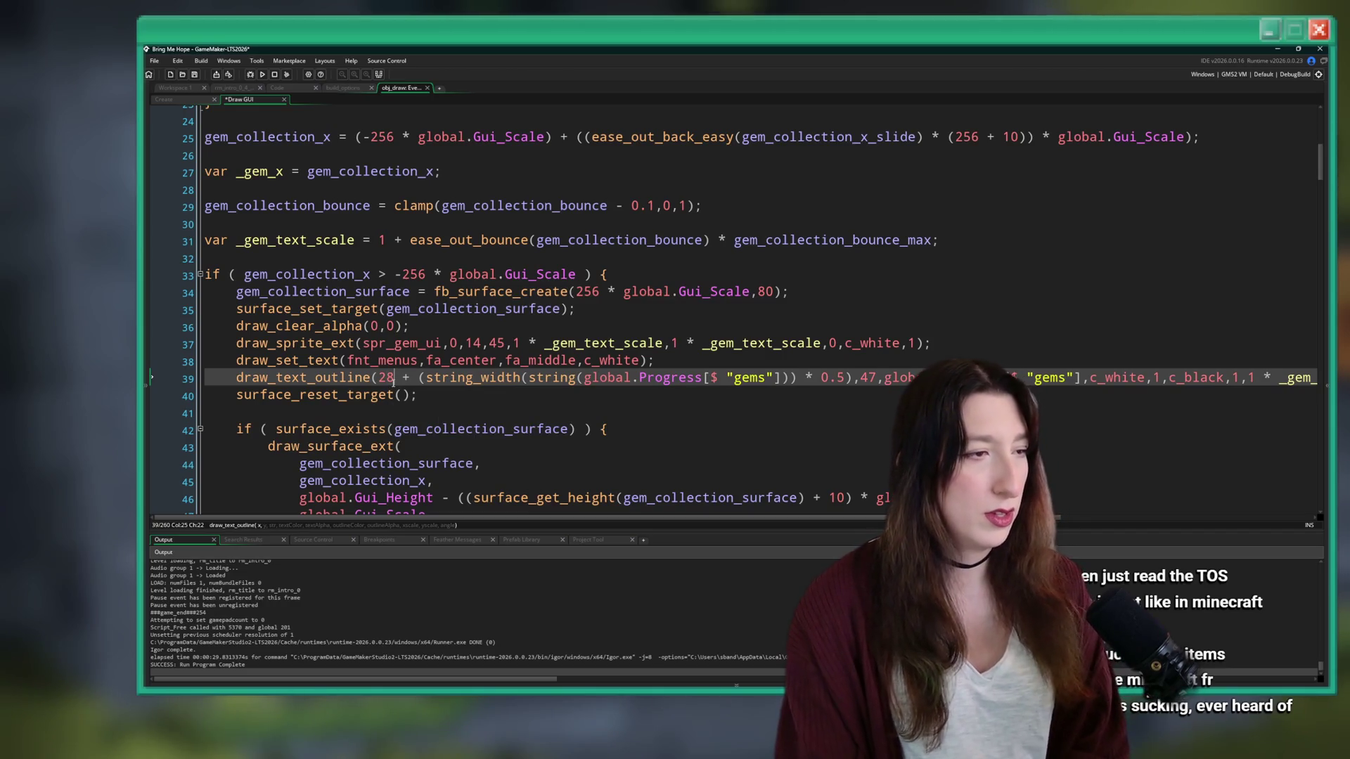
pyautogui.write('30')
pyautogui.doubleClick(475, 344)
pyautogui.write('16')
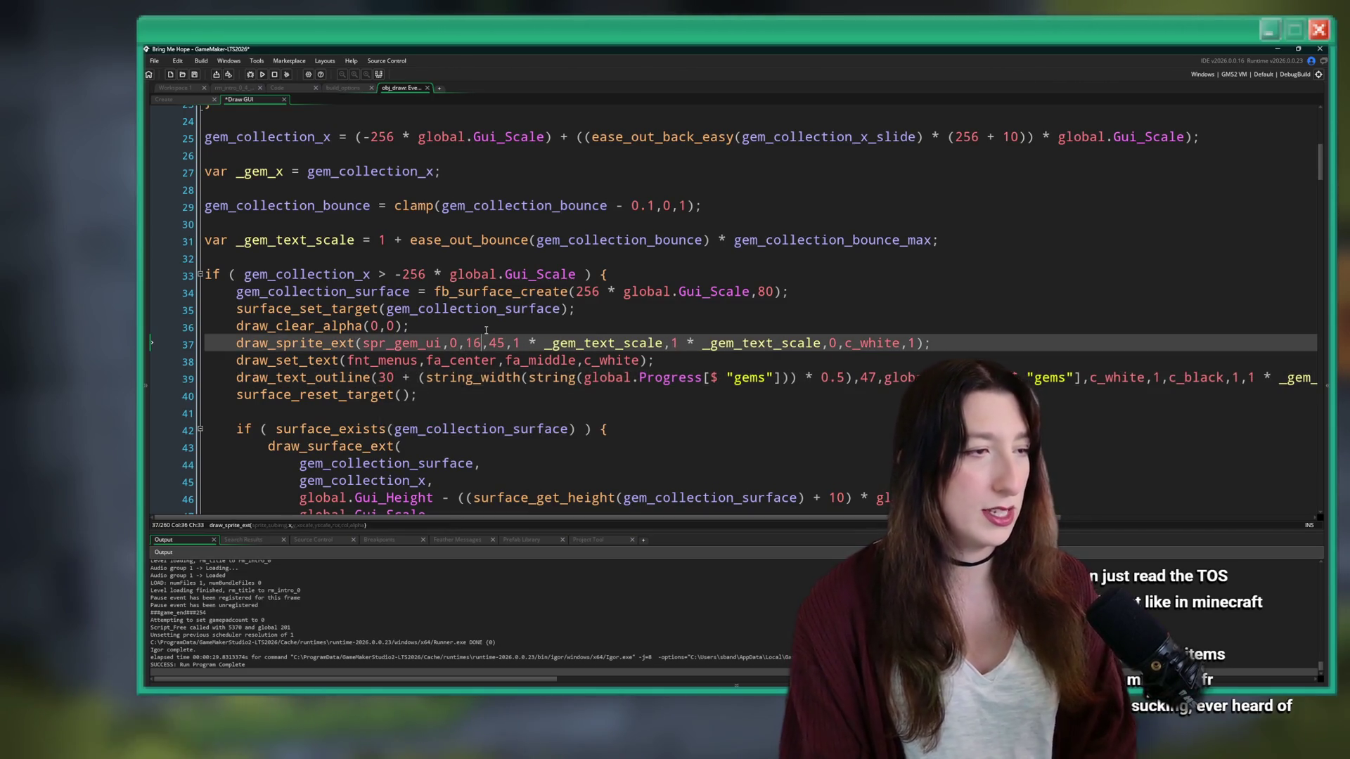
pyautogui.press('Up')
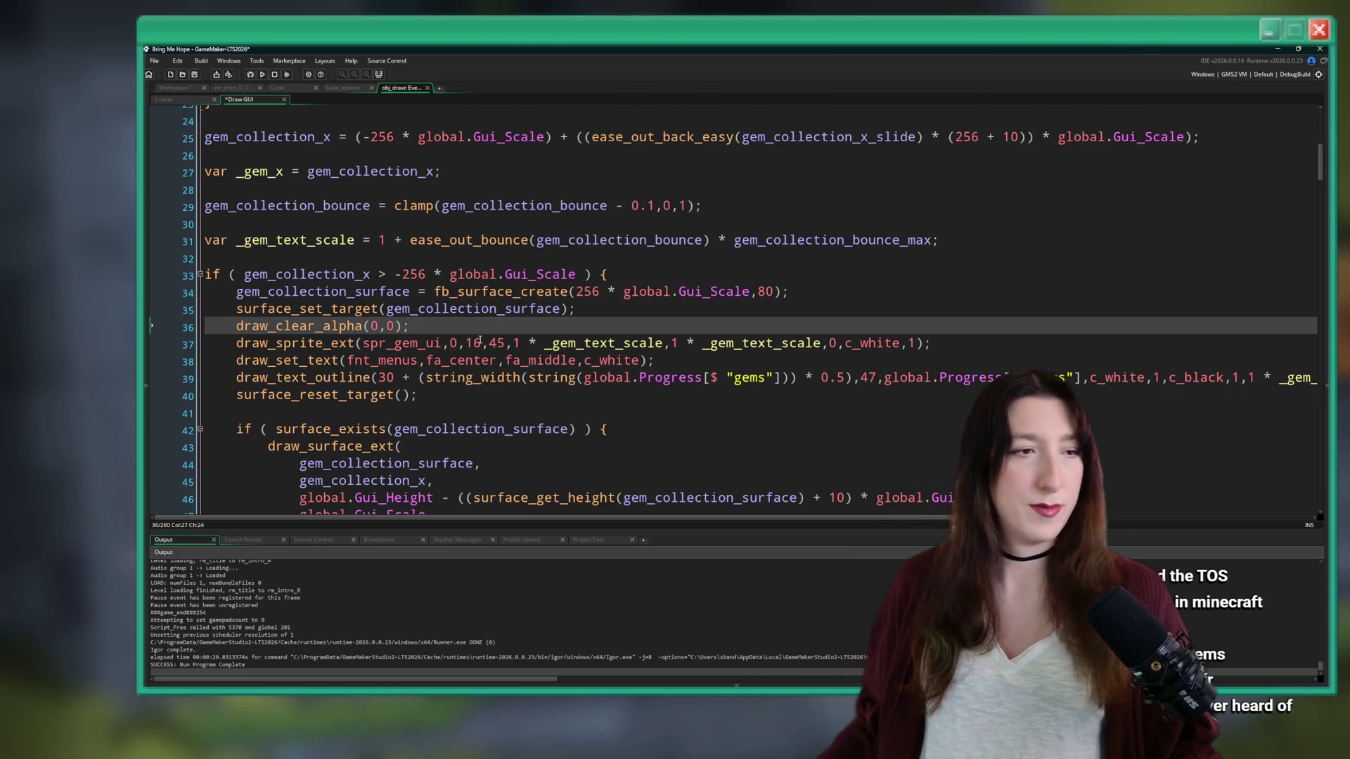
pyautogui.scroll(2, 937, 168)
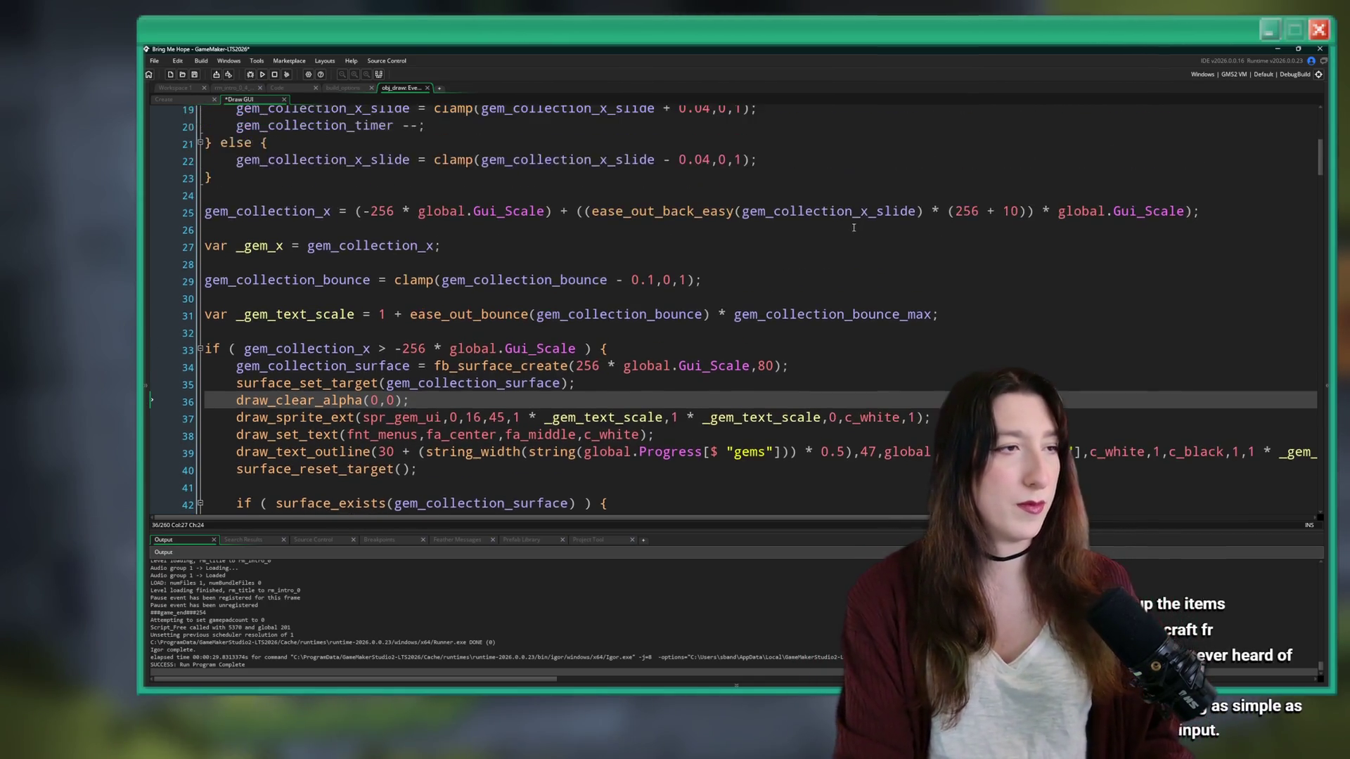
pyautogui.scroll(1, 581, 387)
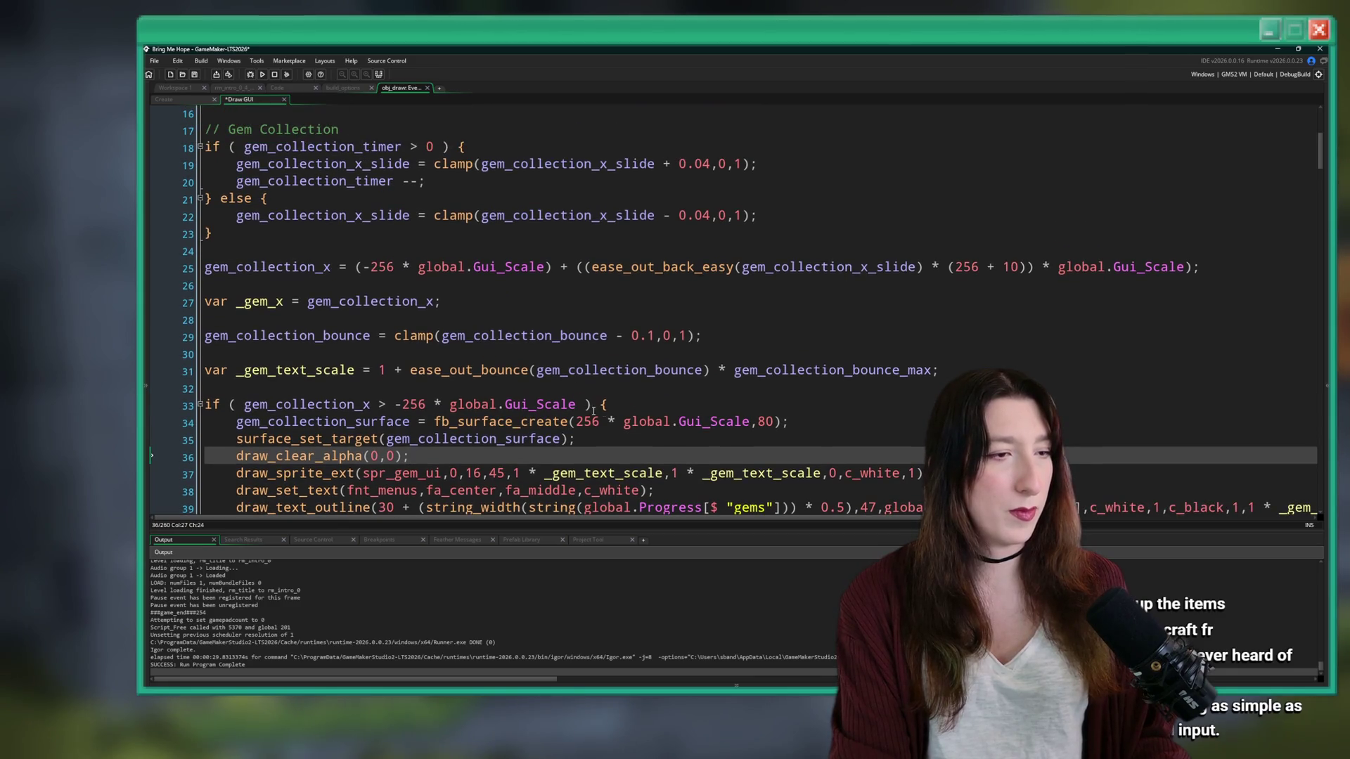
pyautogui.scroll(-1, 593, 412)
pyautogui.press('F5')
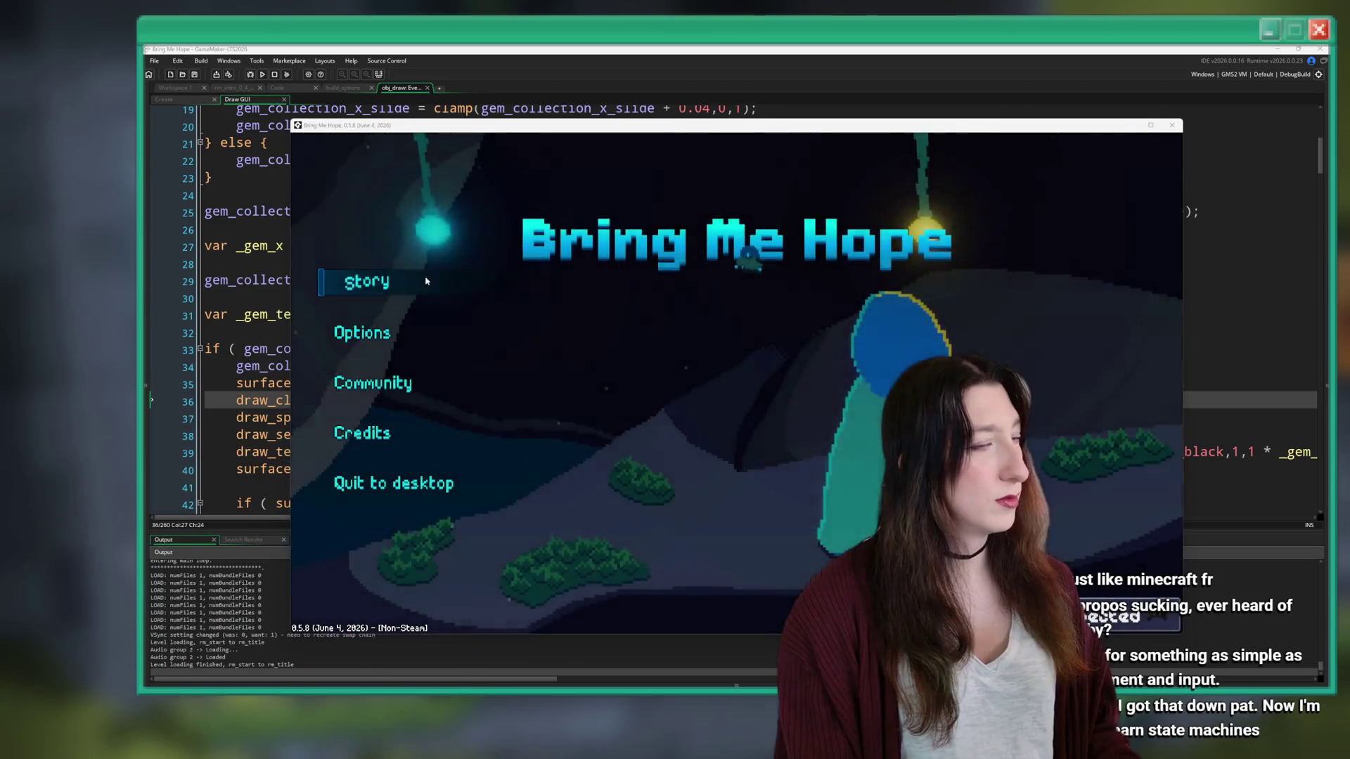
# - Start Story and walk around with WASD collecting gems until the counter reaches 91
pyautogui.click(384, 292)
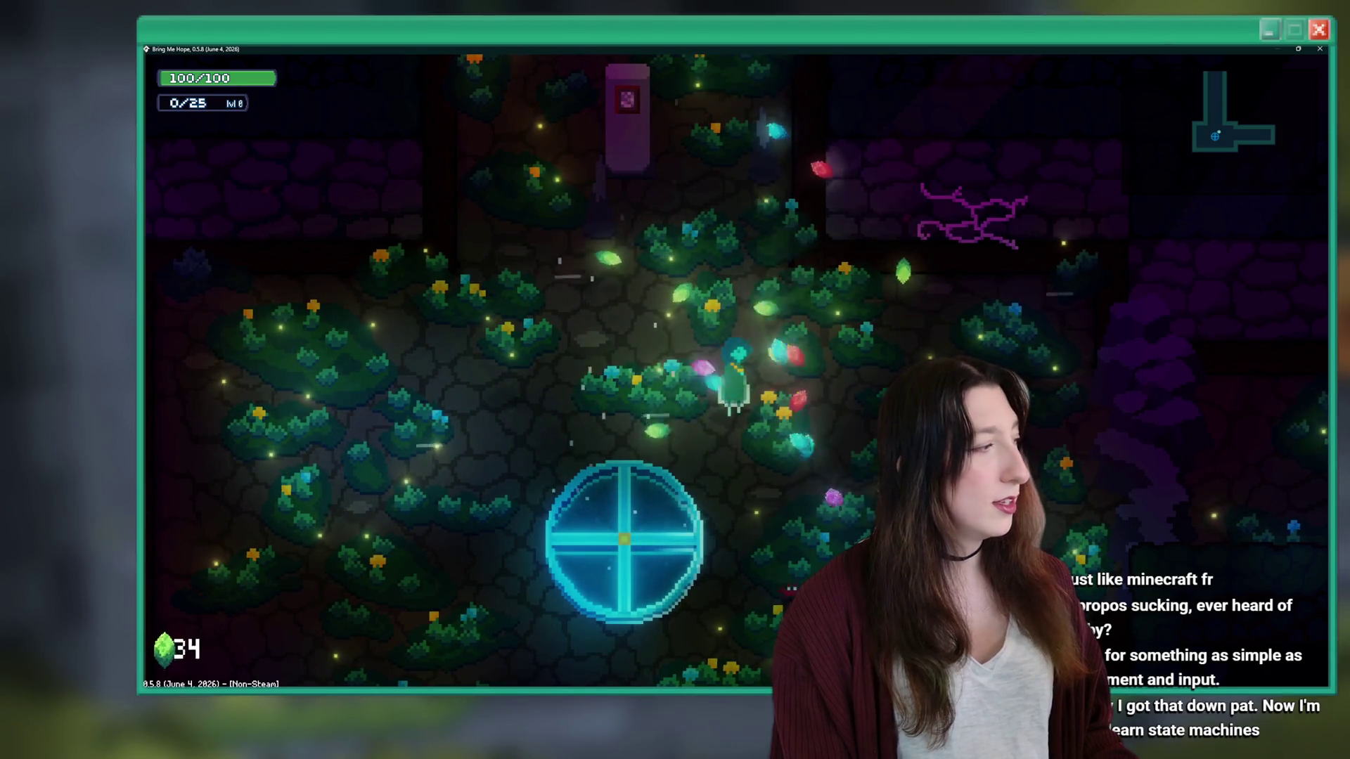
pyautogui.press('a')
pyautogui.press('w')
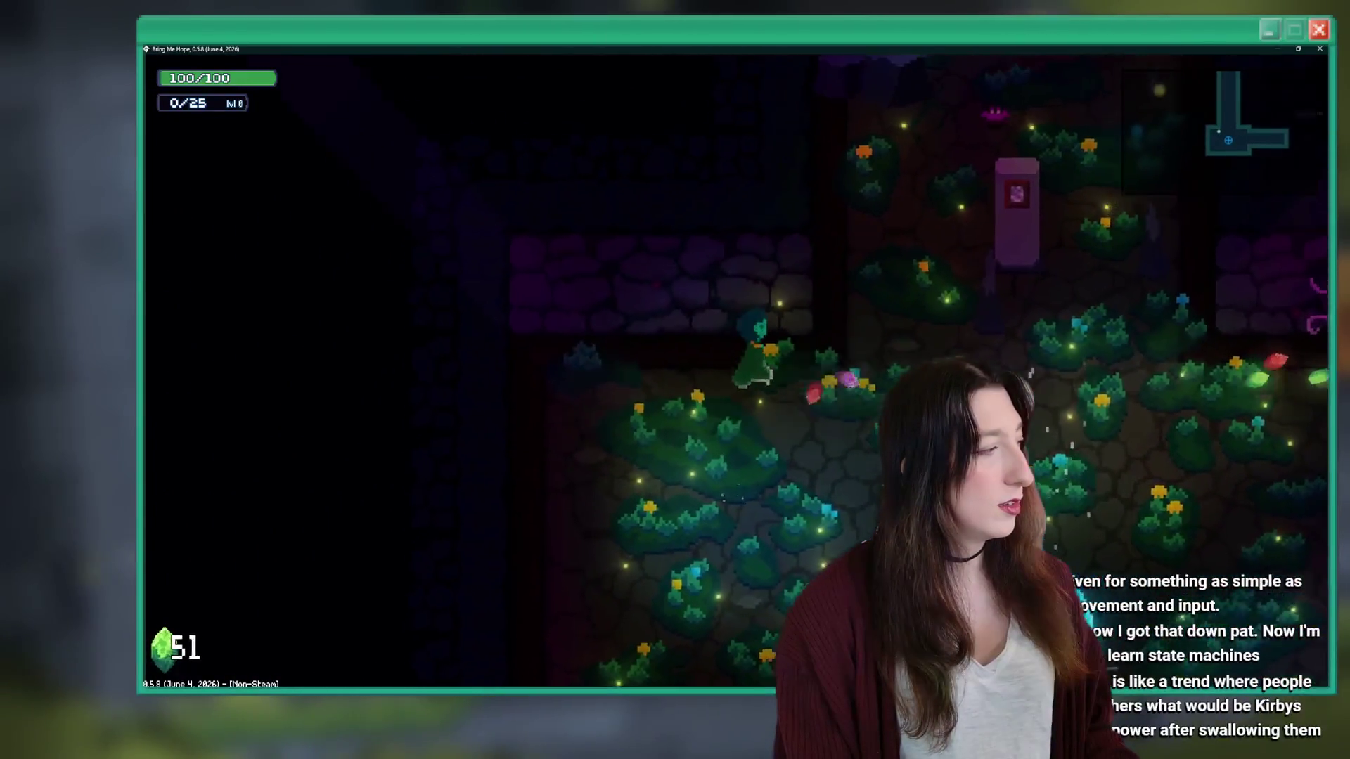
pyautogui.press('d')
pyautogui.press('s')
pyautogui.press('a')
pyautogui.press('w')
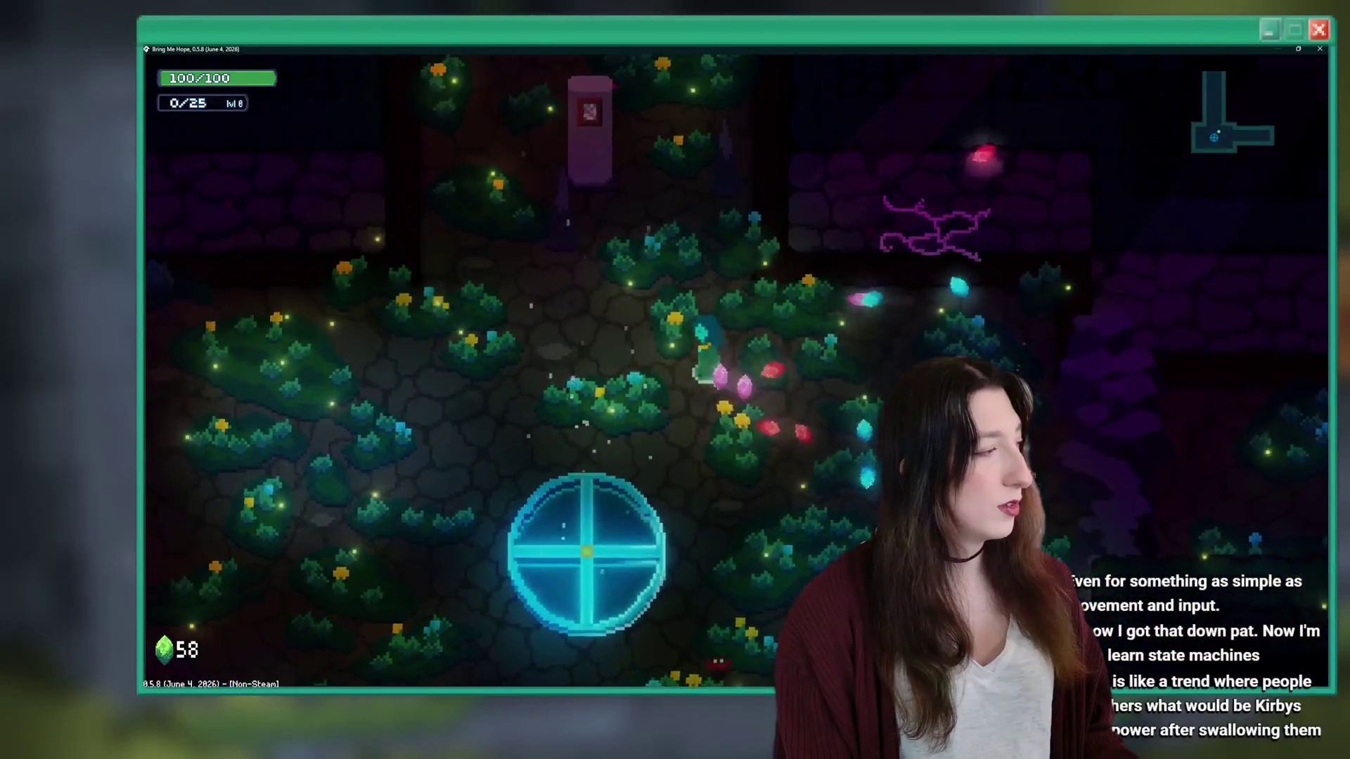
pyautogui.press('s')
pyautogui.press('d')
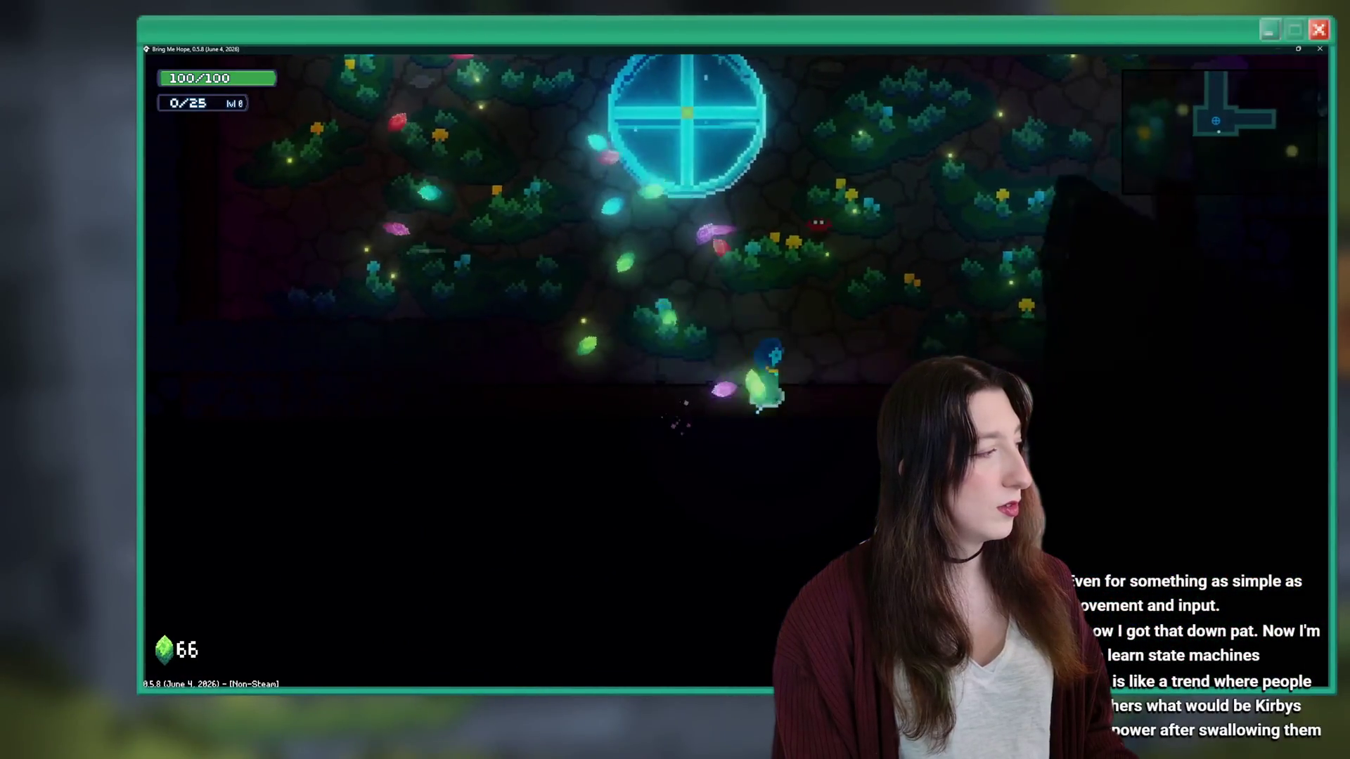
pyautogui.press('w')
pyautogui.press('d')
pyautogui.press('a')
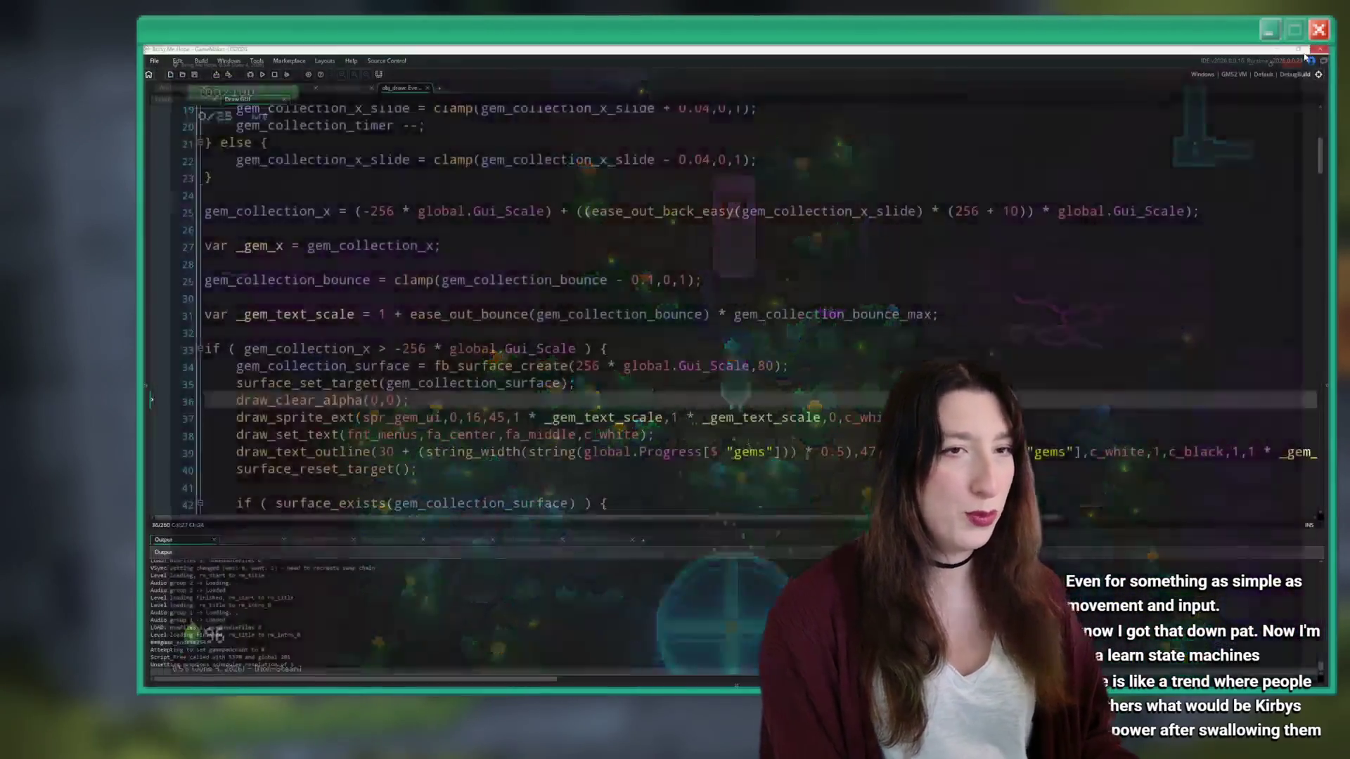
# - On line 39, change the count text's 30 horizontal offset in draw_text_outline to 36
pyautogui.scroll(1, 793, 258)
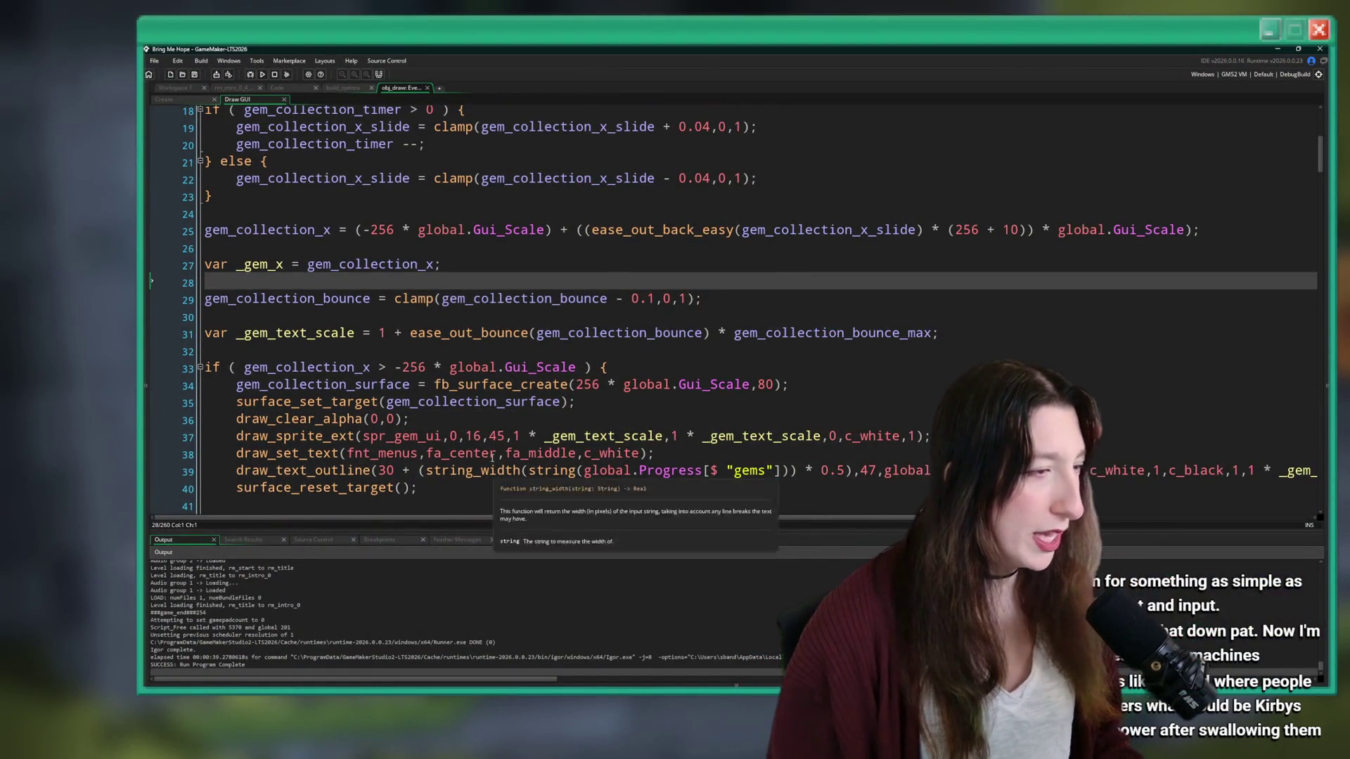
pyautogui.click(394, 470)
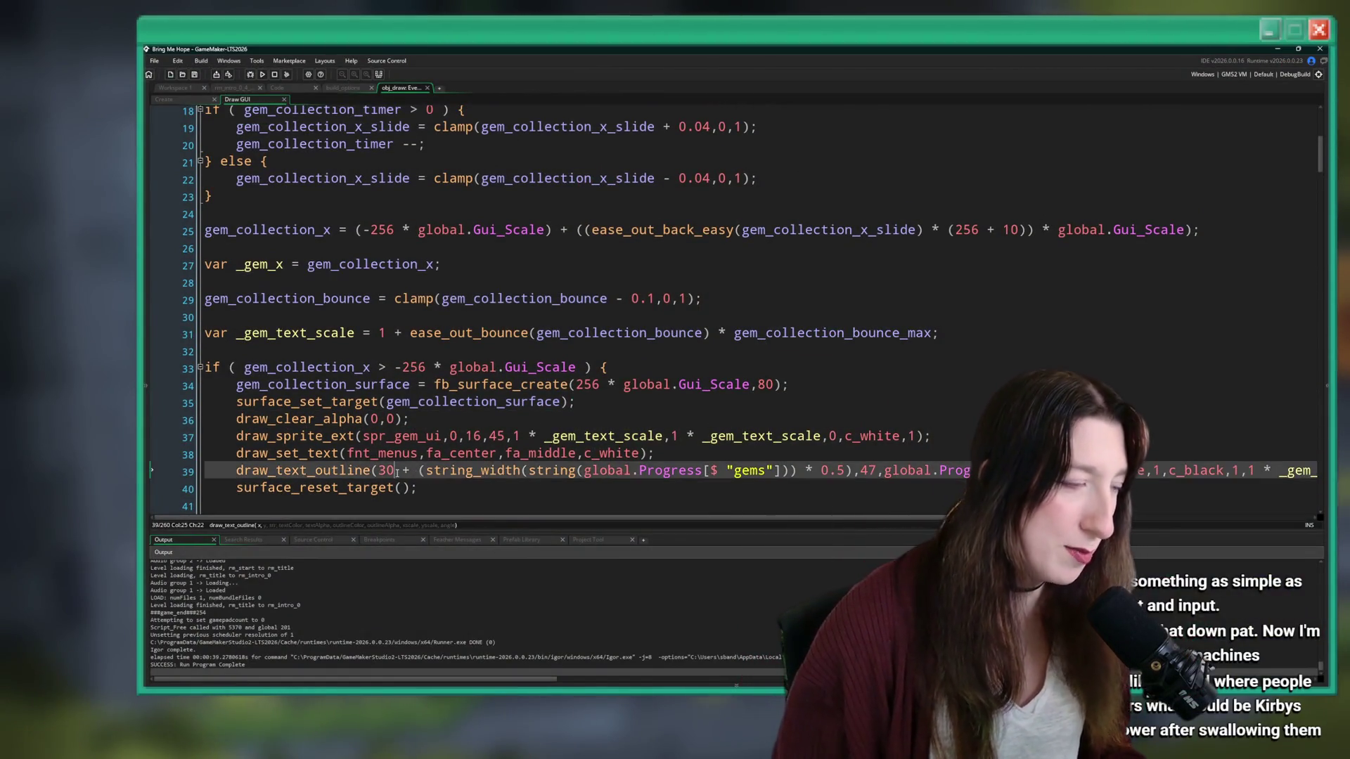
pyautogui.doubleClick(389, 470)
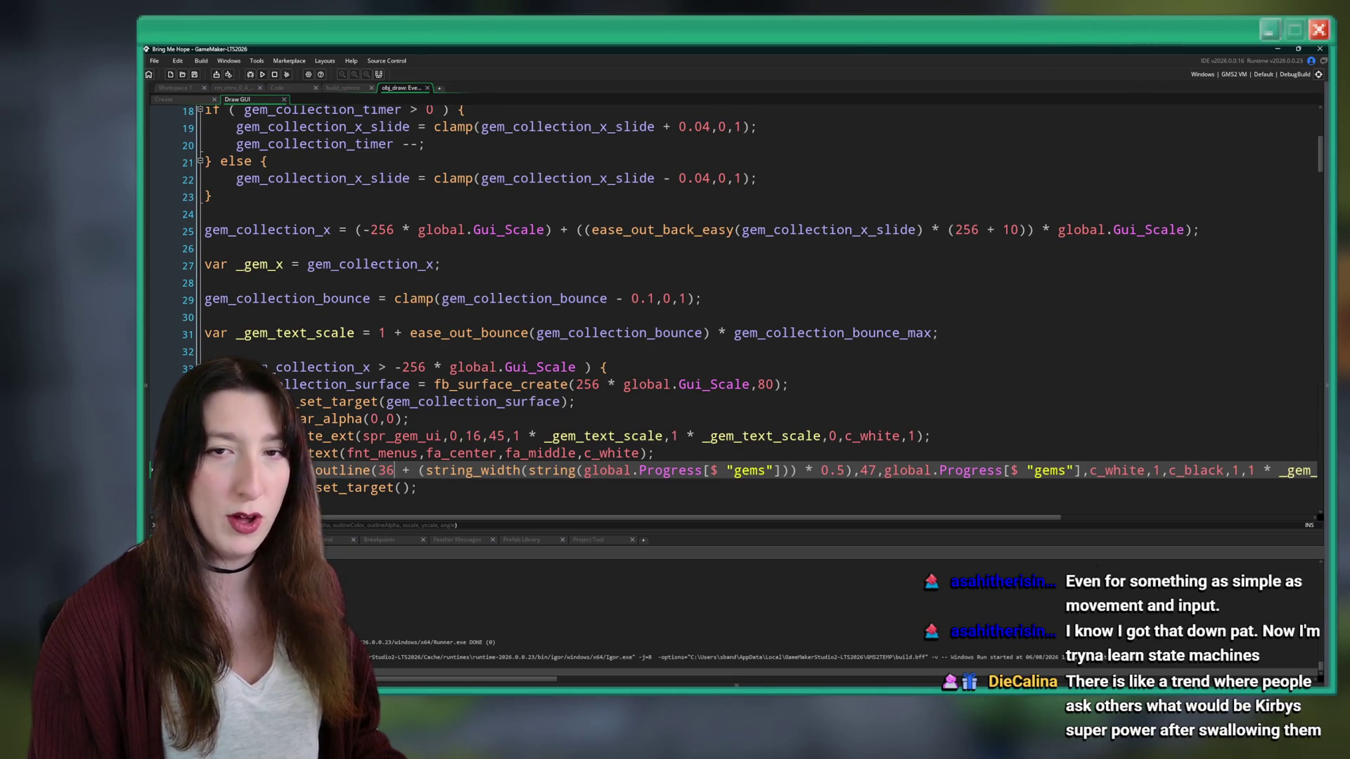
pyautogui.click(607, 299)
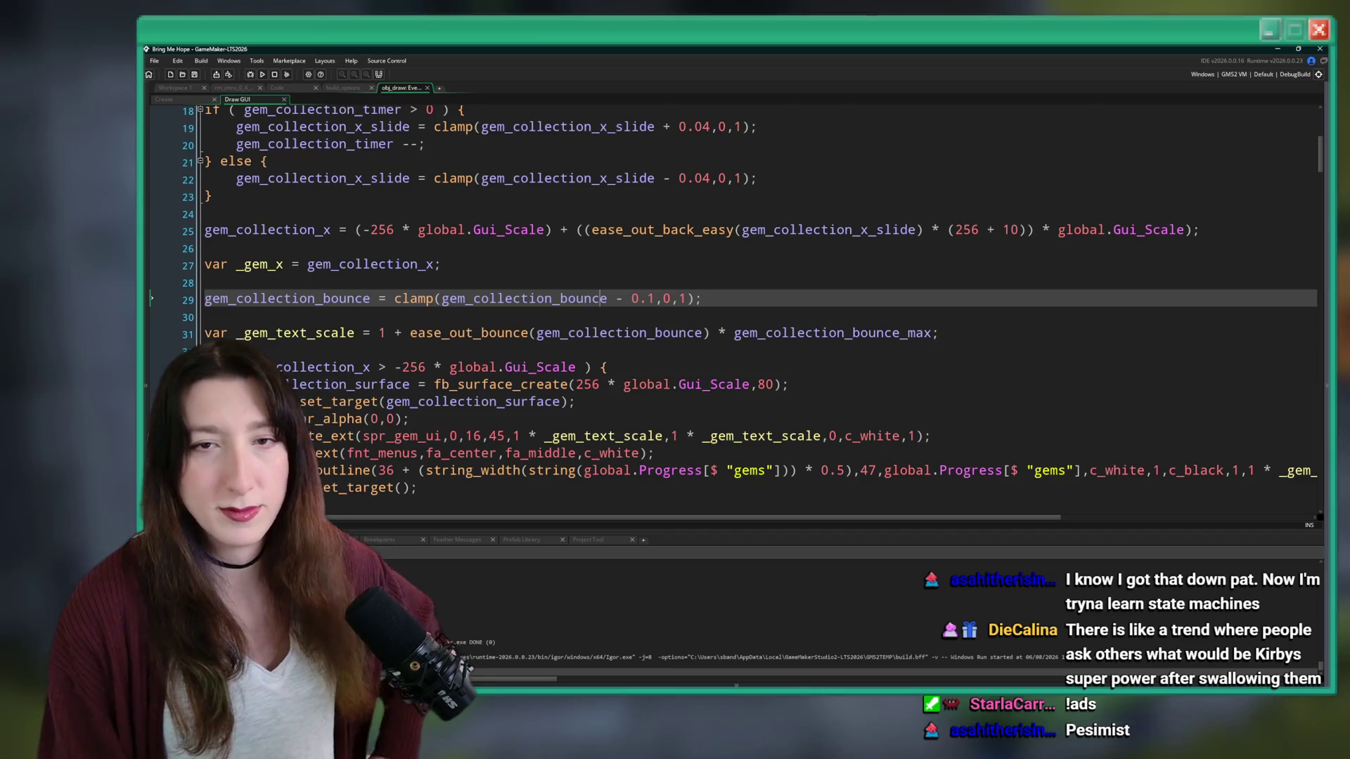
pyautogui.scroll(5, 782, 304)
pyautogui.click(829, 277)
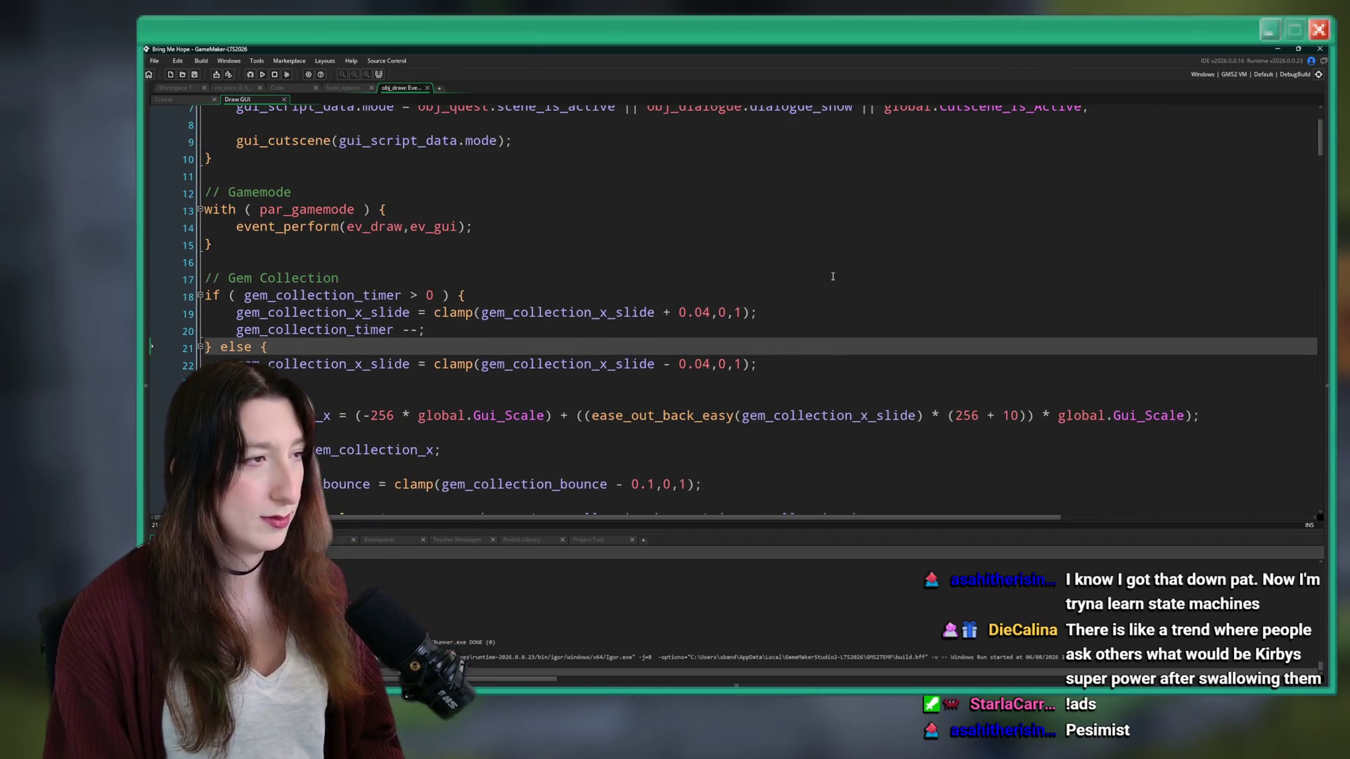
pyautogui.scroll(-2, 836, 411)
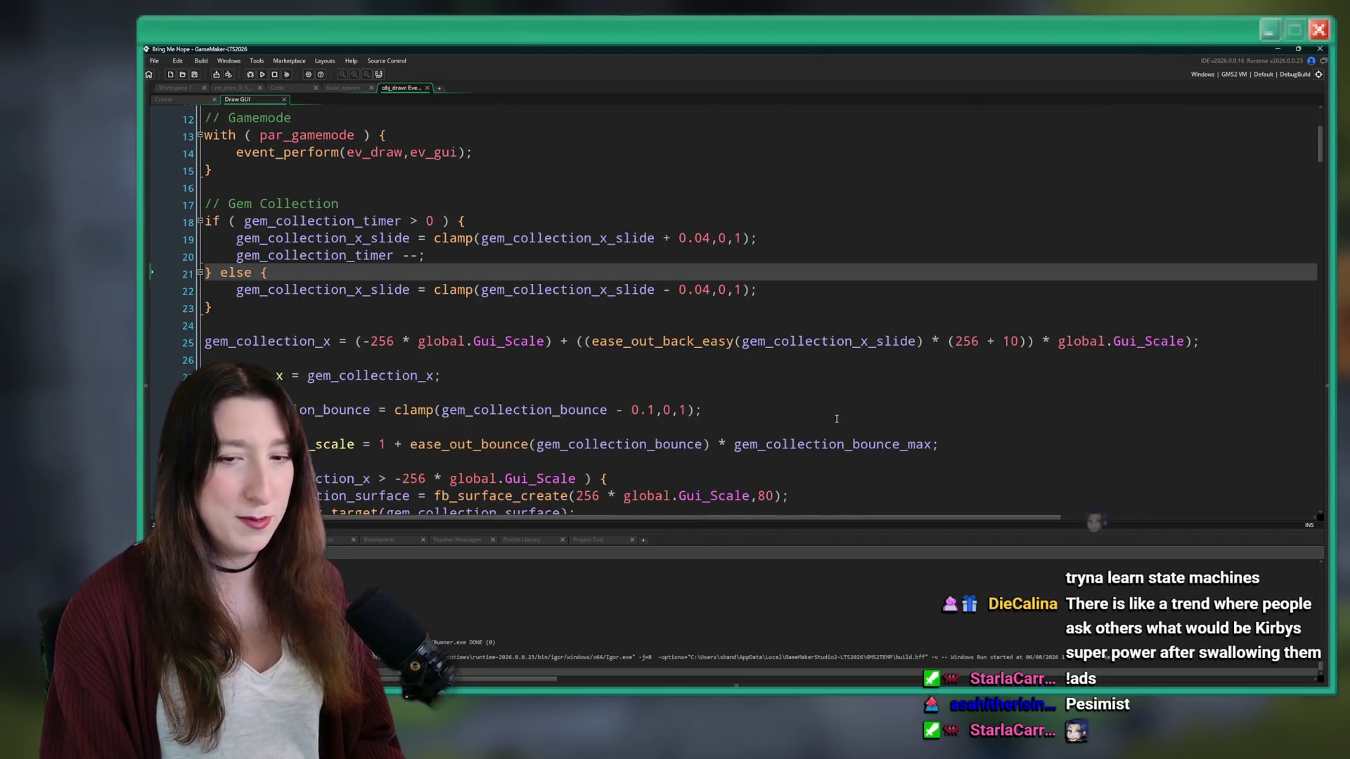
pyautogui.scroll(-2, 836, 410)
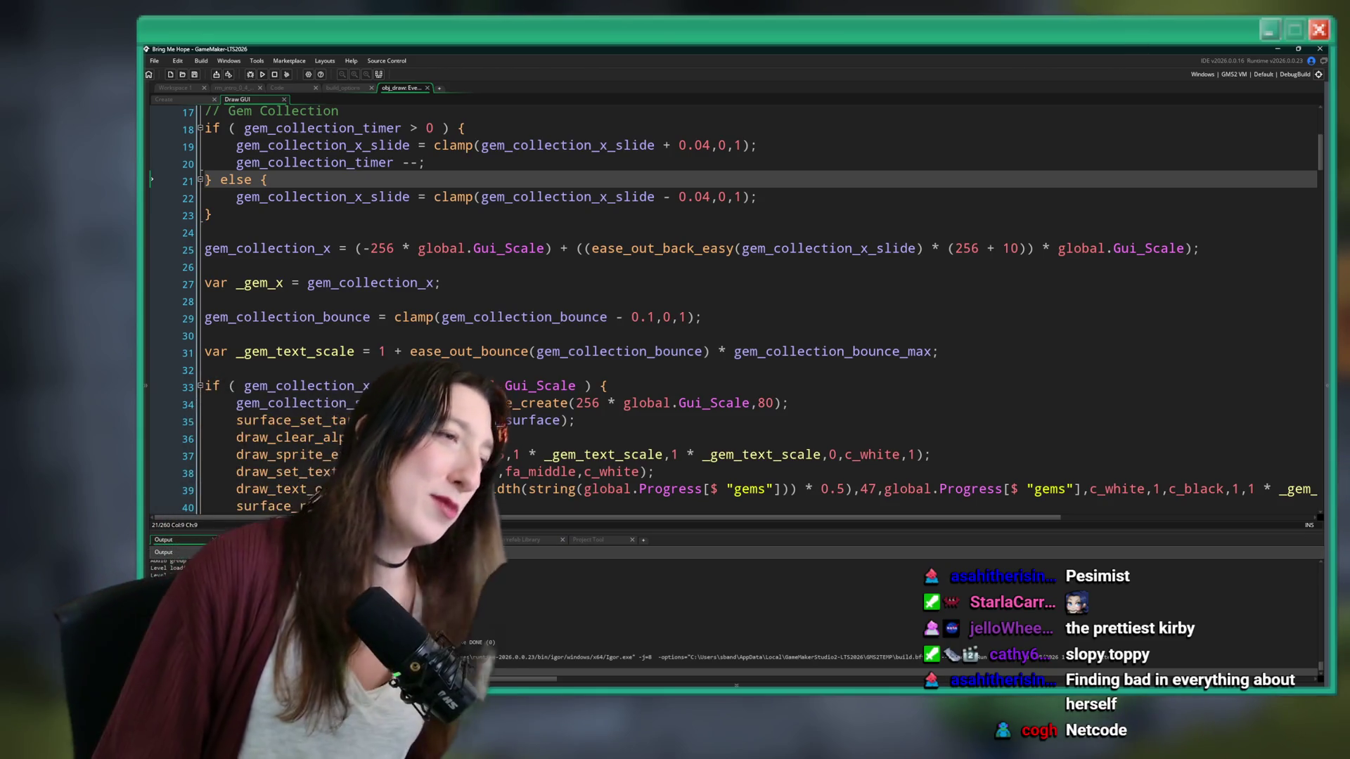
pyautogui.scroll(-1, 738, 127)
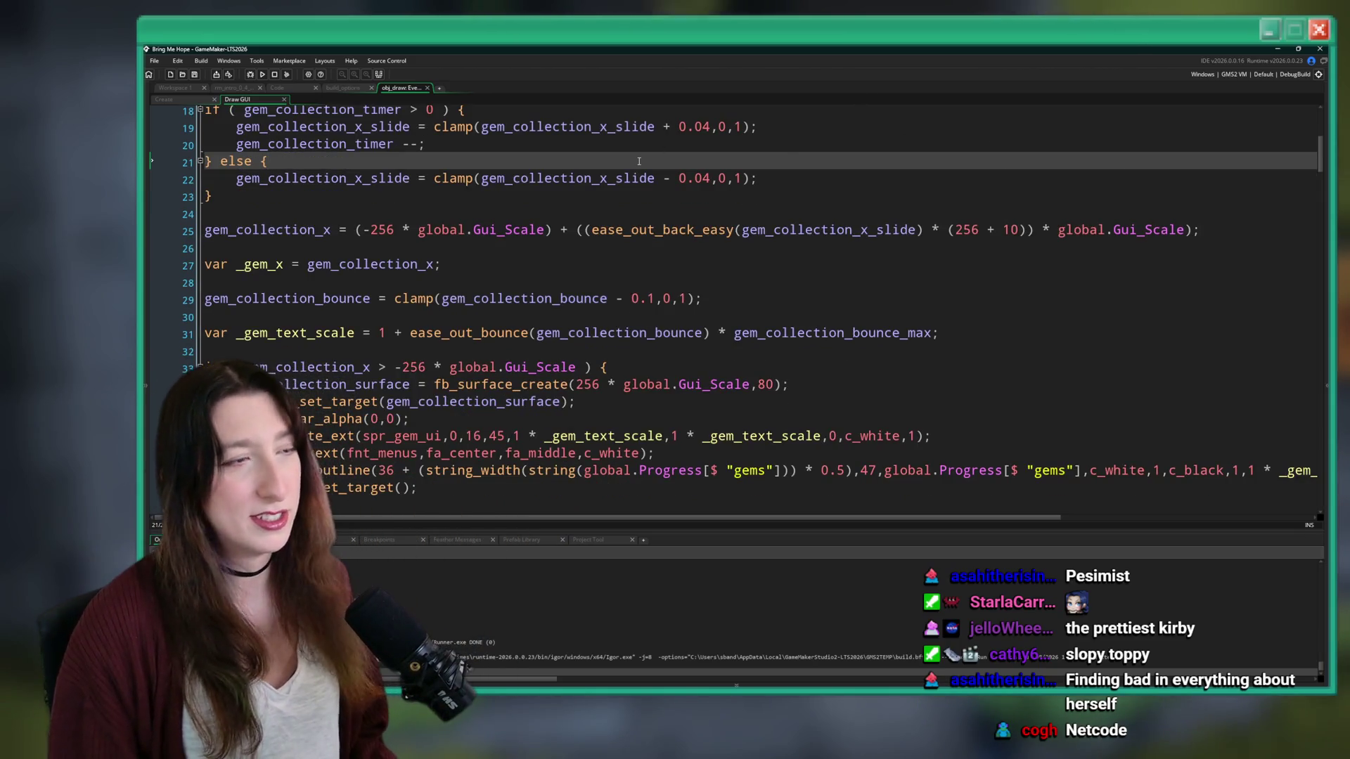
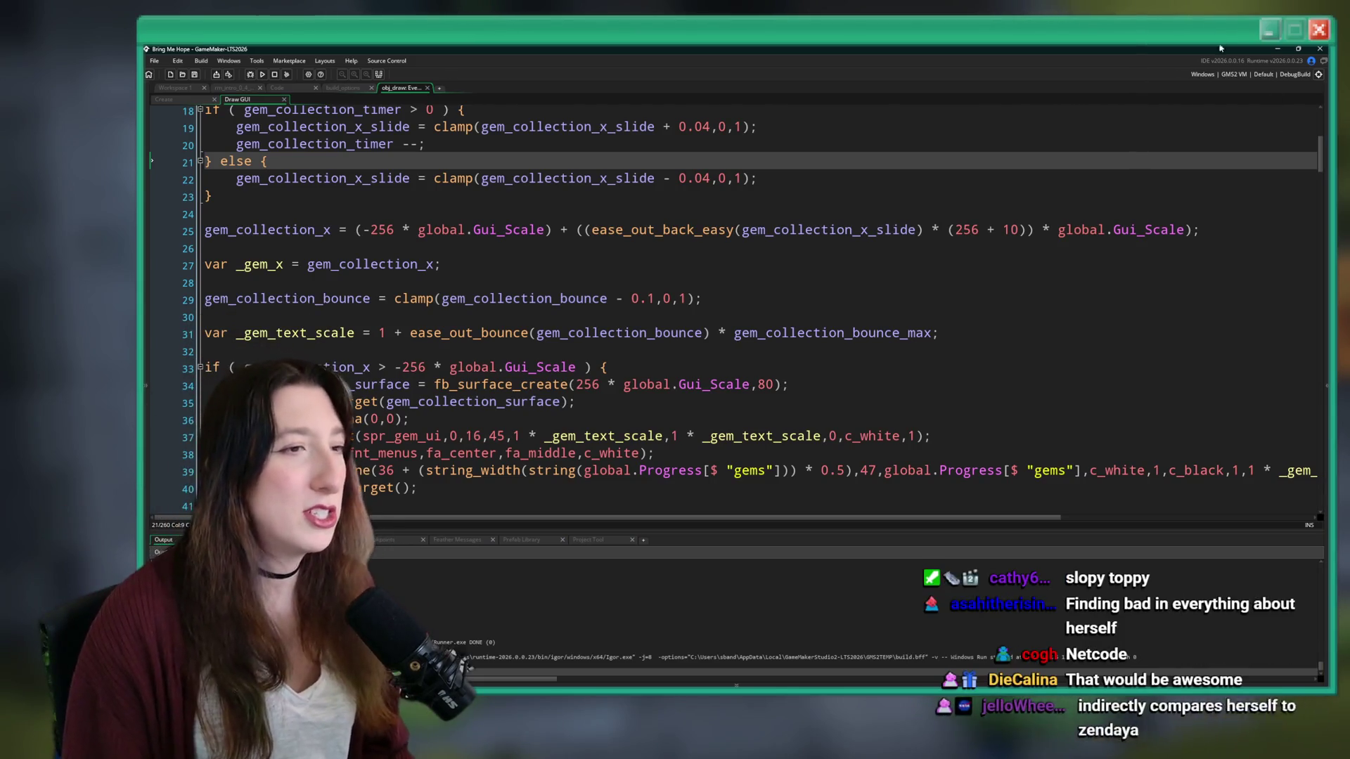
# - Duplicate line 31's _gem_text_scale calculation so an identical copy sits on line 32
pyautogui.click(629, 144)
pyautogui.scroll(-2, 633, 127)
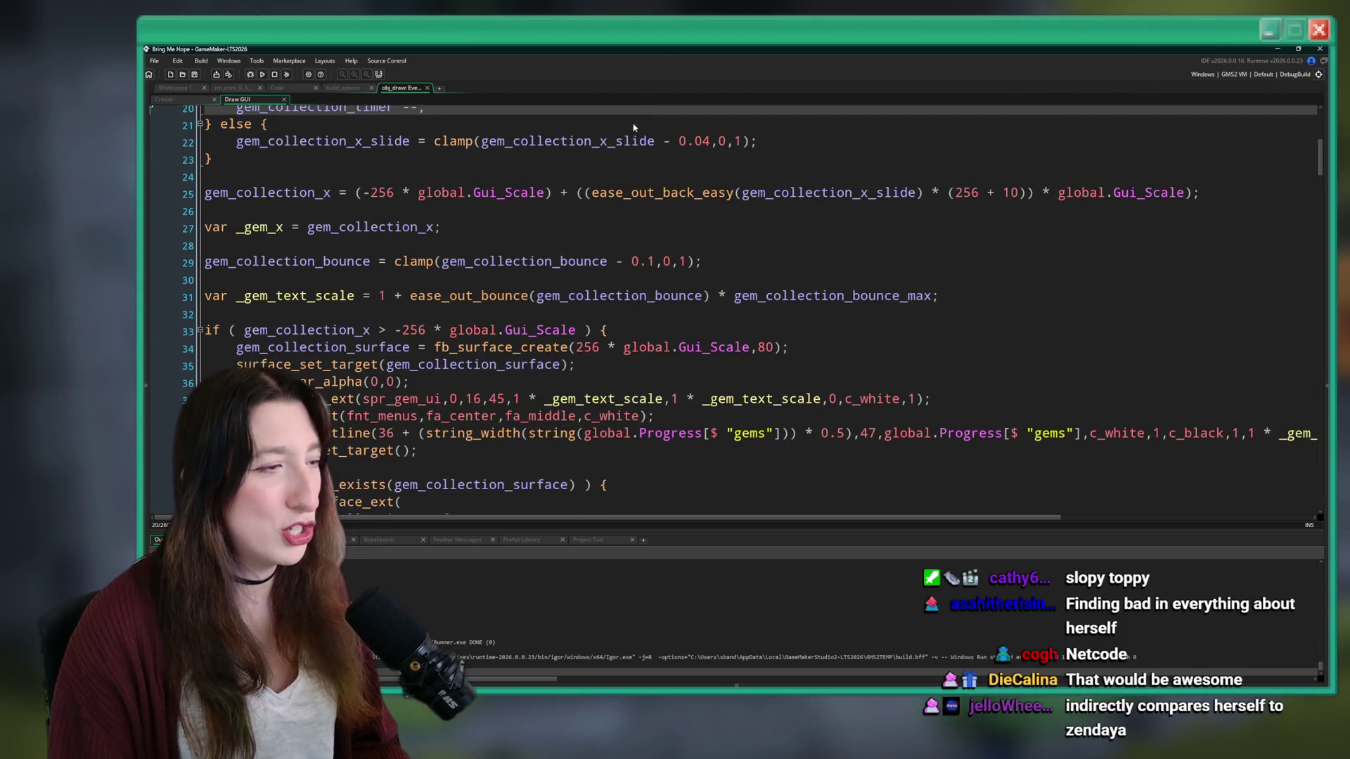
pyautogui.scroll(-2, 544, 345)
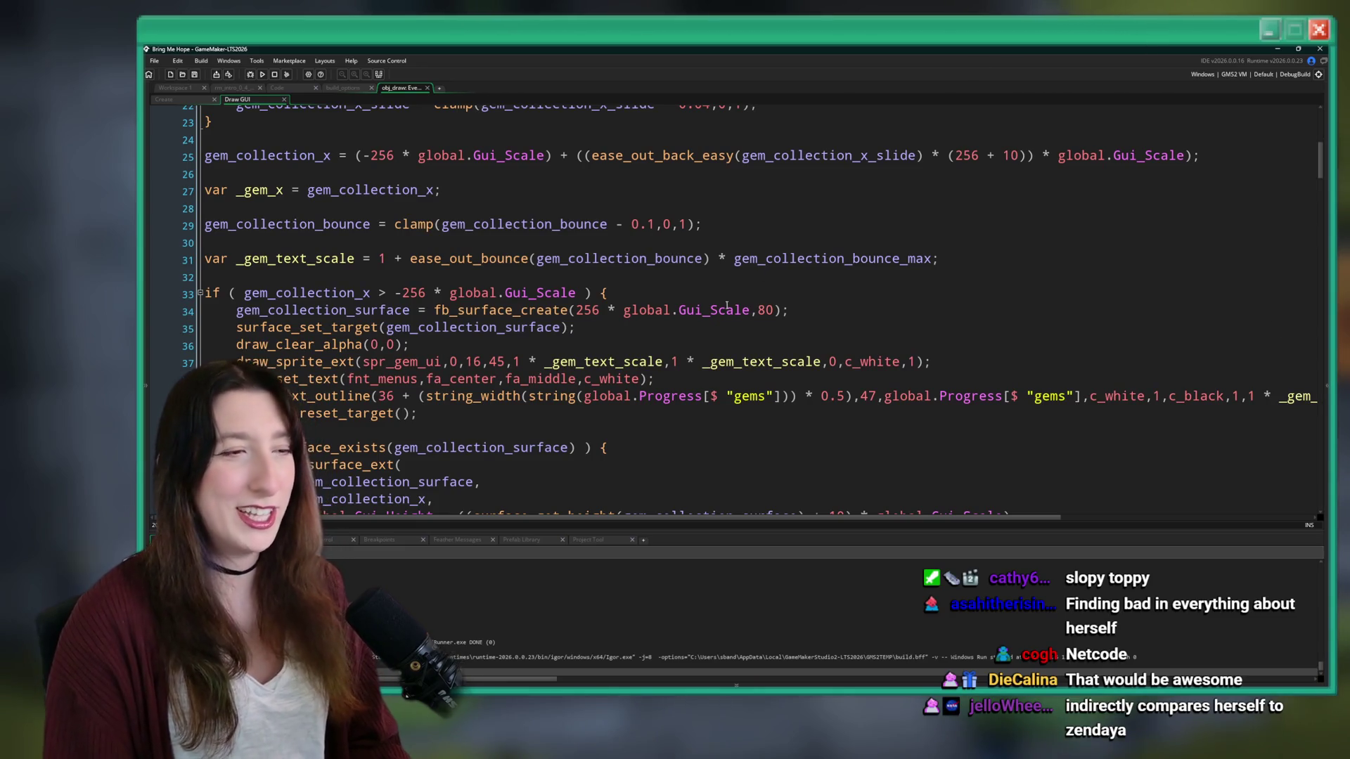
pyautogui.scroll(3, 723, 224)
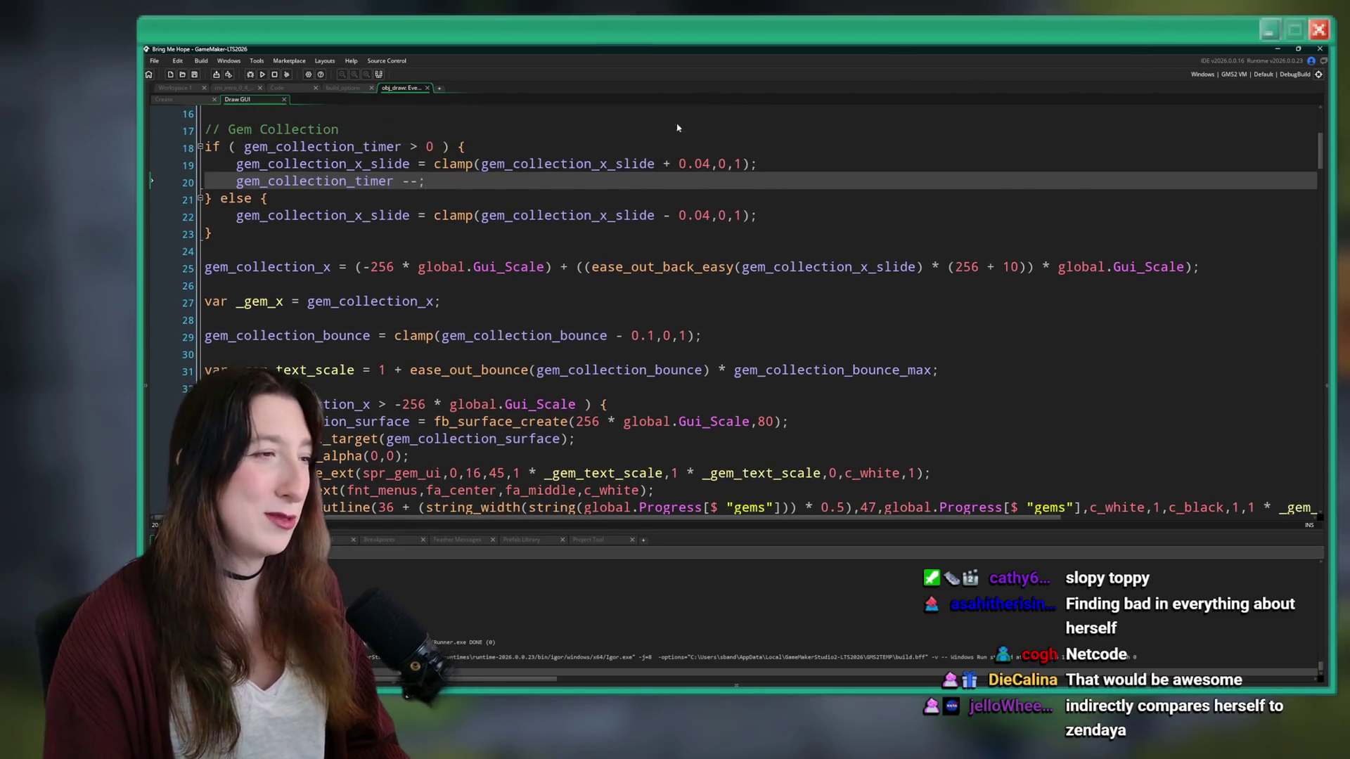
pyautogui.scroll(-2, 642, 204)
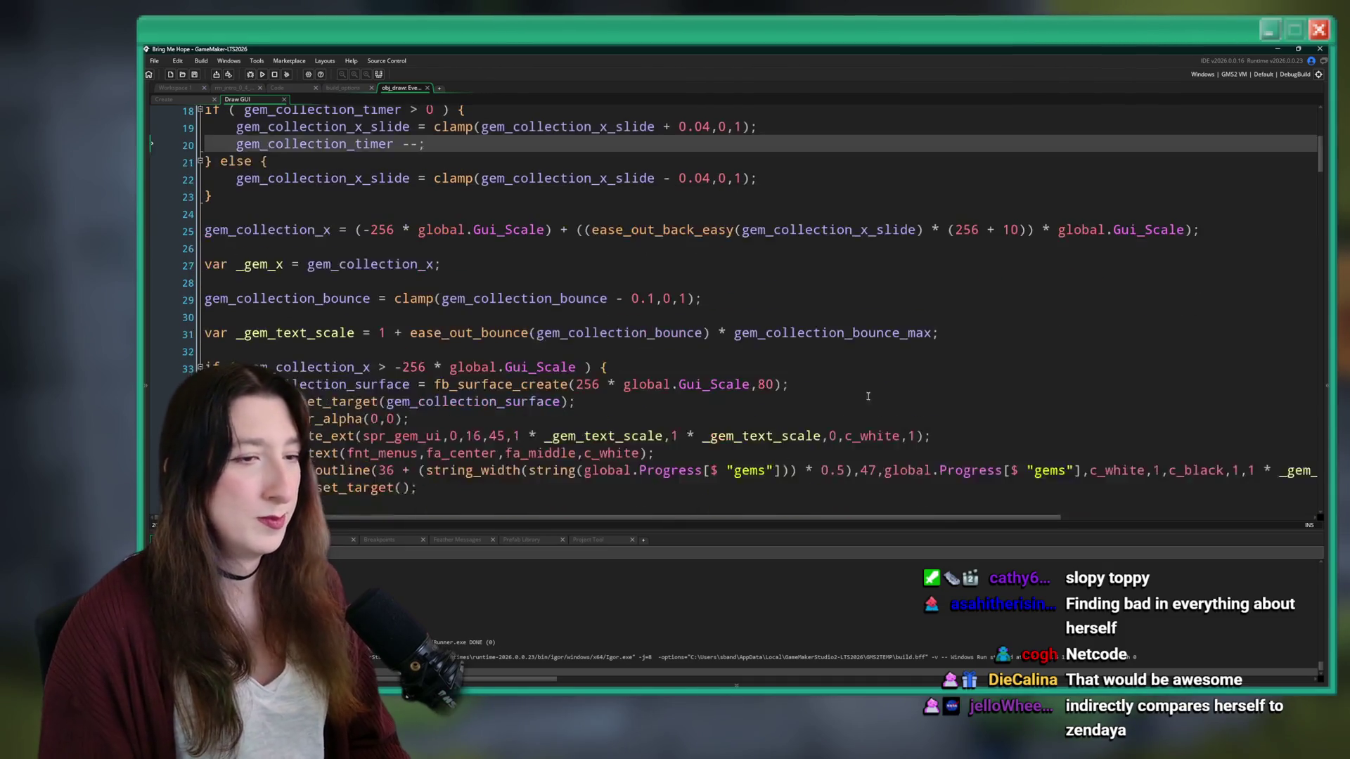
pyautogui.click(1030, 339)
pyautogui.hotkey('ctrl', 'd')
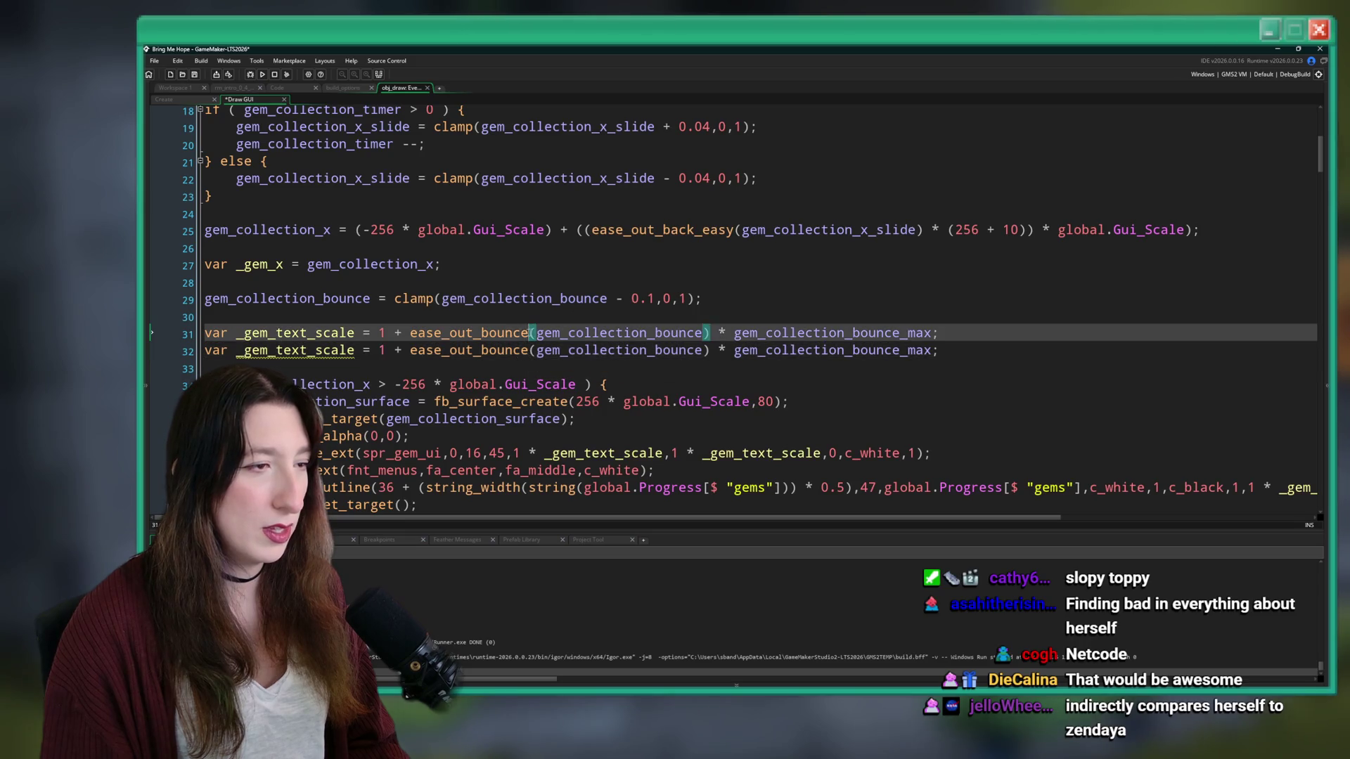
# - On line 32, change the easing to ease_out_back and wrap gem_collection_bounce_max * 0.75 in parentheses, then save
pyautogui.doubleClick(484, 350)
pyautogui.write('back')
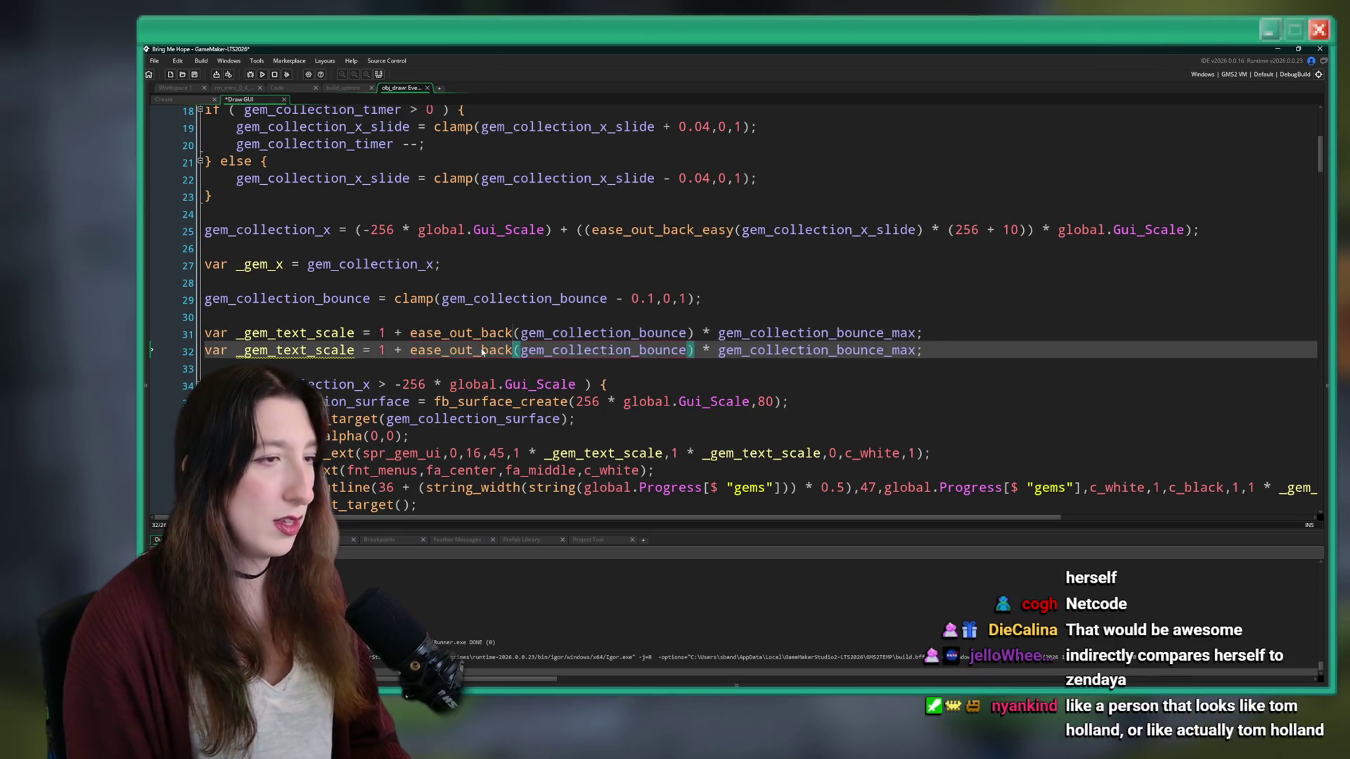
pyautogui.hotkey('ctrl', 's')
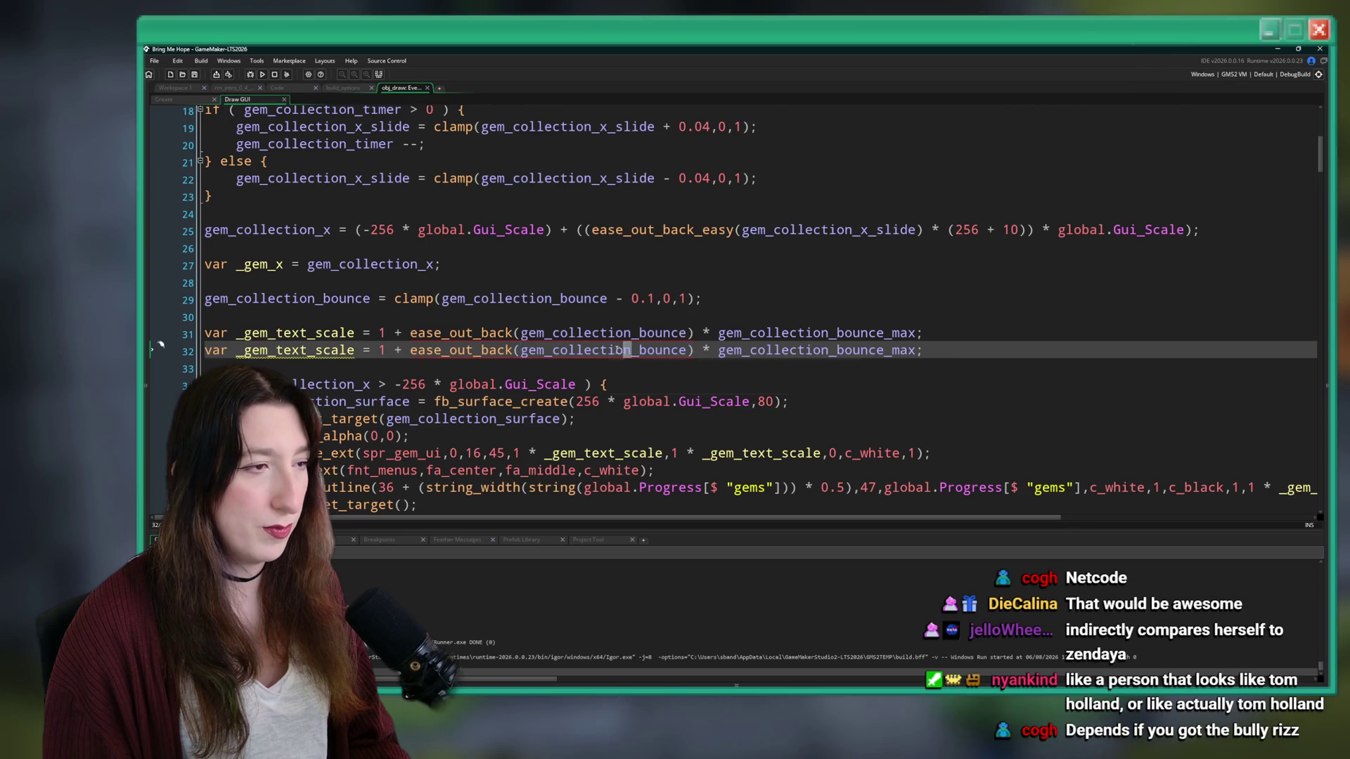
pyautogui.click(911, 350)
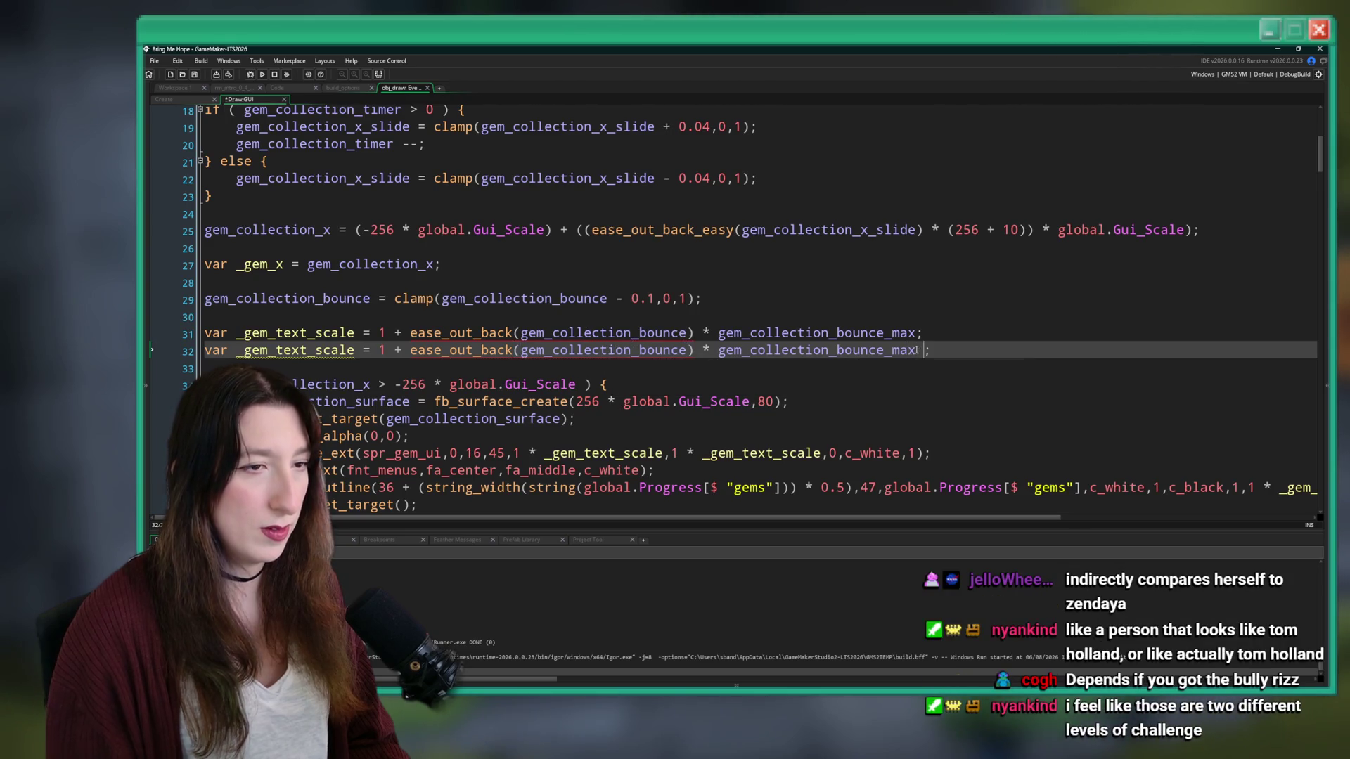
pyautogui.write('* 0.75)')
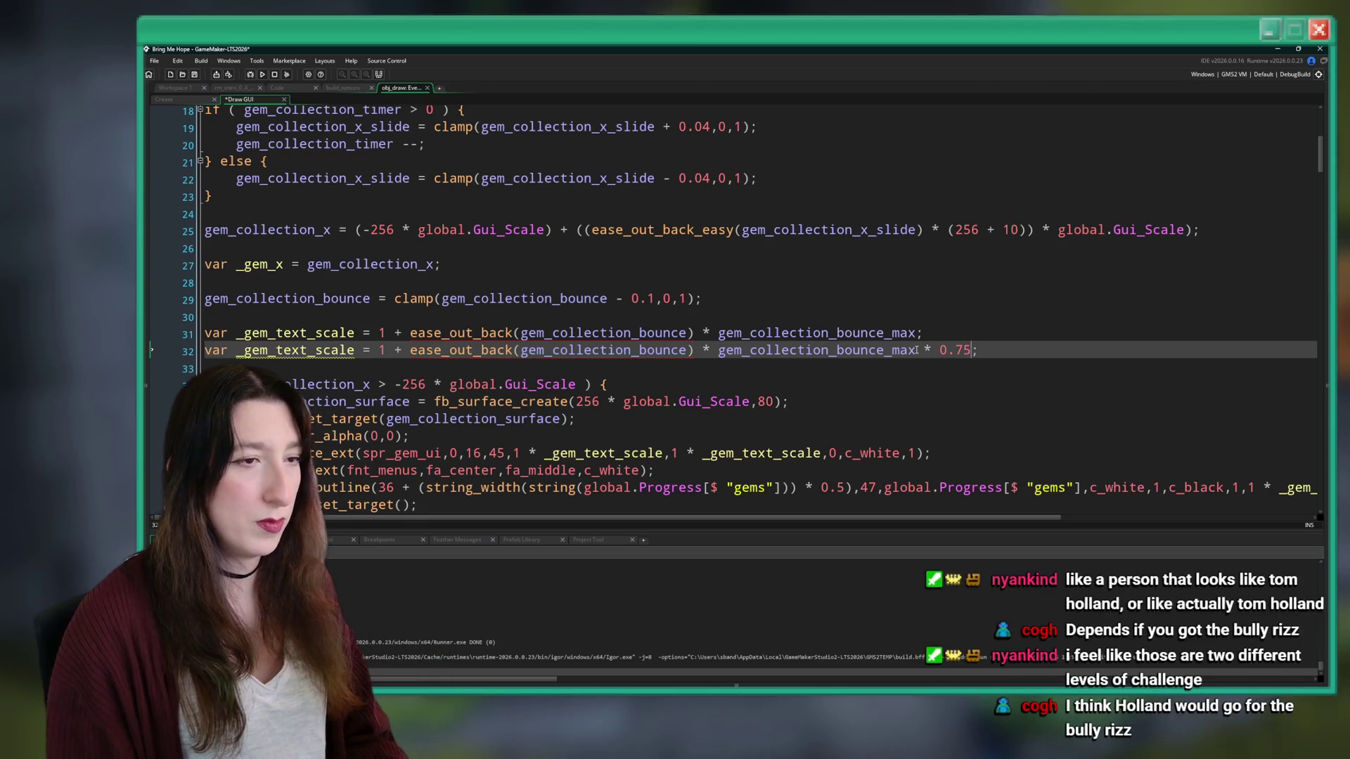
pyautogui.click(719, 351)
pyautogui.write('(')
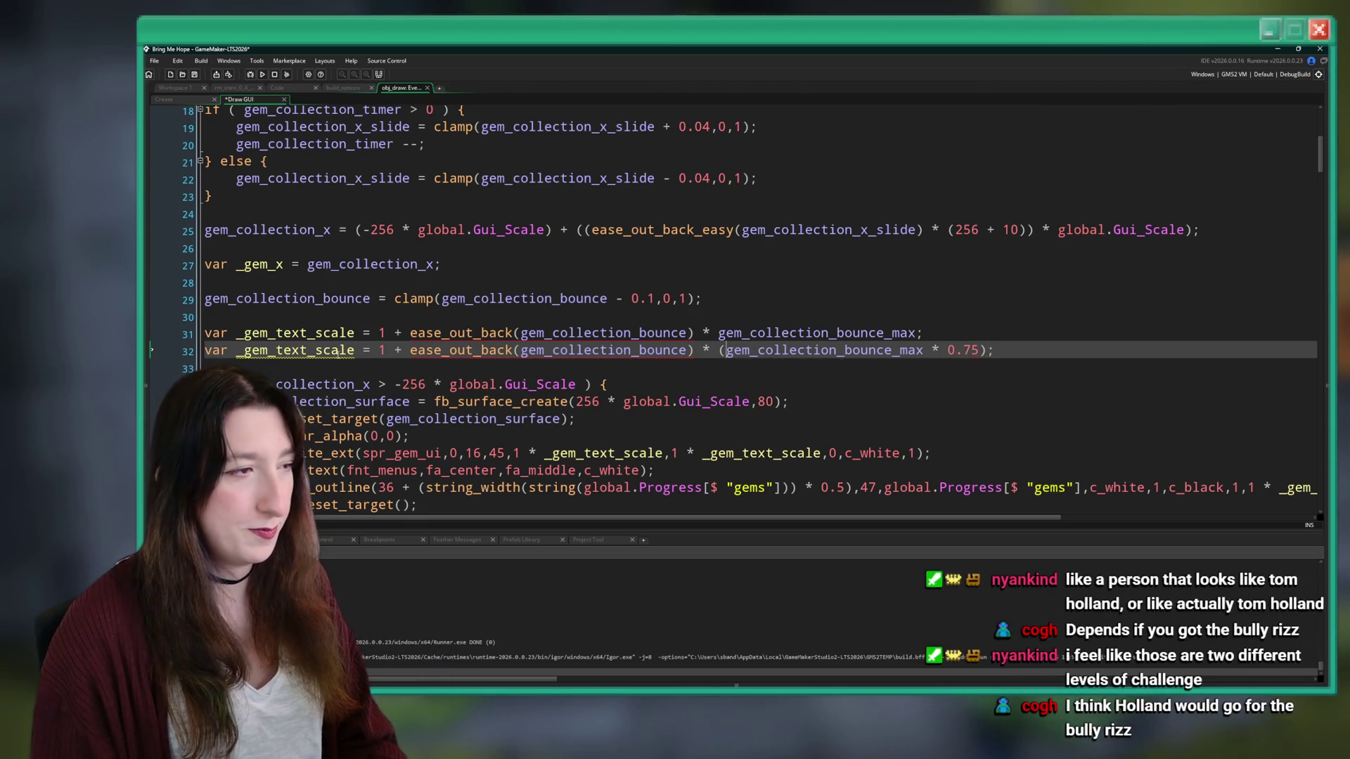
pyautogui.hotkey('ctrl', 's')
# - Rename the line 32 variable from _gem_text_scale to _gem_sprite_scale and save
pyautogui.scroll(-2, 310, 264)
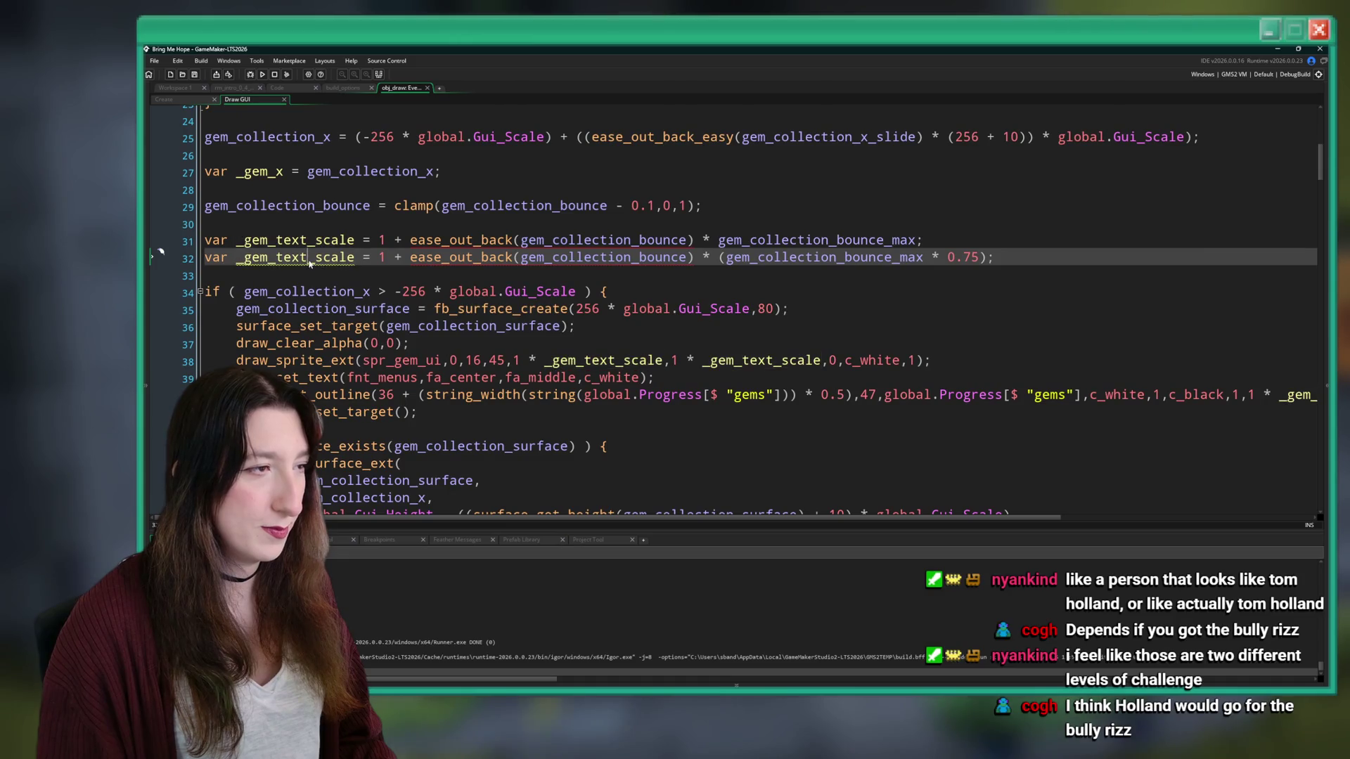
pyautogui.click(276, 257)
pyautogui.press('Delete')
pyautogui.press('Delete')
pyautogui.press('Delete')
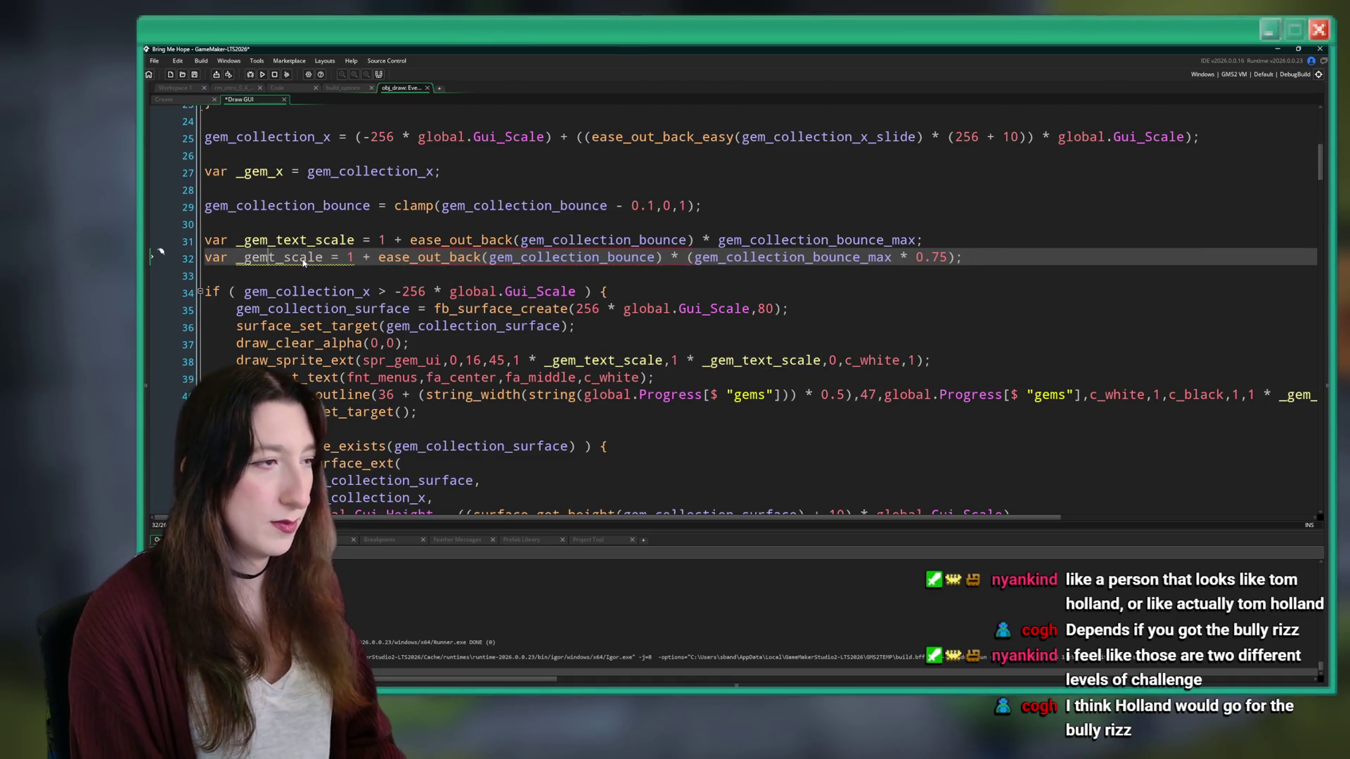
pyautogui.write('sprite_')
pyautogui.hotkey('ctrl', 's')
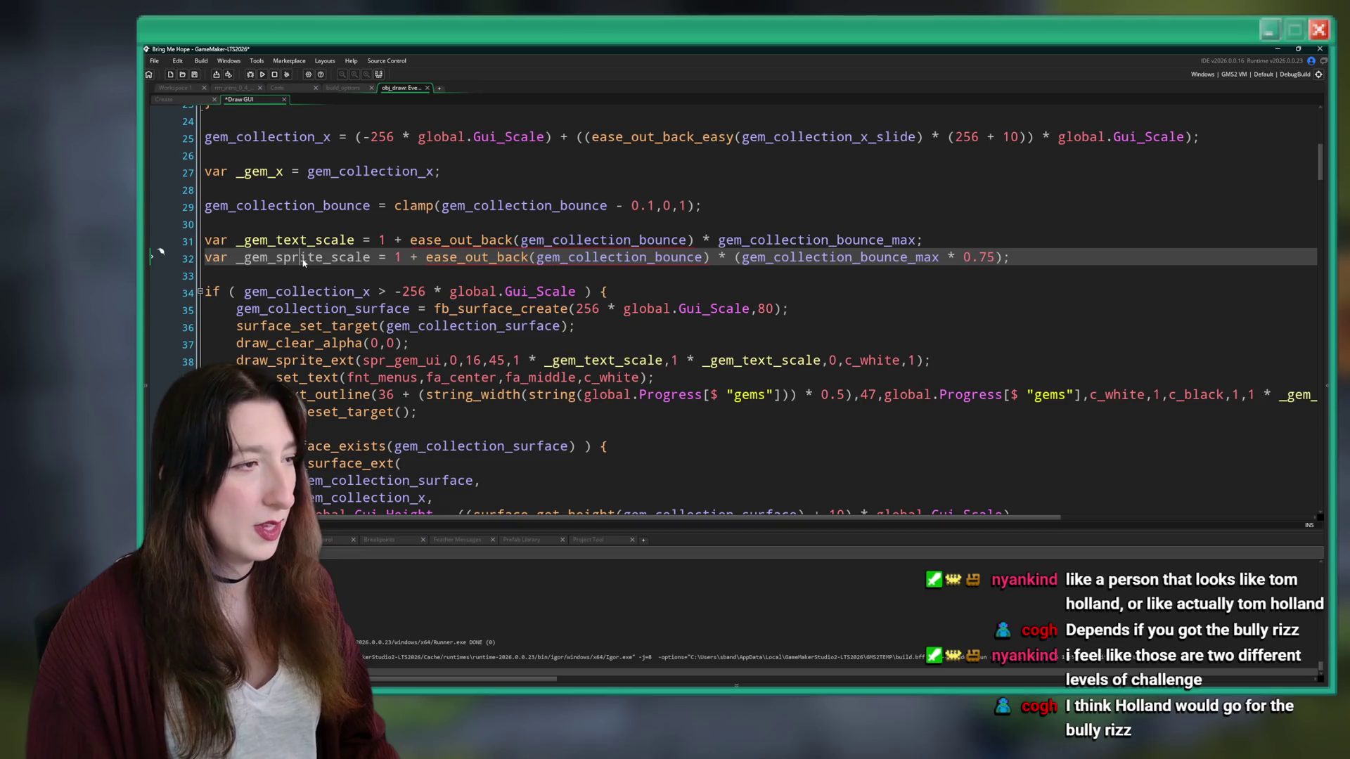
# - Replace both _gem_text_scale arguments in line 38's draw_sprite_ext with _gem_sprite_scale and launch a test run
pyautogui.doubleClick(304, 257)
pyautogui.hotkey('ctrl', 'c')
pyautogui.scroll(-1, 416, 325)
pyautogui.doubleClick(604, 341)
pyautogui.hotkey('ctrl', 'v')
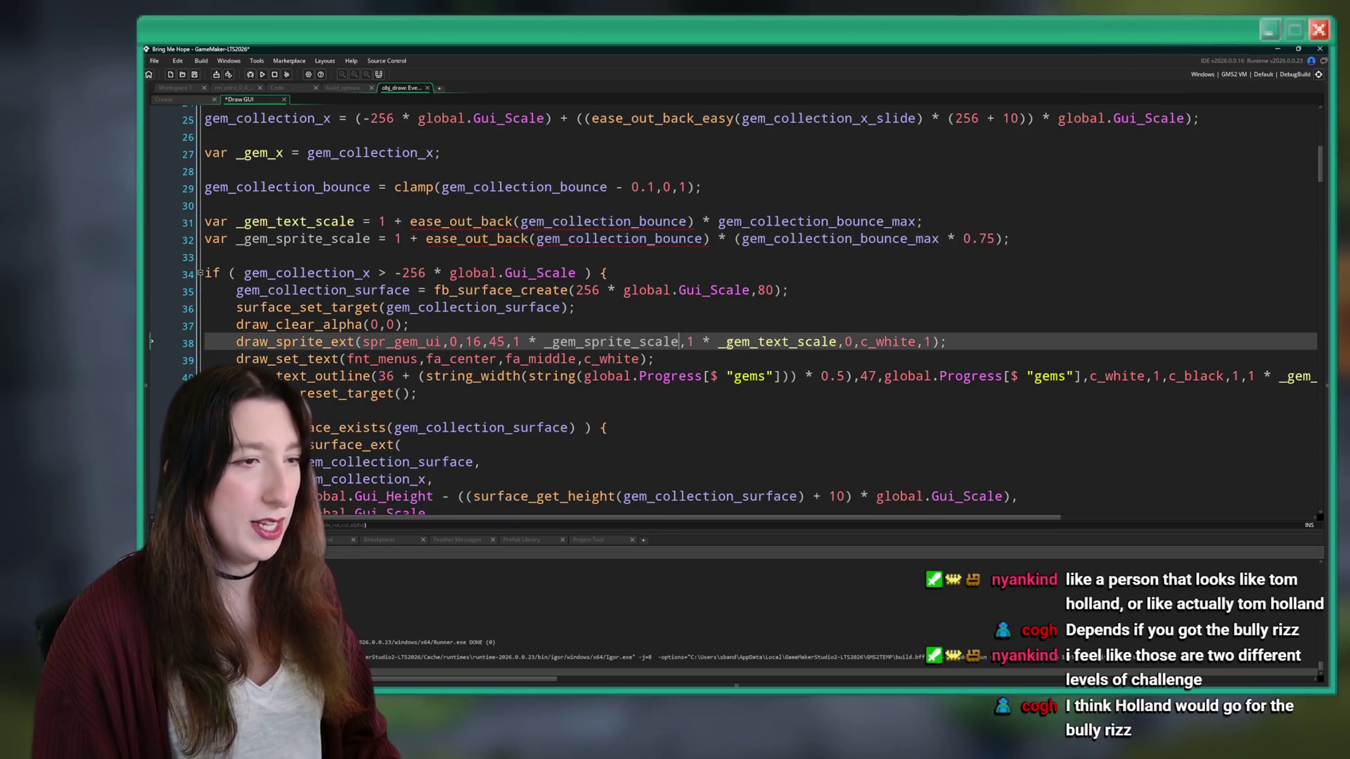
pyautogui.doubleClick(807, 342)
pyautogui.hotkey('ctrl', 'v')
pyautogui.click(844, 290)
pyautogui.press('F5')
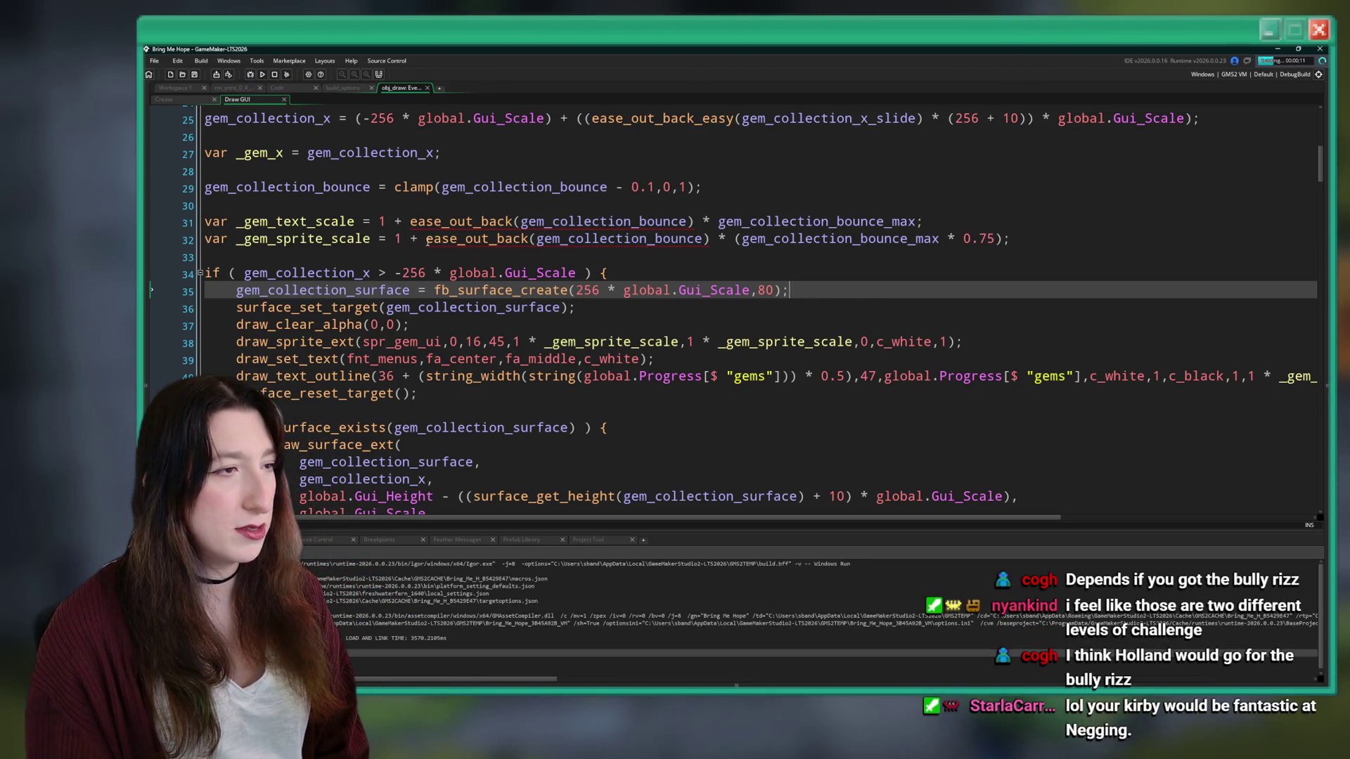
# - Append _easy to ease_out_back on lines 31 and 32 so both scales use ease_out_back_easy
pyautogui.click(575, 239)
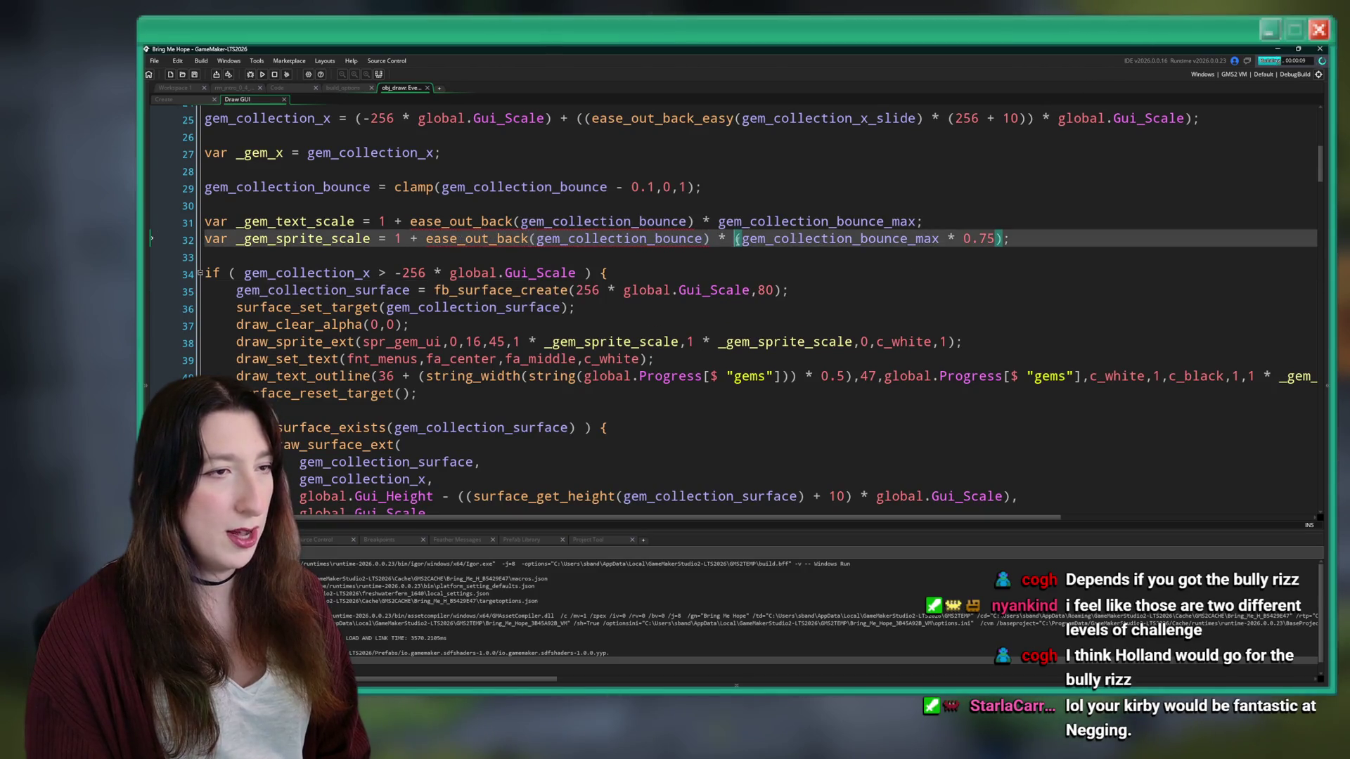
pyautogui.click(690, 223)
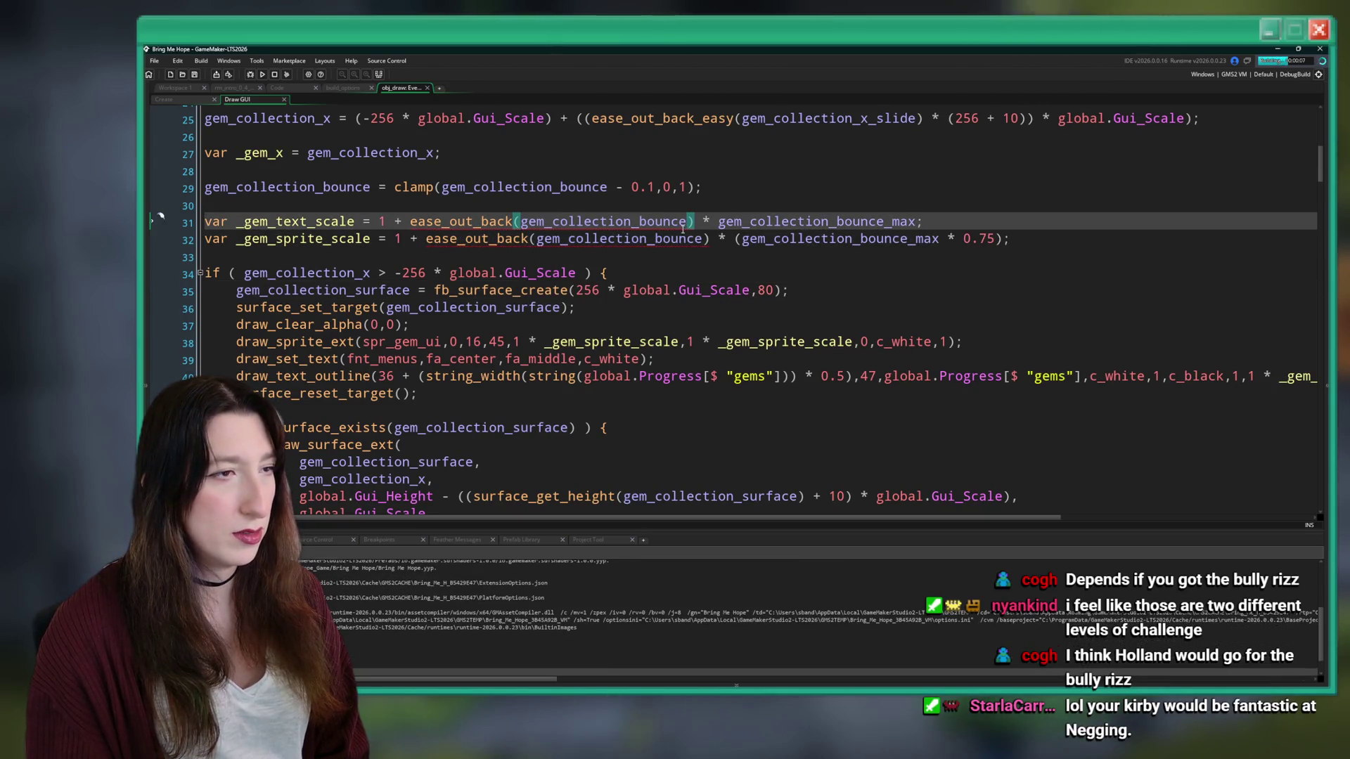
pyautogui.scroll(1, 459, 258)
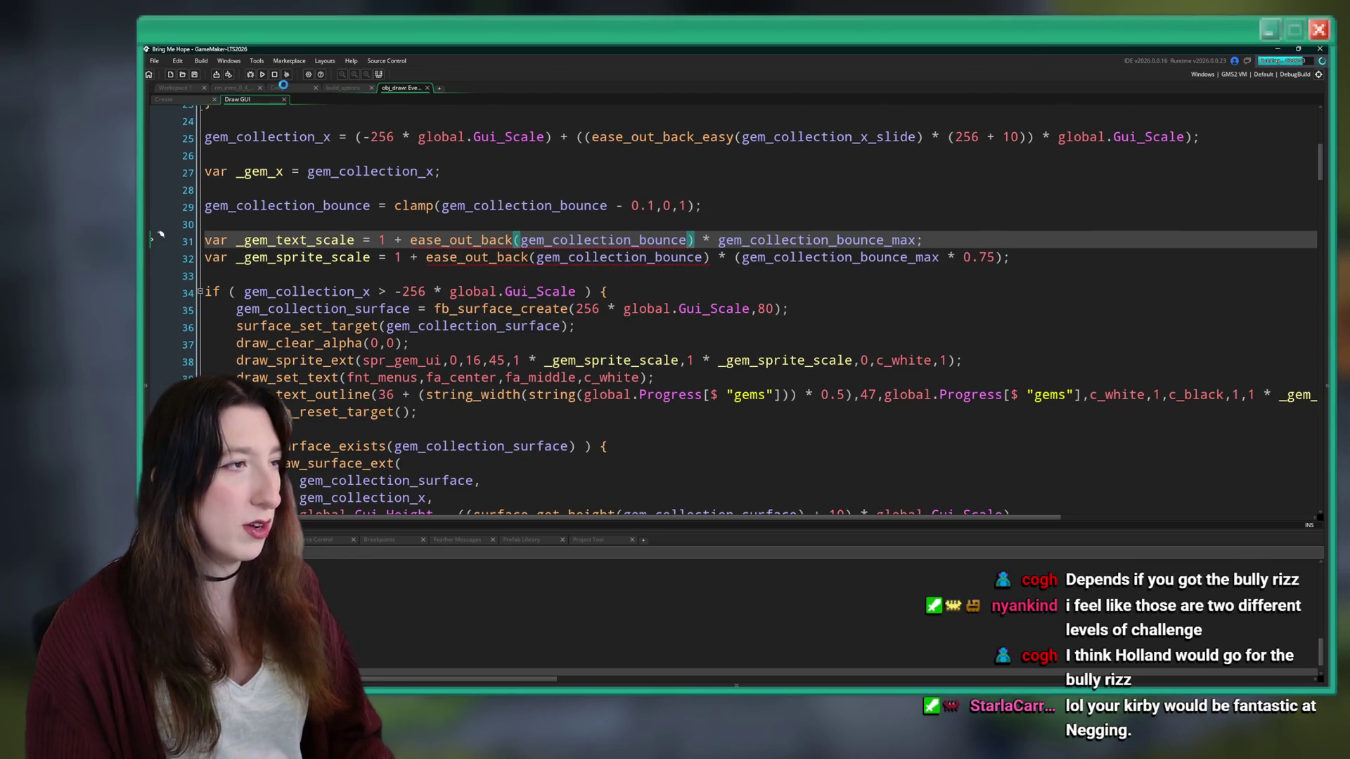
pyautogui.write('_easy')
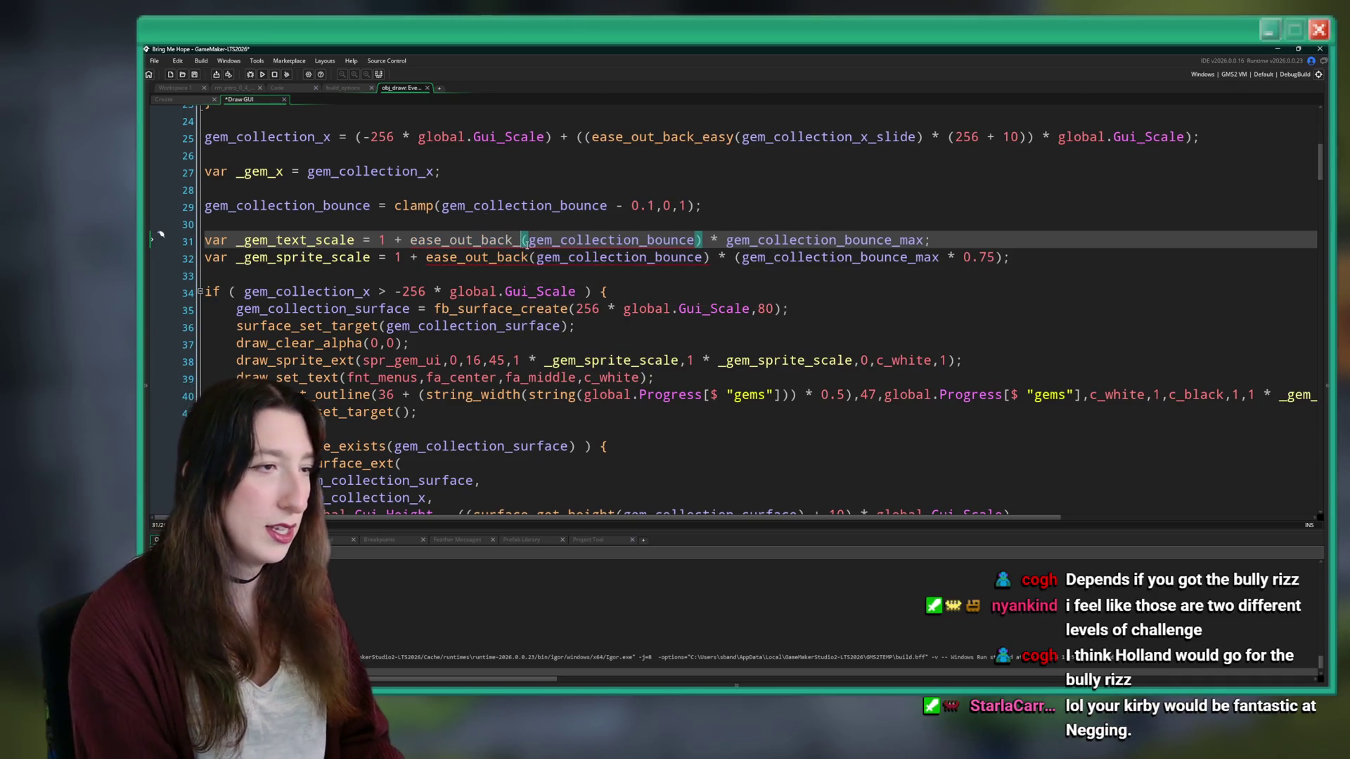
pyautogui.click(528, 257)
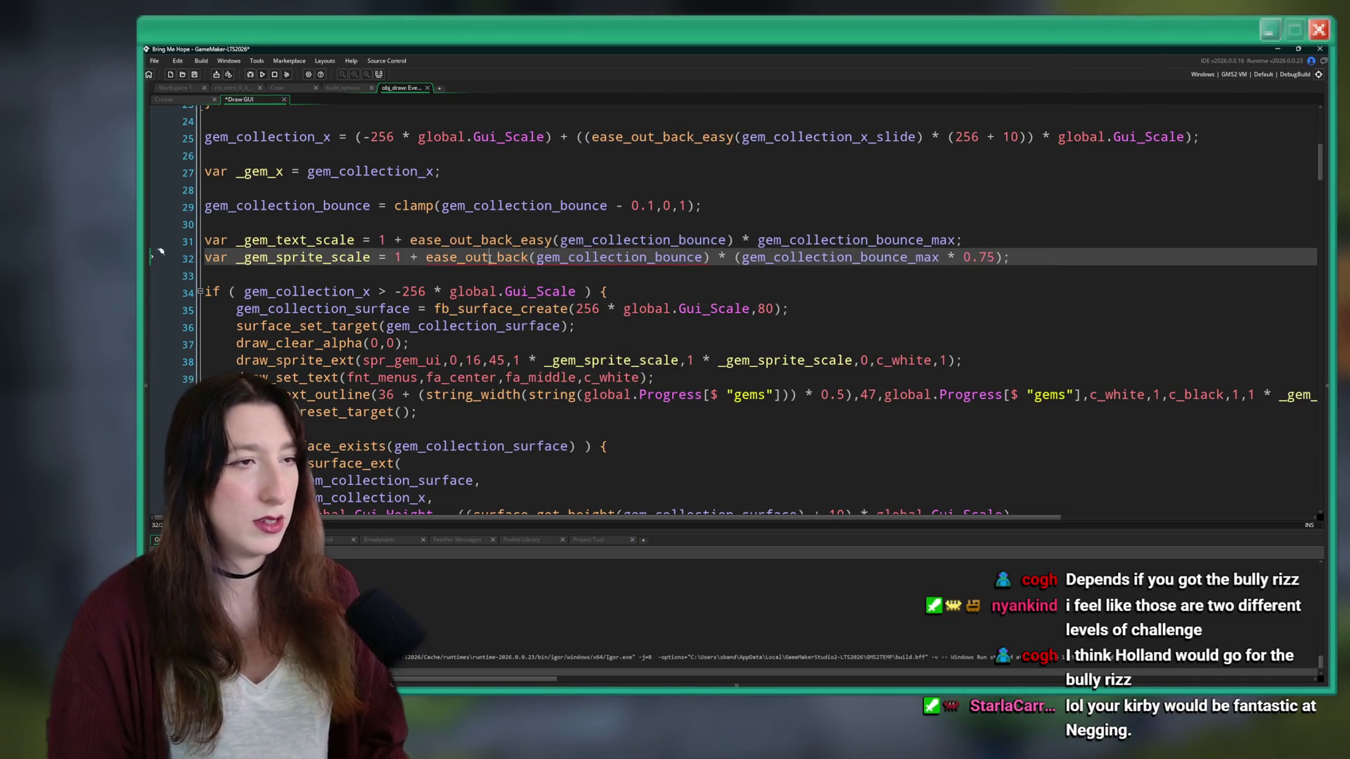
pyautogui.write('_easy')
pyautogui.click(526, 223)
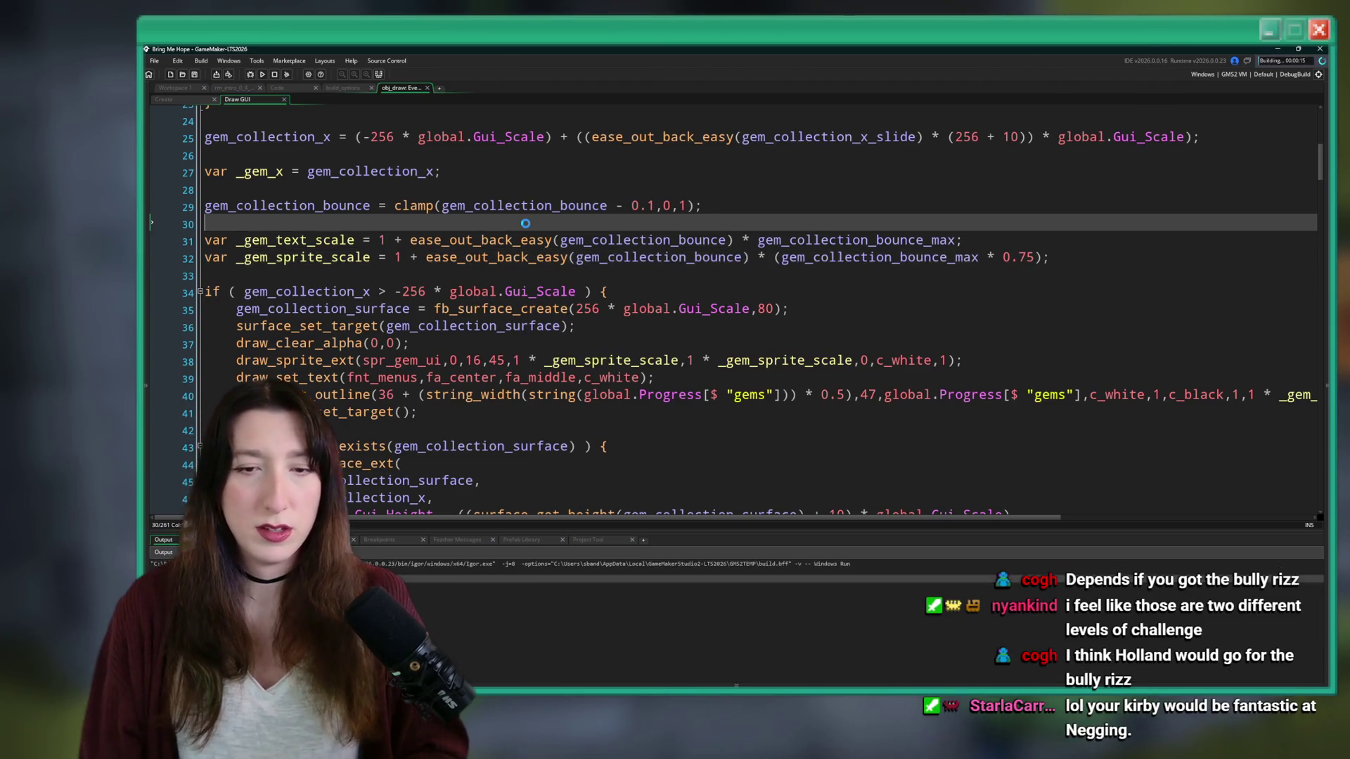